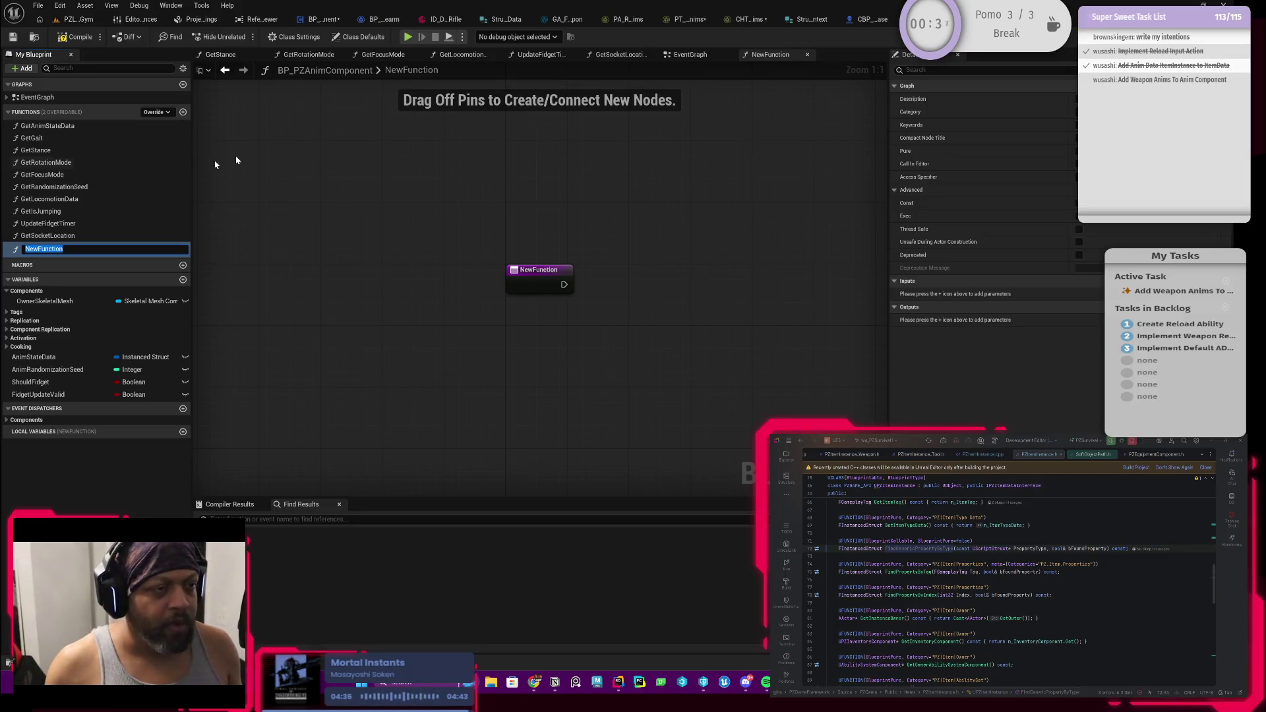
Keep the name NewFunction, return to the EventGraph, and browse 'on compon' actions without adding any
click(225, 70)
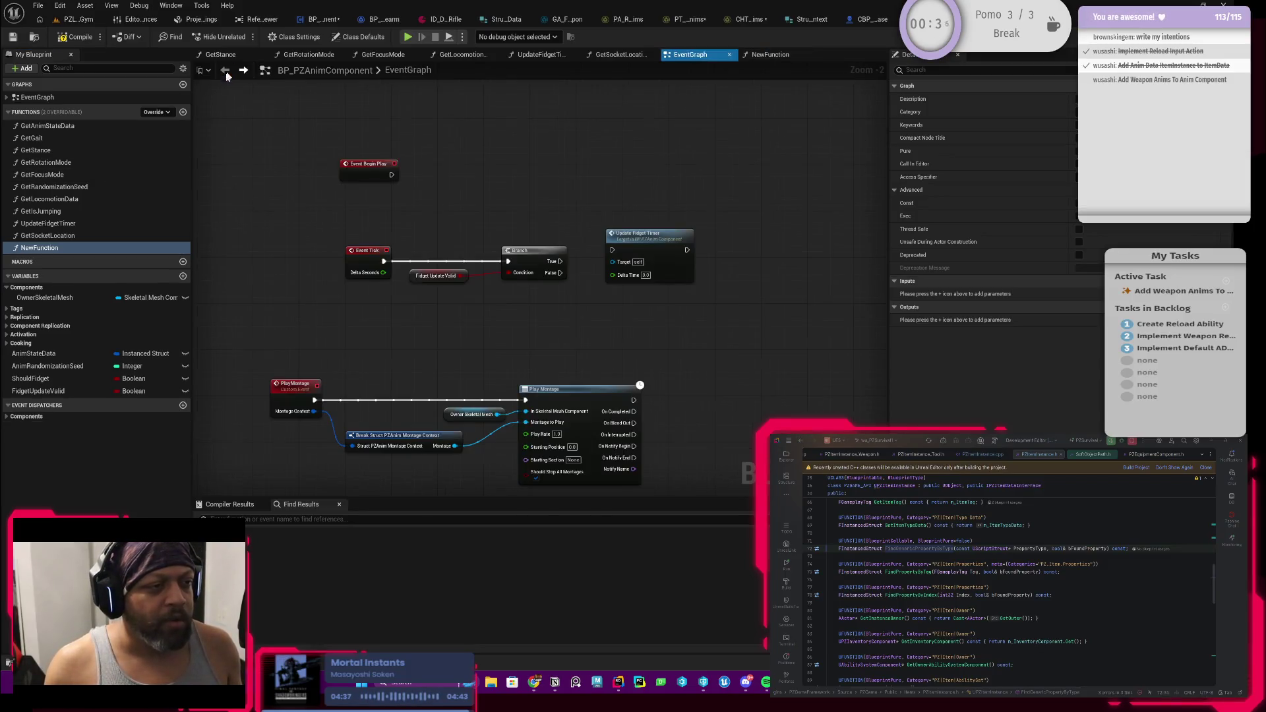
right_click(461, 176)
text(on component)
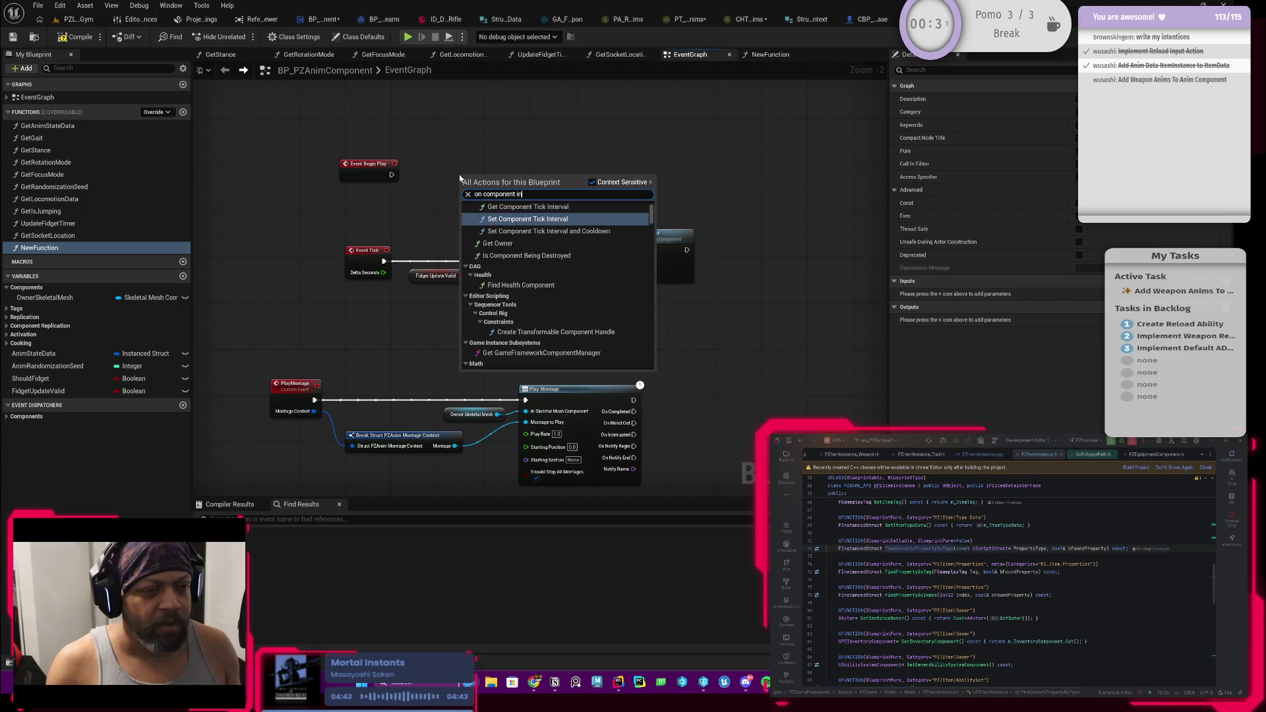
scroll(488, 271, down, 10)
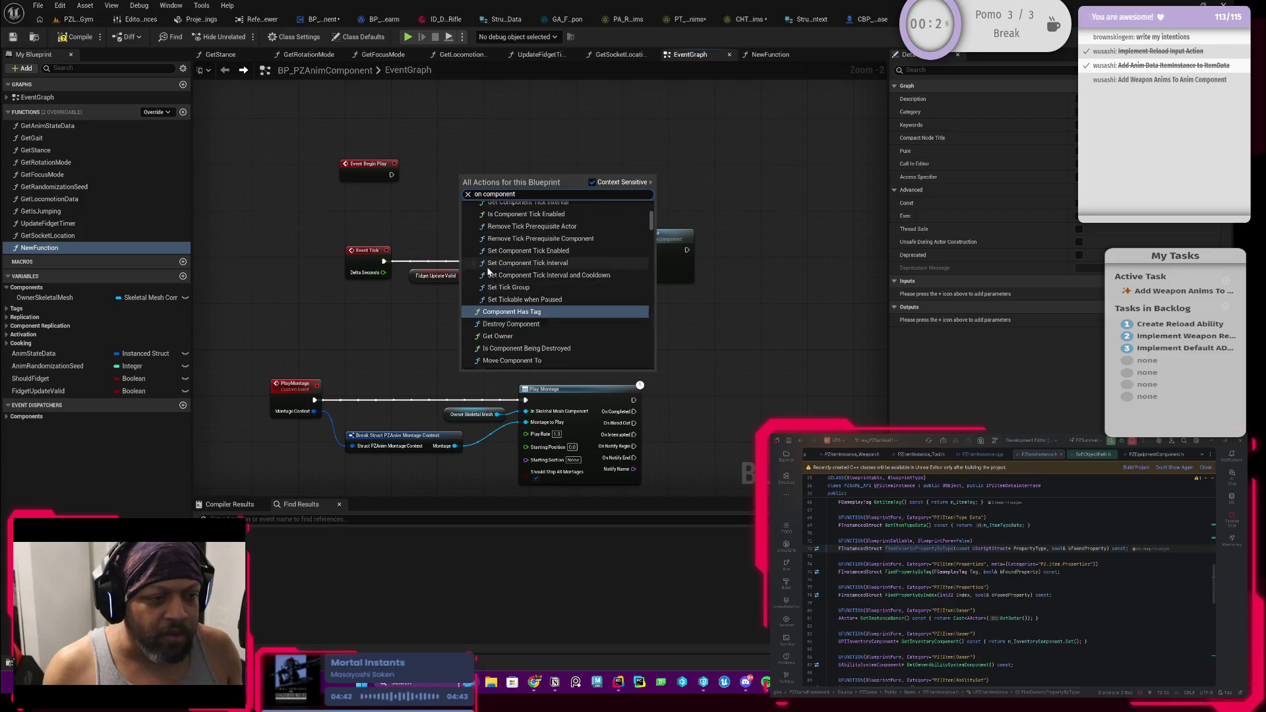
scroll(488, 272, up, 10)
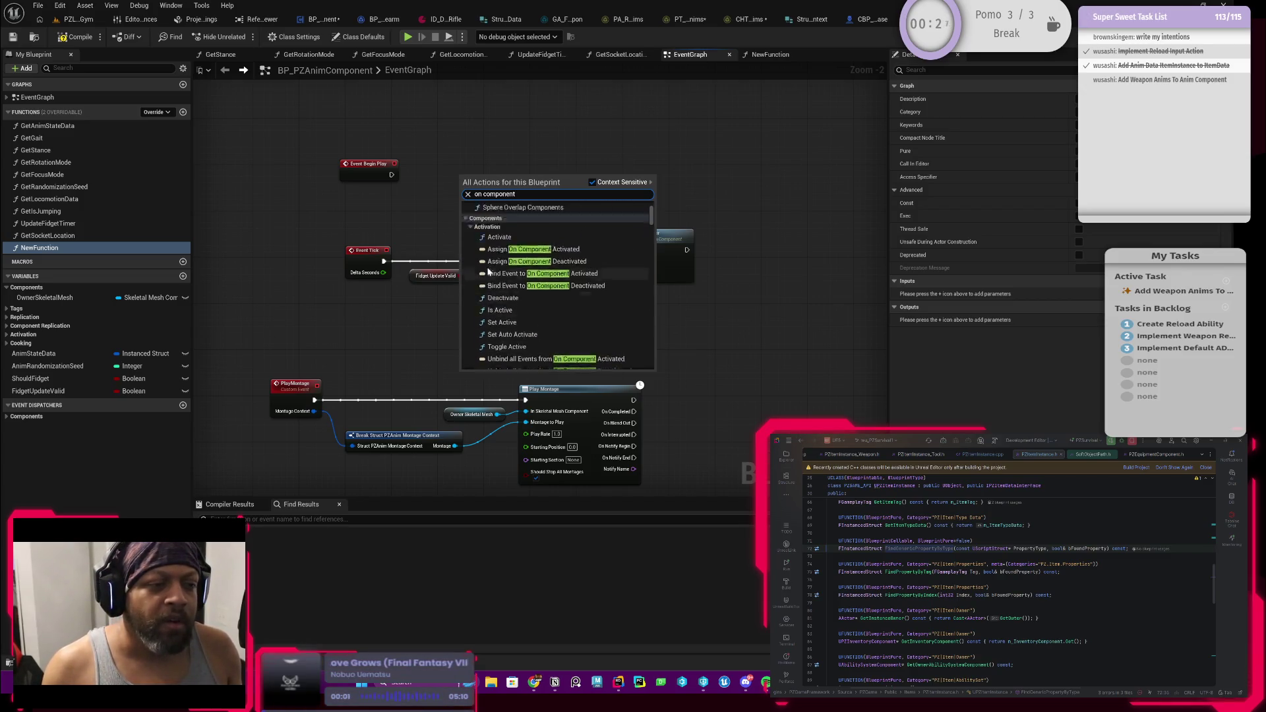
scroll(489, 271, down, 3)
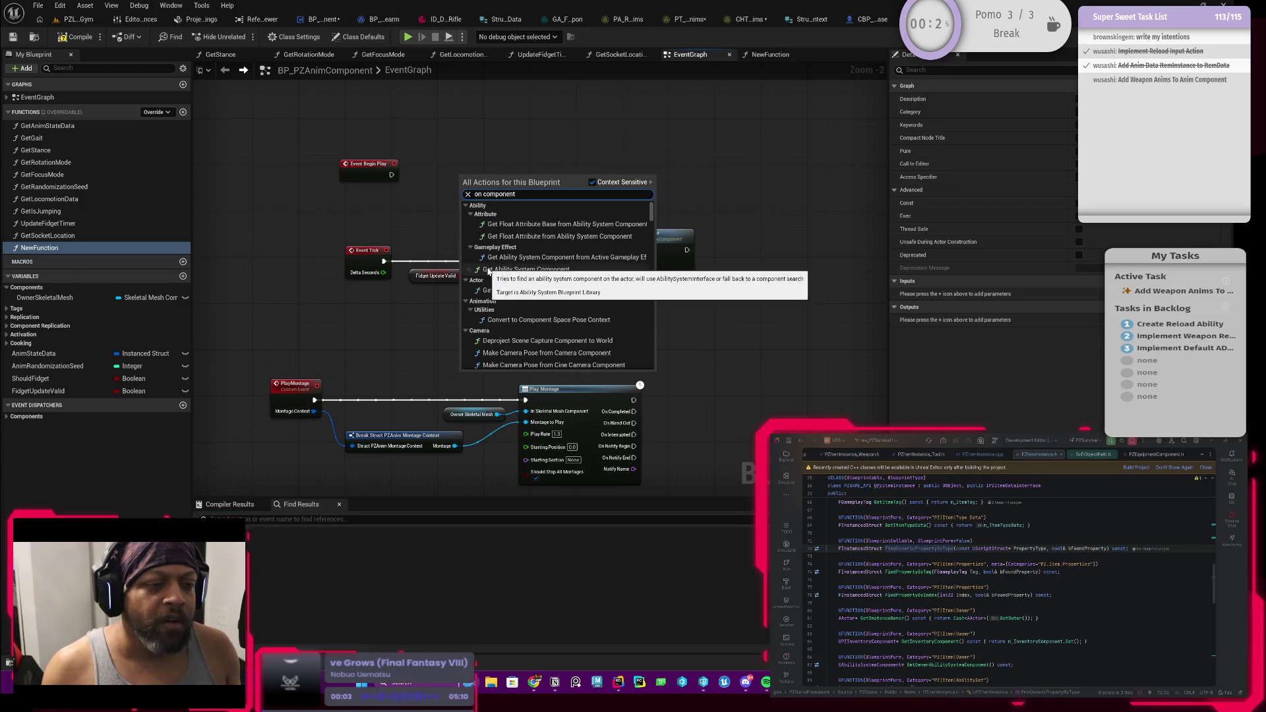
scroll(489, 272, down, 2)
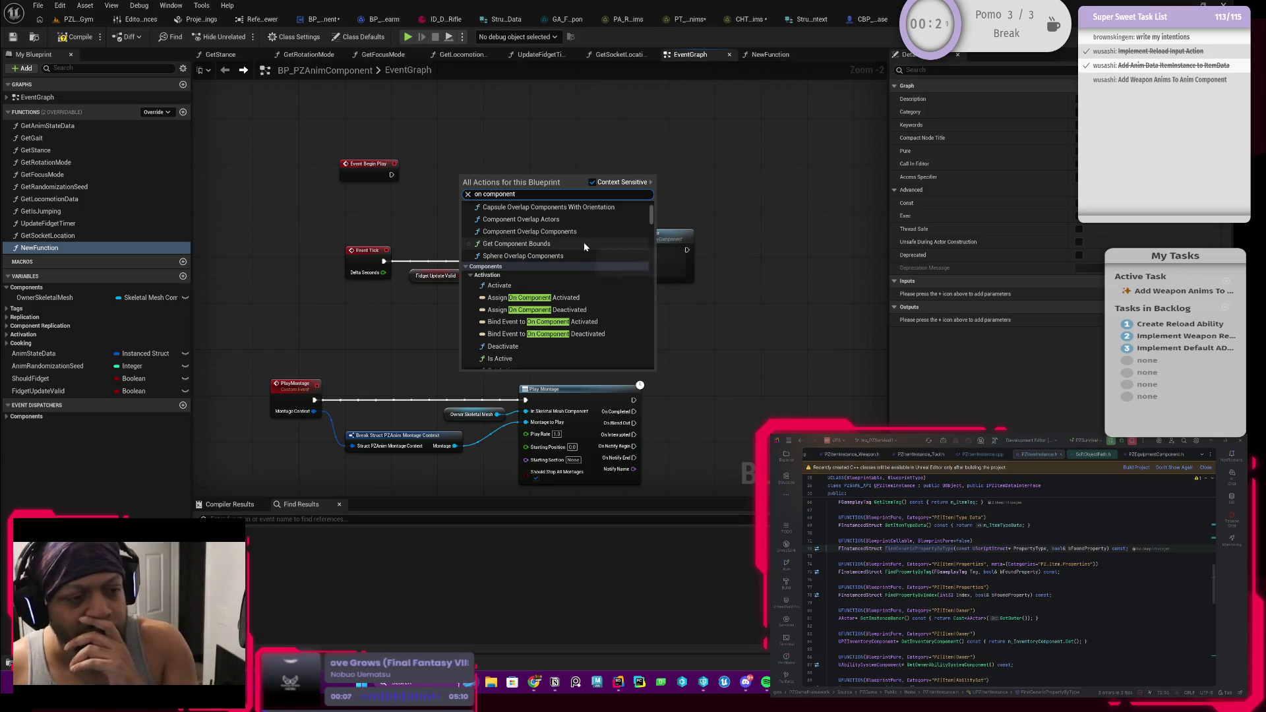
click(362, 198)
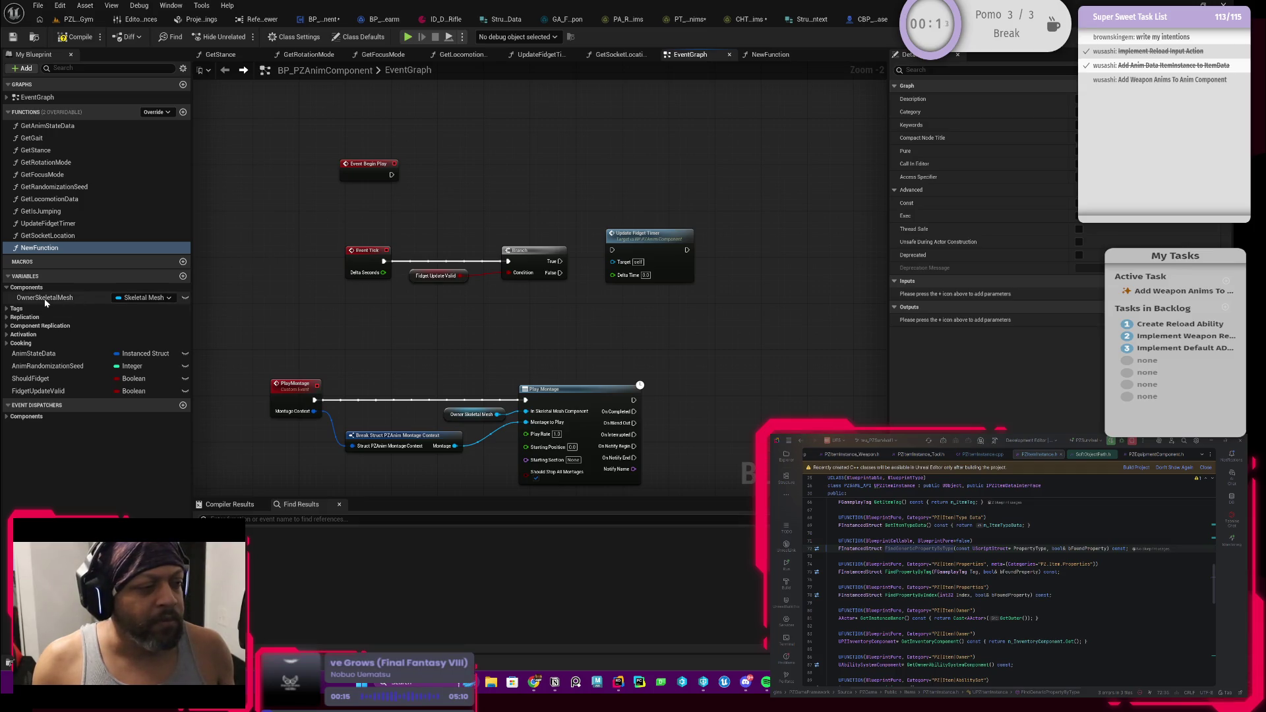
Add a SET Owner Skeletal Mesh node and move Event Begin Play up and left
mouse_move(45, 297)
mouse_down()
mouse_move(99, 303)
mouse_move(486, 177)
mouse_up()
click(470, 207)
scroll(462, 198, up, 2)
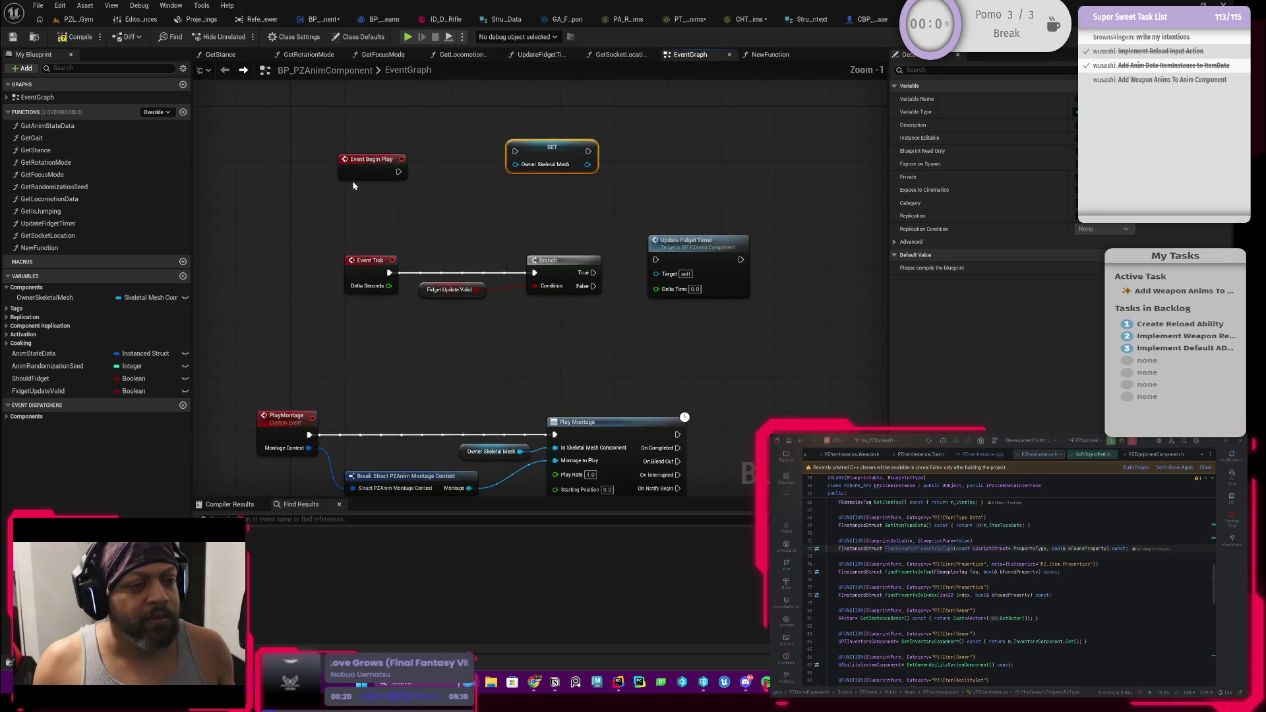
drag(415, 198, 369, 175)
Add a Get Owner node to the EventGraph
right_click(376, 263)
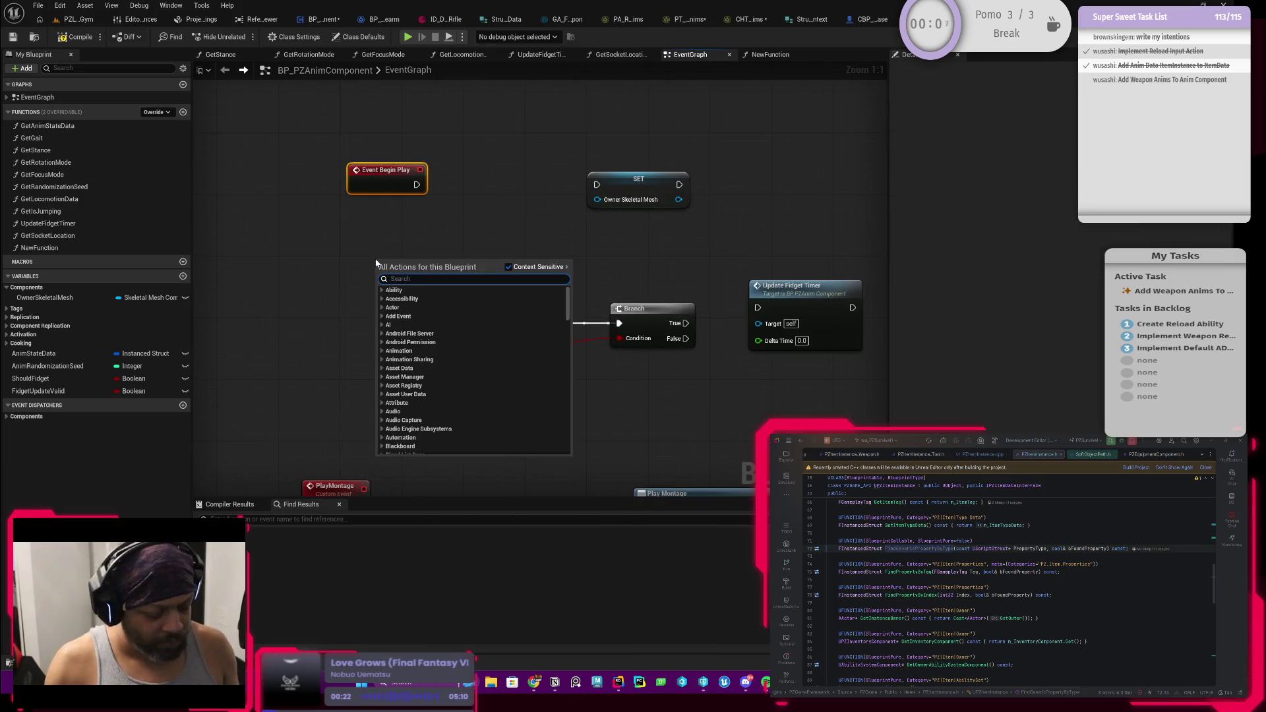
text(get owner)
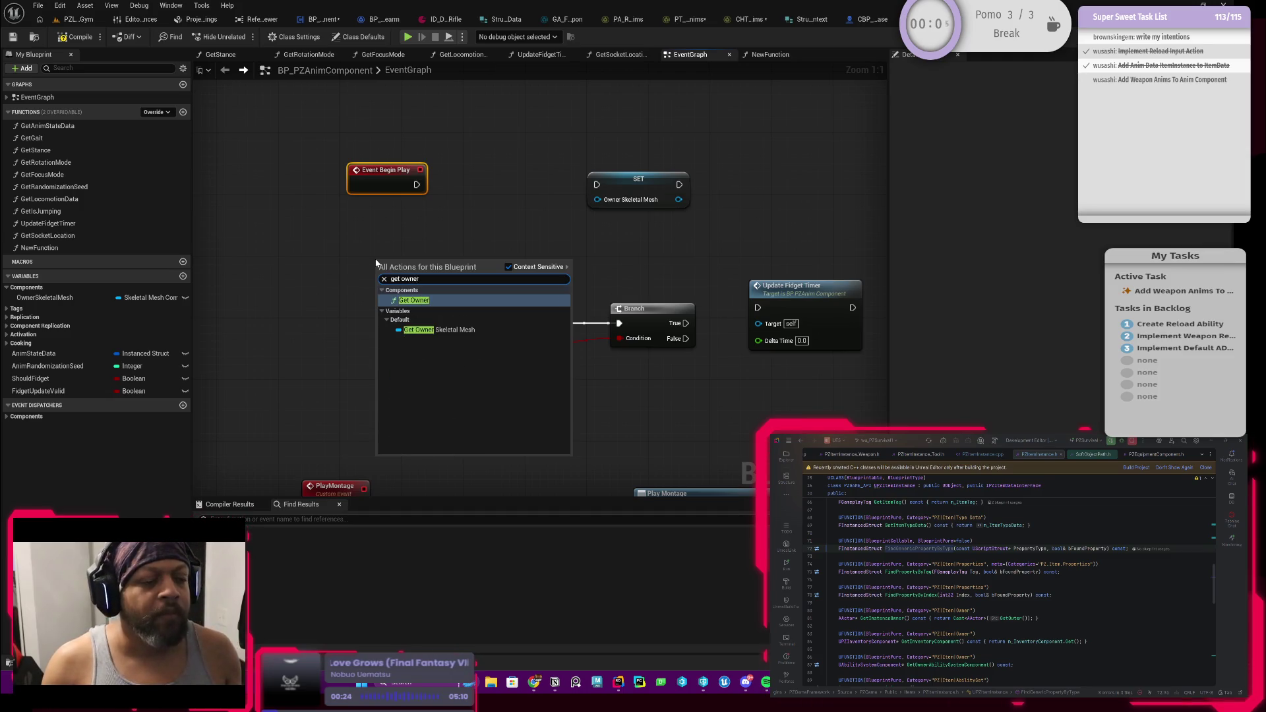
key(Return)
drag(399, 265, 315, 243)
Wire Get Owner's Return Value into a new Get Components By Class node
drag(389, 261, 446, 228)
text(get component my)
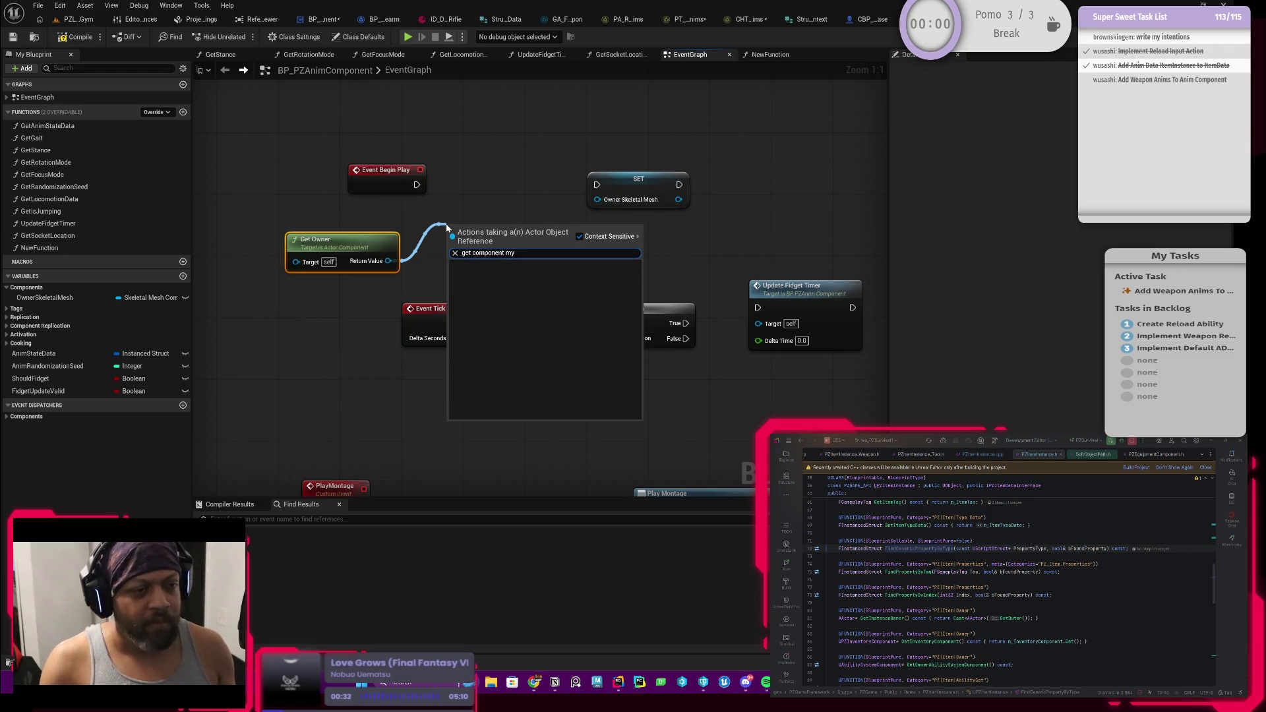
key(BackSpace)
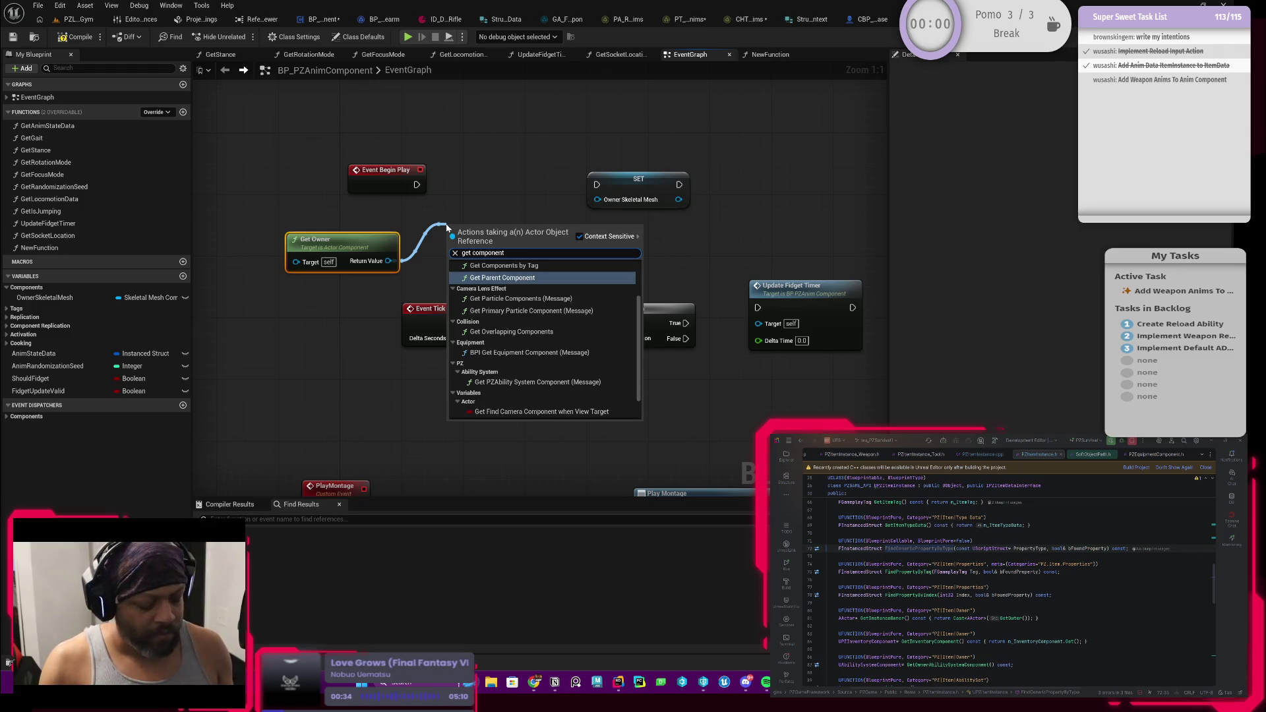
text( by)
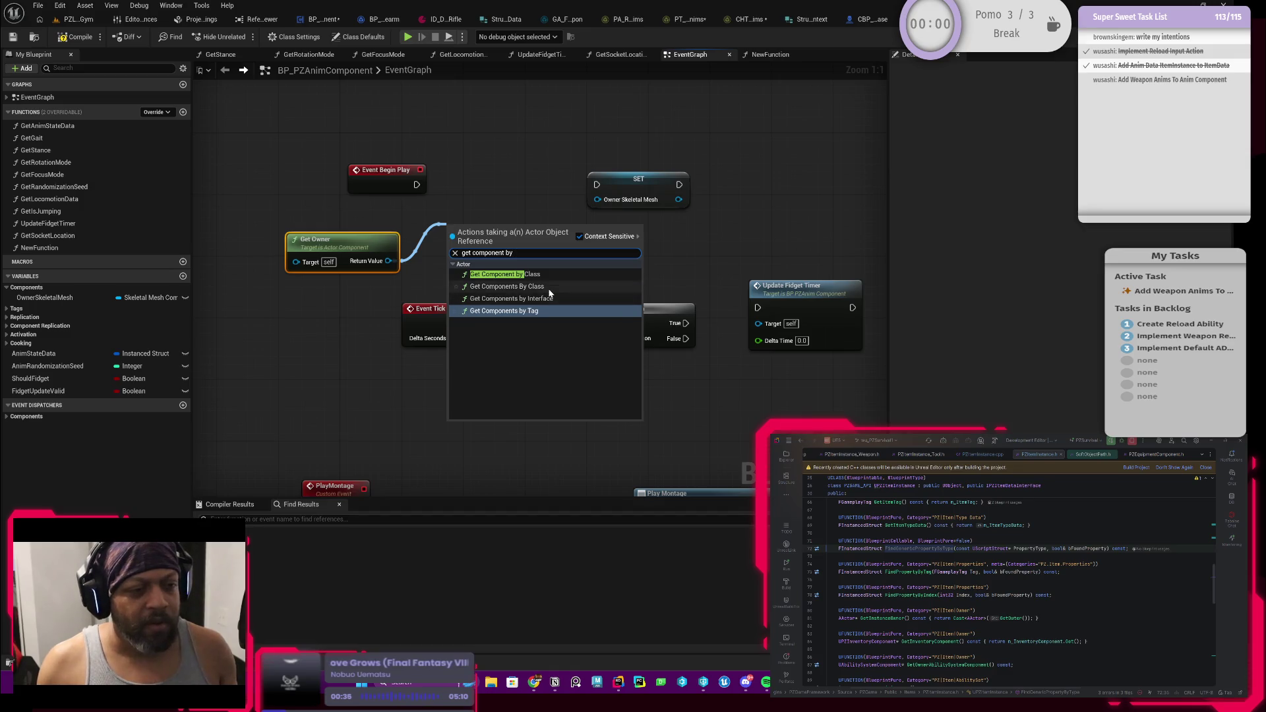
click(548, 288)
drag(531, 232, 512, 208)
drag(373, 180, 311, 189)
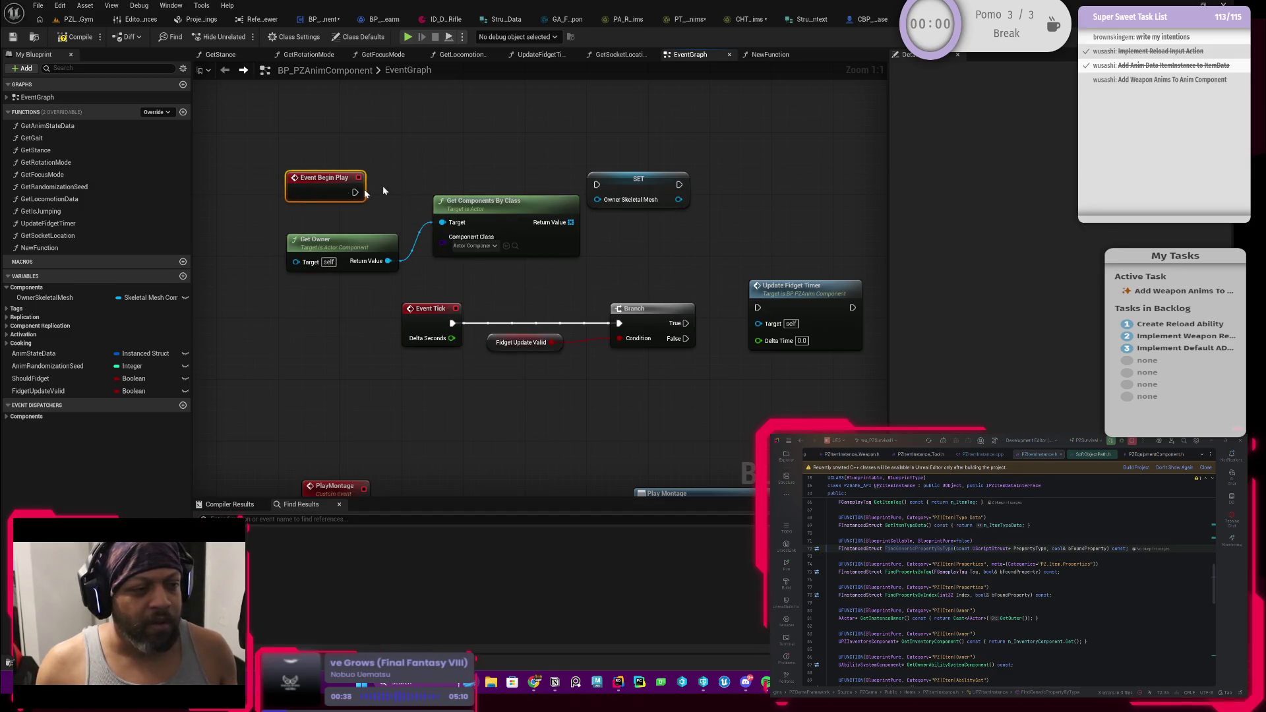
click(472, 245)
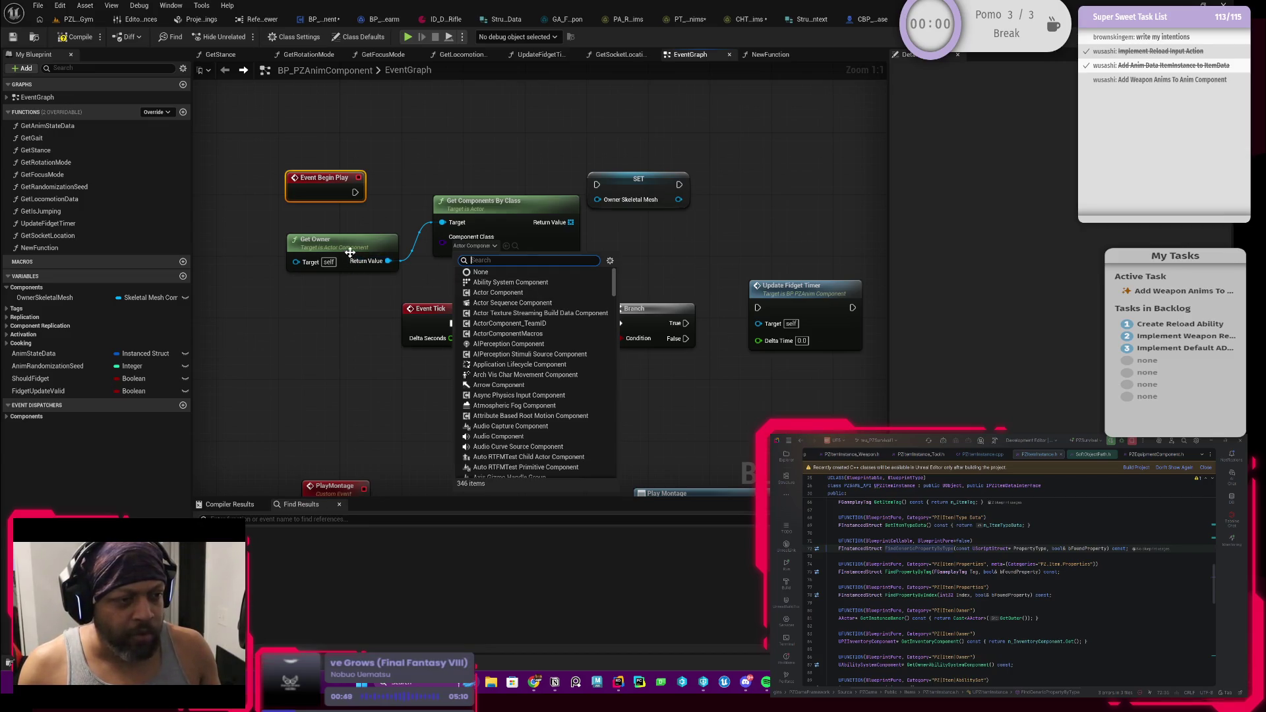
drag(347, 249, 346, 233)
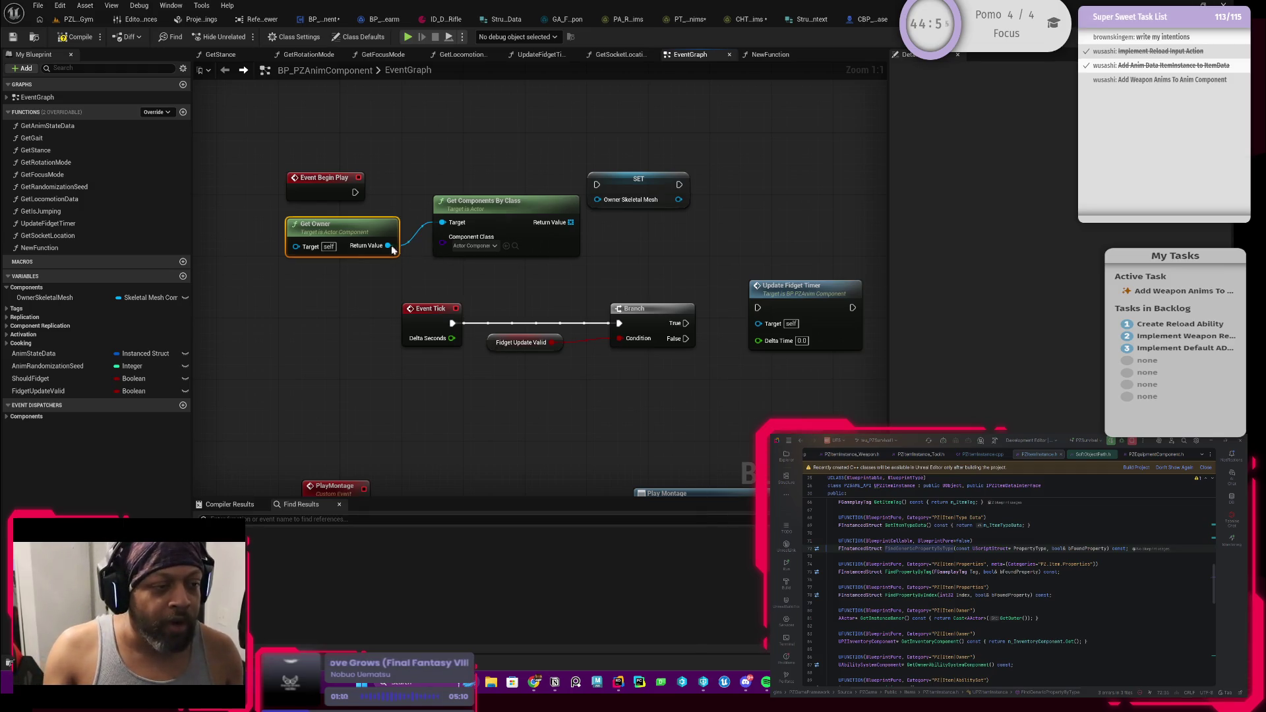
Replace Get Components By Class with a Get Component by Class node fed by Get Owner
mouse_move(388, 245)
mouse_down()
mouse_move(427, 267)
mouse_move(438, 295)
mouse_up()
text(component)
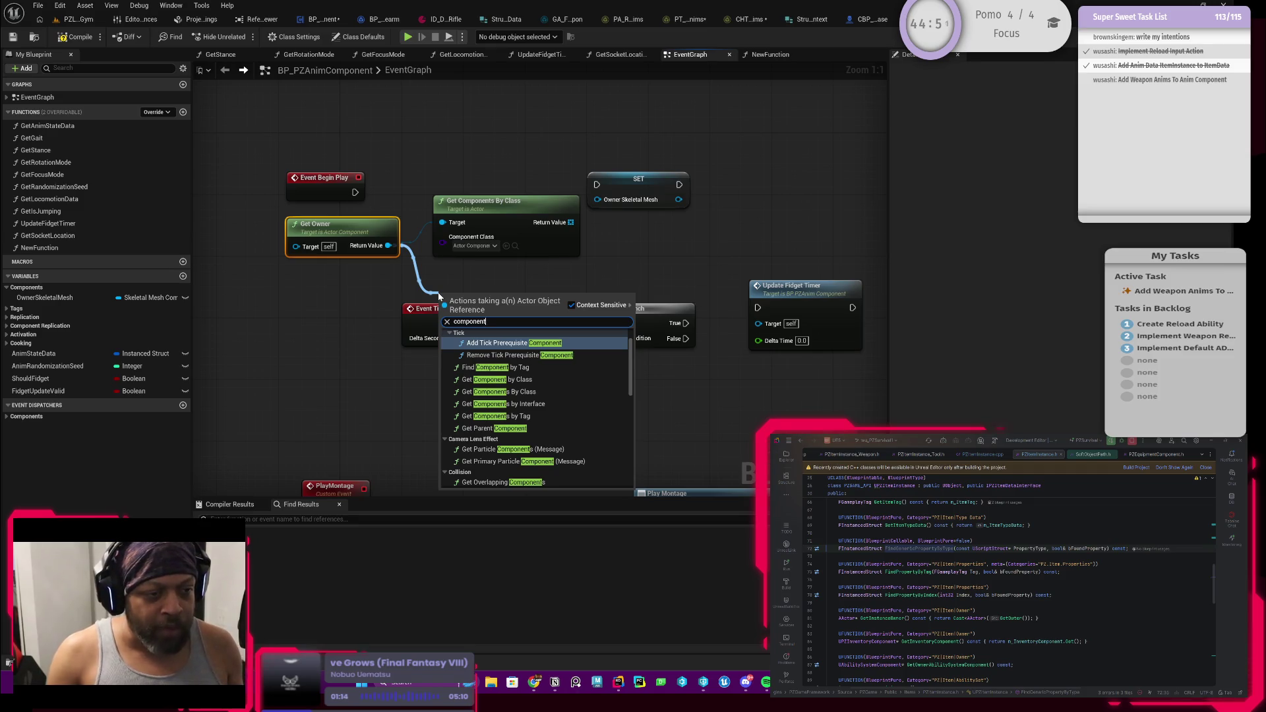
key(Down)
key(Down)
key(Down)
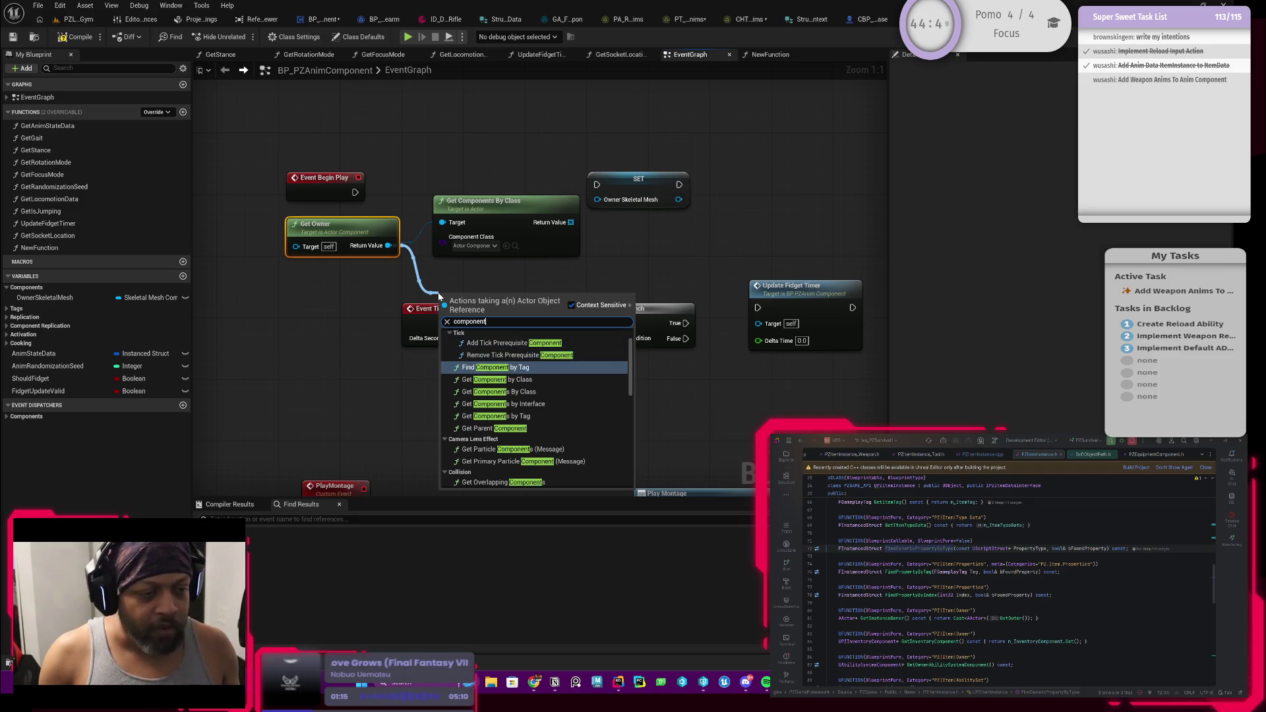
key(Up)
key(Up)
key(Up)
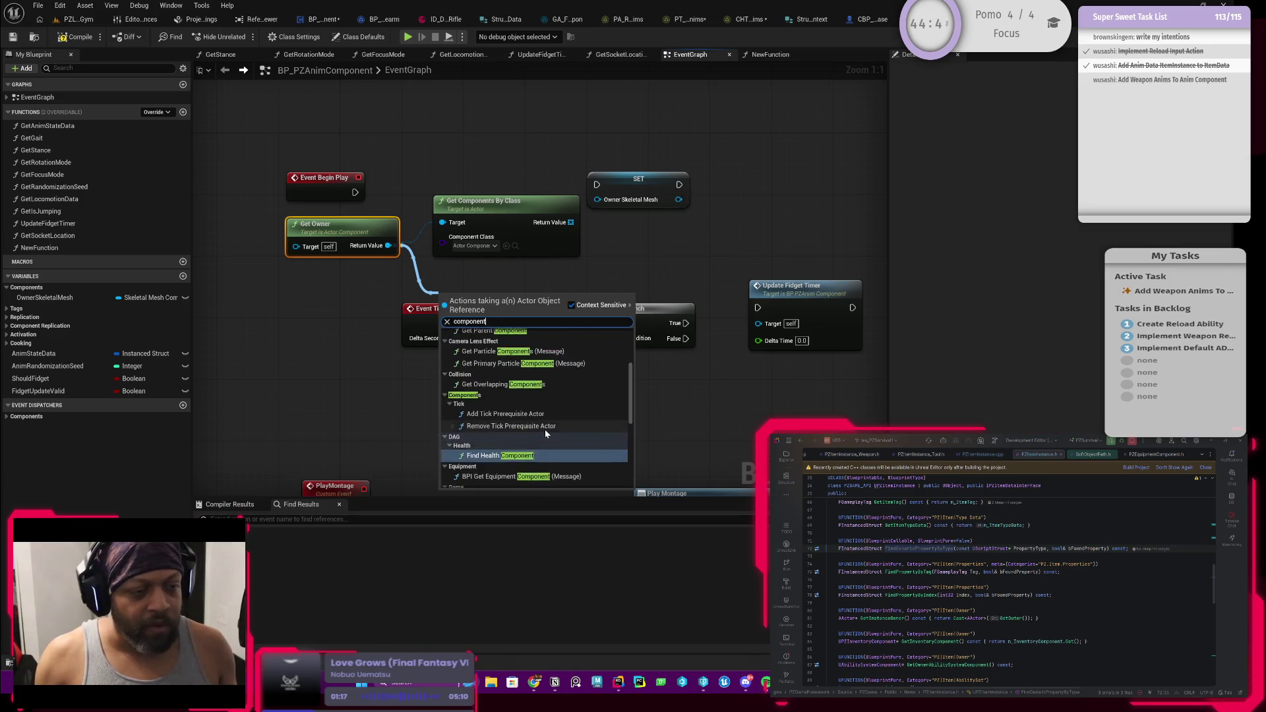
click(498, 409)
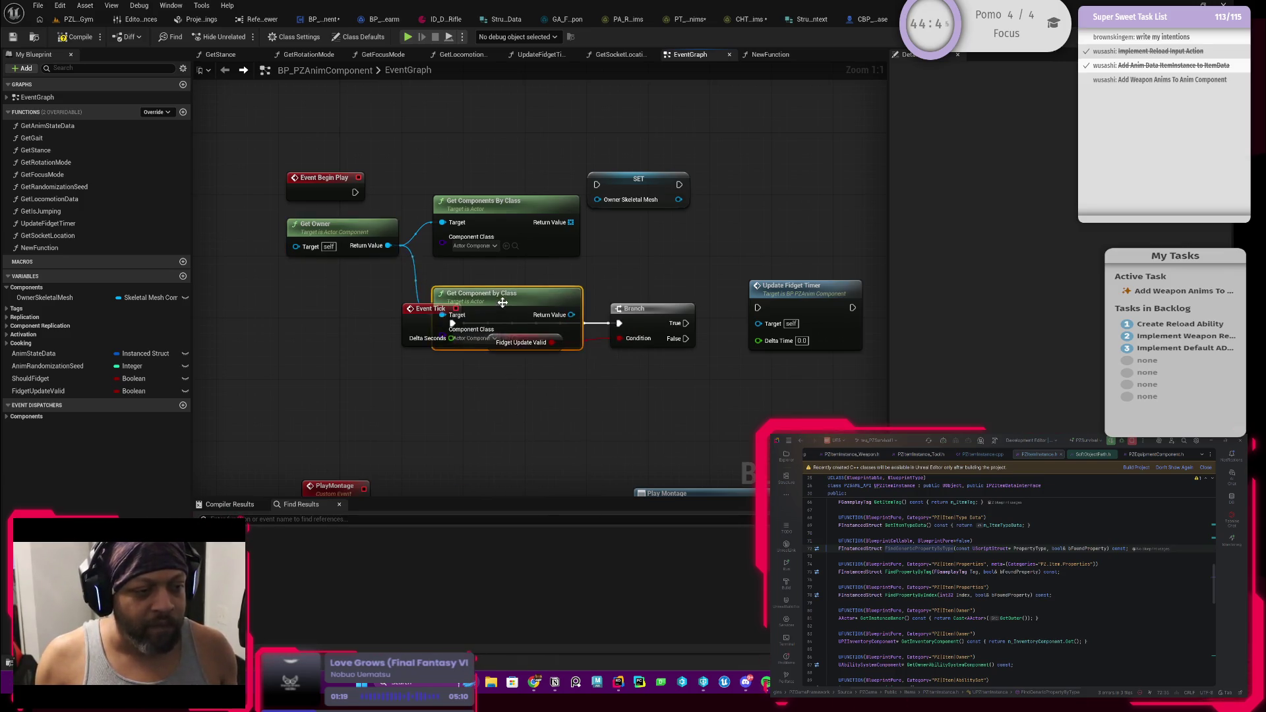
drag(507, 300, 519, 228)
click(516, 230)
key(Delete)
Set the component class to Skeletal Mesh Component and wire it into Owner Skeletal Mesh
click(469, 269)
text(skeletalmesh)
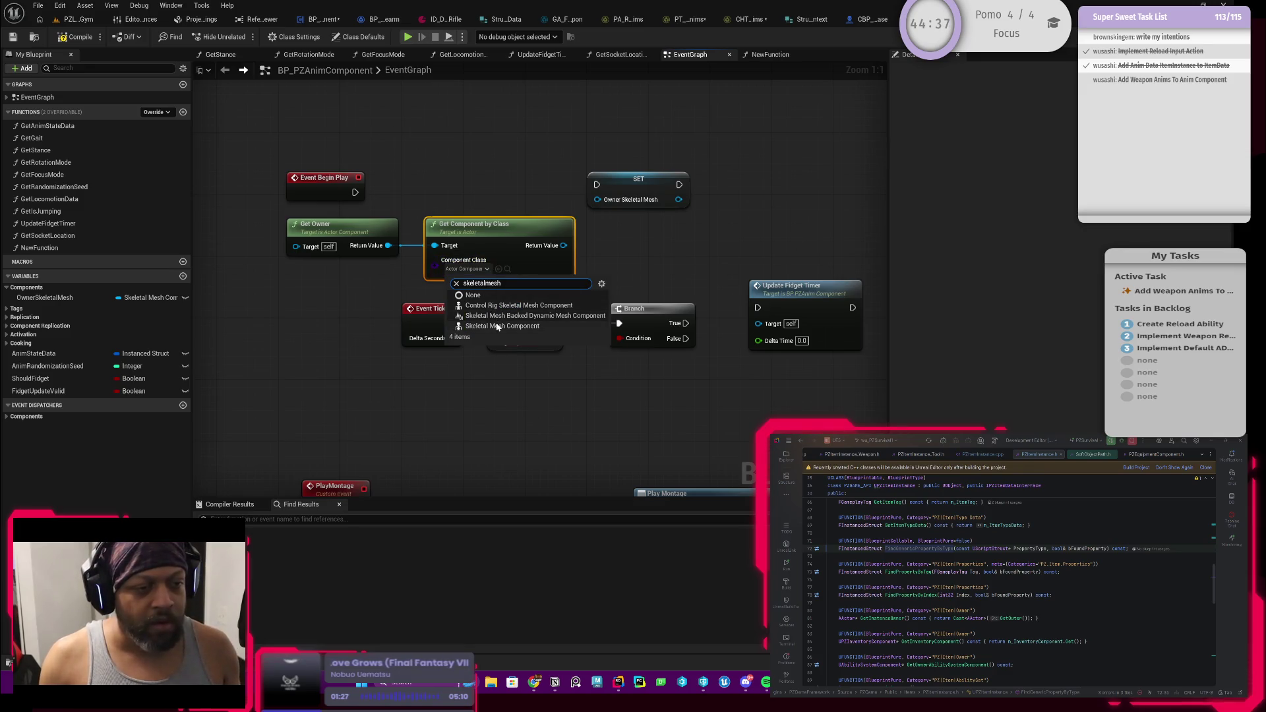
click(508, 326)
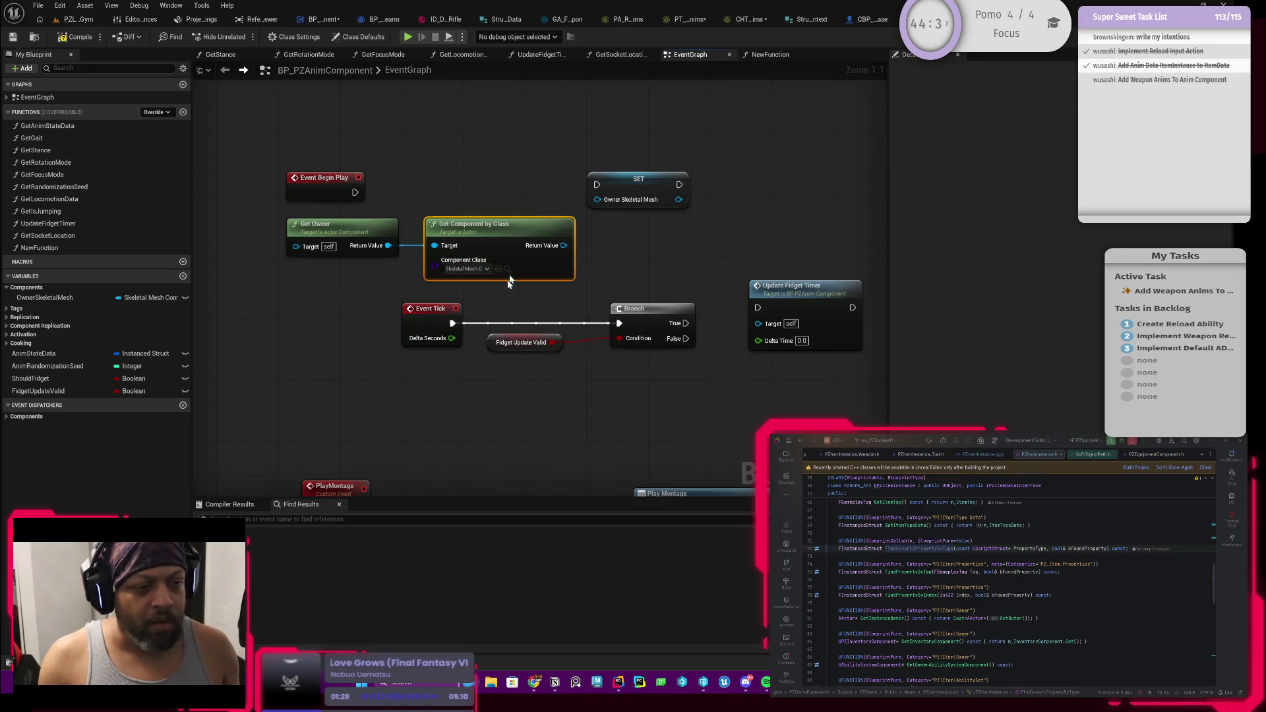
drag(564, 246, 598, 199)
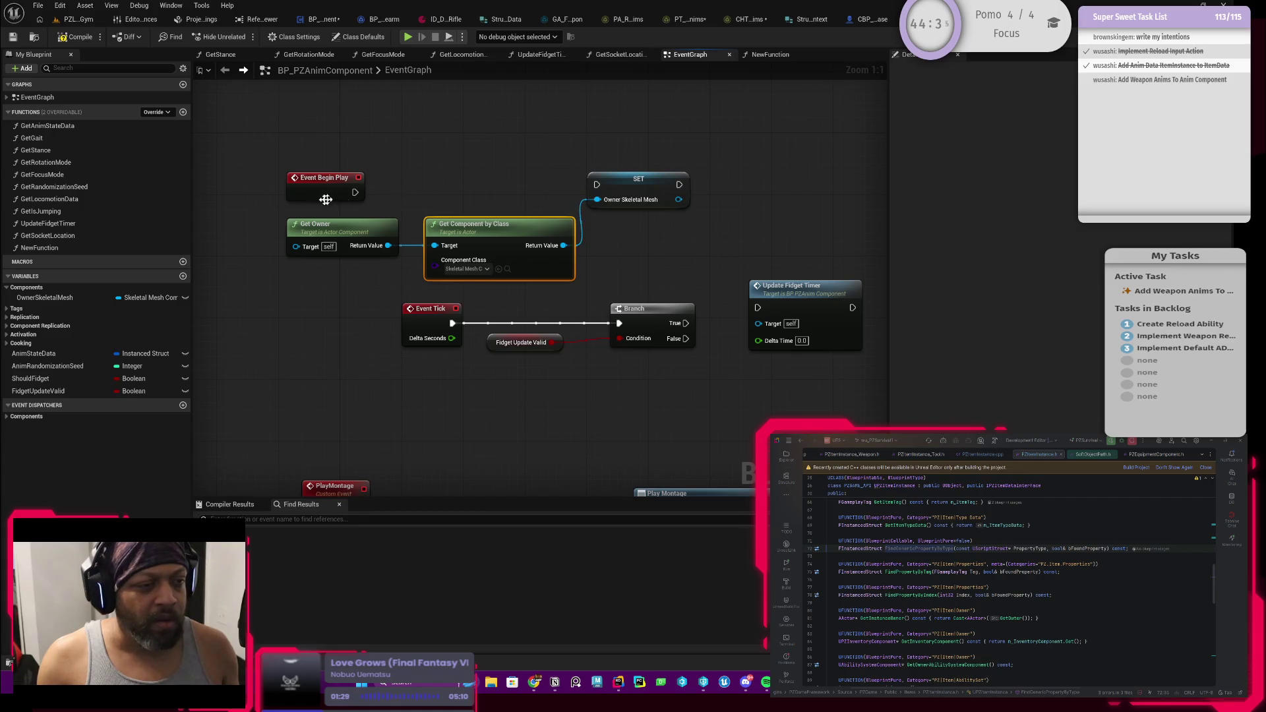
Run the SET Owner Skeletal Mesh node from Event Begin Play
mouse_move(354, 192)
mouse_down()
mouse_move(425, 206)
mouse_move(597, 186)
mouse_up()
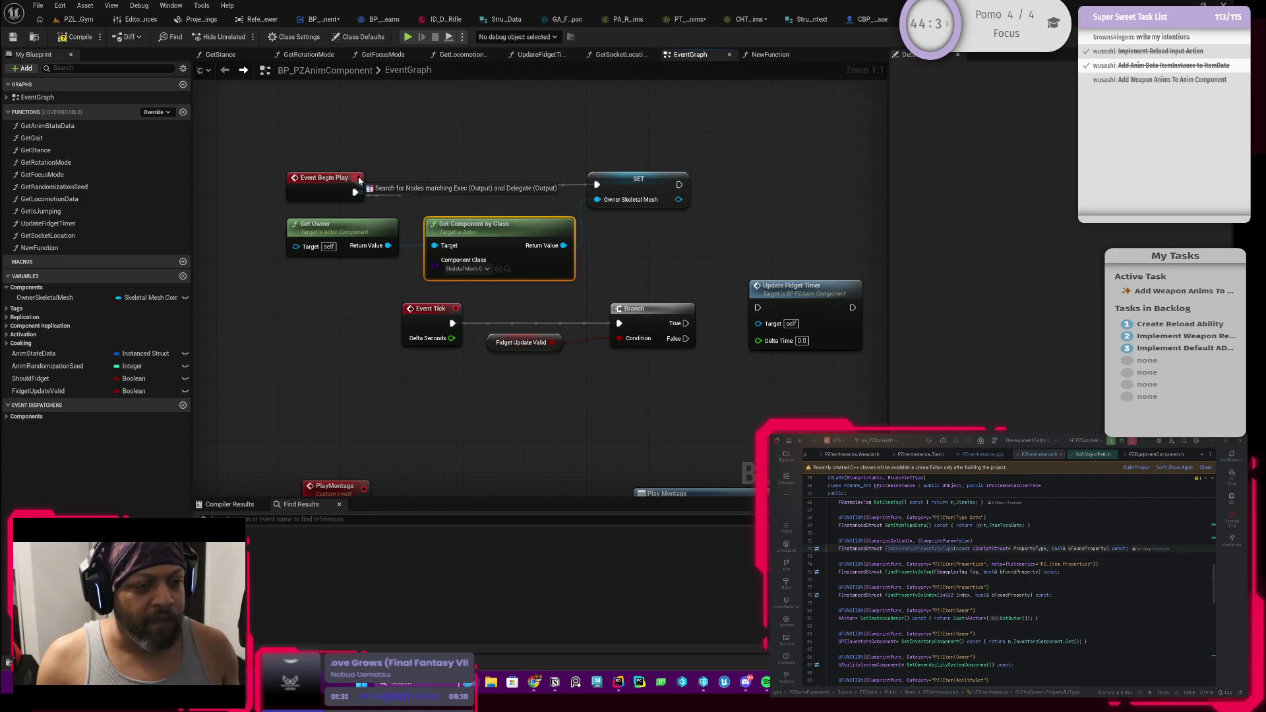
drag(359, 180, 212, 178)
key(Escape)
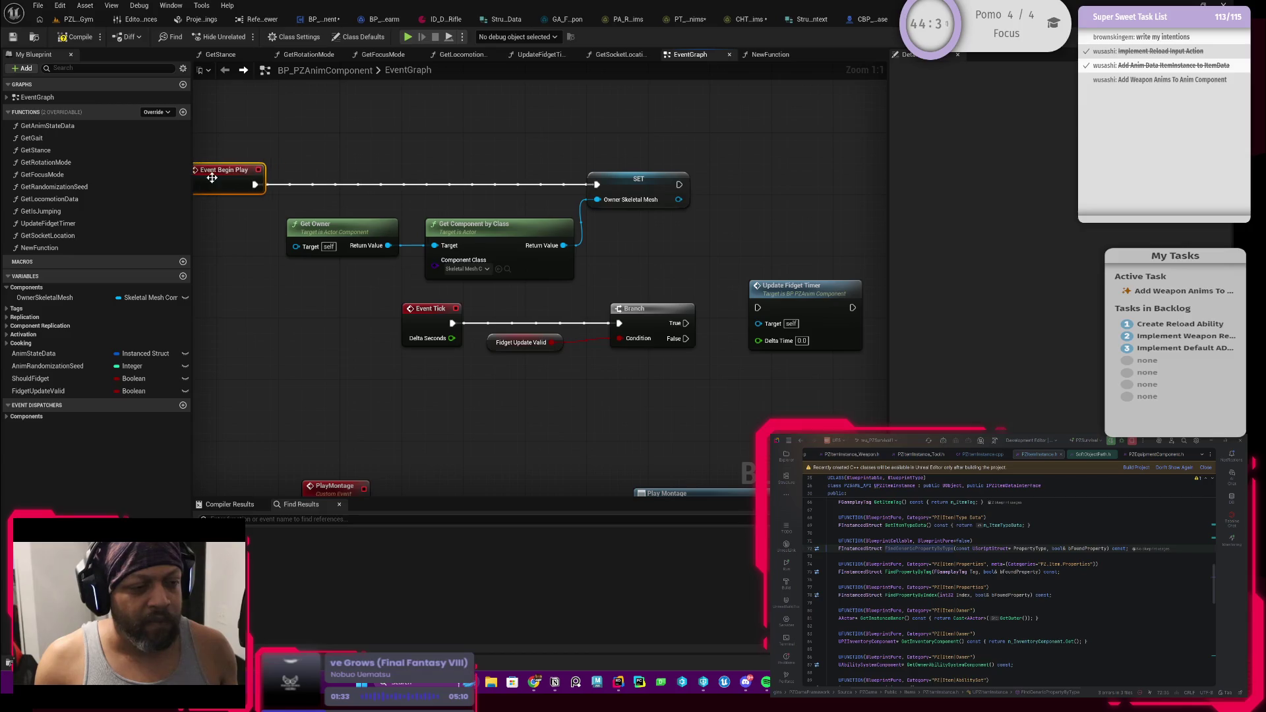
scroll(212, 178, down, 2)
Collapse Get Owner, Get Component by Class and SET into a function named InitializeComponent_BP
drag(315, 170, 619, 265)
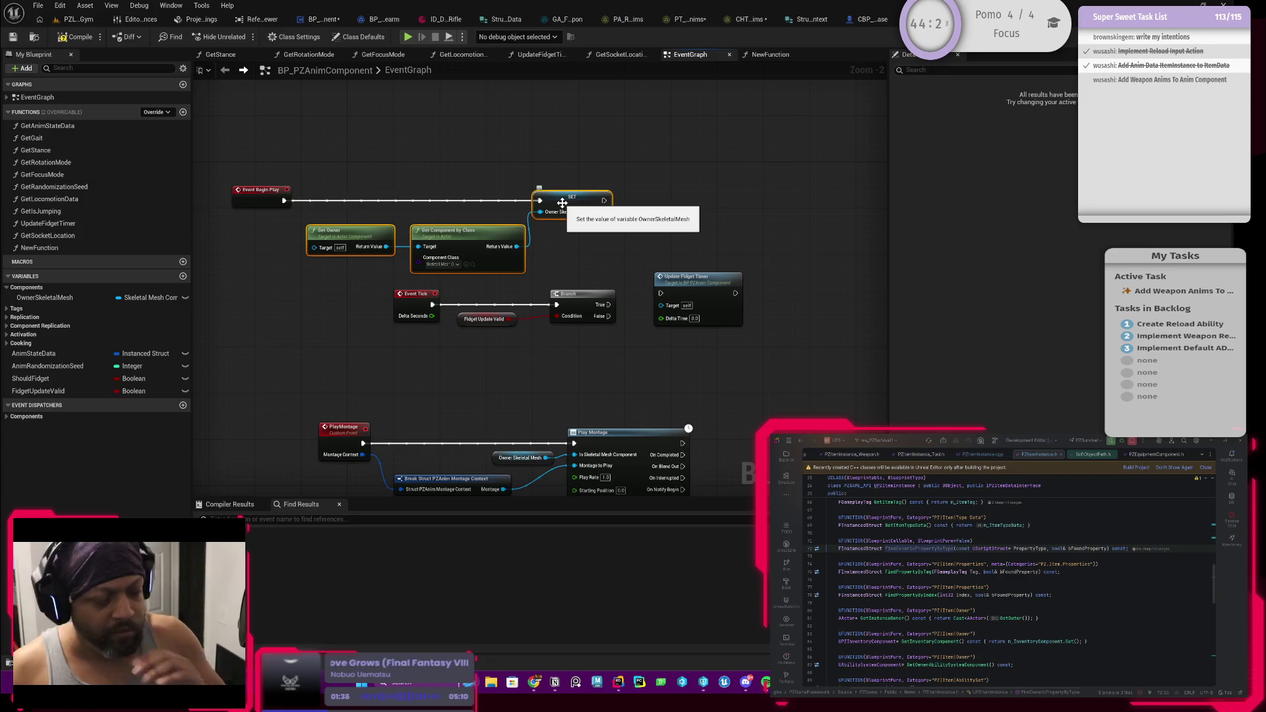
right_click(561, 202)
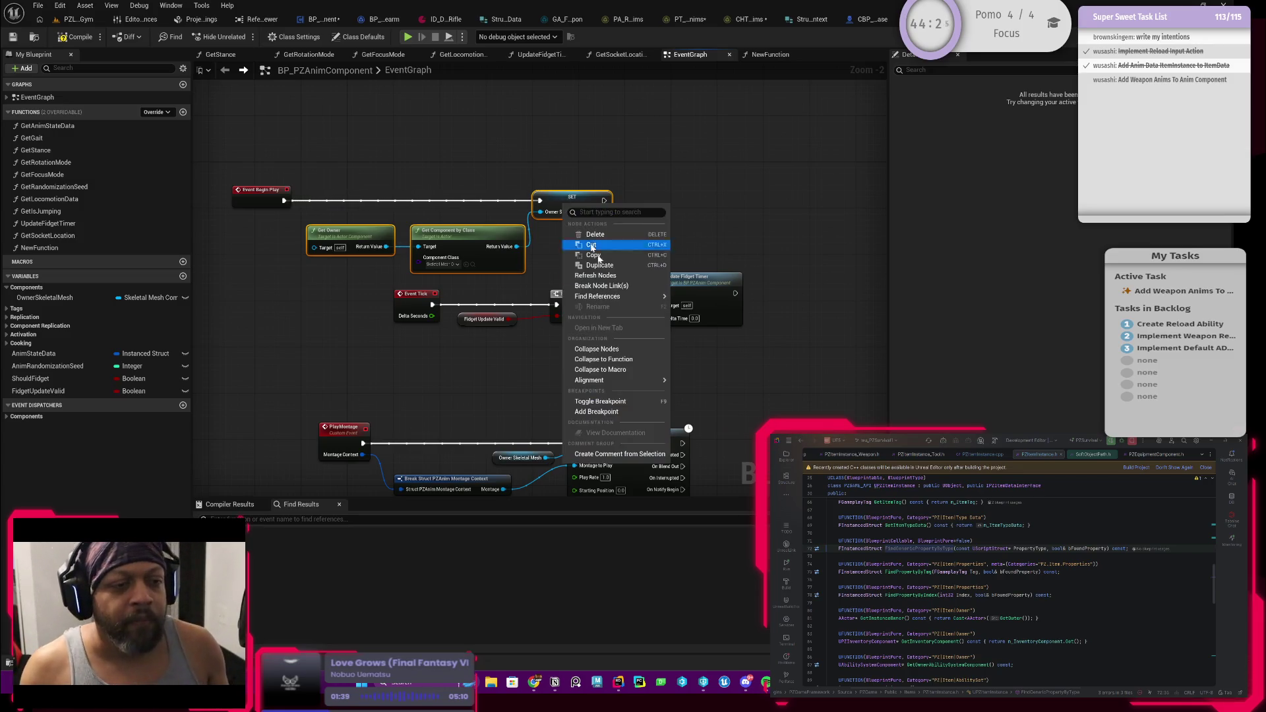
click(613, 361)
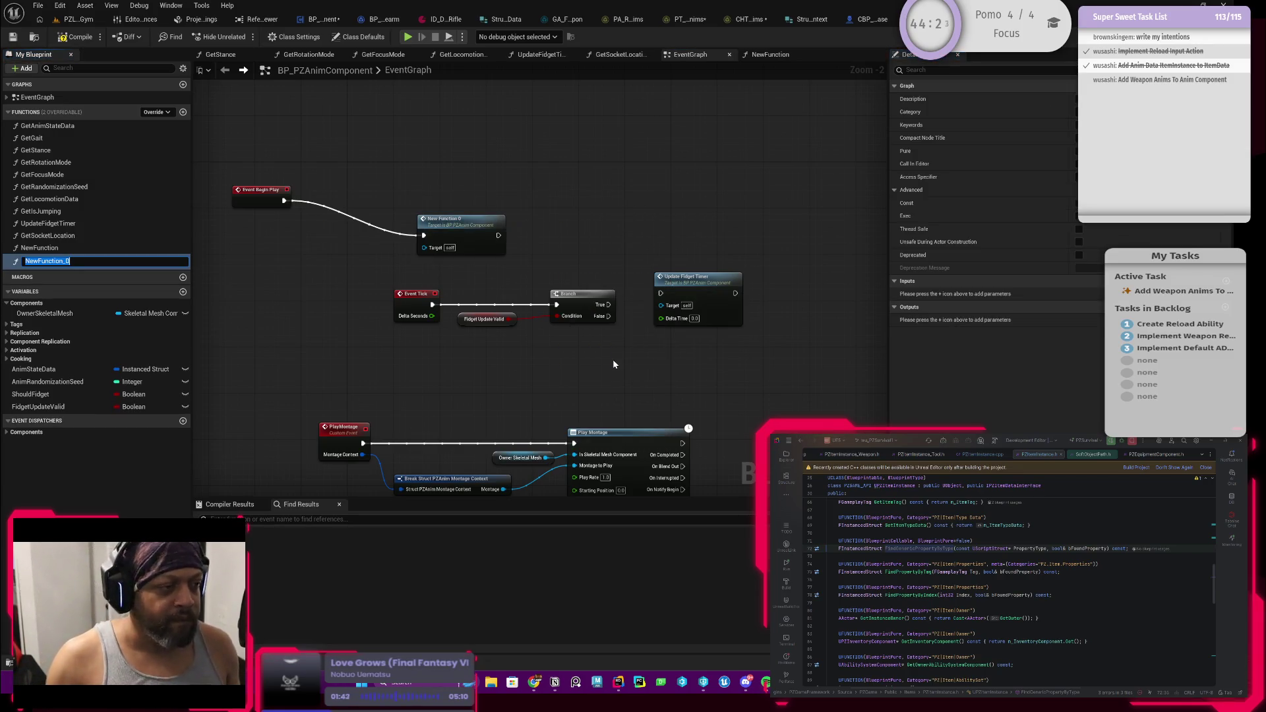
text(Initi)
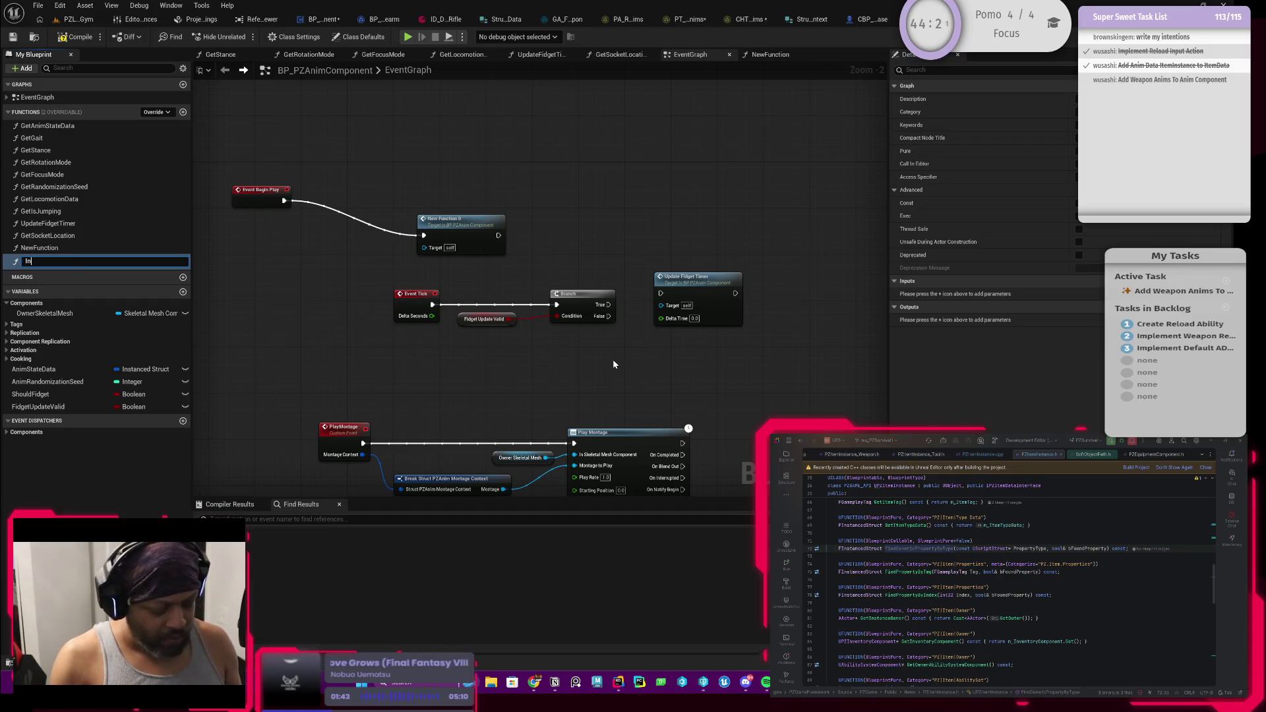
text(alizeComponent_BP)
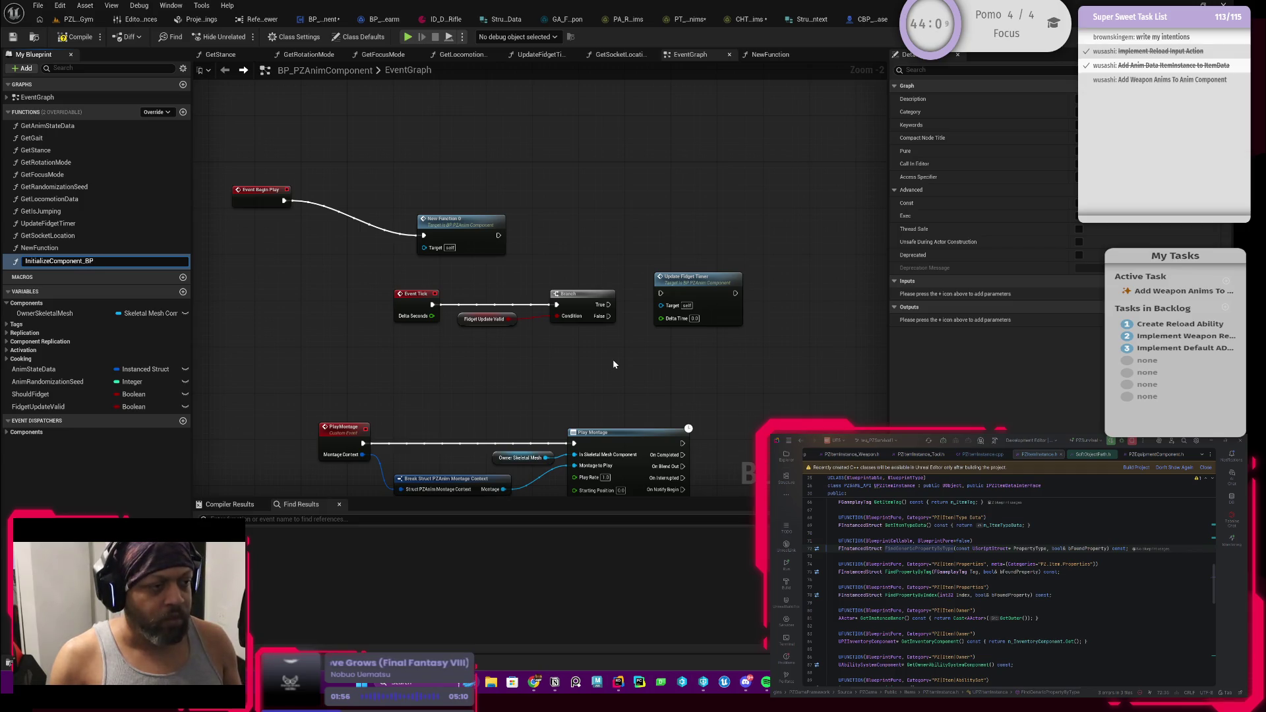
key(Return)
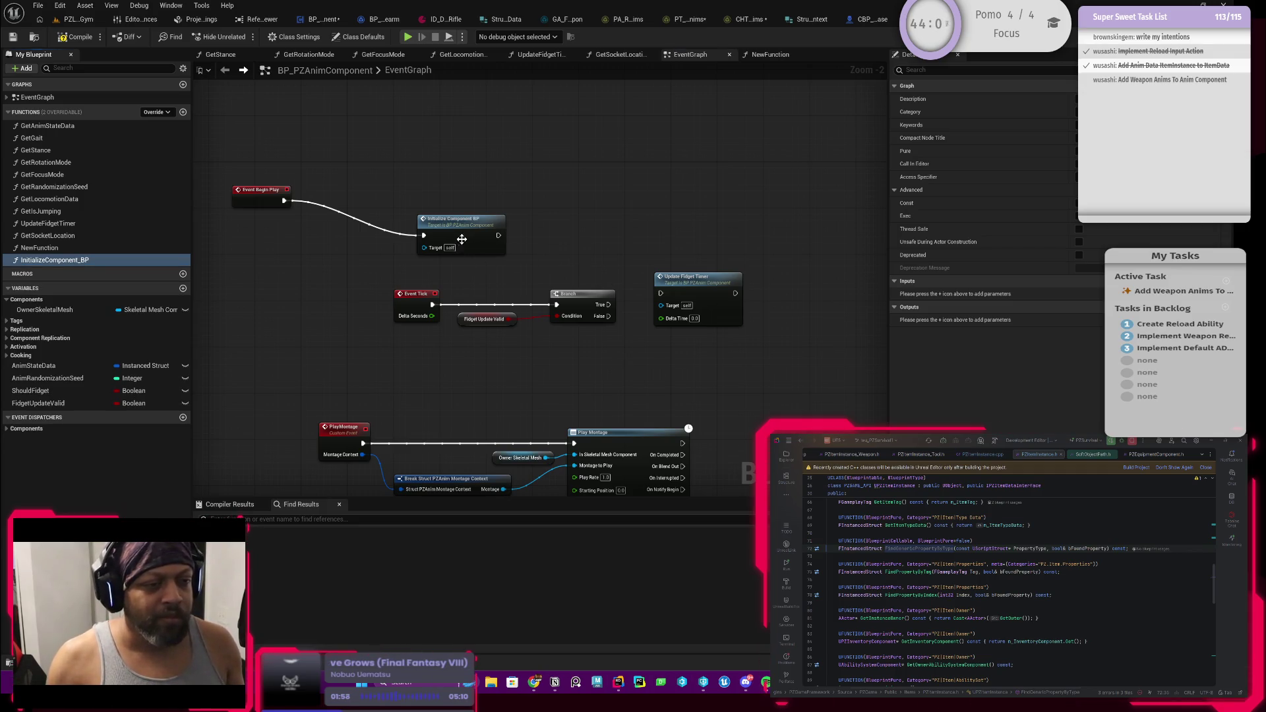
Open the InitializeComponent_BP graph and insert a Sequence node after the entry
drag(462, 239, 350, 211)
double_click(350, 207)
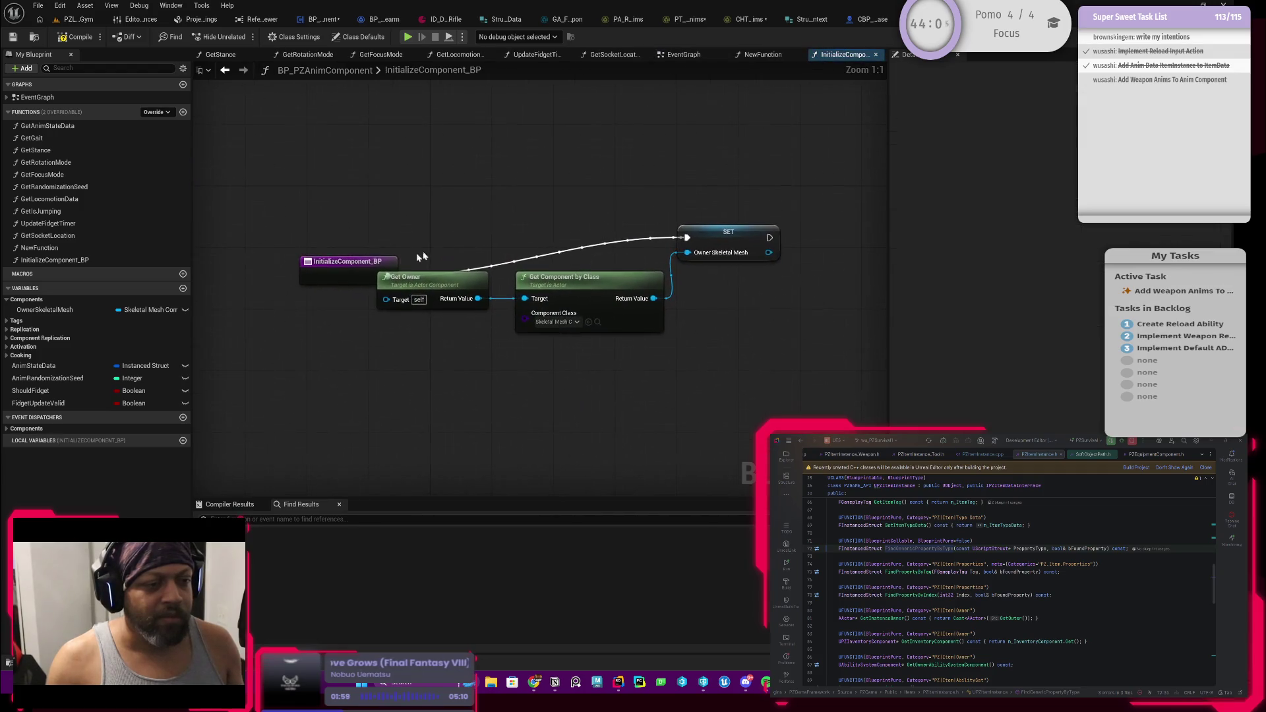
mouse_move(382, 261)
mouse_down()
mouse_move(359, 223)
mouse_move(344, 223)
mouse_move(780, 374)
mouse_up()
mouse_move(315, 242)
mouse_down()
mouse_move(495, 248)
mouse_move(315, 248)
mouse_move(437, 232)
mouse_up()
text(seq)
key(Return)
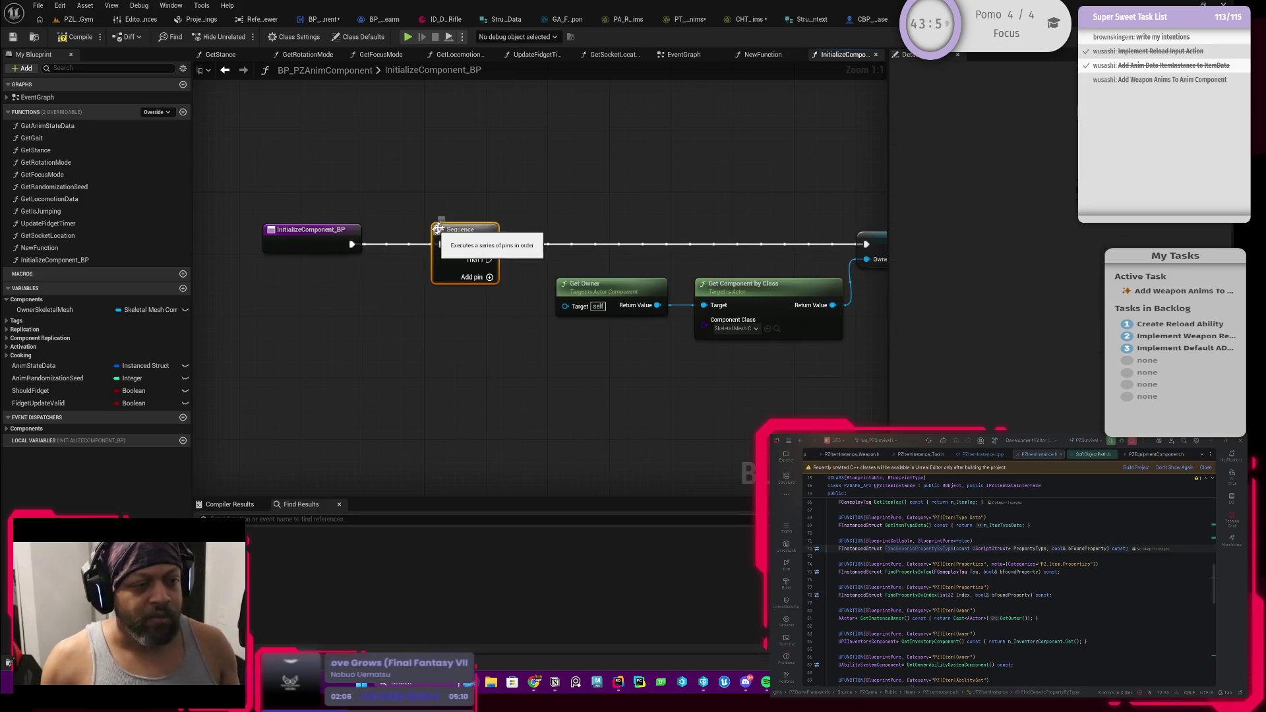
drag(386, 266, 334, 267)
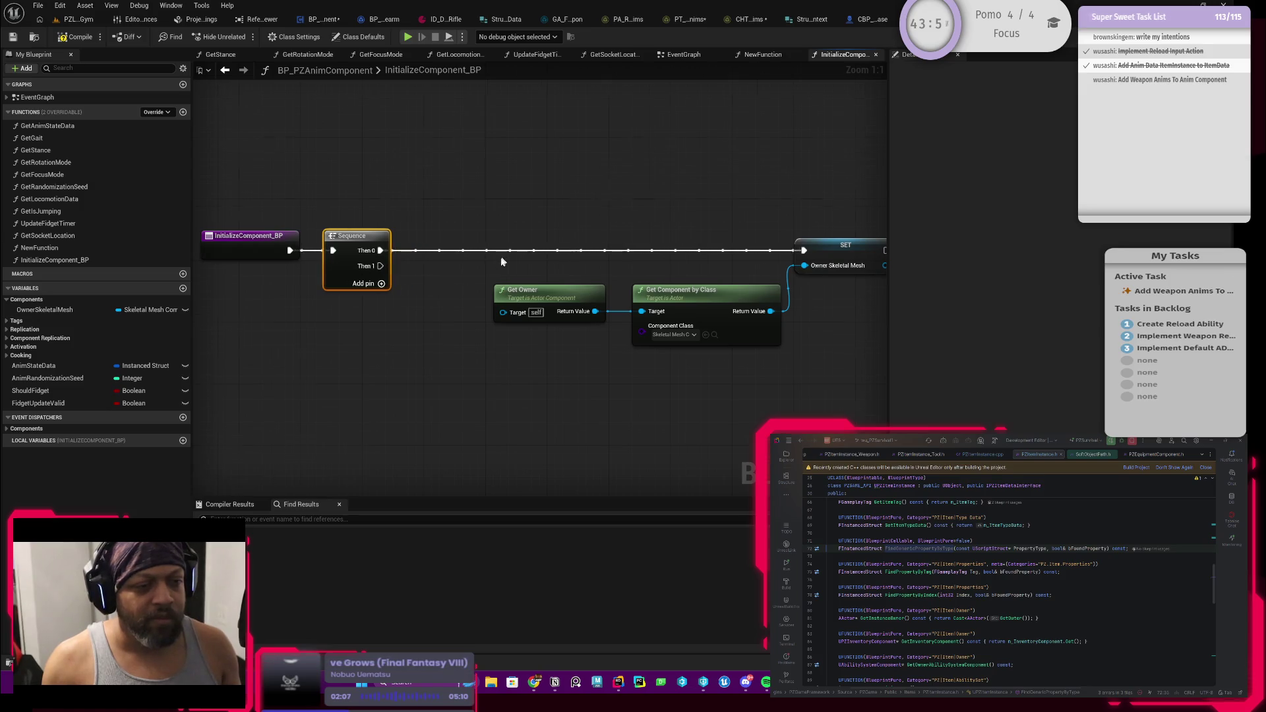
Lift the owner-mesh nodes above the Sequence and route Then 0 through a reroute point
scroll(501, 261, down, 1)
drag(474, 209, 753, 310)
drag(734, 248, 732, 85)
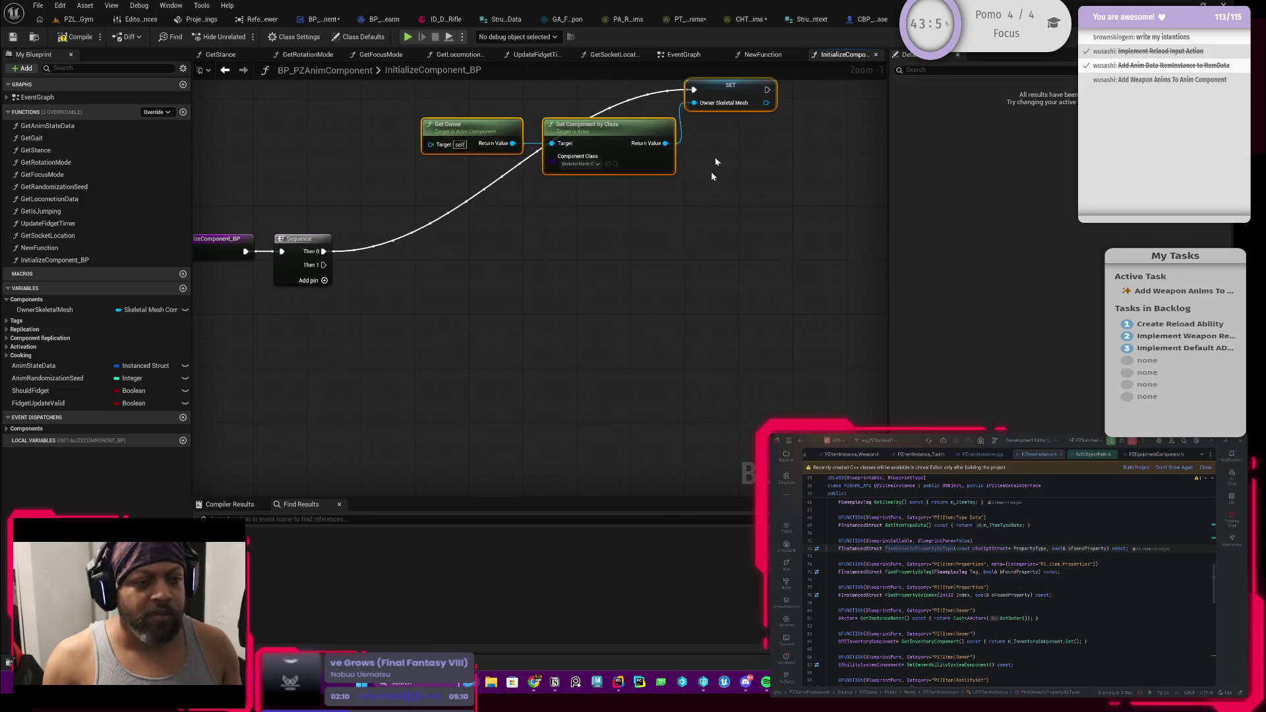
drag(712, 177, 668, 244)
click(656, 232)
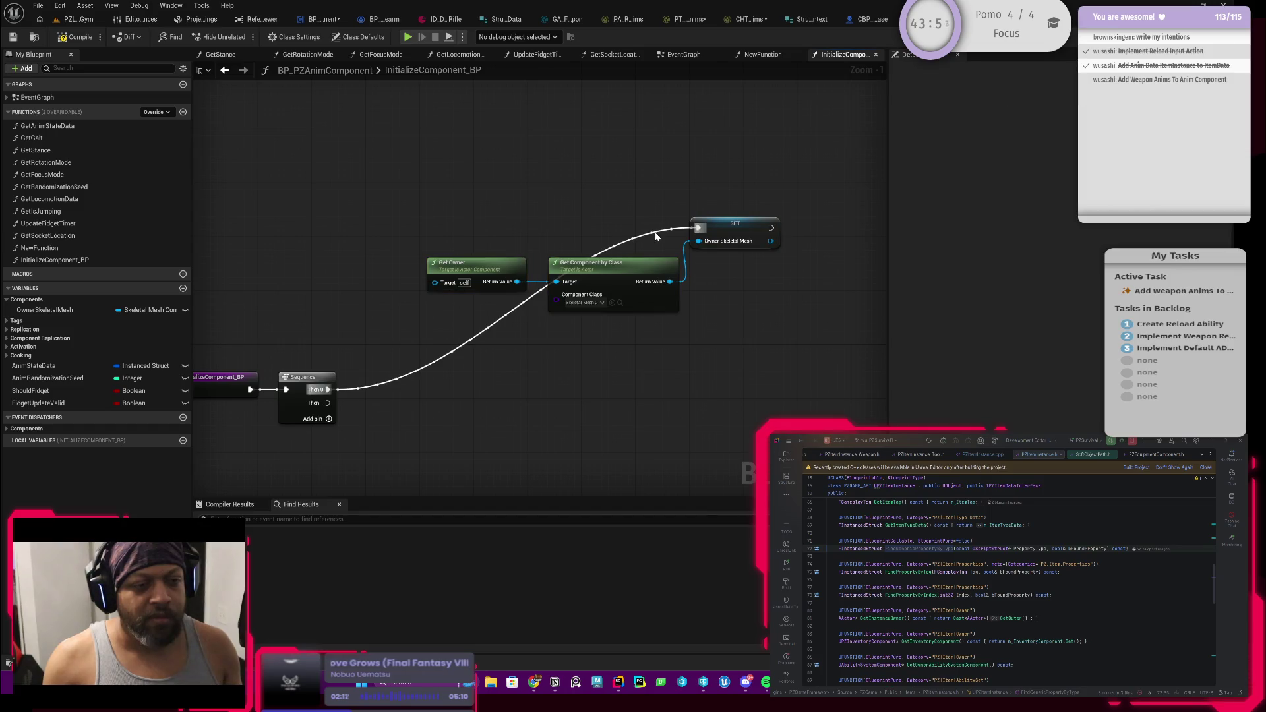
double_click(650, 228)
mouse_move(644, 230)
mouse_down()
mouse_move(418, 218)
mouse_move(395, 228)
mouse_up()
mouse_move(374, 190)
mouse_down()
mouse_move(717, 281)
mouse_move(711, 159)
mouse_up()
scroll(643, 405, down, 1)
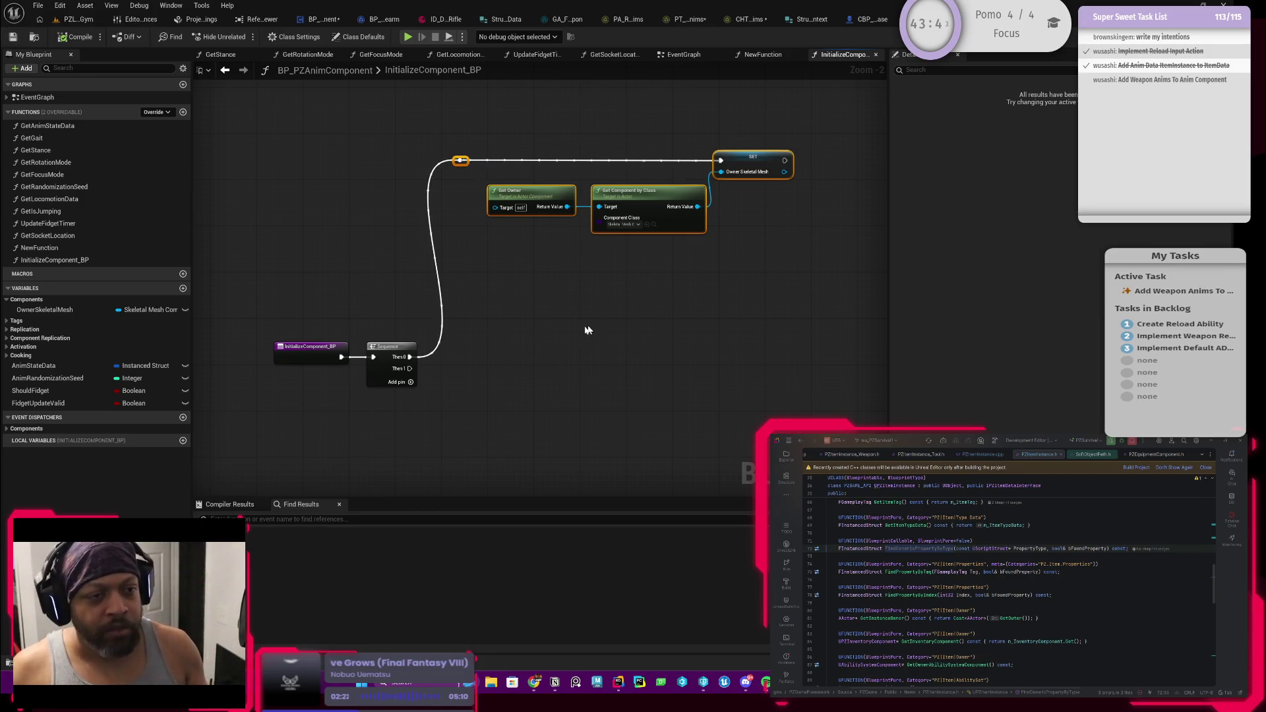
mouse_move(572, 287)
mouse_down()
mouse_move(540, 331)
mouse_move(510, 335)
mouse_up()
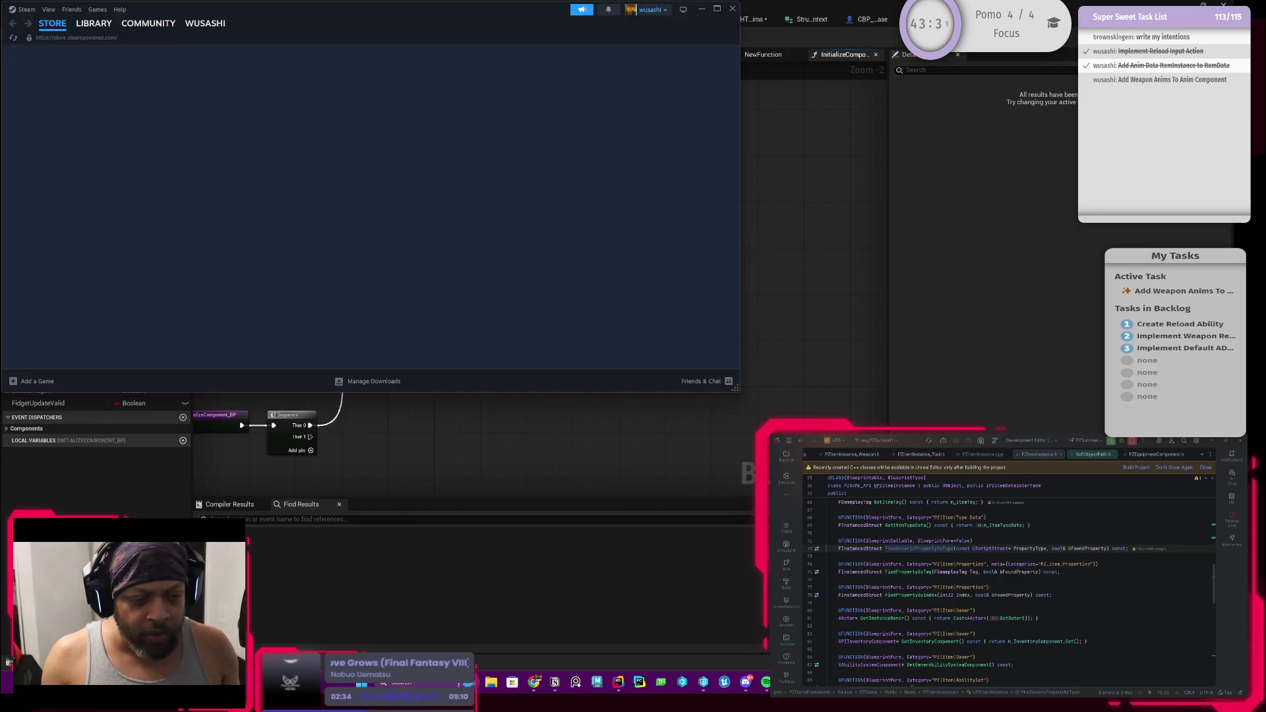
Install CHRONO TRIGGER from the Steam Library to the Games drive, accept its EULA, and minimize Steam
click(703, 682)
click(93, 23)
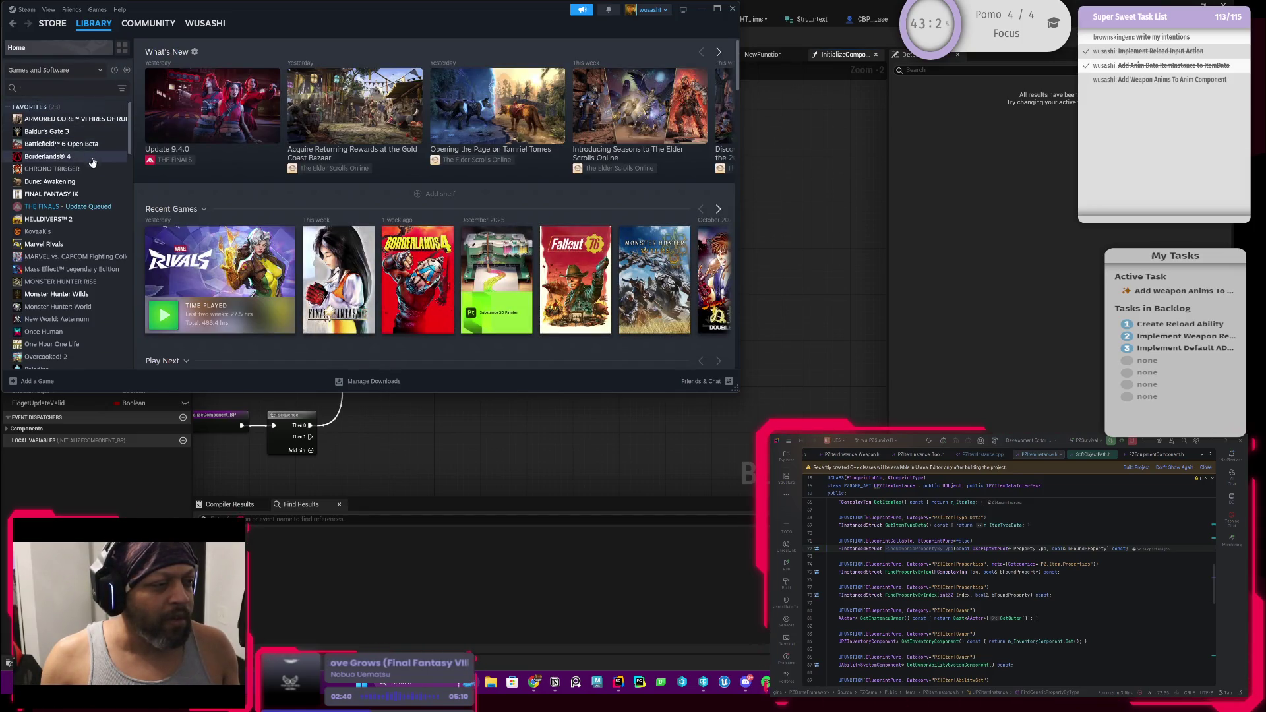
click(72, 169)
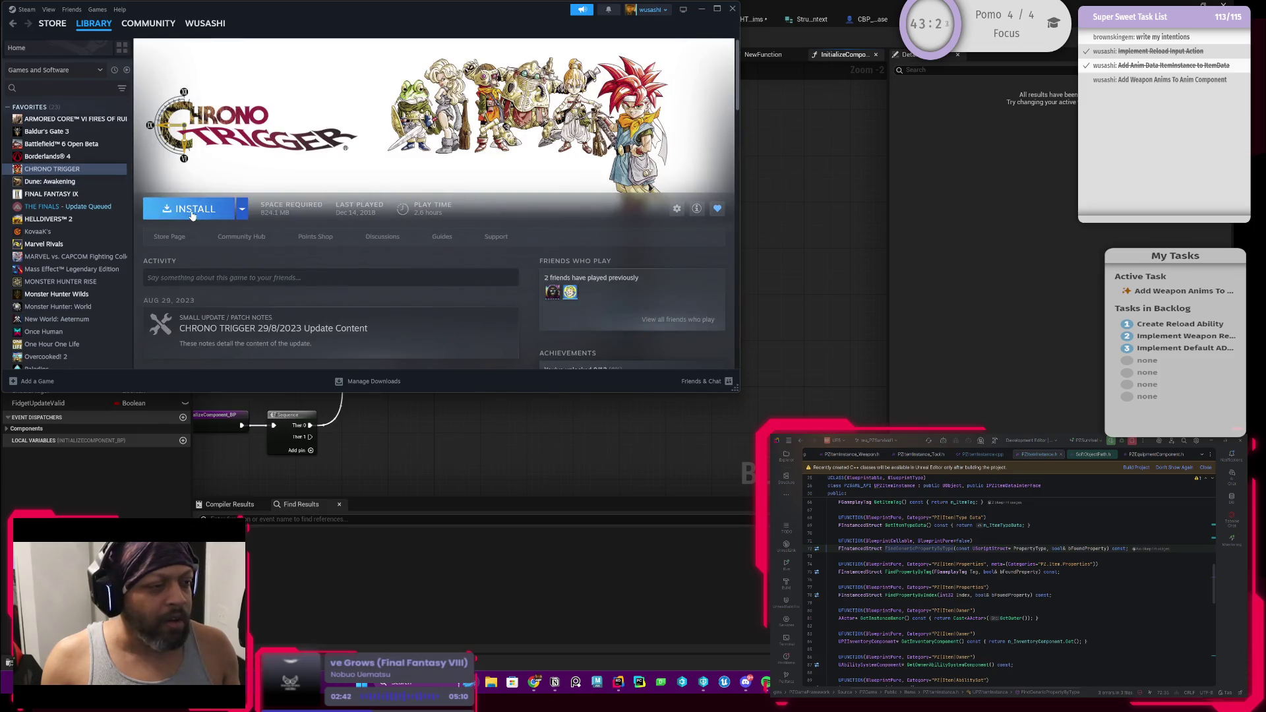
click(192, 207)
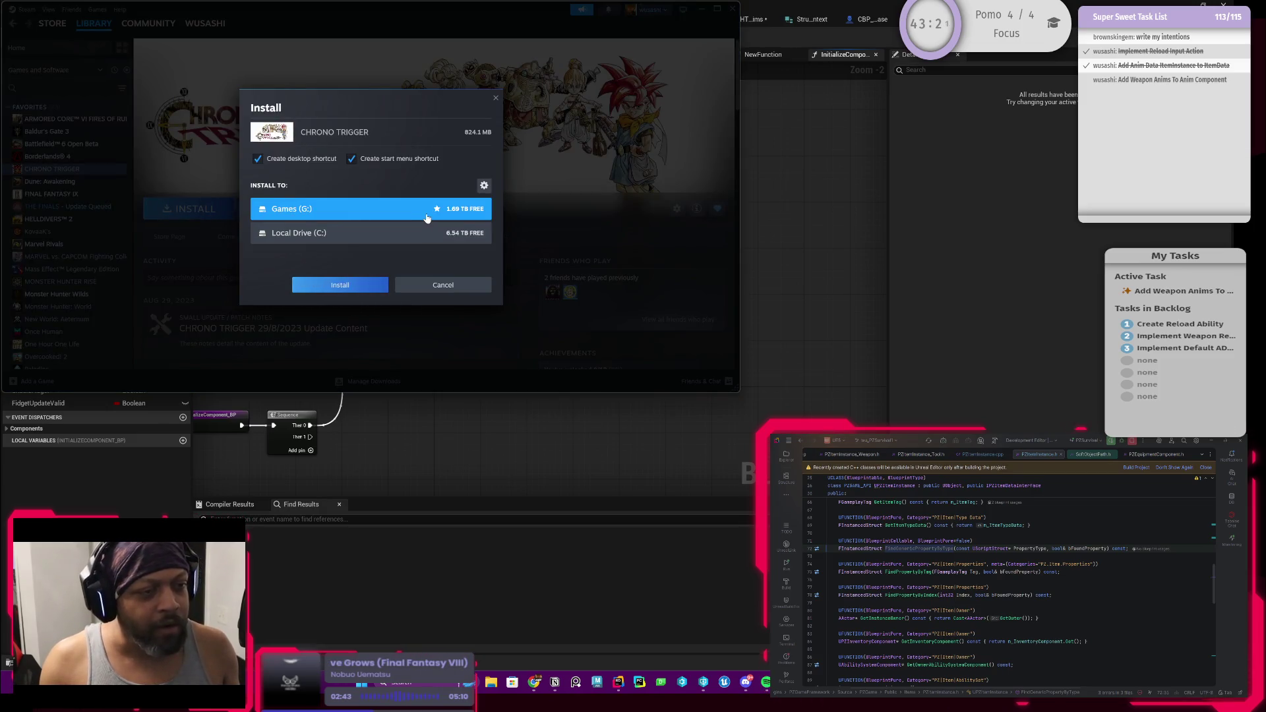
click(364, 285)
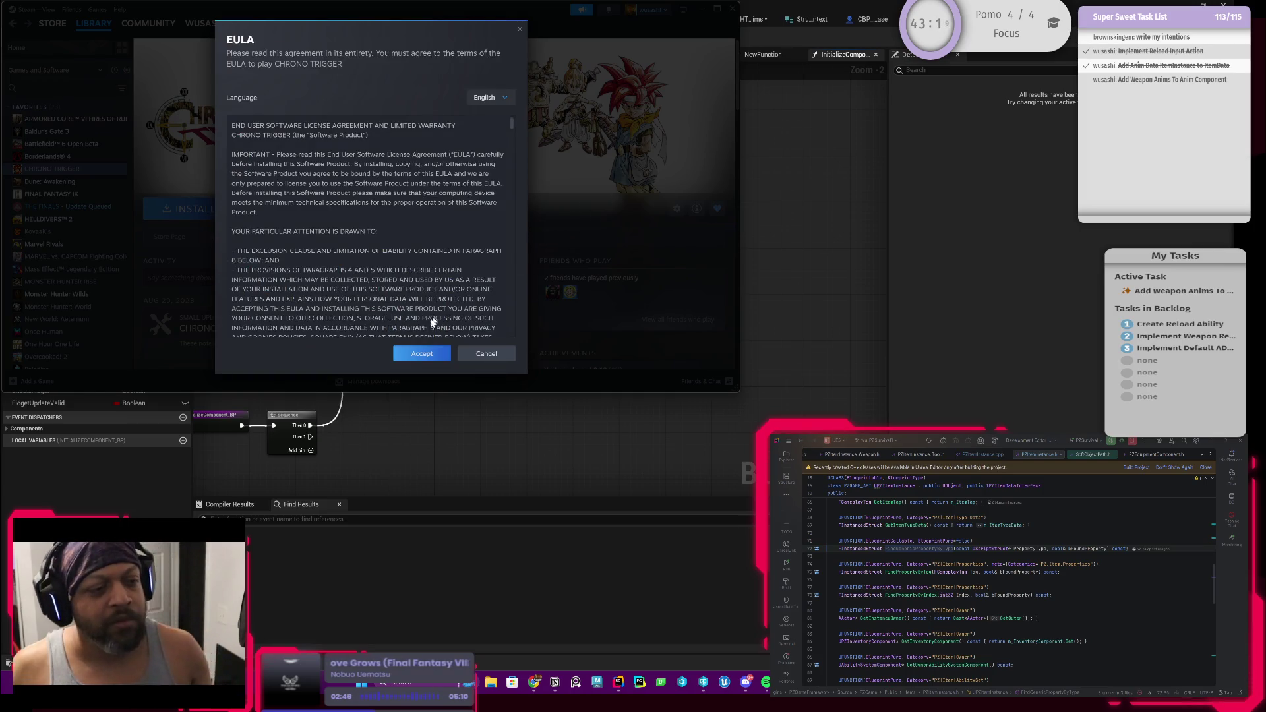
click(426, 351)
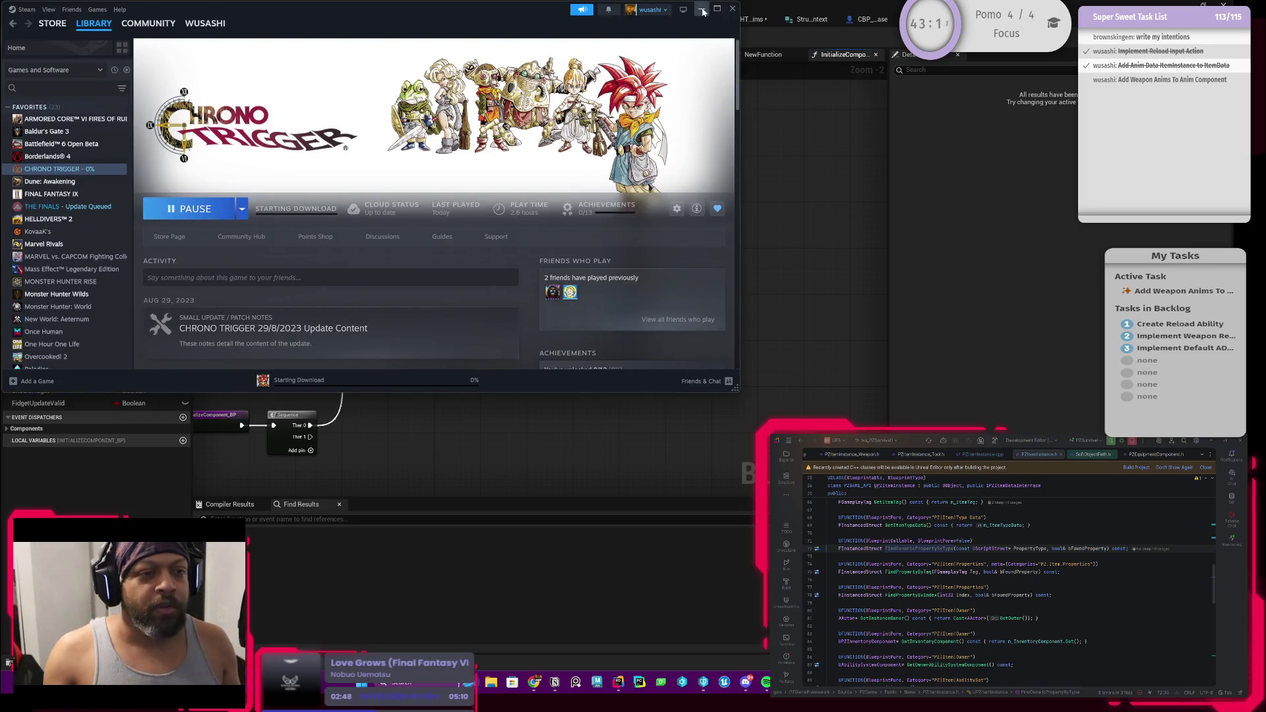
click(702, 10)
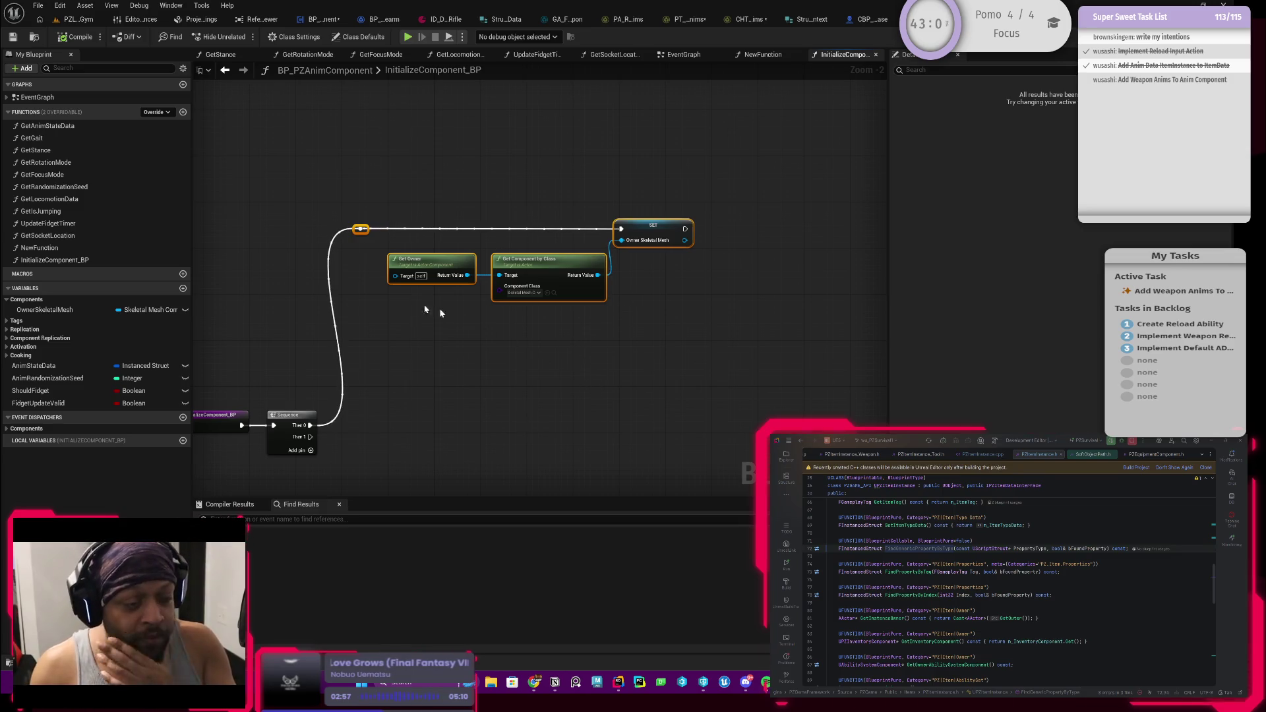
Wrap the mesh-caching nodes in a comment 'Cache skeletal mesh component. TODO: In C++ this should be a WeakObjectPtr'
drag(491, 350, 534, 341)
click(708, 229)
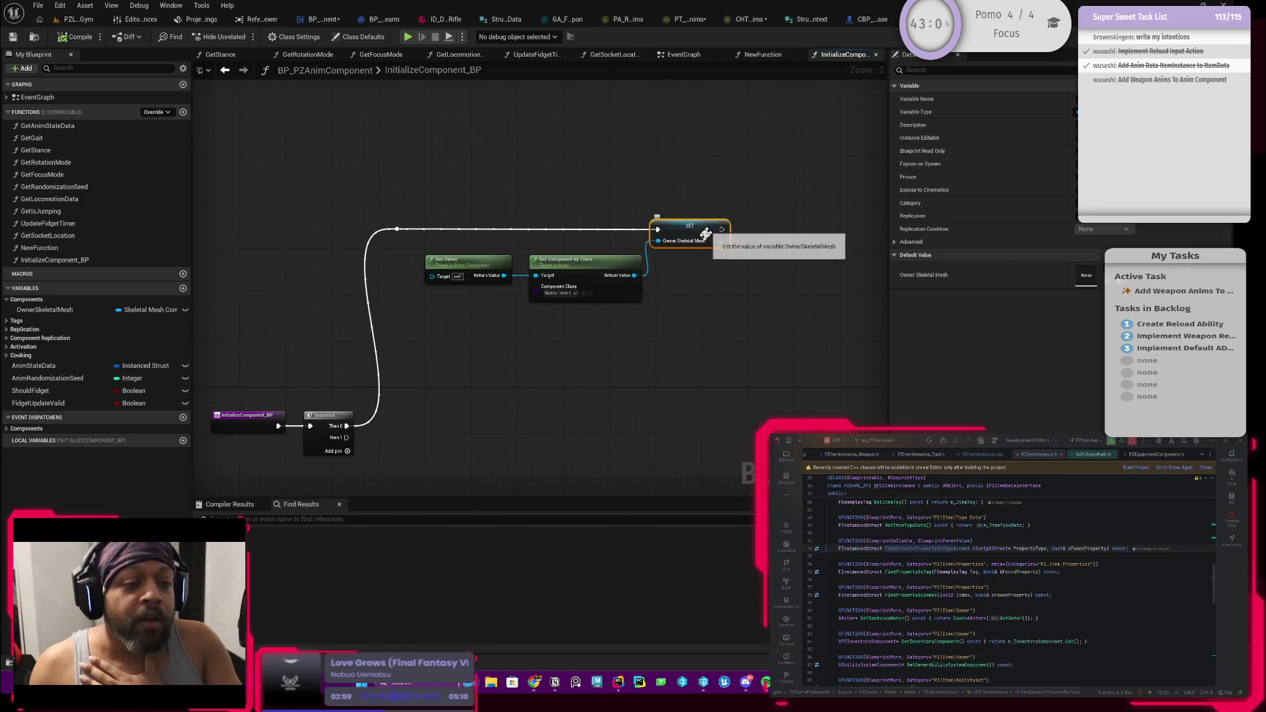
mouse_move(729, 275)
mouse_down()
mouse_move(571, 336)
mouse_move(561, 209)
mouse_up()
mouse_move(365, 140)
mouse_down()
mouse_move(688, 219)
mouse_move(767, 269)
mouse_up()
text(cS)
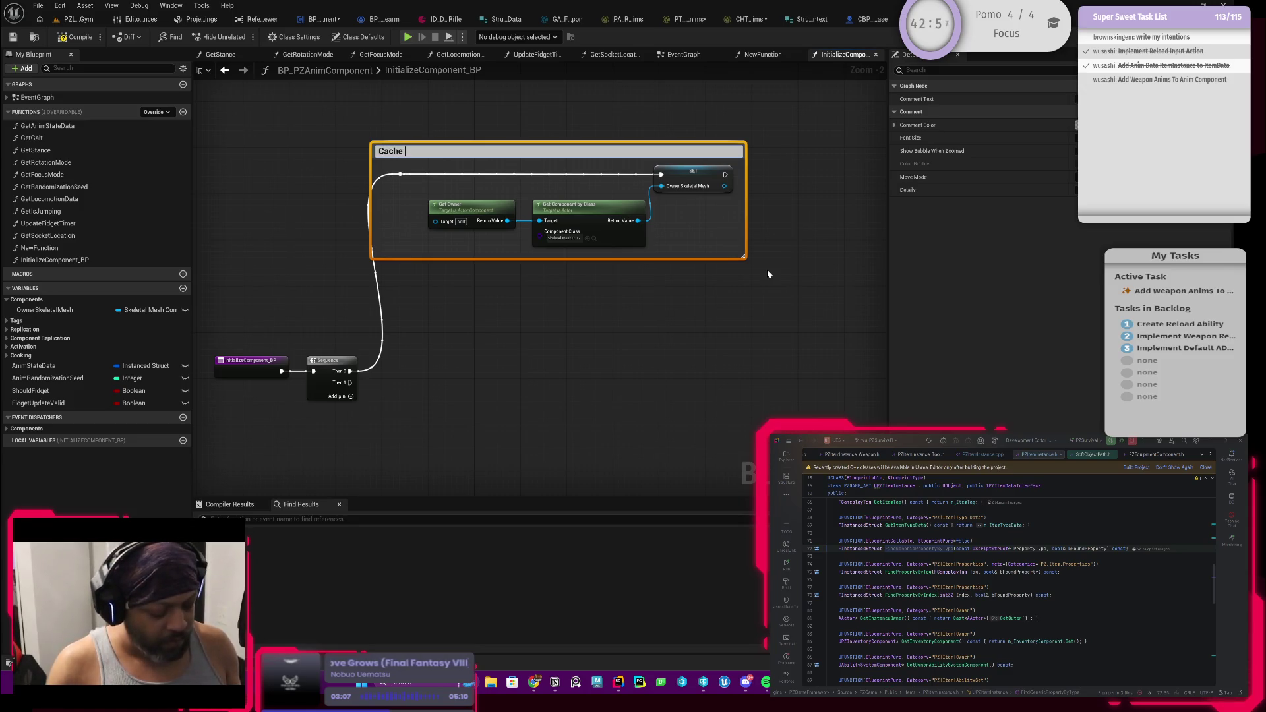
text(sh compo)
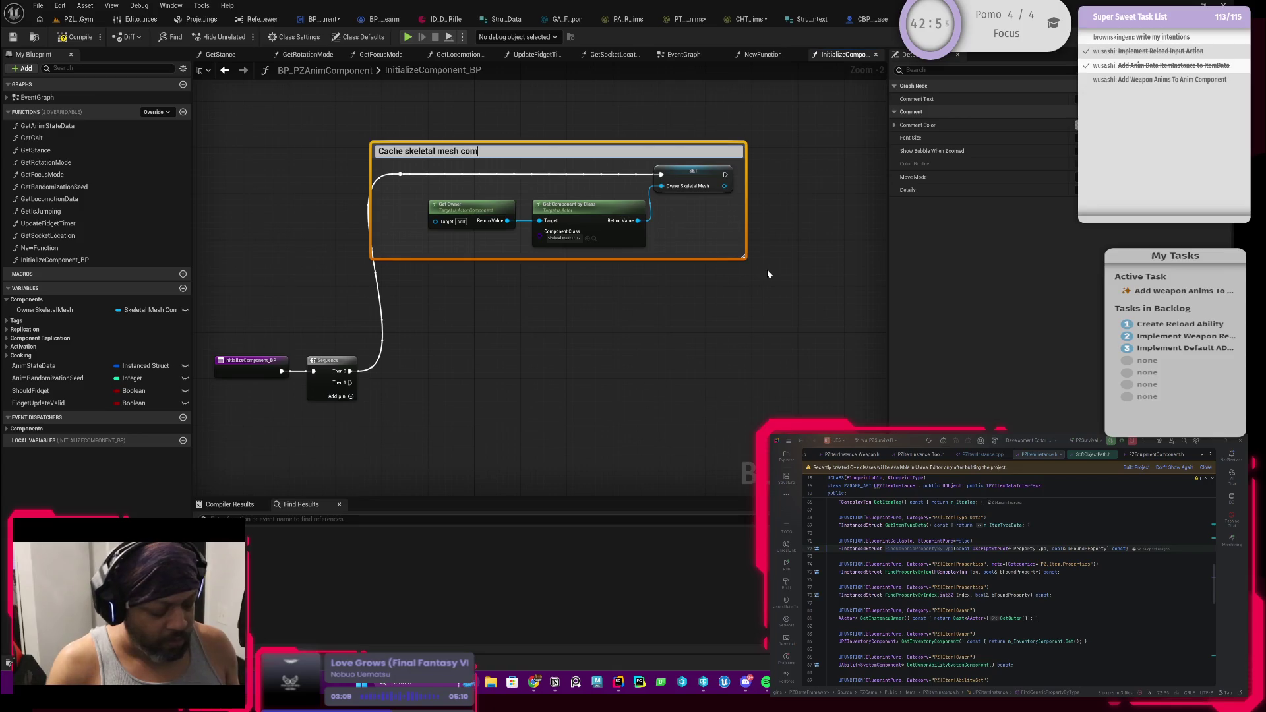
text(nent. )
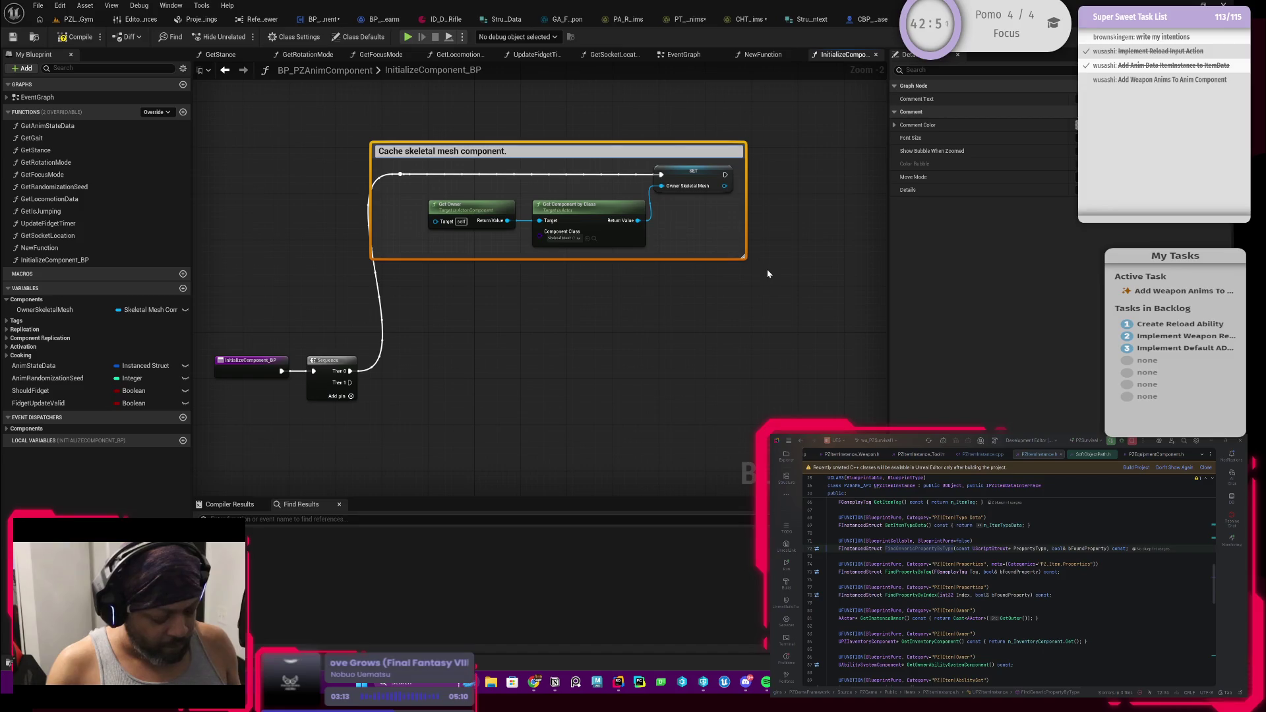
text(TODO:)
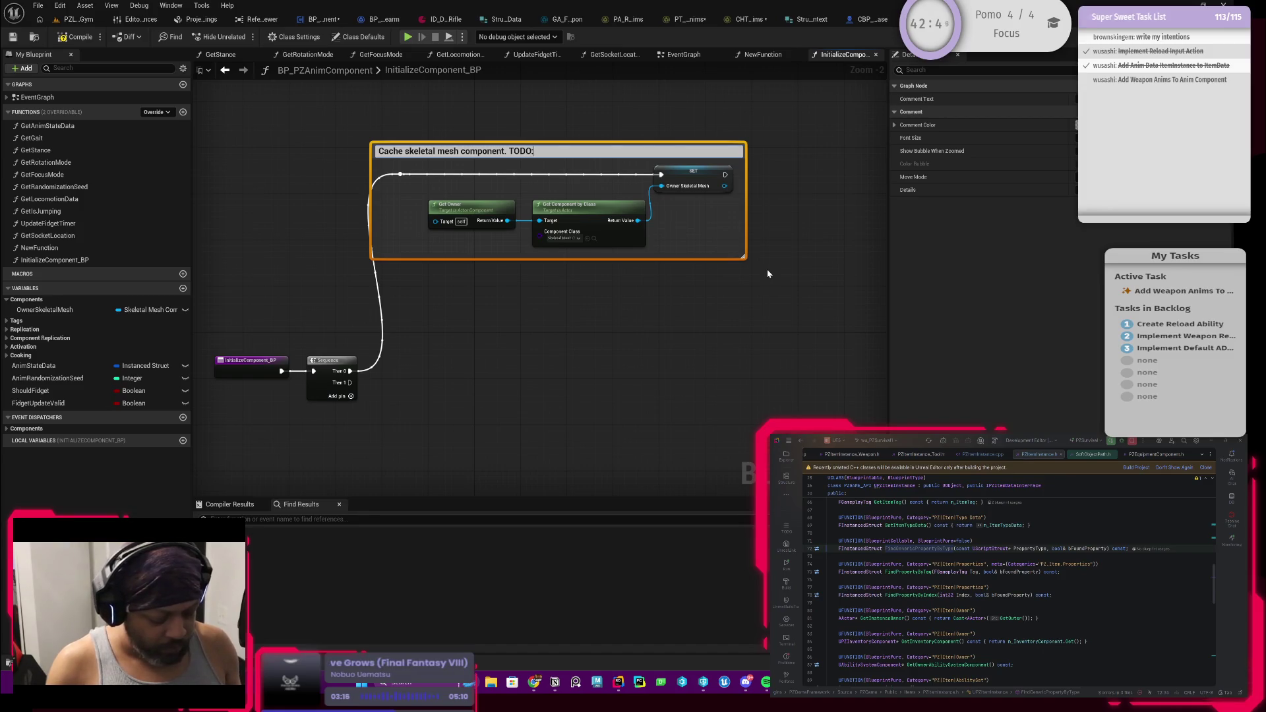
text( In C++ th)
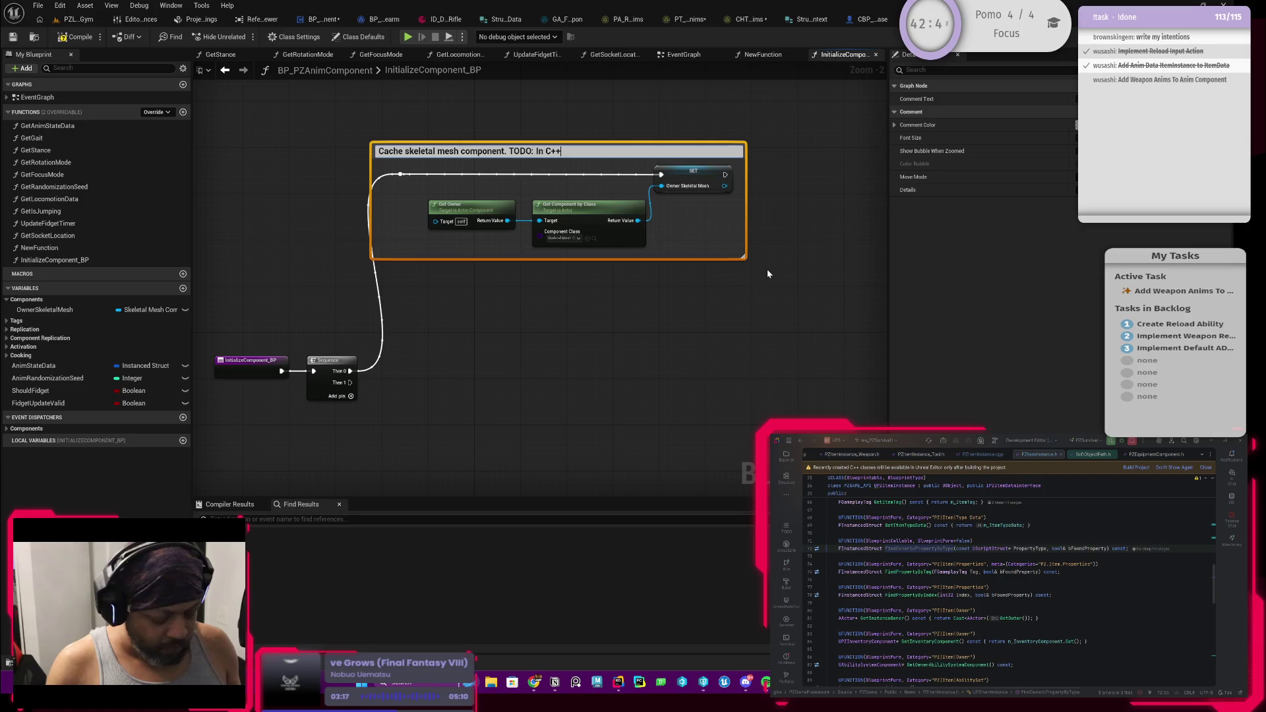
text(is should be a)
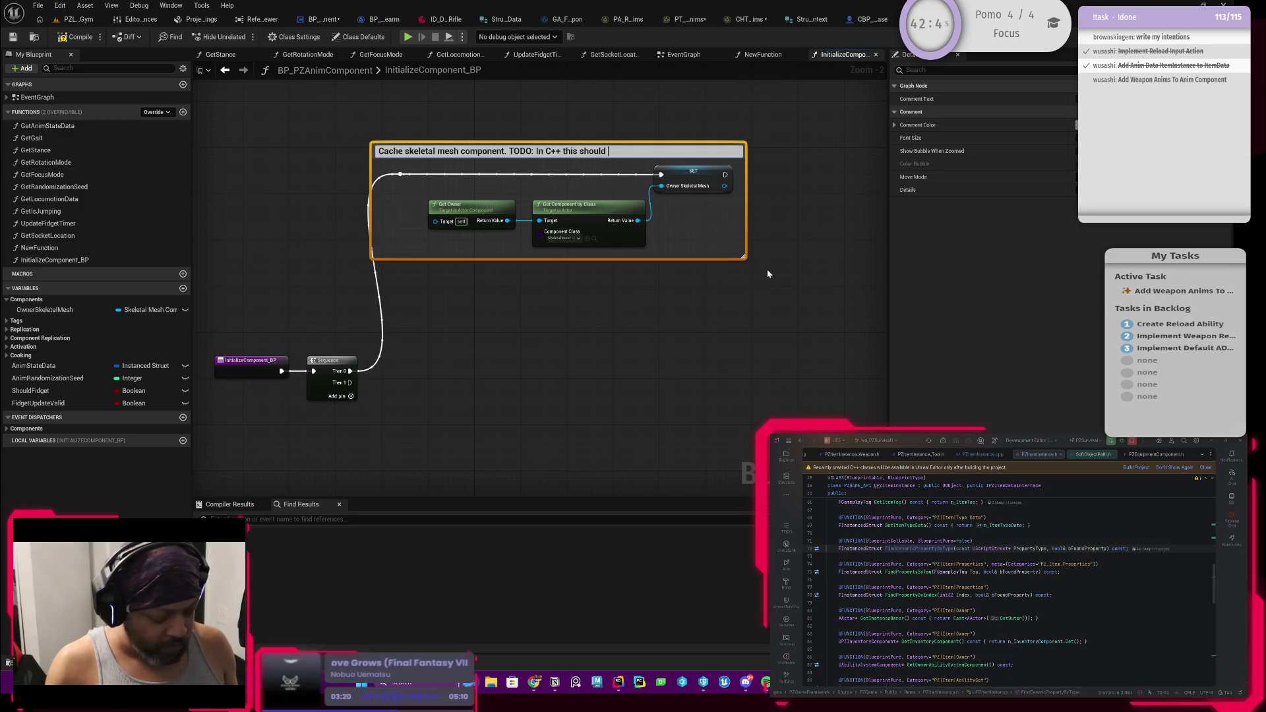
text( WeakObj)
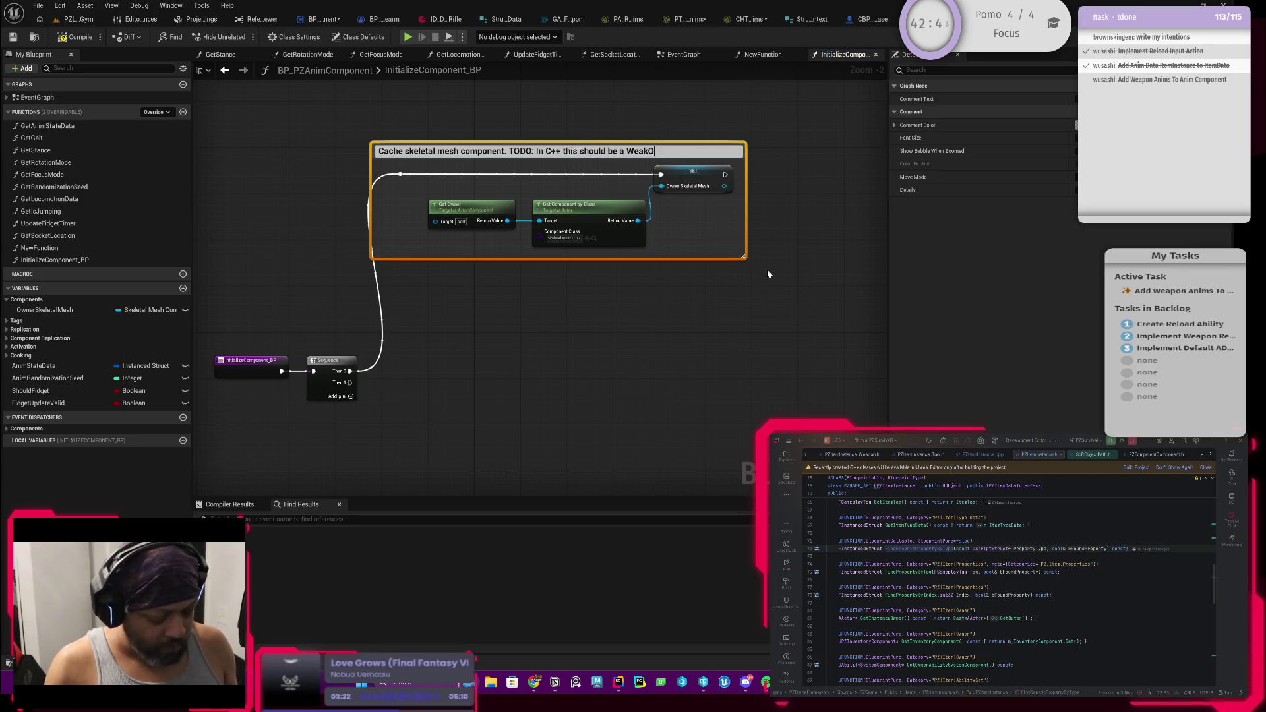
text(ect)
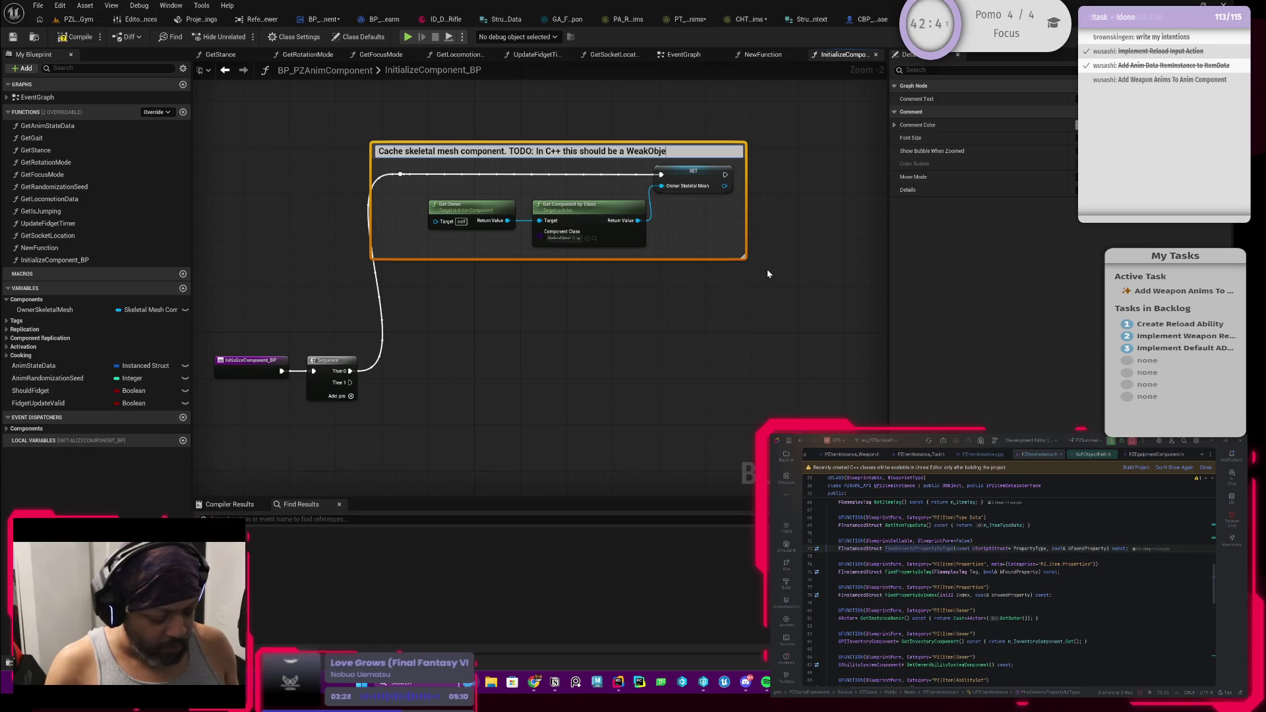
text(Ptr)
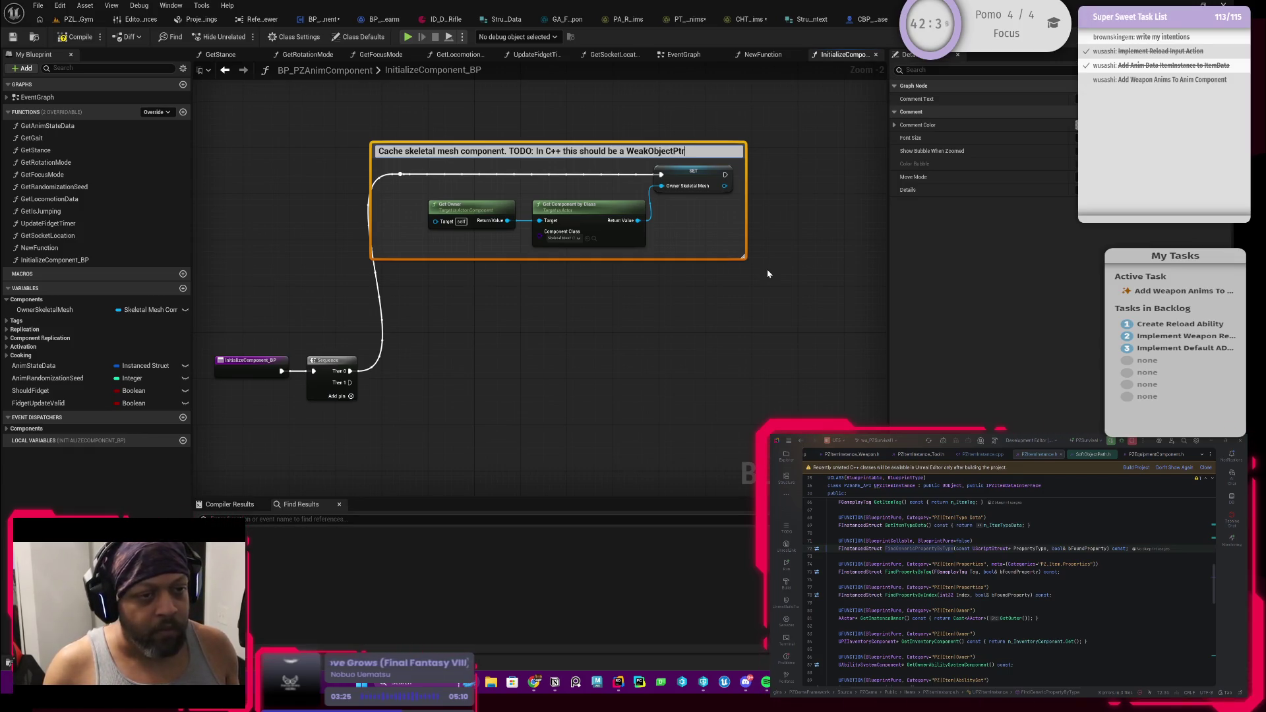
key(Return)
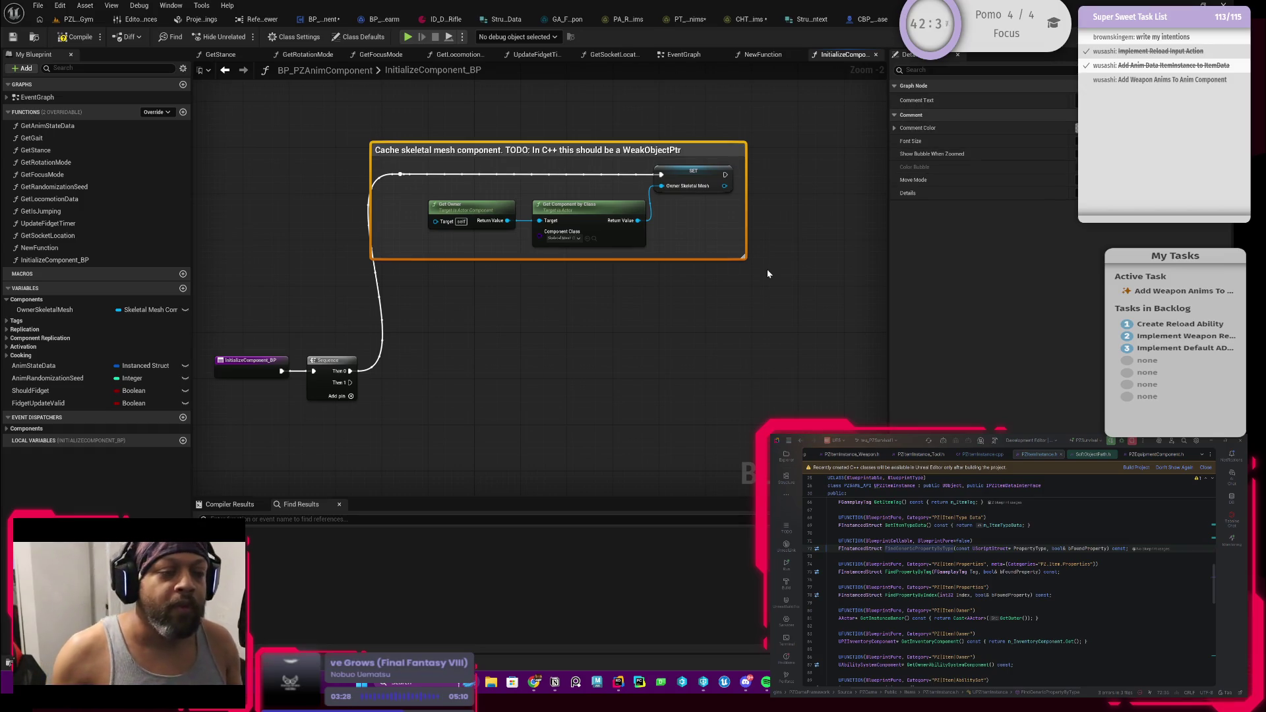
Tint the mesh-caching comment salmon (ED9679)
click(738, 217)
click(703, 152)
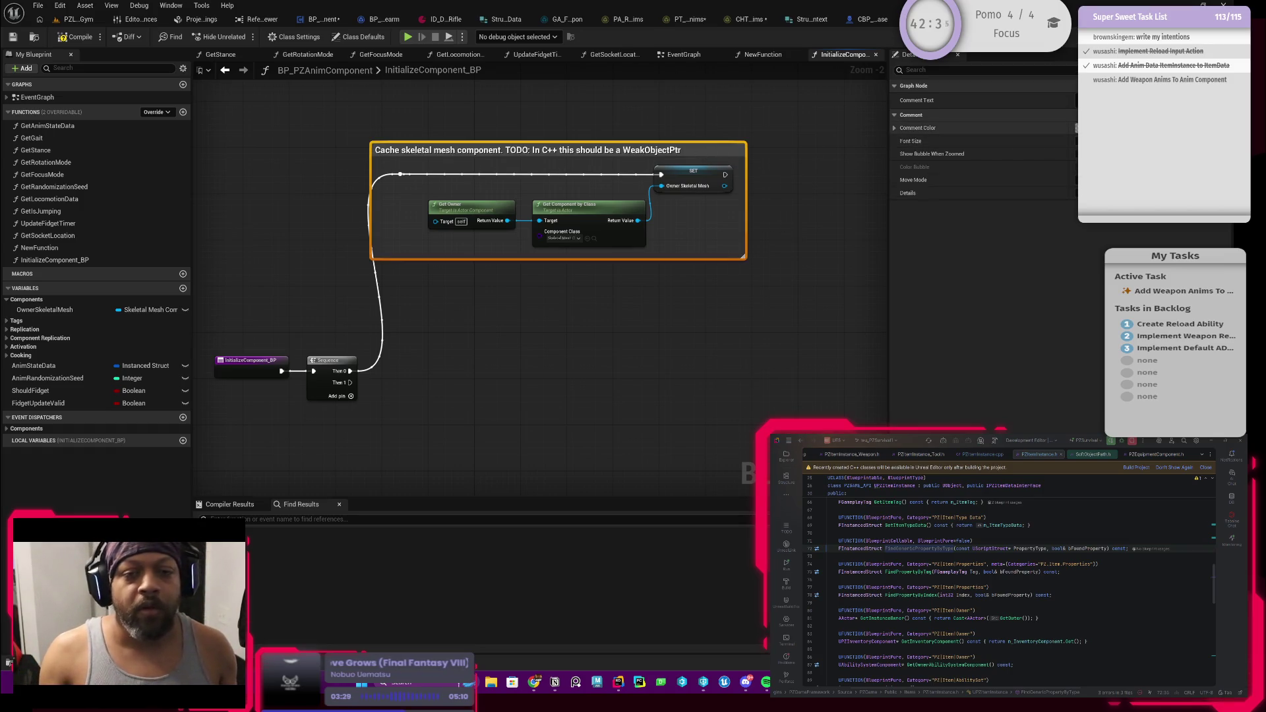
click(1074, 127)
click(1037, 327)
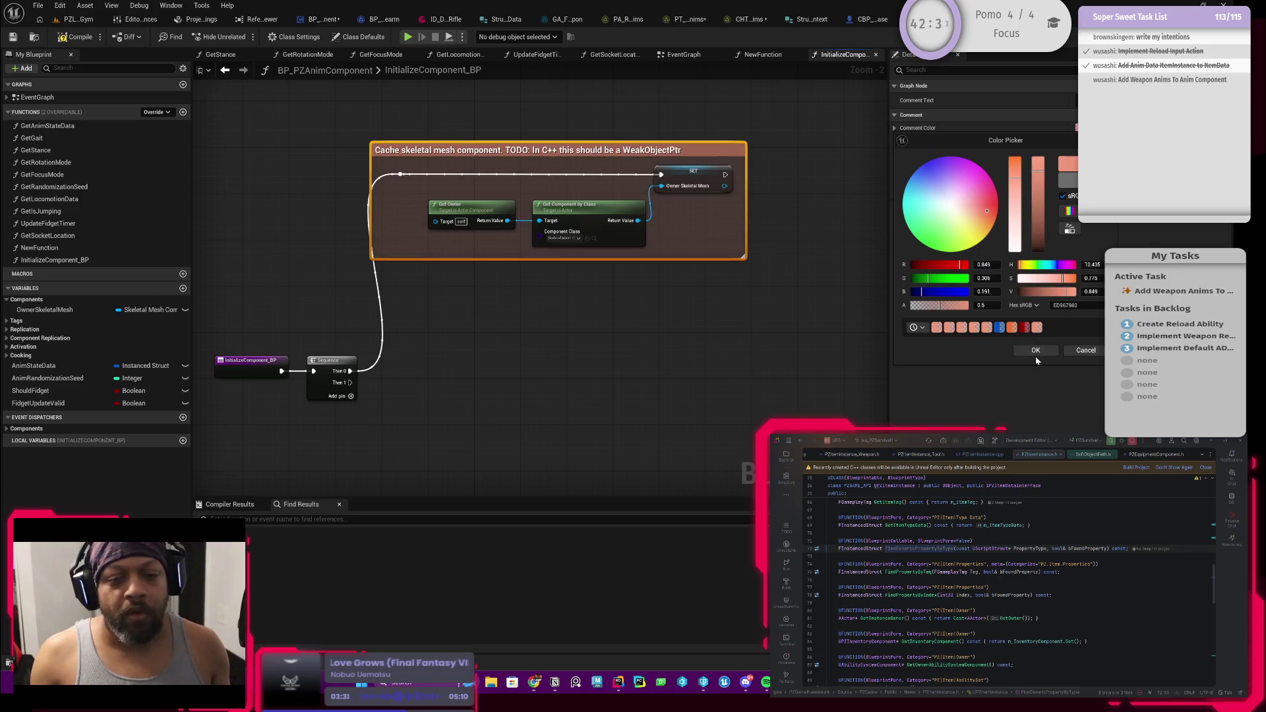
click(1035, 351)
click(734, 356)
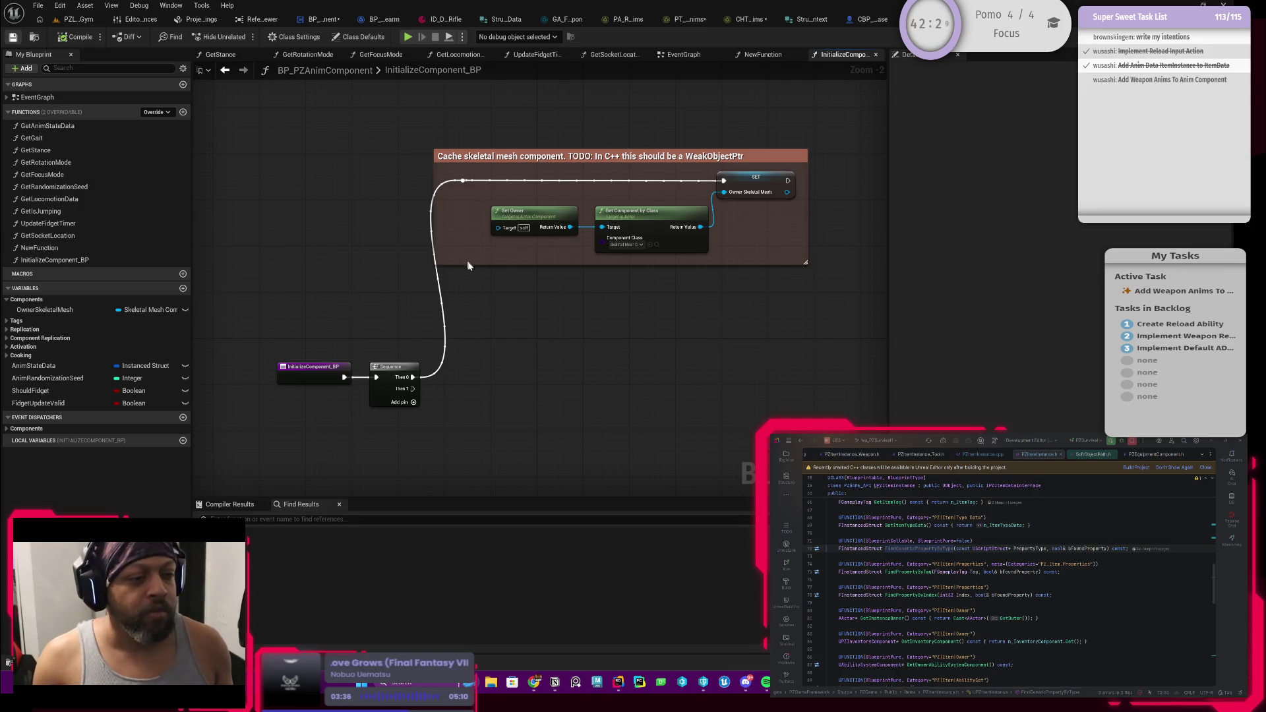
mouse_move(520, 290)
mouse_down()
mouse_move(540, 279)
mouse_move(514, 195)
mouse_move(440, 175)
mouse_up()
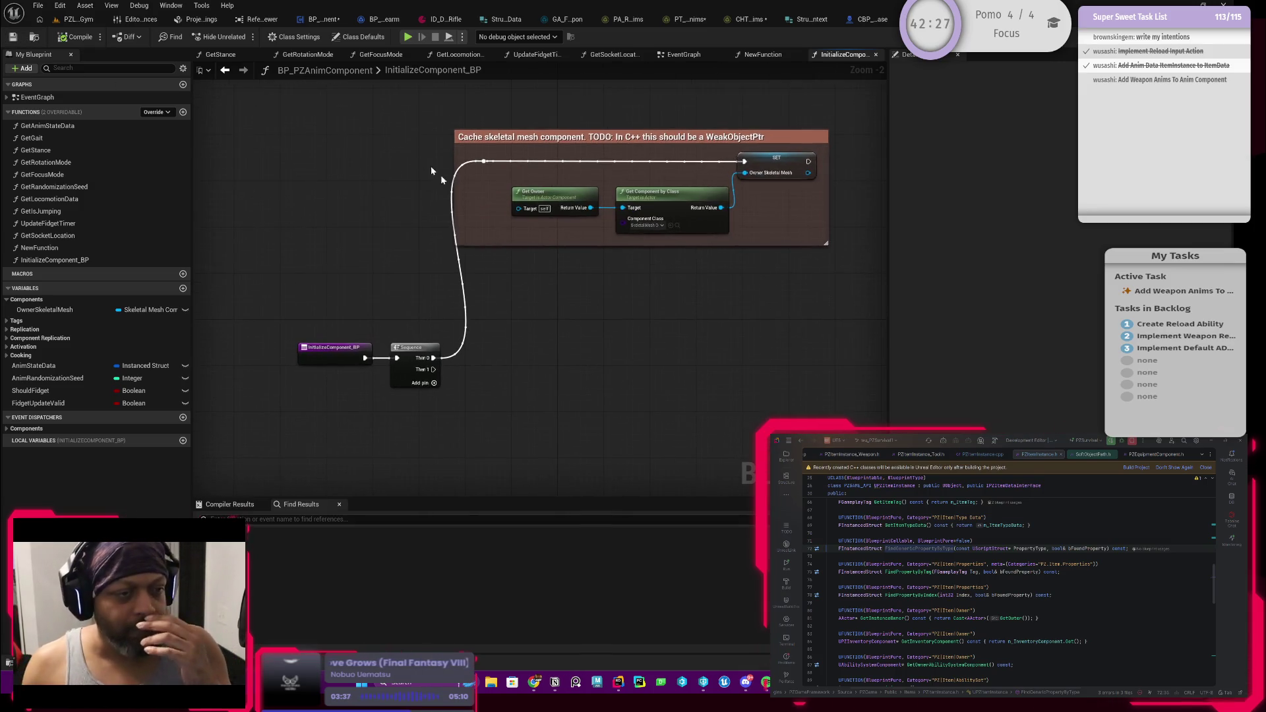
click(226, 70)
Pan the EventGraph to the PlayMontage nodes and open the PZAnim Montage Context struct via Ctrl+Tab
mouse_move(586, 458)
mouse_down()
mouse_move(574, 397)
mouse_move(631, 326)
mouse_up()
scroll(631, 326, up, 2)
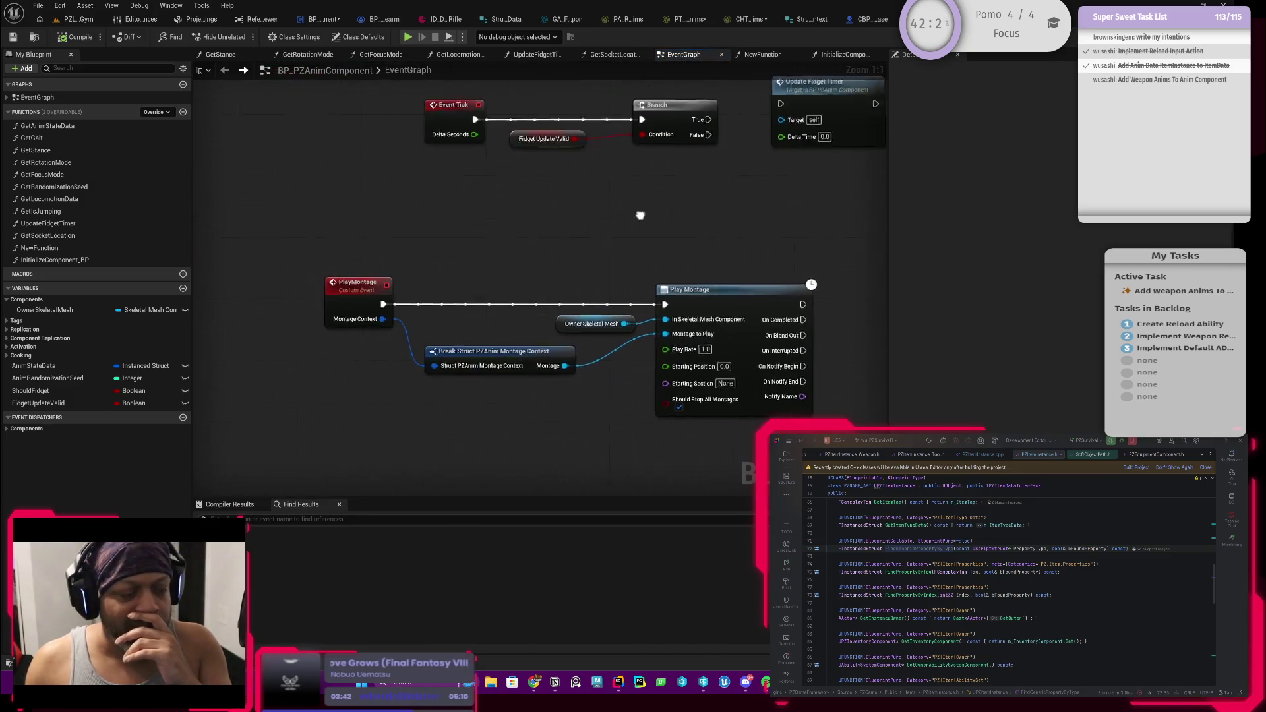
mouse_move(549, 255)
mouse_down()
mouse_move(486, 270)
mouse_move(503, 273)
mouse_move(511, 227)
mouse_up()
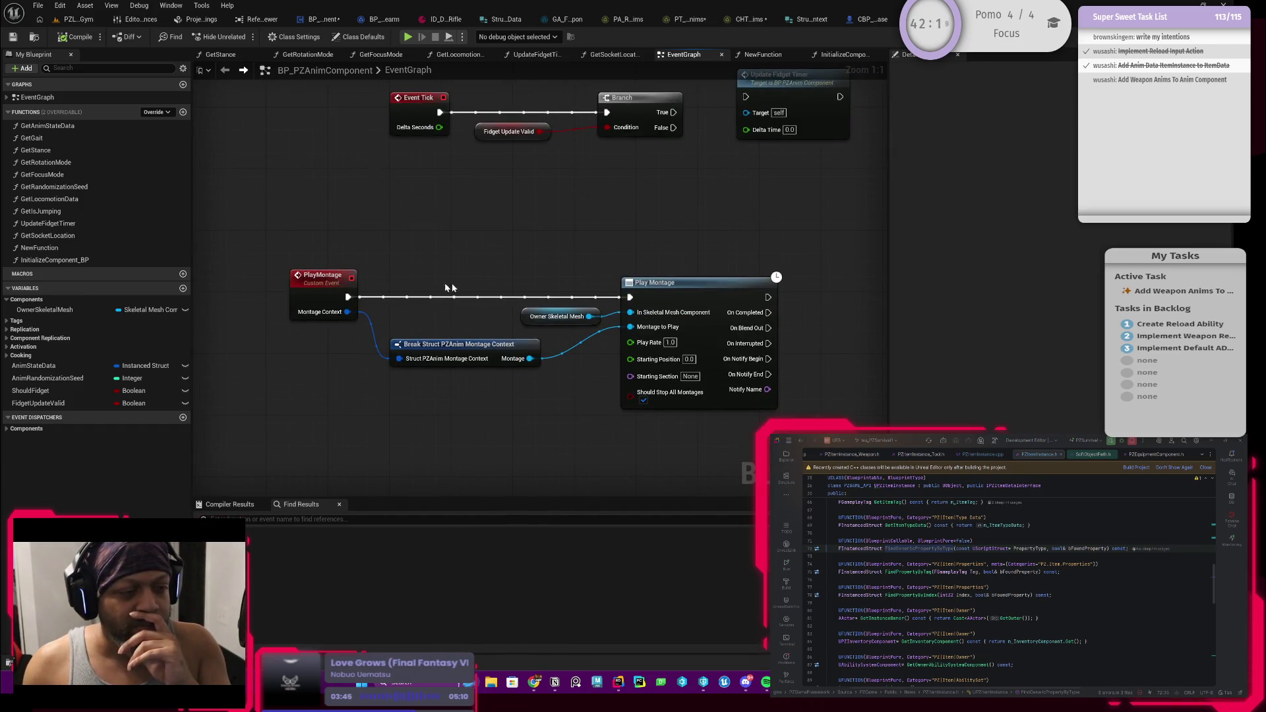
drag(479, 286, 488, 233)
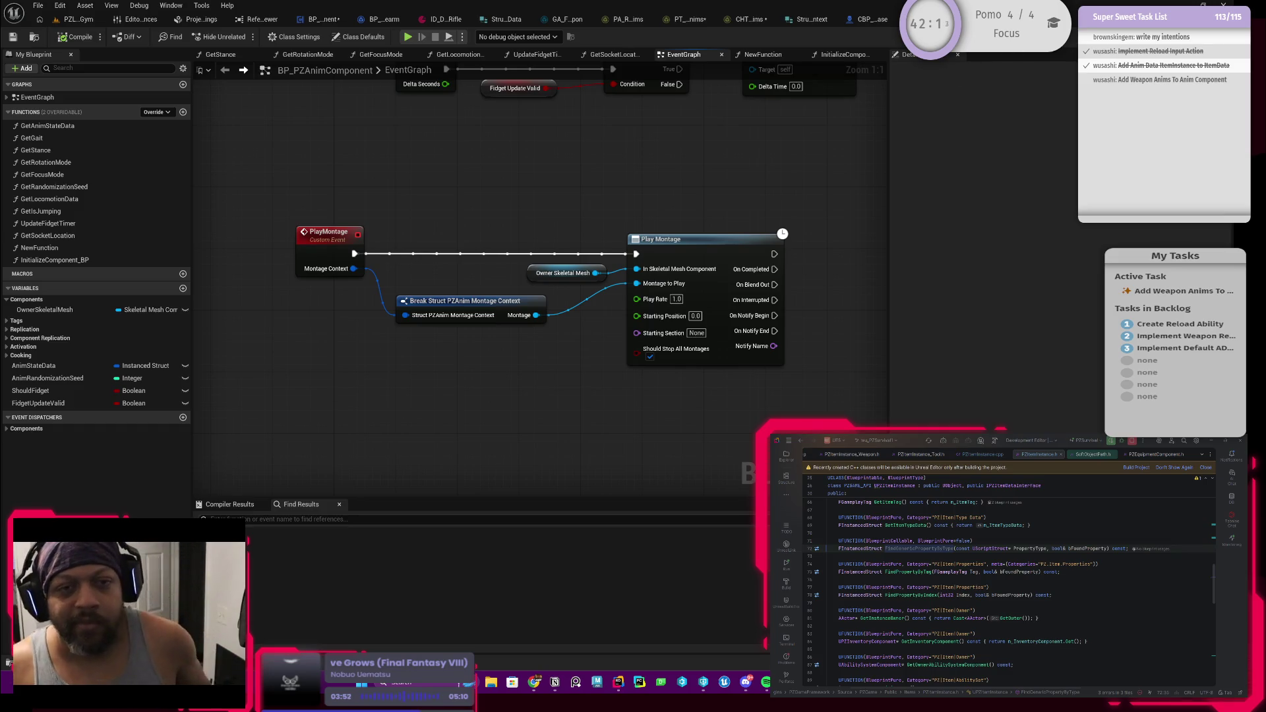
key(ctrl+Tab)
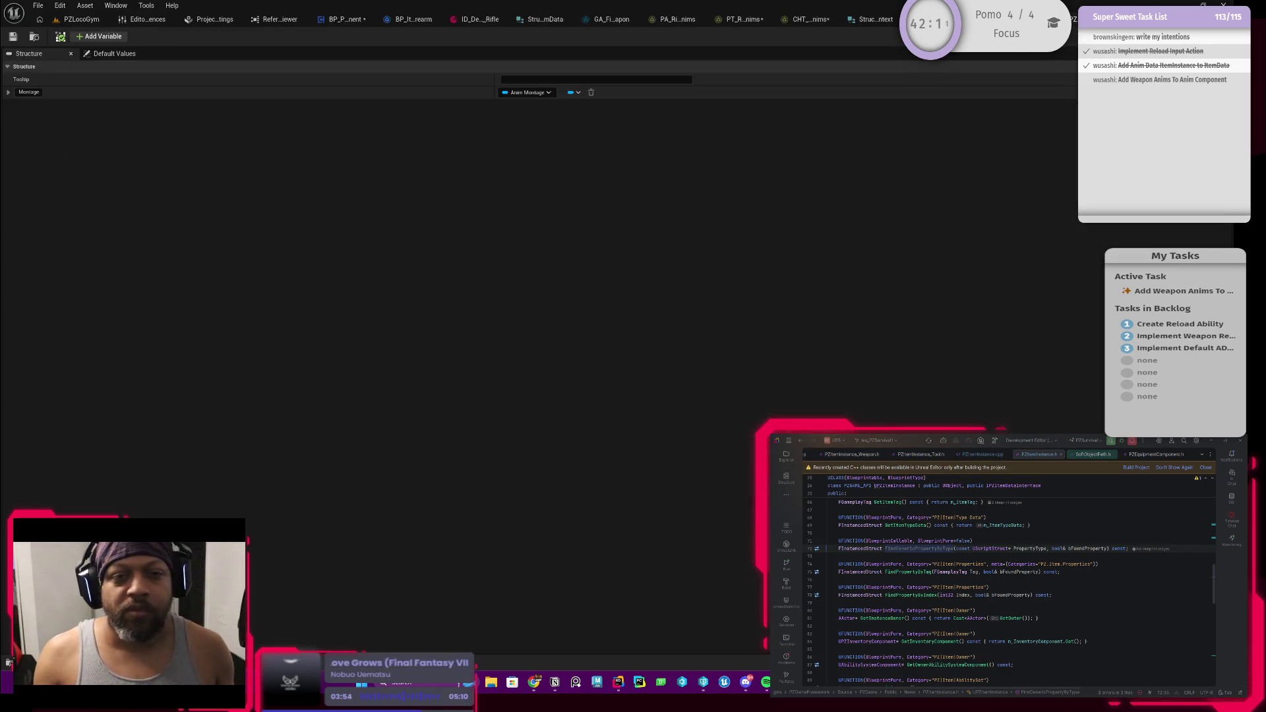
Wire the context's Play Rate, Starting Position and Starting Section into Play Montage, then compile
key(ctrl+Tab)
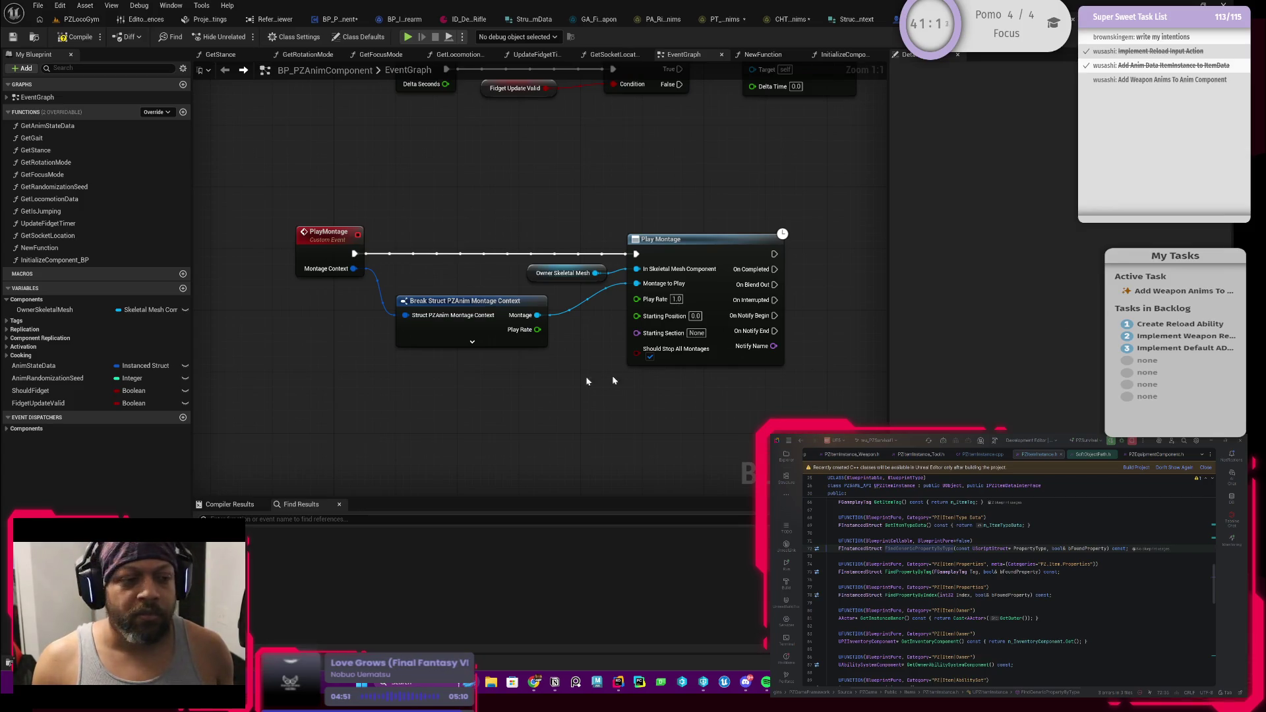
click(472, 342)
mouse_move(579, 329)
mouse_down()
mouse_move(637, 298)
mouse_move(616, 334)
mouse_move(634, 318)
mouse_up()
mouse_move(579, 359)
mouse_down()
mouse_move(637, 327)
mouse_move(583, 378)
mouse_move(637, 341)
mouse_up()
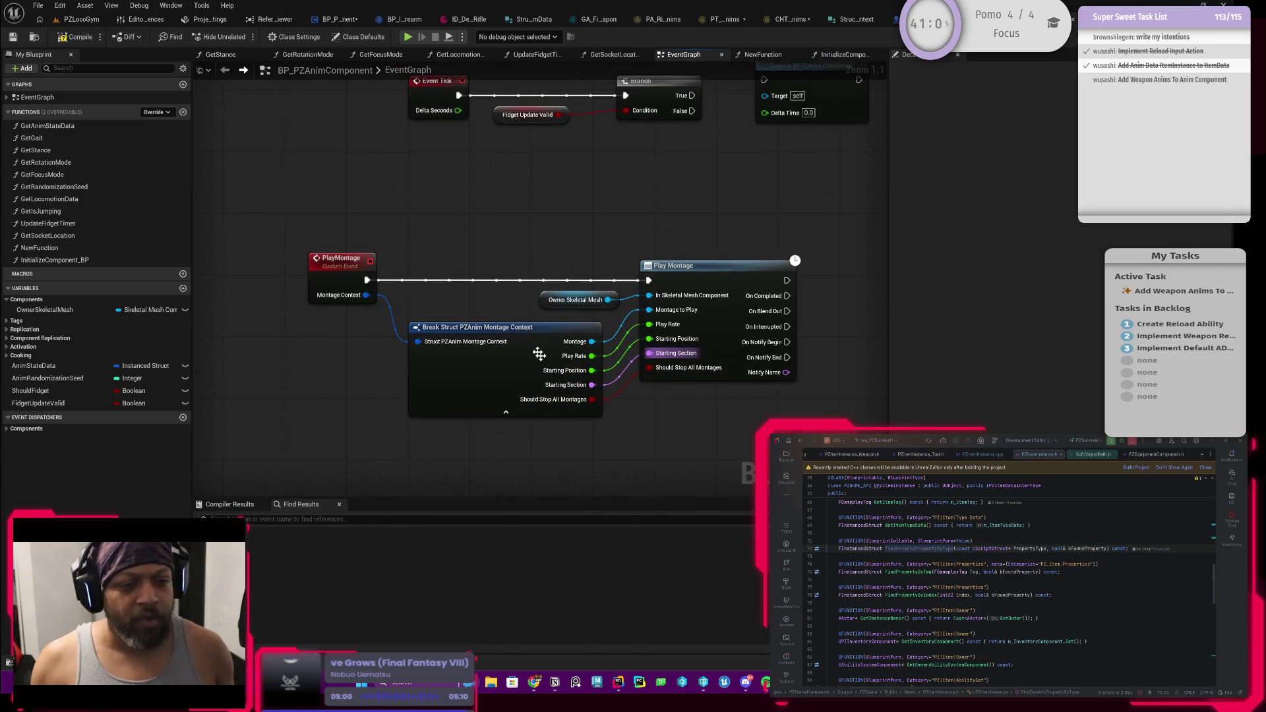
drag(599, 234, 539, 245)
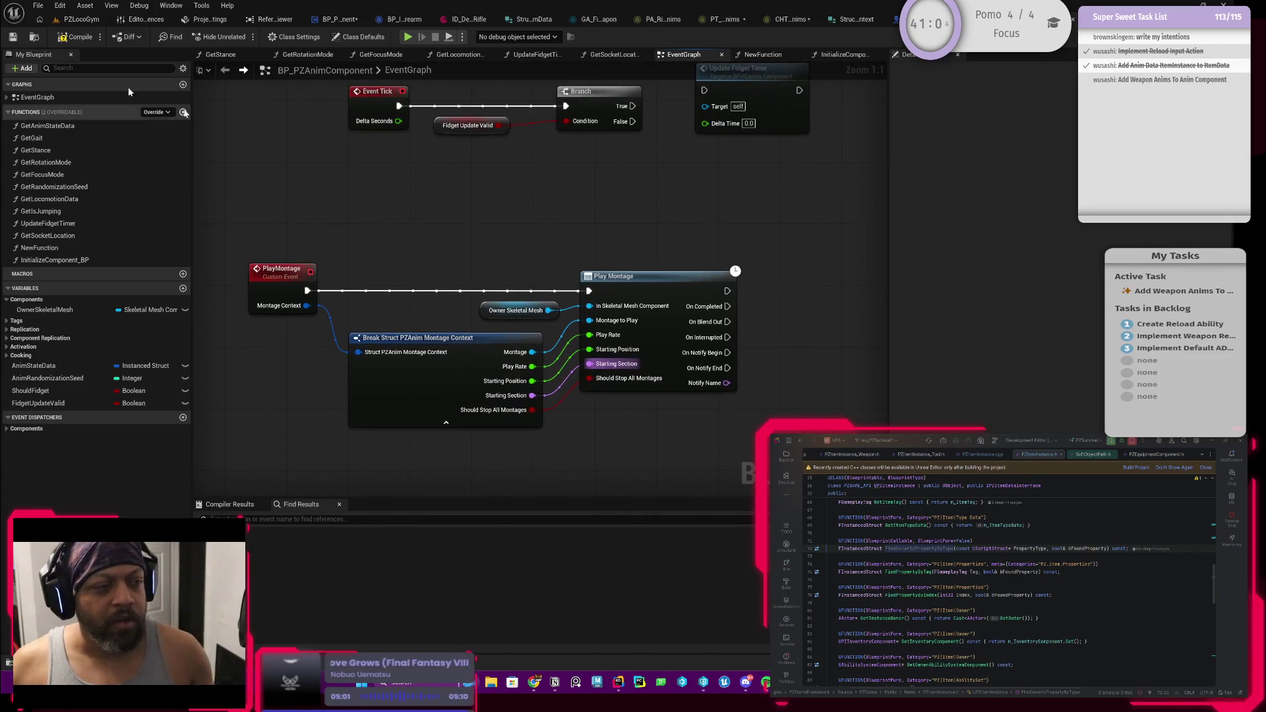
click(63, 38)
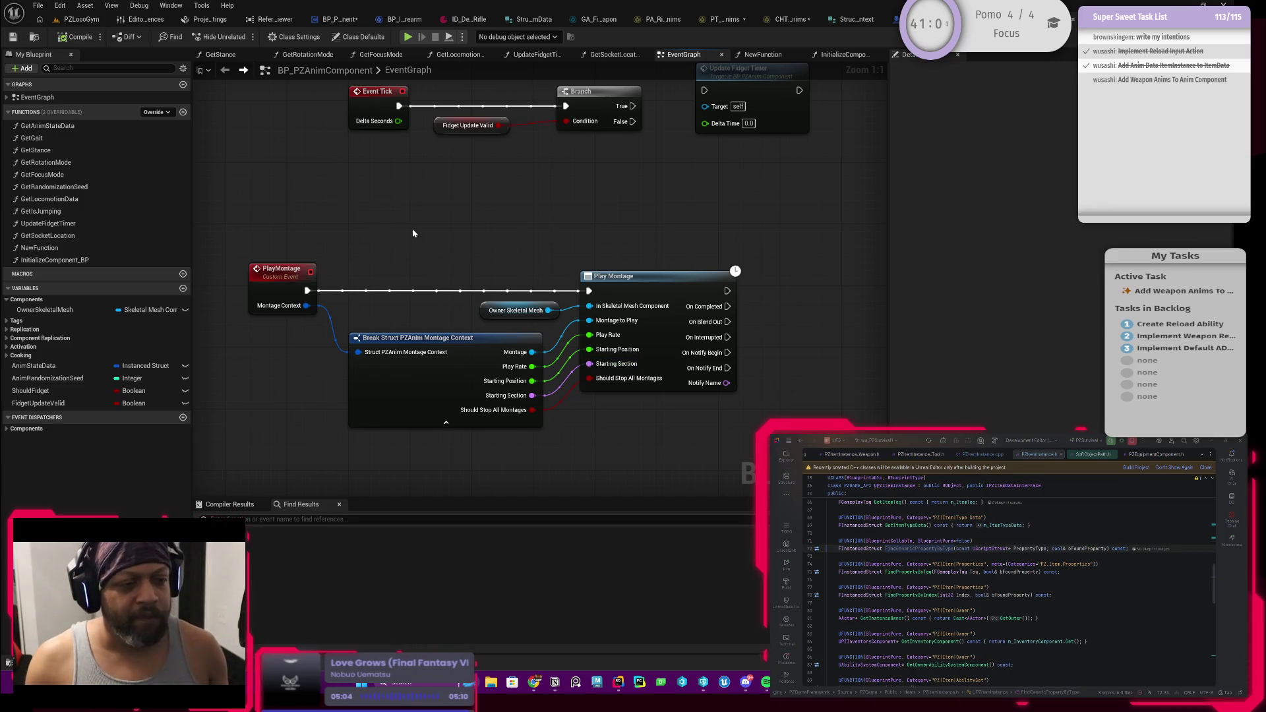
Select the PlayMontage event and its nodes and start a new comment titled 'TODO: COn'
scroll(413, 233, down, 1)
drag(351, 229, 741, 430)
text(c)
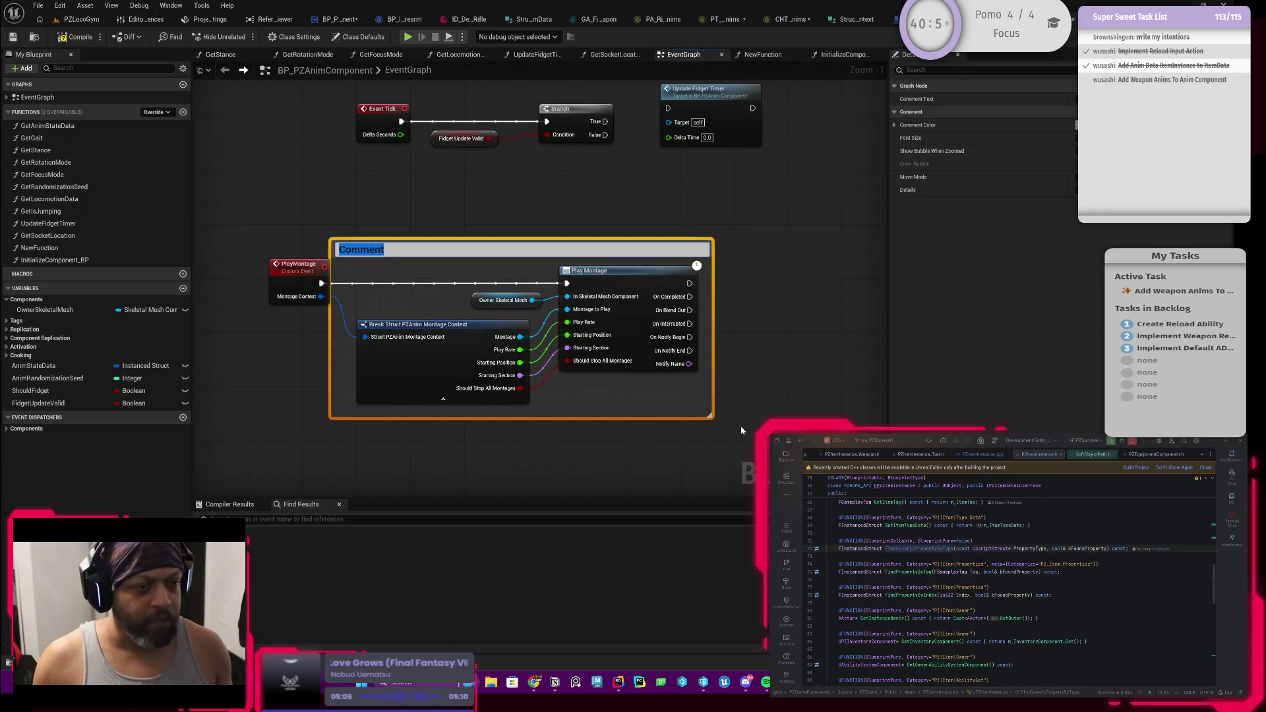
text(TODO: )
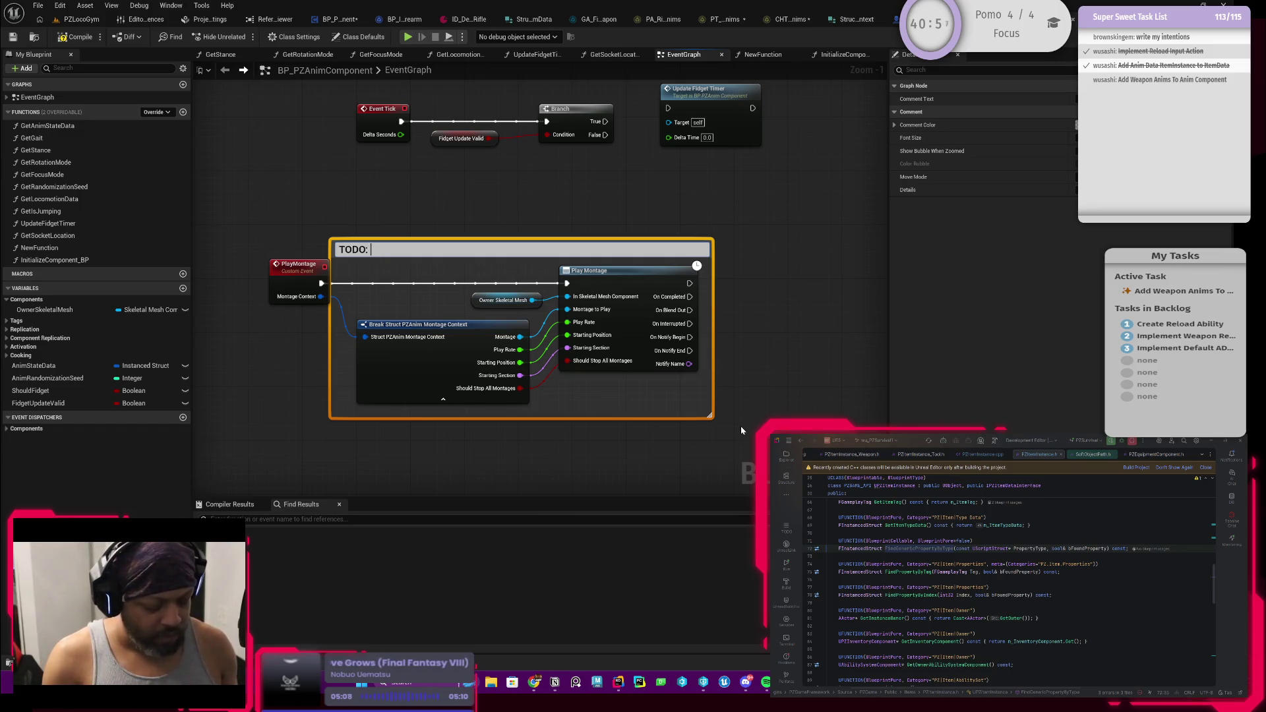
text(COnvert t)
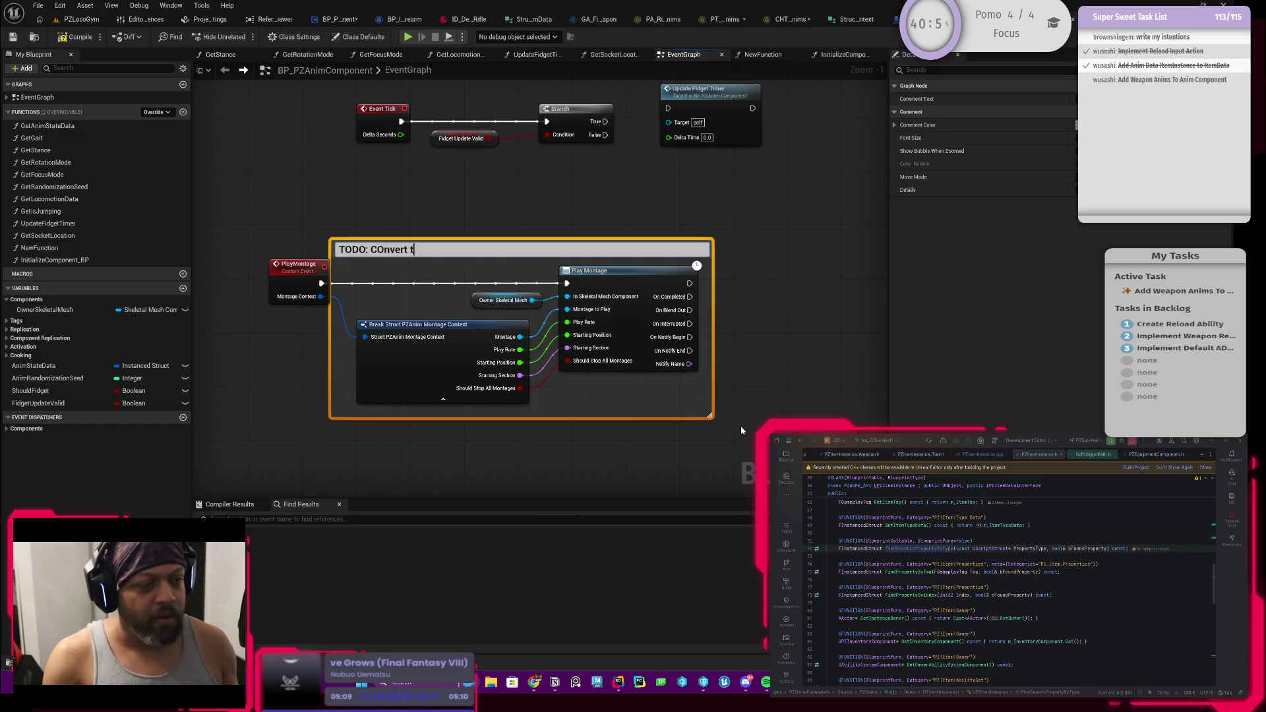
Title the comment 'TODO: Convert this to our way of triggering our version of montage sets'
key(BackSpace)
key(BackSpace)
key(BackSpace)
text(o)
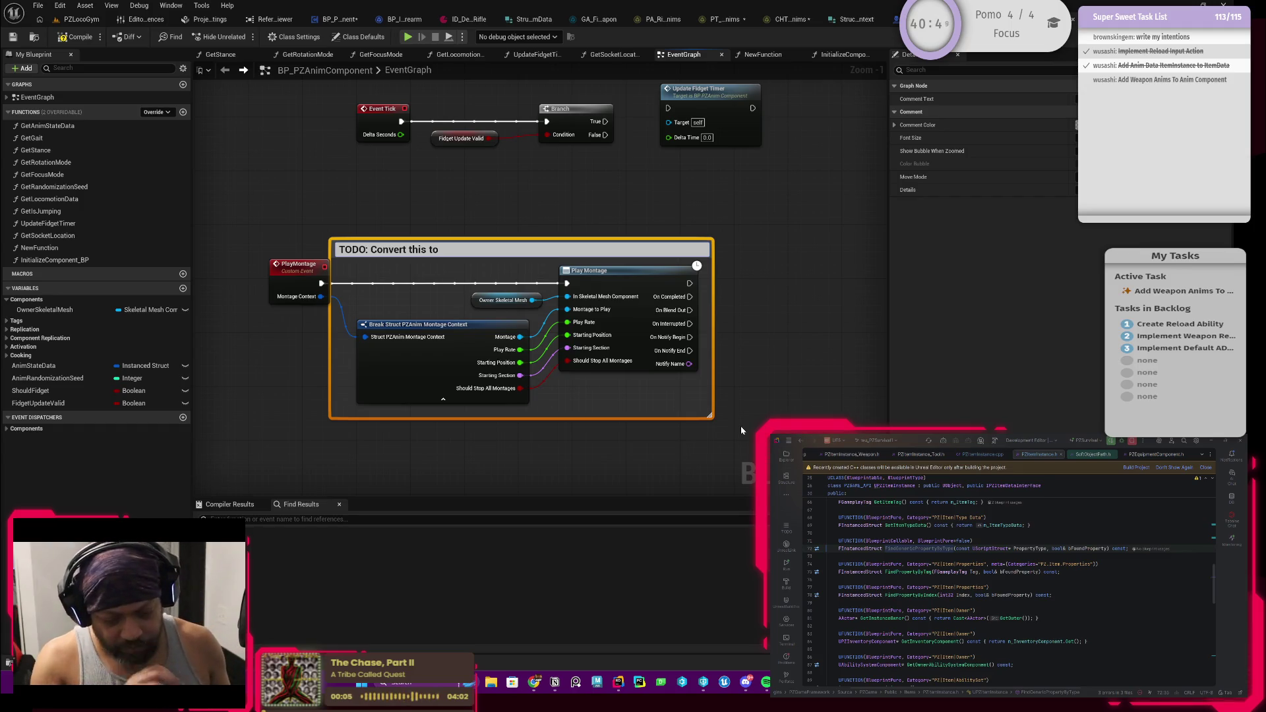
text( our way of)
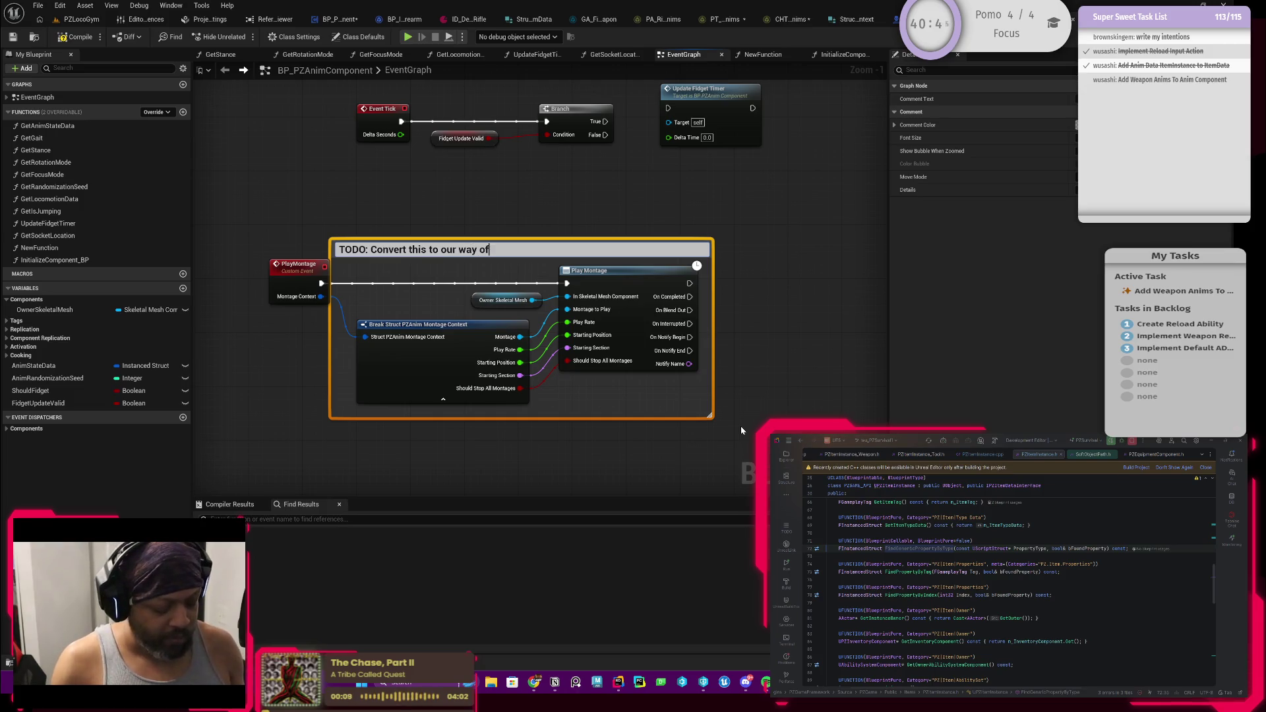
text( triggering o)
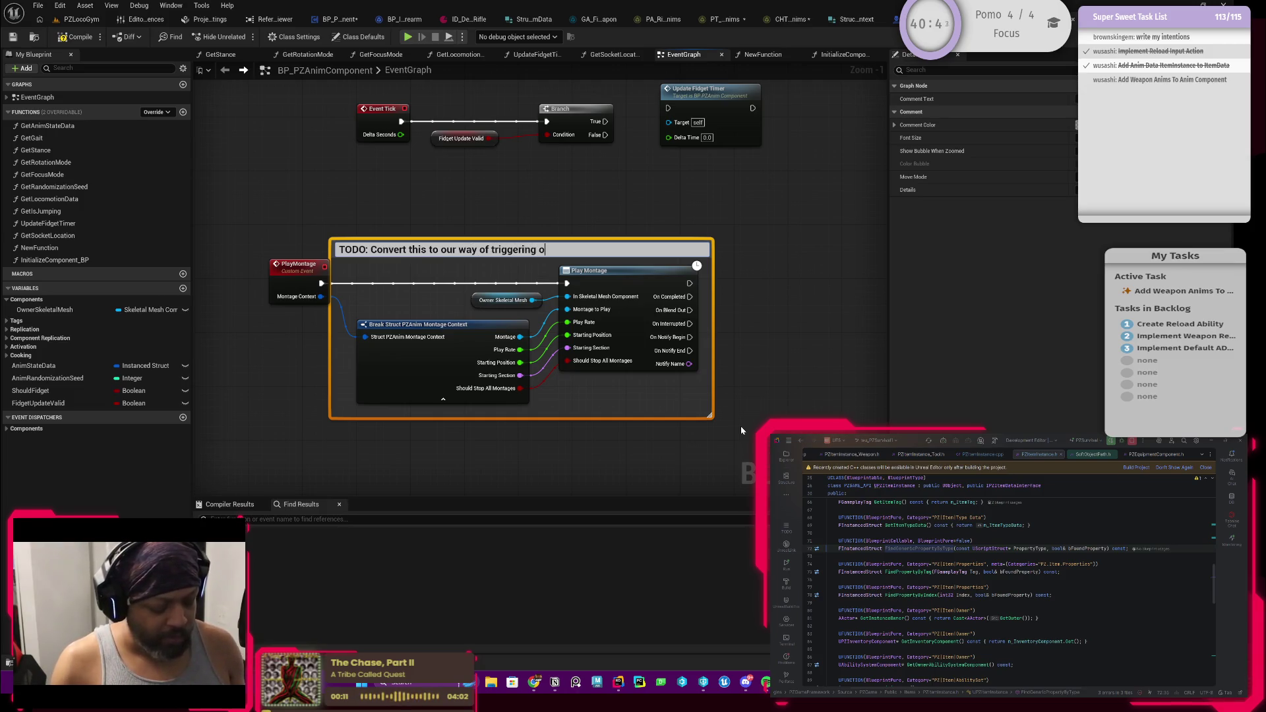
text(ur version of montage sets)
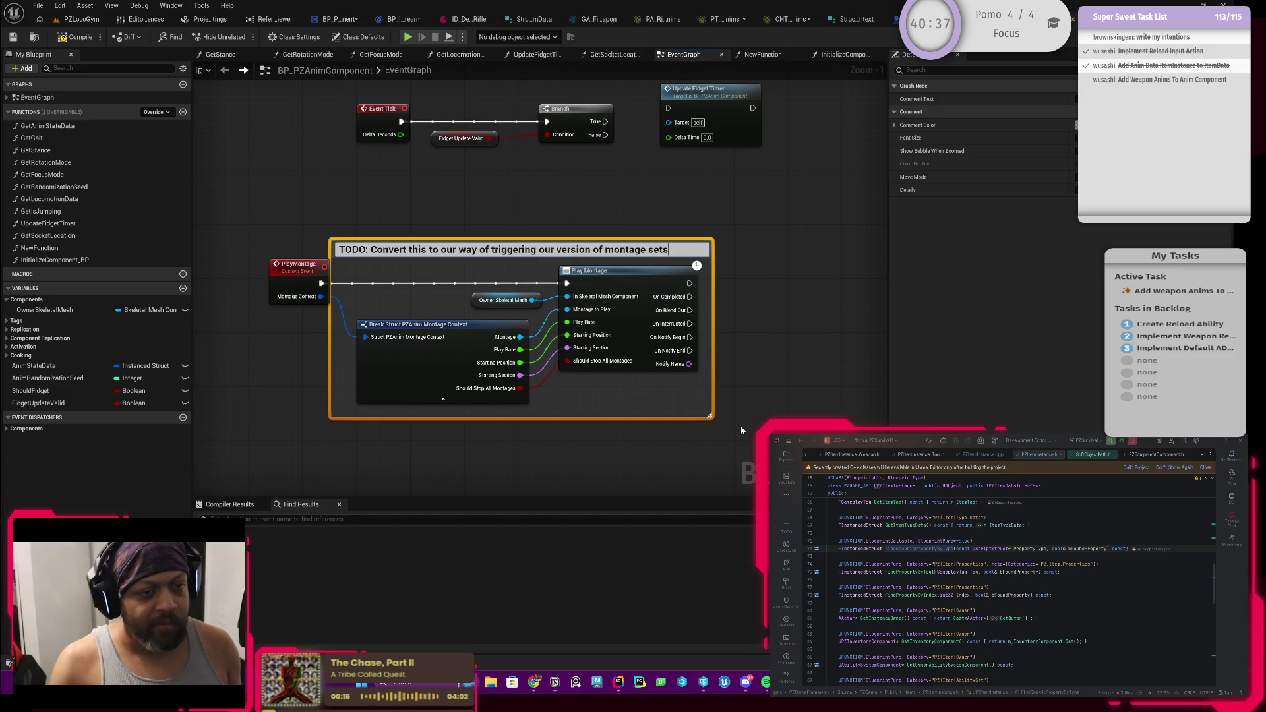
key(Return)
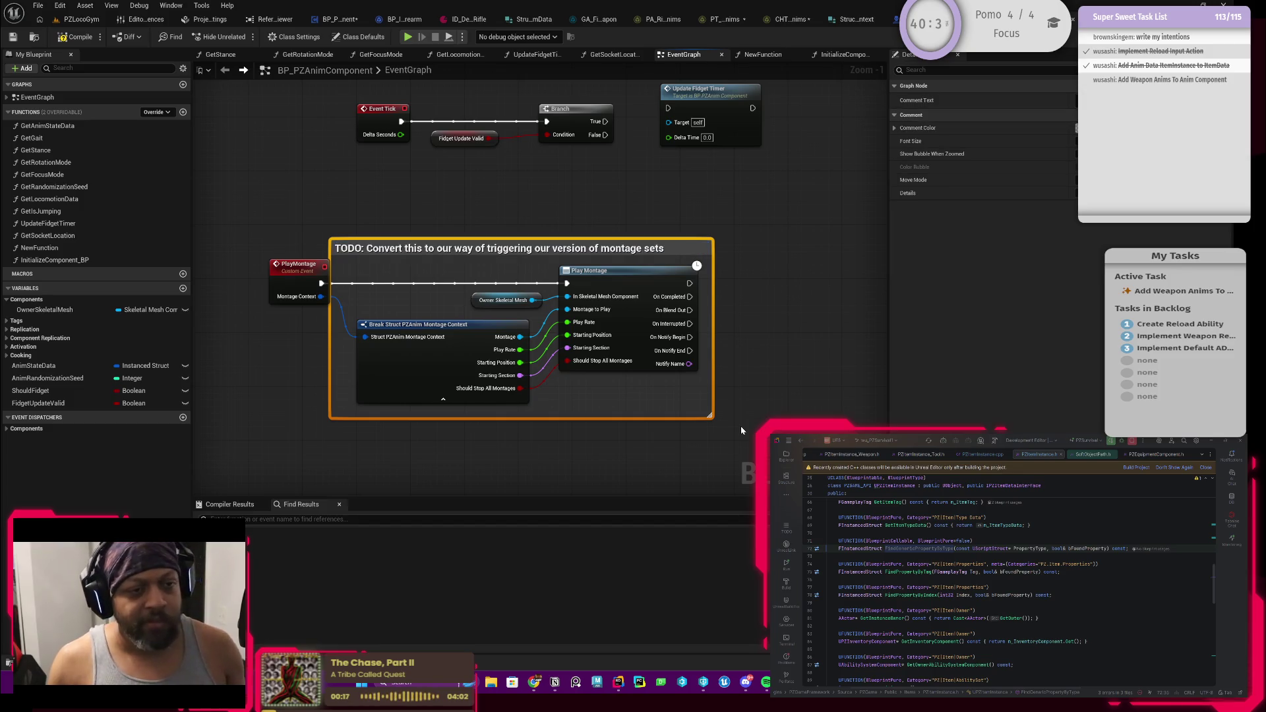
Recolour the TODO comment with a brighter recent swatch and compile the blueprint
click(585, 220)
click(624, 244)
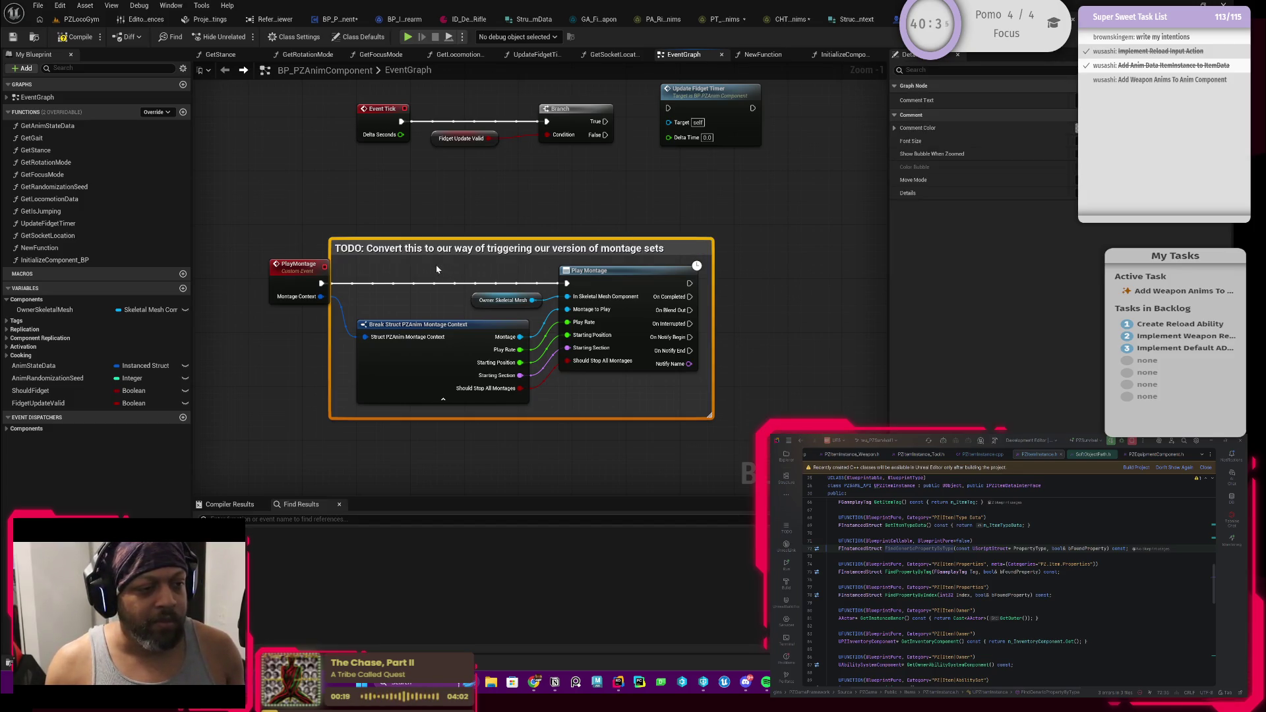
click(462, 236)
click(459, 241)
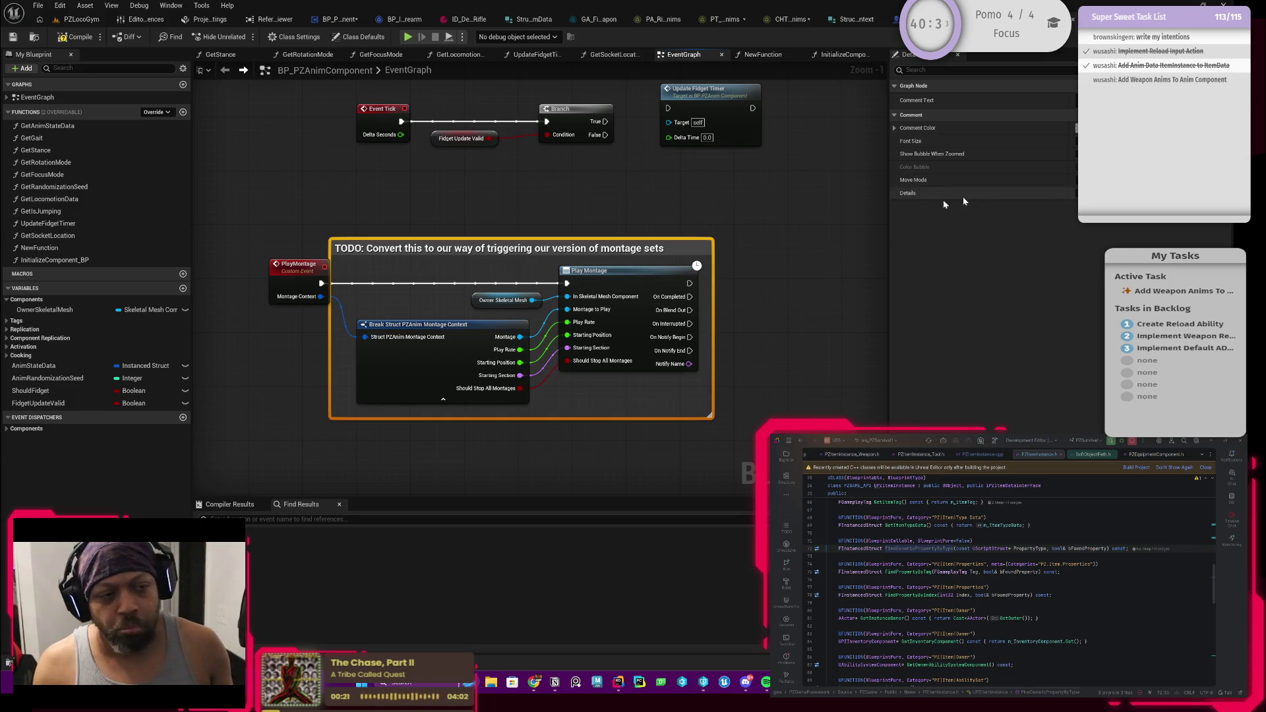
click(1076, 127)
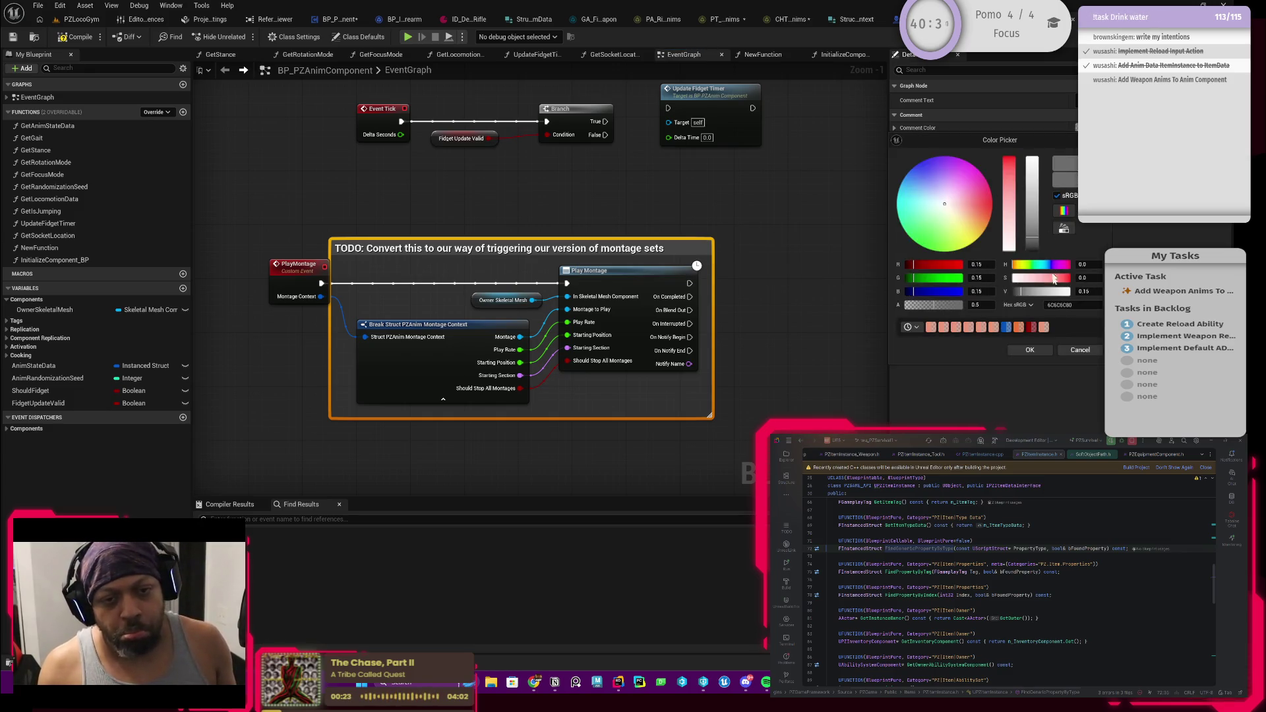
click(1045, 327)
click(1039, 351)
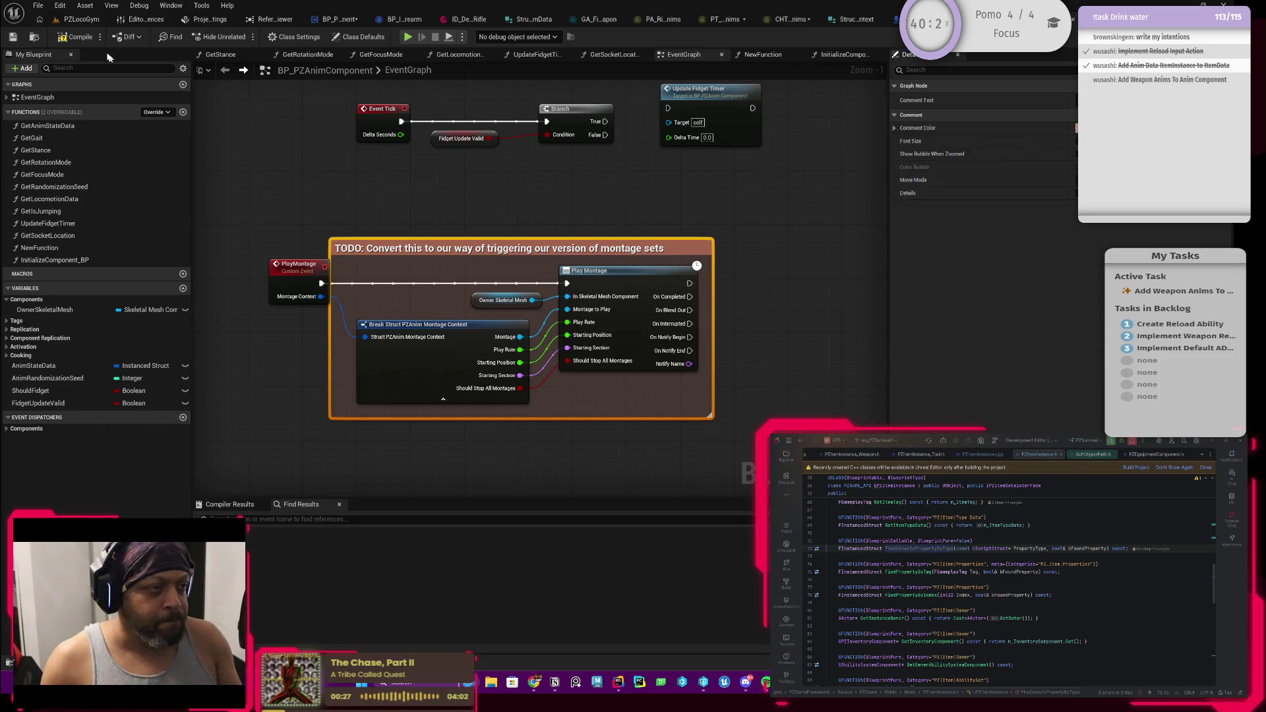
click(81, 38)
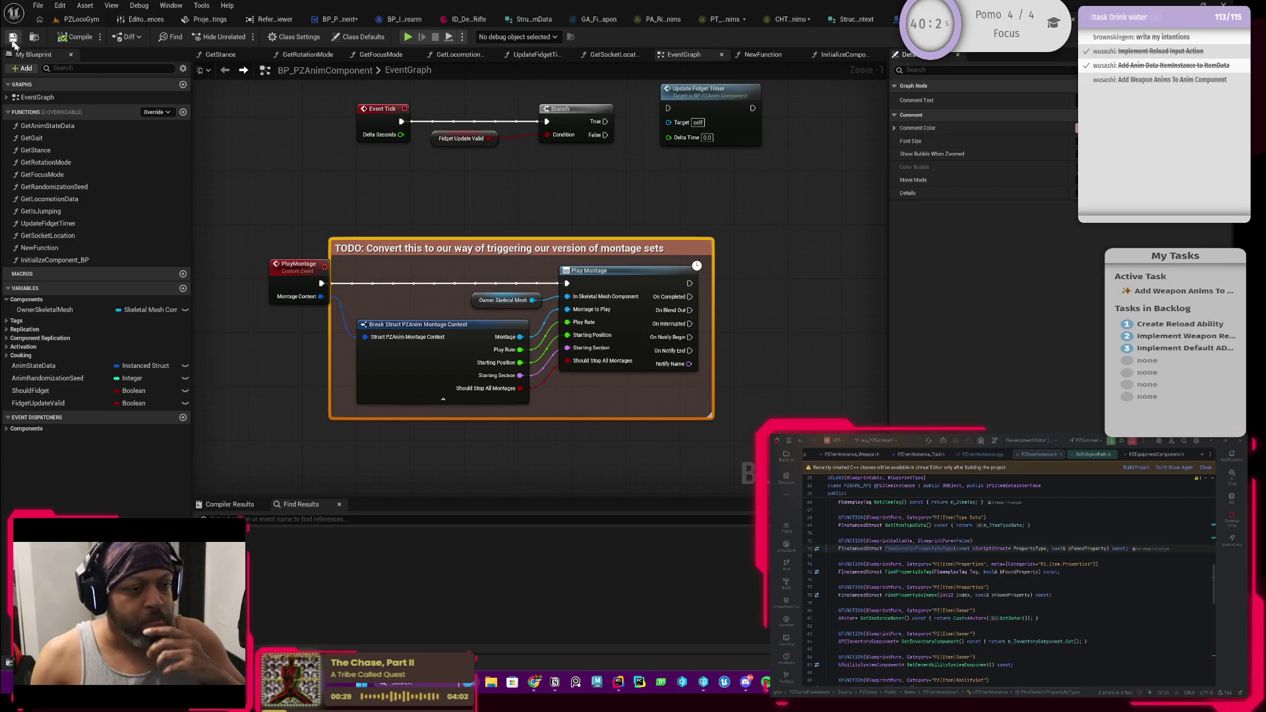
Widen the TODO comment to the left, then open BP_ItemInstance_Firearm's BeginReload_BP graph
drag(590, 202, 626, 242)
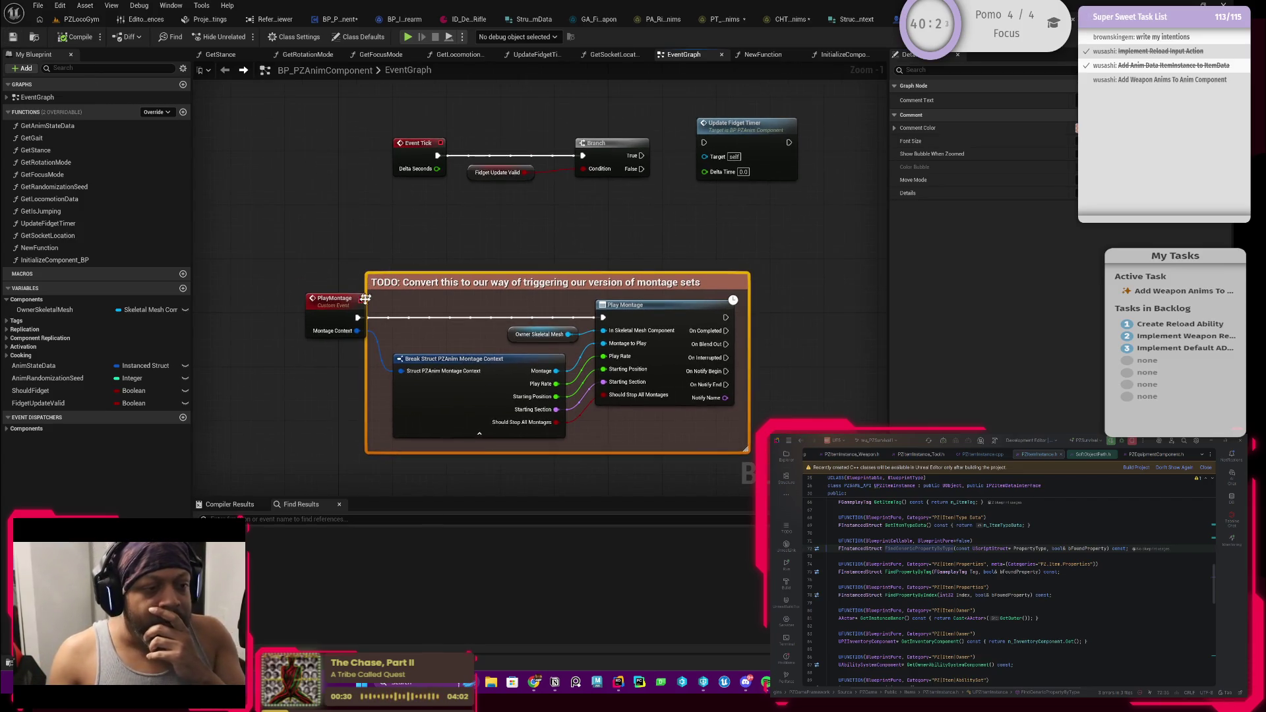
drag(369, 289, 298, 288)
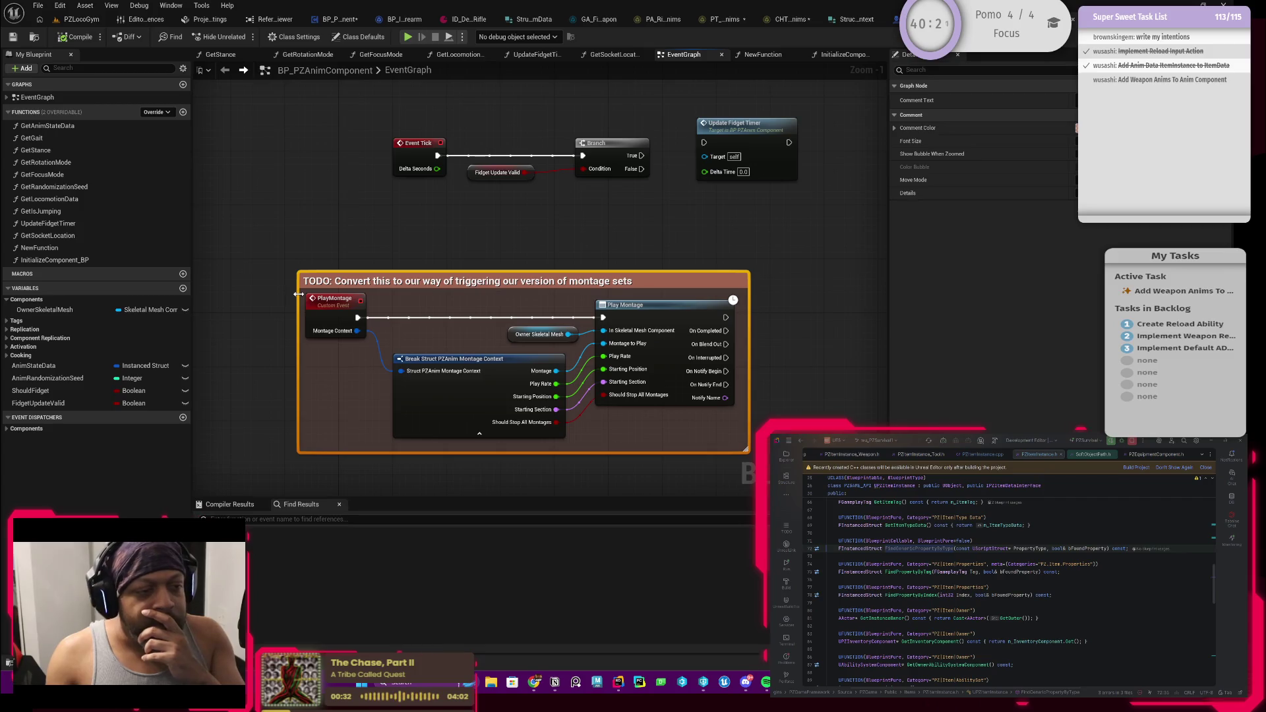
drag(398, 242, 462, 211)
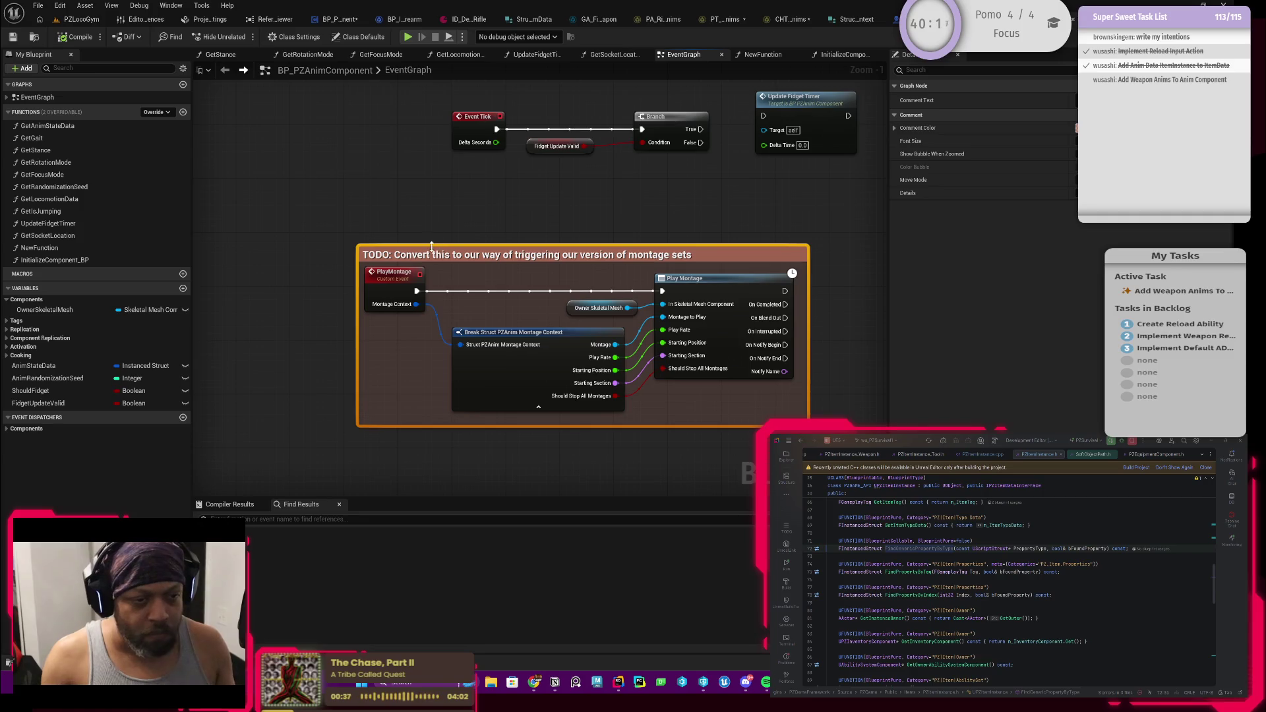
drag(530, 244, 473, 263)
drag(522, 215, 486, 230)
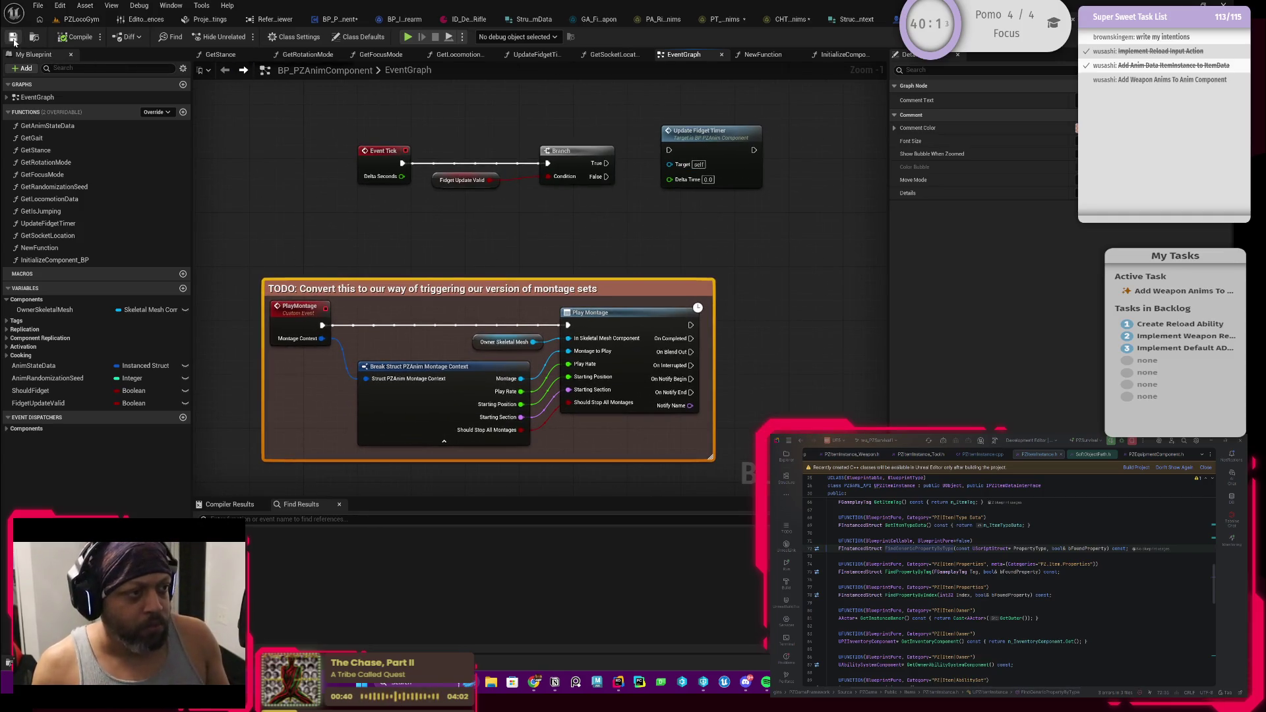
click(598, 321)
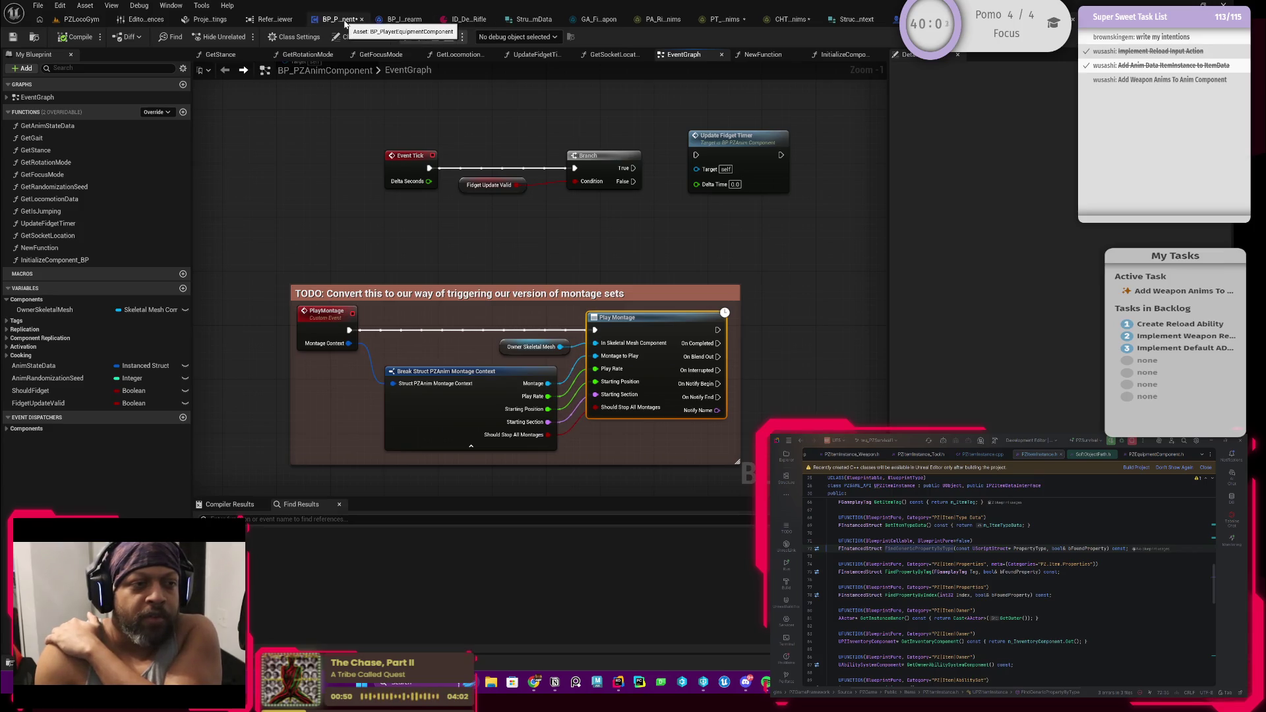
click(385, 21)
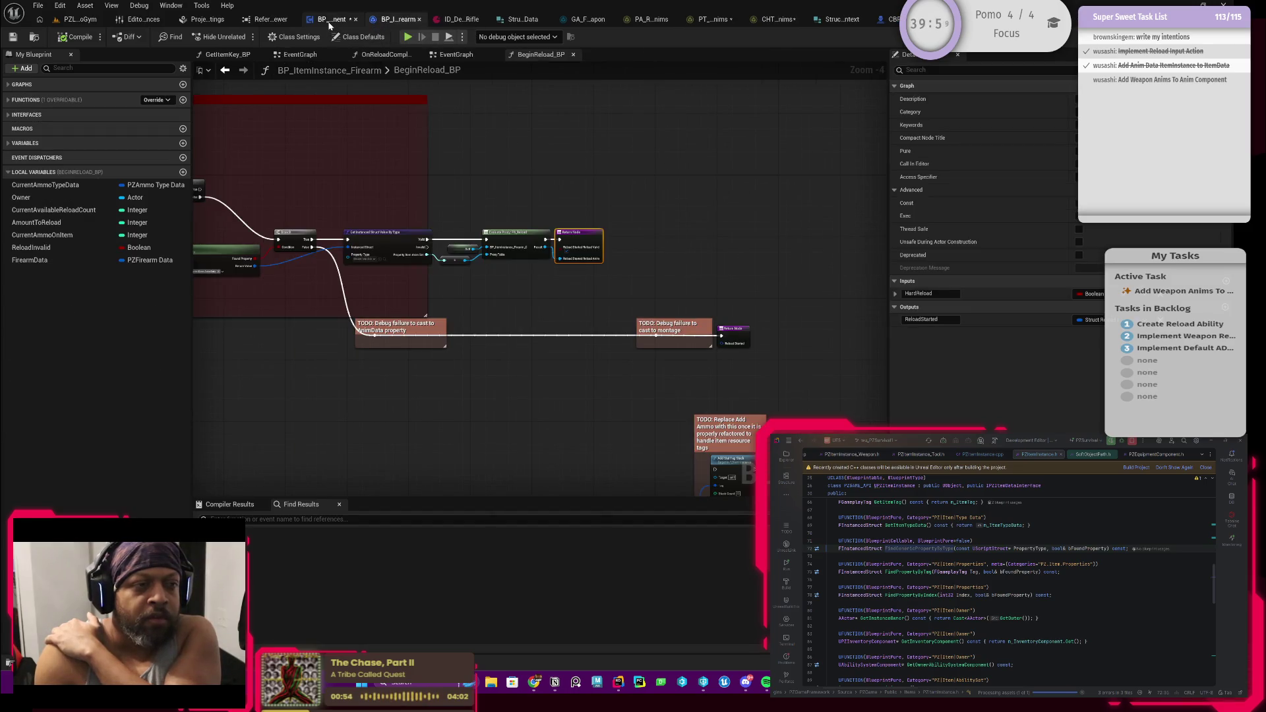
Delete the old PlayEquipmentMontage nodes and both TODO comments in BP_PlayerEquipmentComponent, then compile
click(329, 19)
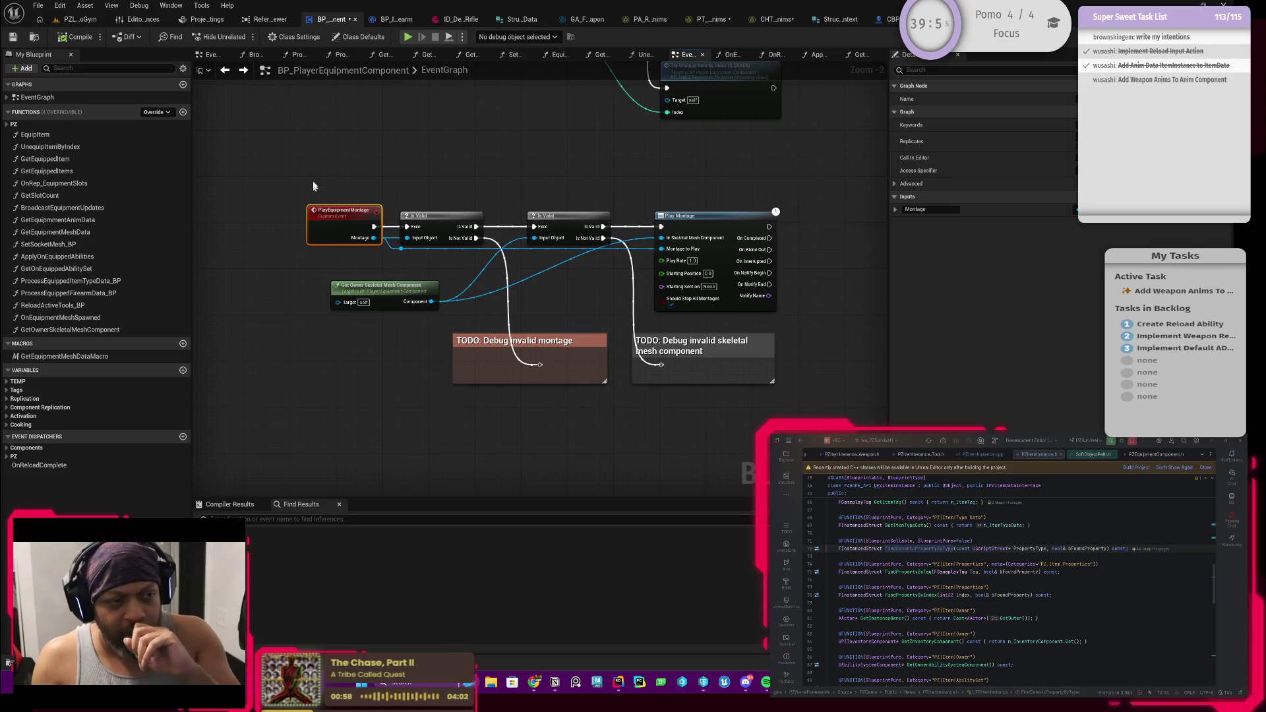
drag(277, 178, 815, 415)
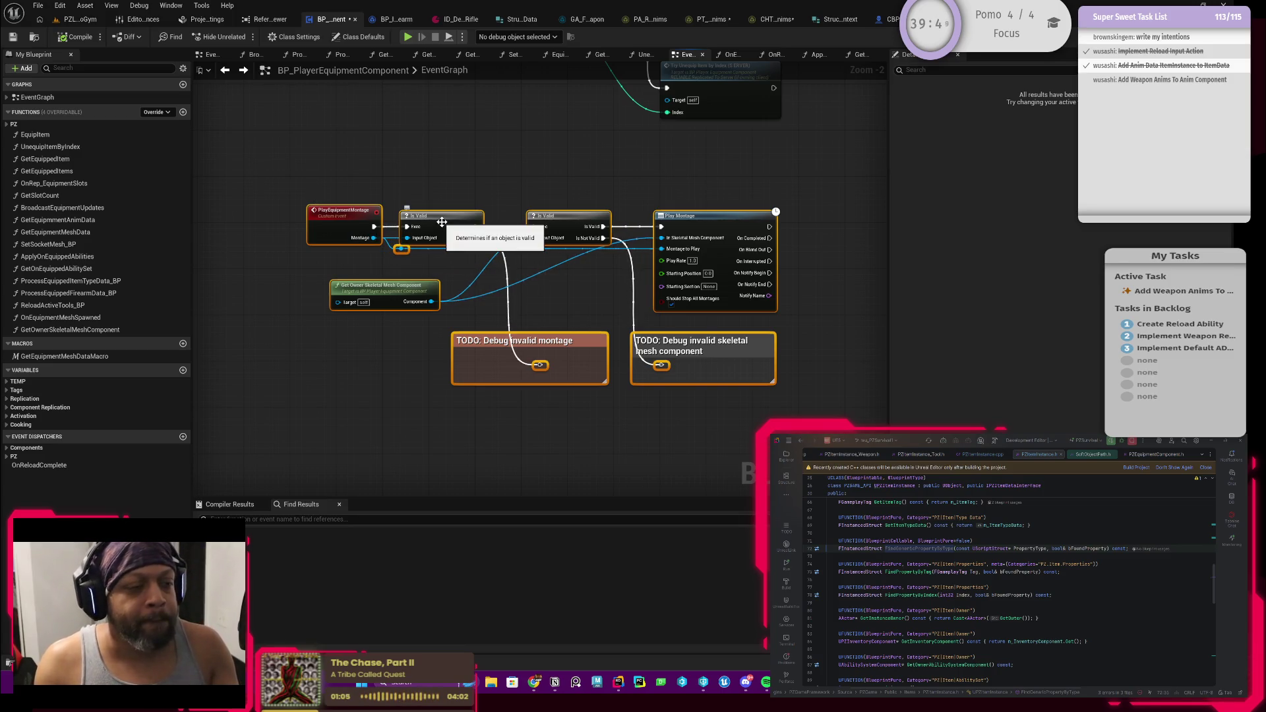
key(Delete)
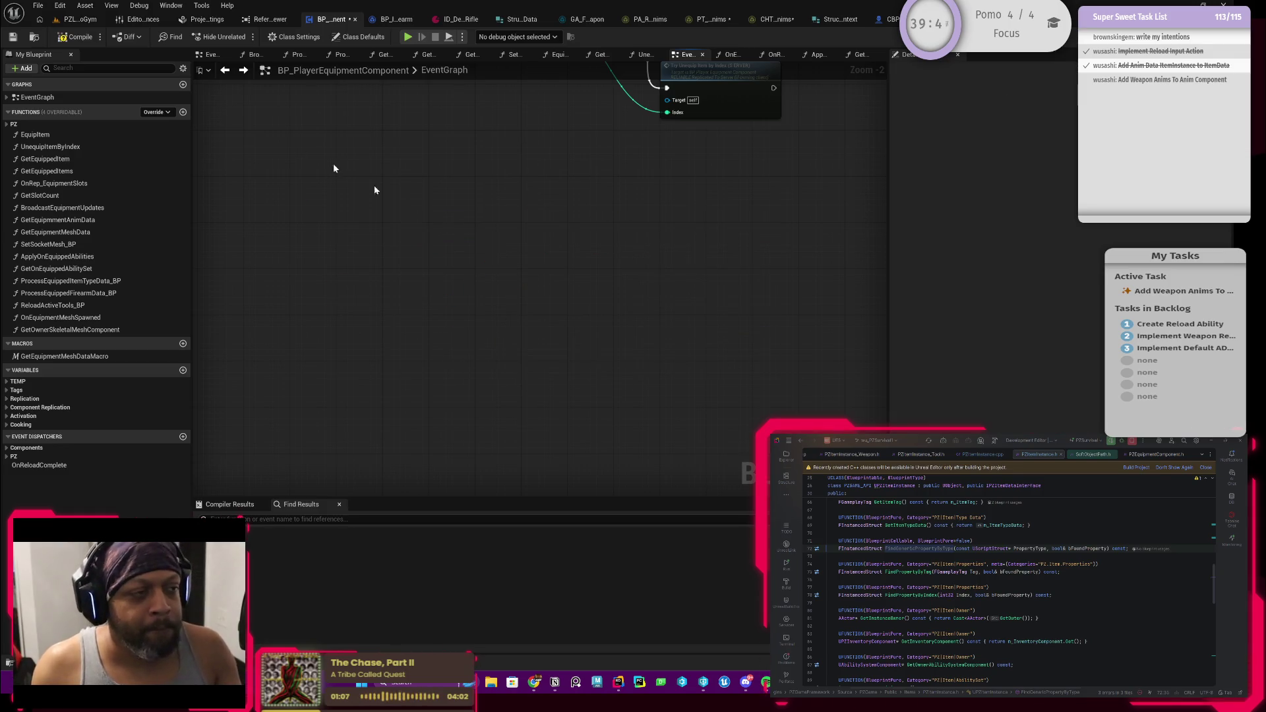
click(77, 44)
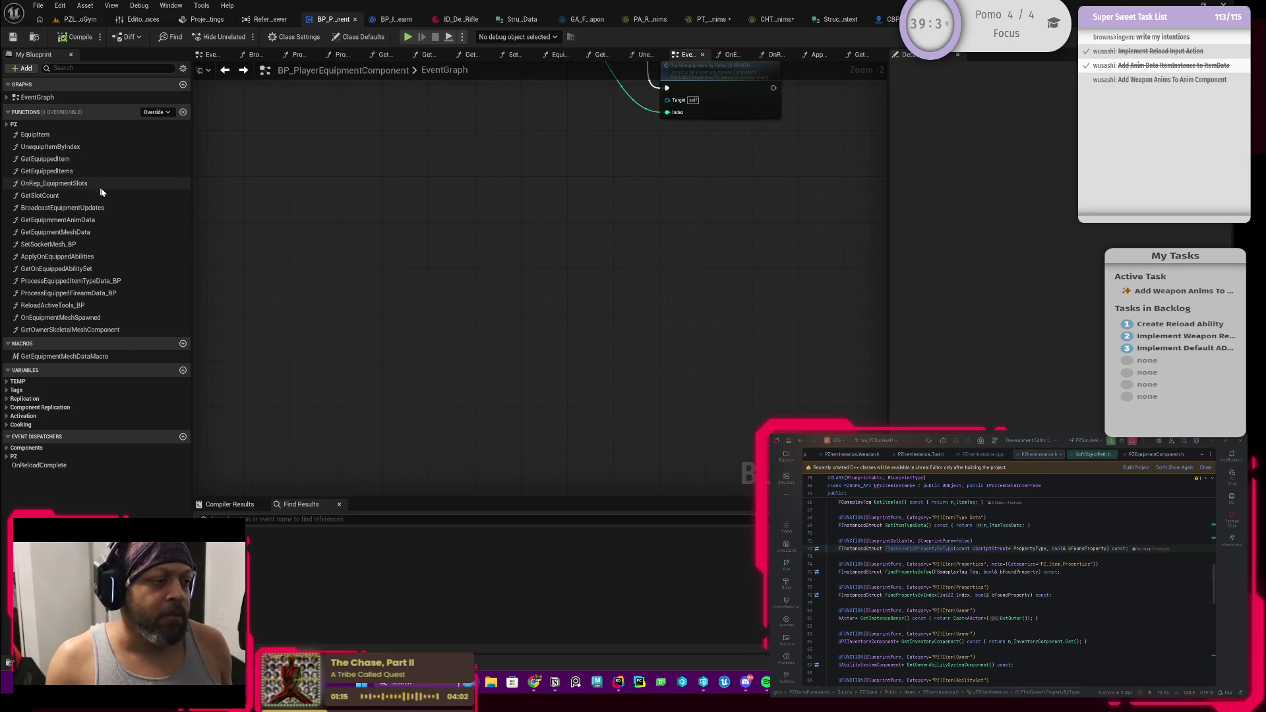
Open the ReloadActiveTools_BP function graph and pan to its Return Node and failure comment
double_click(80, 306)
scroll(565, 309, up, 5)
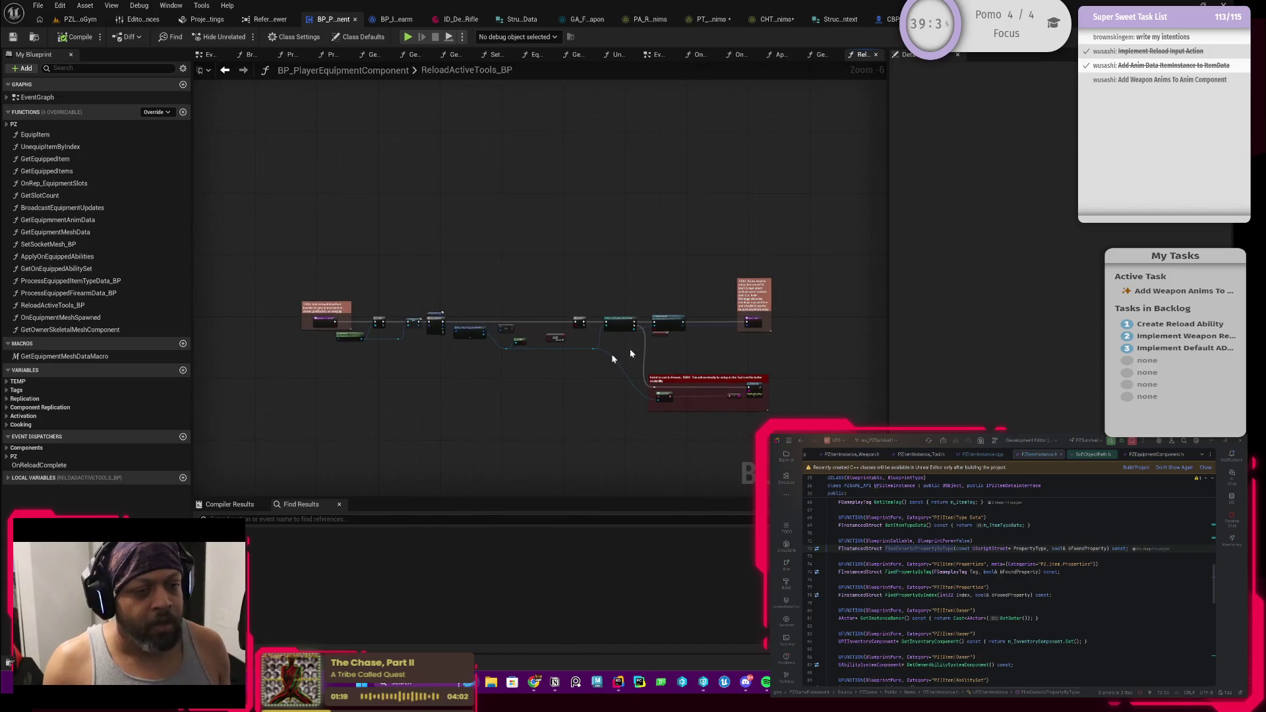
drag(596, 351, 443, 338)
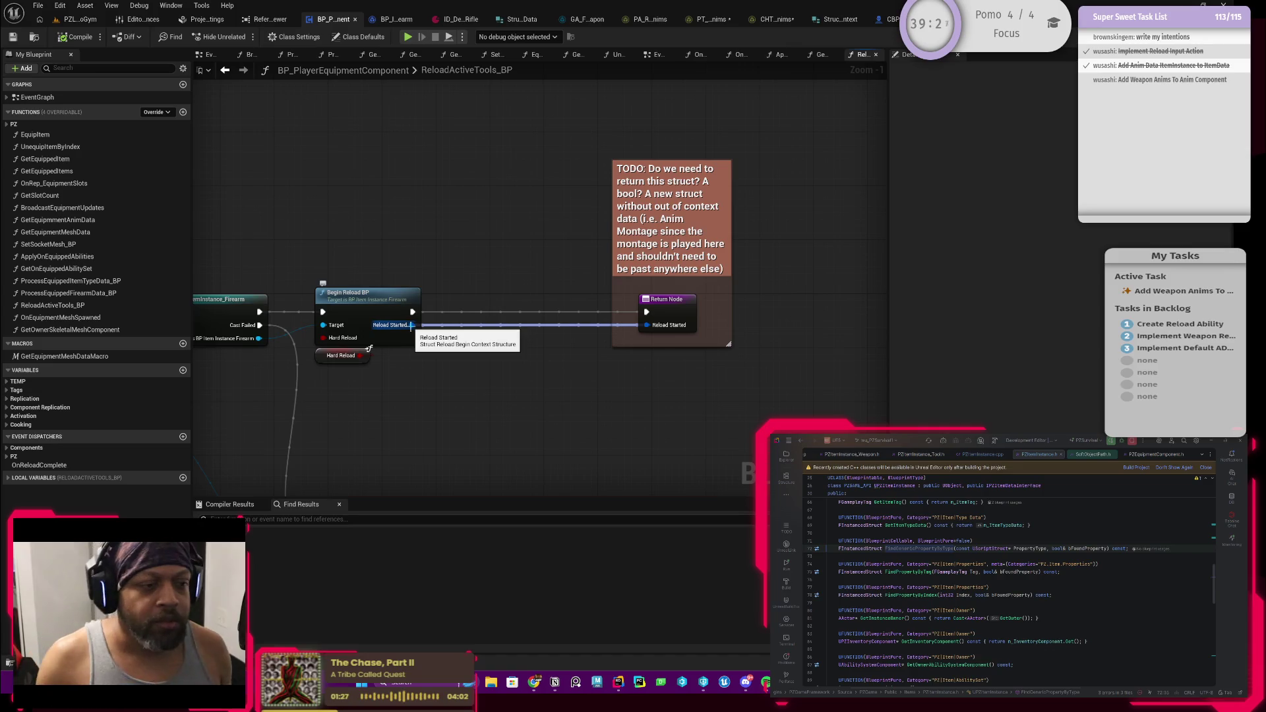
drag(470, 362, 479, 334)
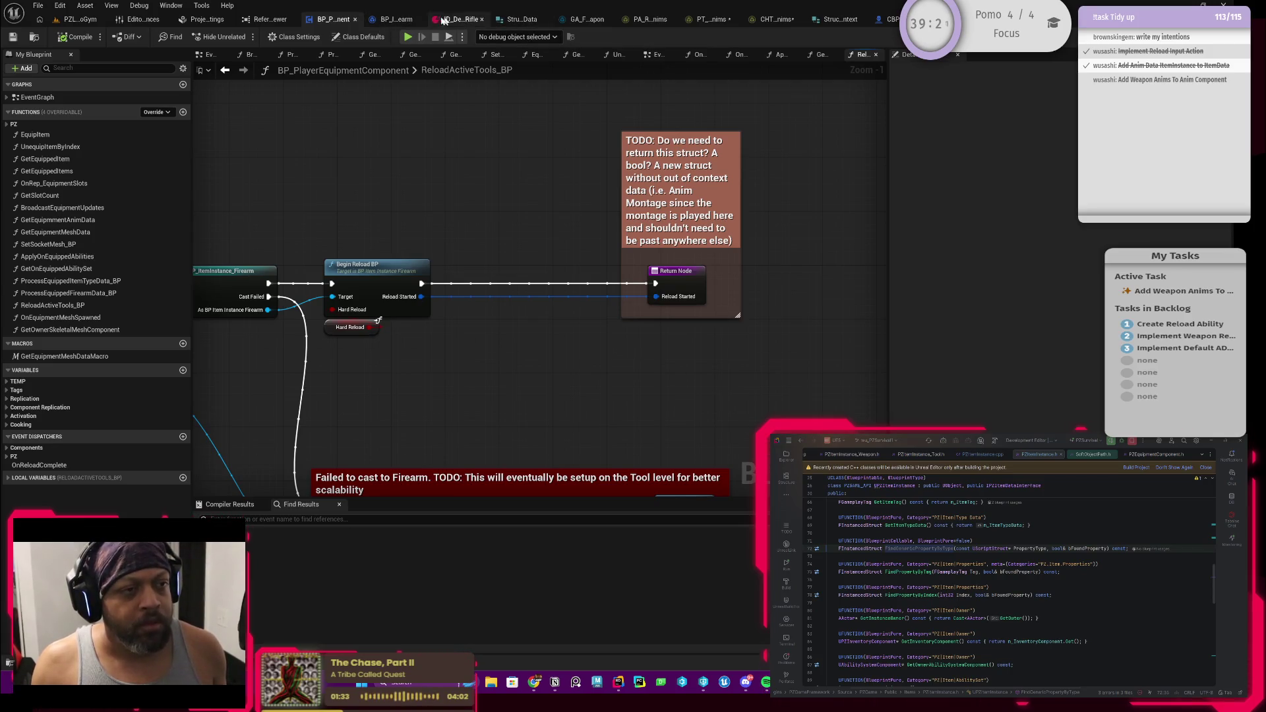
Glance at the structure and firearm item instance tabs, then return to ReloadActiveTools_BP
click(515, 19)
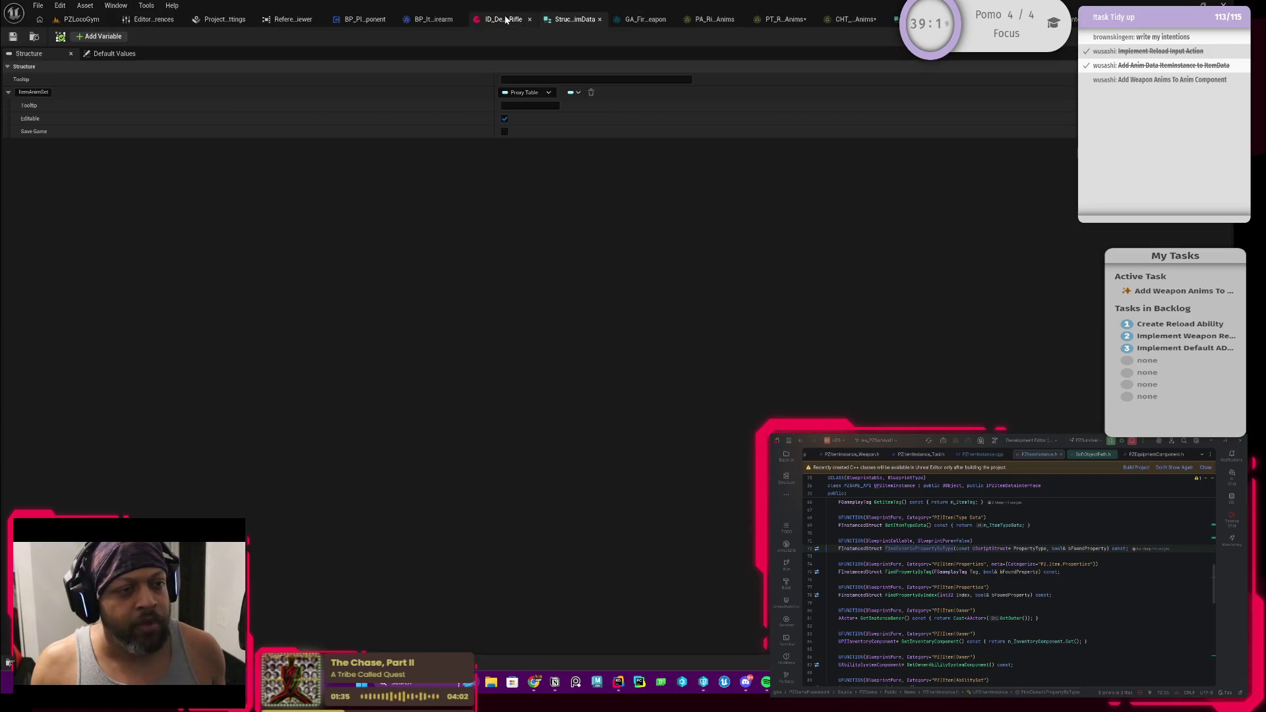
click(421, 22)
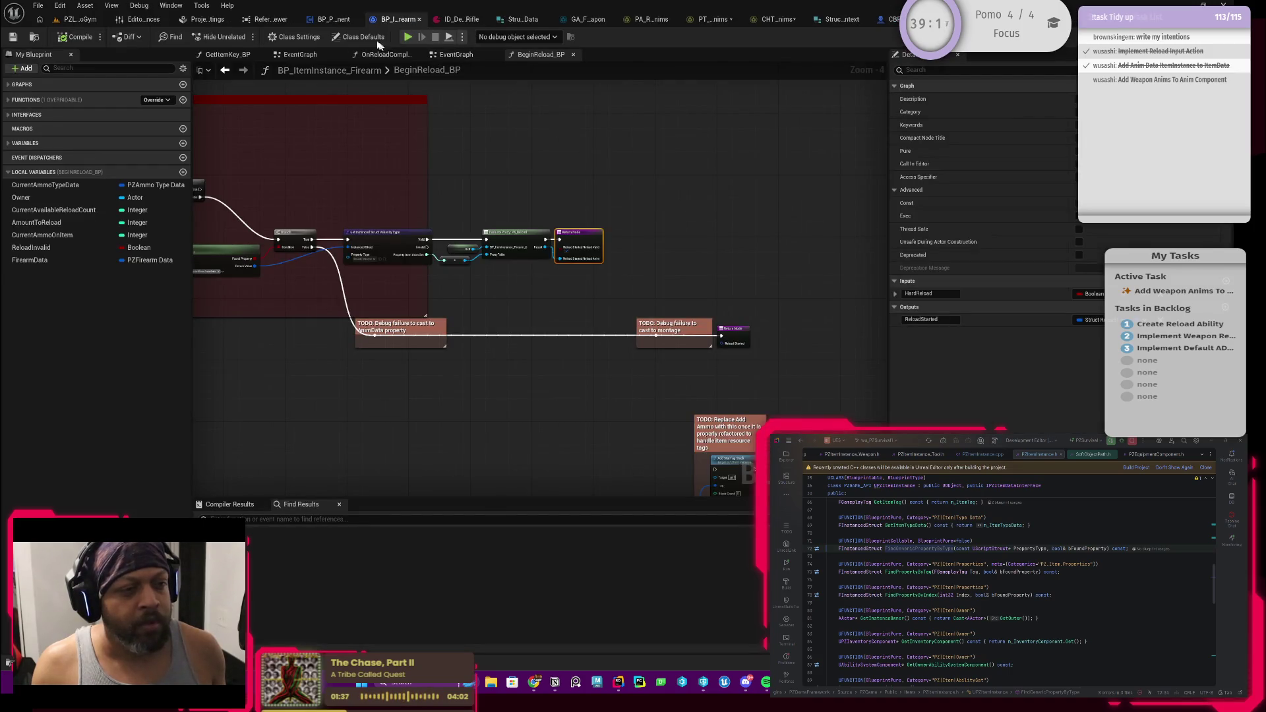
click(333, 23)
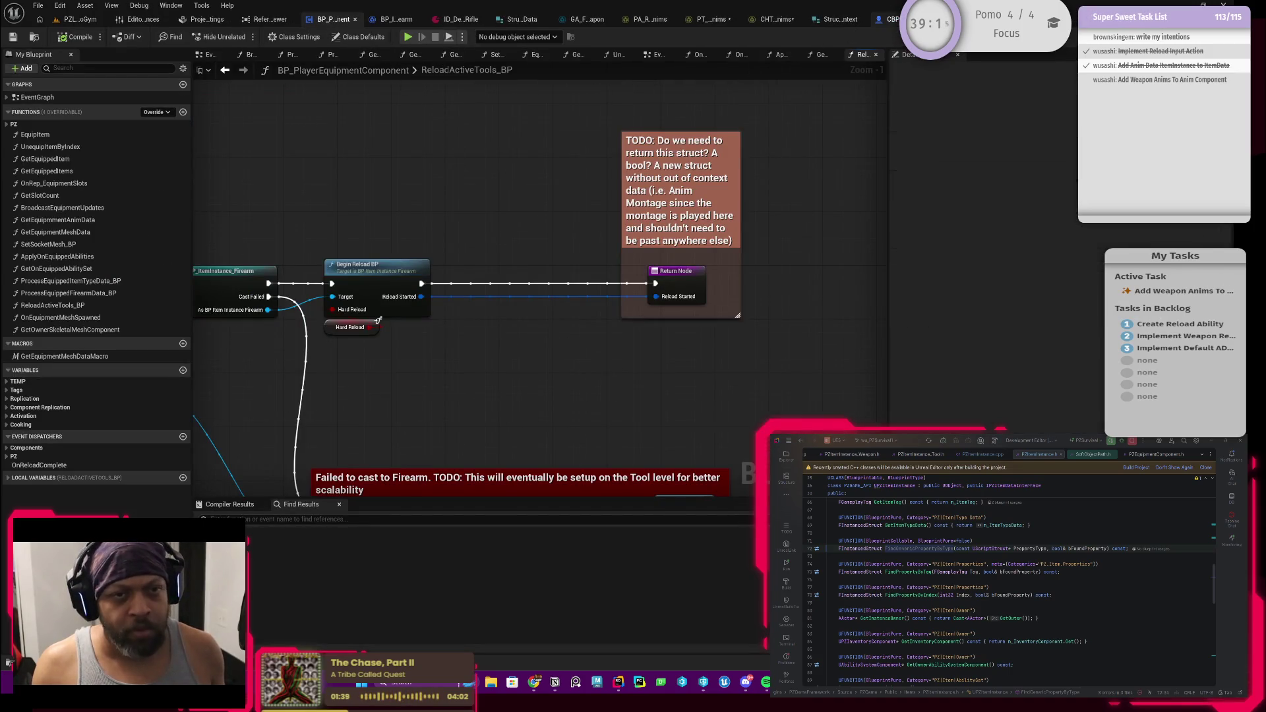
In BP_PZAnimComponent's EventGraph, break all of Play Montage's input links
key(ctrl+Tab)
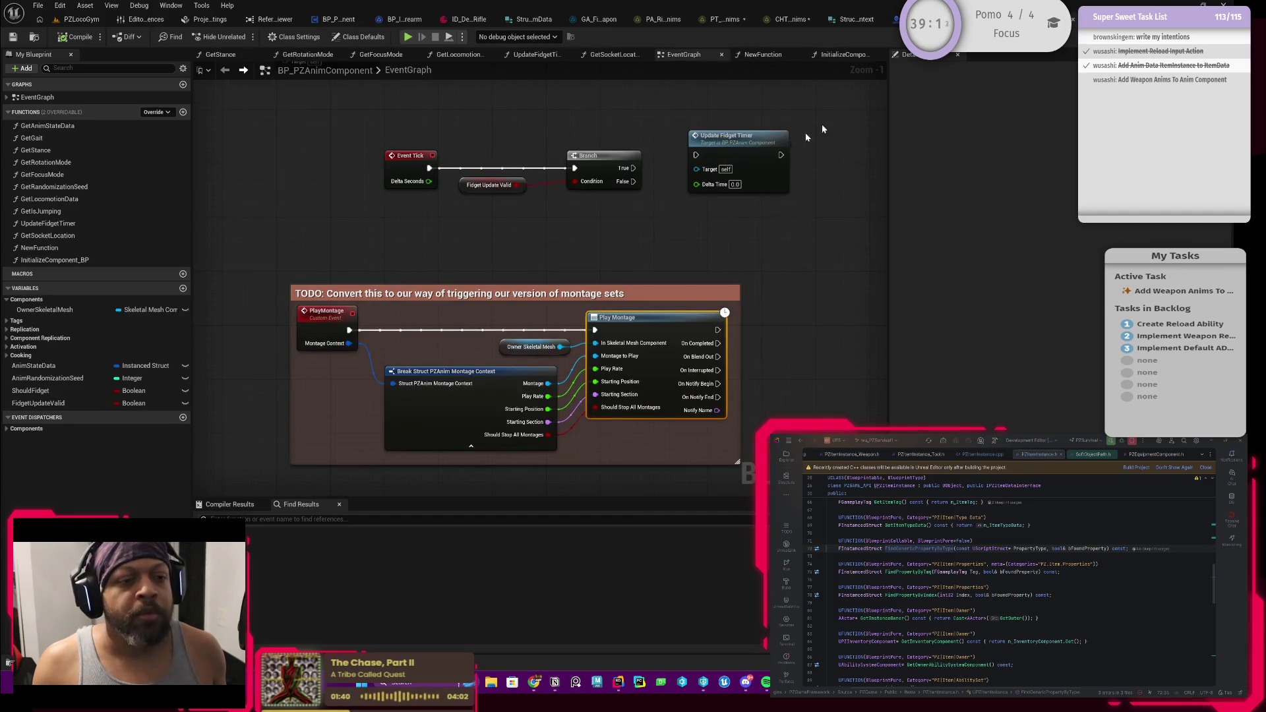
scroll(598, 291, up, 1)
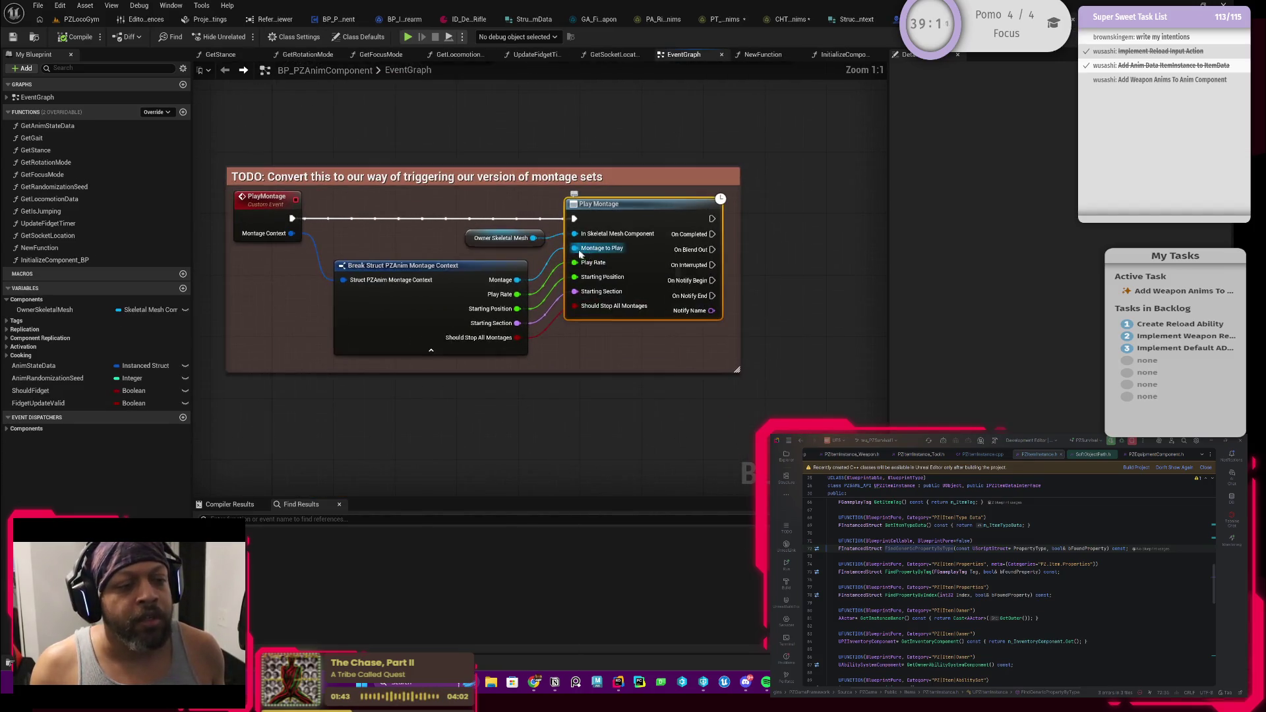
alt+click(575, 249)
alt+click(575, 275)
alt+click(575, 291)
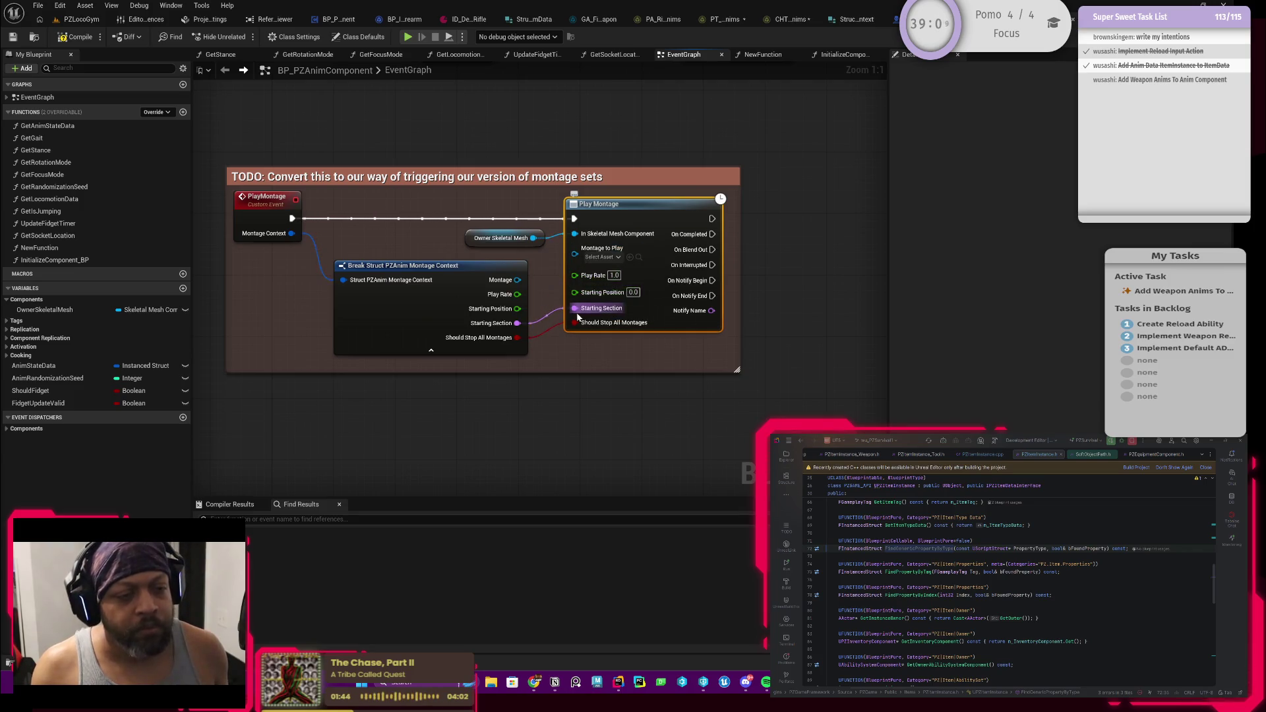
alt+click(575, 306)
alt+click(575, 325)
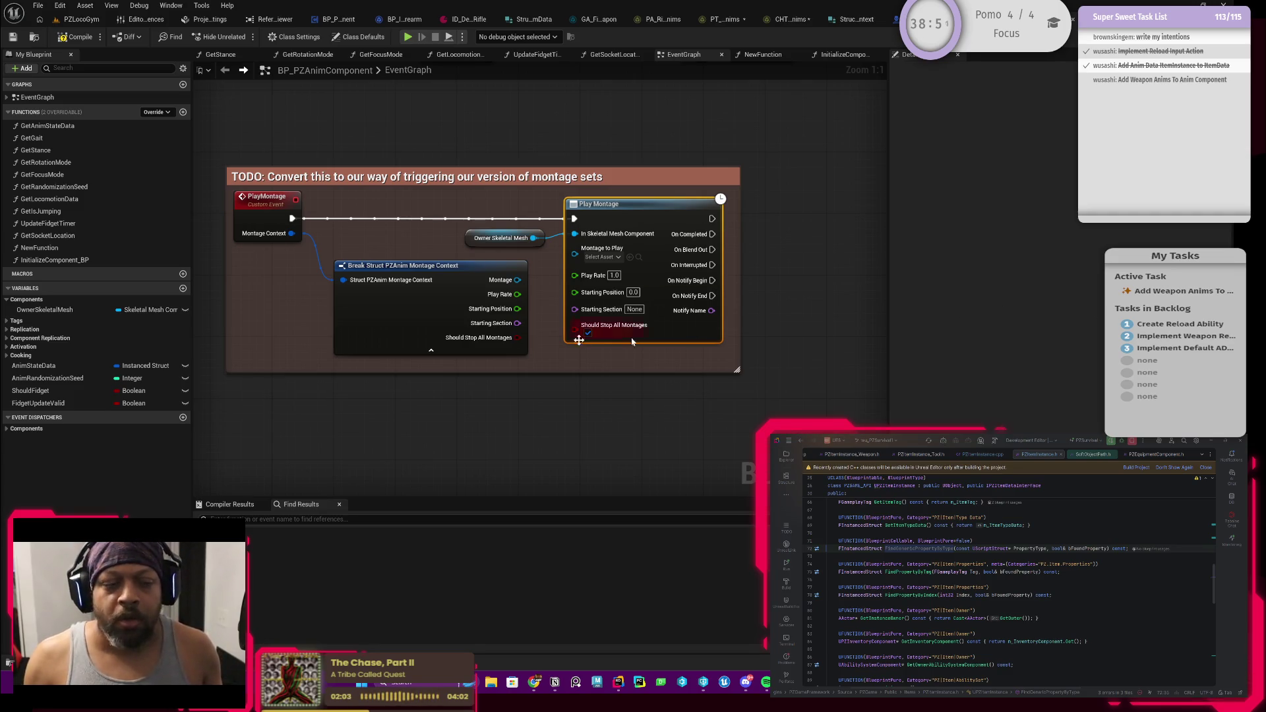
Rewire Montage, Starting Position/Section and Should Stop All Montages from Break Struct, then compile
mouse_move(518, 279)
mouse_down()
mouse_move(579, 254)
mouse_move(554, 280)
mouse_move(575, 275)
mouse_up()
mouse_move(517, 308)
mouse_down()
mouse_move(576, 277)
mouse_move(575, 291)
mouse_up()
drag(518, 338, 576, 306)
click(585, 345)
click(79, 37)
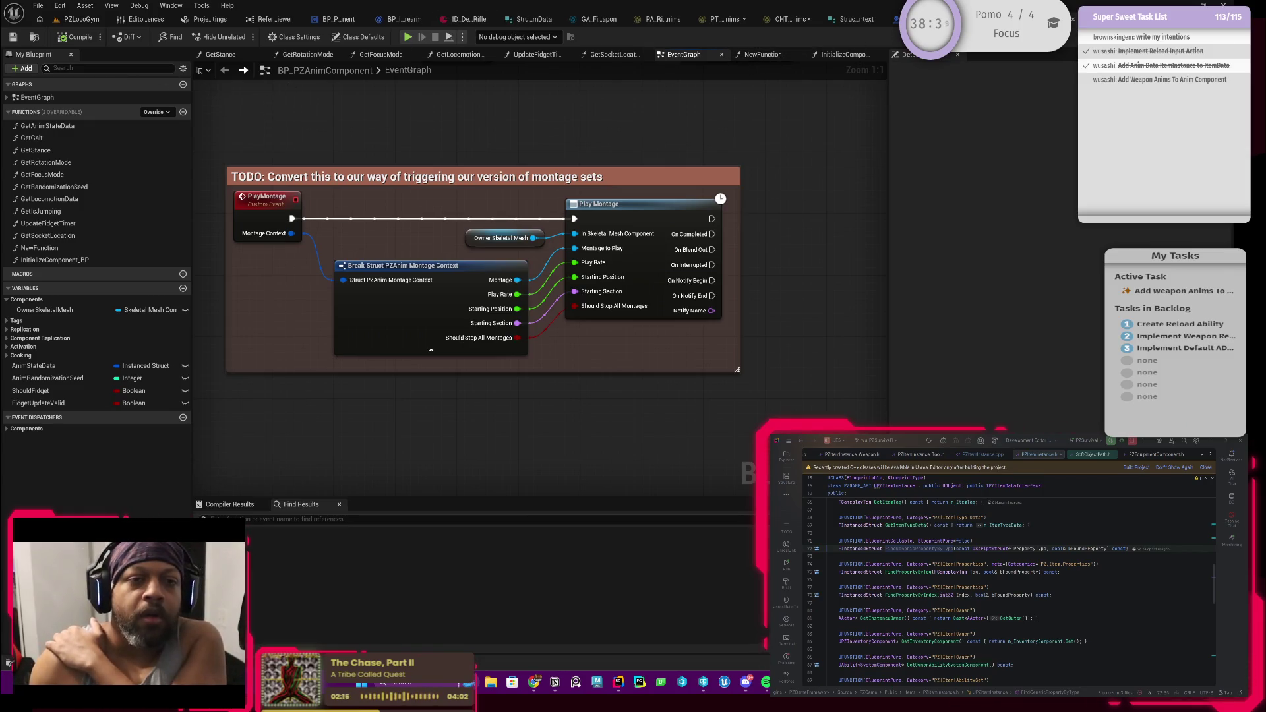
click(785, 19)
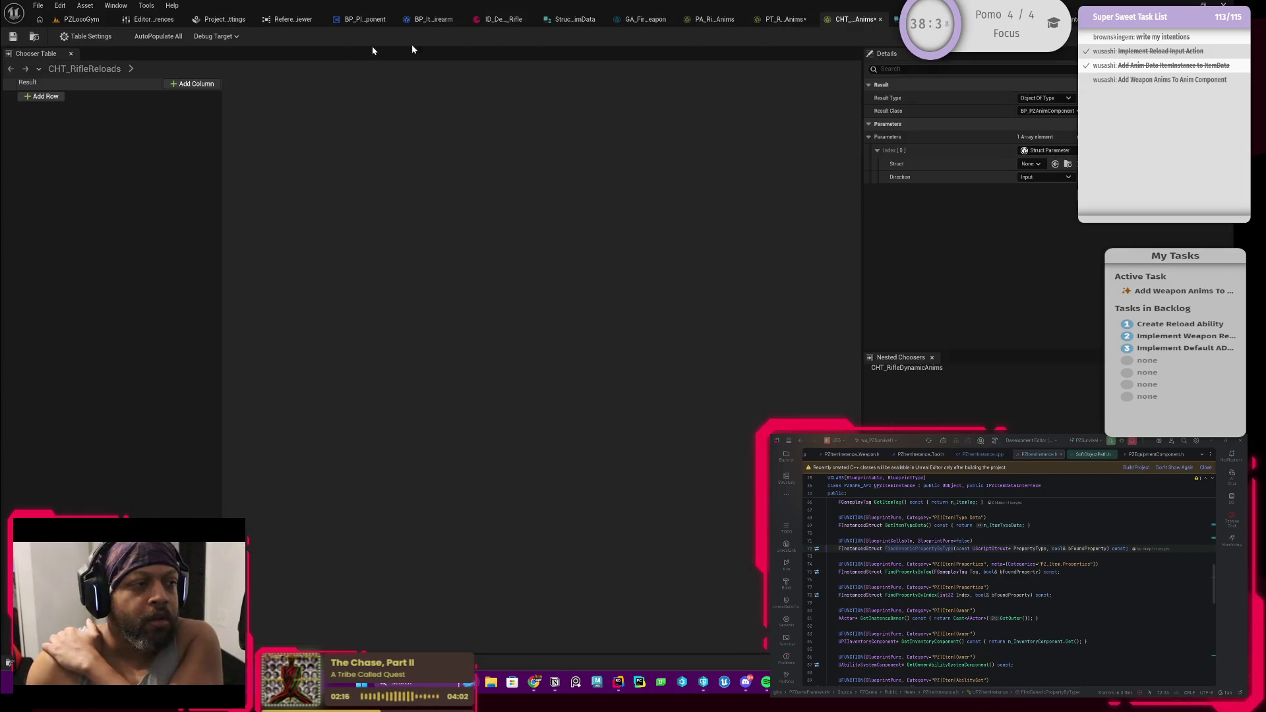
Save the CHT_RifleReloads chooser table and return to BP_PZAnimComponent's PlayMontage event
click(14, 37)
click(923, 19)
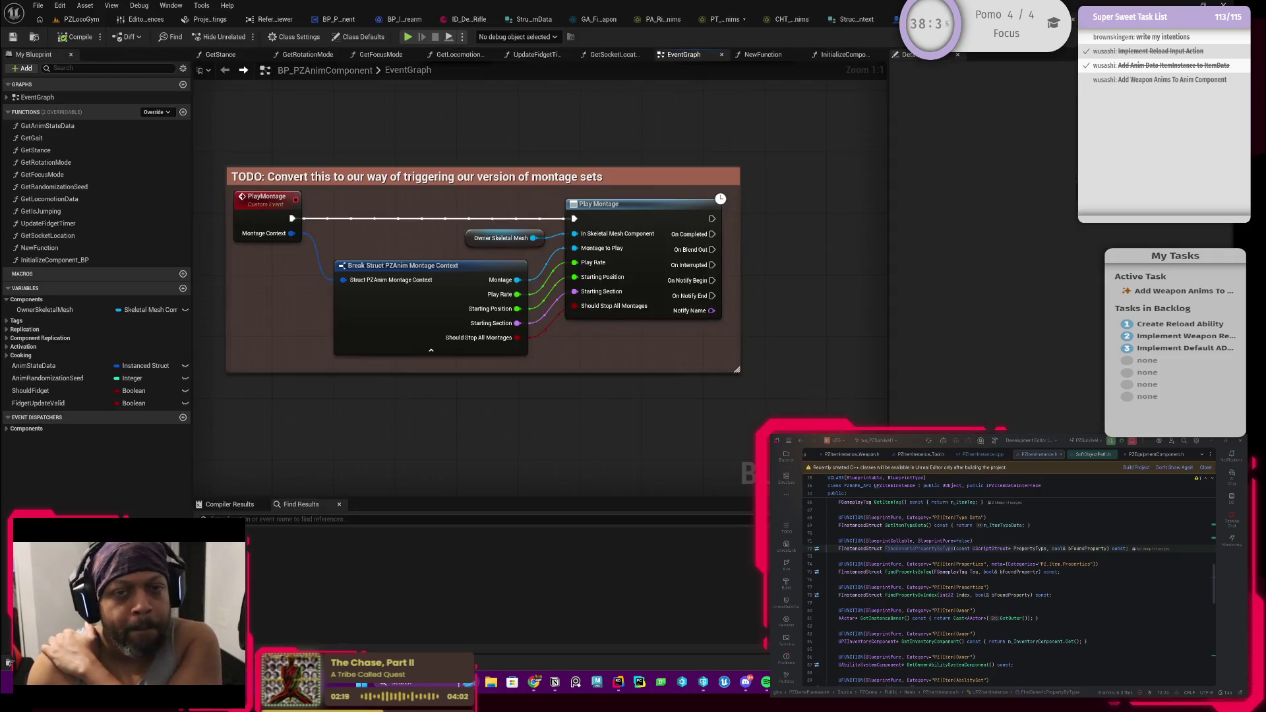
click(633, 204)
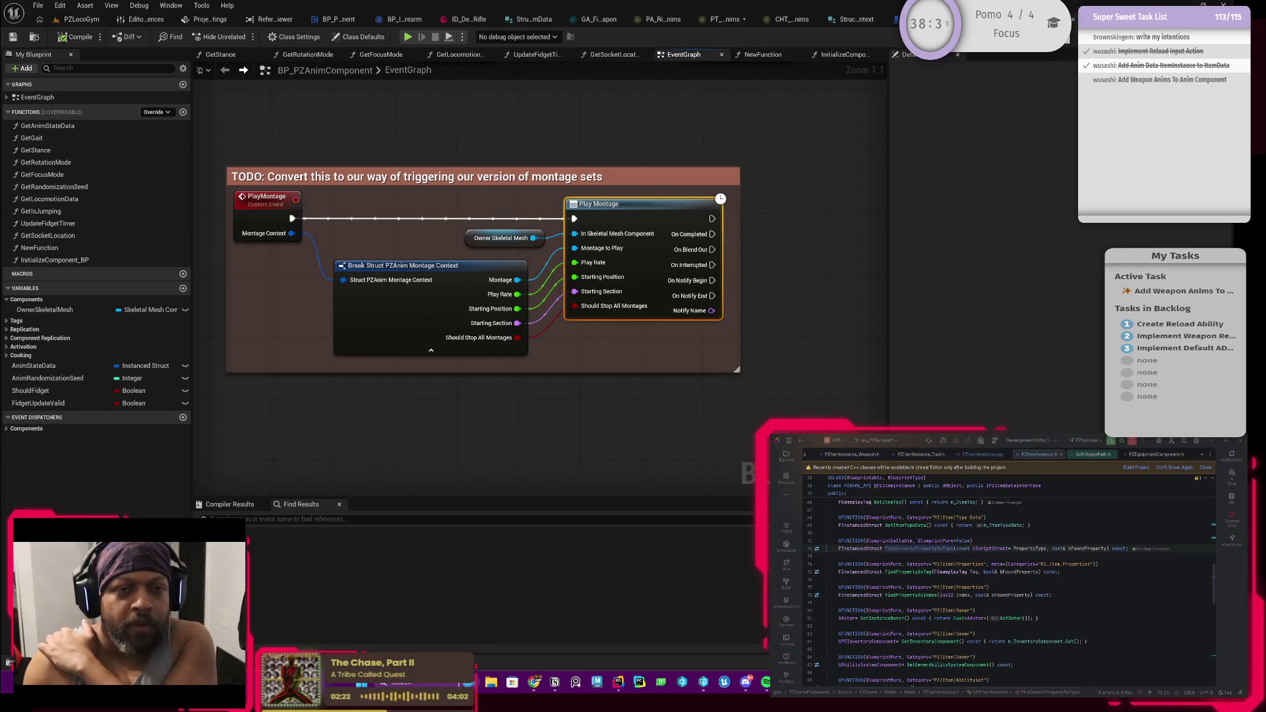
click(344, 20)
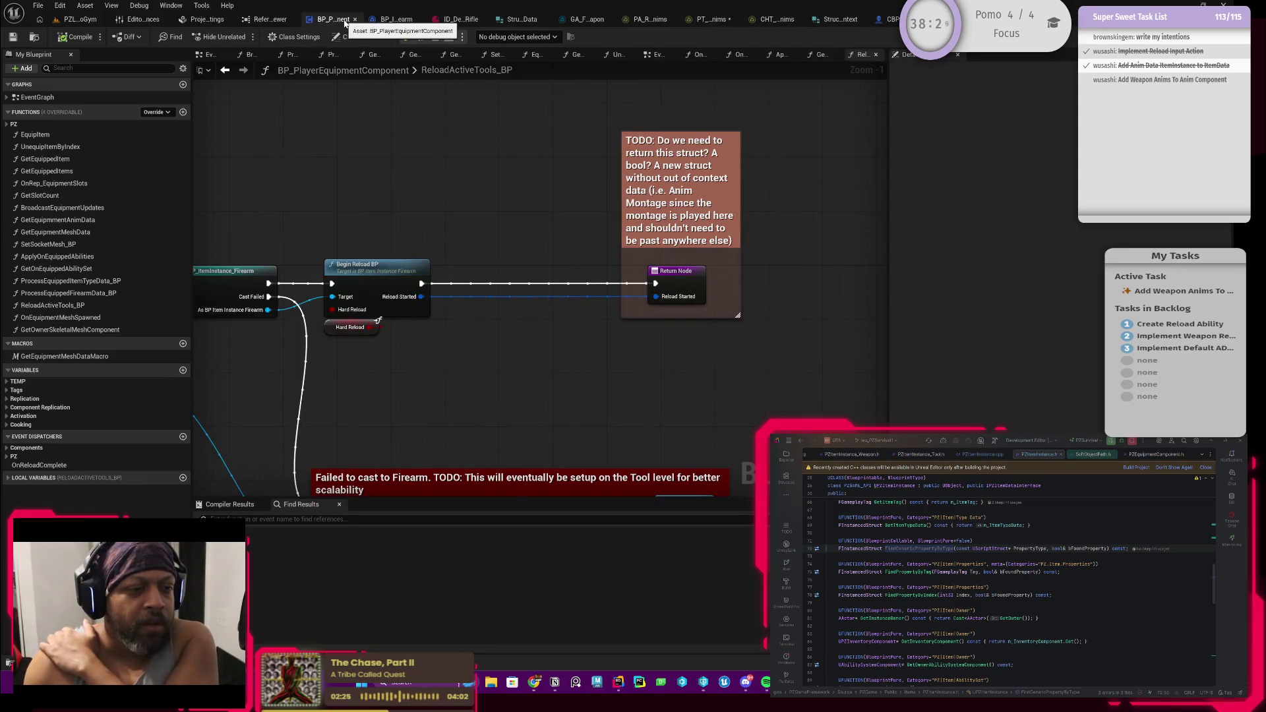
key(ctrl+Tab)
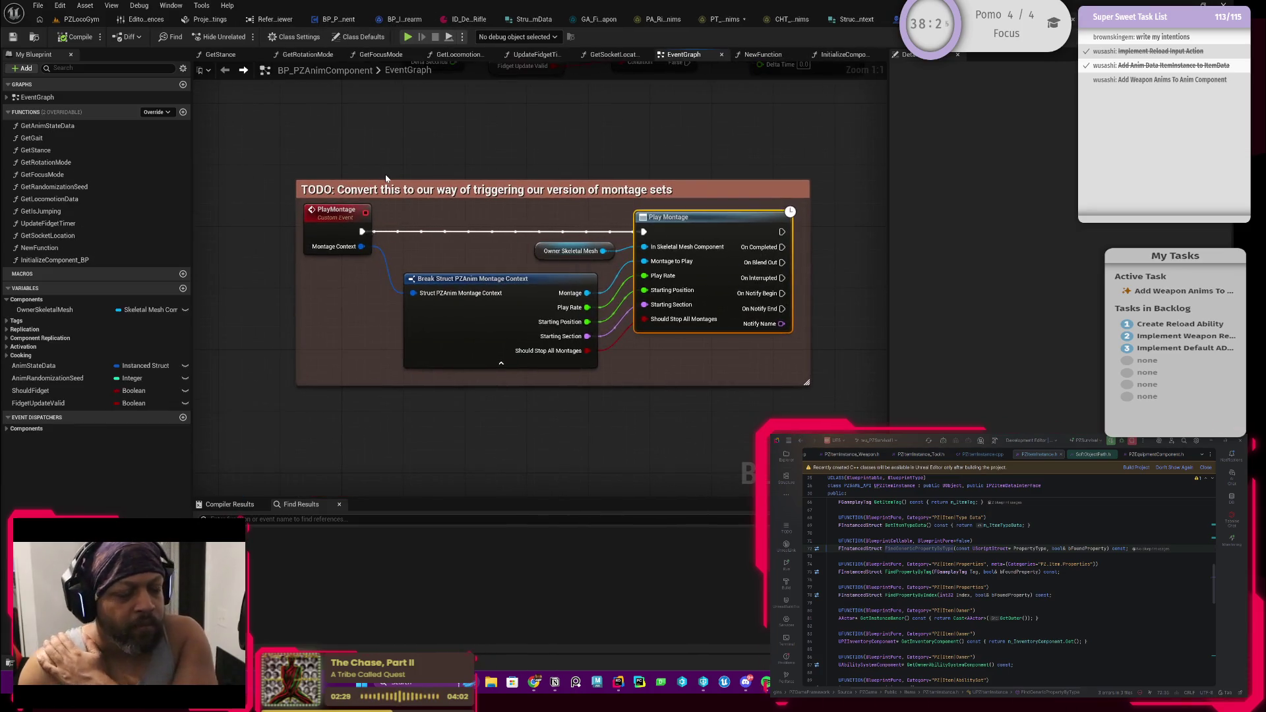
click(342, 211)
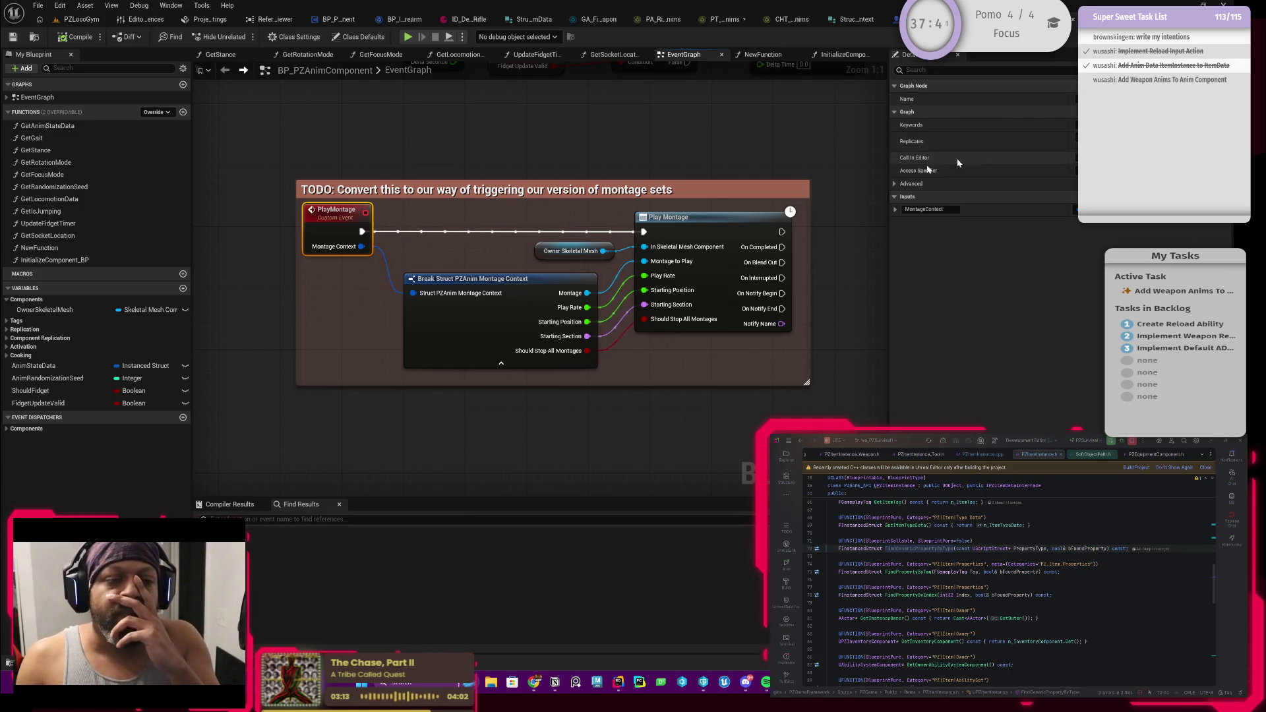
mouse_move(481, 201)
mouse_down()
mouse_move(512, 216)
mouse_move(498, 225)
mouse_up()
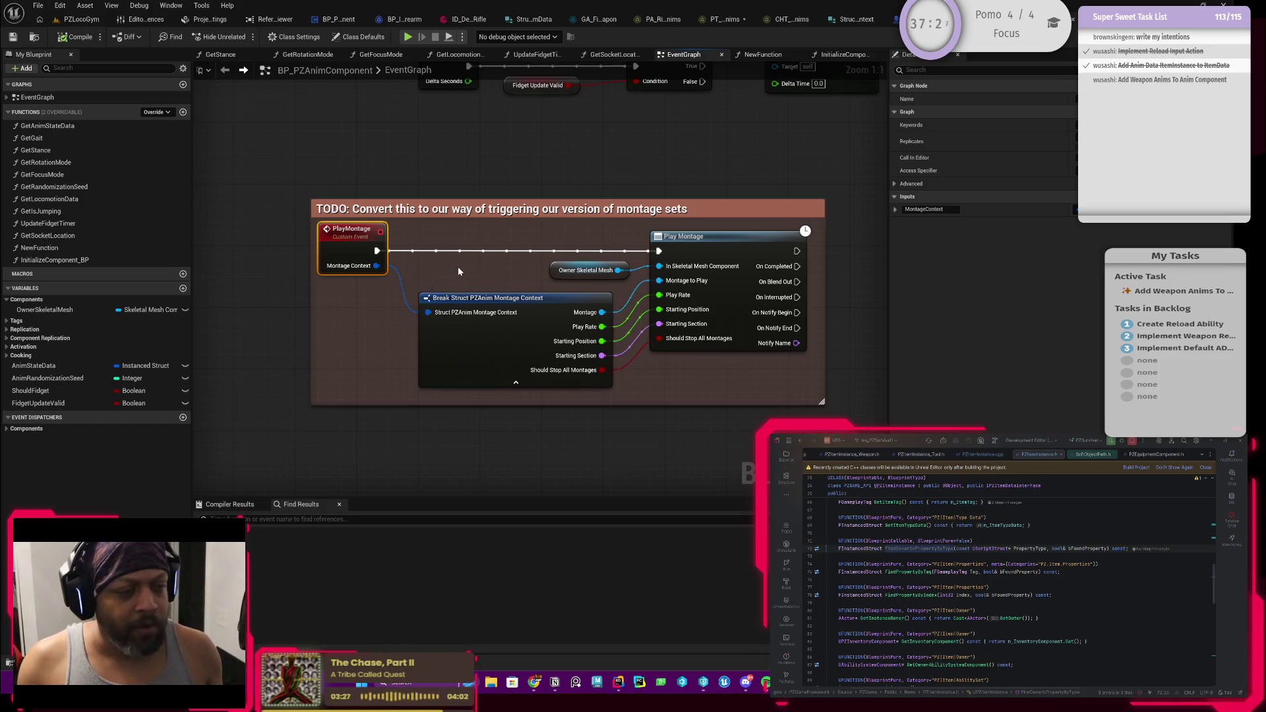
drag(459, 268, 486, 273)
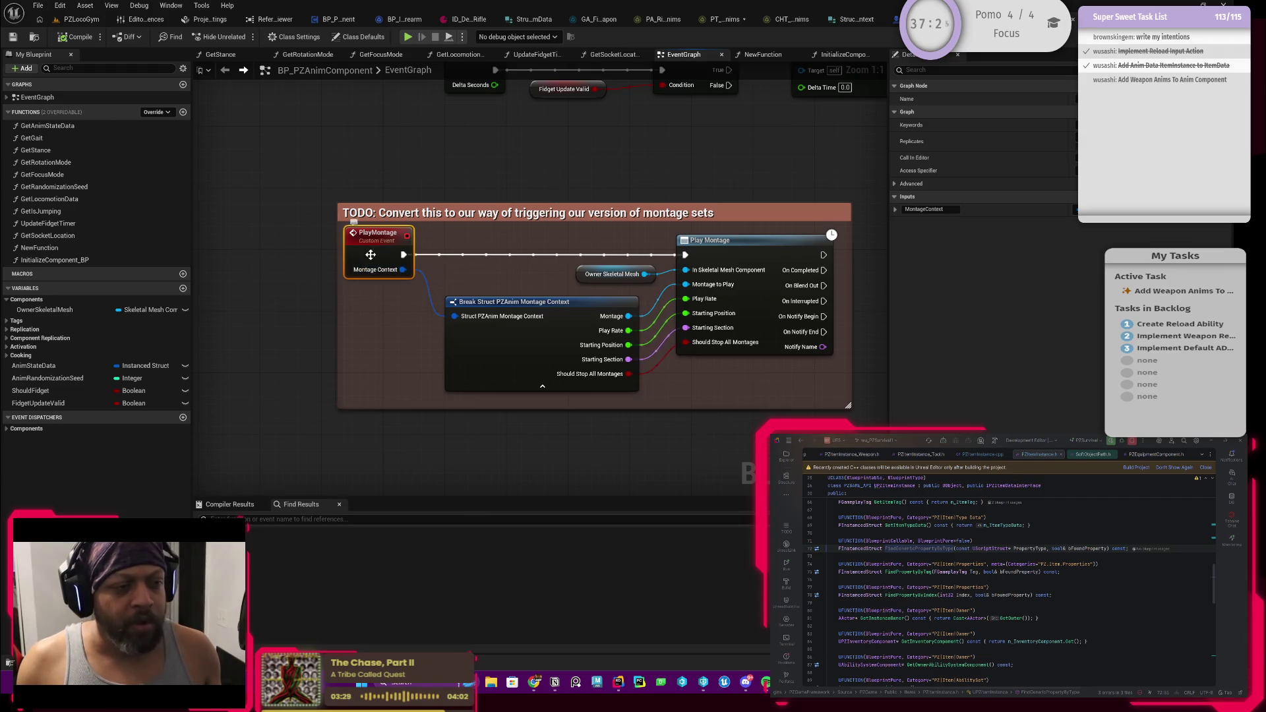
Rename the PlayMontage custom event to PlayDynamicAnim and compile BP_PZAnimComponent
double_click(373, 232)
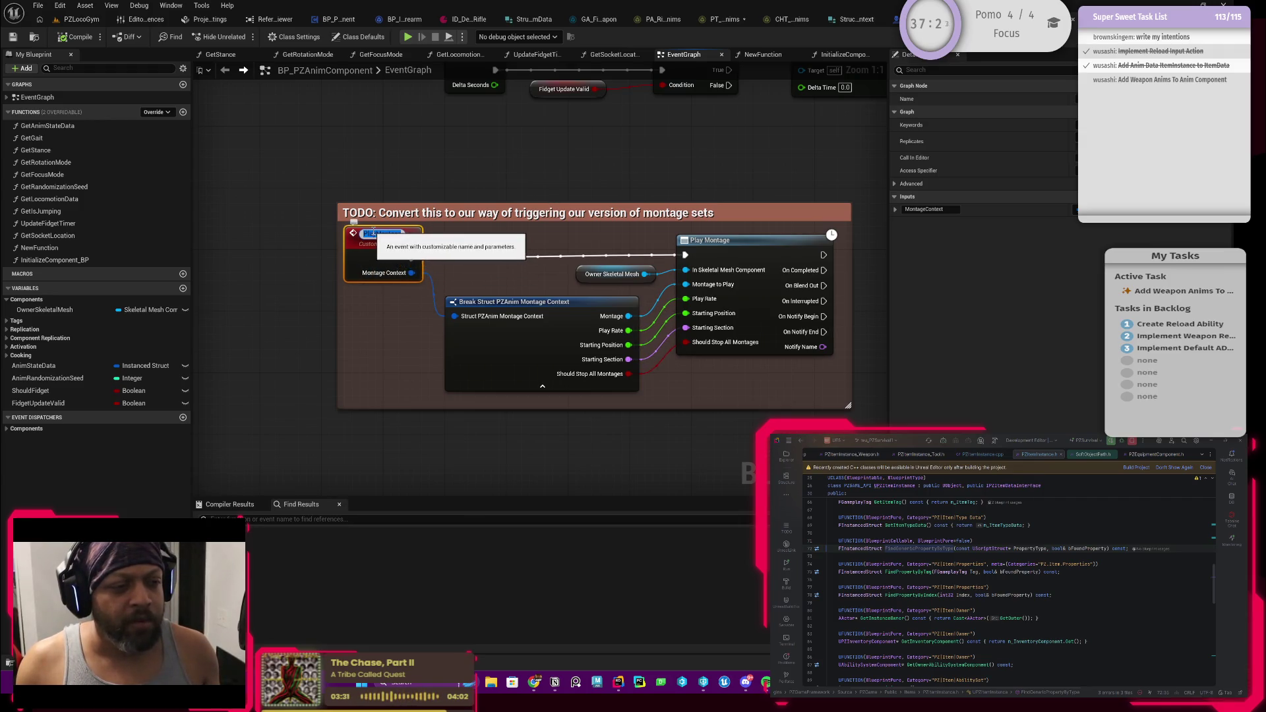
click(377, 234)
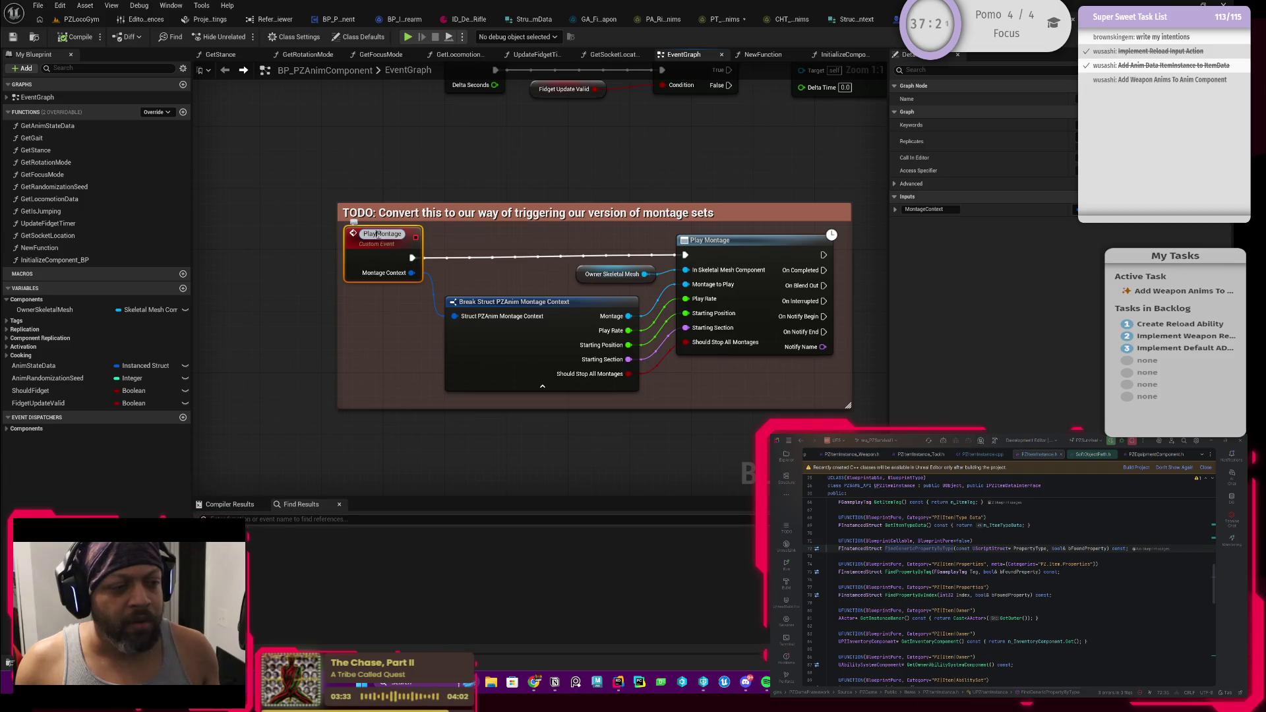
key(BackSpace)
key(BackSpace)
key(BackSpace)
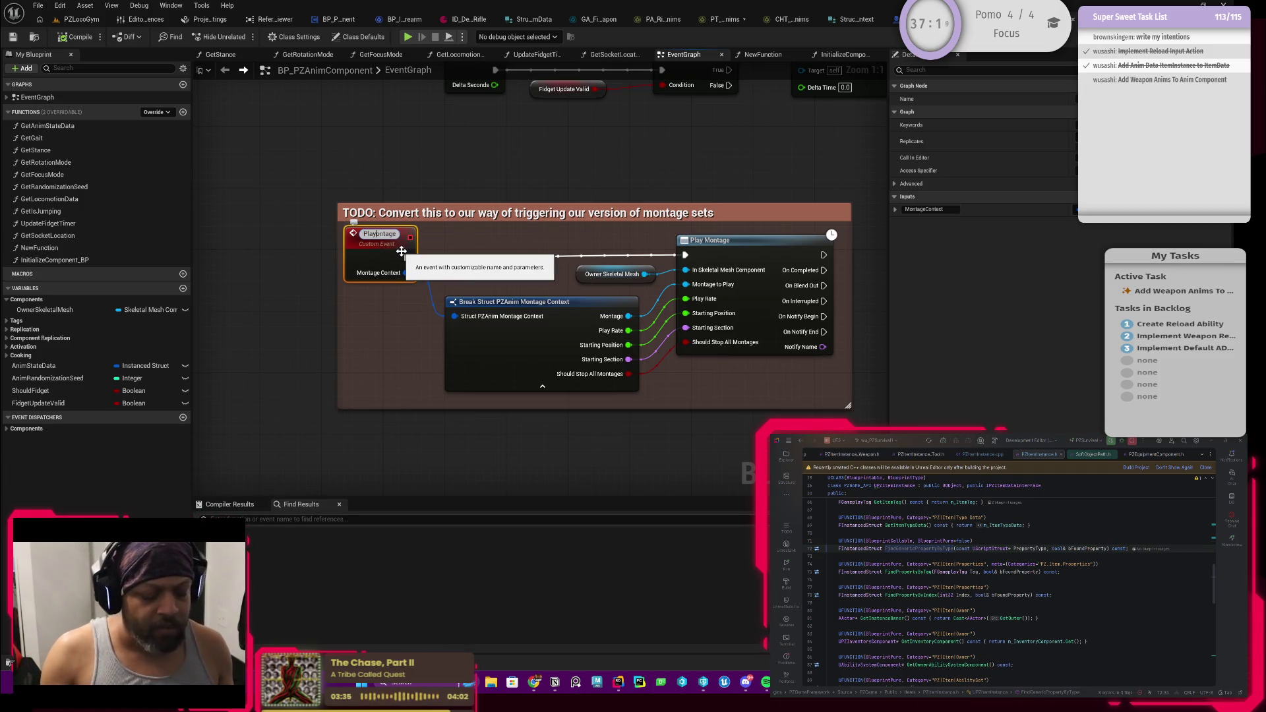
text(ynamicAnim)
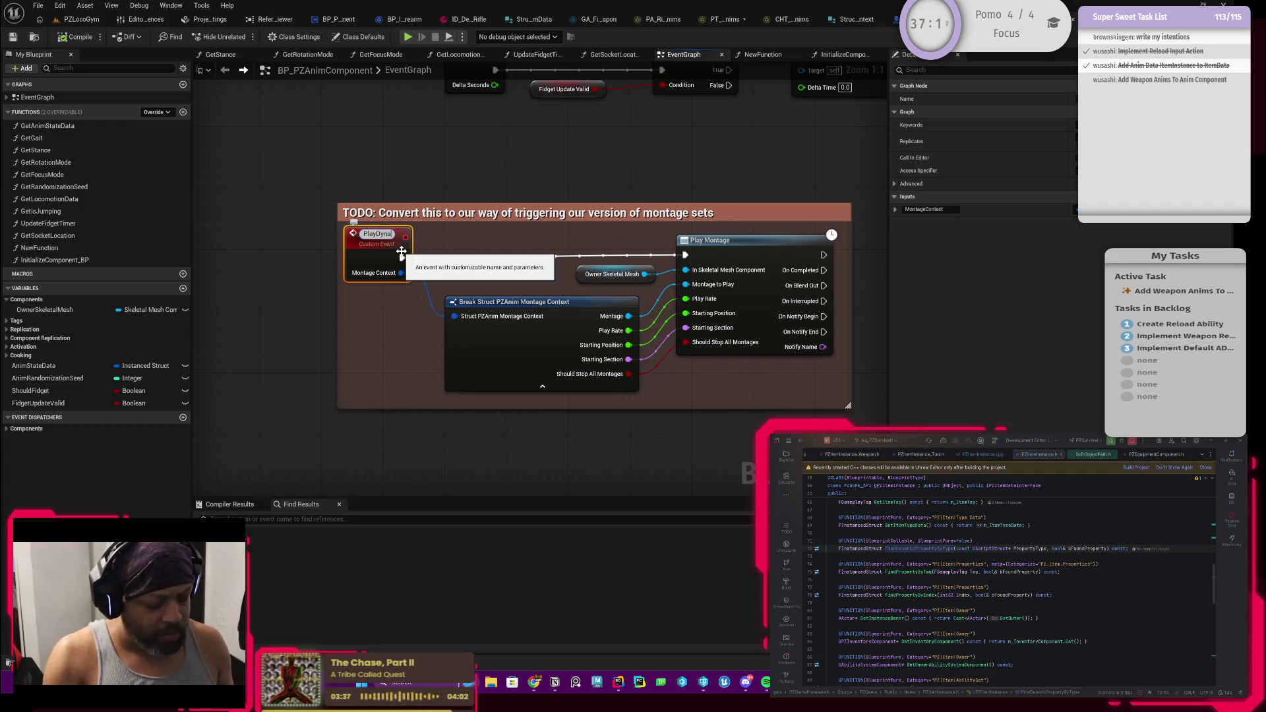
key(Return)
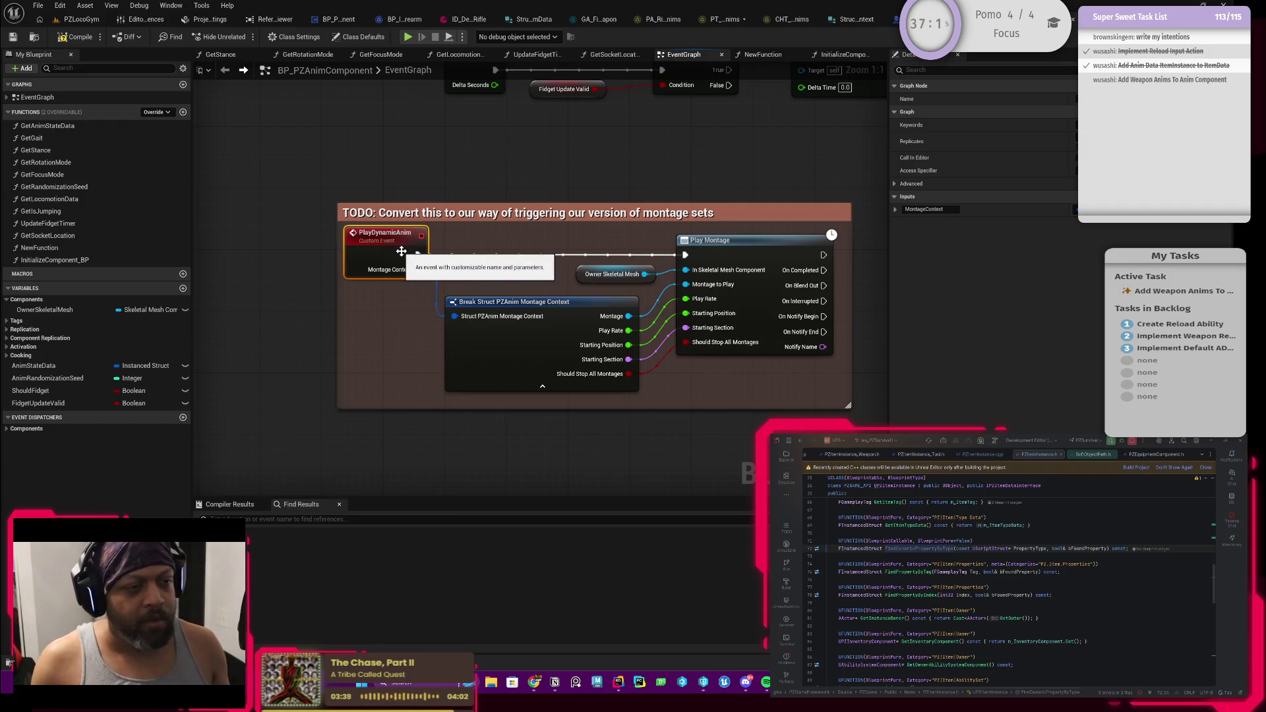
click(61, 40)
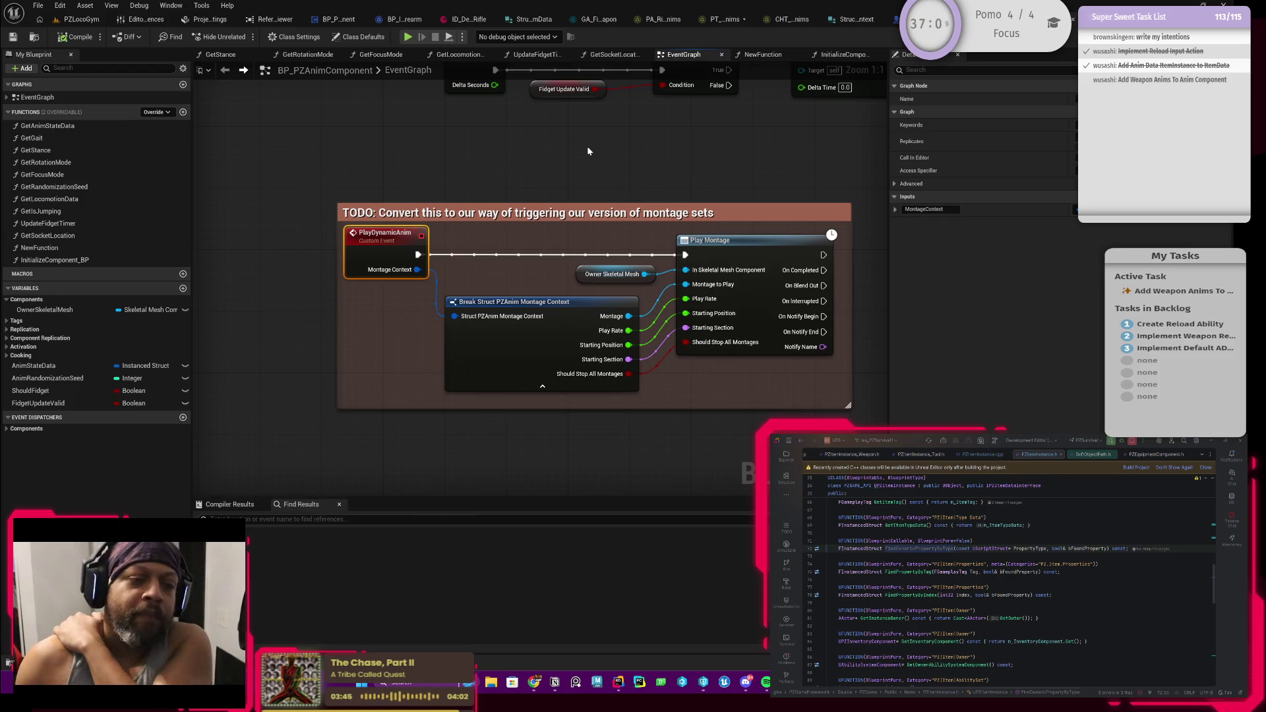
drag(597, 171, 543, 169)
drag(394, 197, 414, 199)
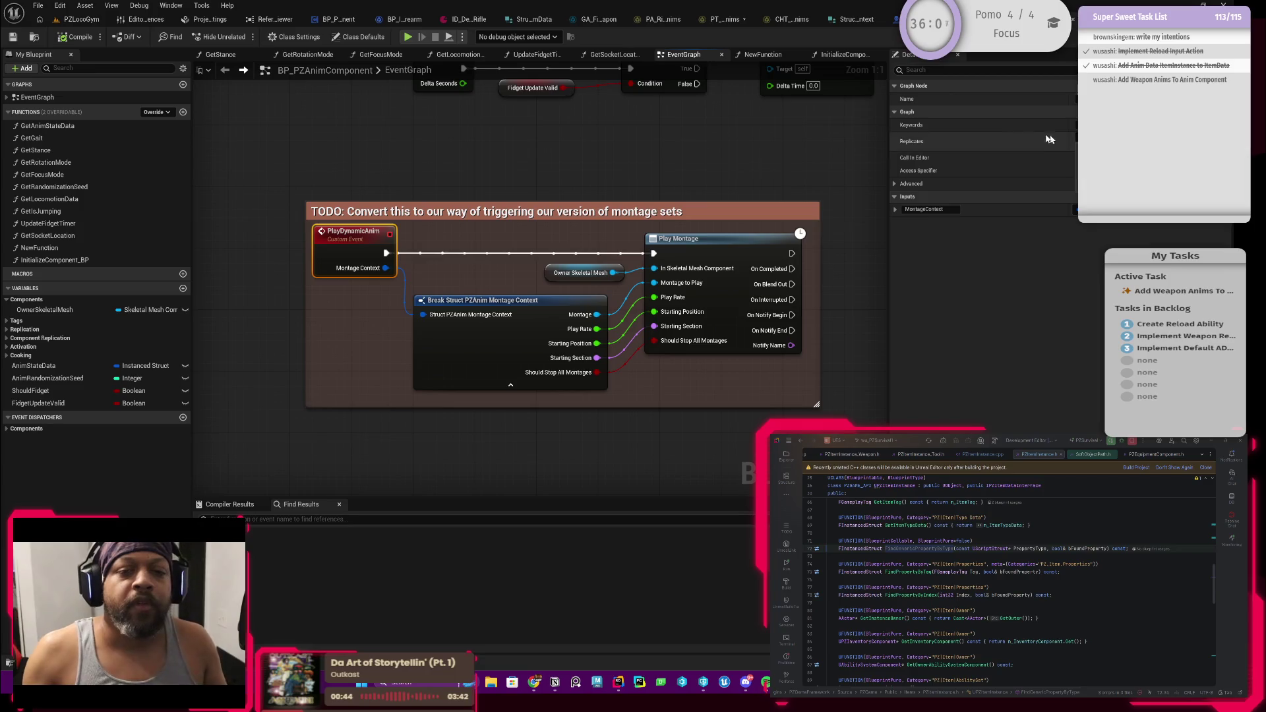
click(809, 159)
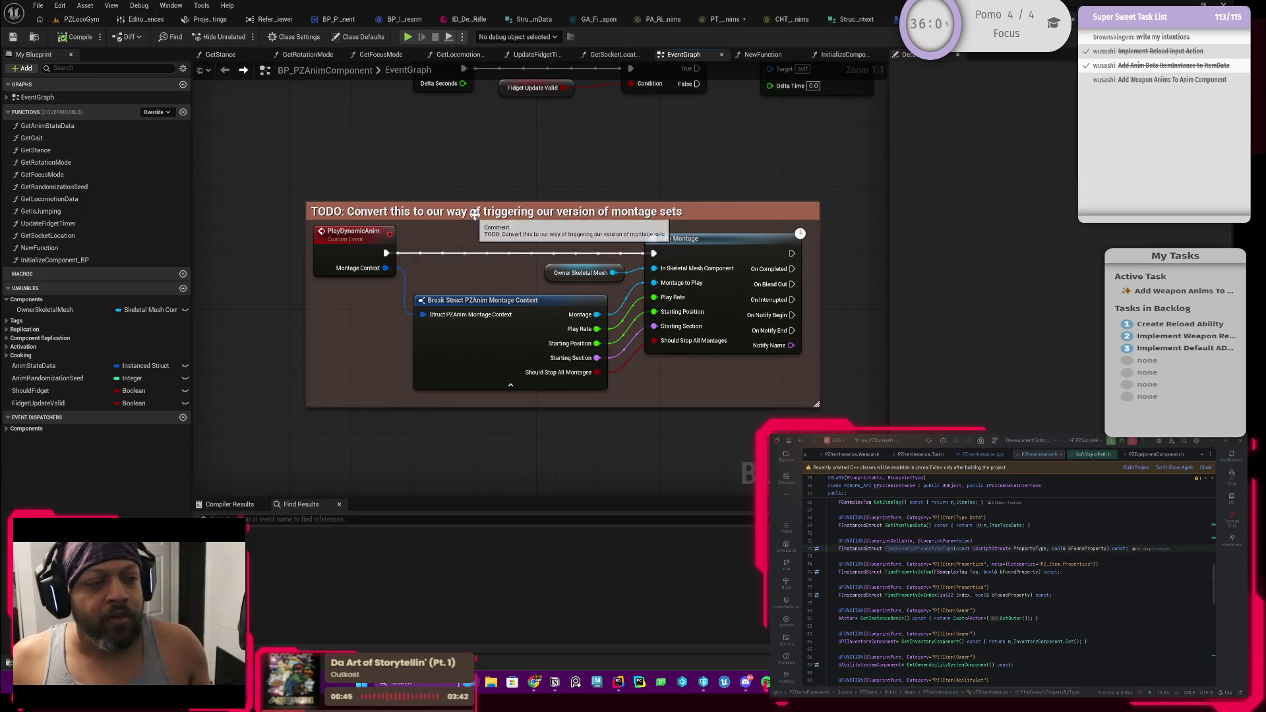
mouse_move(411, 181)
mouse_down()
mouse_move(387, 179)
mouse_move(381, 193)
mouse_up()
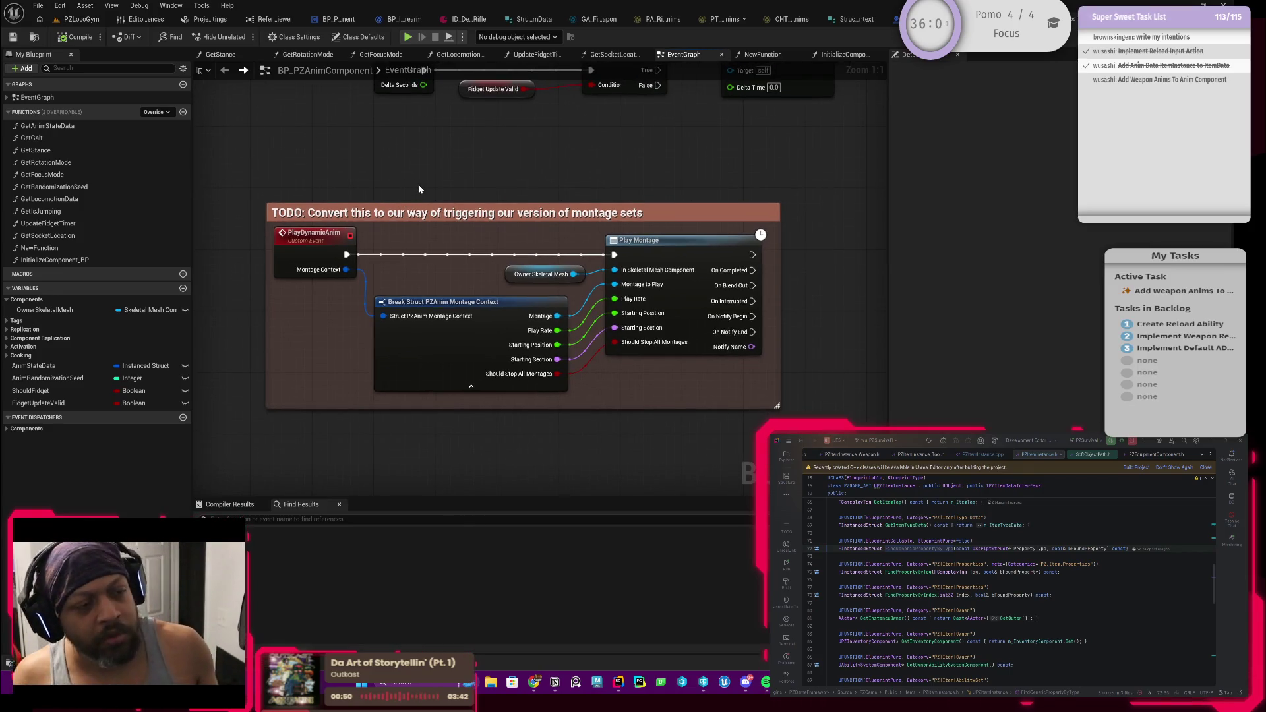
drag(428, 166, 454, 194)
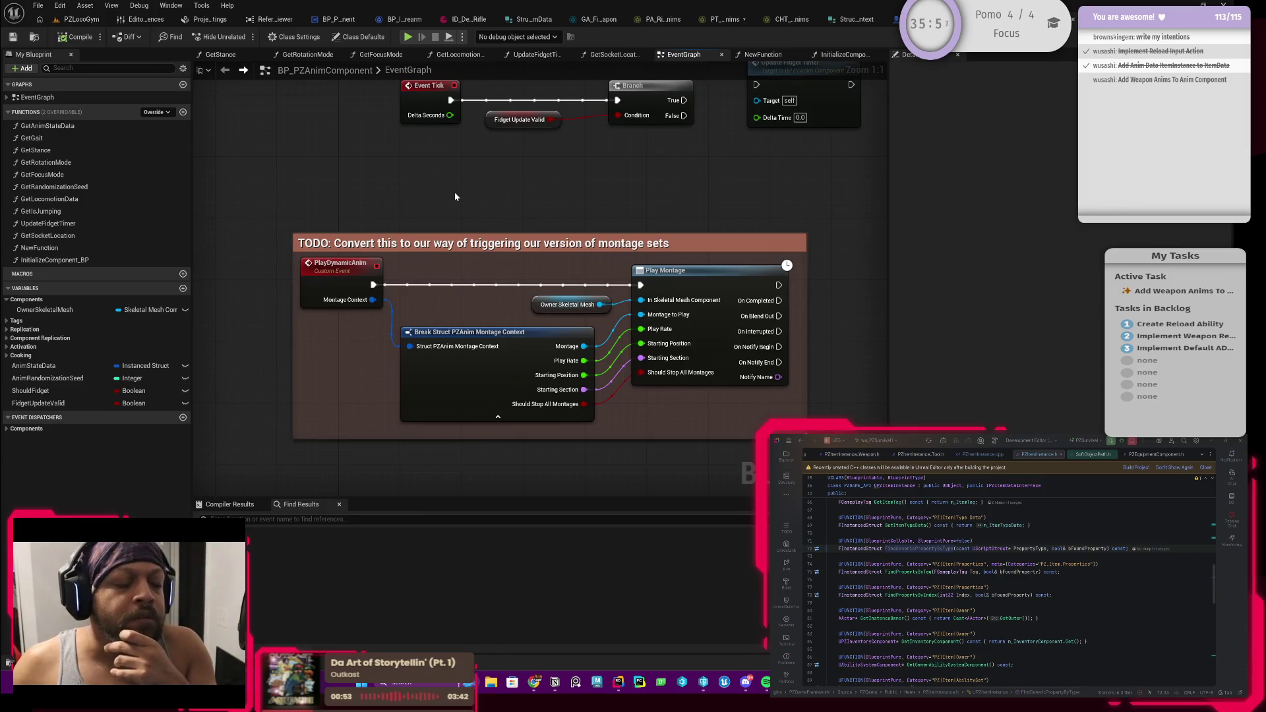
drag(454, 198, 439, 208)
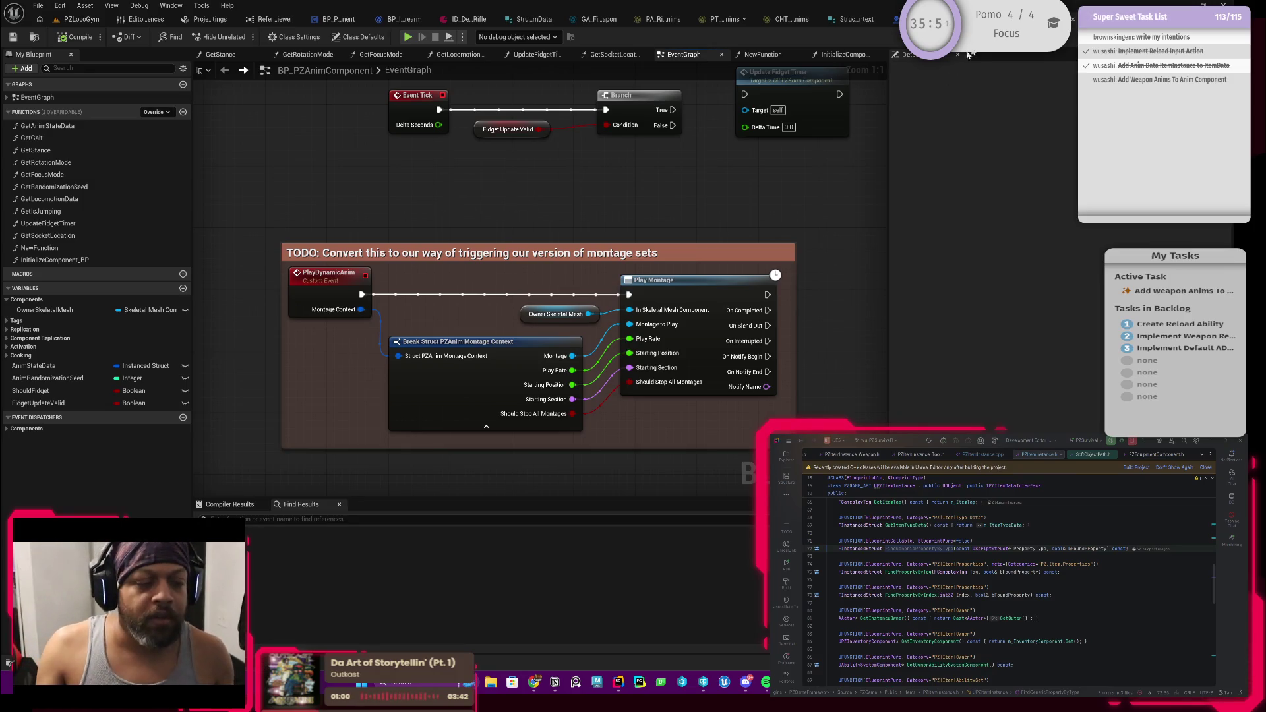
drag(404, 210, 416, 212)
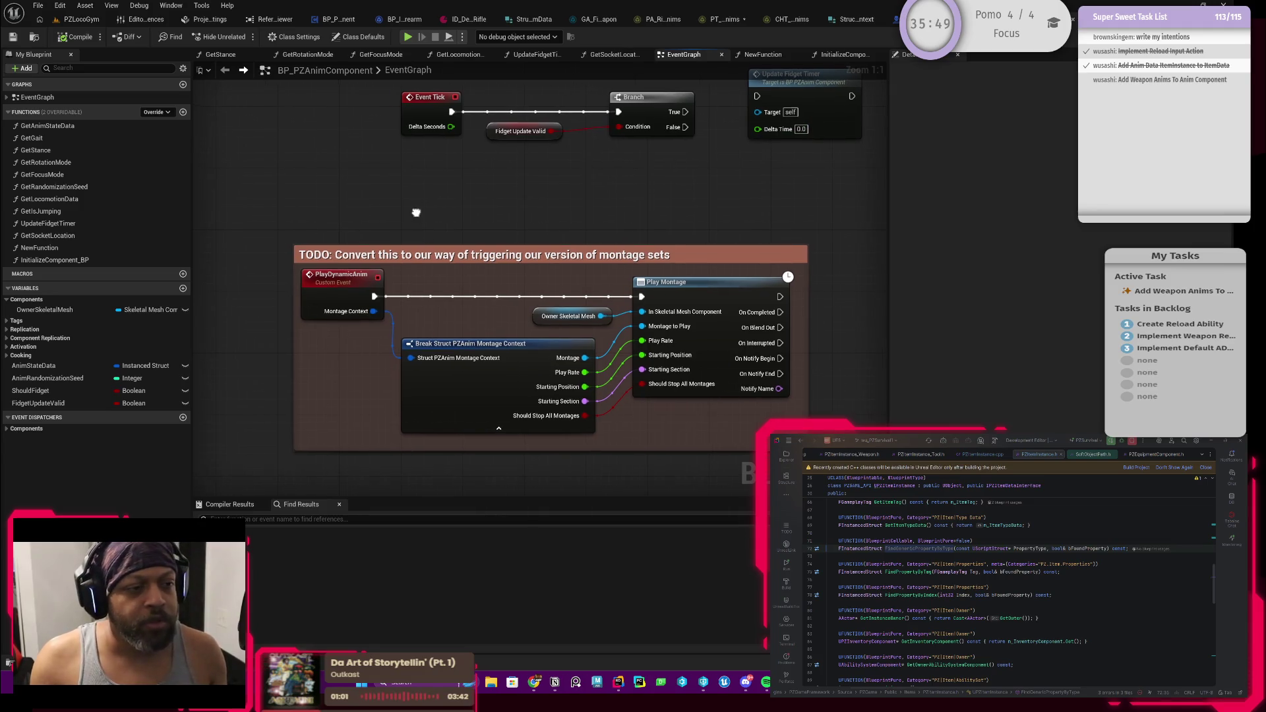
click(339, 274)
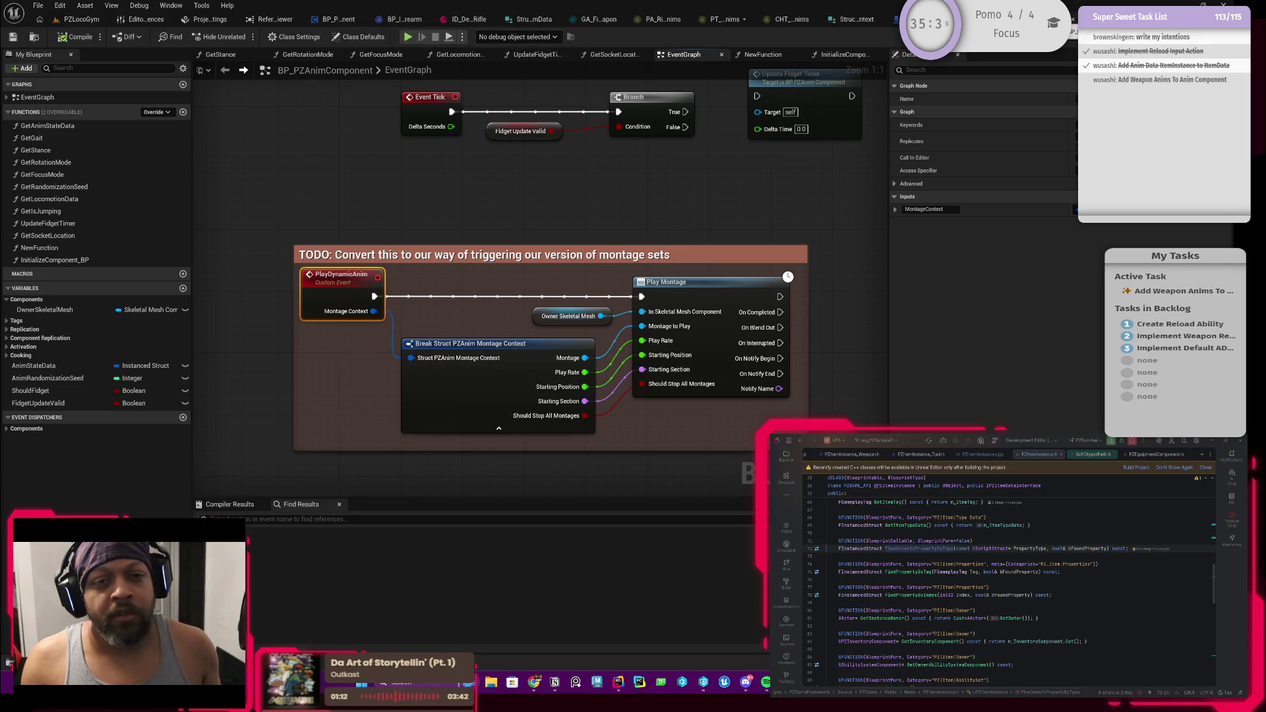
Return to the ReloadActiveTools_BP graph and pan to the cast and reload nodes
click(339, 19)
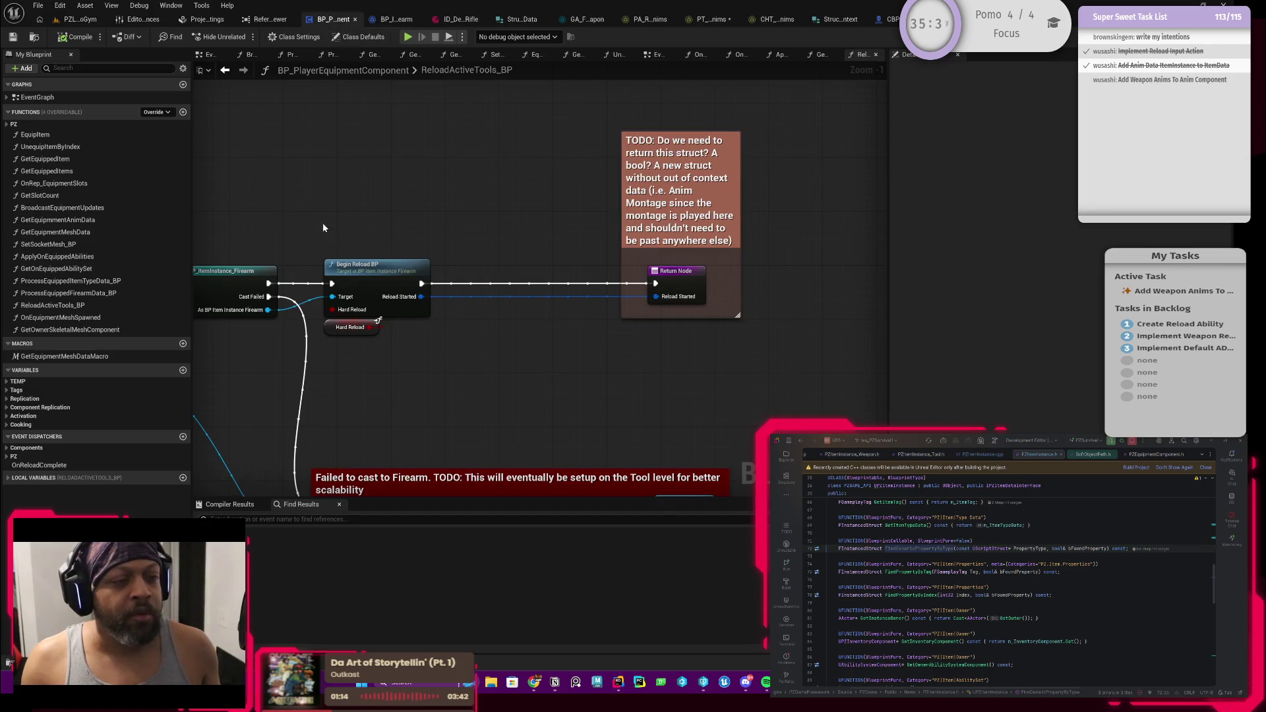
drag(323, 228, 341, 231)
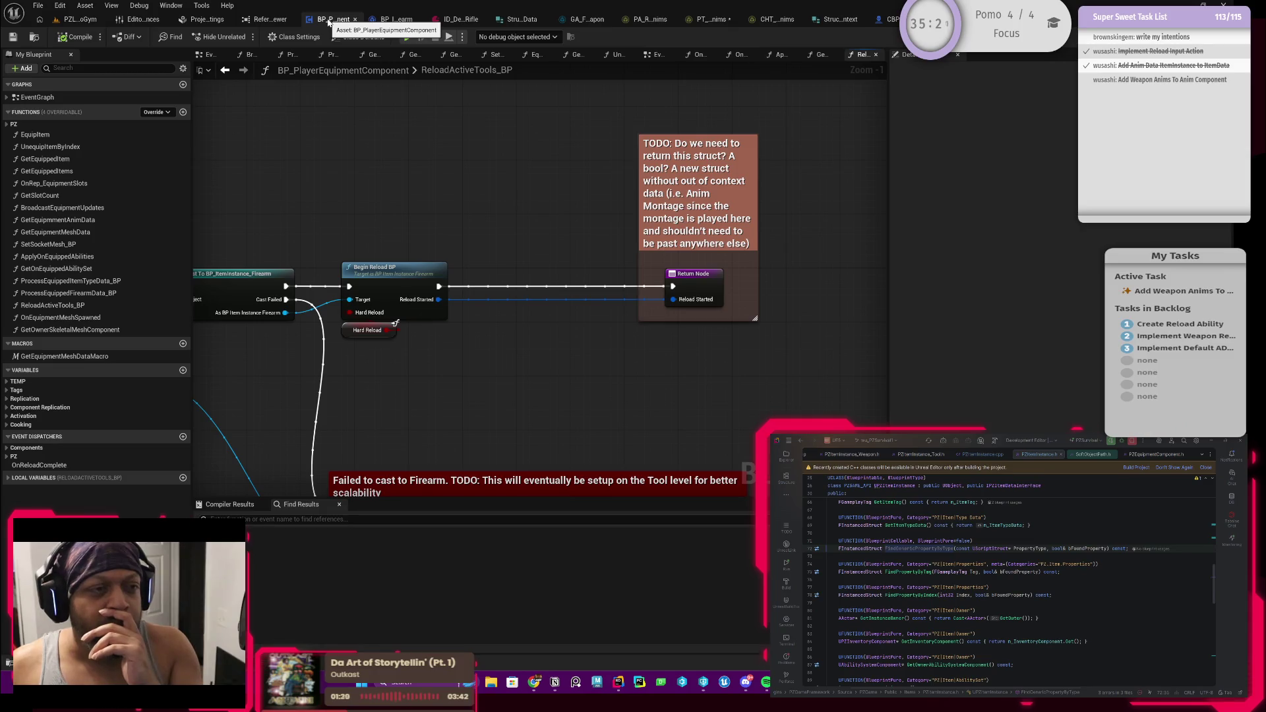
drag(434, 184, 481, 147)
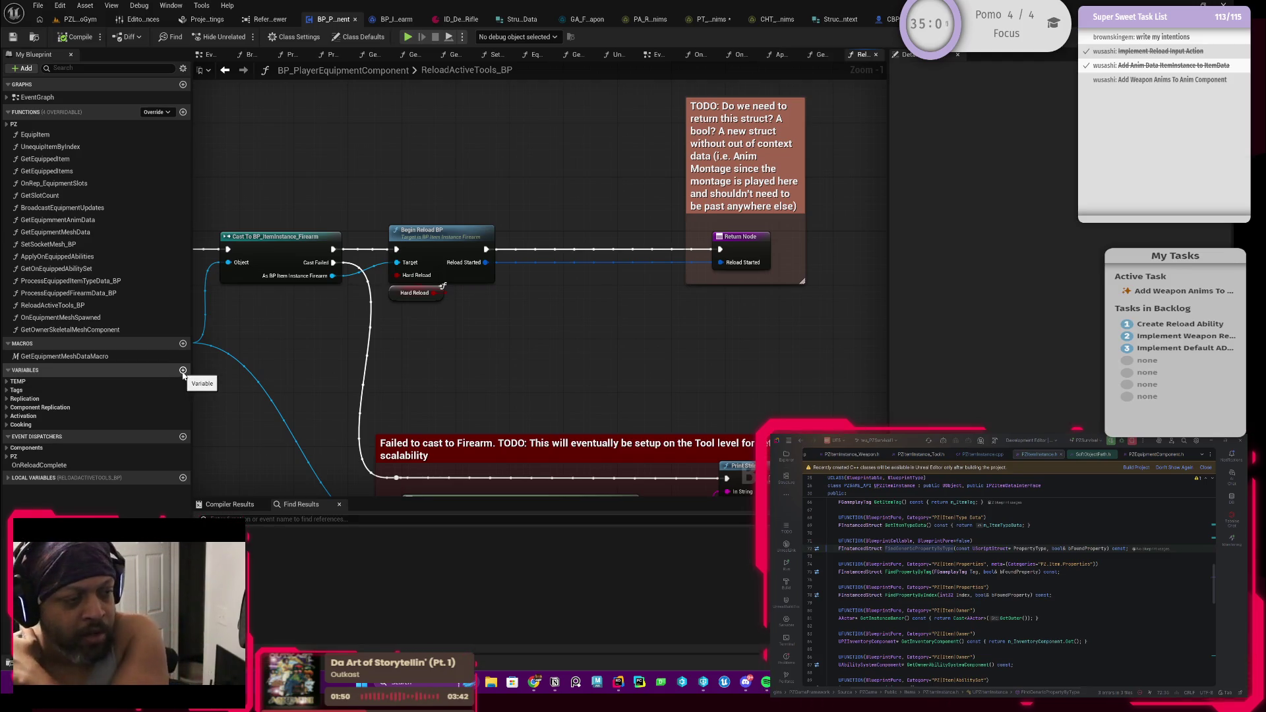
Add an OwnerAnimComponent variable typed as a BP PZAnim Component object reference, then compile
click(183, 372)
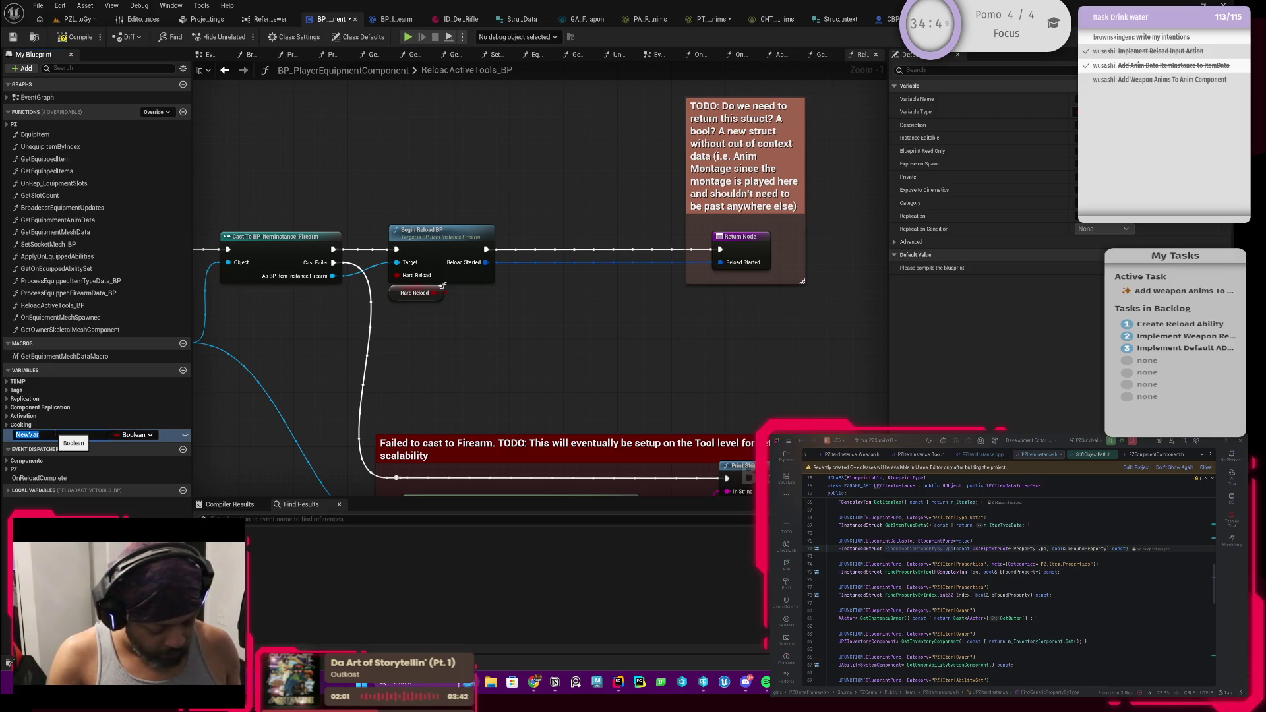
text(Owner)
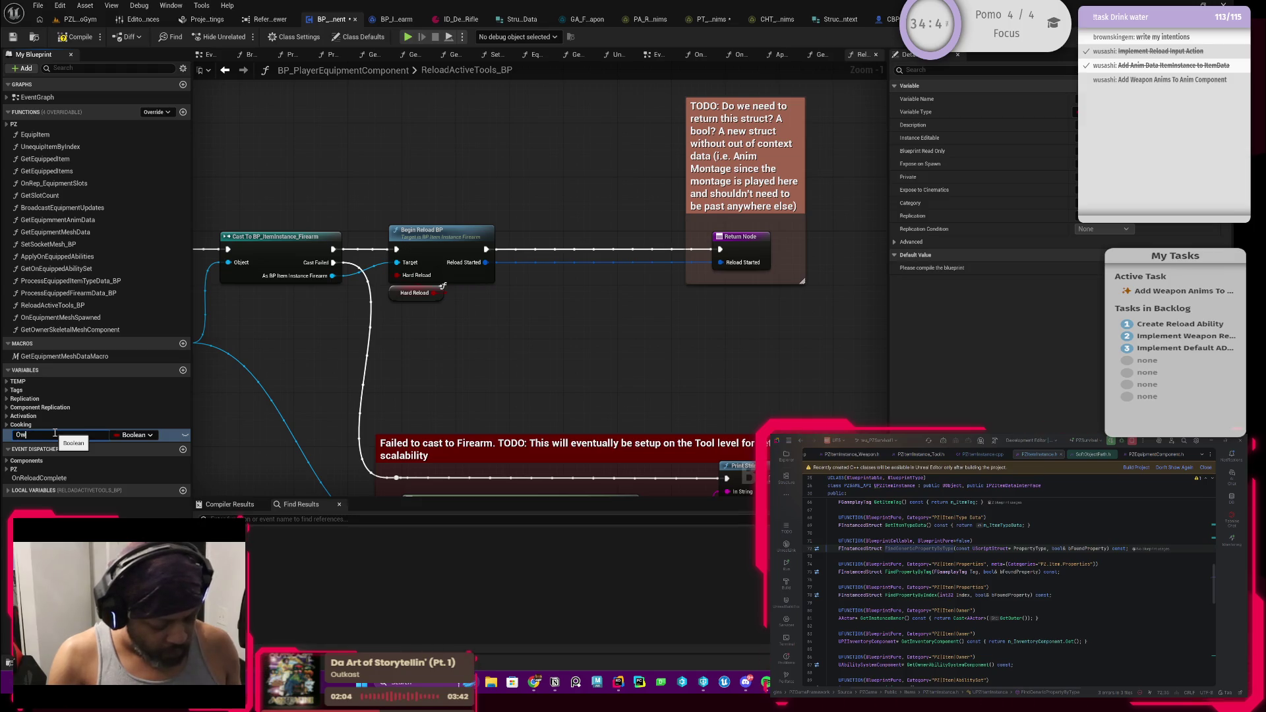
text(AnimCo)
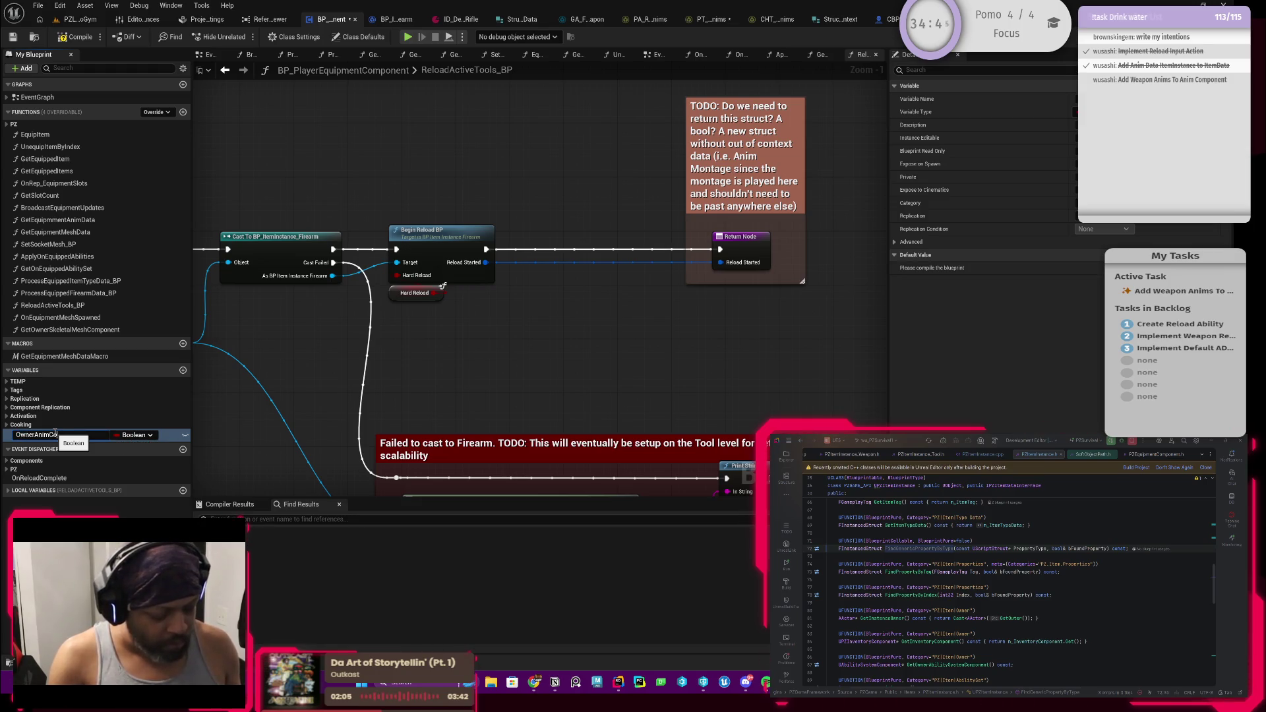
text(mponent)
key(Return)
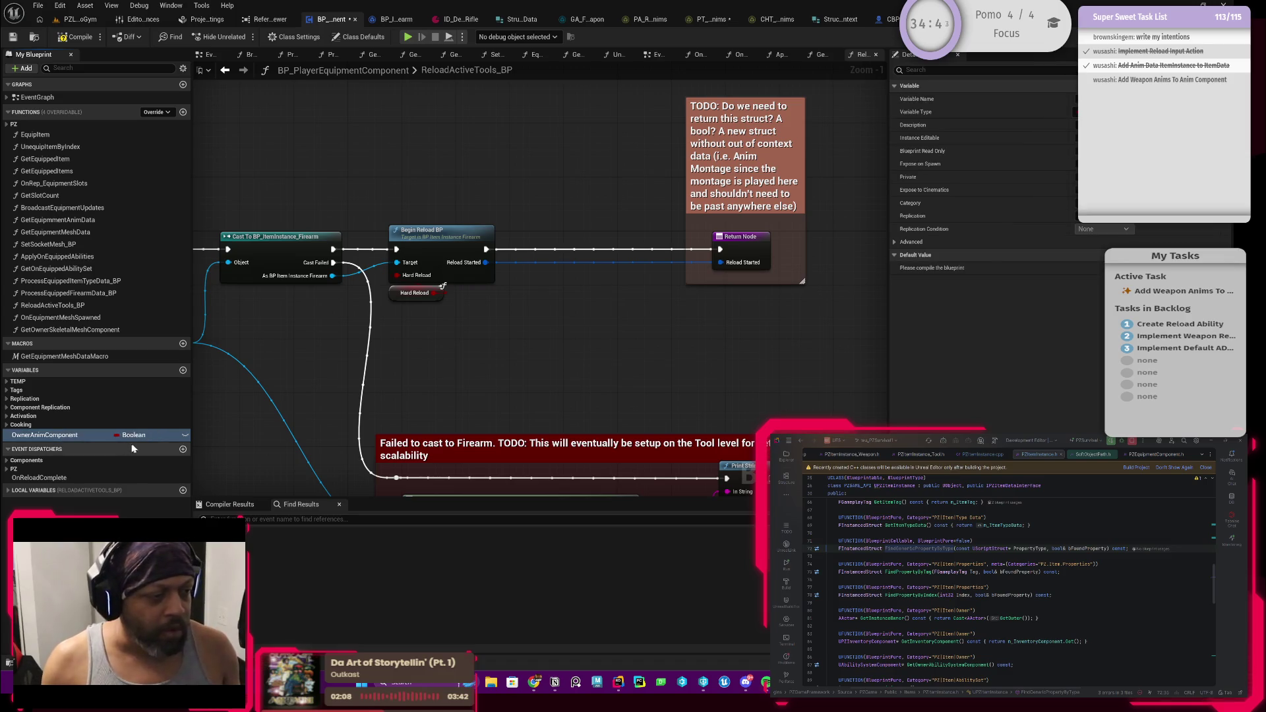
click(135, 435)
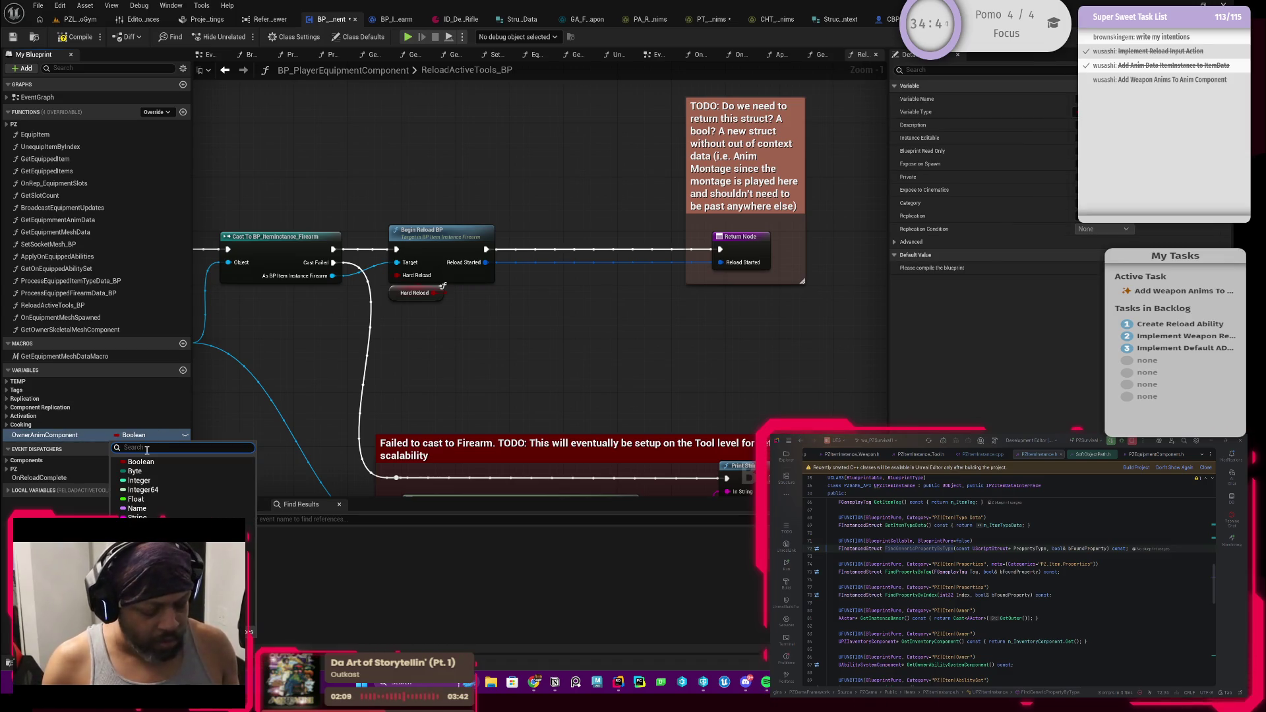
text(pz_ani)
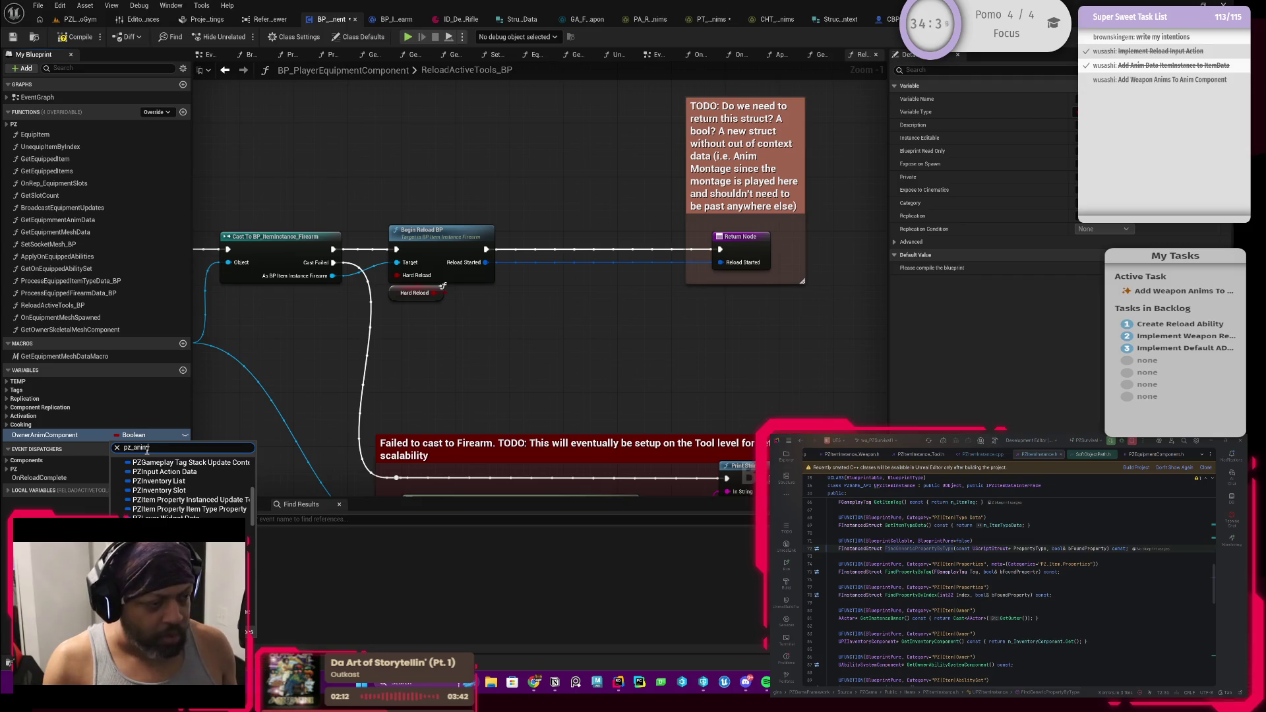
text(m)
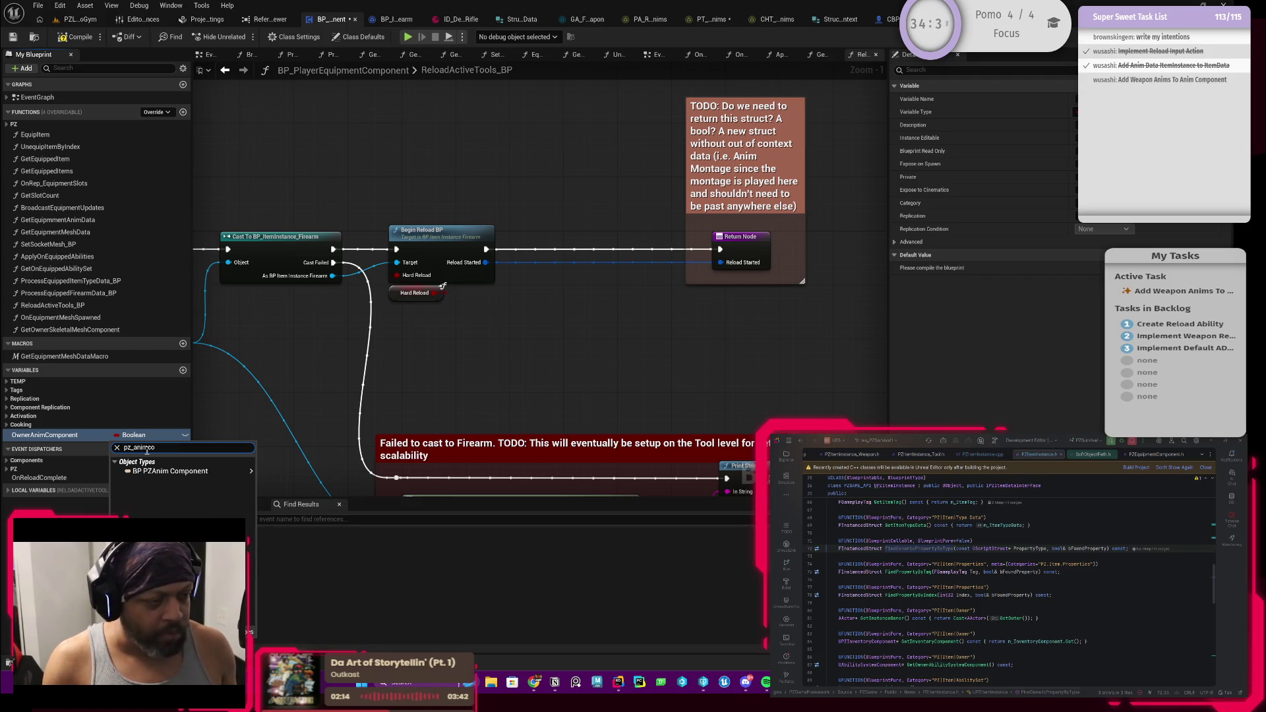
mouse_move(159, 472)
click(269, 475)
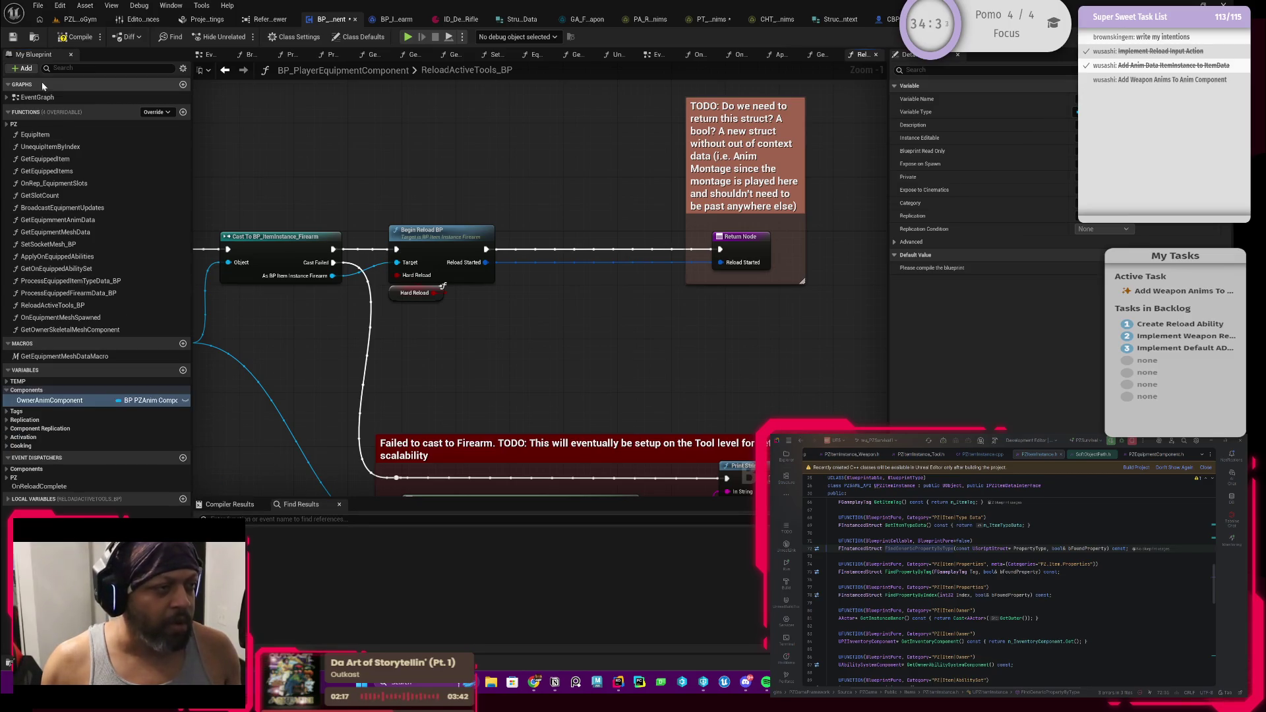
click(76, 37)
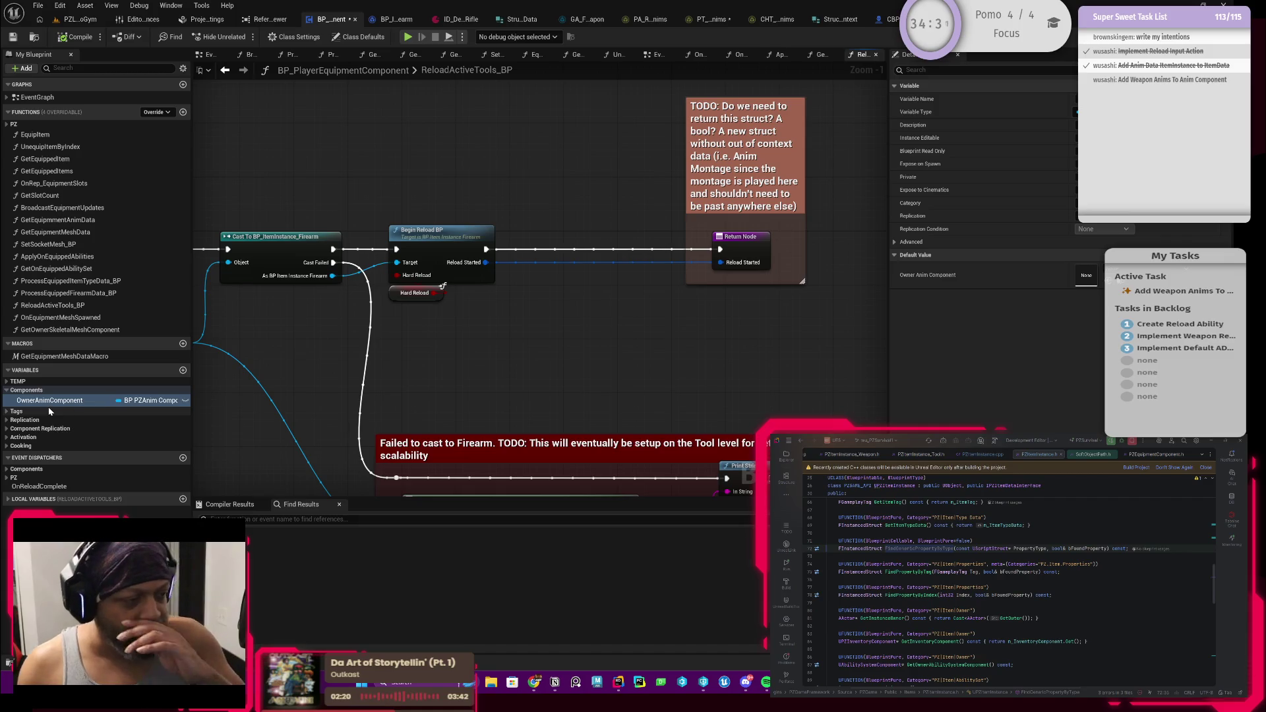
Place an Owner Anim Component getter and route Begin Reload BP's exec through an Is Valid check
mouse_move(56, 402)
mouse_down()
mouse_move(502, 351)
mouse_move(404, 328)
mouse_move(499, 324)
mouse_up()
click(527, 333)
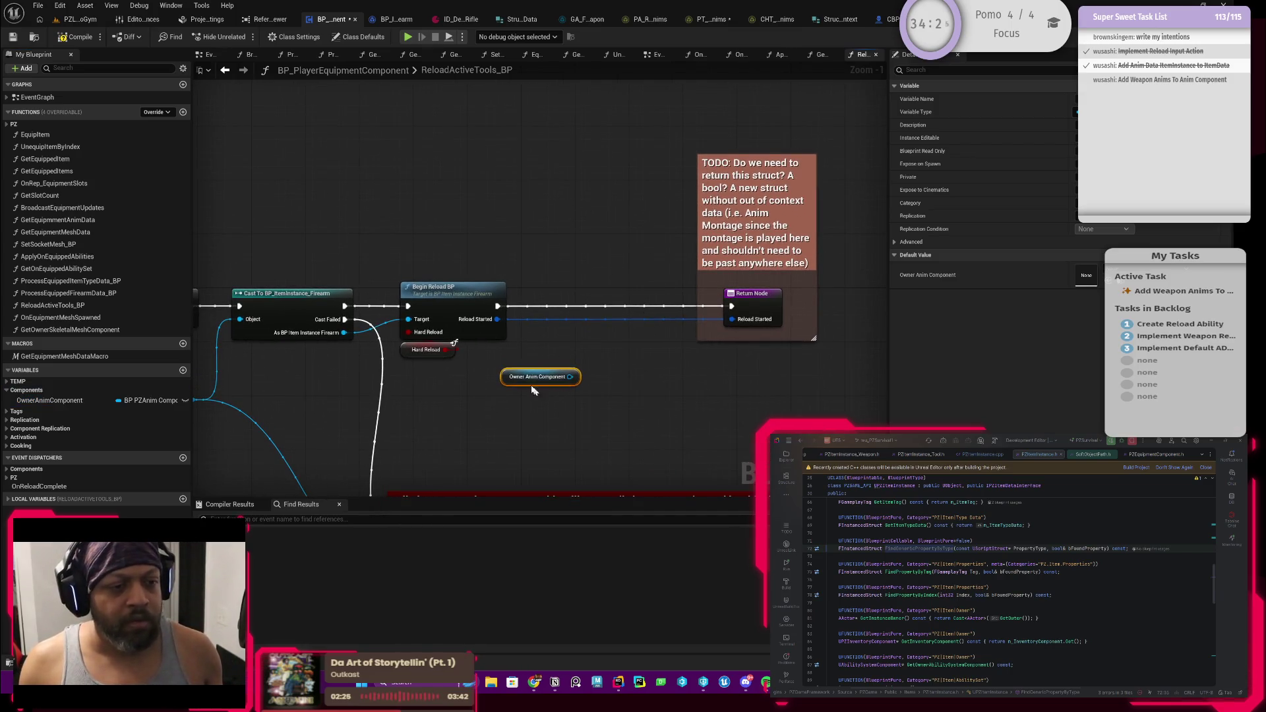
mouse_move(566, 381)
mouse_down()
mouse_move(480, 408)
mouse_move(521, 395)
mouse_move(514, 385)
mouse_up()
text(isval)
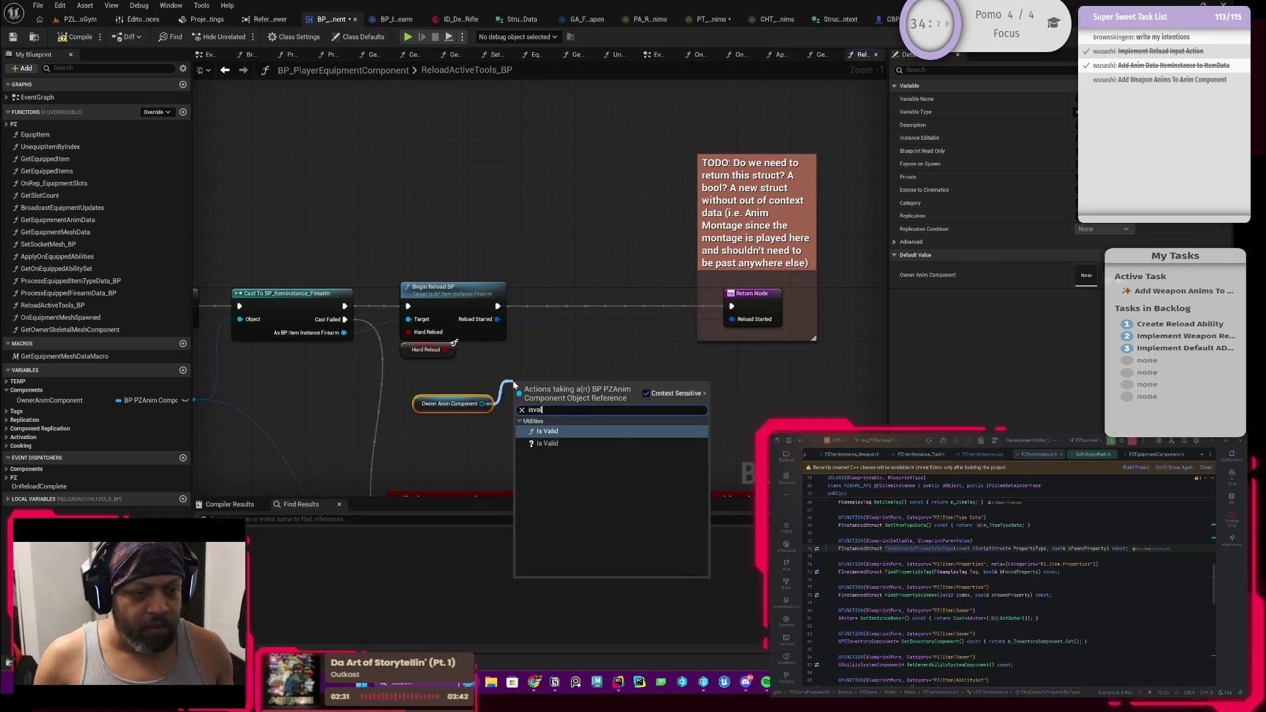
key(Return)
scroll(513, 381, down, 1)
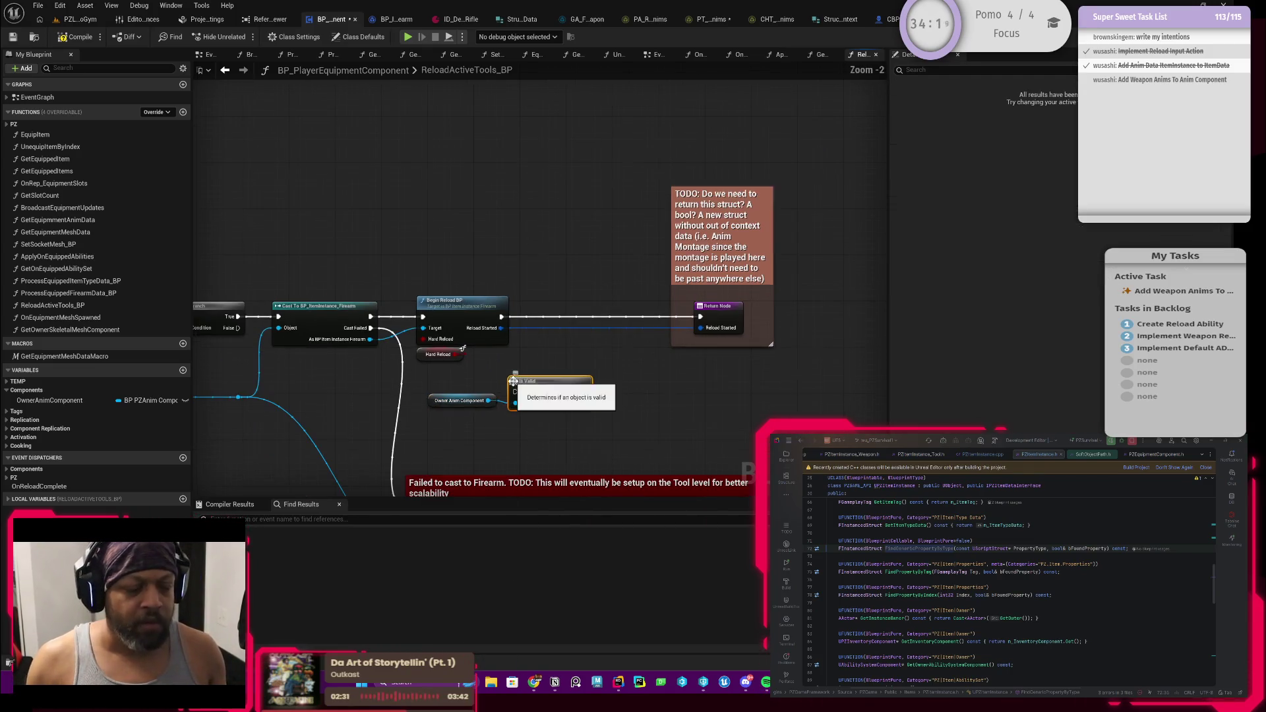
mouse_move(485, 385)
mouse_down()
mouse_move(557, 435)
mouse_move(603, 362)
mouse_up()
scroll(562, 308, up, 1)
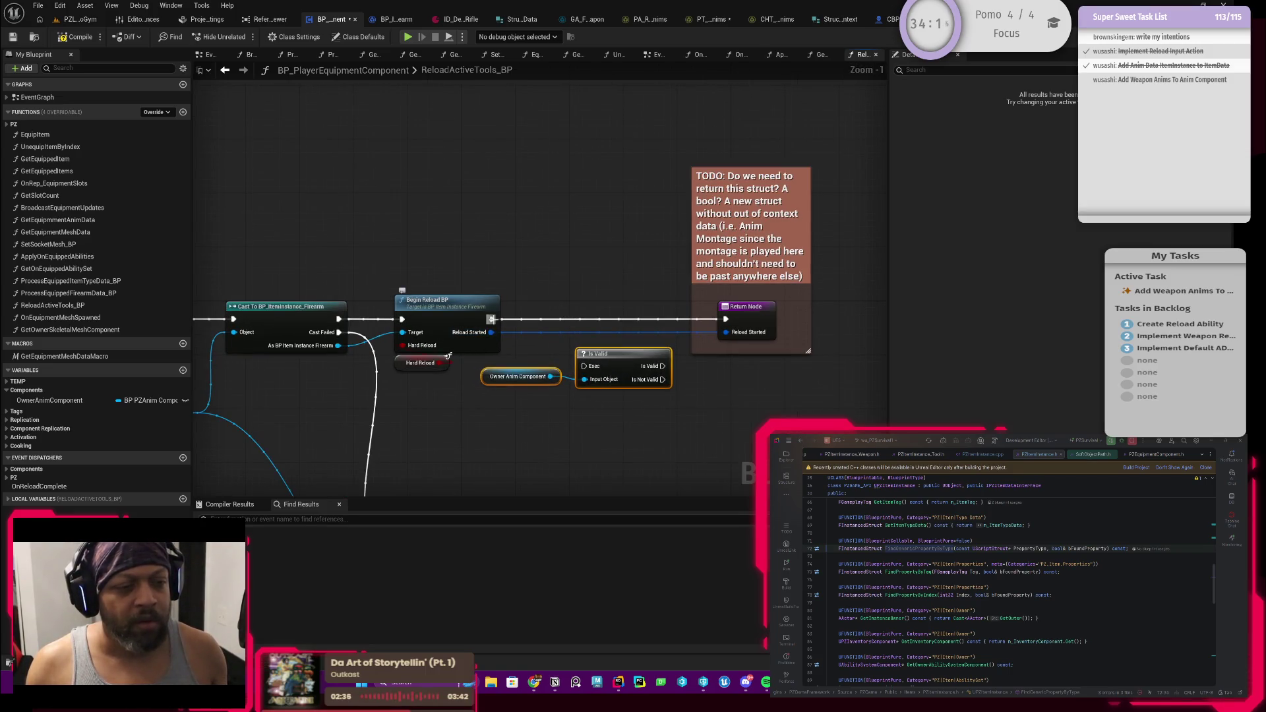
mouse_move(491, 319)
mouse_down()
mouse_move(580, 361)
mouse_move(605, 363)
mouse_move(650, 331)
mouse_up()
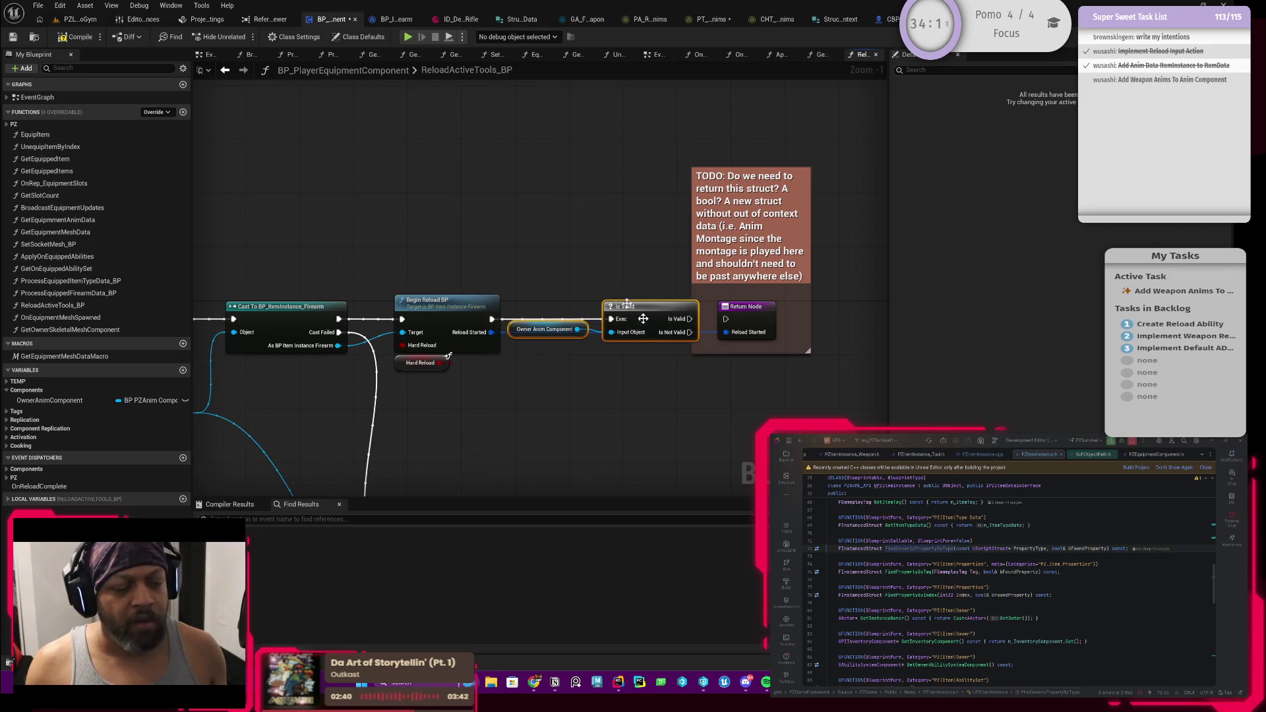
click(512, 351)
mouse_move(512, 325)
mouse_down()
mouse_move(513, 369)
mouse_move(513, 352)
mouse_up()
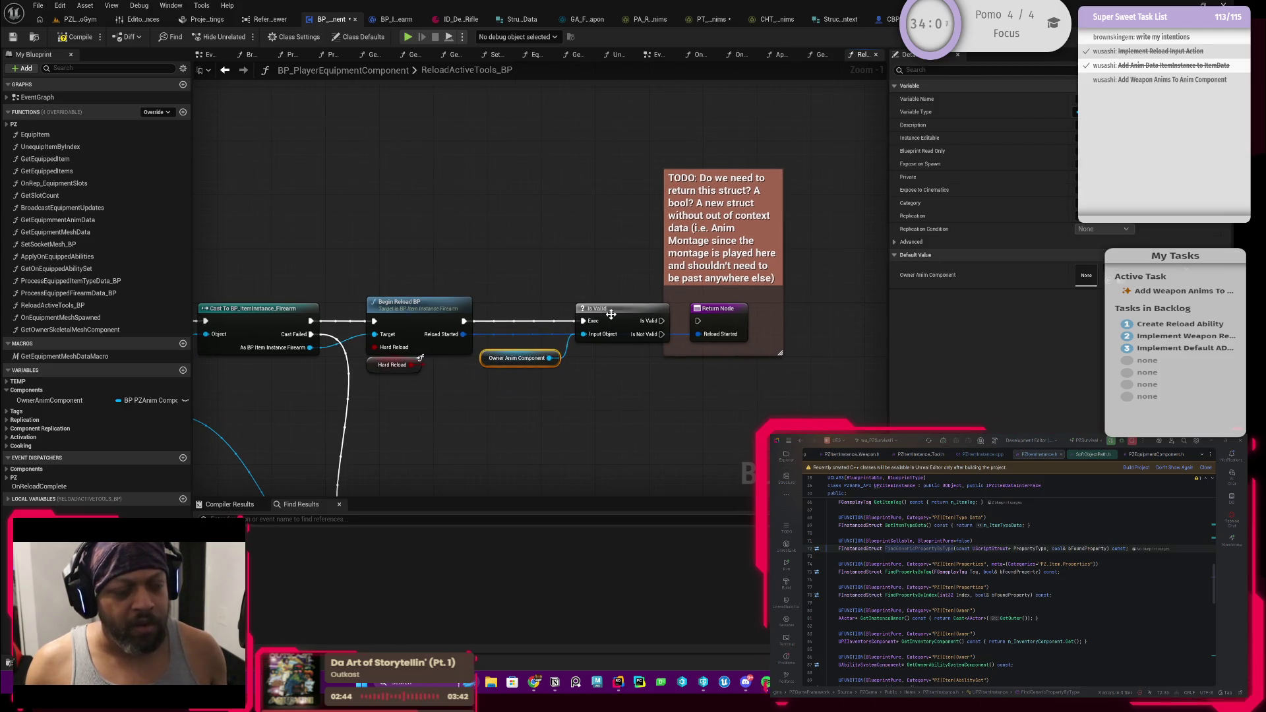
Remove the Is Valid node and convert the getter into a validated Get
click(626, 308)
key(Delete)
right_click(525, 357)
click(549, 461)
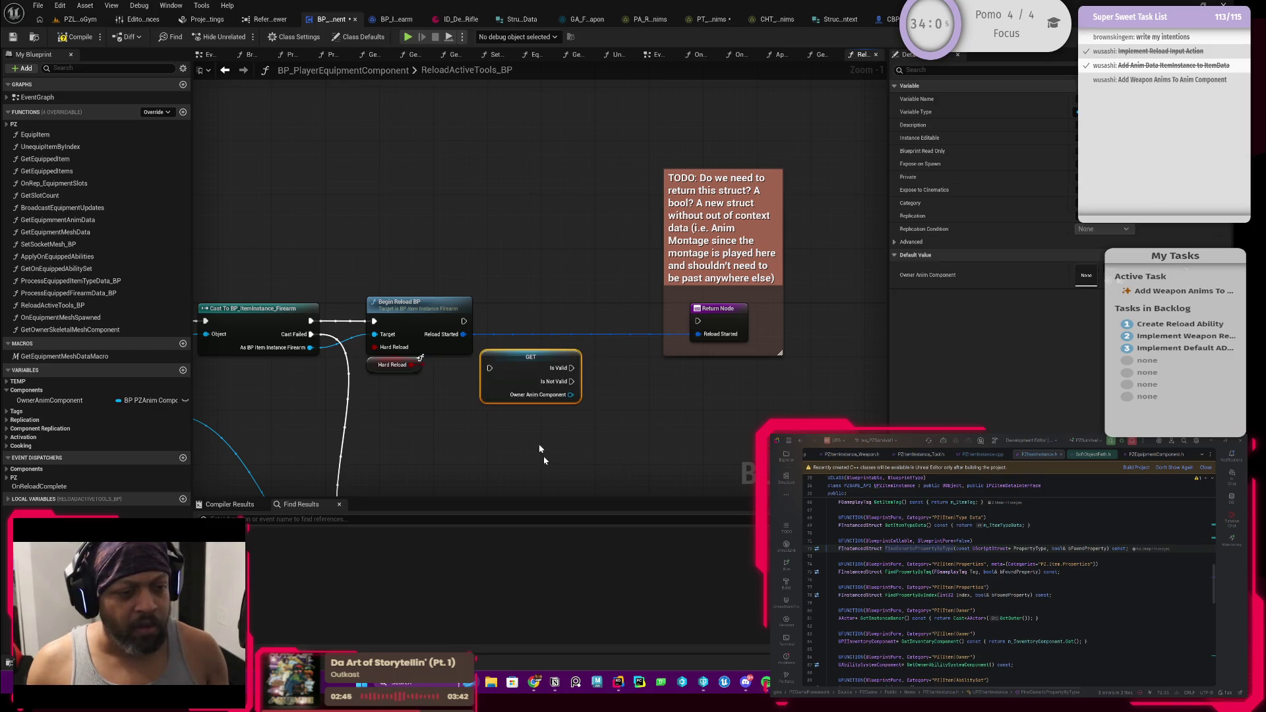
Move the validated GET onto the exec line and shift the TODO comment and Return Node right
mouse_move(505, 362)
mouse_down()
mouse_move(498, 321)
mouse_move(554, 333)
mouse_move(503, 327)
mouse_move(525, 310)
mouse_up()
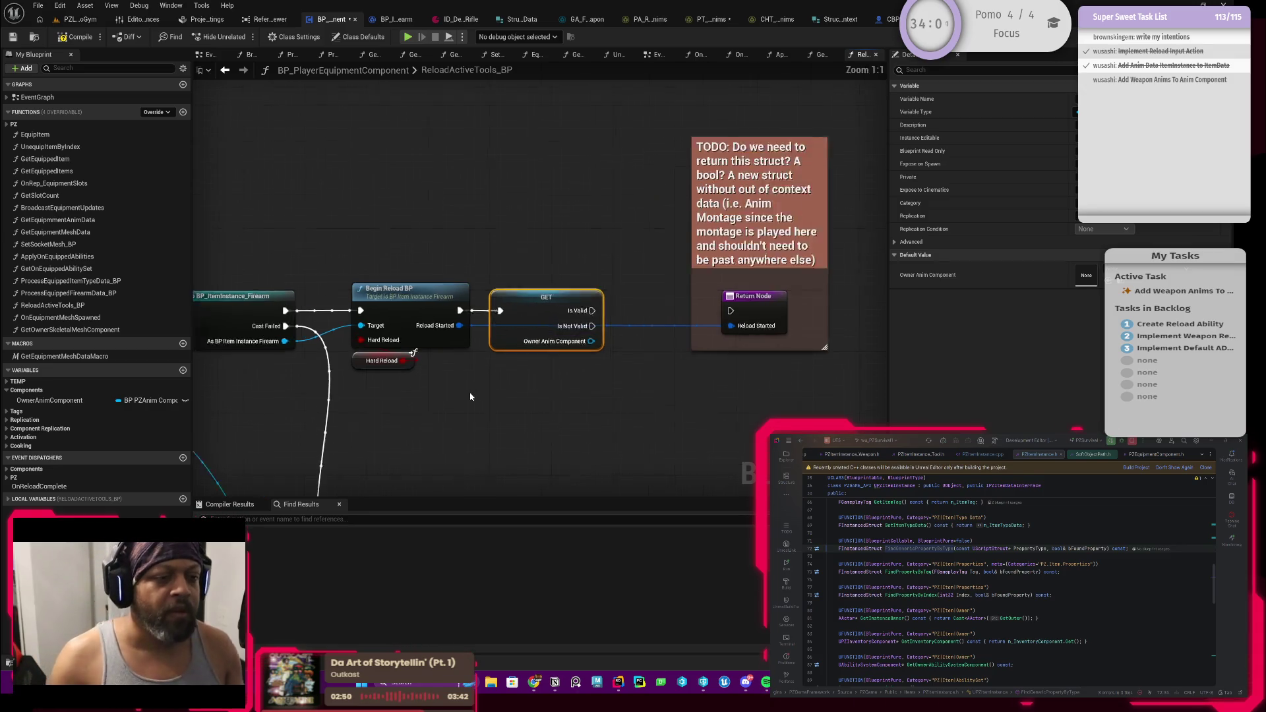
mouse_move(449, 416)
mouse_down()
mouse_move(576, 397)
mouse_move(474, 356)
mouse_up()
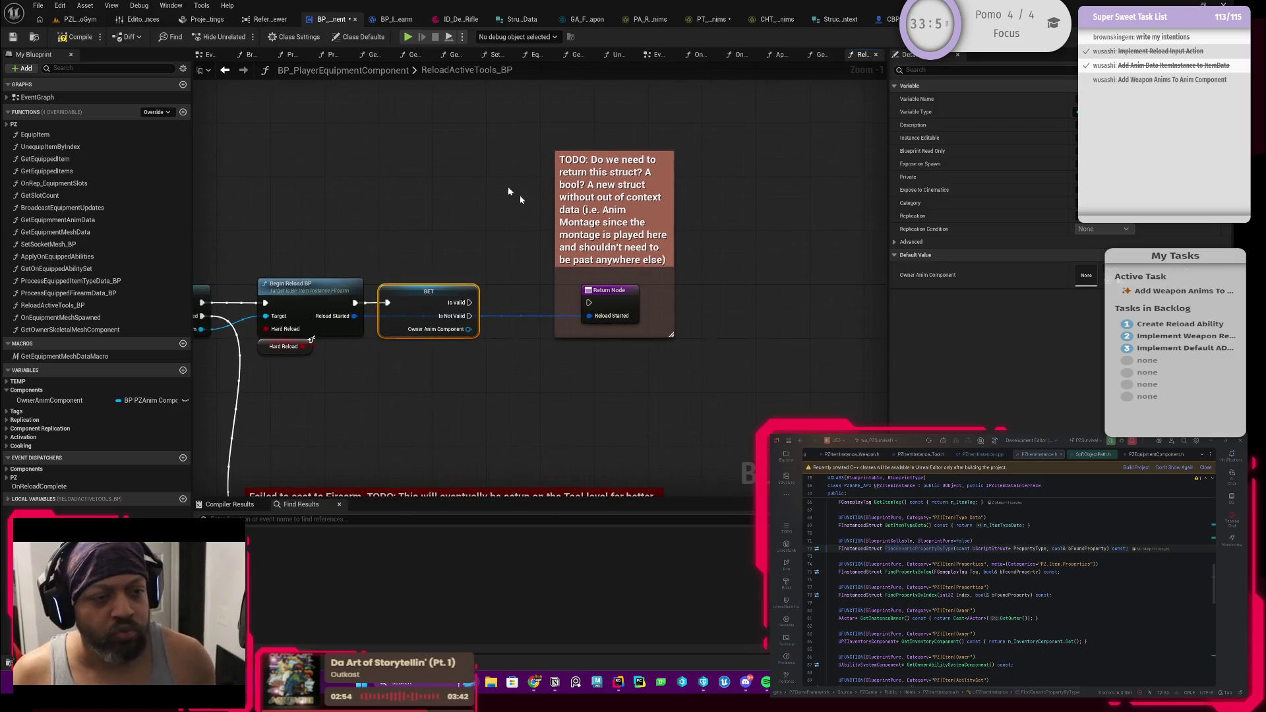
drag(597, 223, 792, 222)
click(517, 240)
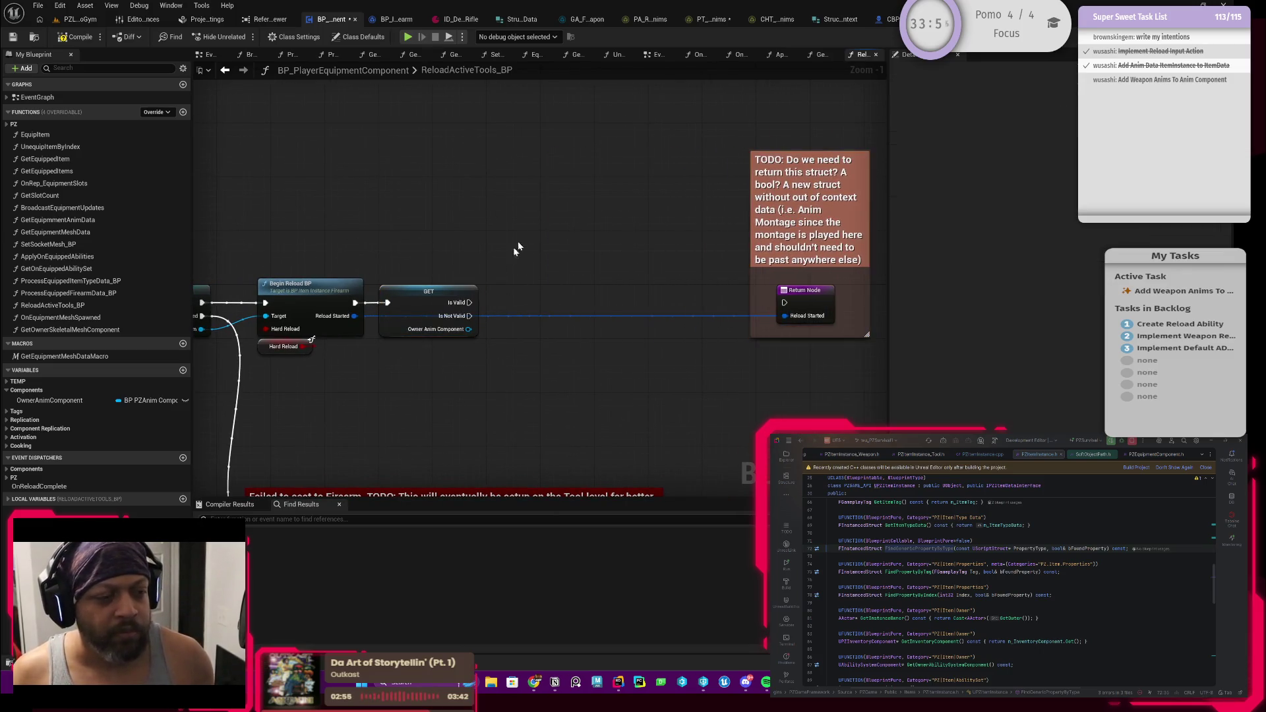
Wire both GET outputs, Is Valid and Is Not Valid, into the Return Node
drag(517, 240, 539, 215)
mouse_move(490, 278)
mouse_down()
mouse_move(808, 289)
mouse_move(789, 293)
mouse_up()
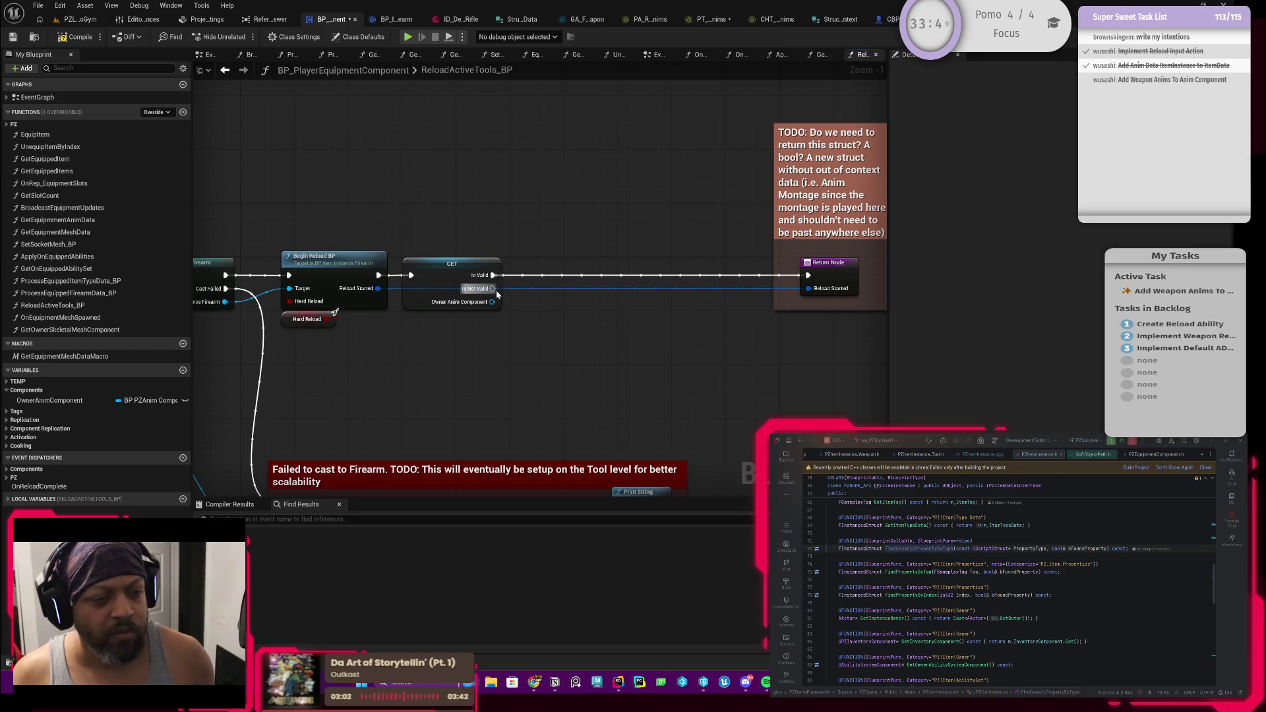
drag(622, 333, 628, 338)
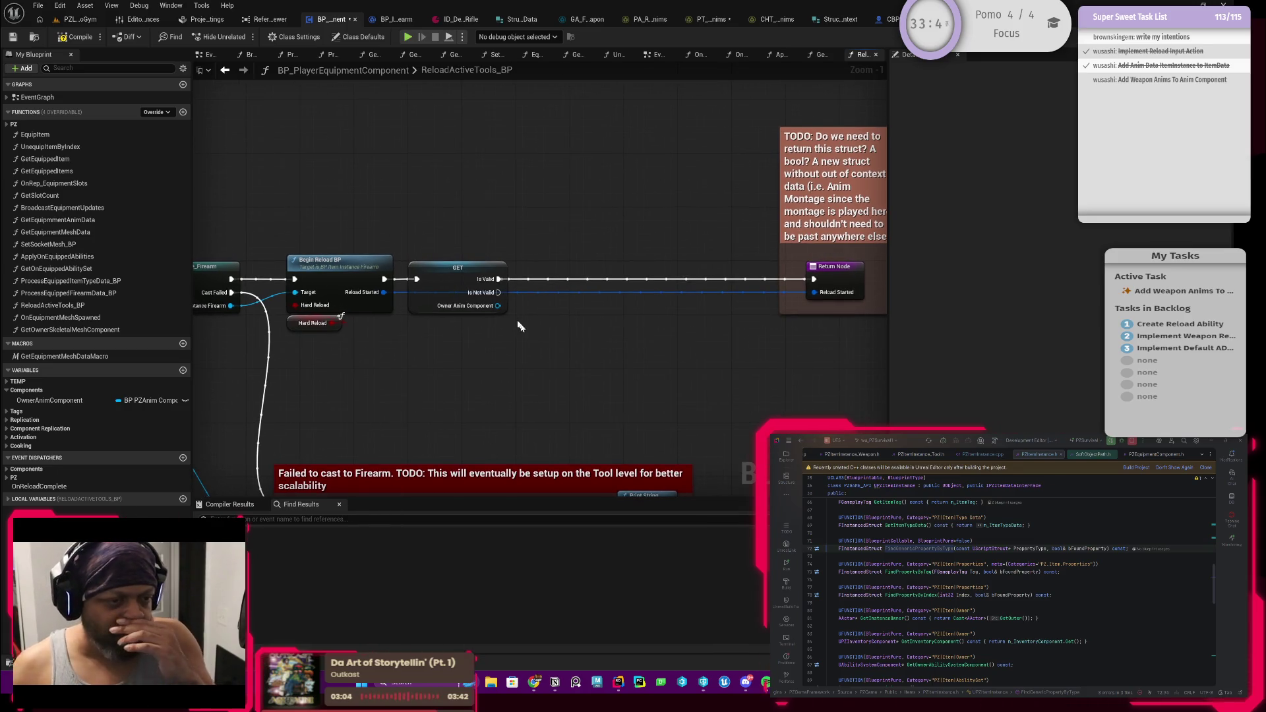
mouse_move(499, 292)
mouse_down()
mouse_move(800, 317)
mouse_move(780, 279)
mouse_move(815, 280)
mouse_up()
drag(499, 279, 551, 203)
click(474, 215)
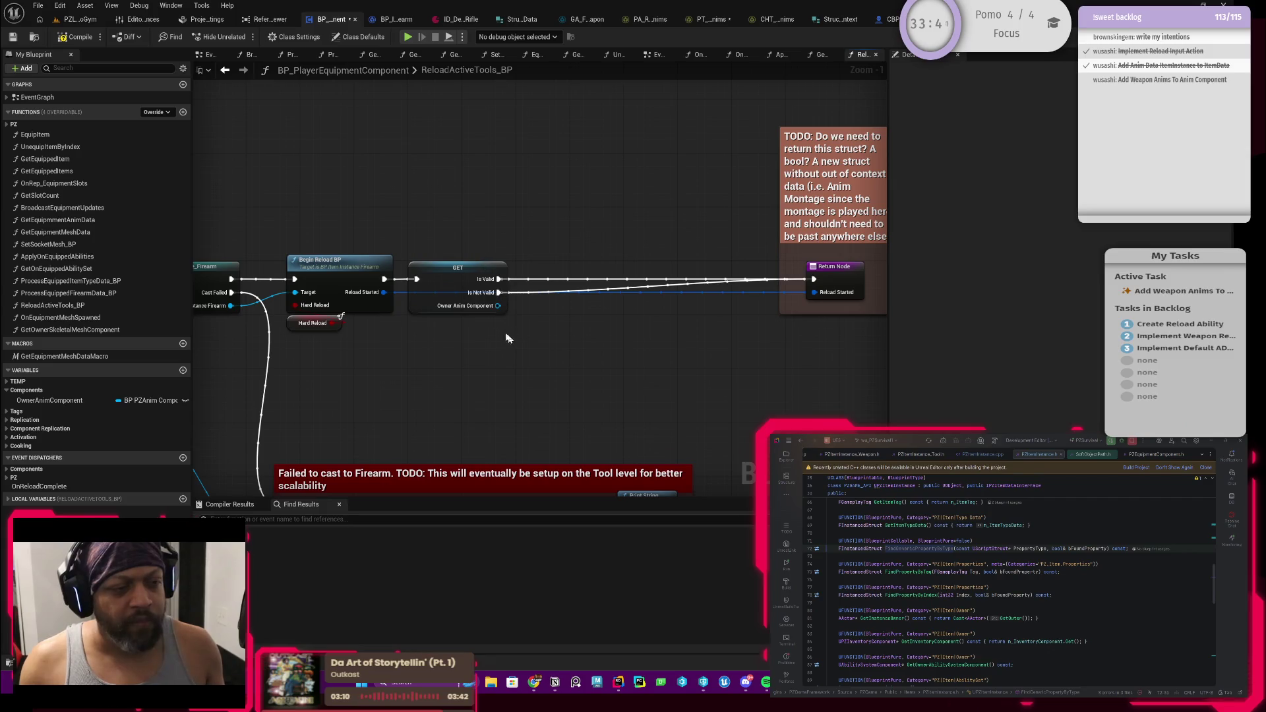
drag(498, 305, 549, 239)
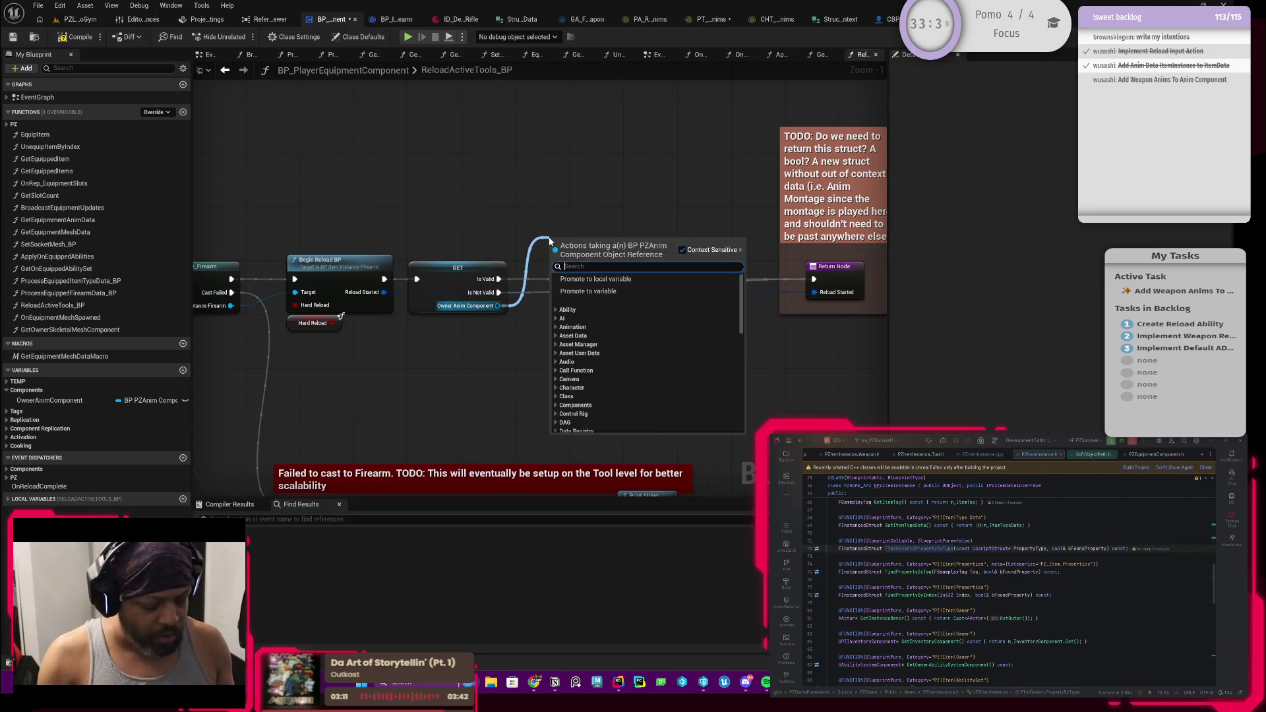
Search 'play montage' to add a Play Dynamic Anim call on Owner Anim Component, then open its definition
text(play m)
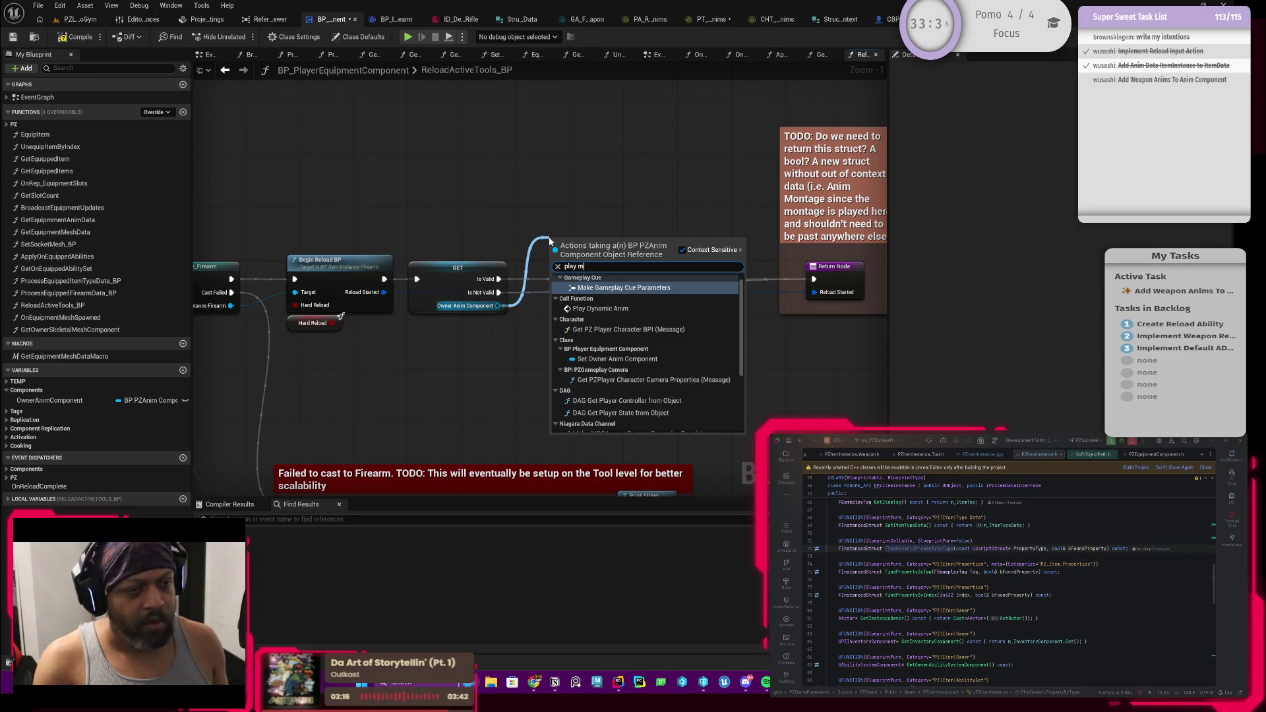
text(ontage)
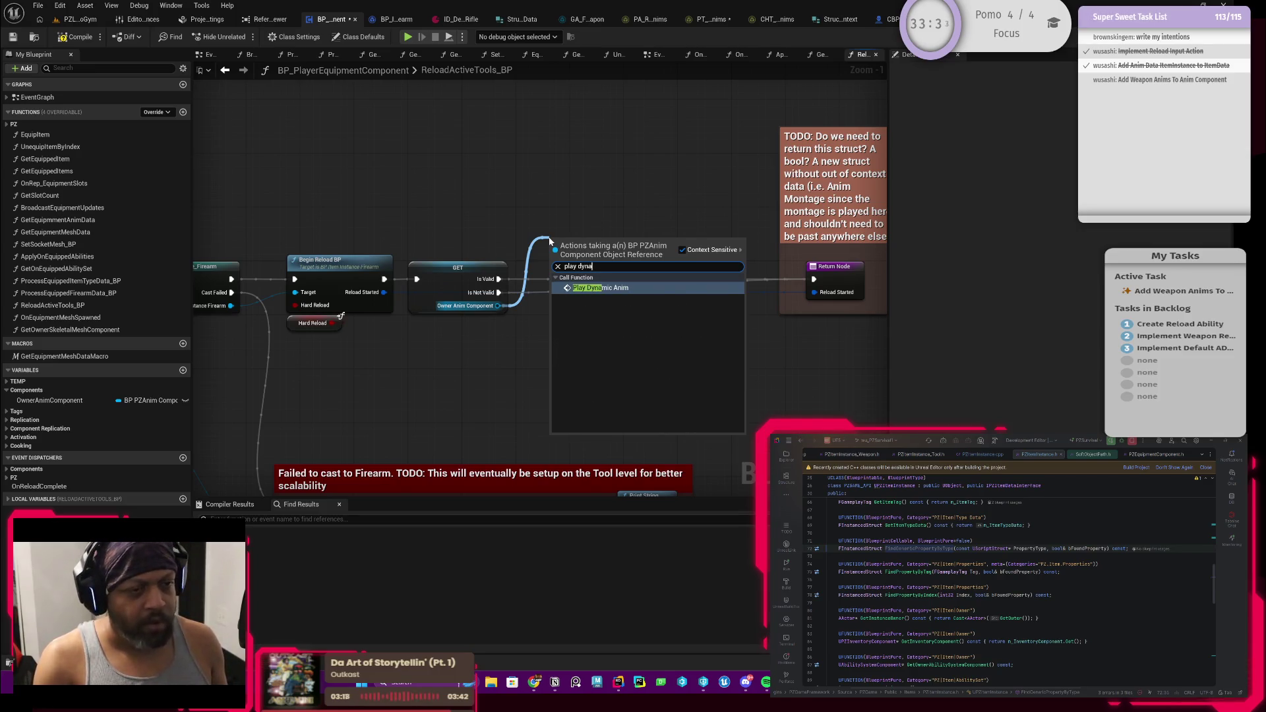
key(Return)
drag(587, 247, 606, 199)
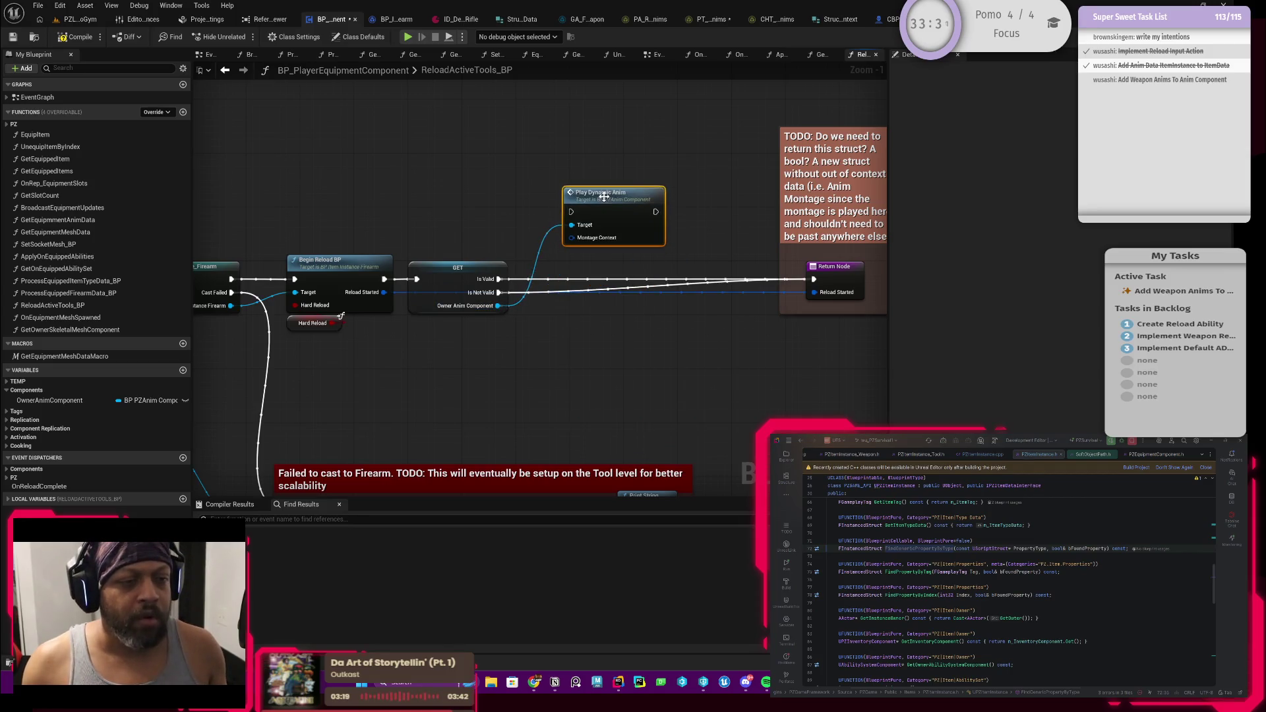
double_click(623, 211)
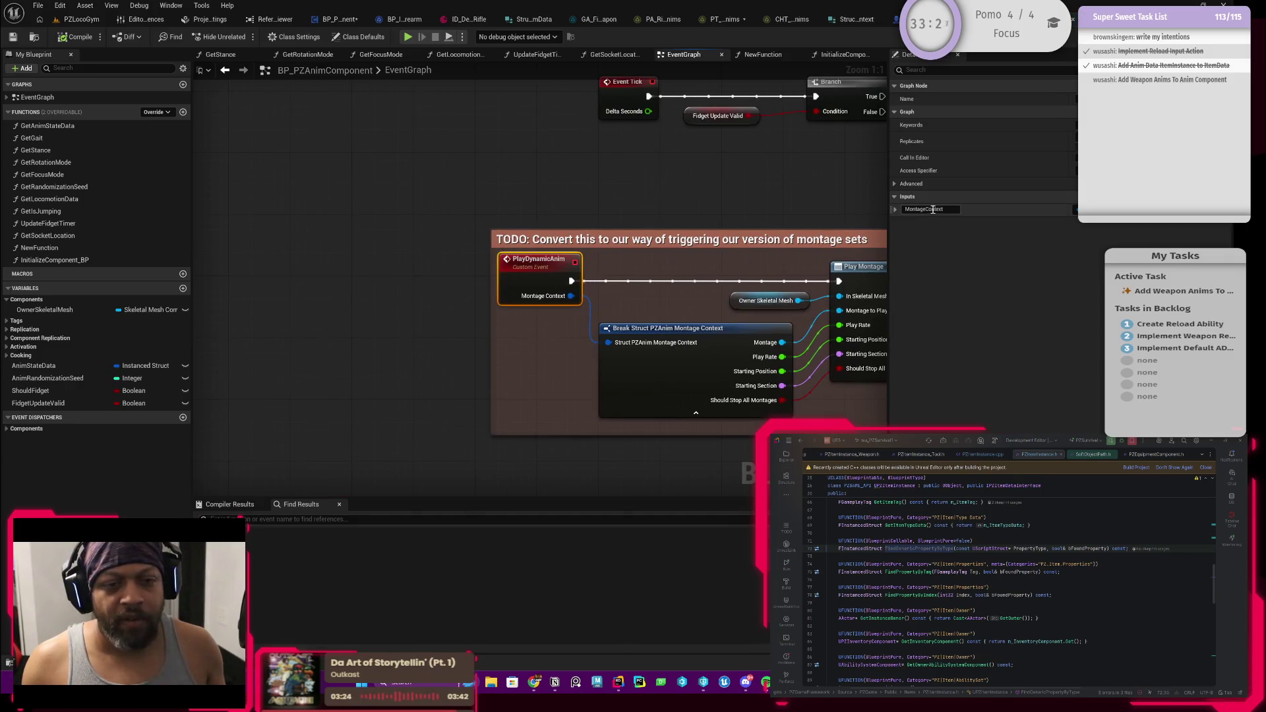
Rename the PlayDynamicAnim event's MontageContext input to DynamicAnimContext
drag(932, 209, 871, 210)
text(Dynamic)
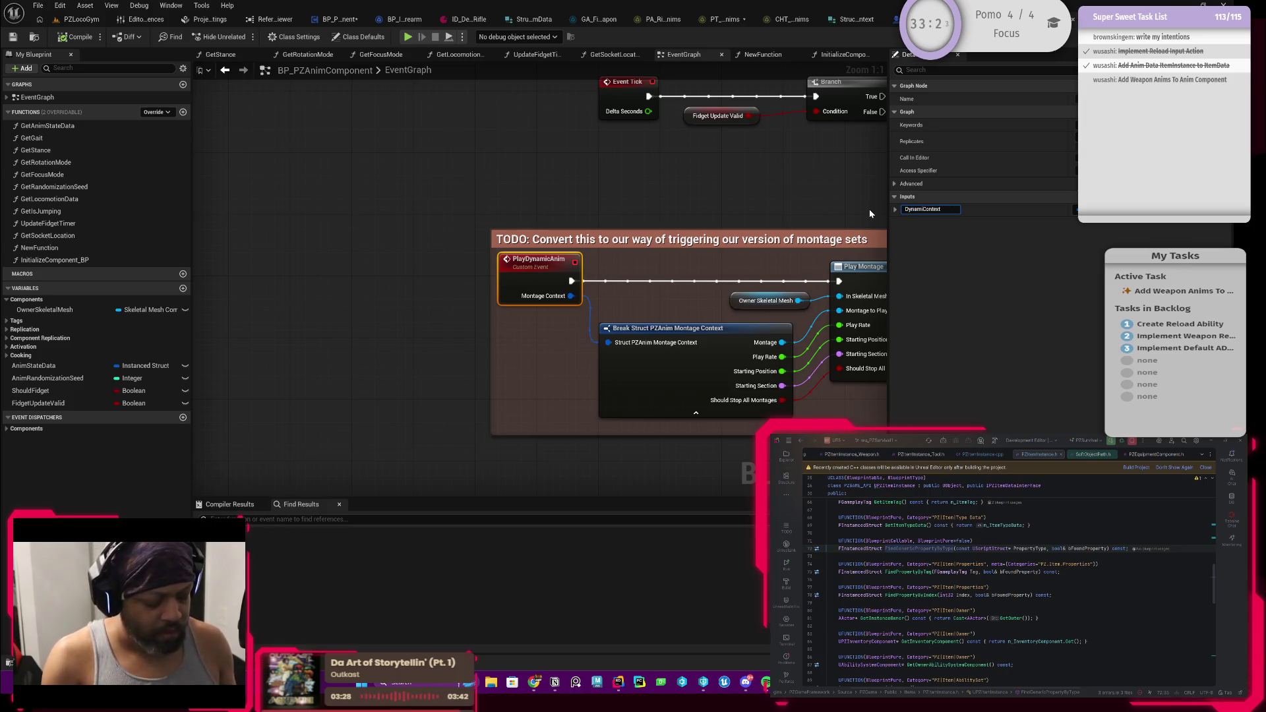
text(nim)
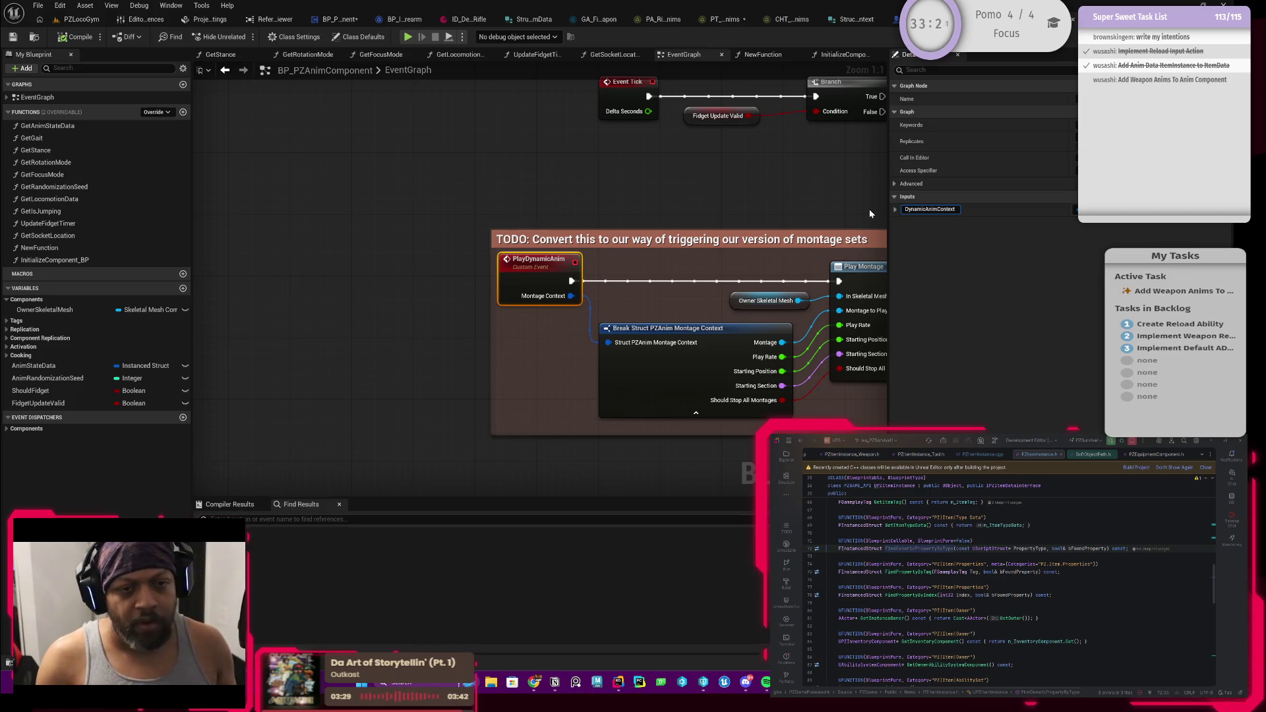
key(Return)
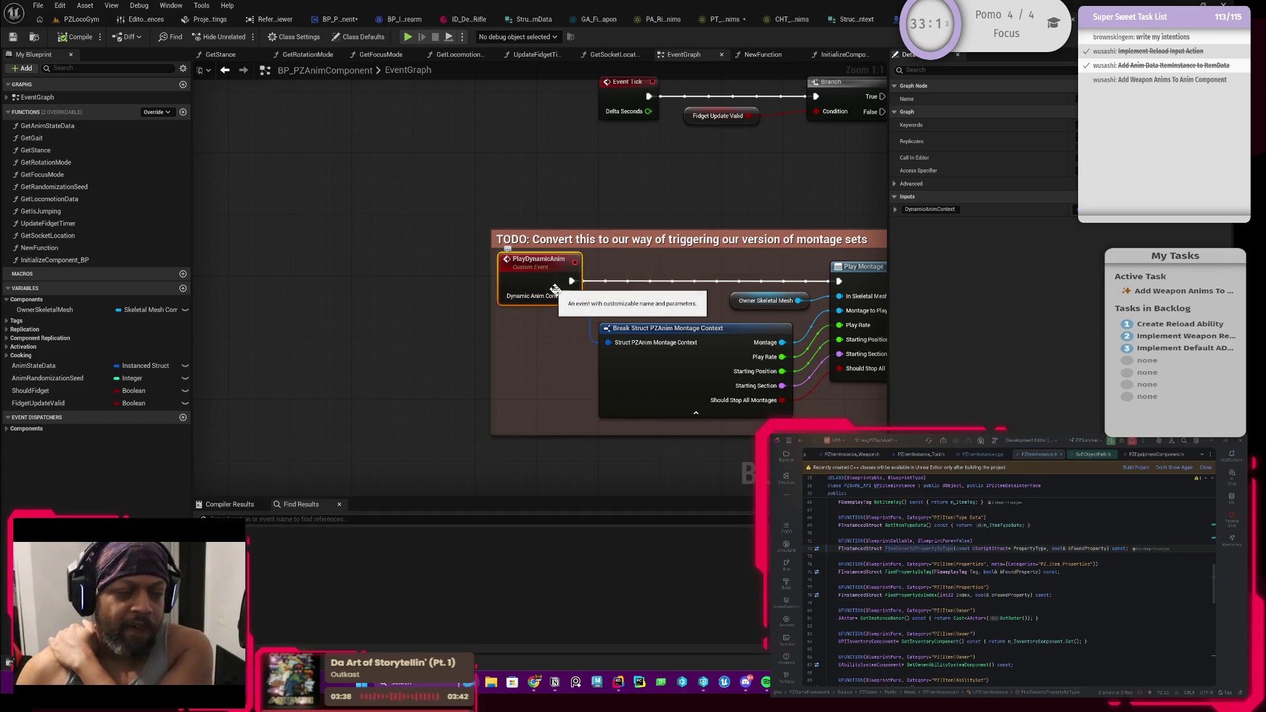
drag(610, 308, 582, 302)
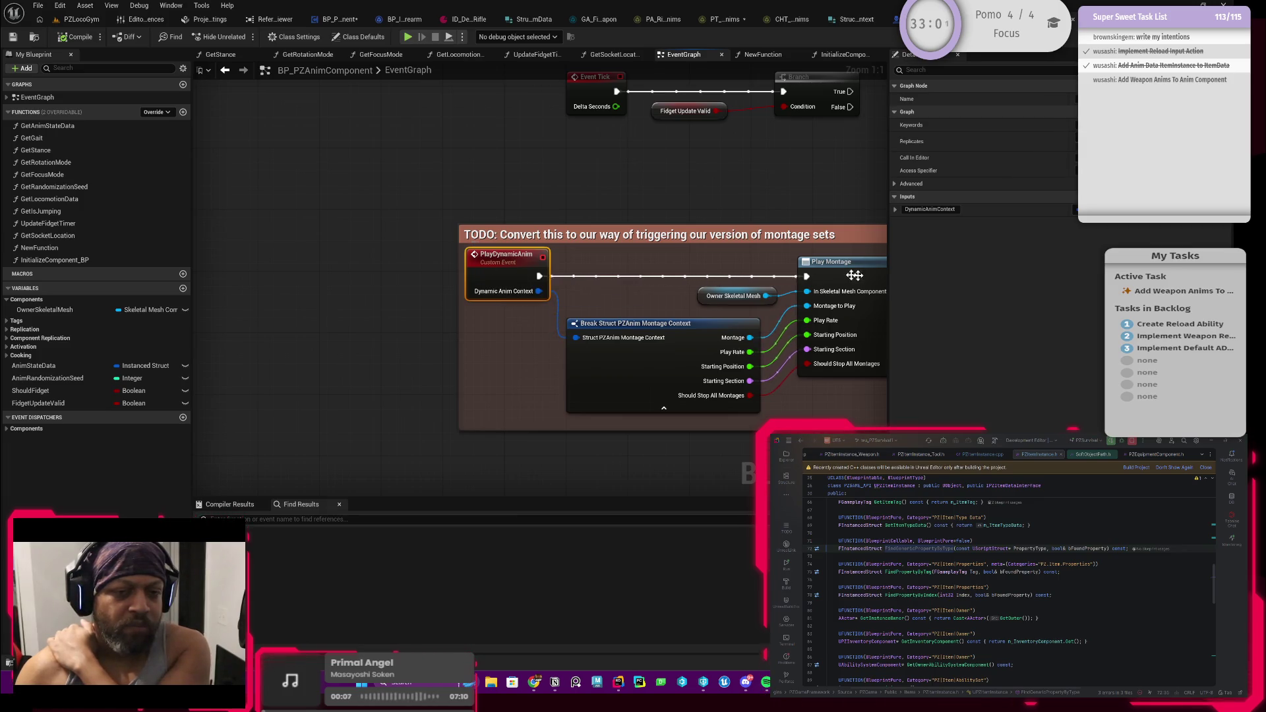
Change the DynamicAnimContext input's type to Instanced Struct
click(1076, 210)
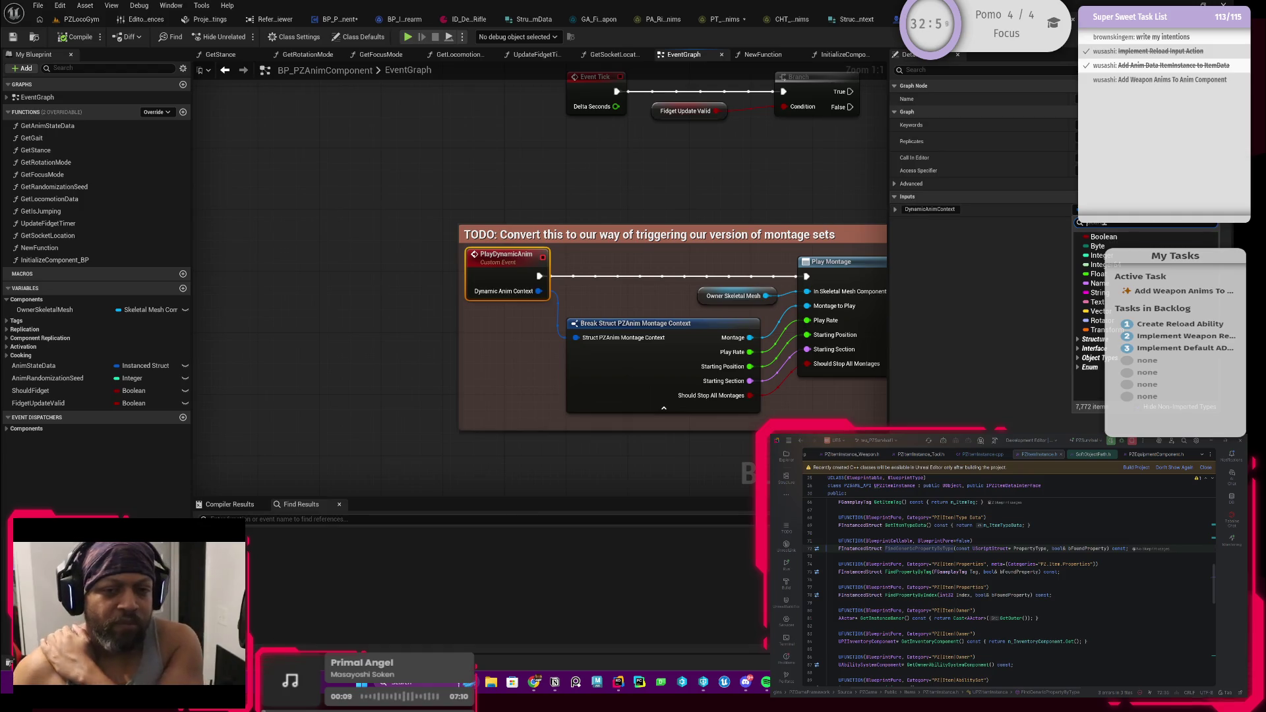
text(instancedstruct)
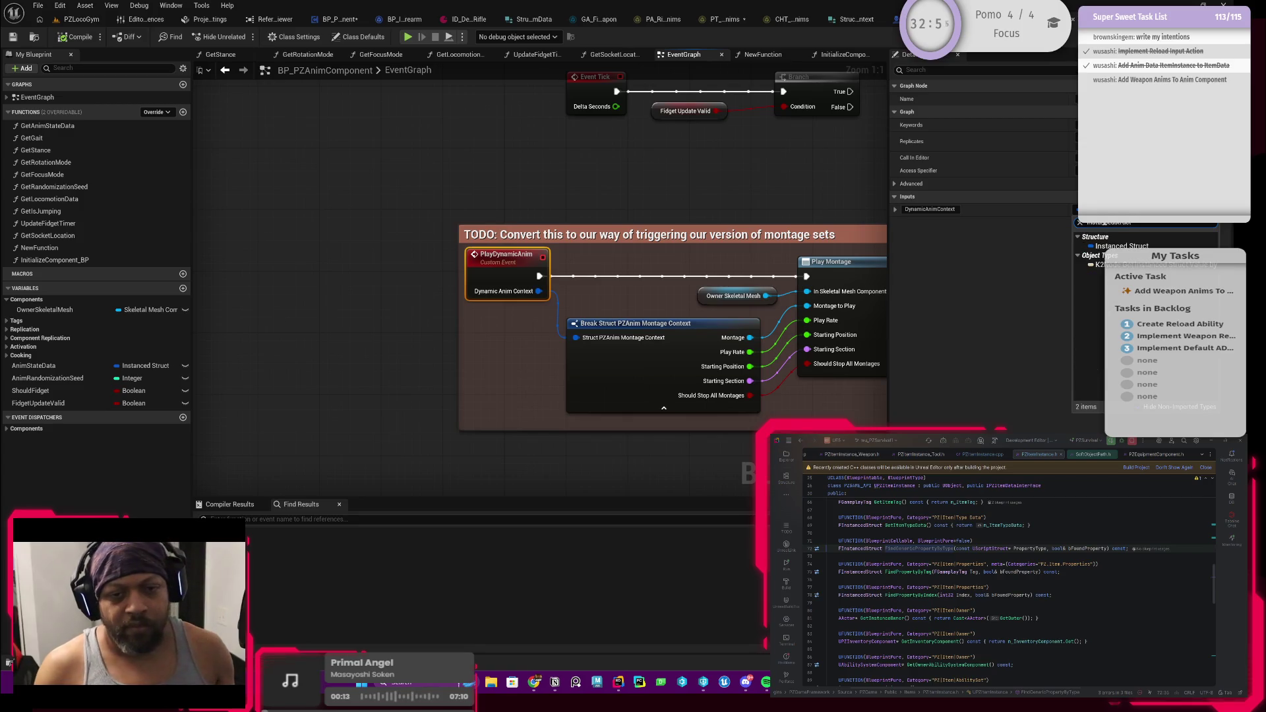
key(Return)
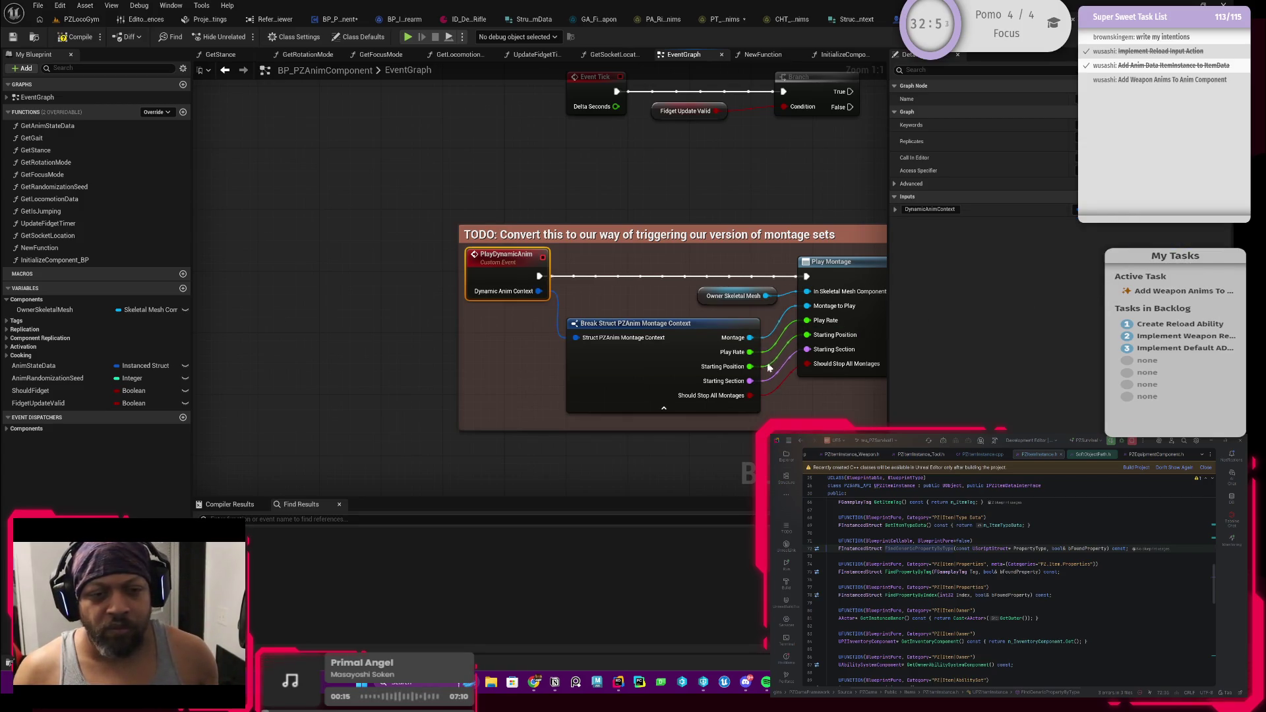
Widen the TODO comment, move PlayDynamicAnim left, break its Break Struct wire, and compile
drag(526, 327, 612, 326)
click(504, 326)
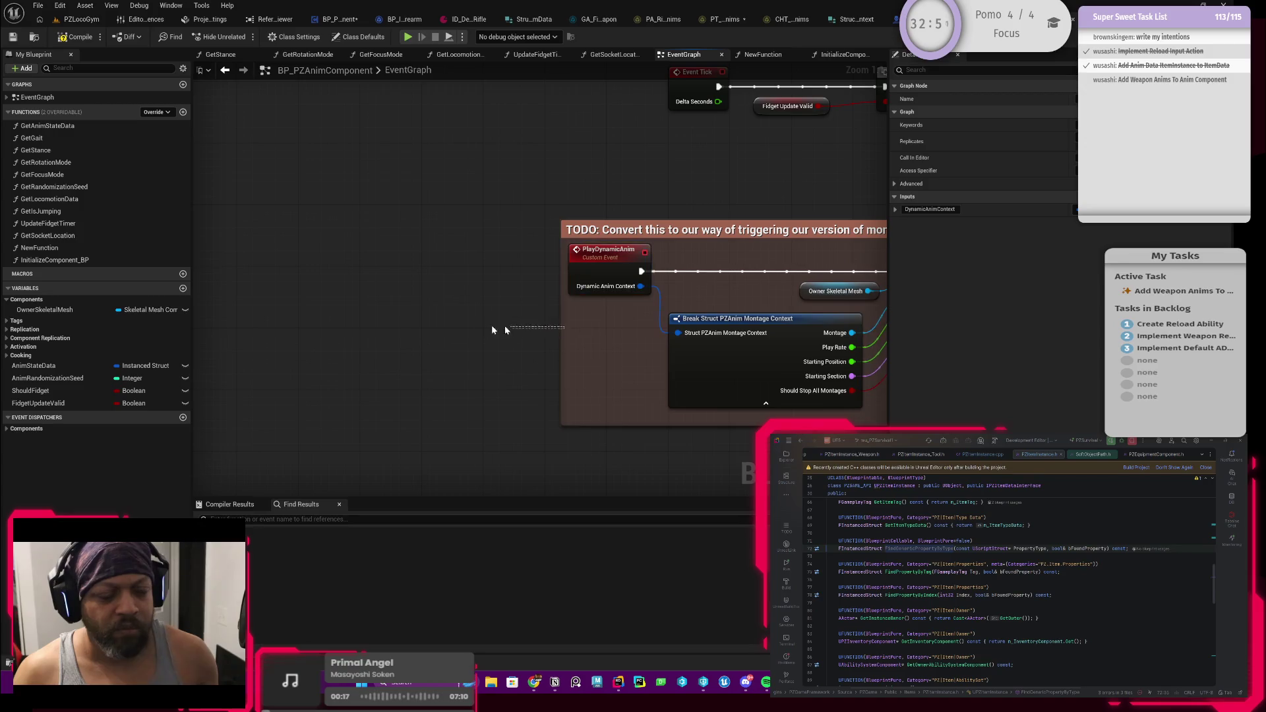
drag(560, 332, 430, 333)
drag(600, 283, 476, 281)
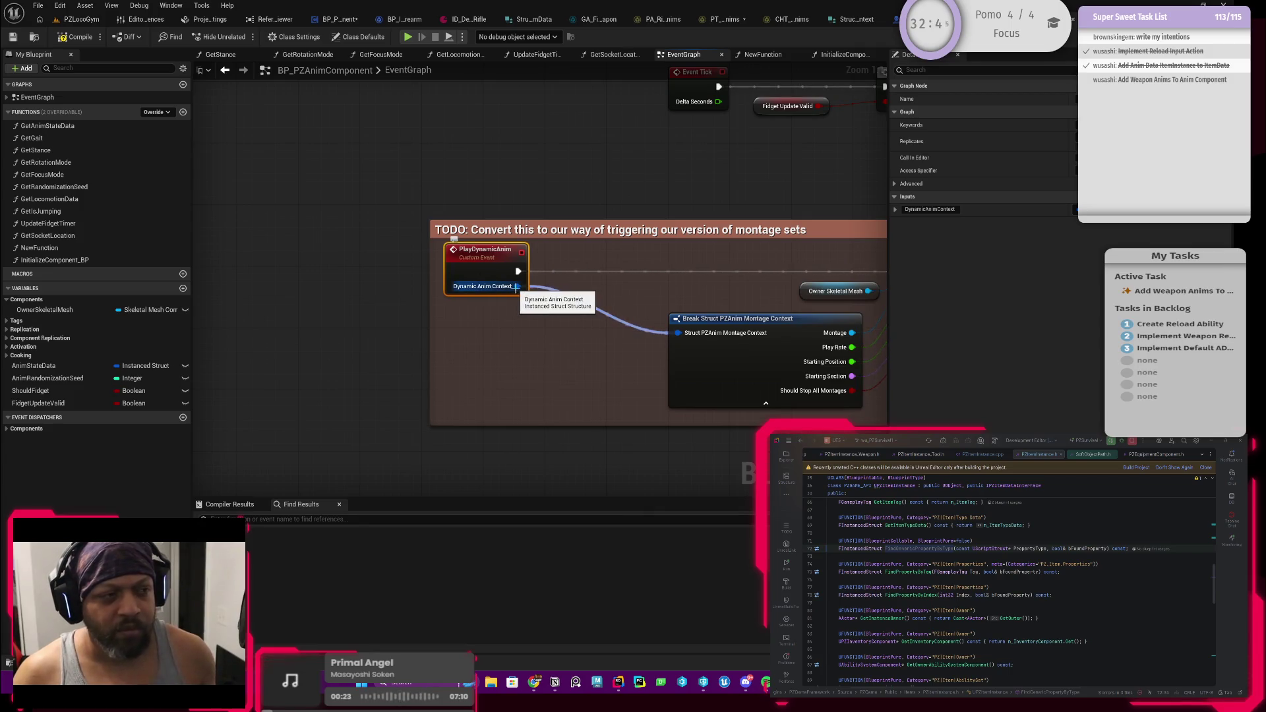
alt+click(517, 286)
key(F7)
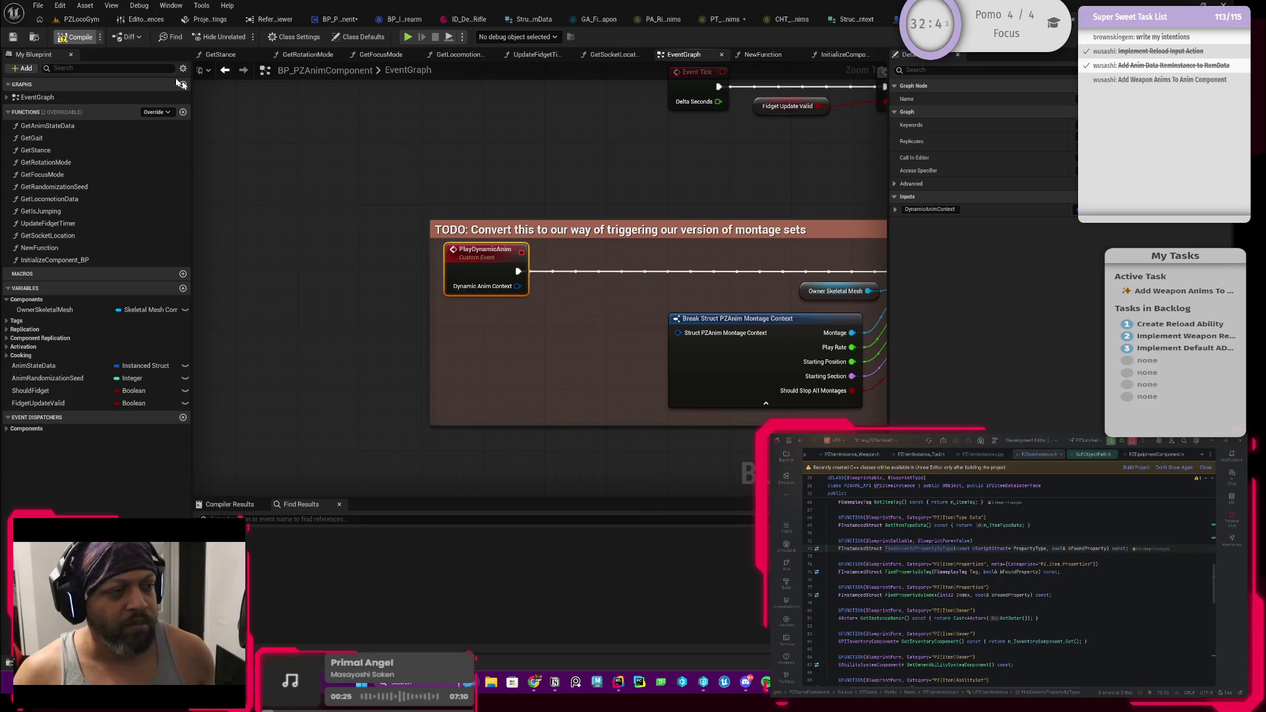
Add a Get Instanced Struct Value By Type node from Dynamic Anim Context, feeding Break Struct
mouse_move(519, 286)
mouse_down()
mouse_move(663, 348)
mouse_move(681, 335)
mouse_up()
key(Escape)
drag(519, 286, 581, 334)
text(get)
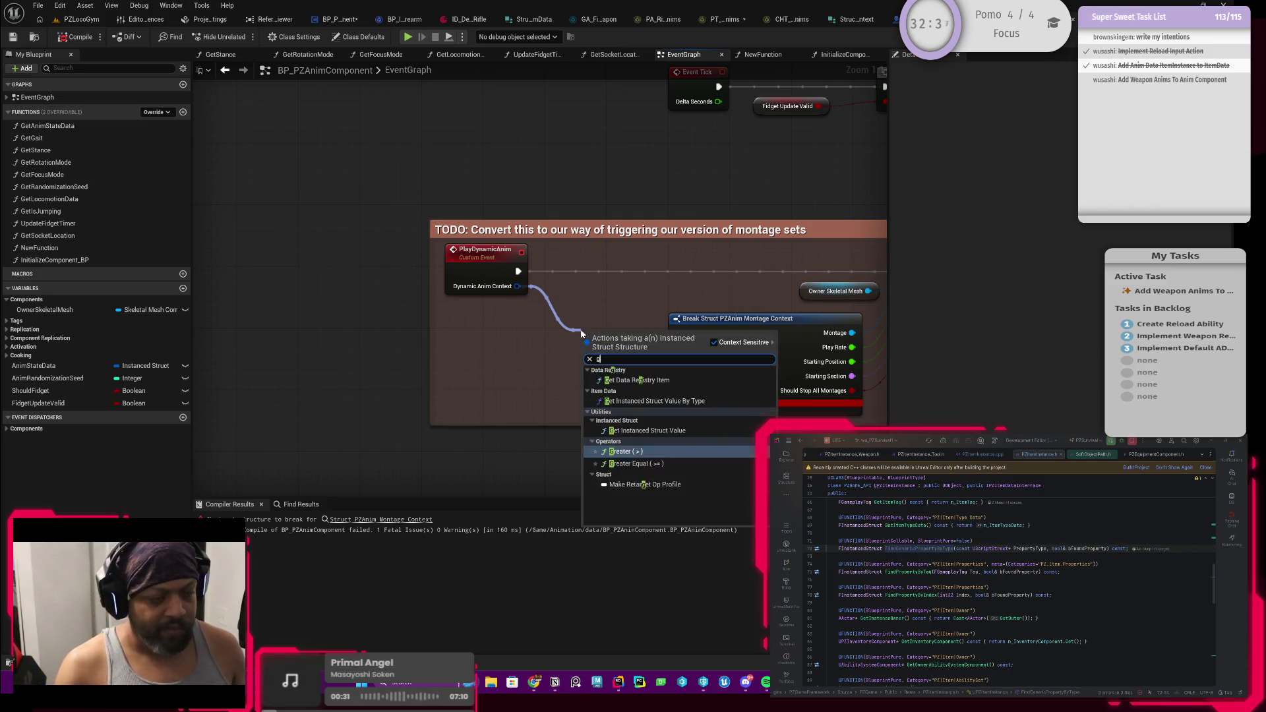
key(Down)
key(Return)
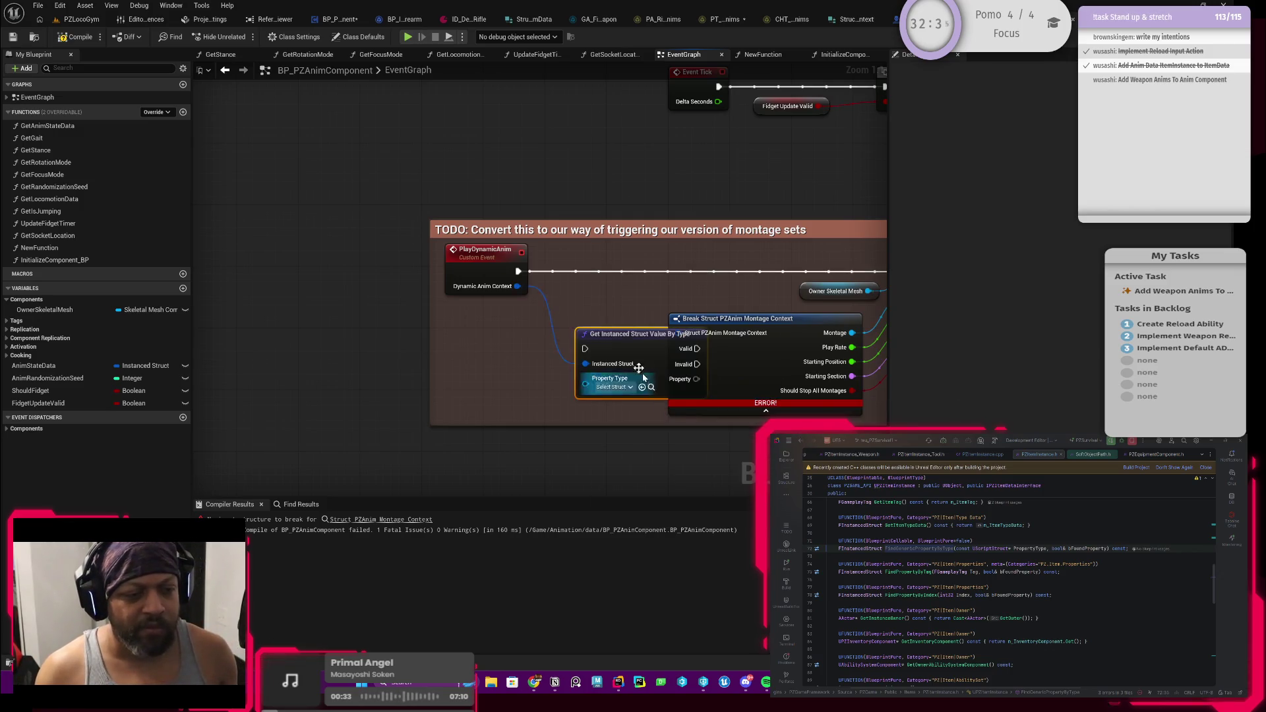
mouse_move(615, 329)
mouse_down()
mouse_move(580, 276)
mouse_move(553, 271)
mouse_move(771, 271)
mouse_up()
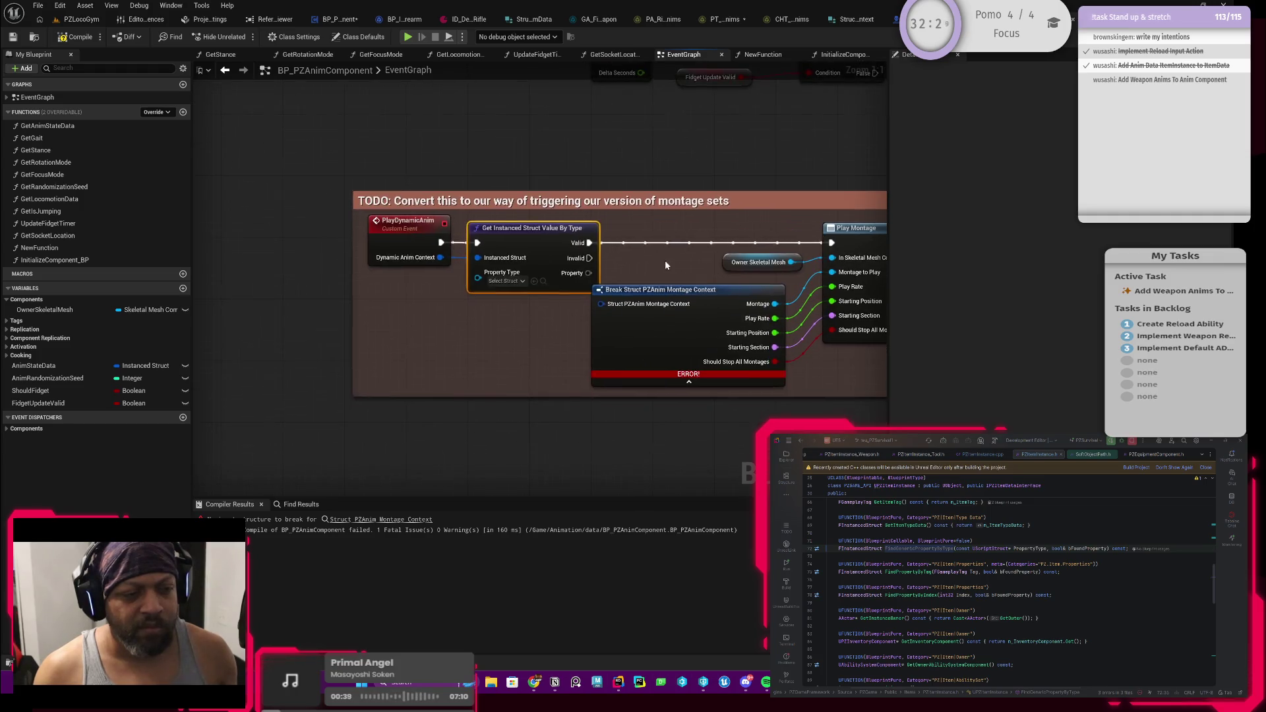
drag(588, 273, 620, 324)
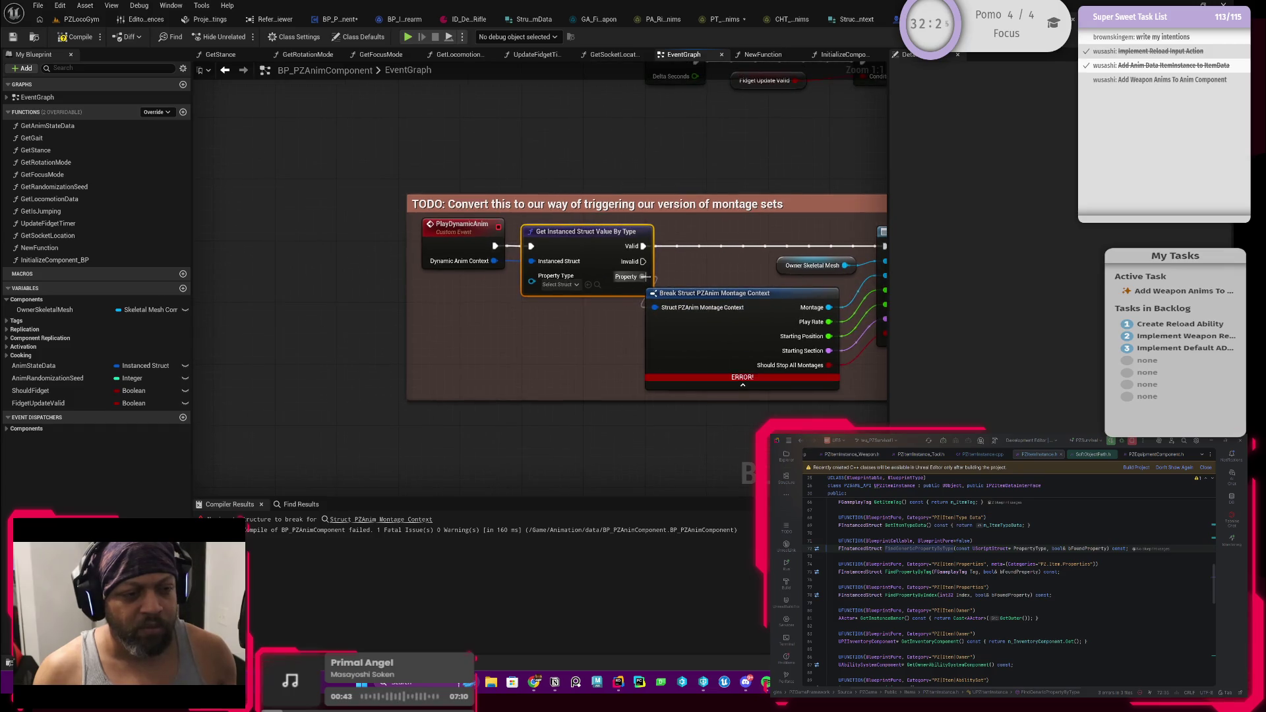
Move the event and getter left, then replace the getter with Get Instanced Struct Value
drag(642, 276, 579, 283)
ctrl+click(396, 244)
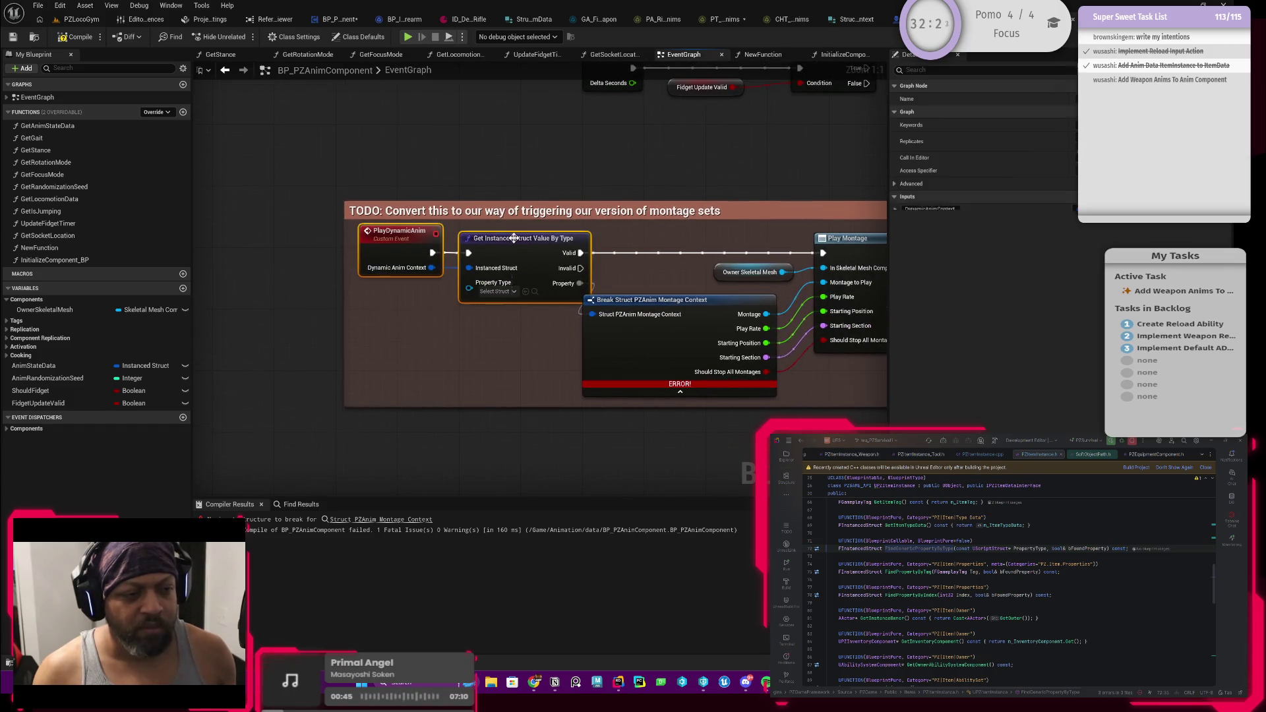
drag(513, 238, 452, 238)
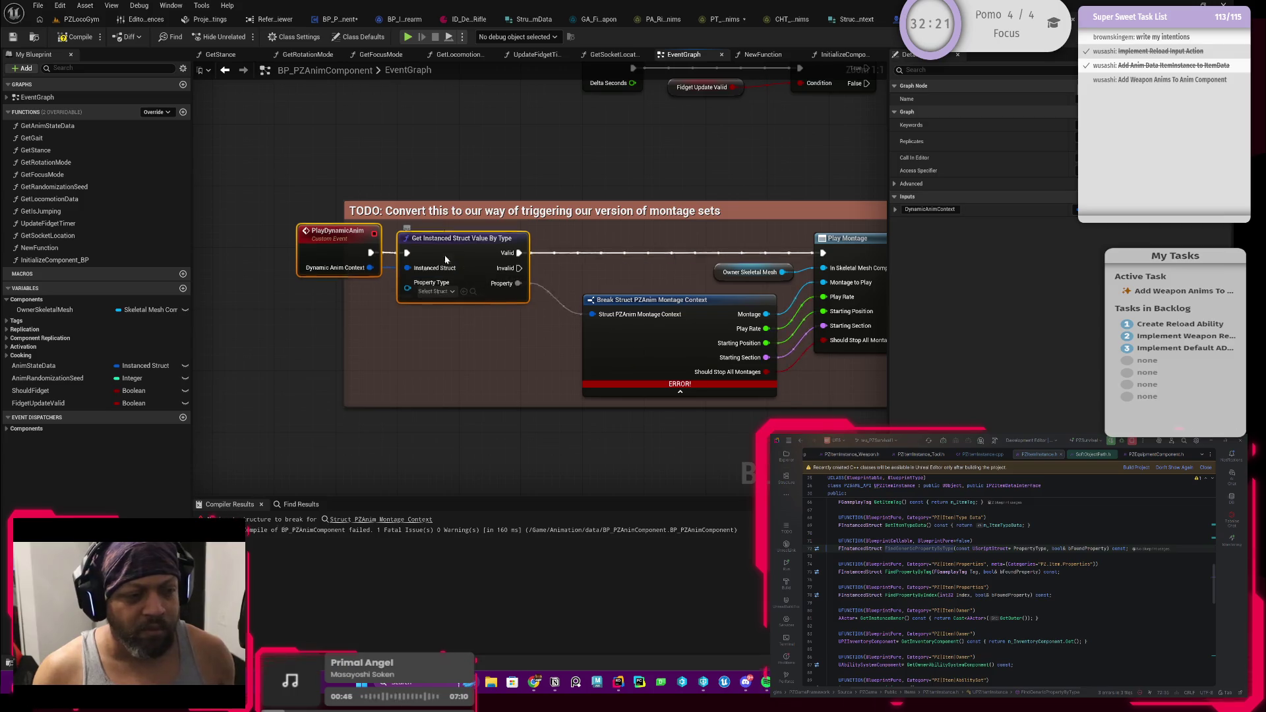
click(453, 294)
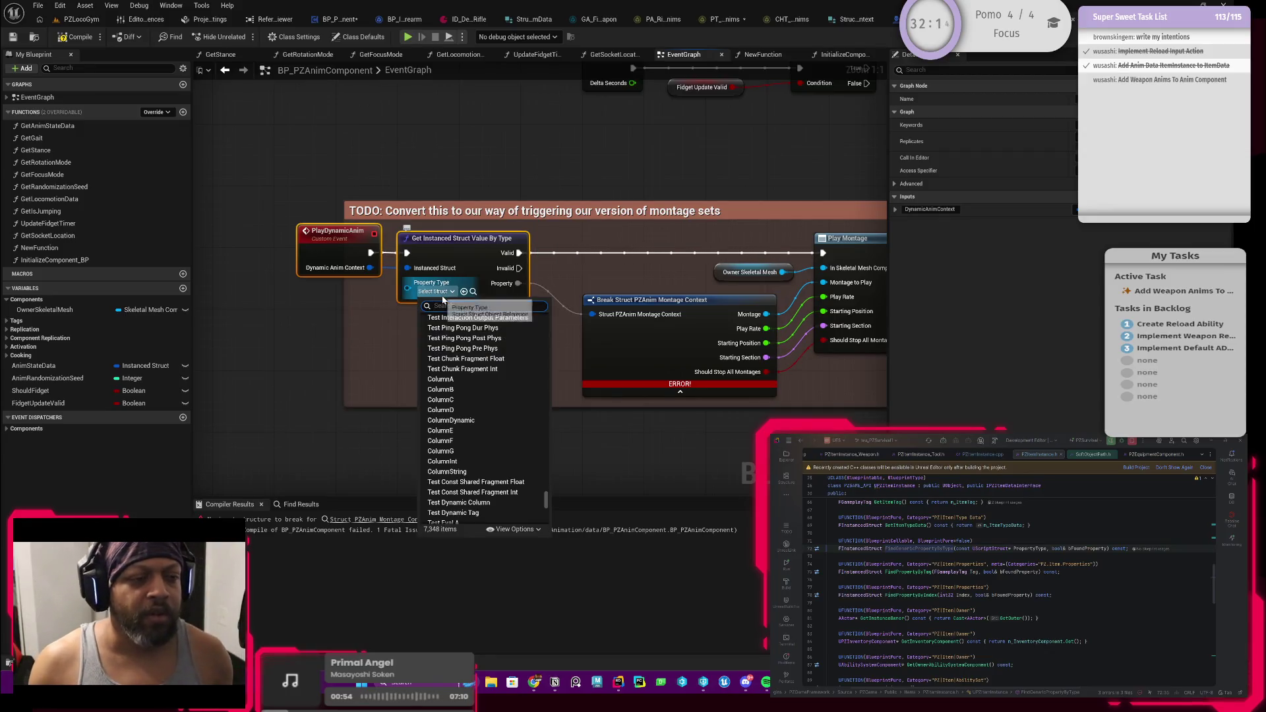
click(481, 259)
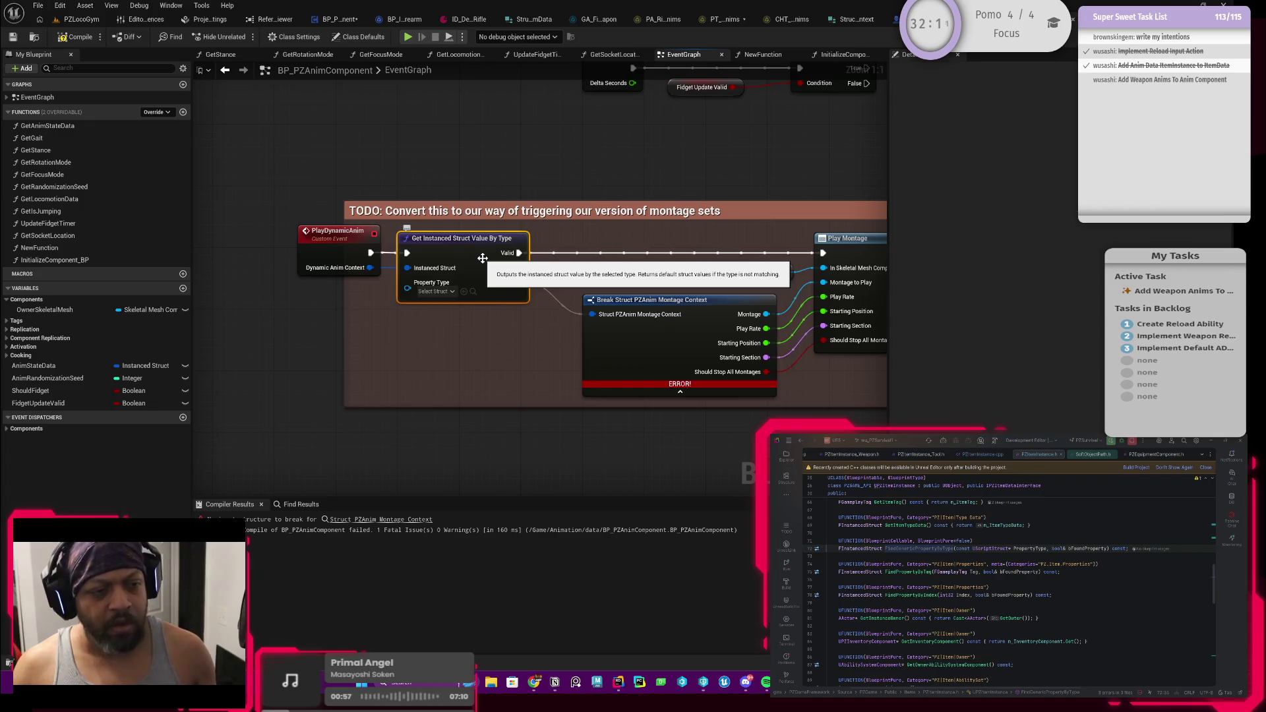
key(Delete)
mouse_move(370, 267)
mouse_down()
mouse_move(449, 286)
mouse_move(431, 278)
mouse_up()
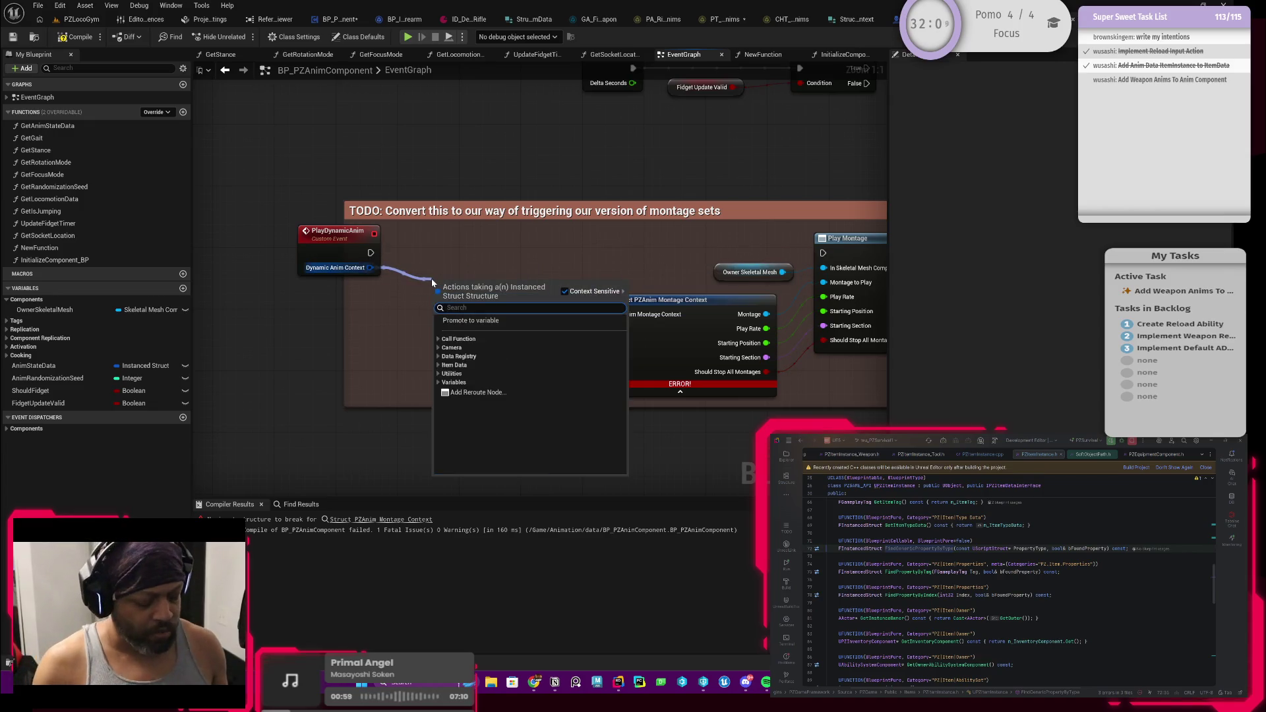
click(504, 377)
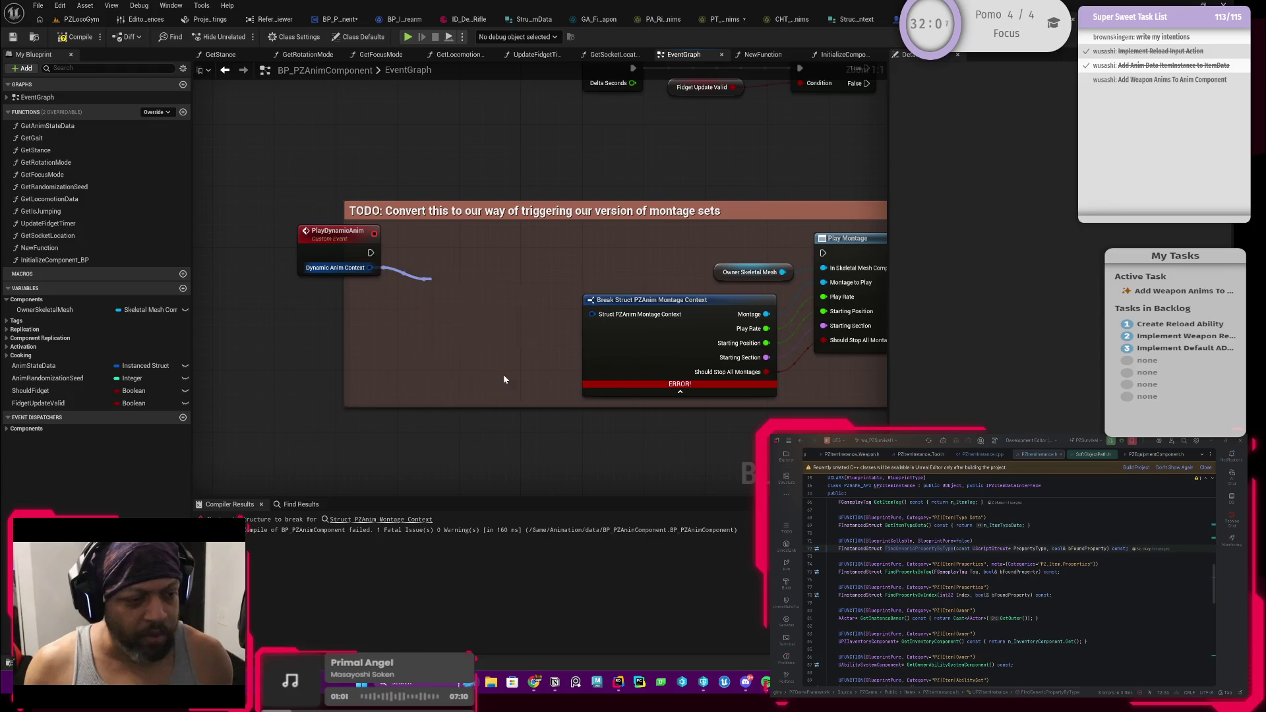
Wire Value into Break Struct's context and Valid into Play Montage, then shift both nodes left
drag(521, 283, 592, 314)
drag(522, 253, 823, 253)
mouse_move(484, 356)
mouse_down()
mouse_move(370, 257)
mouse_move(422, 254)
mouse_up()
drag(520, 259, 486, 266)
Widen the TODO comment box and compile the blueprint without errors
drag(344, 308, 308, 309)
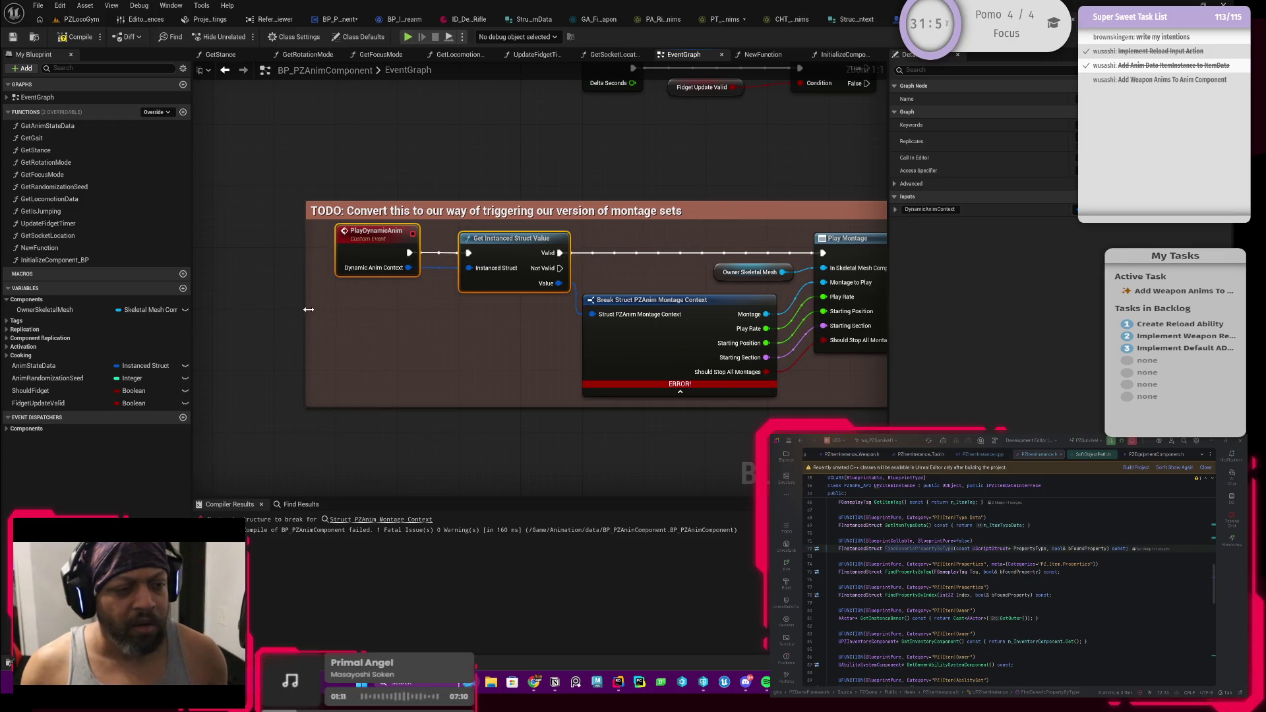
click(78, 37)
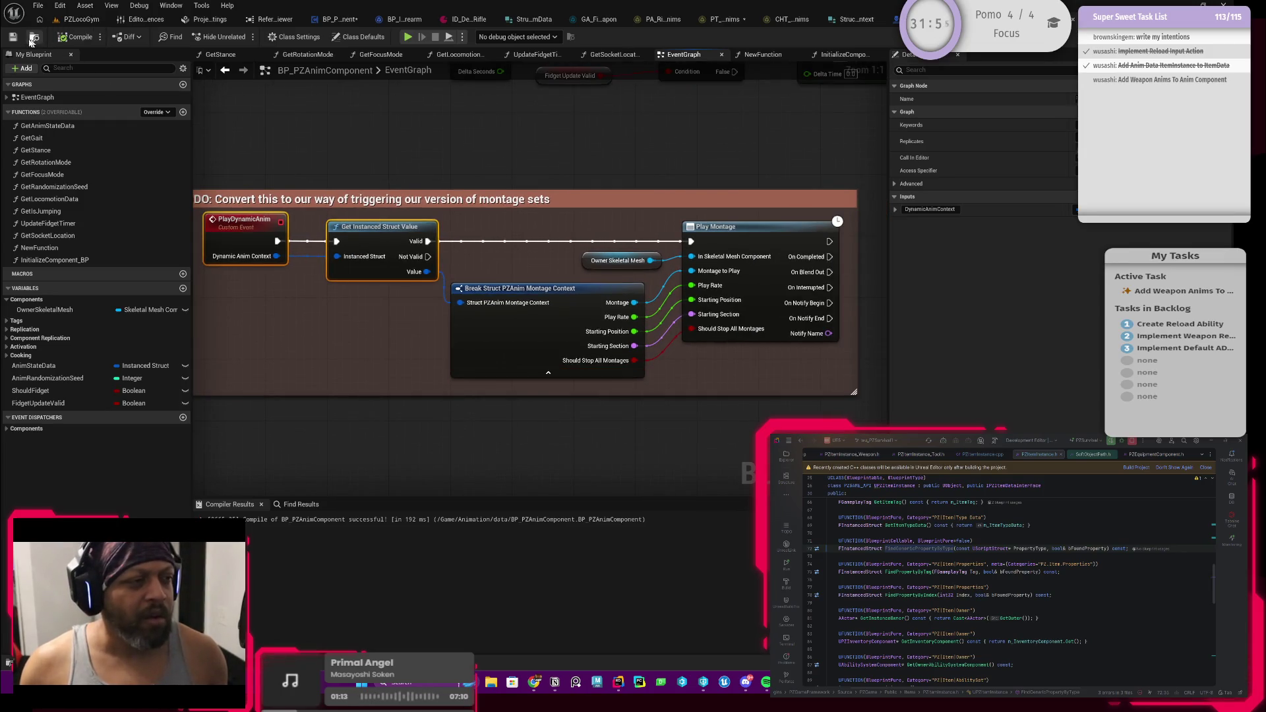
drag(263, 348, 334, 337)
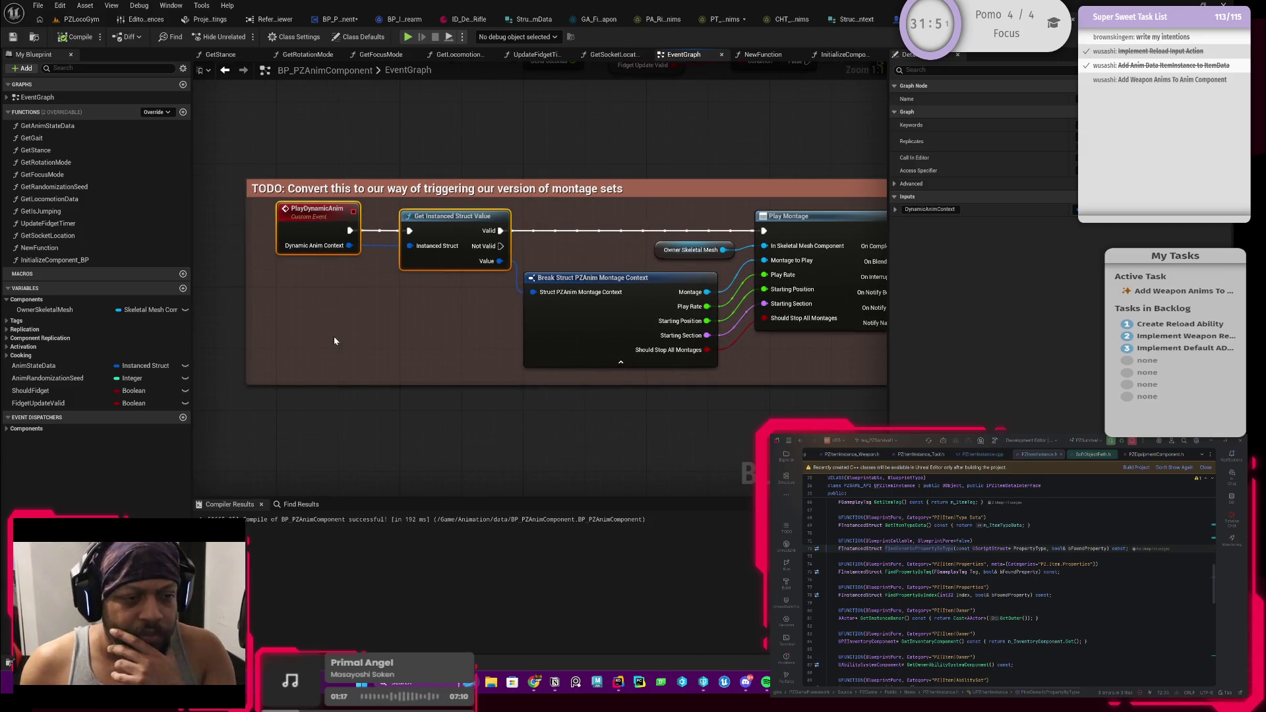
mouse_move(544, 367)
mouse_down()
mouse_move(528, 389)
mouse_move(486, 381)
mouse_move(551, 368)
mouse_move(452, 304)
mouse_up()
Add a Reroute node on Get Instanced Struct Value's Not Valid pin
mouse_move(469, 225)
mouse_down()
mouse_move(498, 241)
mouse_move(492, 353)
mouse_move(512, 410)
mouse_move(502, 400)
mouse_up()
text(reroute)
key(Return)
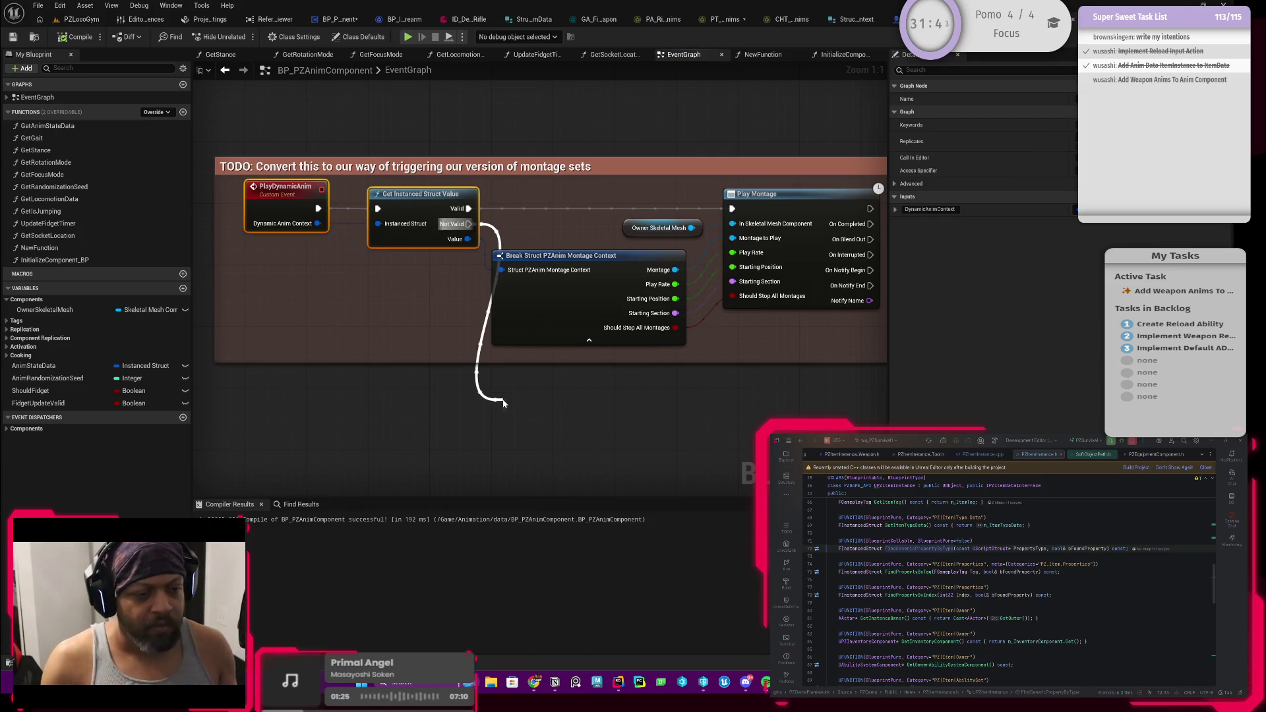
Comment the reroute with a TODO on debugging failed PZ Anim Montage Context casts and derived structs
text(c)
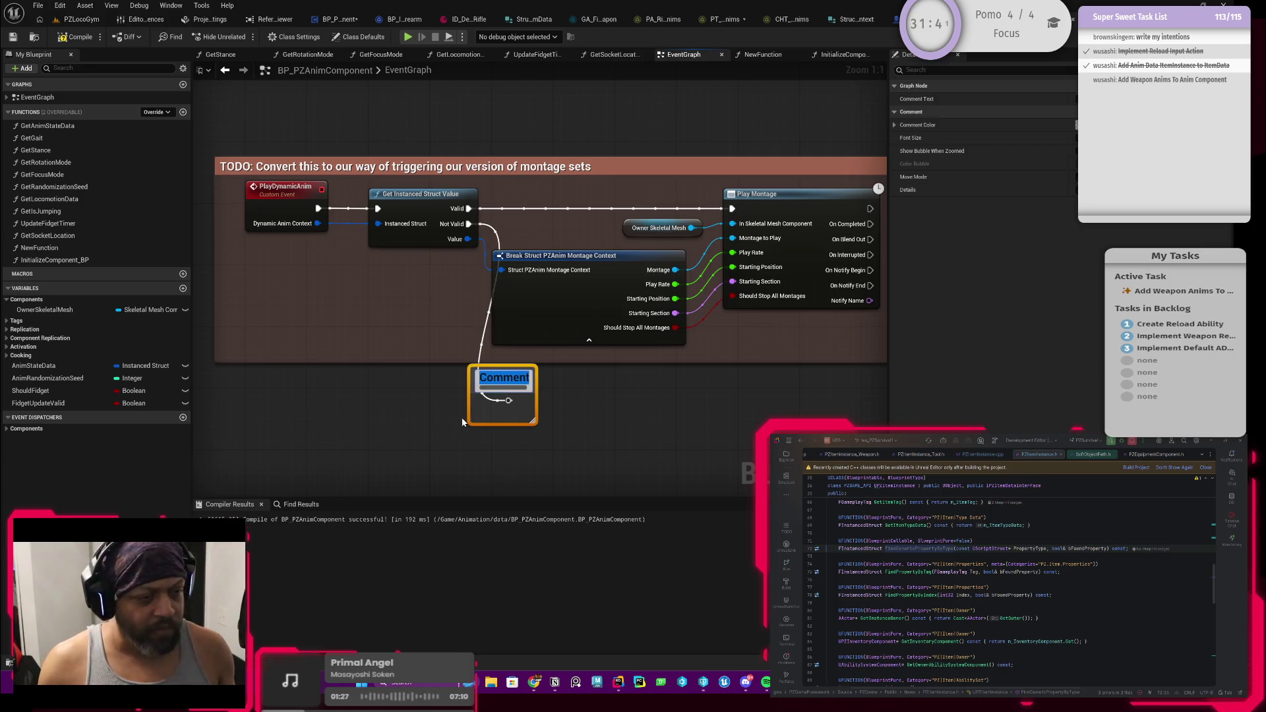
text(TODO:)
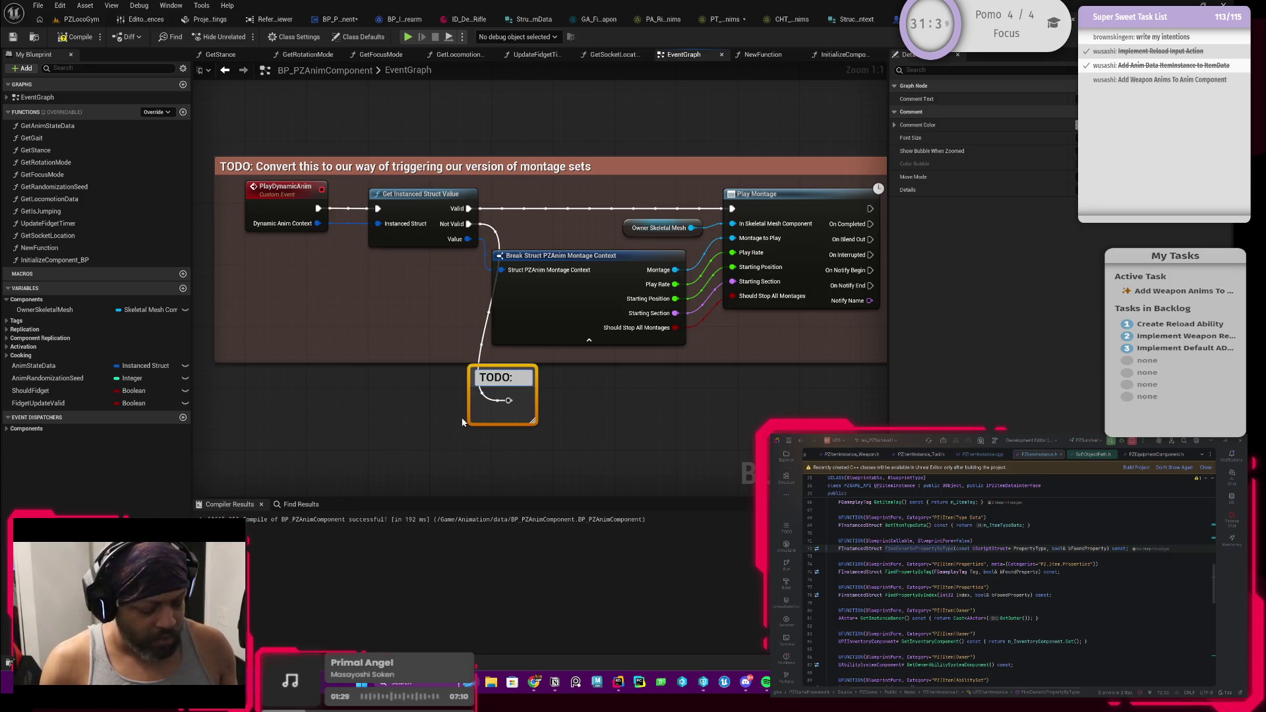
text( Debug)
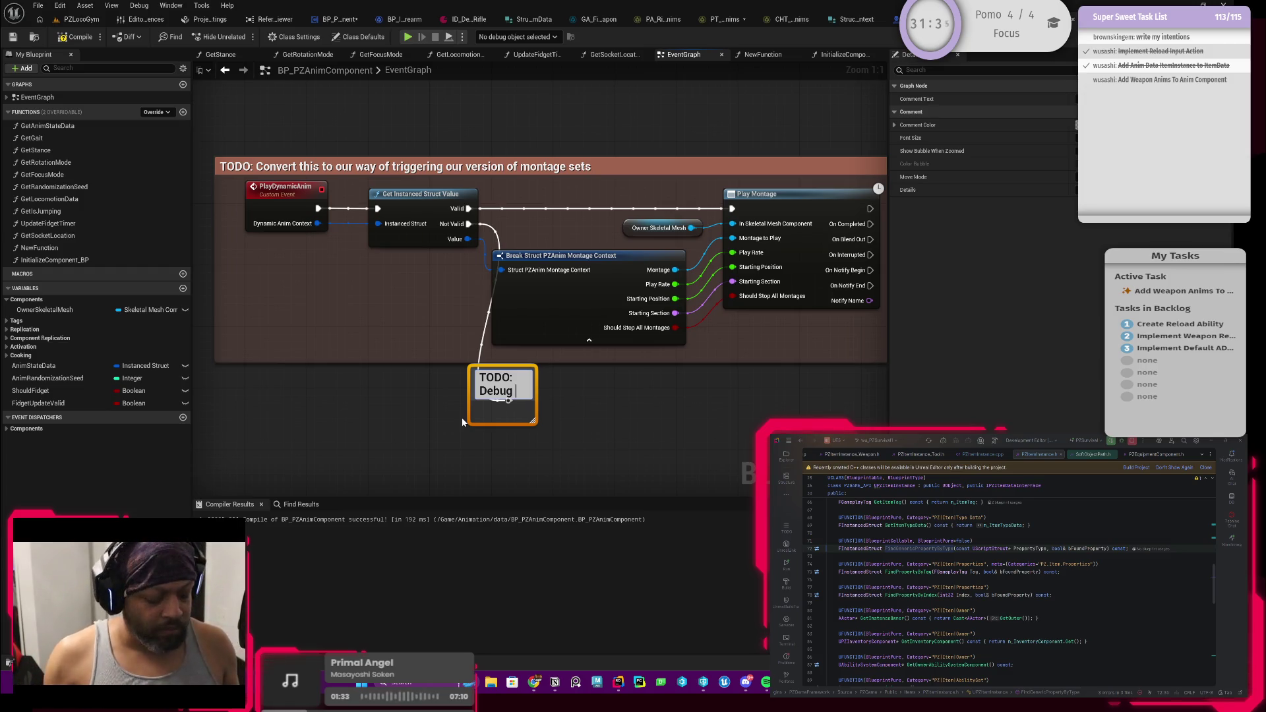
text( vaile)
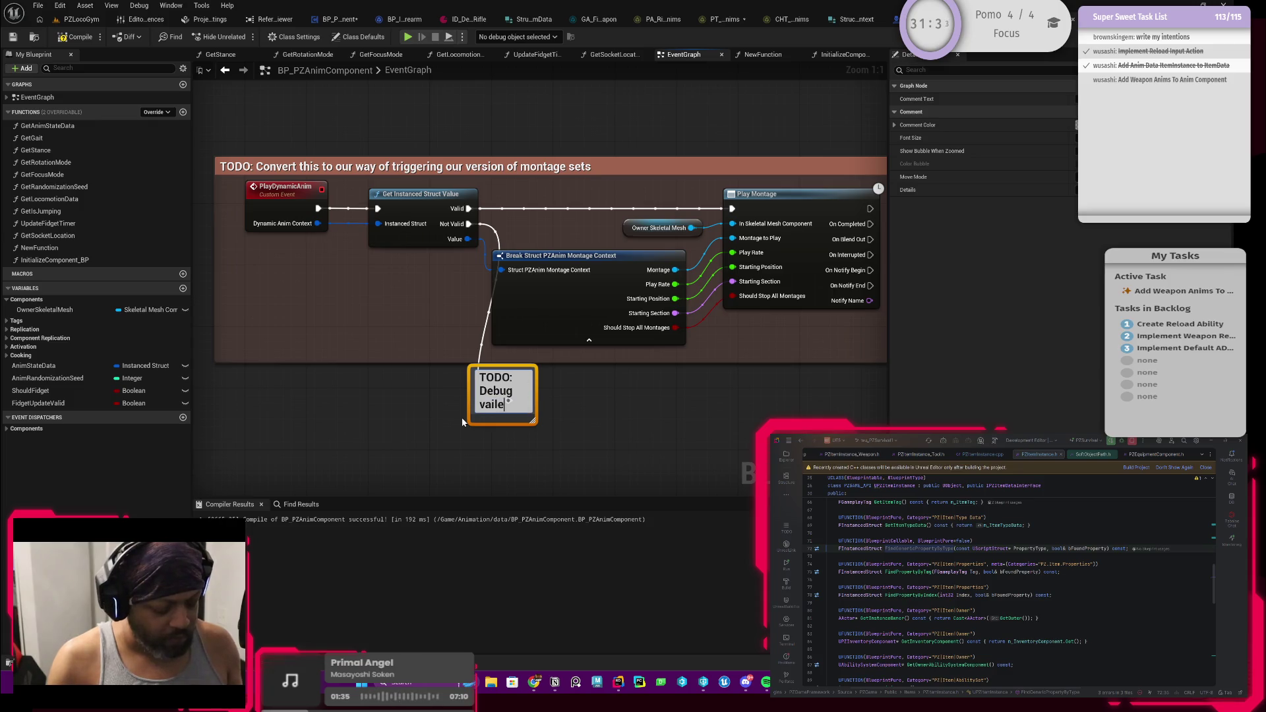
text(d cast to)
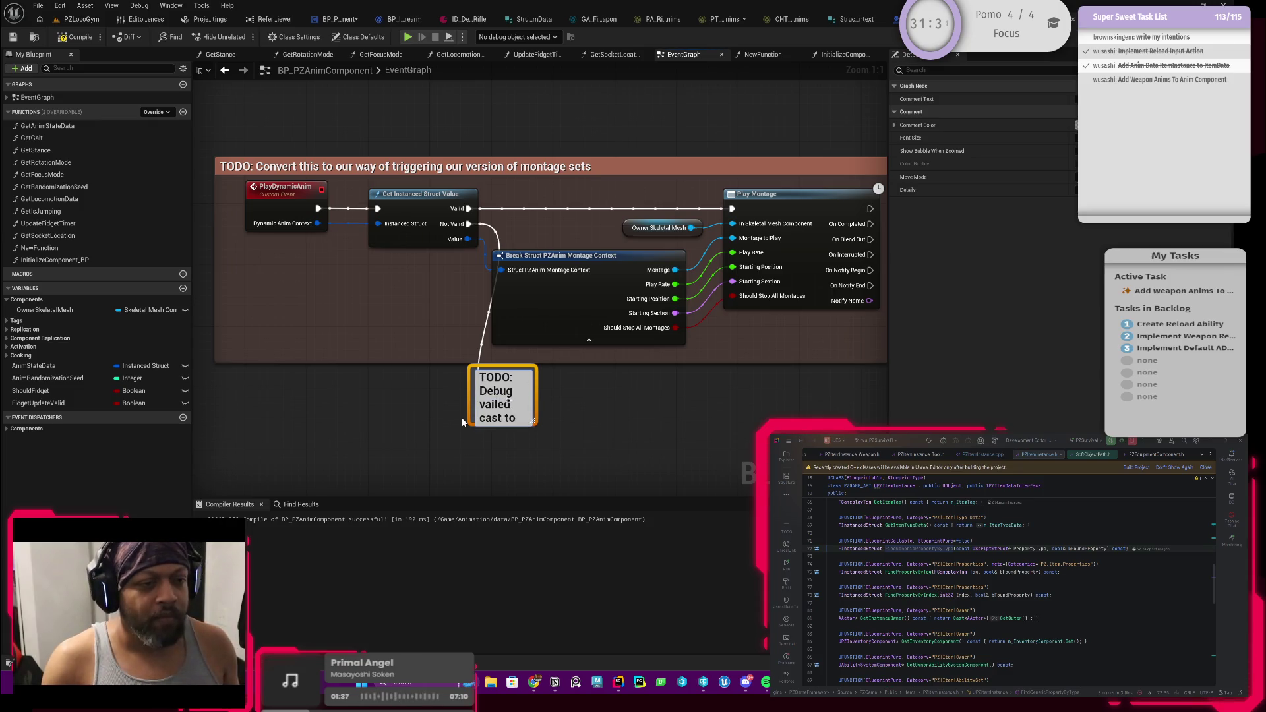
text( PZ)
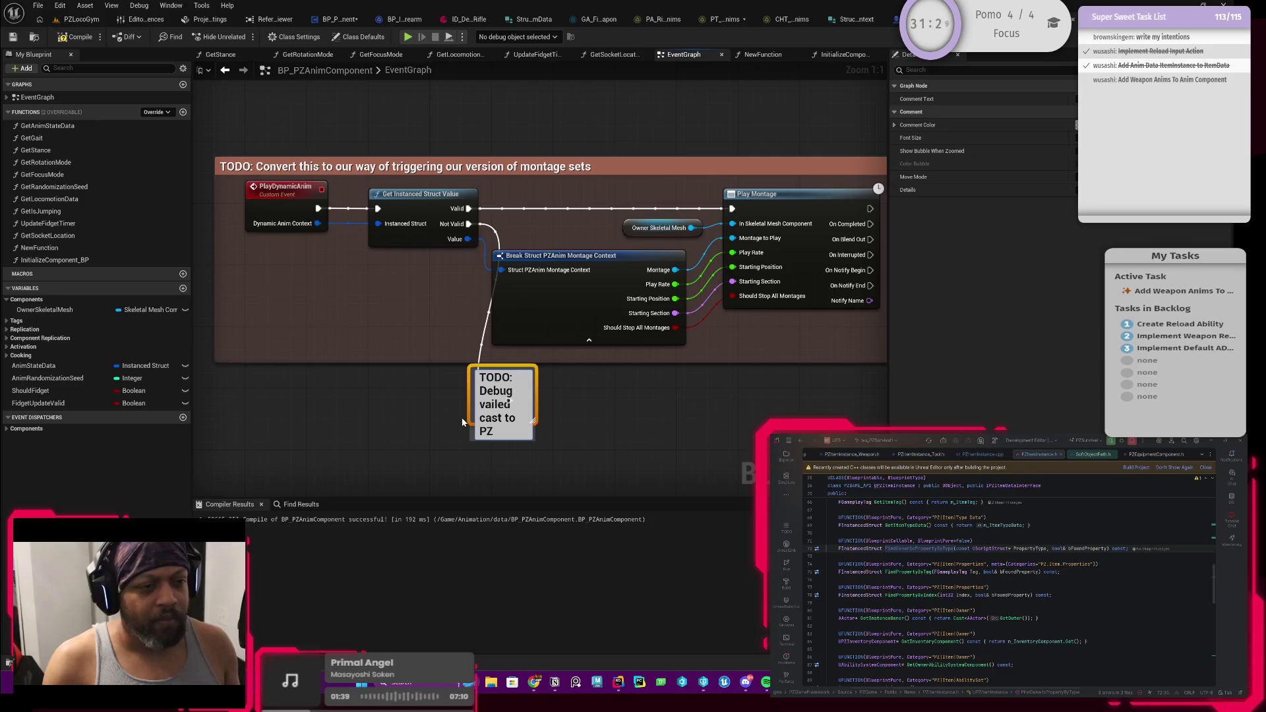
text( Anim M)
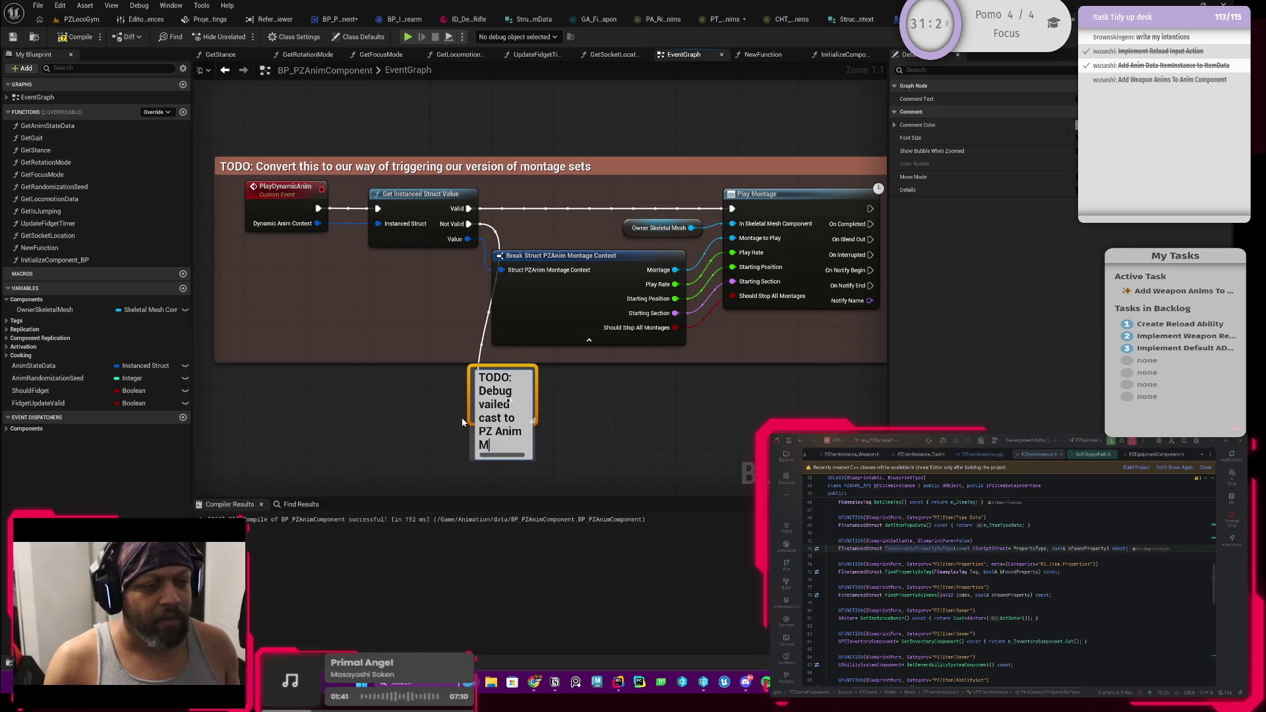
text(e COntex)
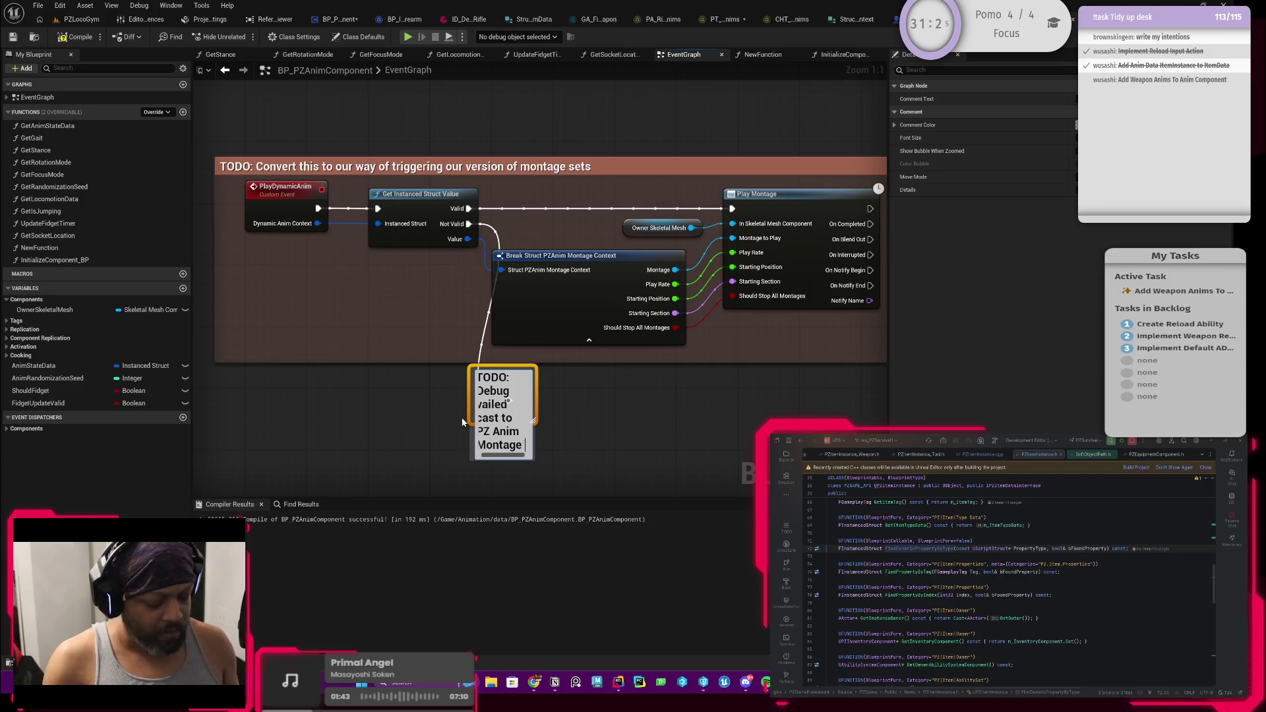
text(t)
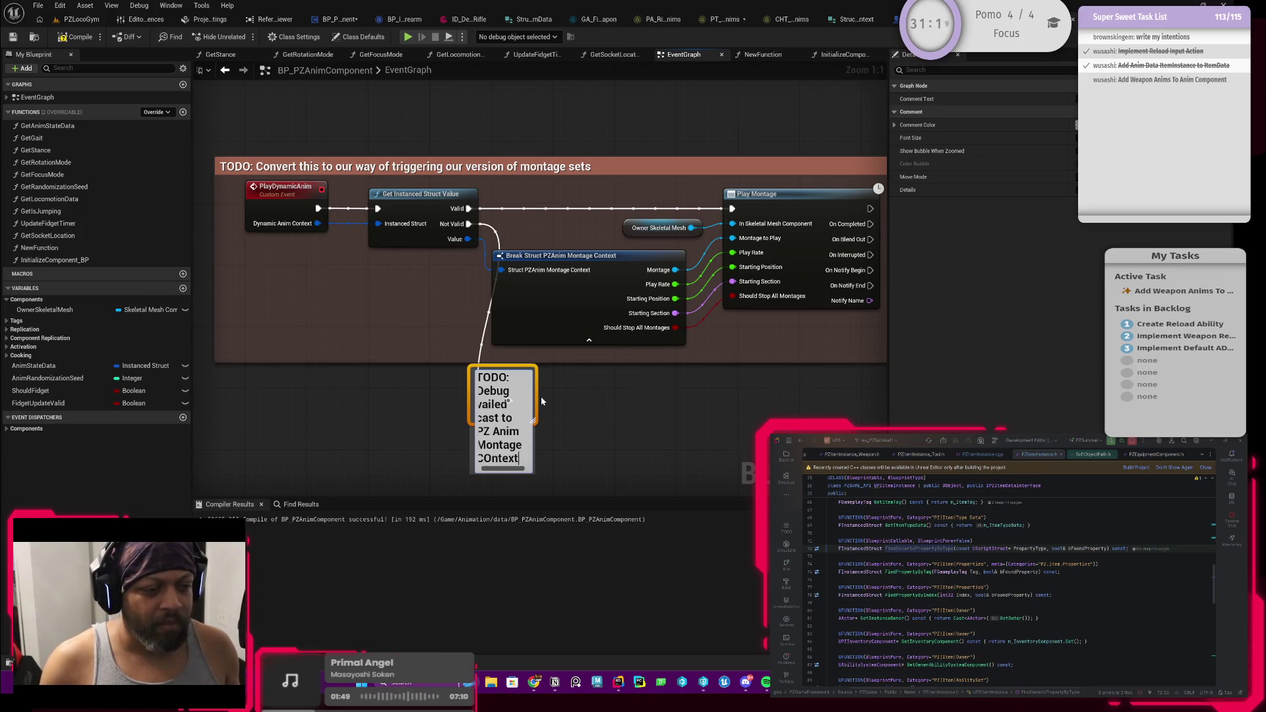
key(shift+Return)
key(shift+Return)
text(Handle)
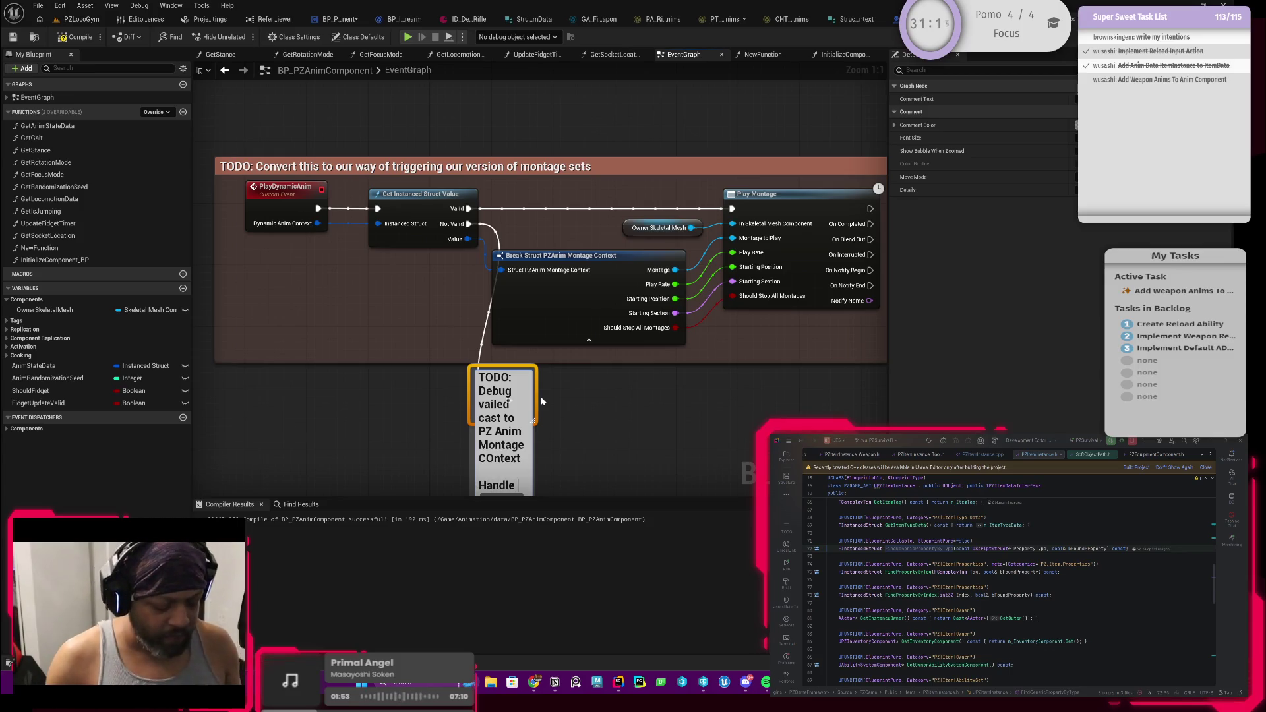
text( Ot)
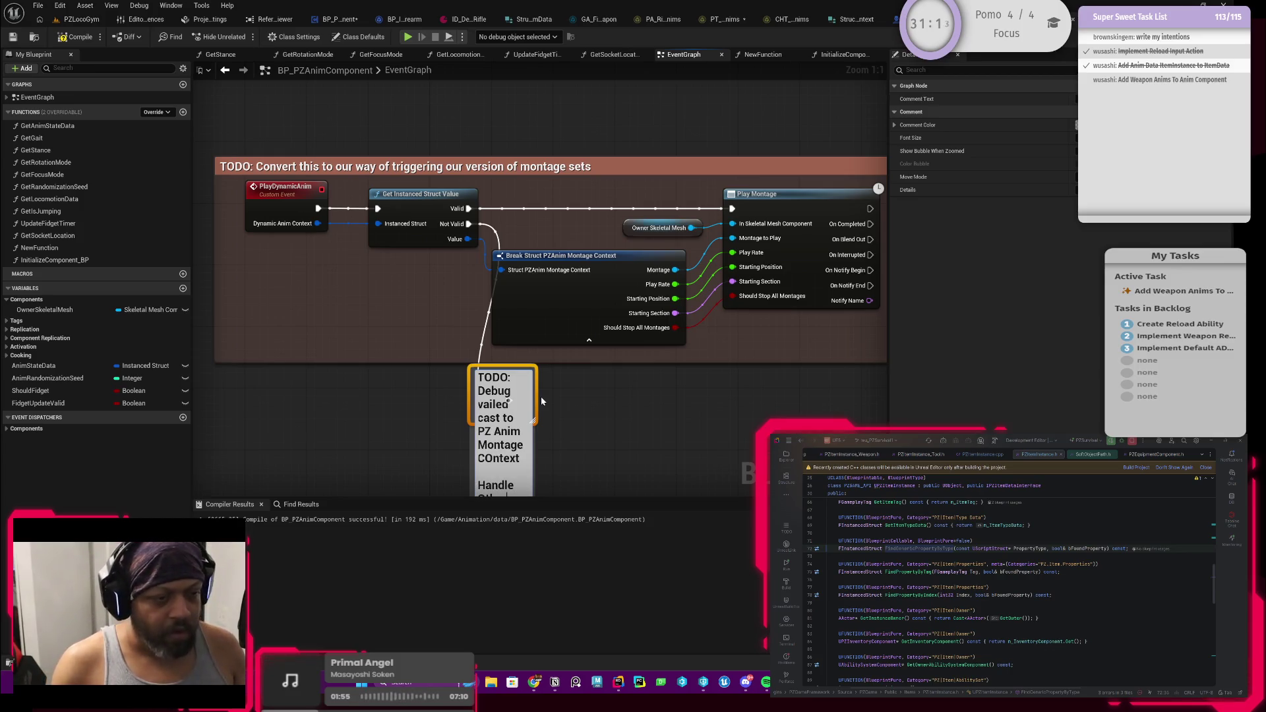
drag(570, 425, 588, 364)
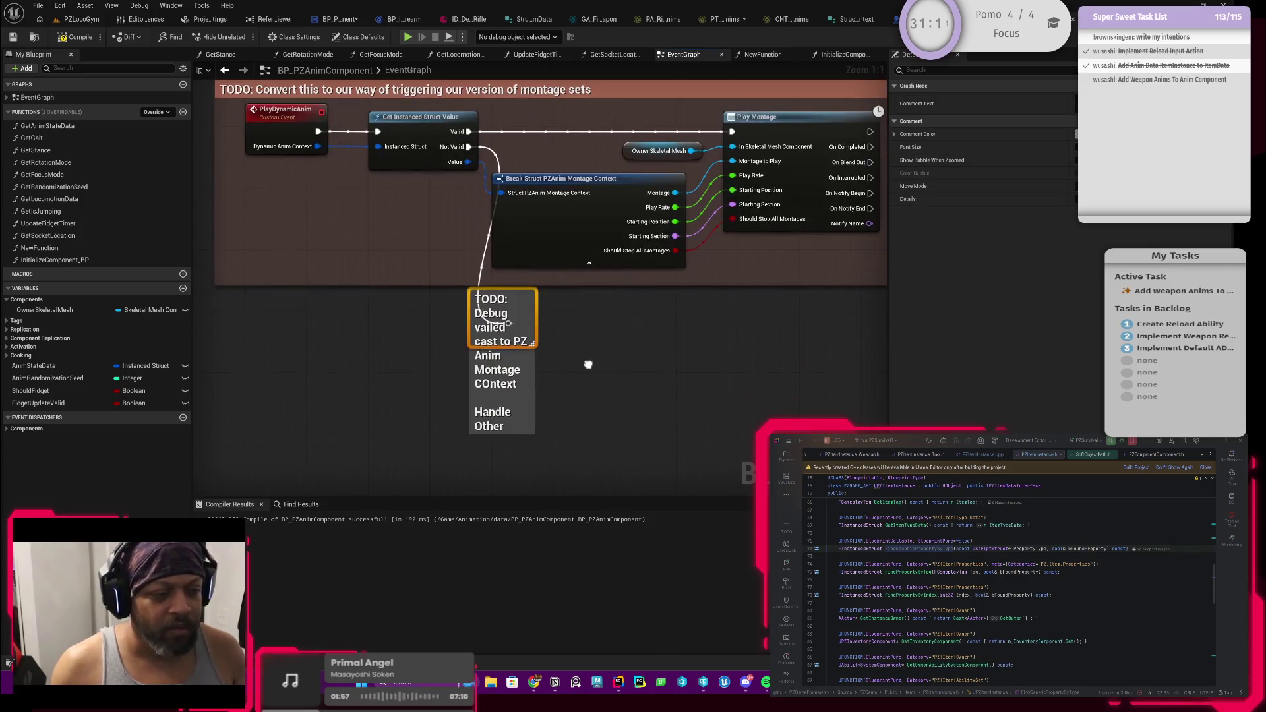
double_click(498, 421)
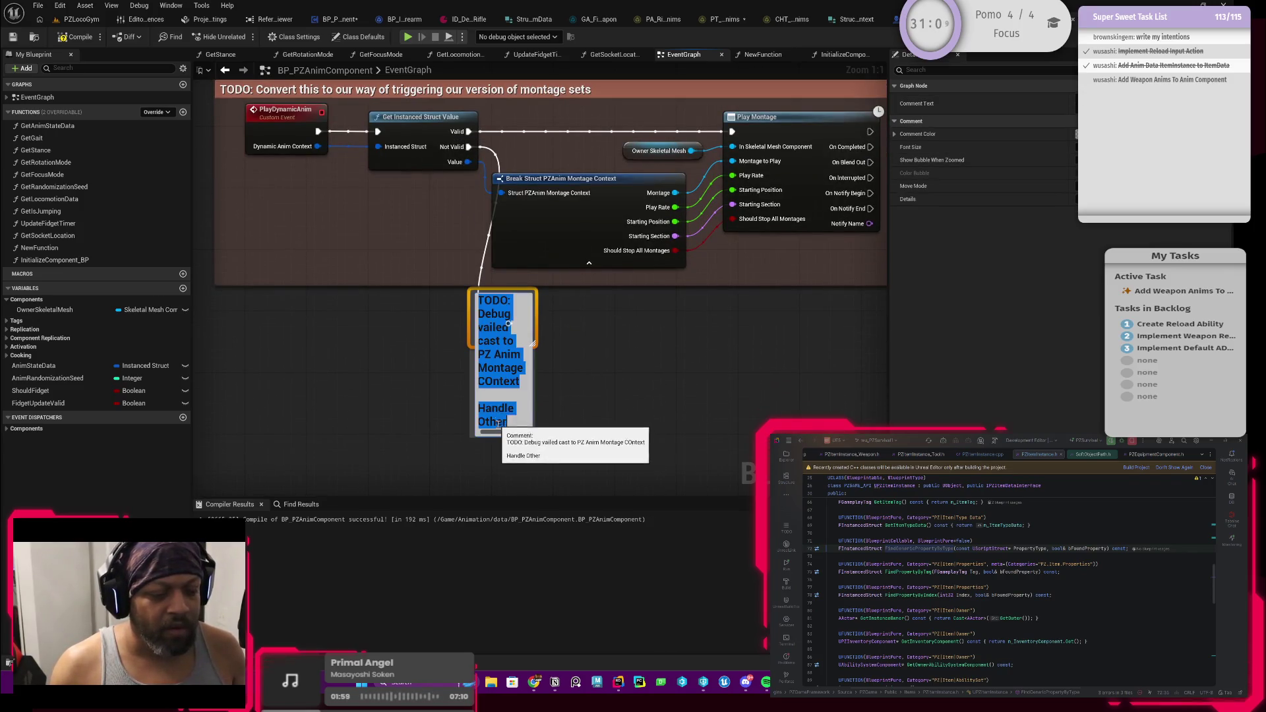
click(503, 422)
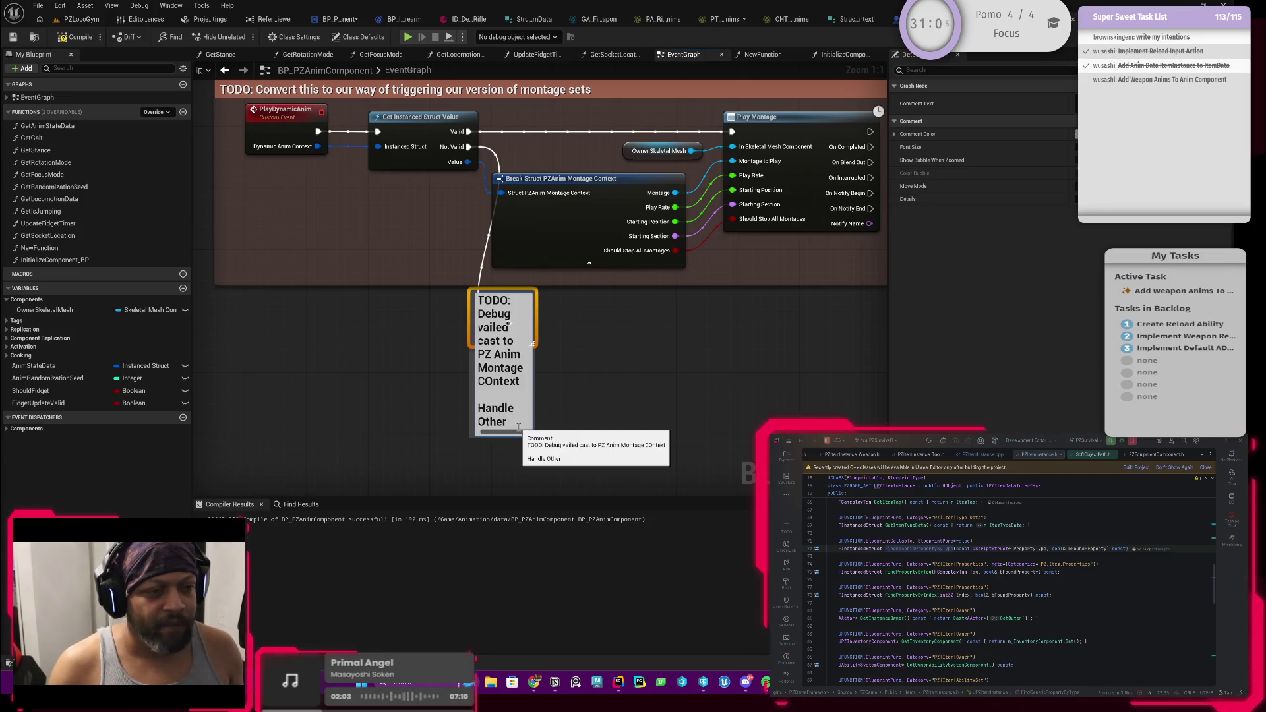
text(Anim MOntage)
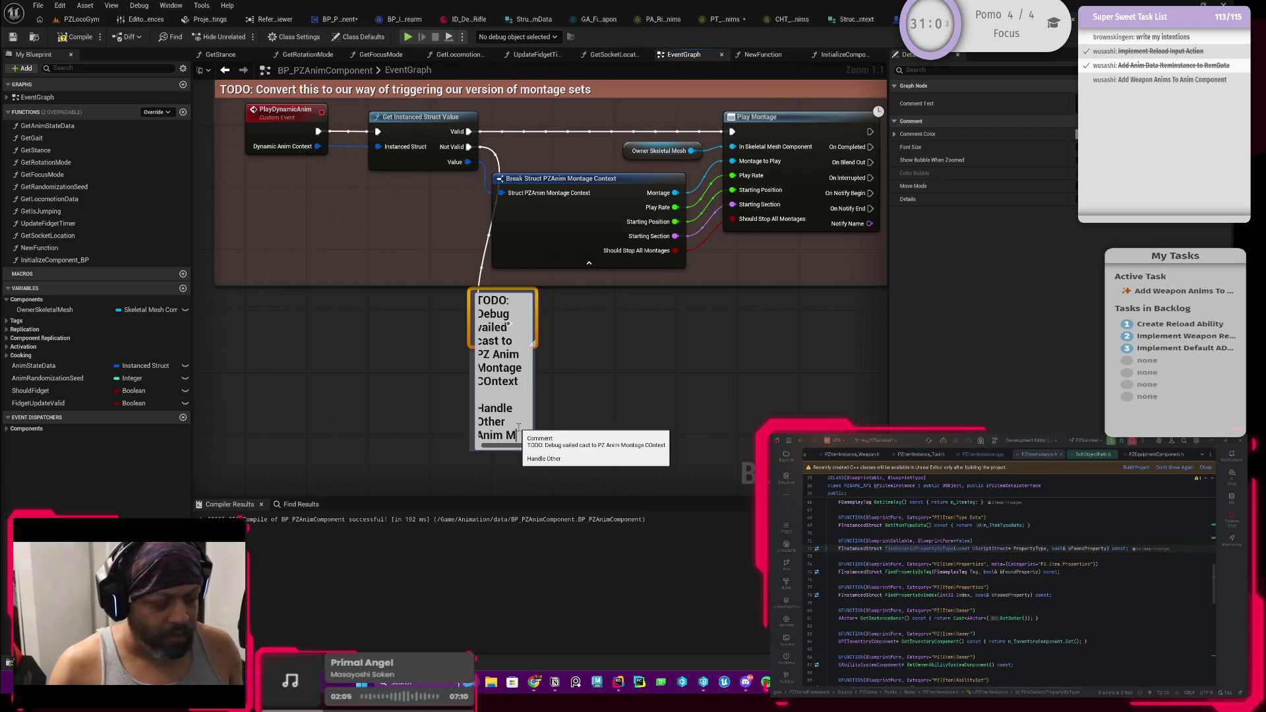
text( Context)
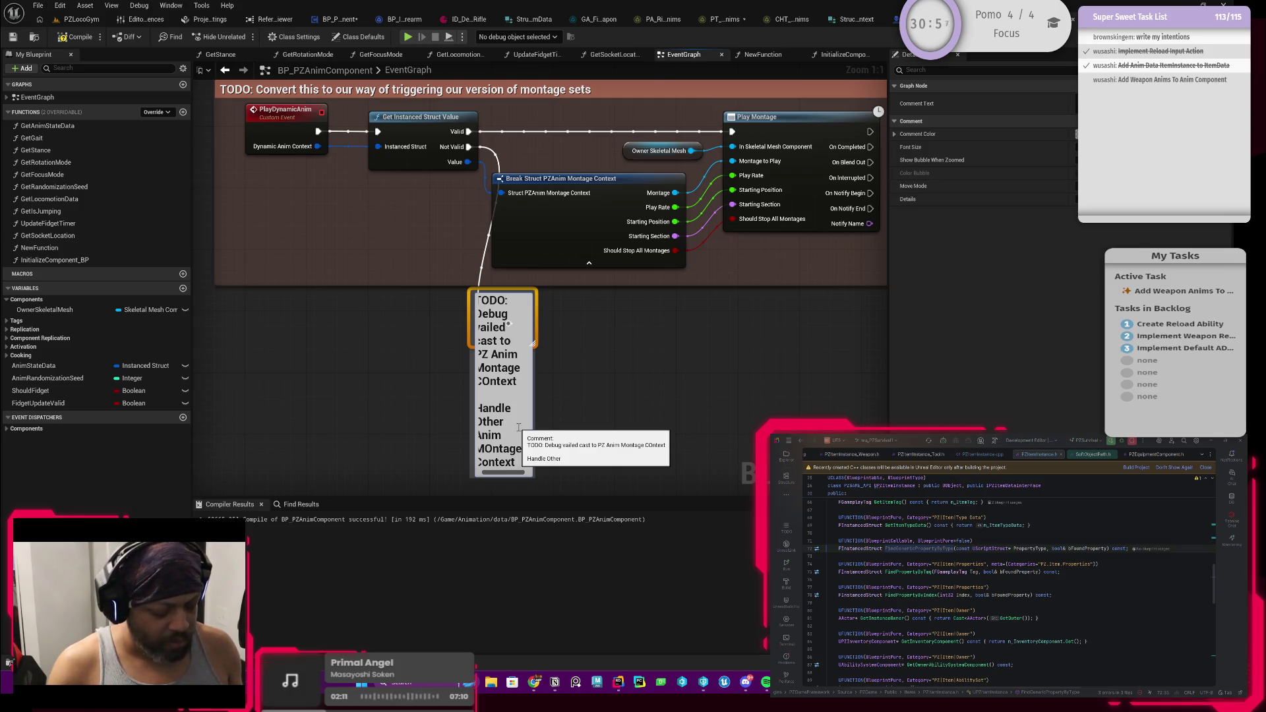
text(ler)
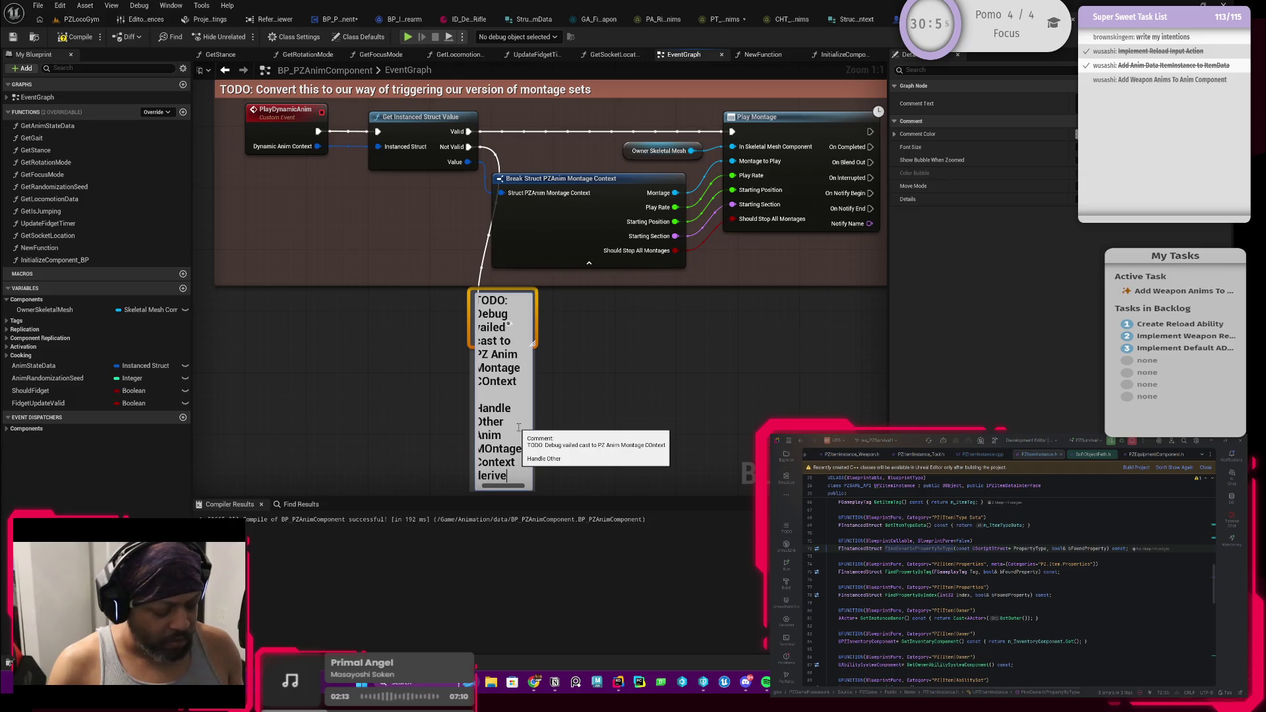
text(tructs)
key(Return)
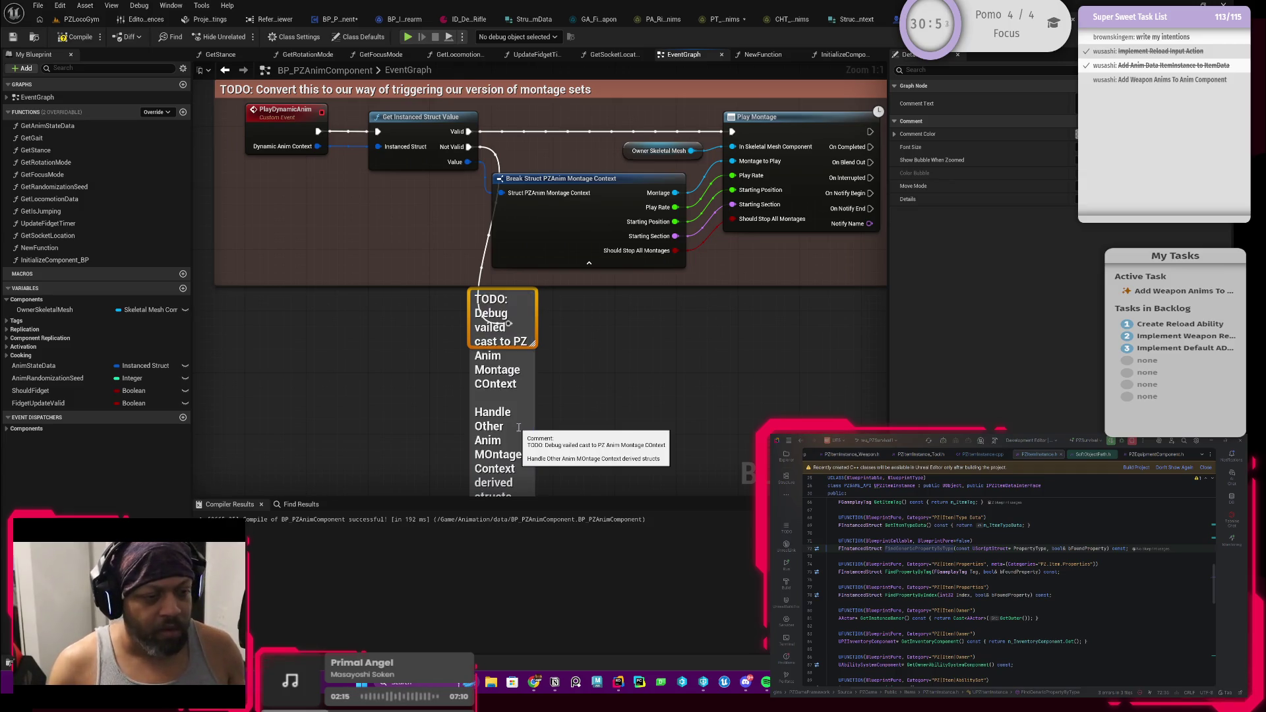
drag(534, 328, 777, 327)
Correct 'COntext' to 'Context' in the TODO comment text
double_click(698, 328)
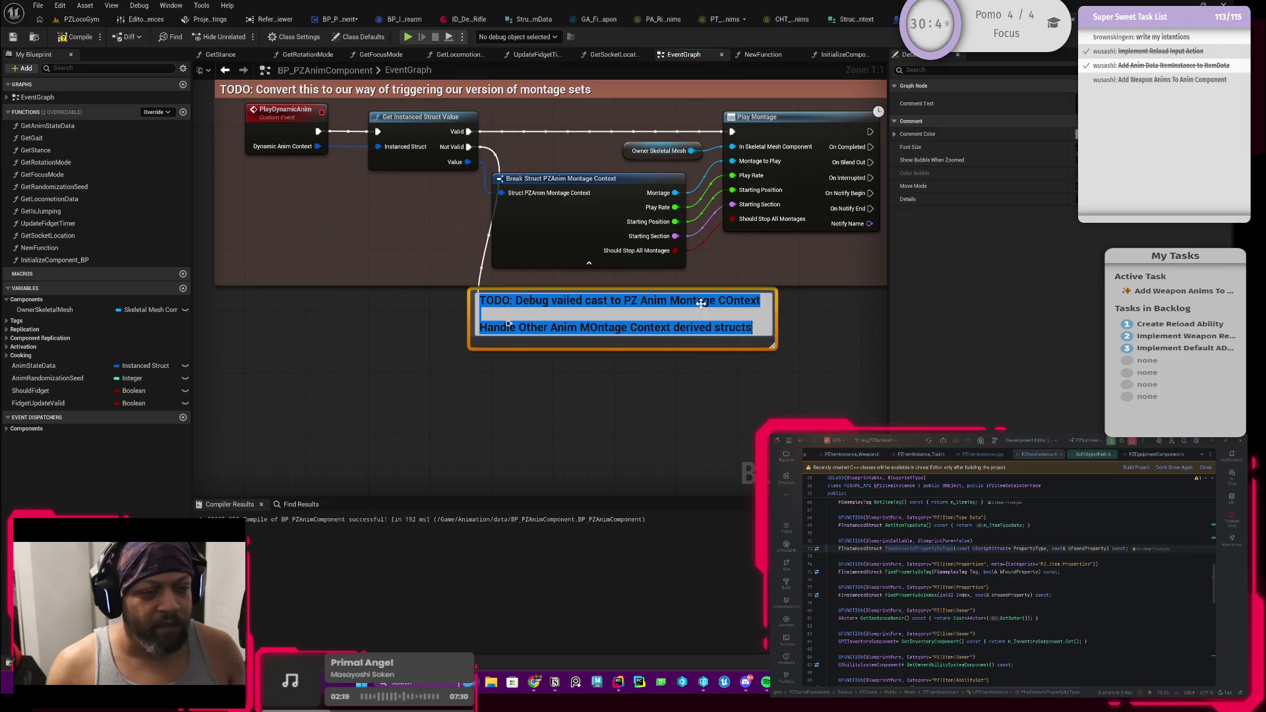
click(728, 308)
key(BackSpace)
text(o)
key(Return)
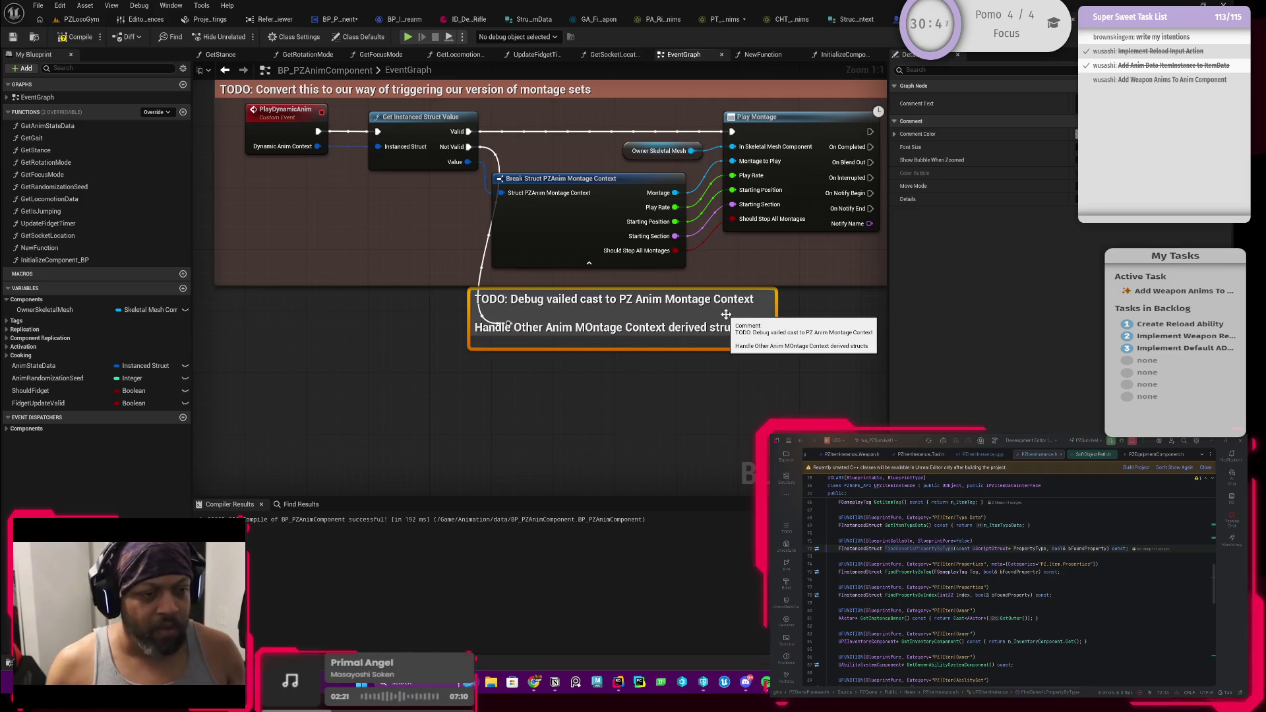
Widen, heighten and reposition the TODO comment box down and right
click(571, 305)
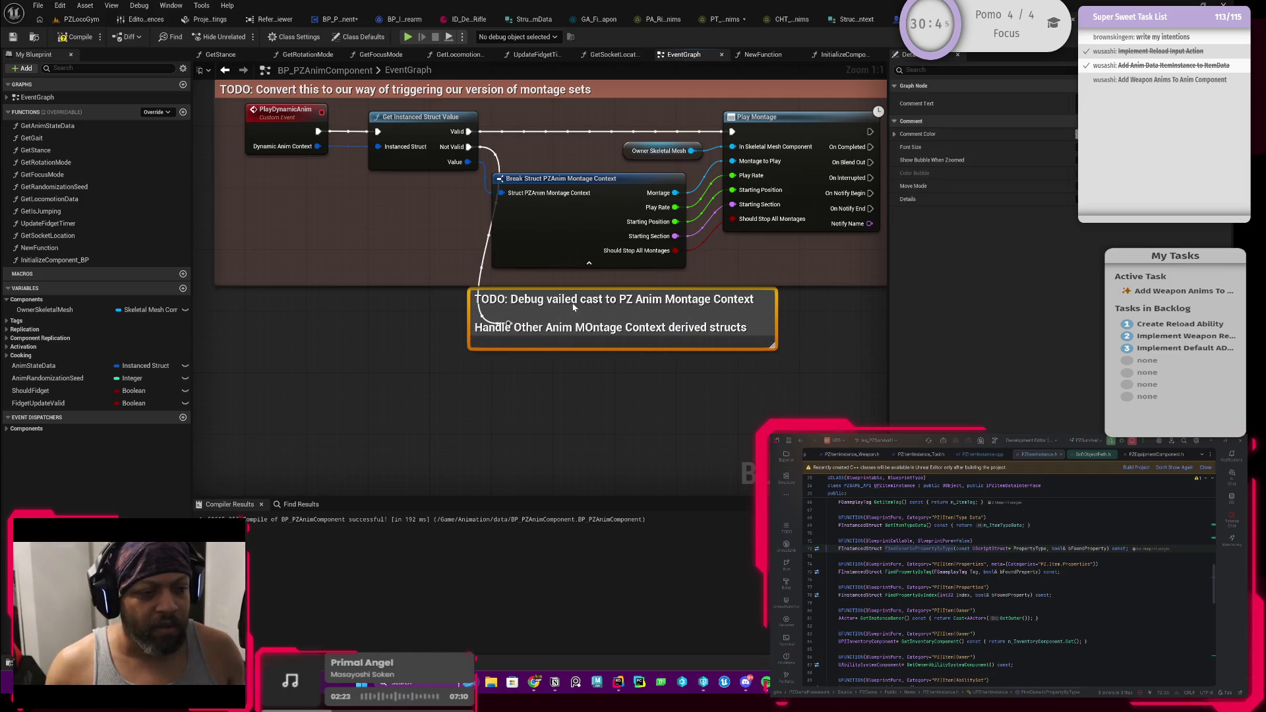
drag(470, 318, 322, 319)
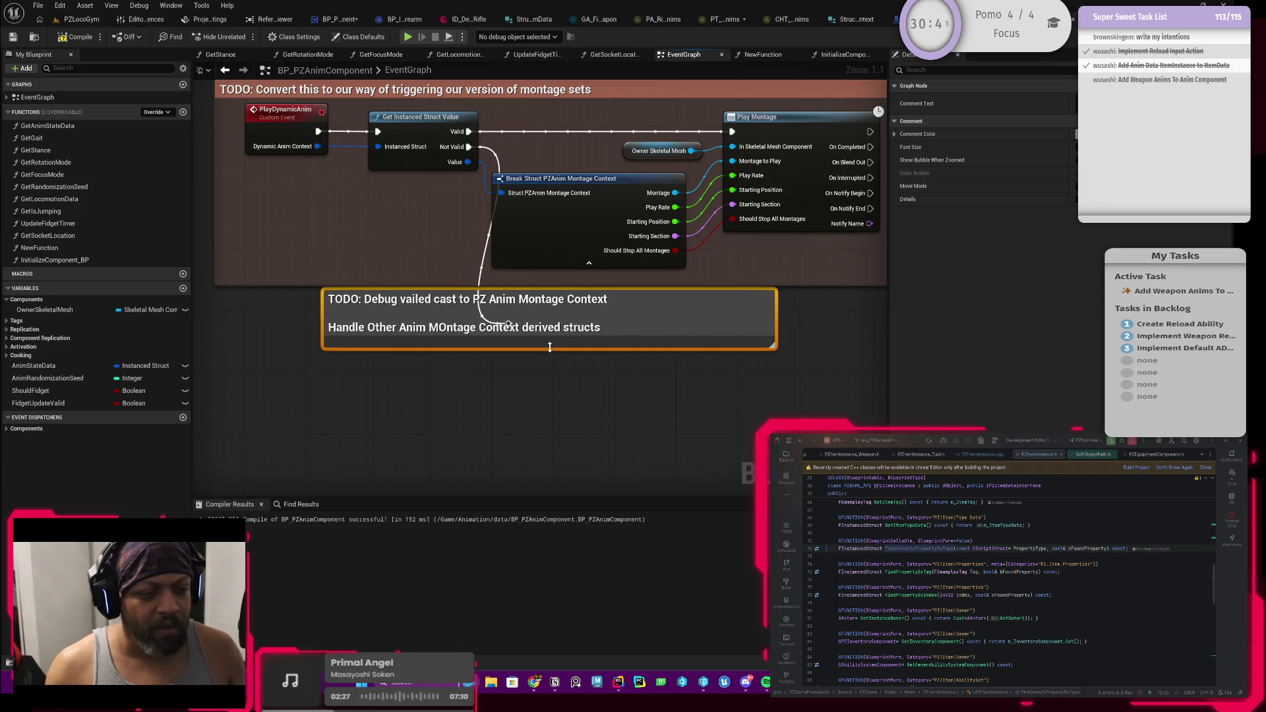
drag(550, 347, 551, 422)
drag(611, 318, 628, 377)
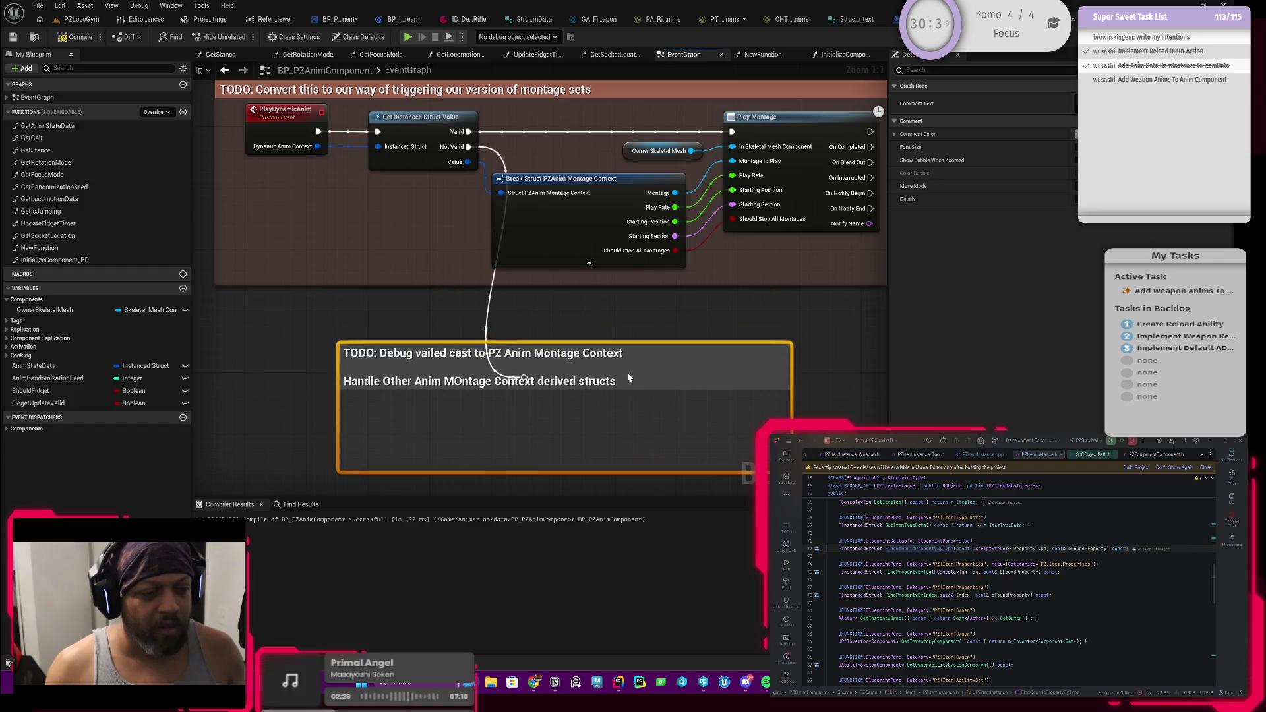
click(577, 297)
Nudge the Play Montage, Break Struct and mesh nodes slightly right
scroll(571, 322, down, 4)
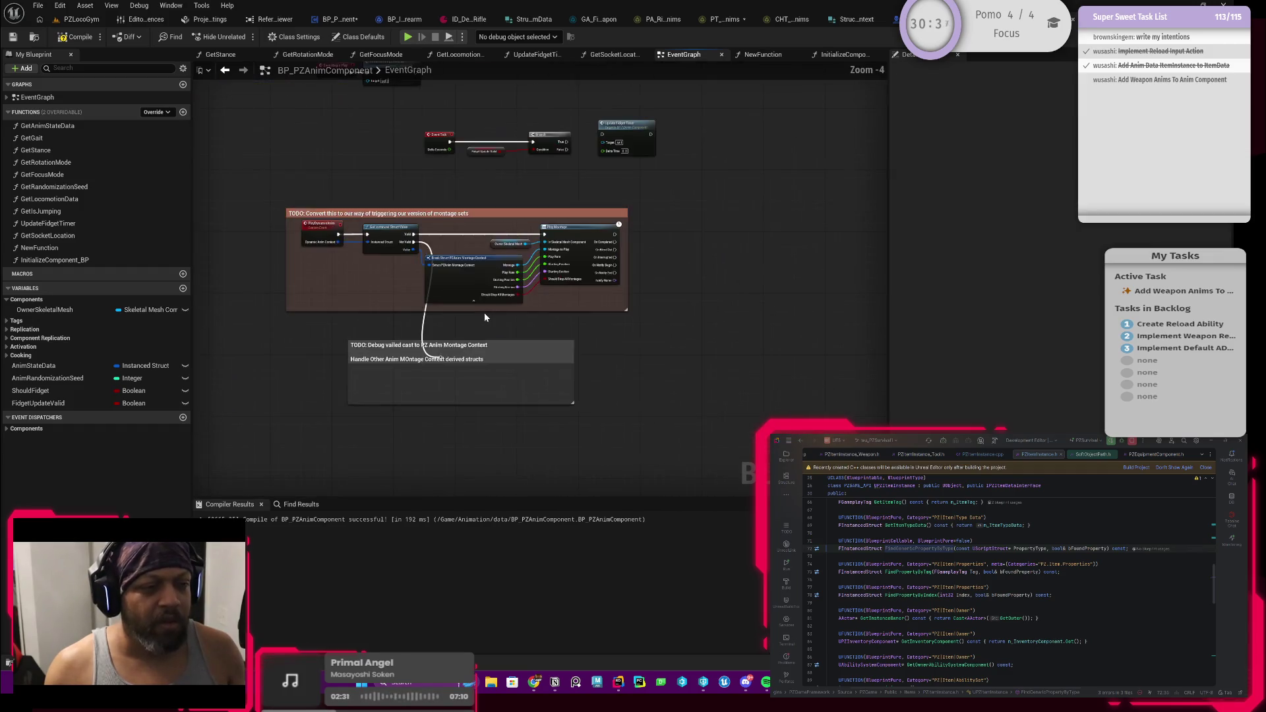
drag(461, 233, 614, 279)
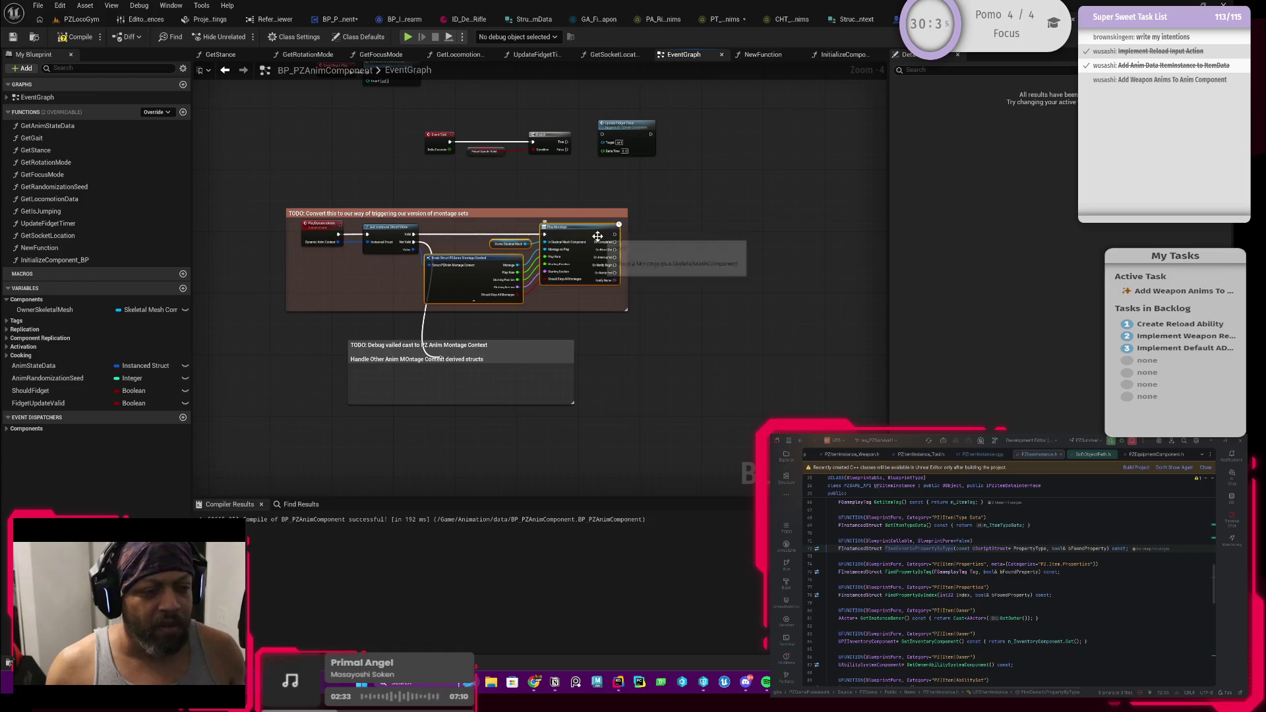
drag(601, 236, 650, 215)
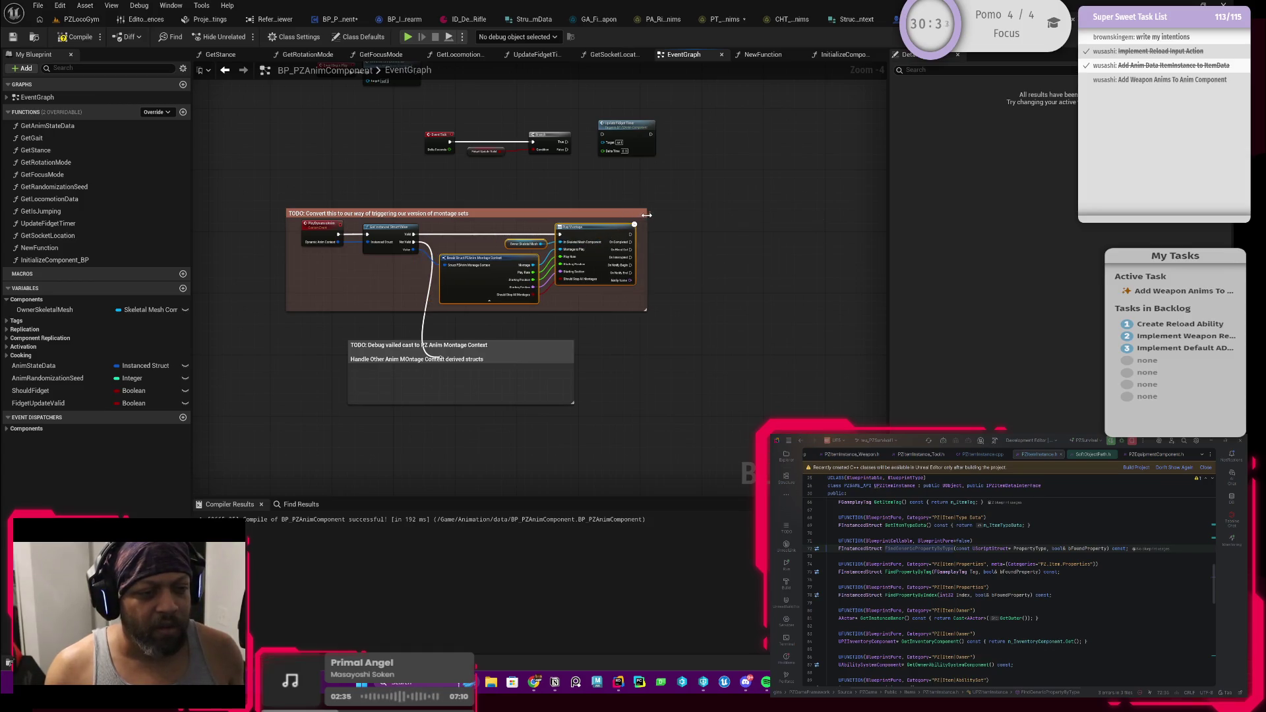
scroll(459, 343, up, 4)
click(495, 364)
key(Home)
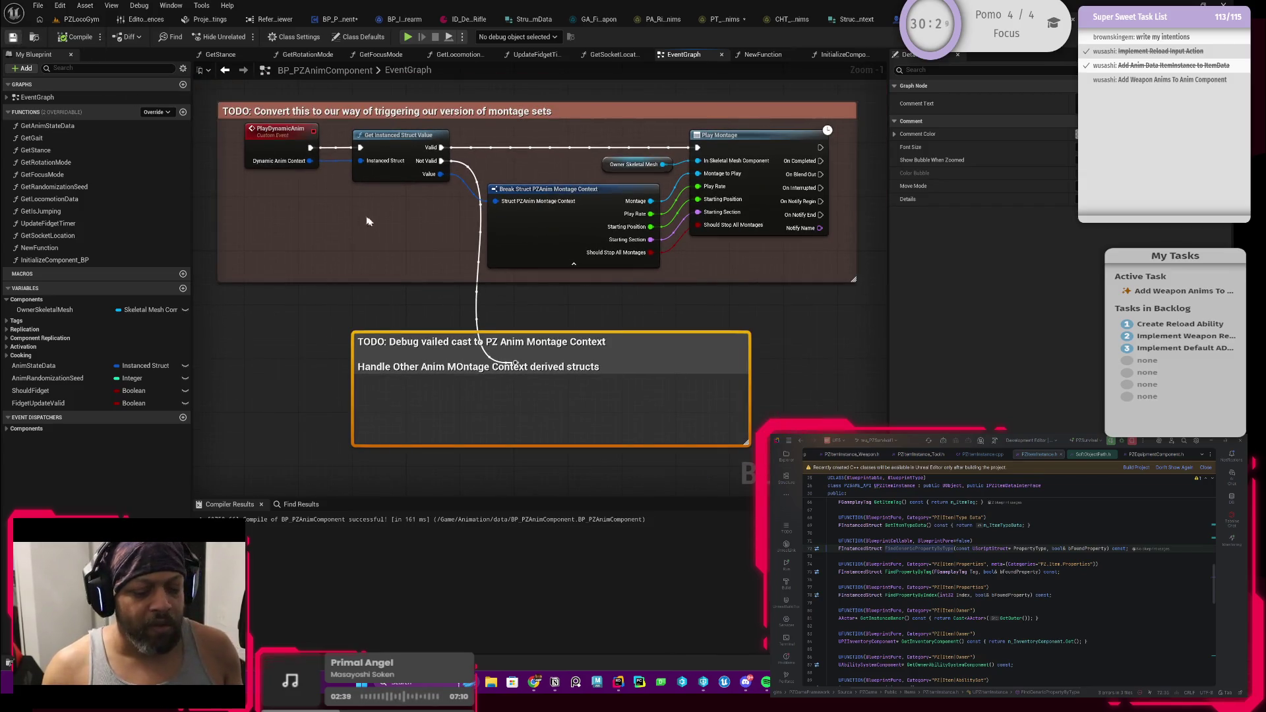
scroll(585, 281, down, 1)
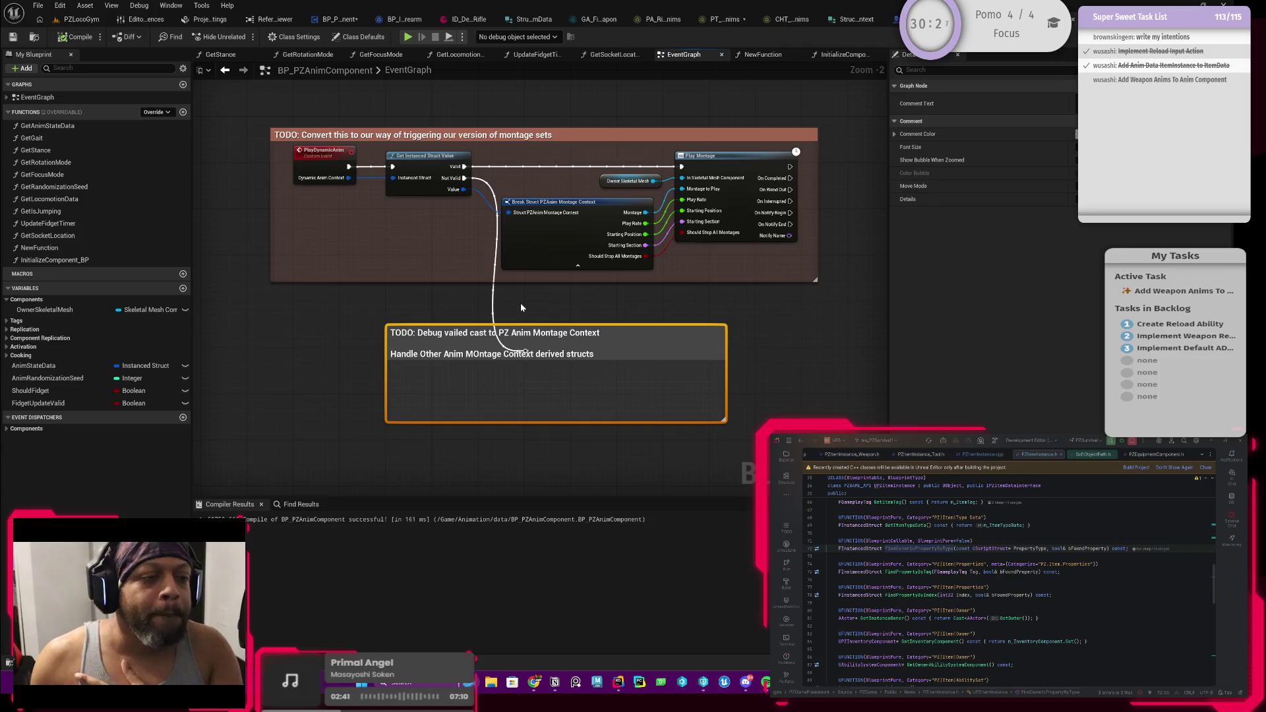
drag(521, 307, 562, 276)
Correct 'MOntage' to 'Montage' in the lower comment
double_click(527, 327)
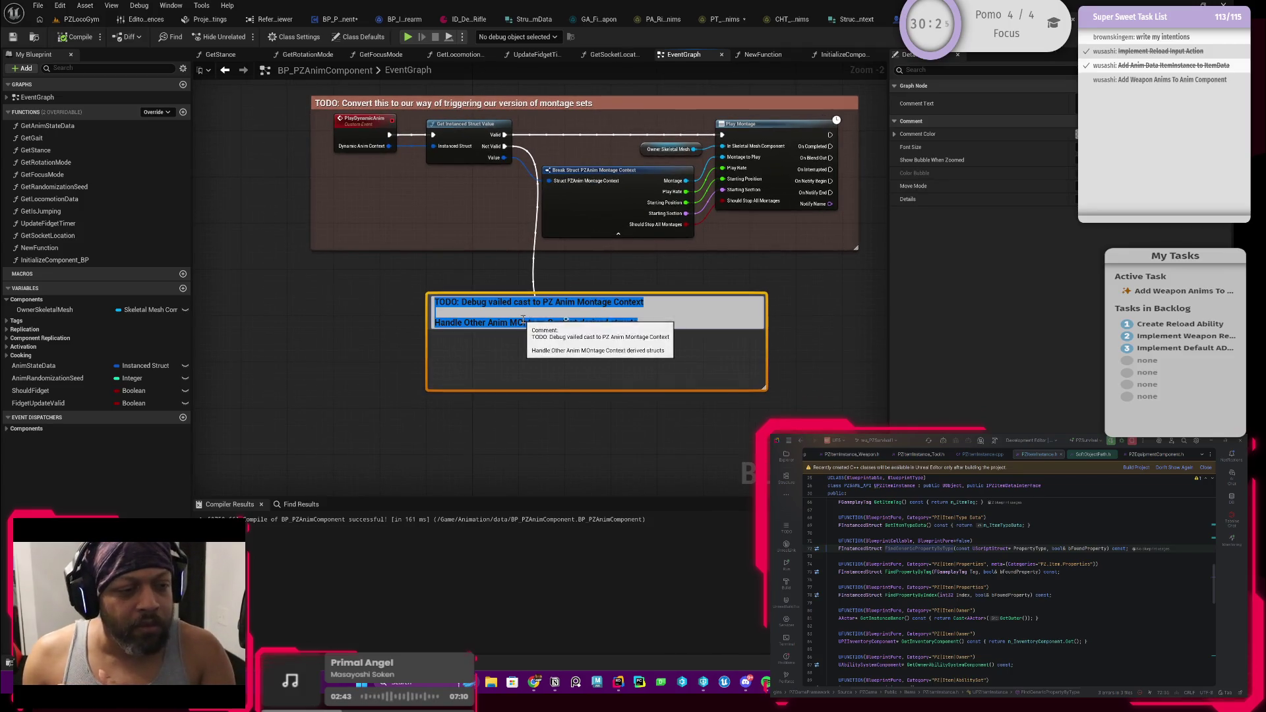
click(520, 323)
key(BackSpace)
text(o)
key(Return)
click(704, 256)
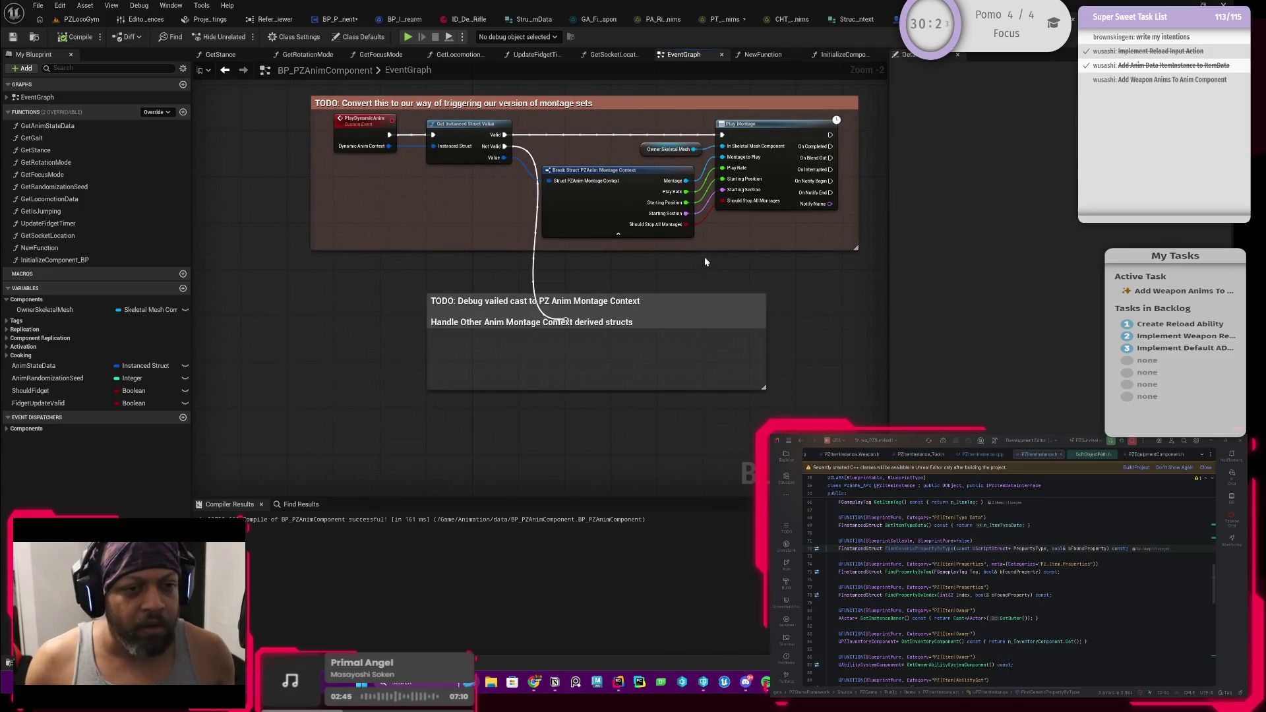
drag(704, 256, 625, 334)
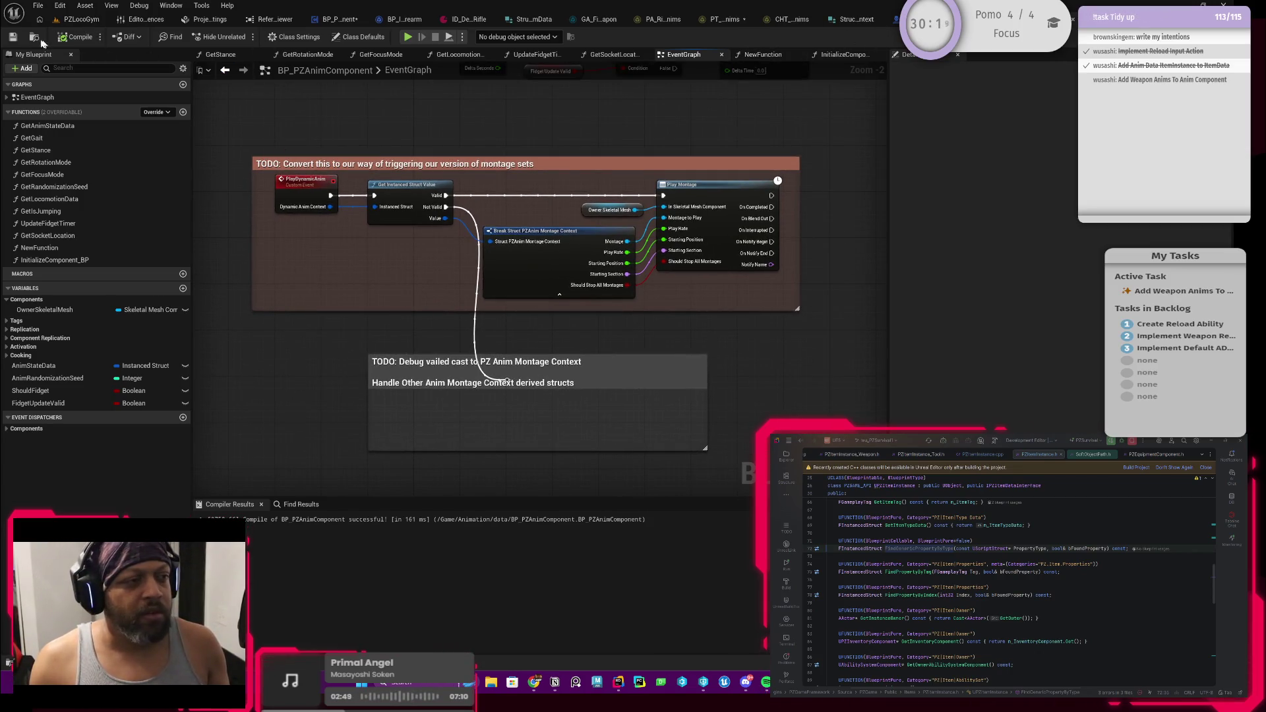
In ReloadActiveTools_BP, add a Make Instanced Struct node beside Play Dynamic Anim
click(337, 20)
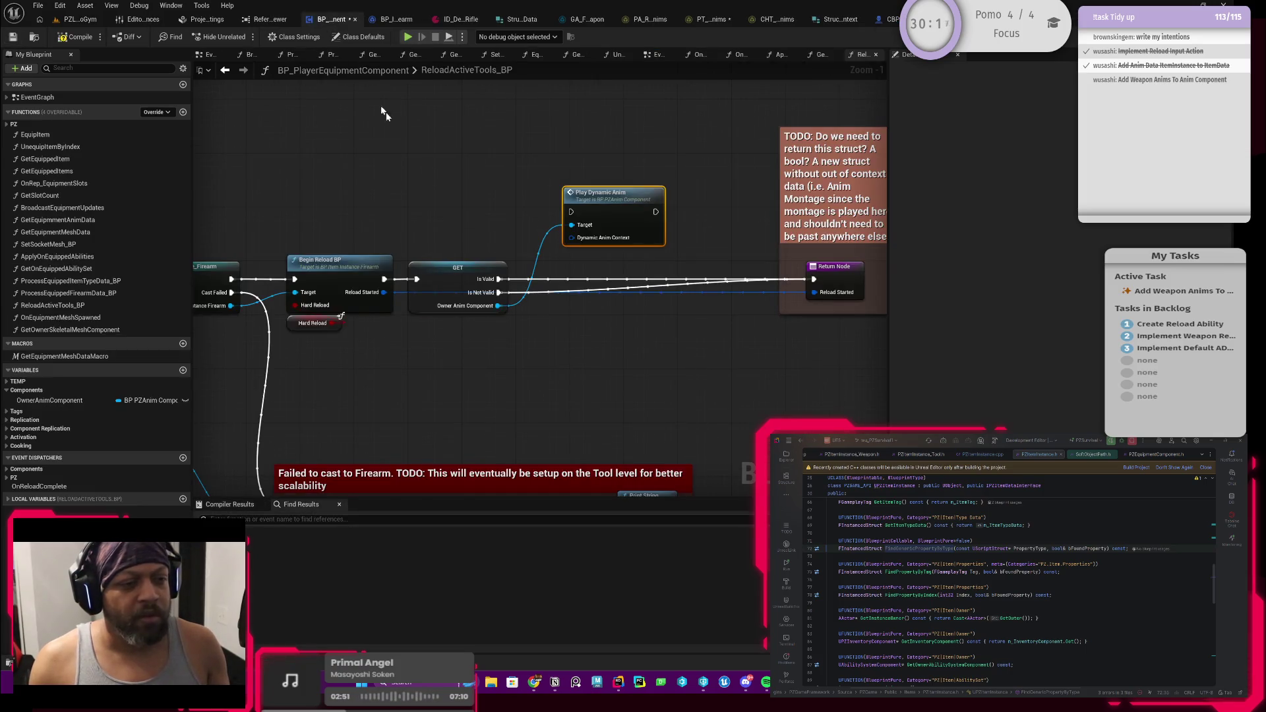
mouse_move(608, 205)
mouse_down()
mouse_move(630, 304)
mouse_move(559, 376)
mouse_up()
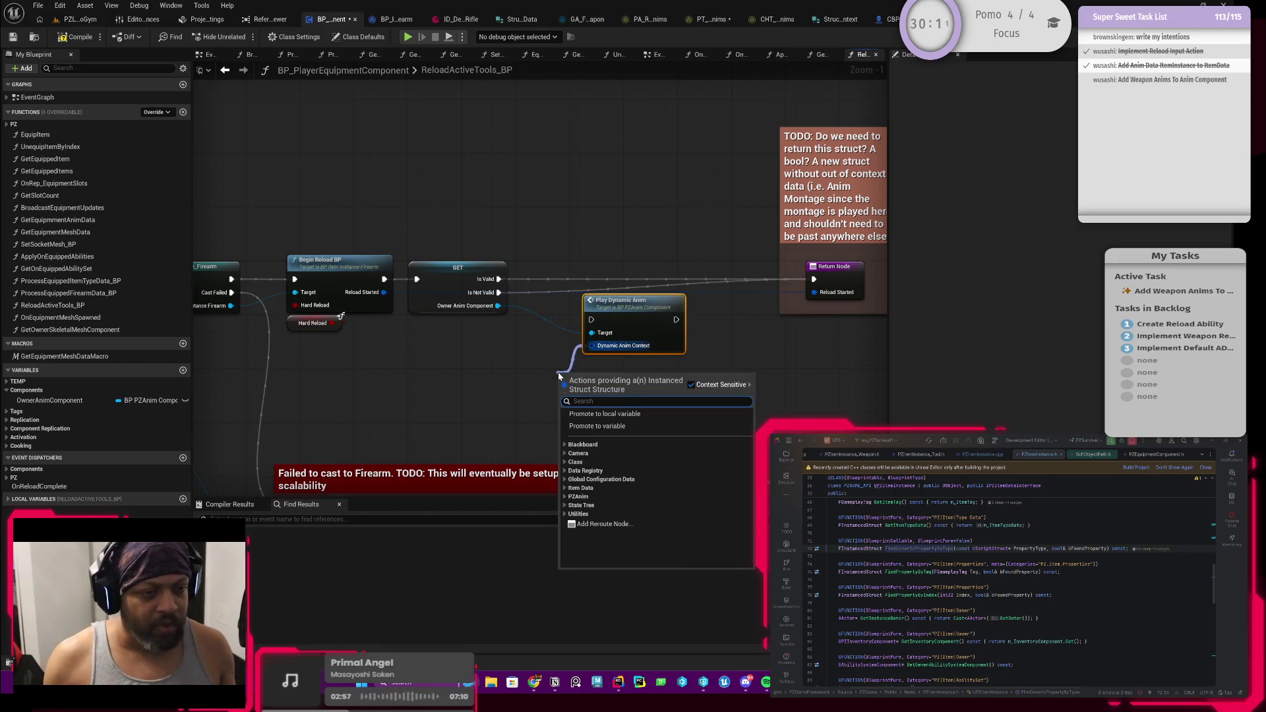
text(make instanced struct)
key(Return)
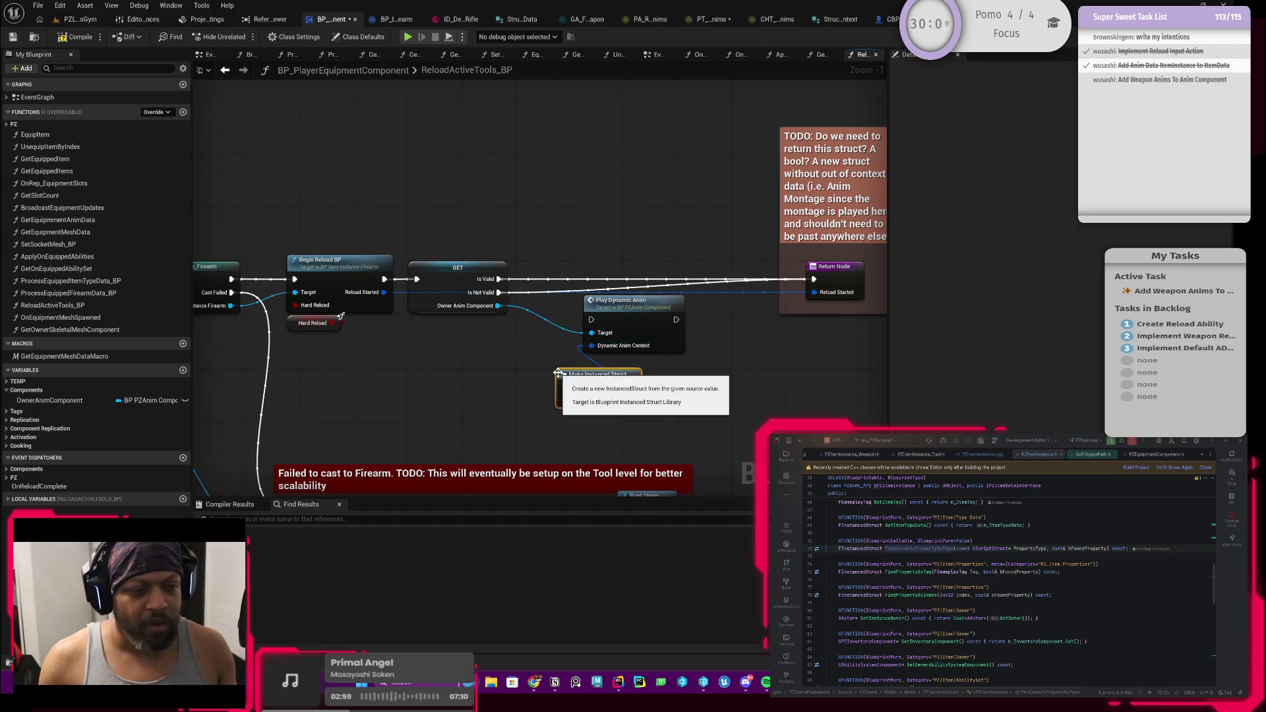
drag(588, 395, 528, 397)
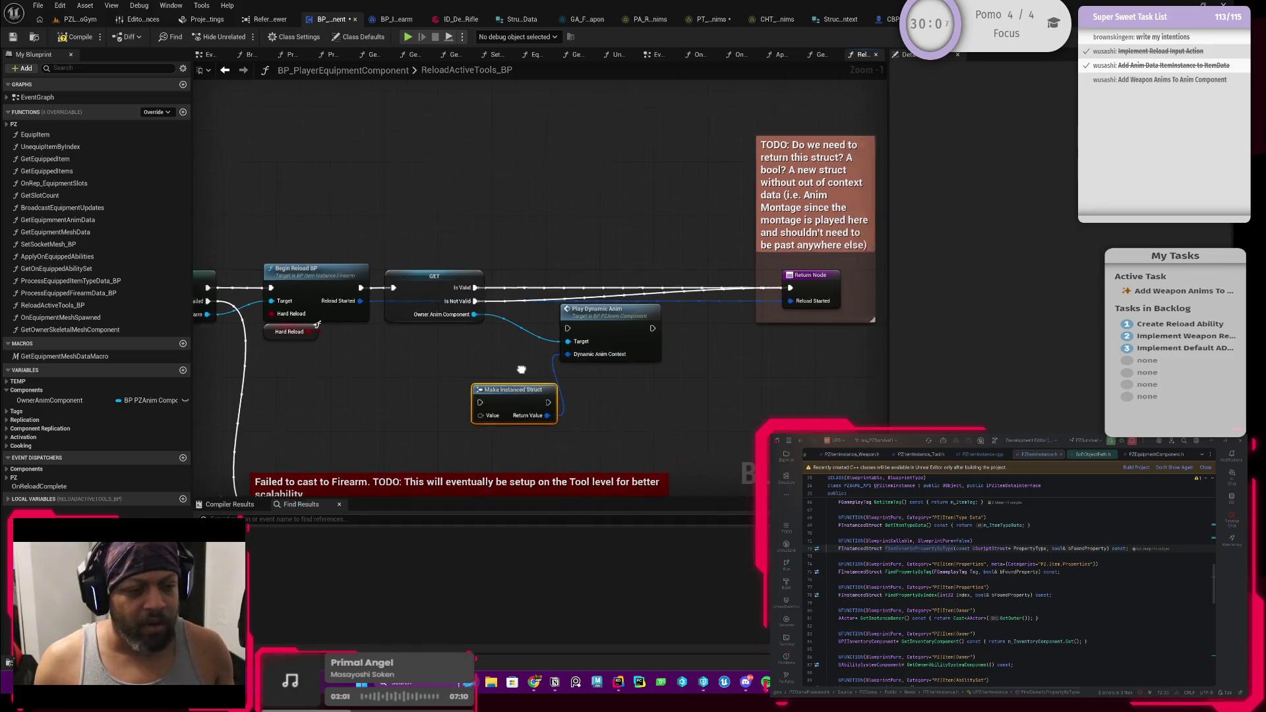
drag(572, 345, 635, 345)
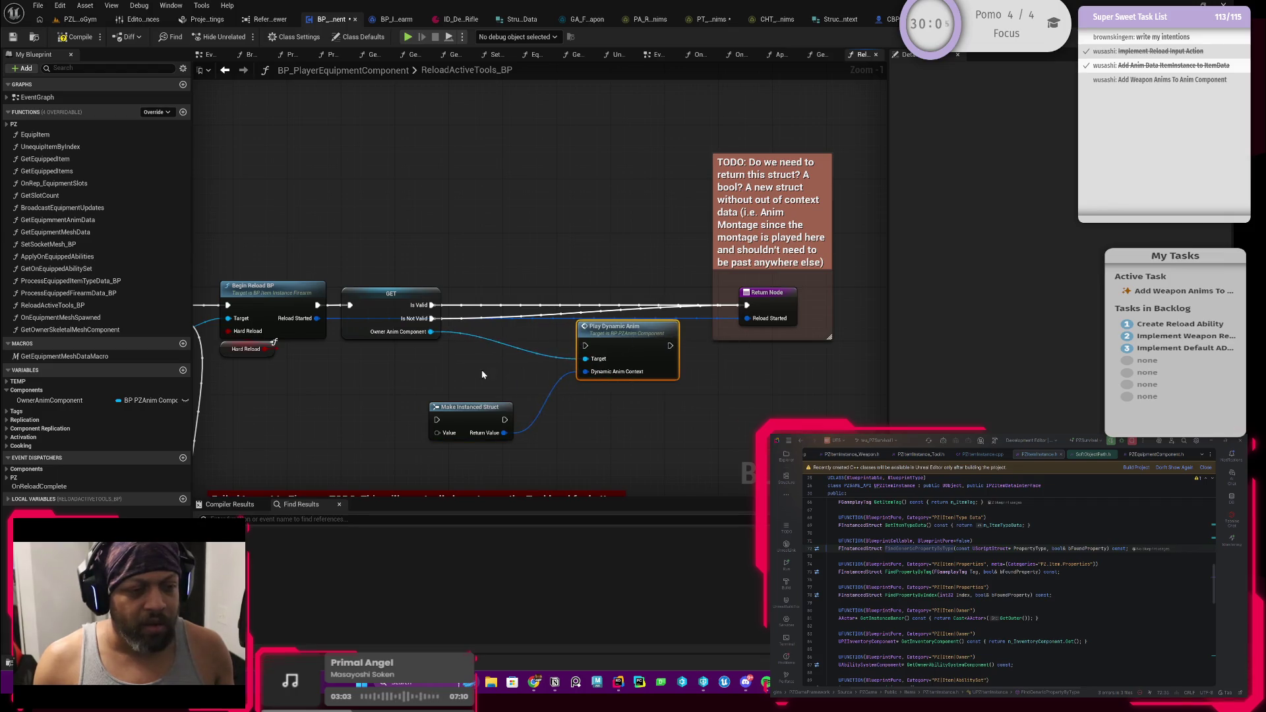
mouse_move(482, 368)
mouse_down()
mouse_move(429, 406)
mouse_move(482, 396)
mouse_up()
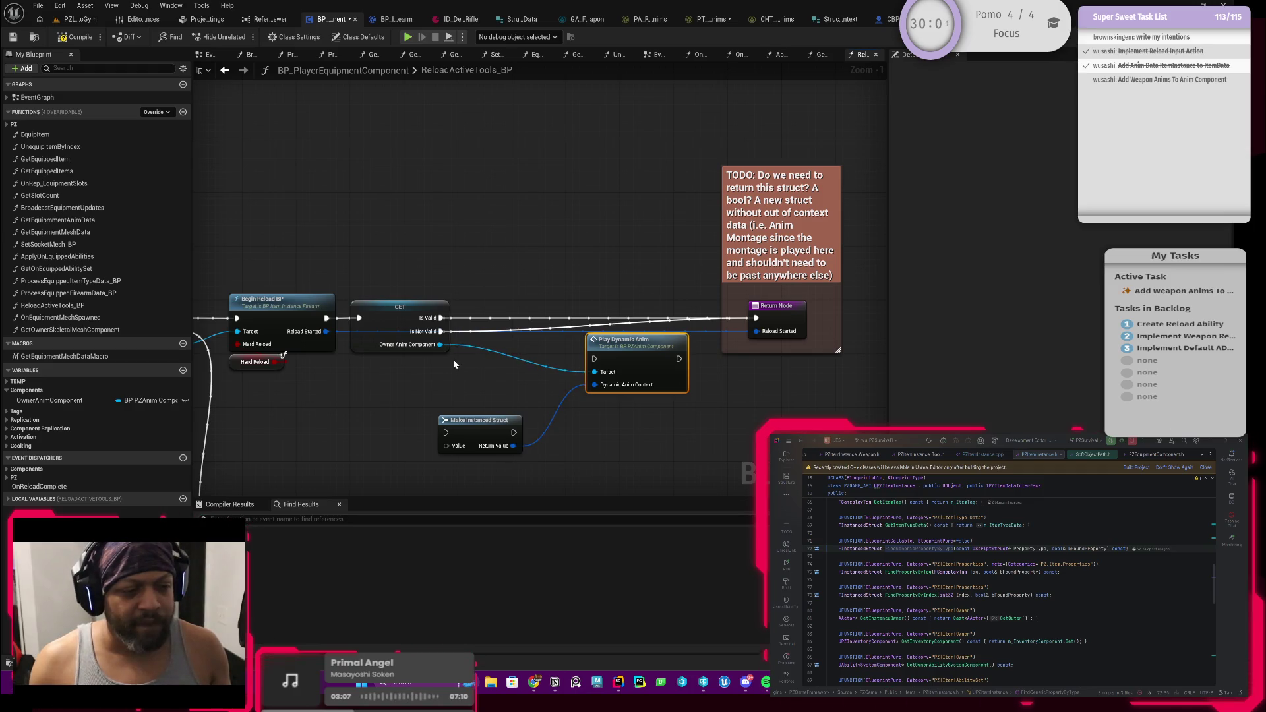
Add a Make Struct PZAnim Montage Context node next to Make Instanced Struct
drag(439, 344, 469, 386)
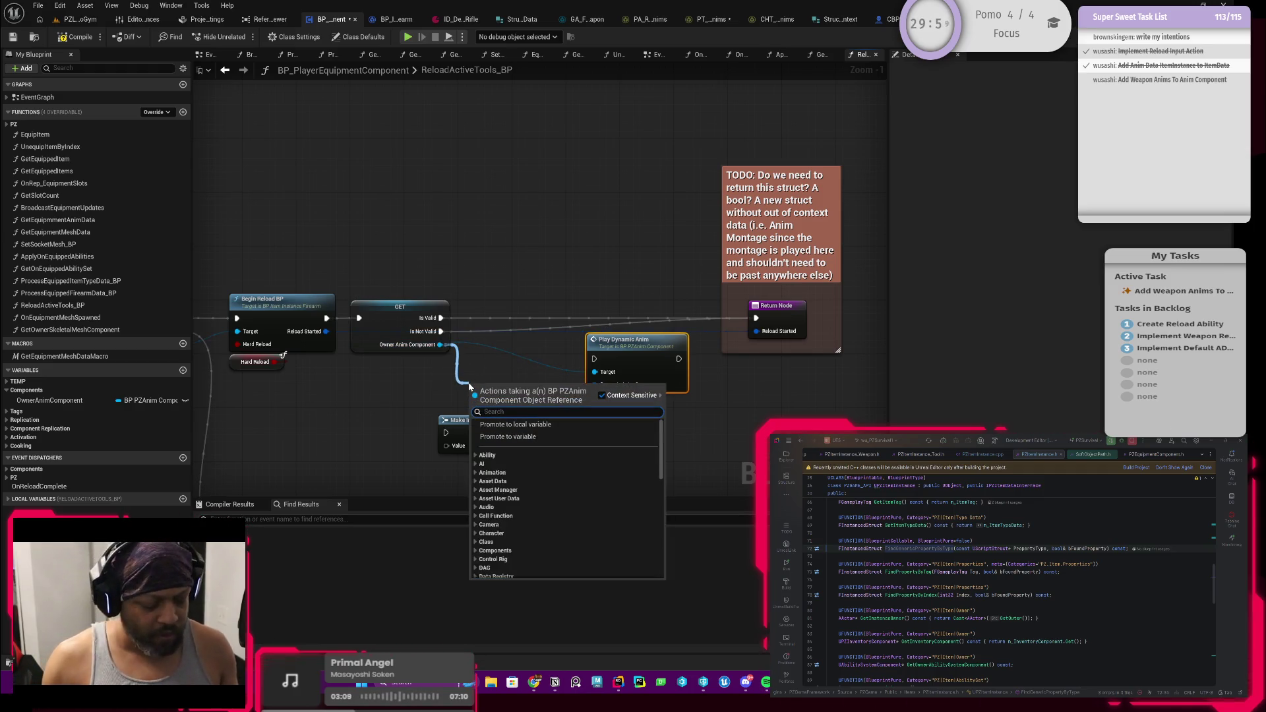
text(make pzanim)
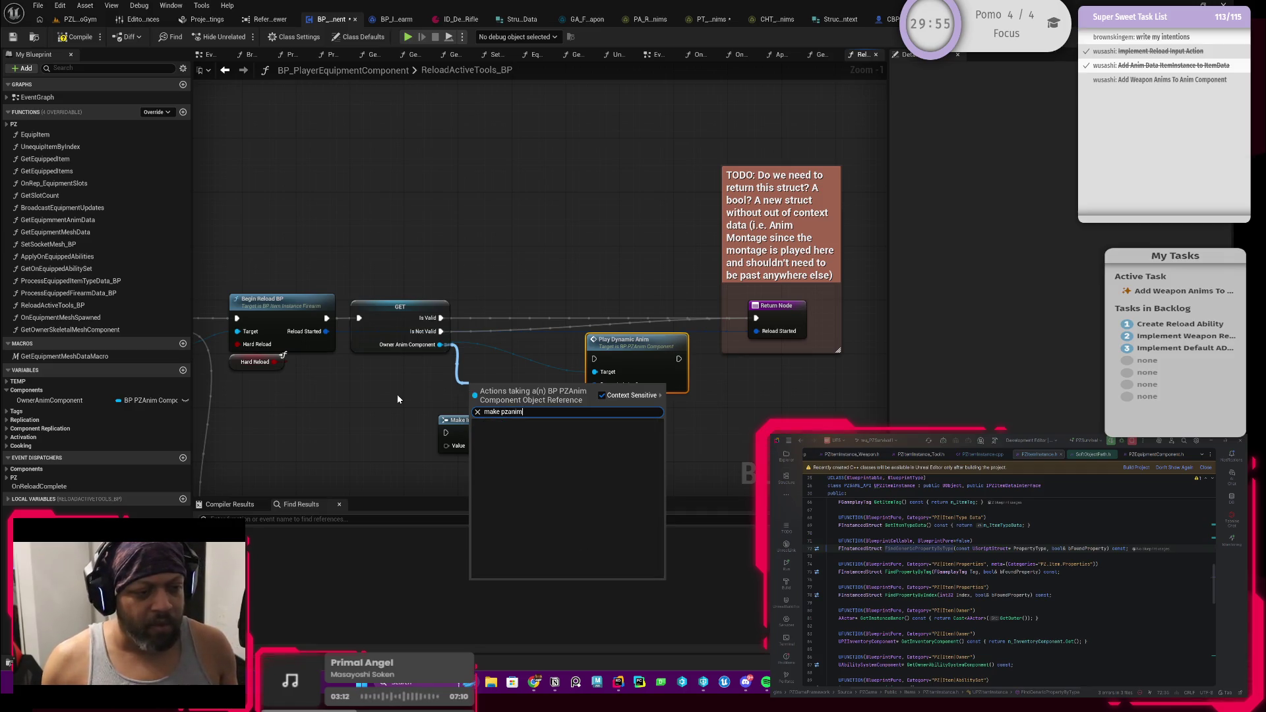
key(Escape)
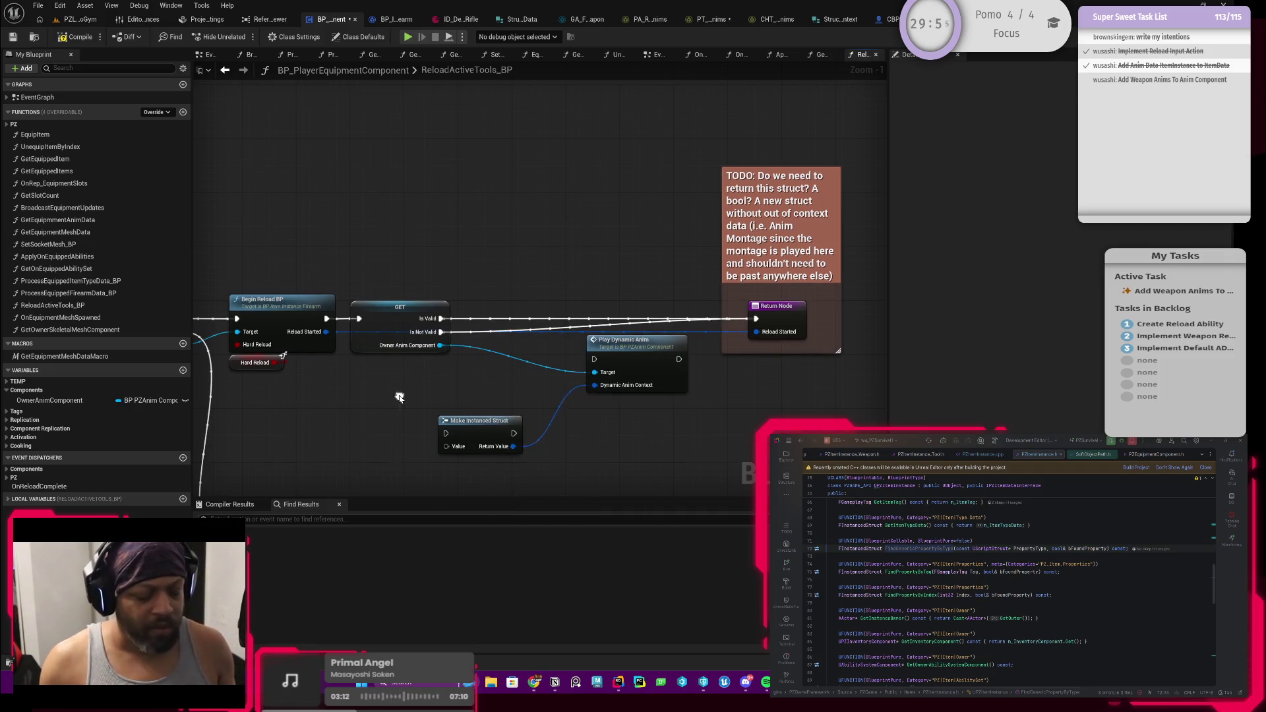
right_click(400, 400)
text(make pz anim)
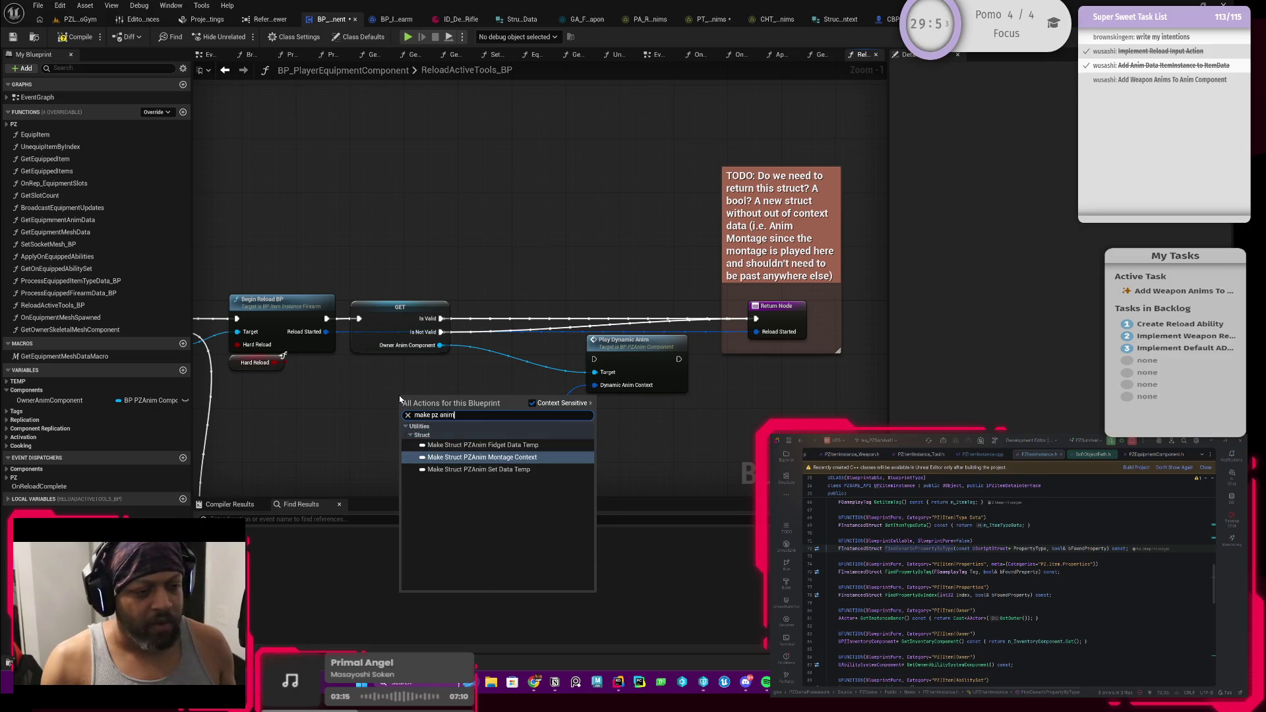
click(476, 456)
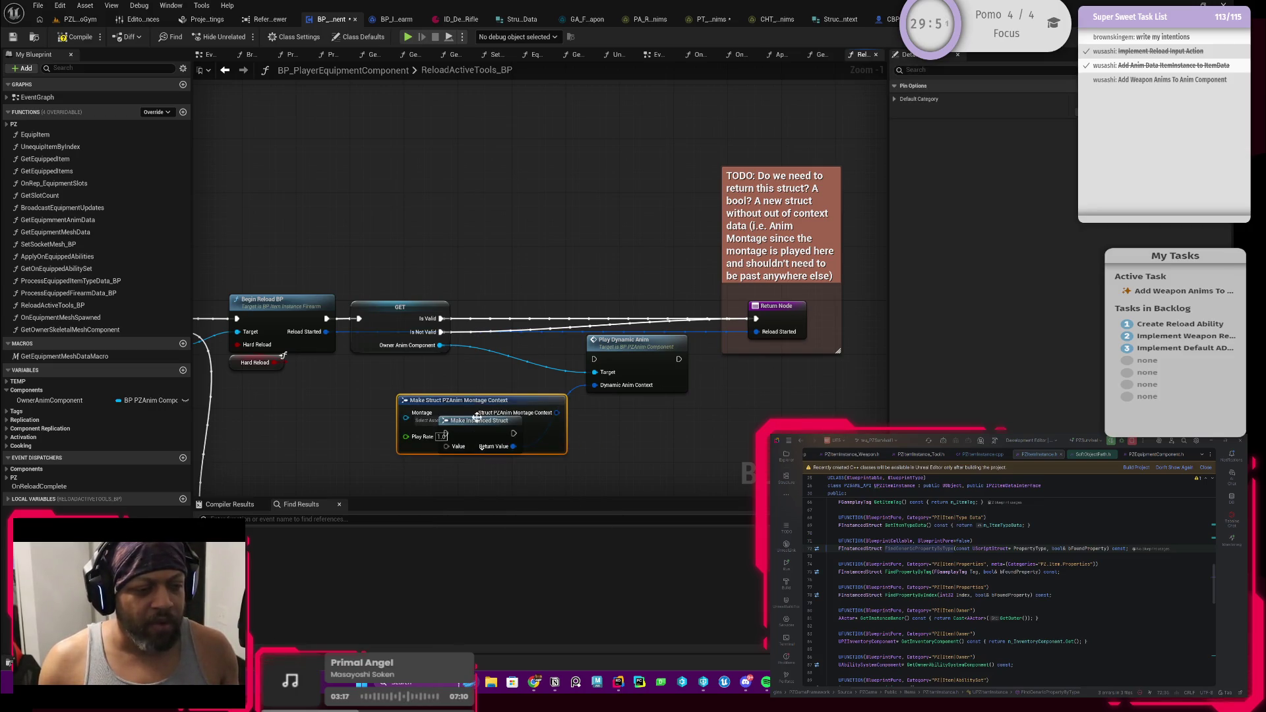
mouse_move(476, 415)
mouse_down()
mouse_move(495, 393)
mouse_move(443, 436)
mouse_move(368, 406)
mouse_up()
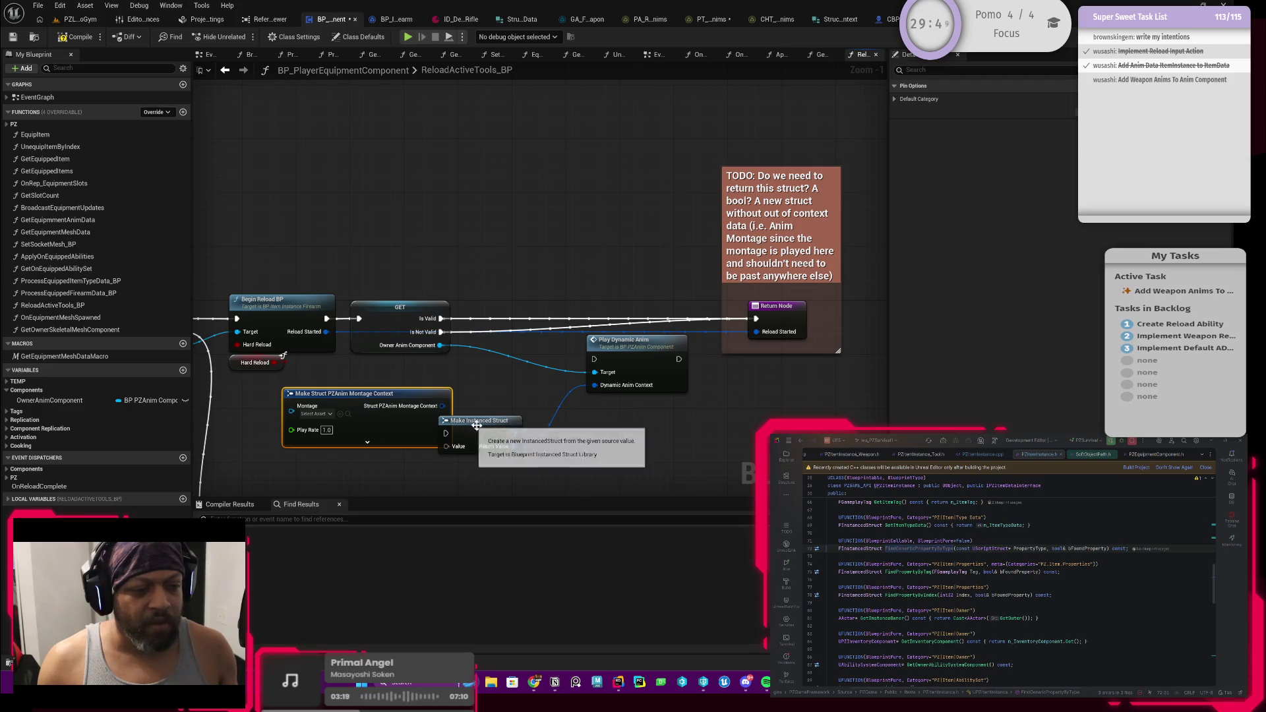
drag(478, 424, 544, 437)
mouse_move(426, 436)
mouse_down()
mouse_move(500, 430)
mouse_move(479, 429)
mouse_move(605, 389)
mouse_up()
mouse_move(496, 399)
mouse_down()
mouse_move(514, 460)
mouse_move(595, 385)
mouse_up()
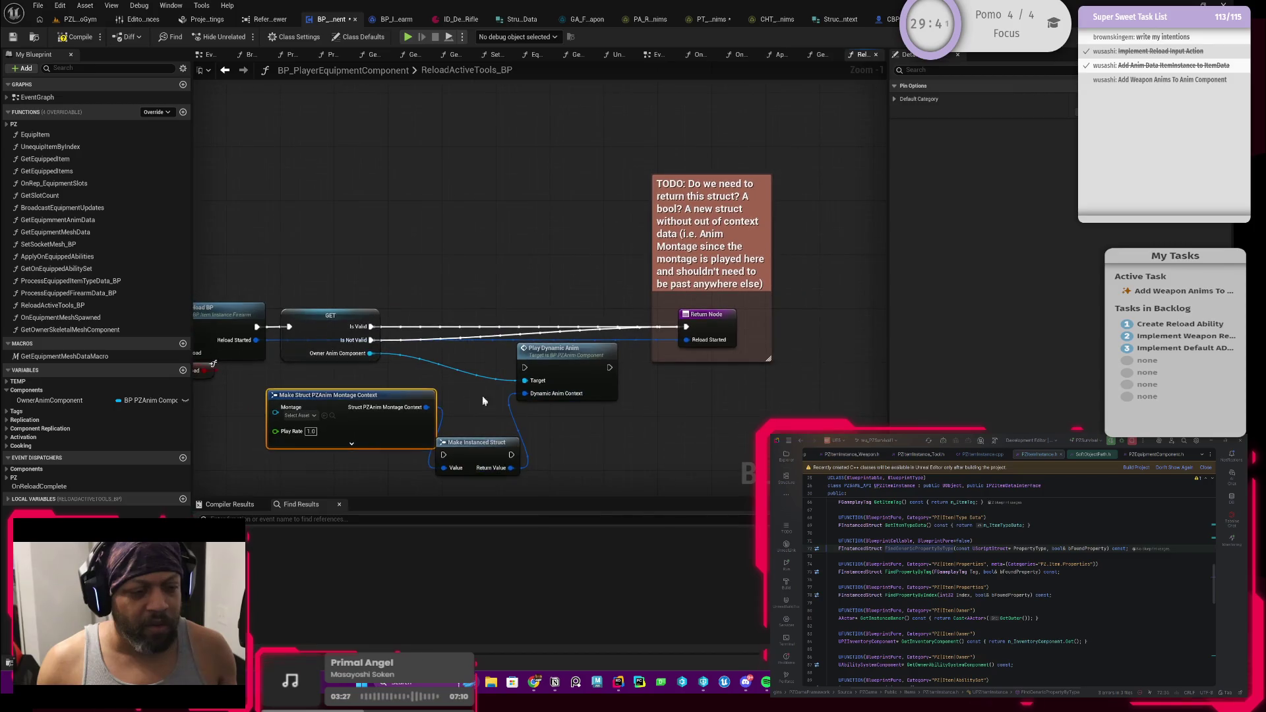
Route Is Valid's execution through Make Instanced Struct into Play Dynamic Anim, lifting nodes above the wires
scroll(445, 351, down, 2)
scroll(541, 347, down, 1)
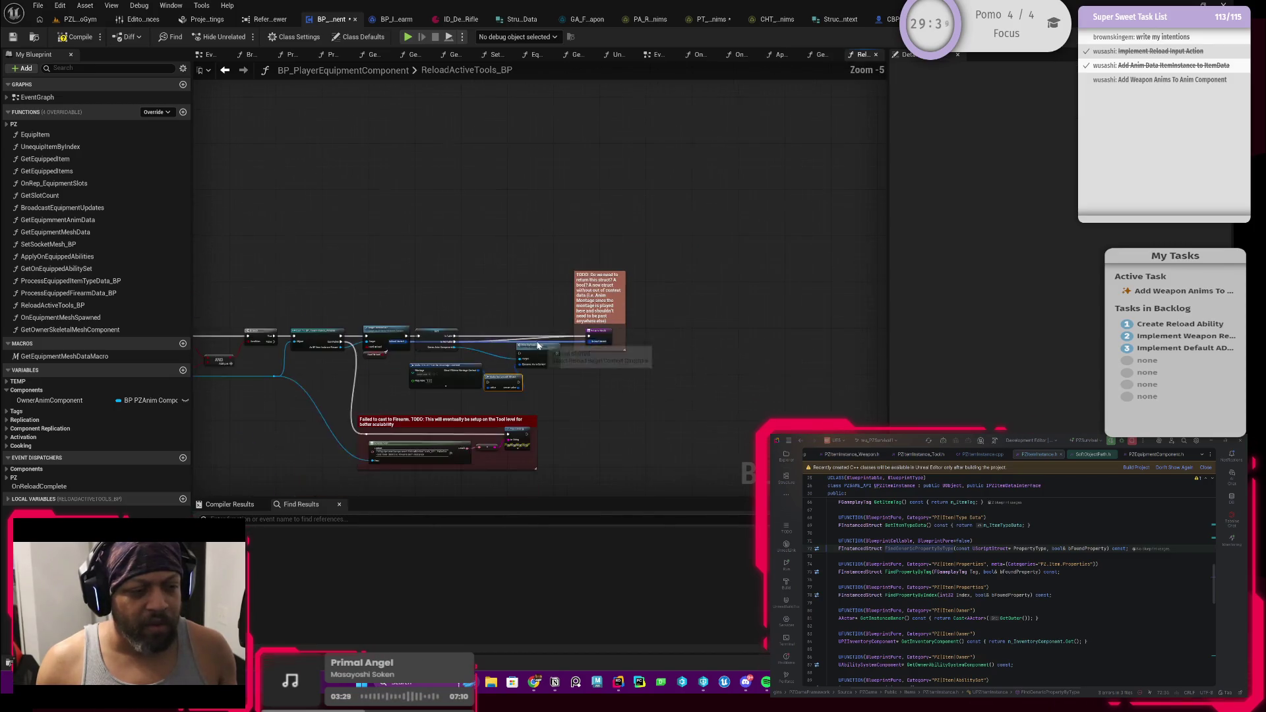
click(544, 351)
scroll(546, 354, up, 2)
drag(546, 356, 570, 286)
scroll(569, 286, up, 2)
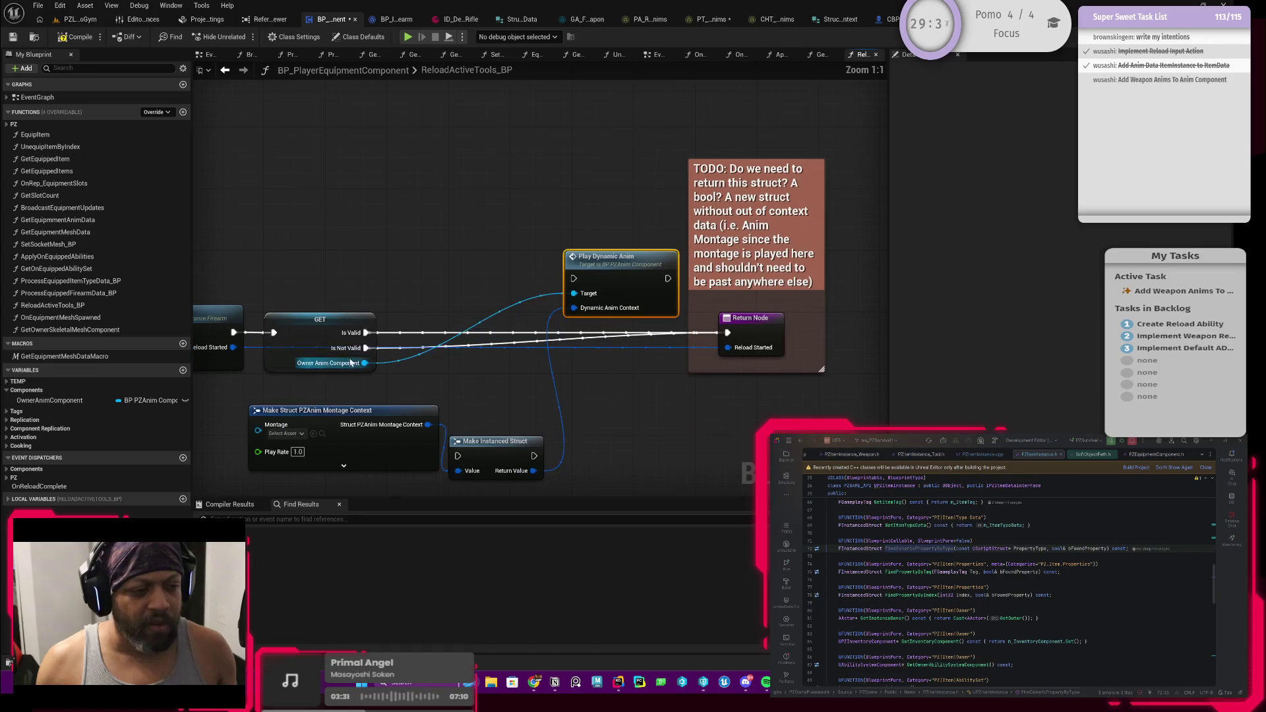
mouse_move(367, 333)
mouse_down()
mouse_move(634, 252)
mouse_move(660, 151)
mouse_up()
scroll(548, 324, down, 2)
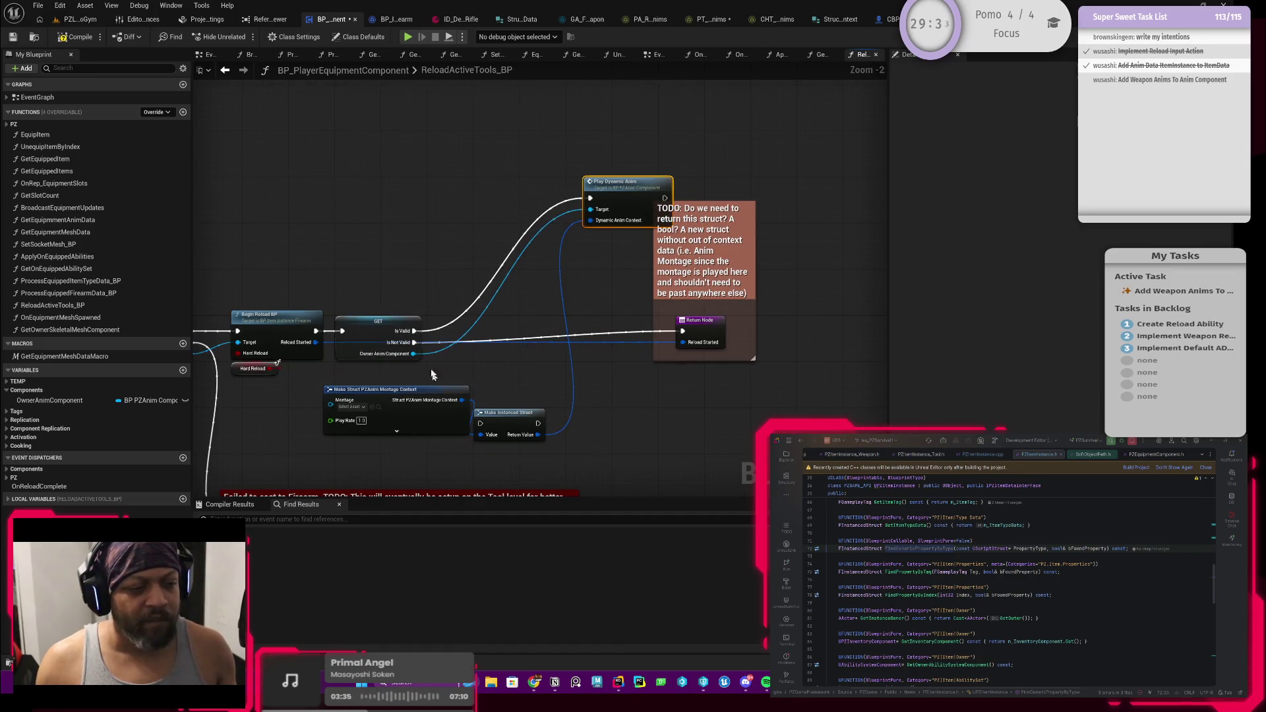
drag(432, 390, 402, 205)
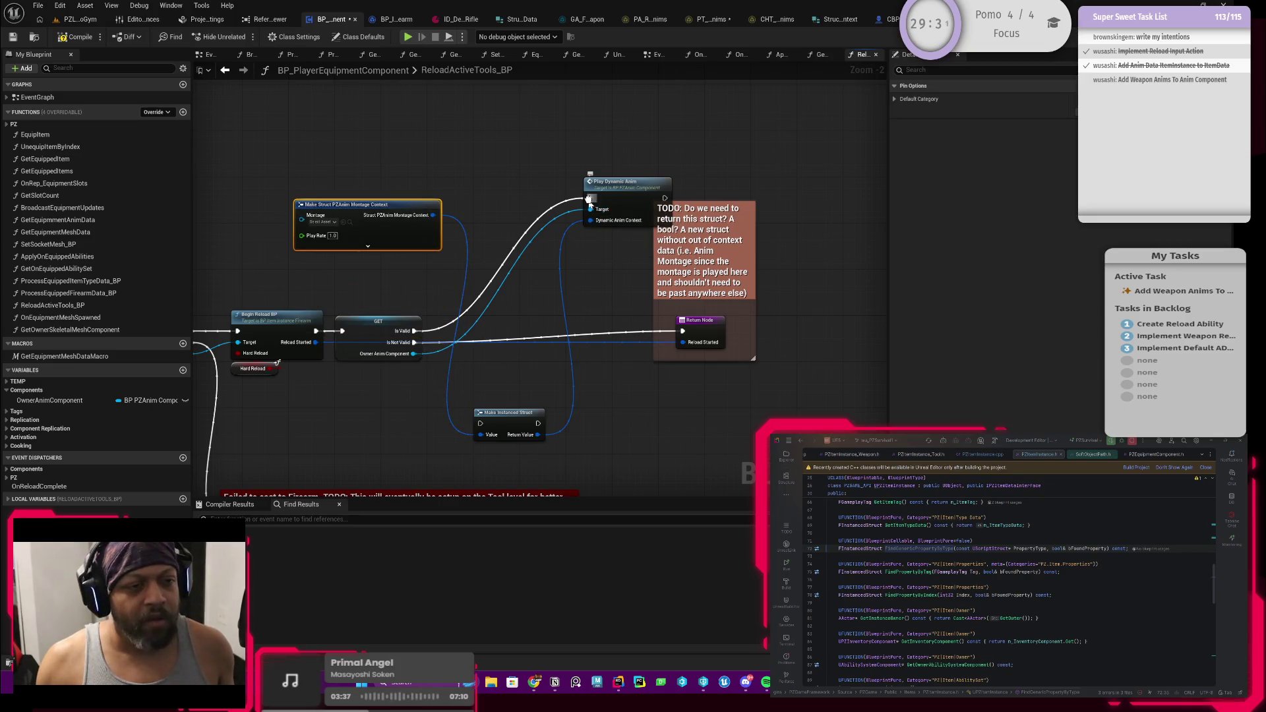
drag(589, 198, 478, 420)
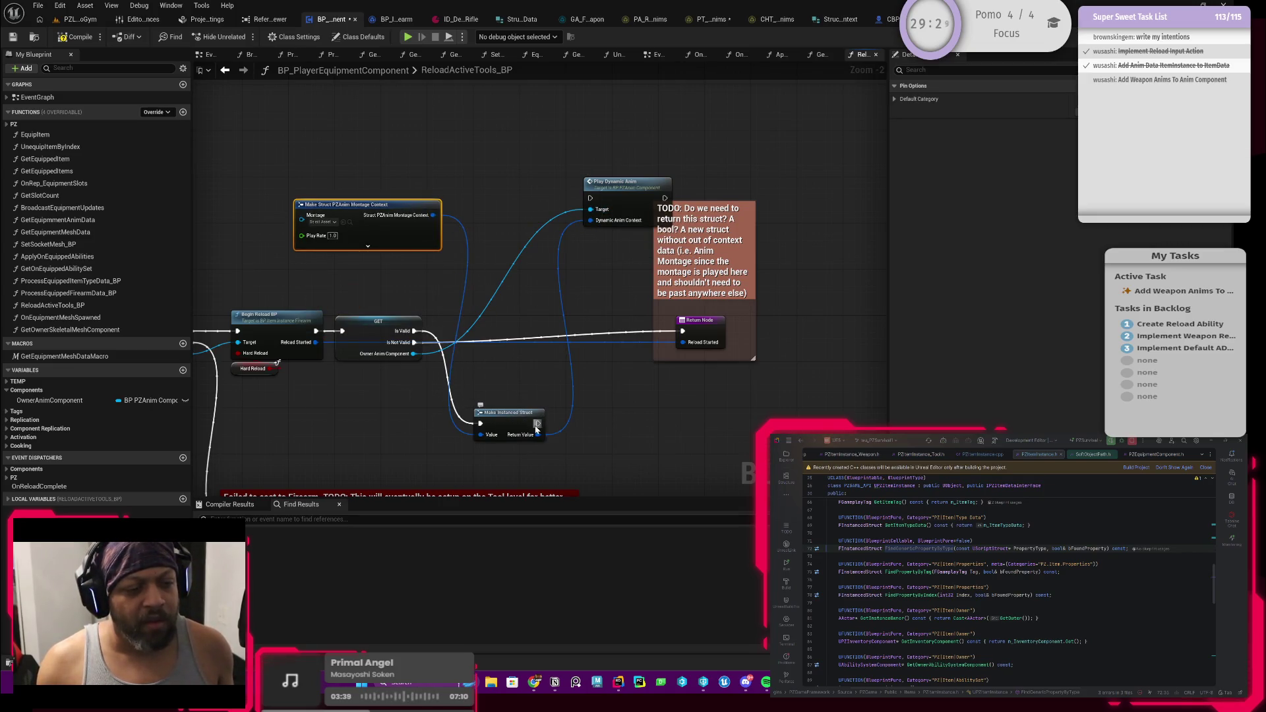
drag(537, 424, 590, 198)
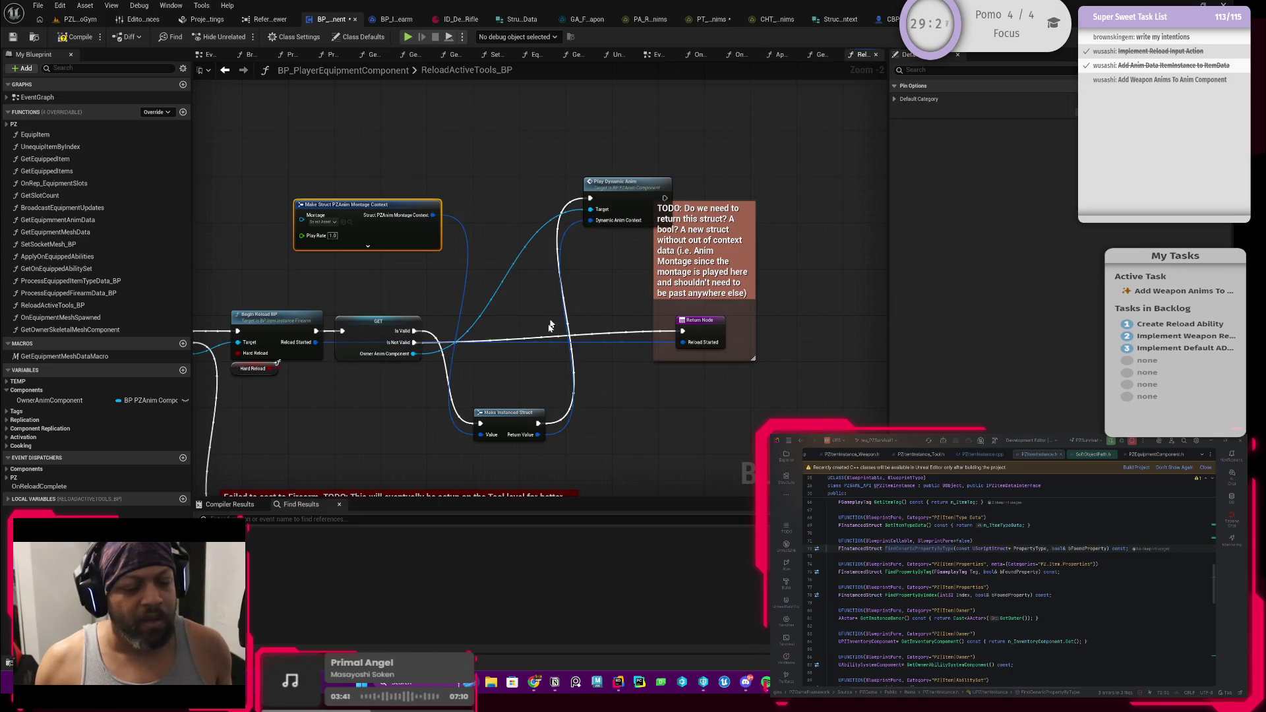
mouse_move(520, 421)
mouse_down()
mouse_move(548, 173)
mouse_move(536, 195)
mouse_up()
Connect Play Dynamic Anim's execution output to the Return Node
drag(597, 280, 659, 284)
drag(483, 291, 533, 284)
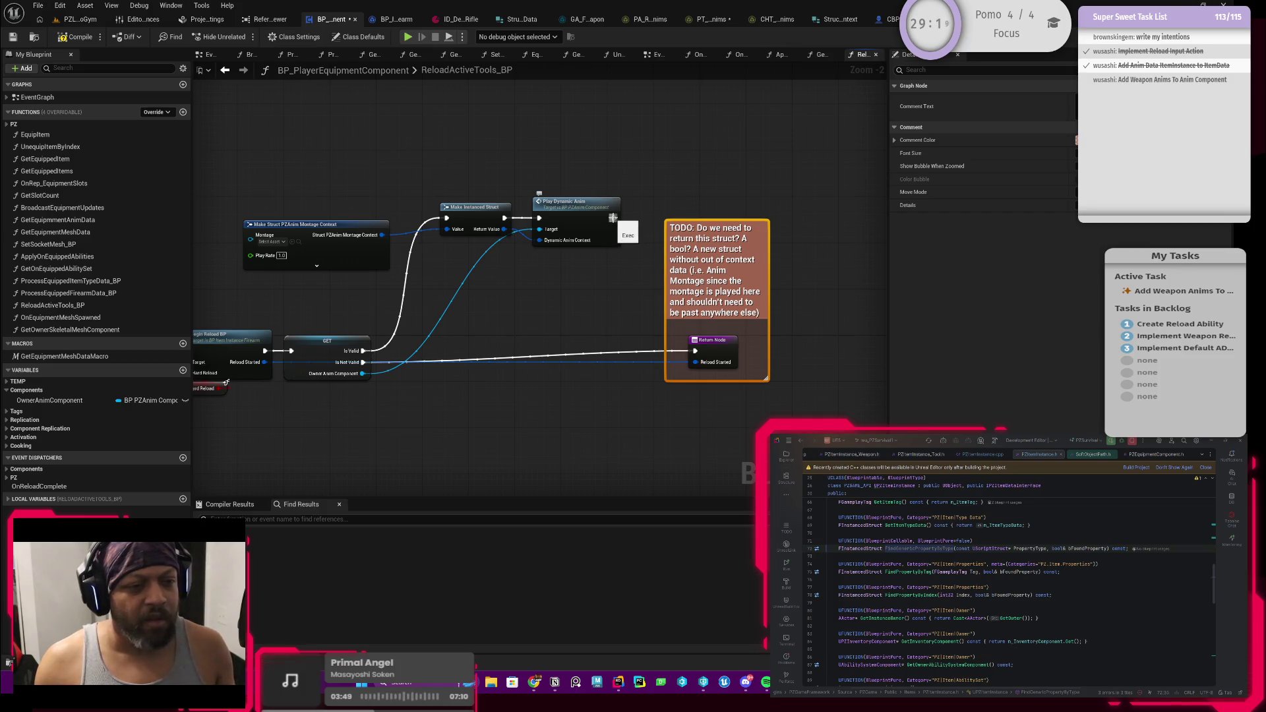
drag(614, 217, 694, 355)
drag(542, 362, 549, 341)
Wire the PZAnim Montage Context struct into Make Instanced Struct's Value input
scroll(391, 311, up, 2)
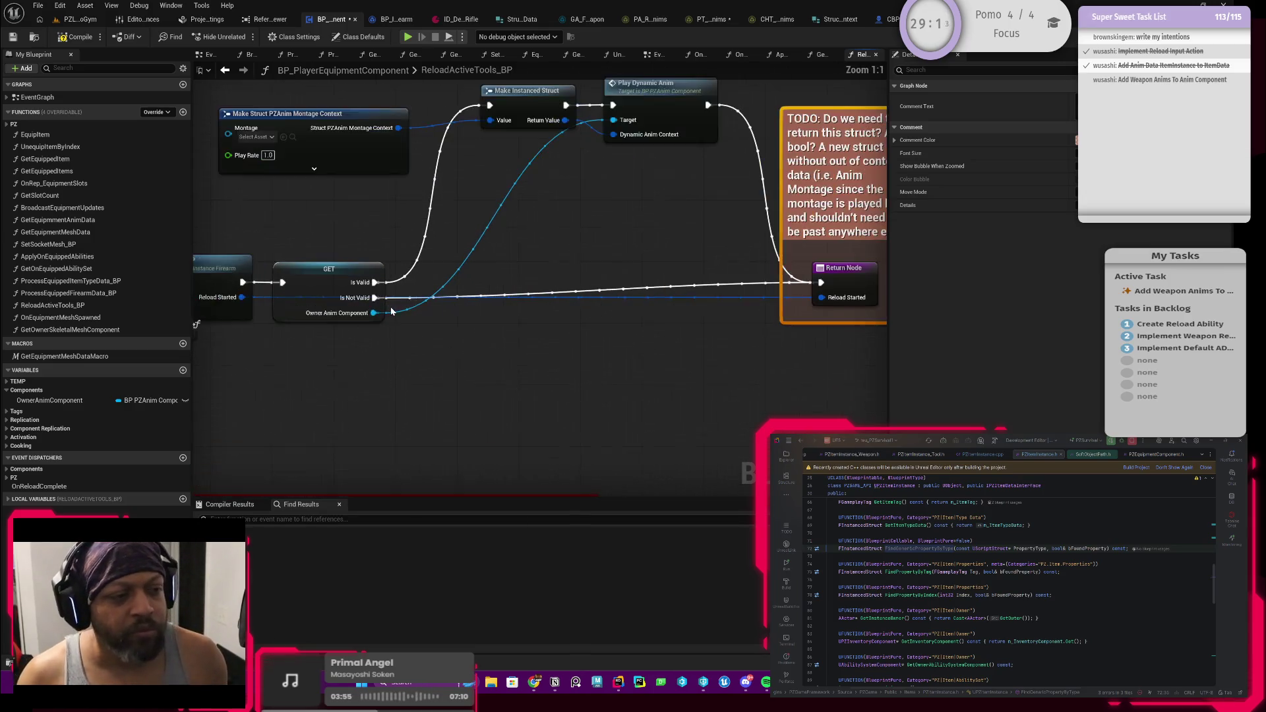
mouse_move(536, 266)
mouse_down()
mouse_move(532, 299)
mouse_move(523, 287)
mouse_up()
drag(589, 179, 555, 188)
mouse_move(390, 174)
mouse_down()
mouse_move(511, 196)
mouse_move(747, 347)
mouse_move(820, 345)
mouse_move(551, 305)
mouse_move(412, 257)
mouse_move(452, 274)
mouse_up()
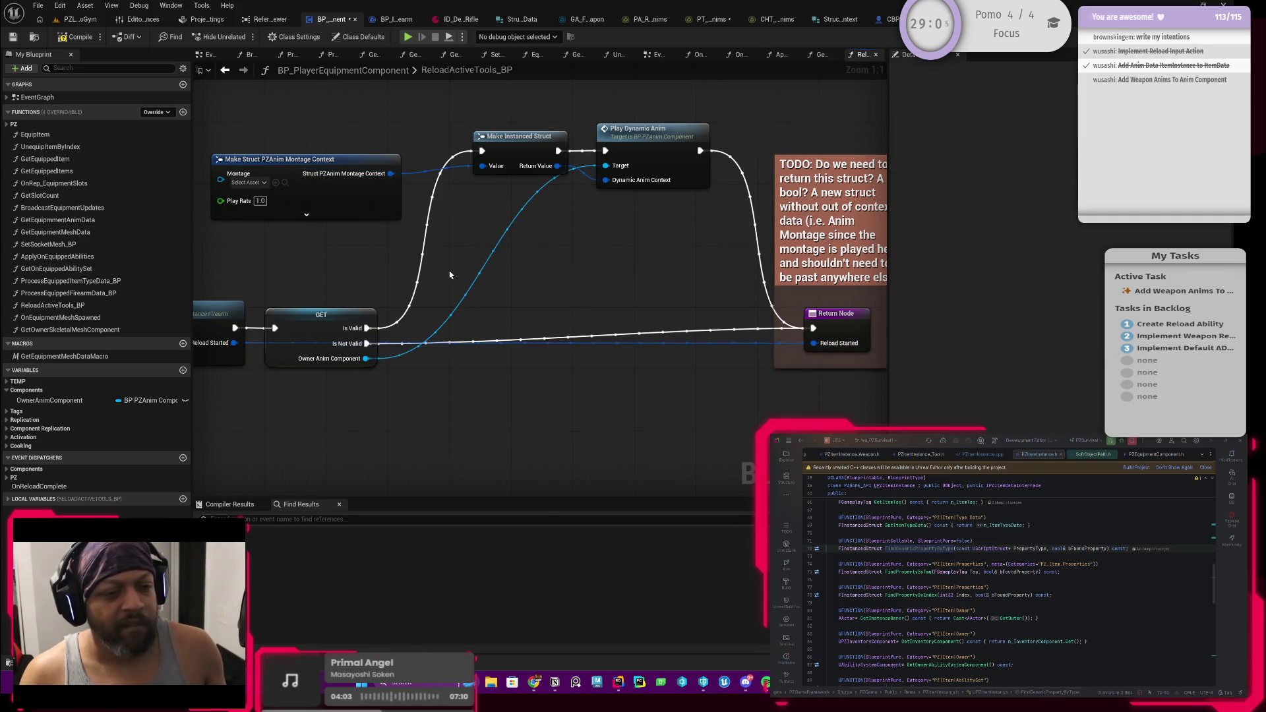
scroll(461, 224, down, 2)
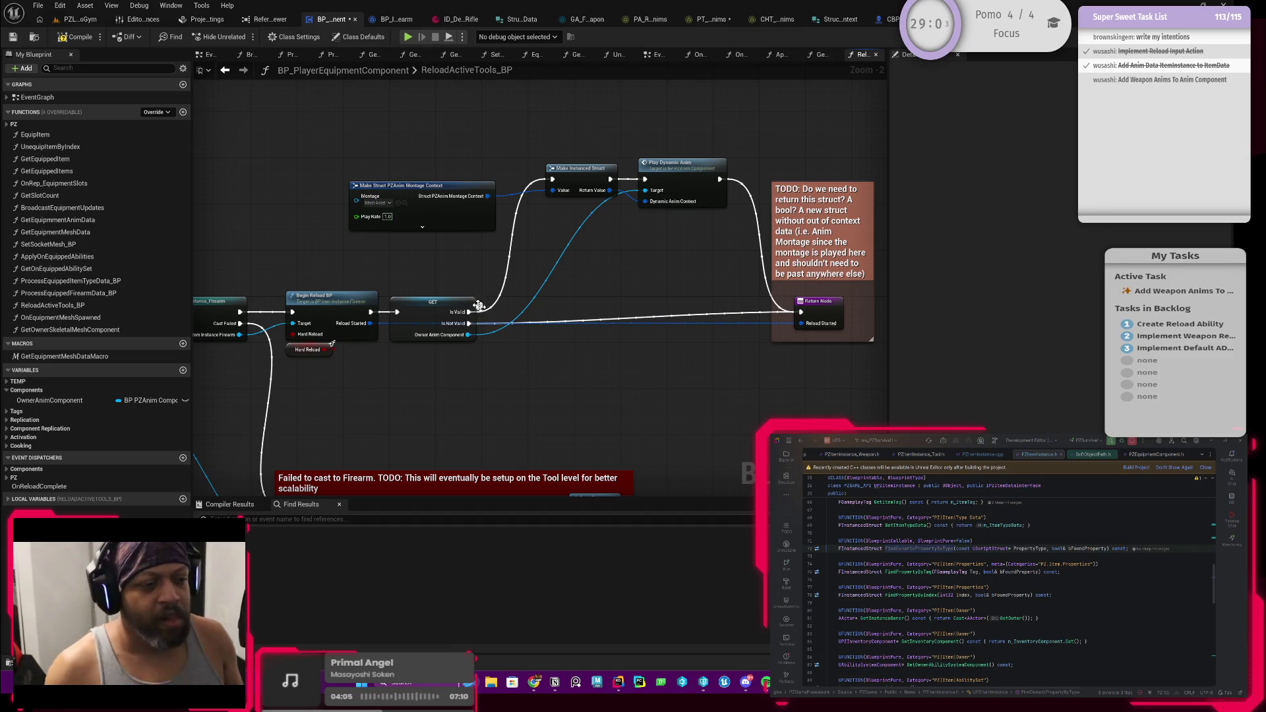
Add a reroute point on the Is Not Valid wire and make the TODO comment taller
double_click(732, 319)
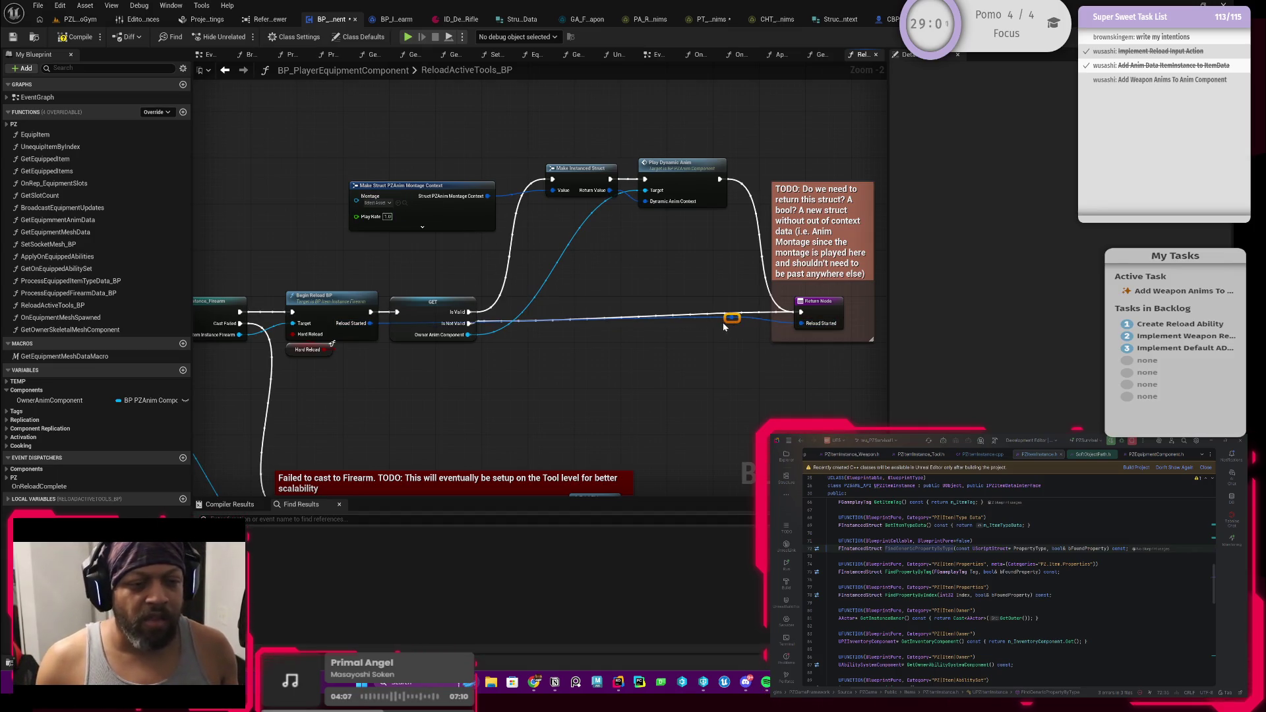
drag(727, 325, 392, 378)
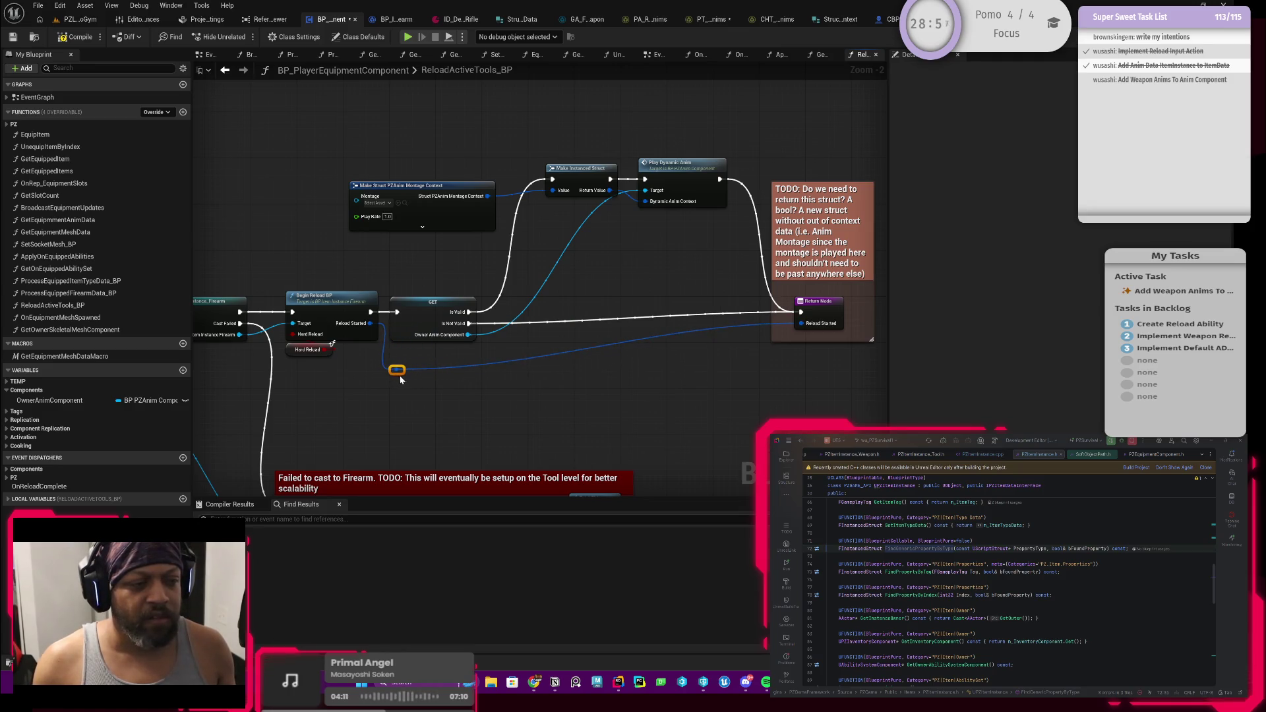
drag(397, 370, 766, 374)
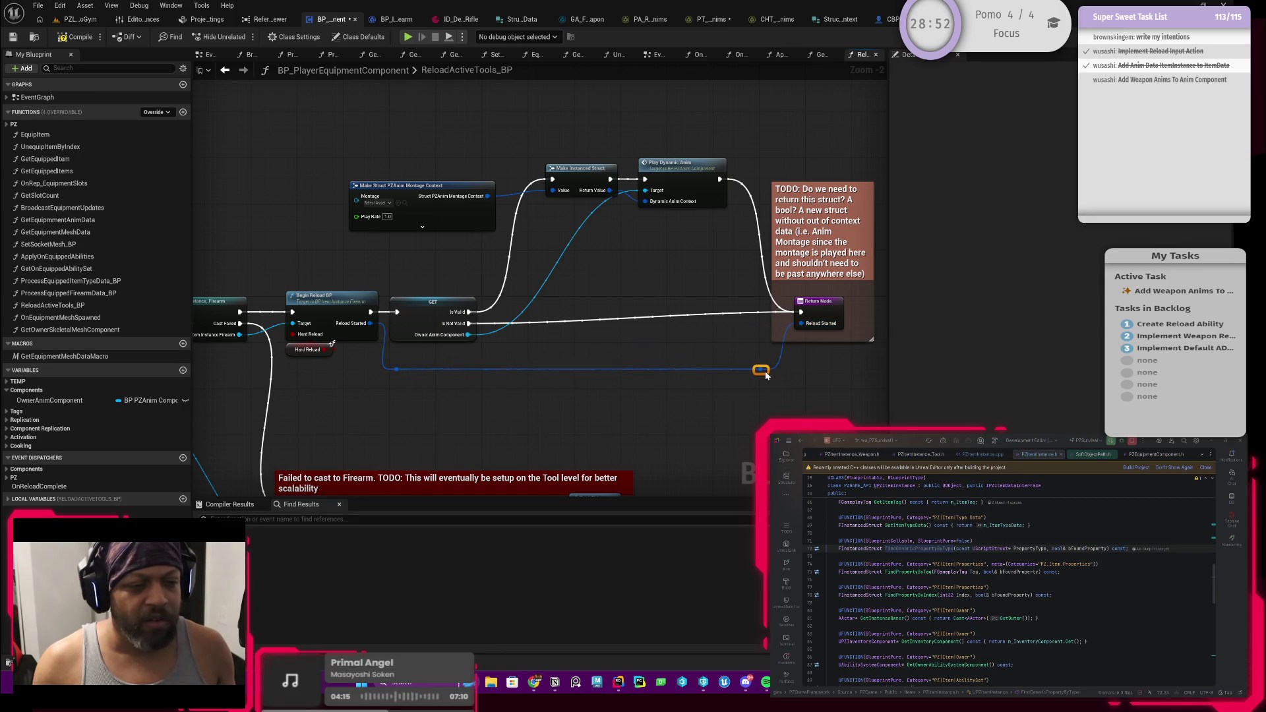
click(803, 322)
drag(803, 321, 688, 337)
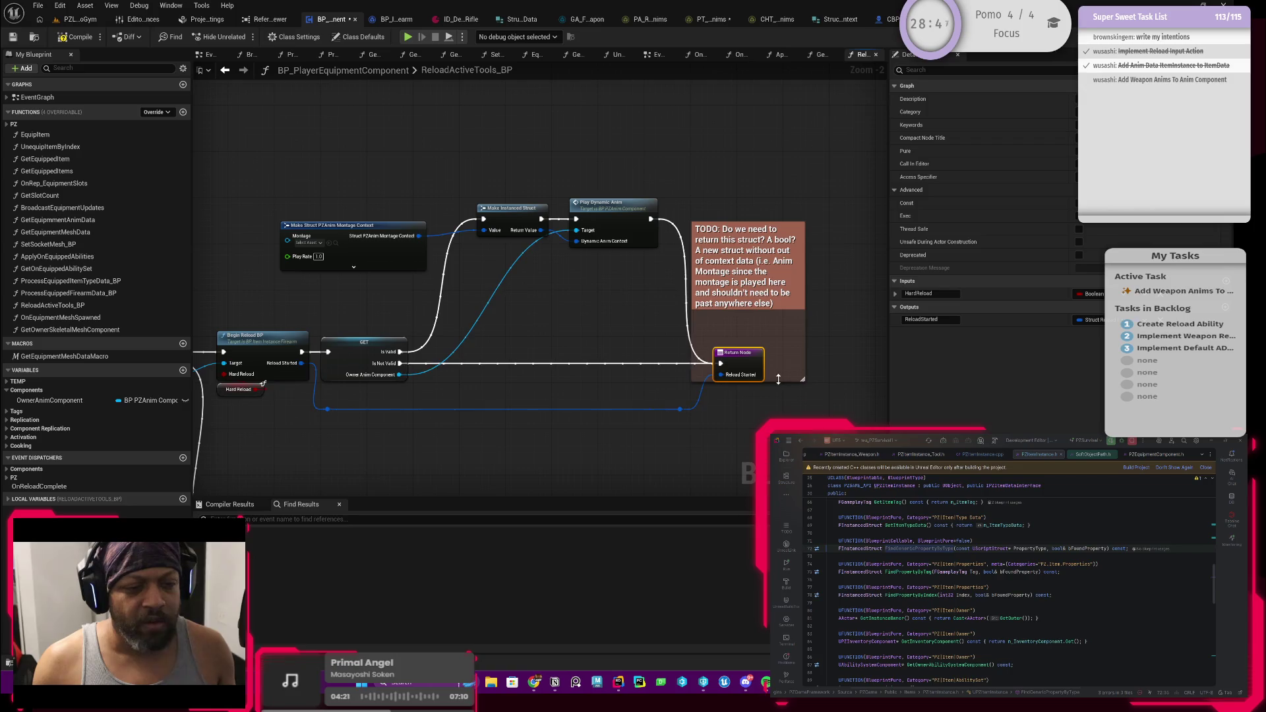
drag(778, 379, 778, 396)
Place the Make Struct PZAnim Montage Context node beside Make Instanced Struct
scroll(663, 337, up, 1)
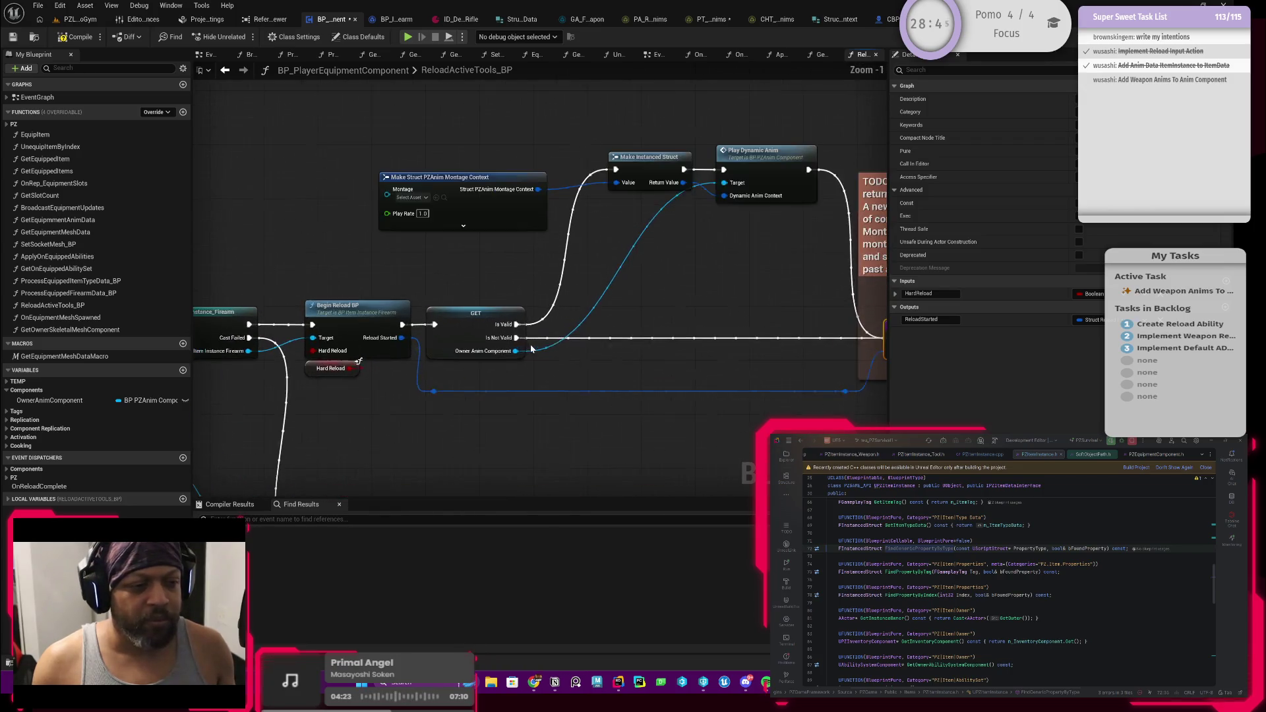
mouse_move(541, 336)
mouse_down()
mouse_move(458, 266)
mouse_move(559, 313)
mouse_up()
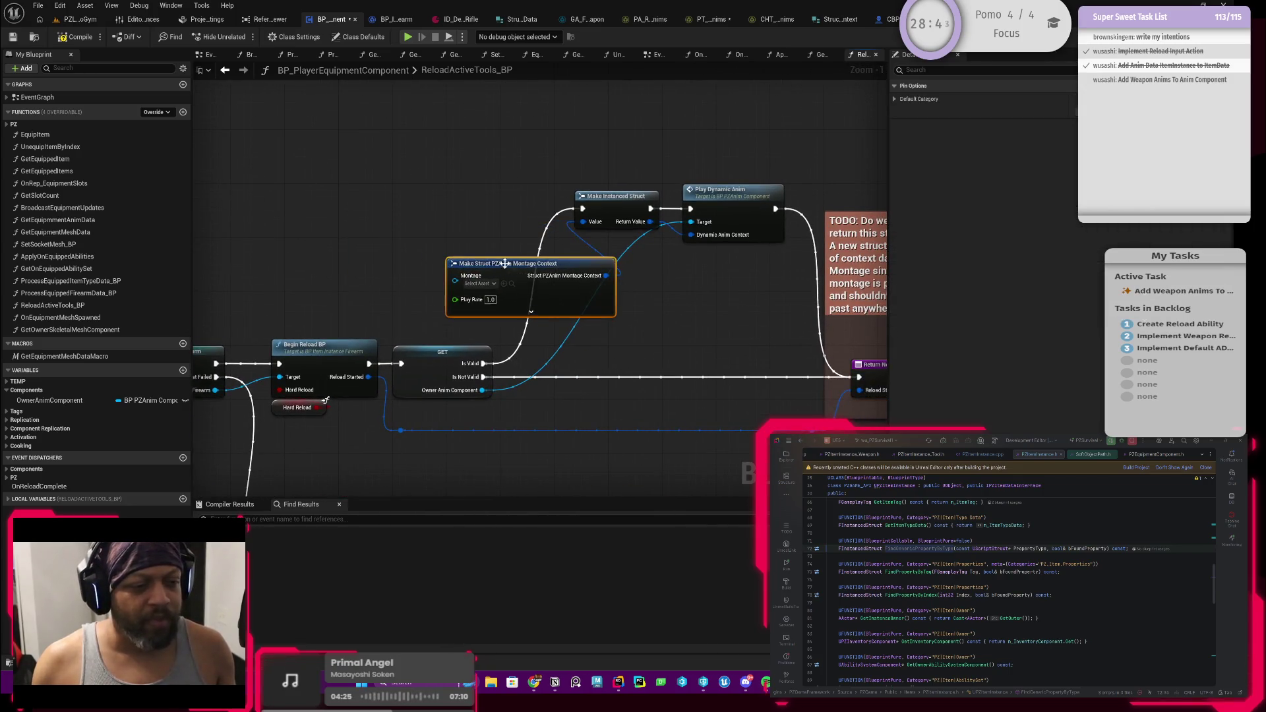
mouse_move(481, 390)
mouse_down()
mouse_move(456, 276)
mouse_move(580, 300)
mouse_up()
click(545, 254)
drag(517, 266, 658, 290)
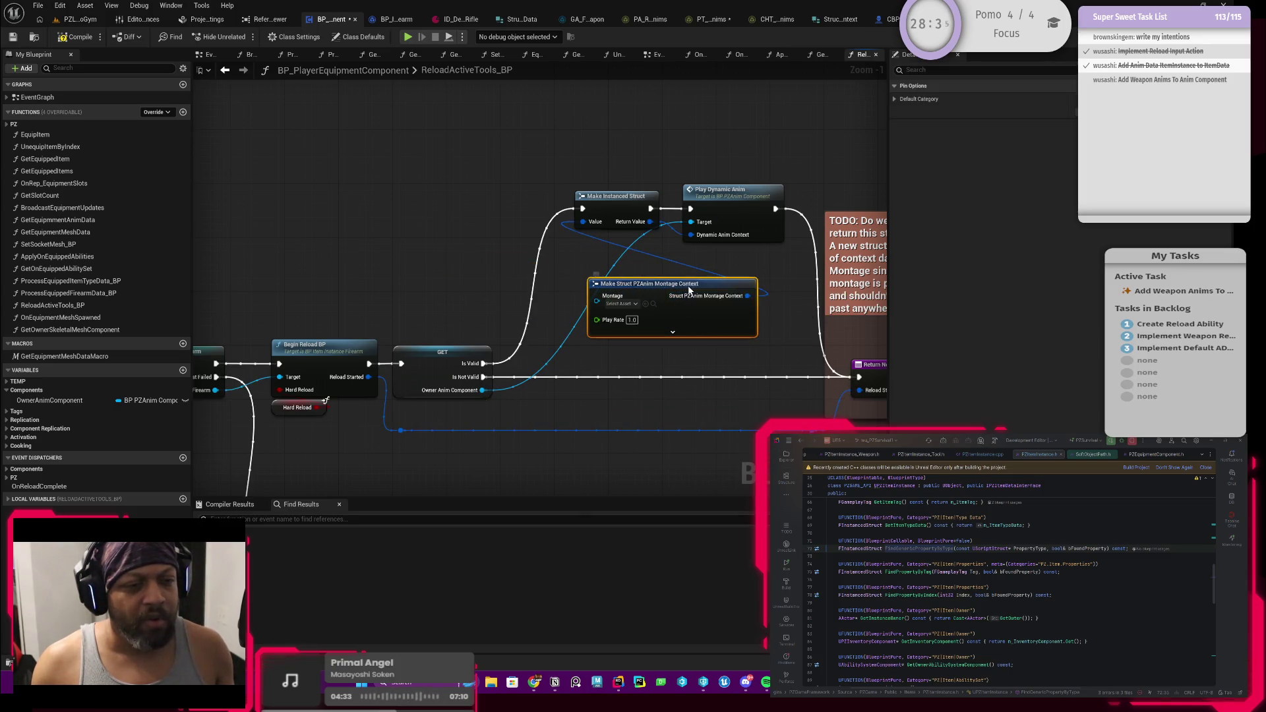
mouse_move(689, 284)
mouse_down()
mouse_move(453, 224)
mouse_move(471, 191)
mouse_move(478, 220)
mouse_move(482, 208)
mouse_up()
drag(480, 372, 503, 361)
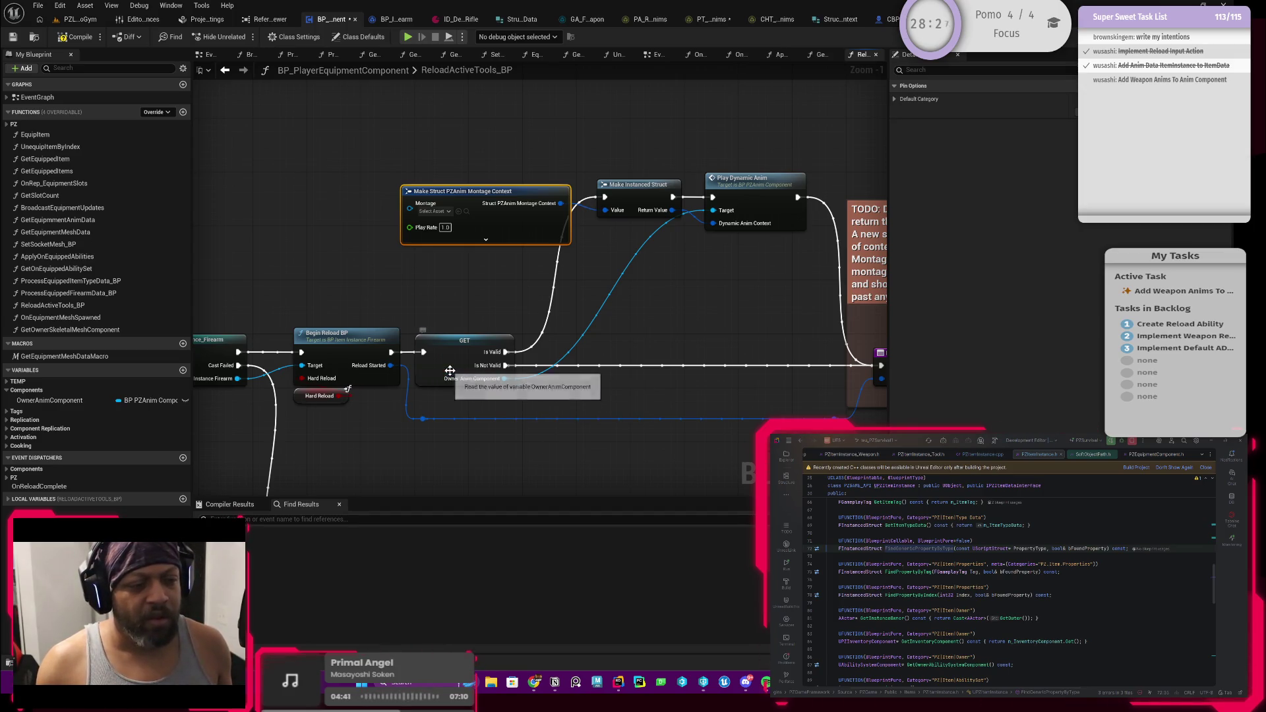
click(461, 369)
Add an OwnerAnimComponent getter and position it above Play Dynamic Anim, discarding an extra Play Dynamic Anim
mouse_move(66, 400)
mouse_down()
mouse_move(435, 257)
mouse_move(299, 283)
mouse_move(381, 290)
mouse_move(412, 277)
mouse_up()
click(405, 295)
text(play an)
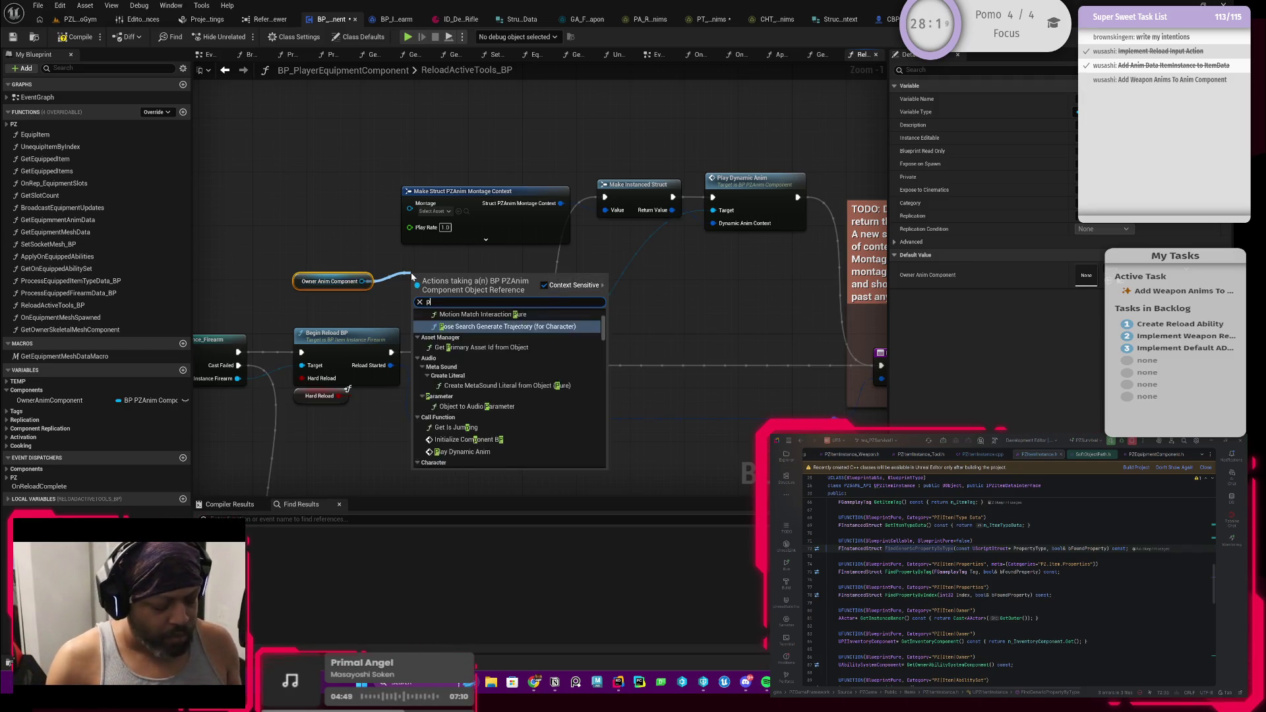
key(Return)
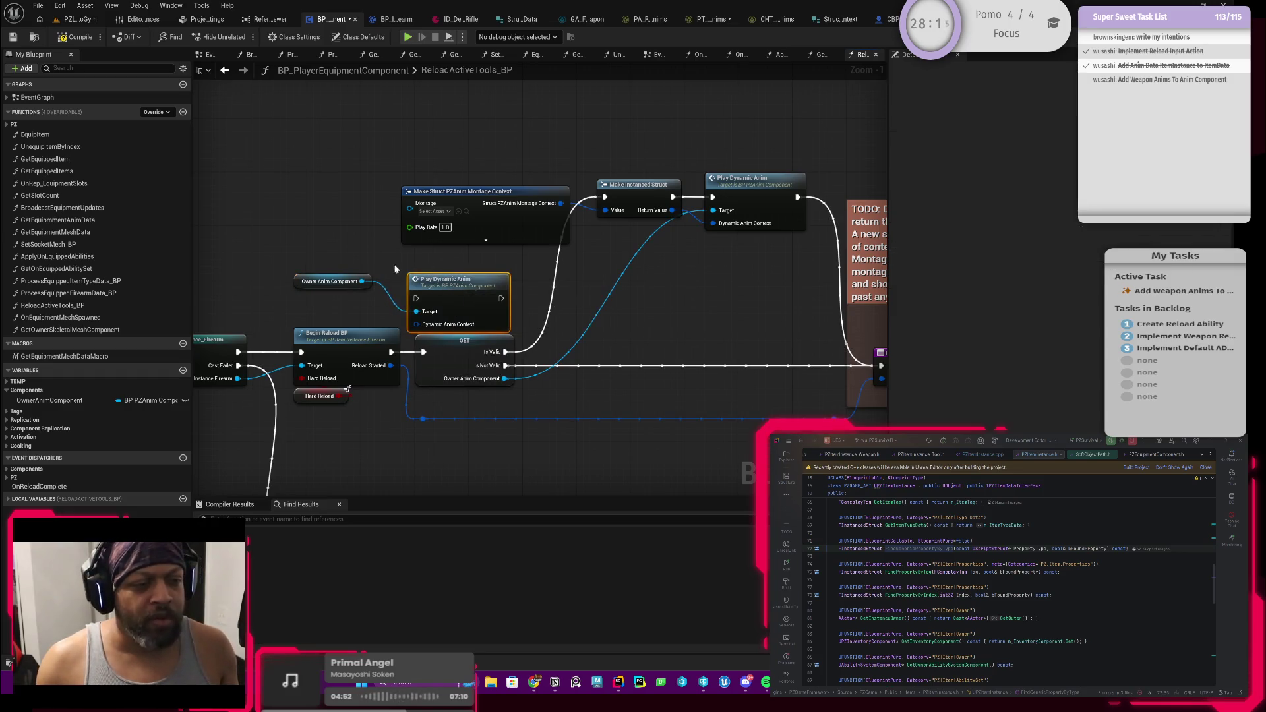
key(Delete)
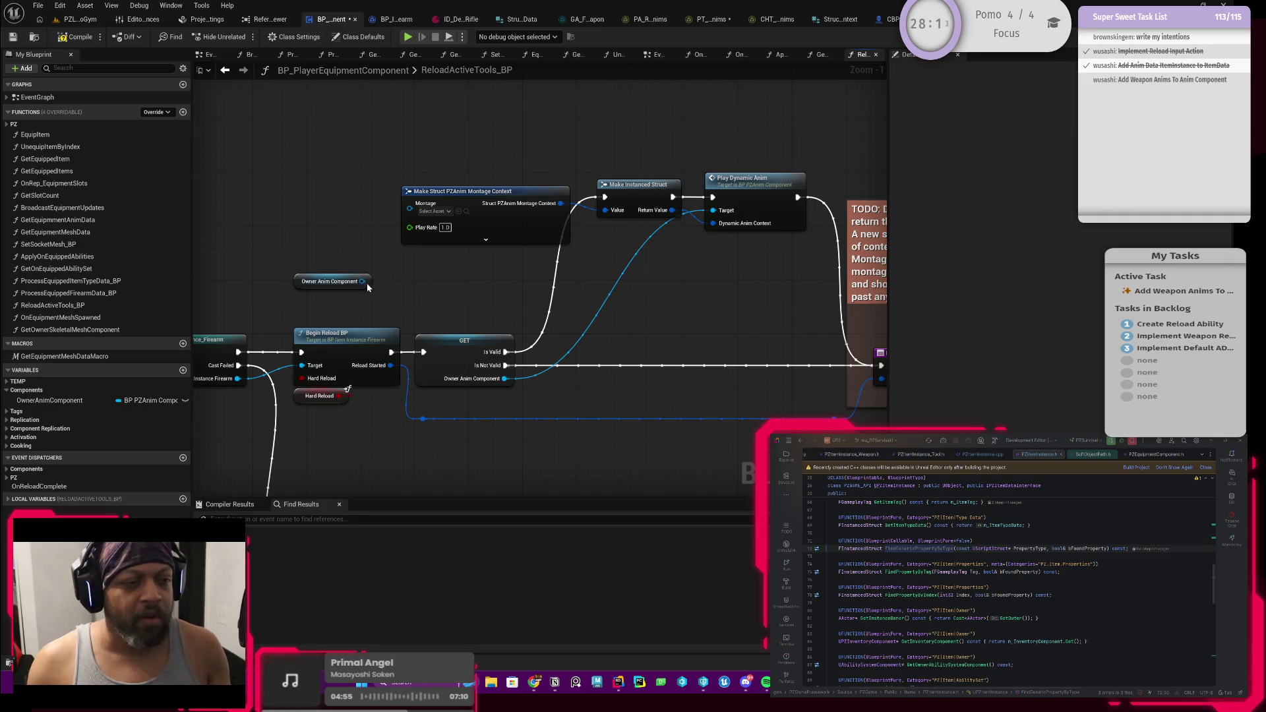
mouse_move(362, 281)
mouse_down()
mouse_move(541, 275)
mouse_move(713, 209)
mouse_up()
mouse_move(304, 286)
mouse_down()
mouse_move(613, 132)
mouse_move(725, 165)
mouse_move(712, 174)
mouse_up()
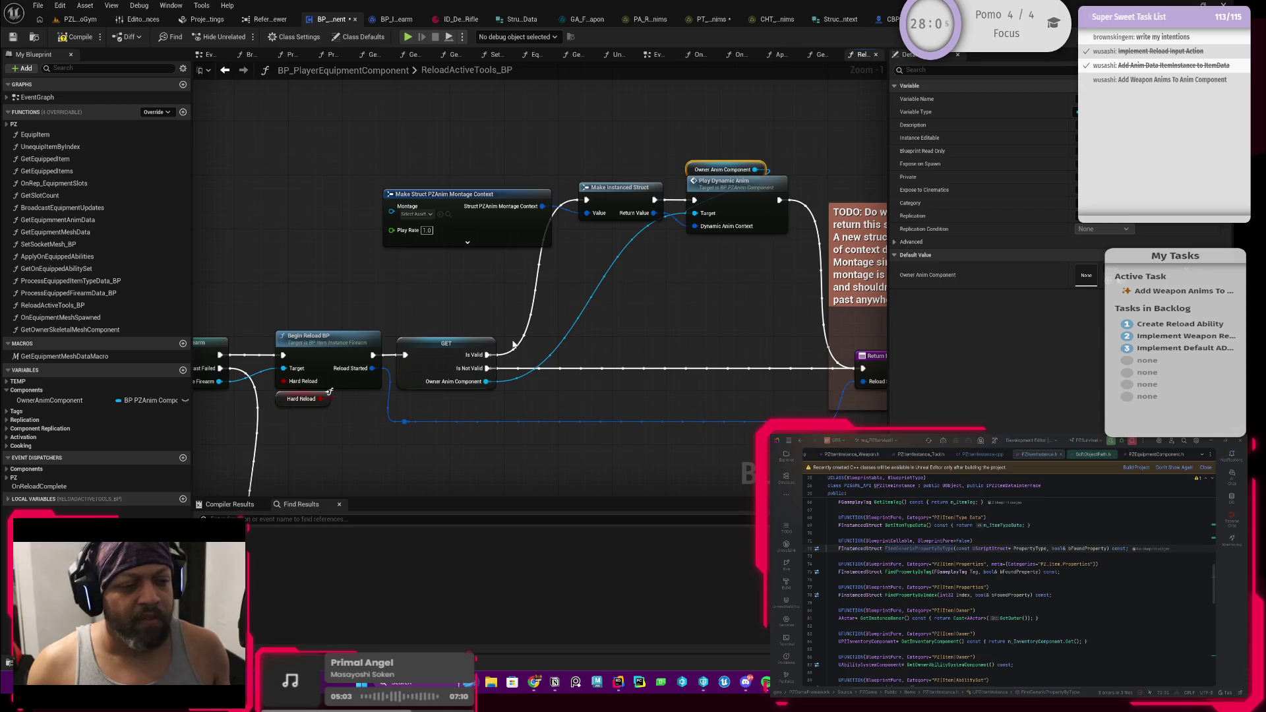
Pan to the cast-to-firearm nodes and select the Begin Reload BP node
mouse_move(445, 311)
mouse_down()
mouse_move(554, 286)
mouse_move(343, 267)
mouse_move(608, 274)
mouse_up()
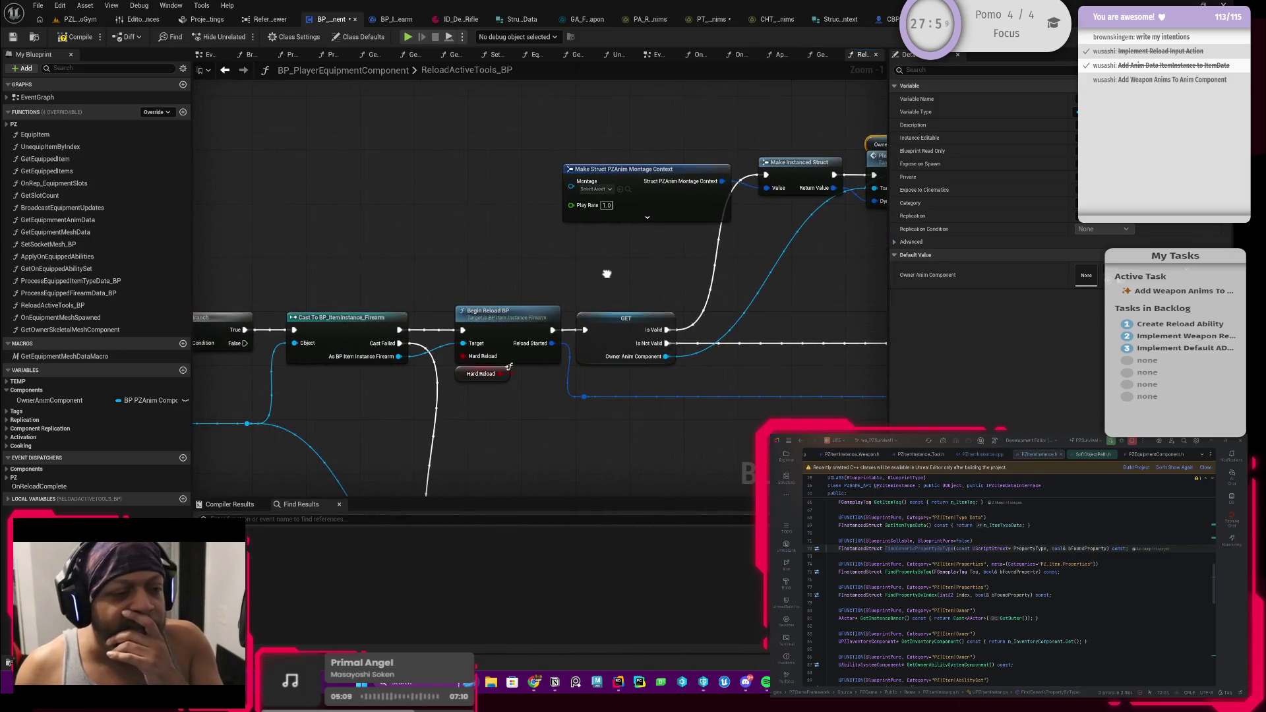
mouse_move(494, 291)
mouse_down()
mouse_move(584, 285)
mouse_move(414, 302)
mouse_move(491, 296)
mouse_up()
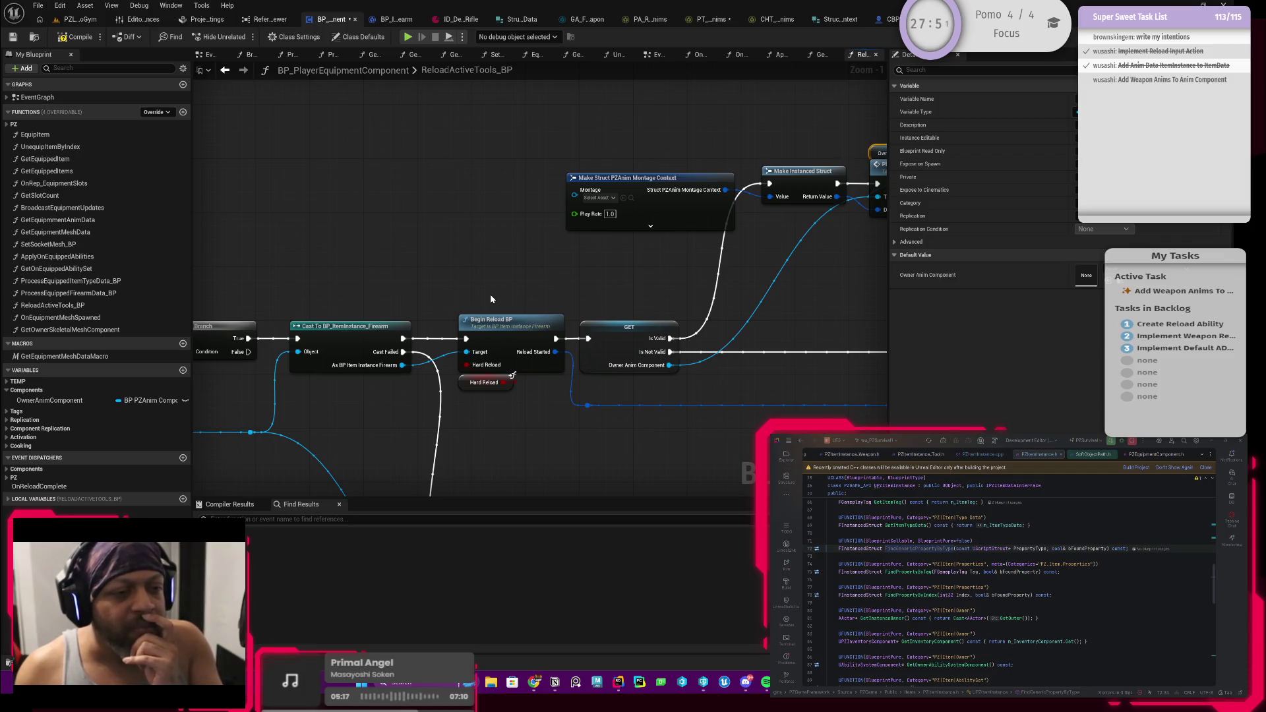
drag(491, 299, 469, 315)
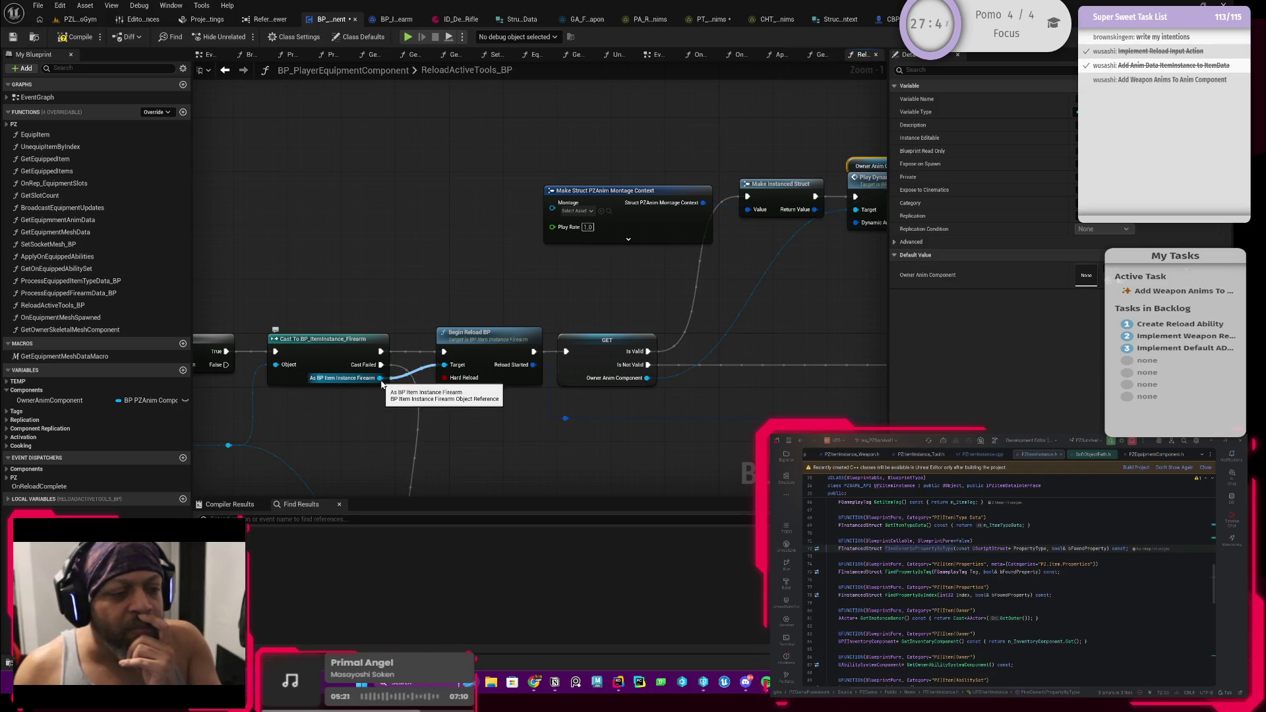
click(494, 358)
double_click(482, 356)
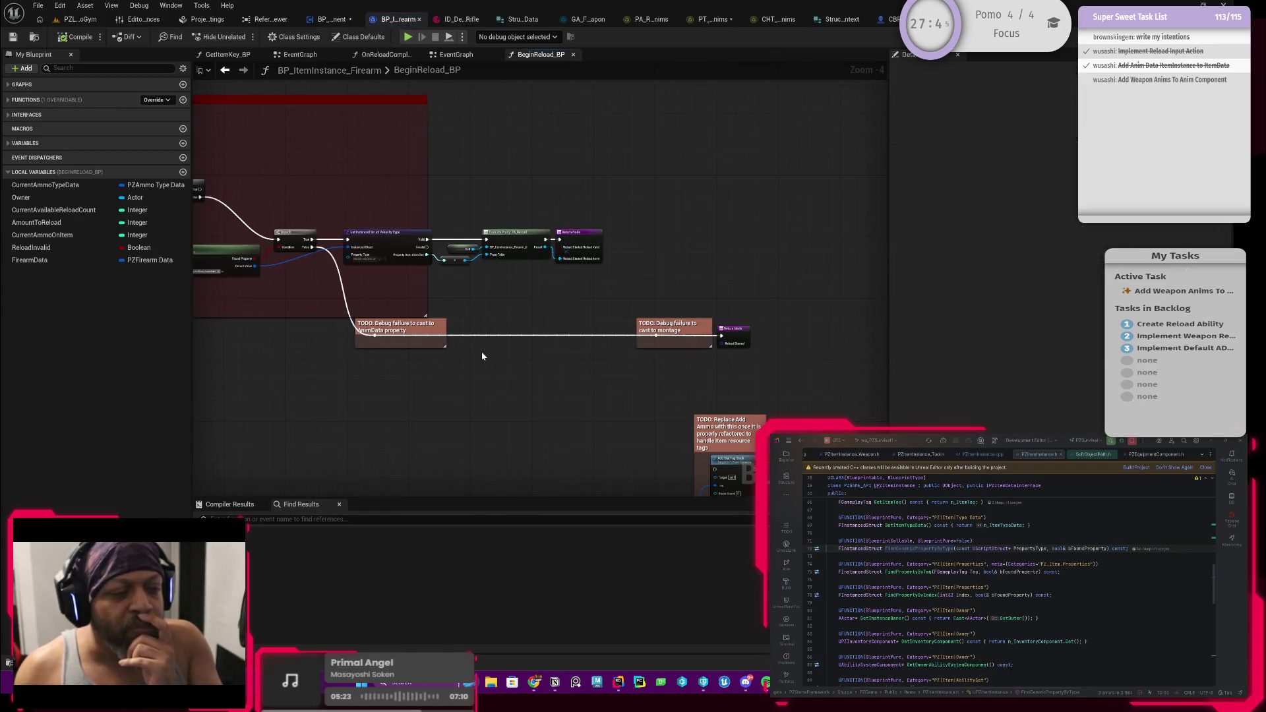
scroll(613, 319, up, 1)
scroll(579, 308, up, 3)
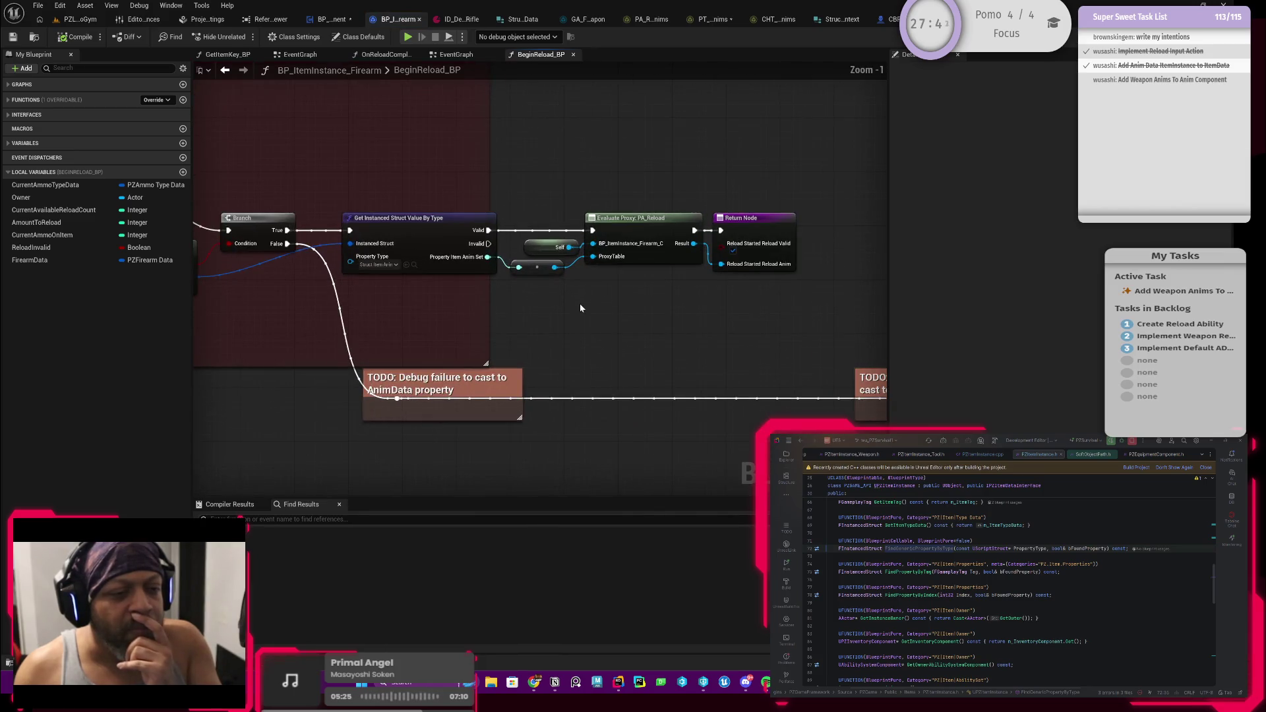
drag(580, 308, 548, 325)
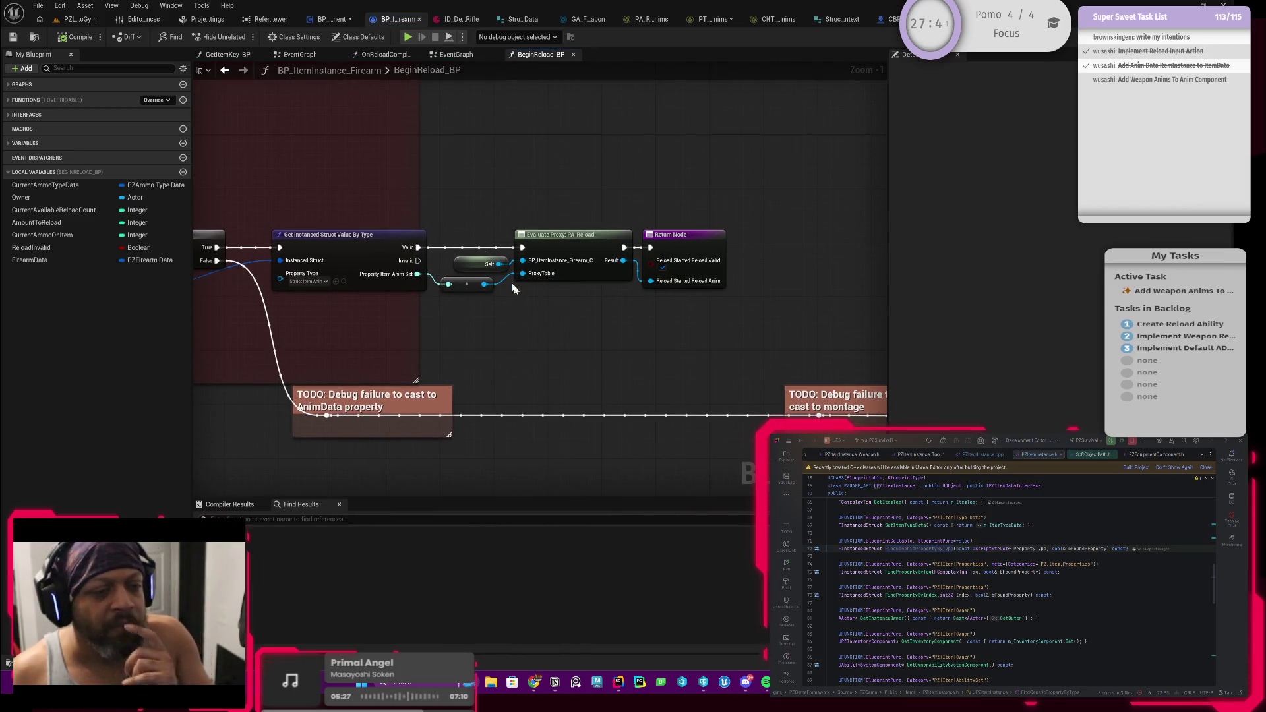
click(224, 71)
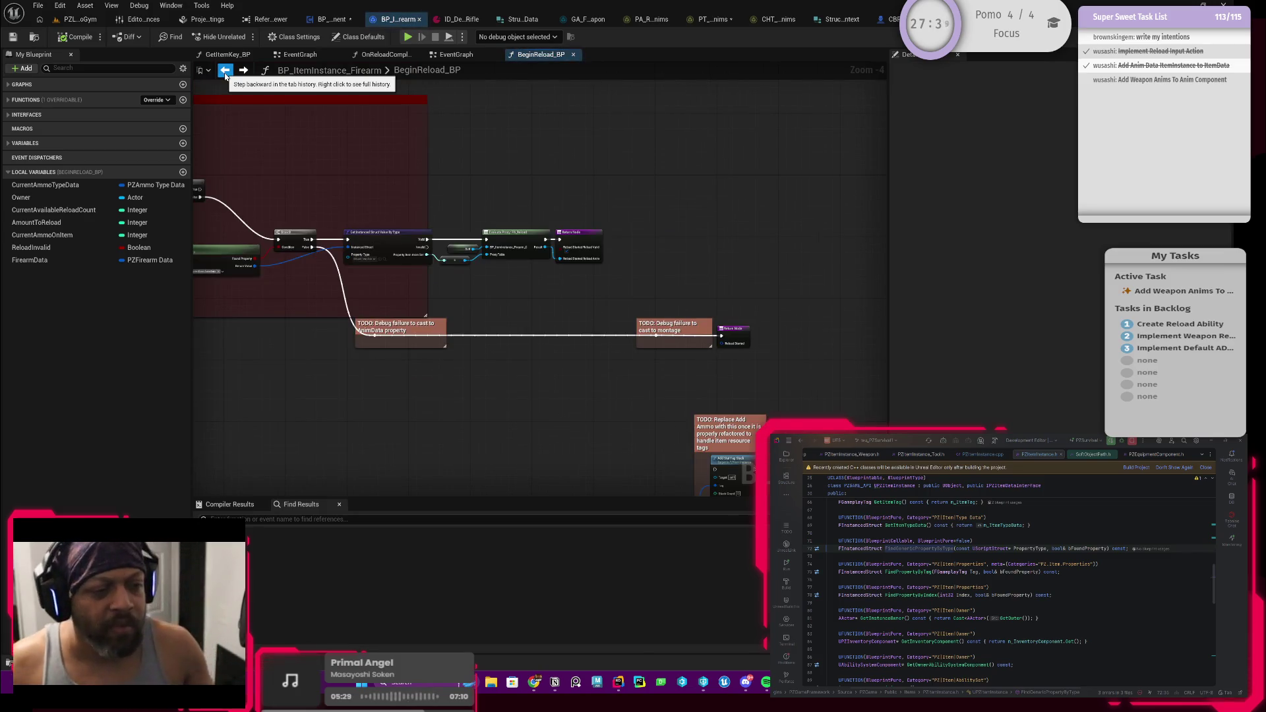
click(225, 71)
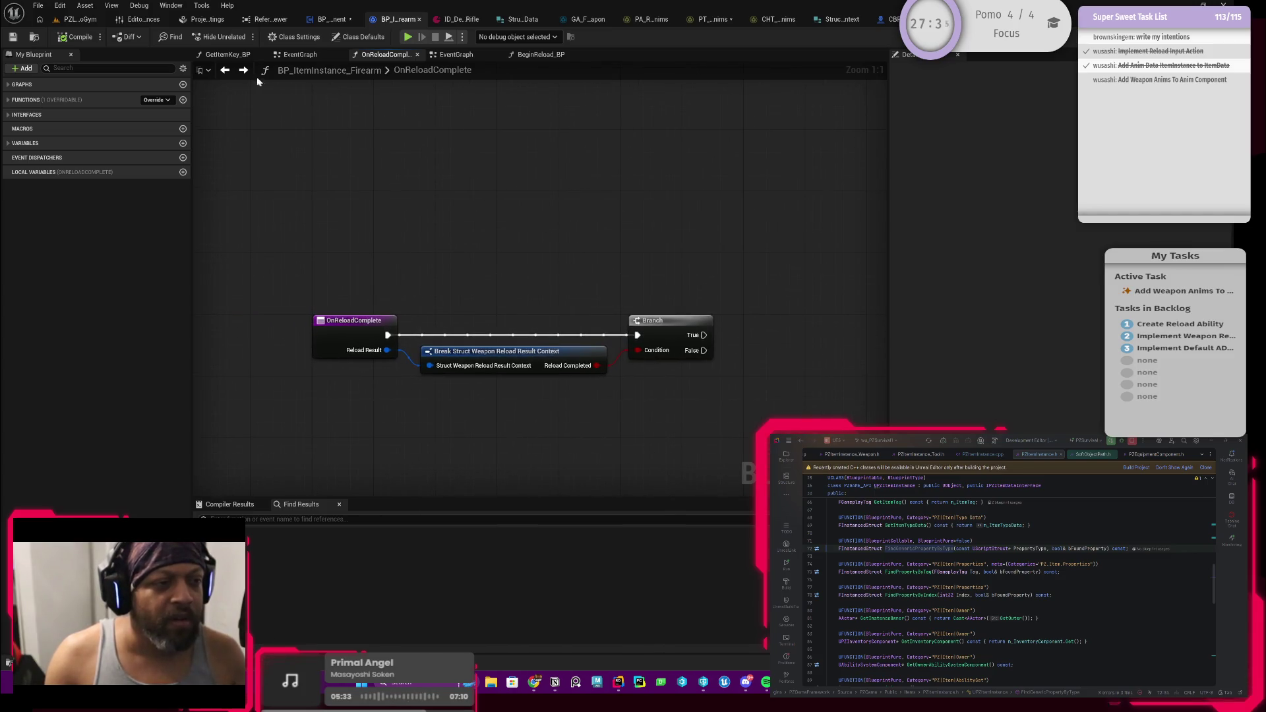
click(243, 71)
click(244, 72)
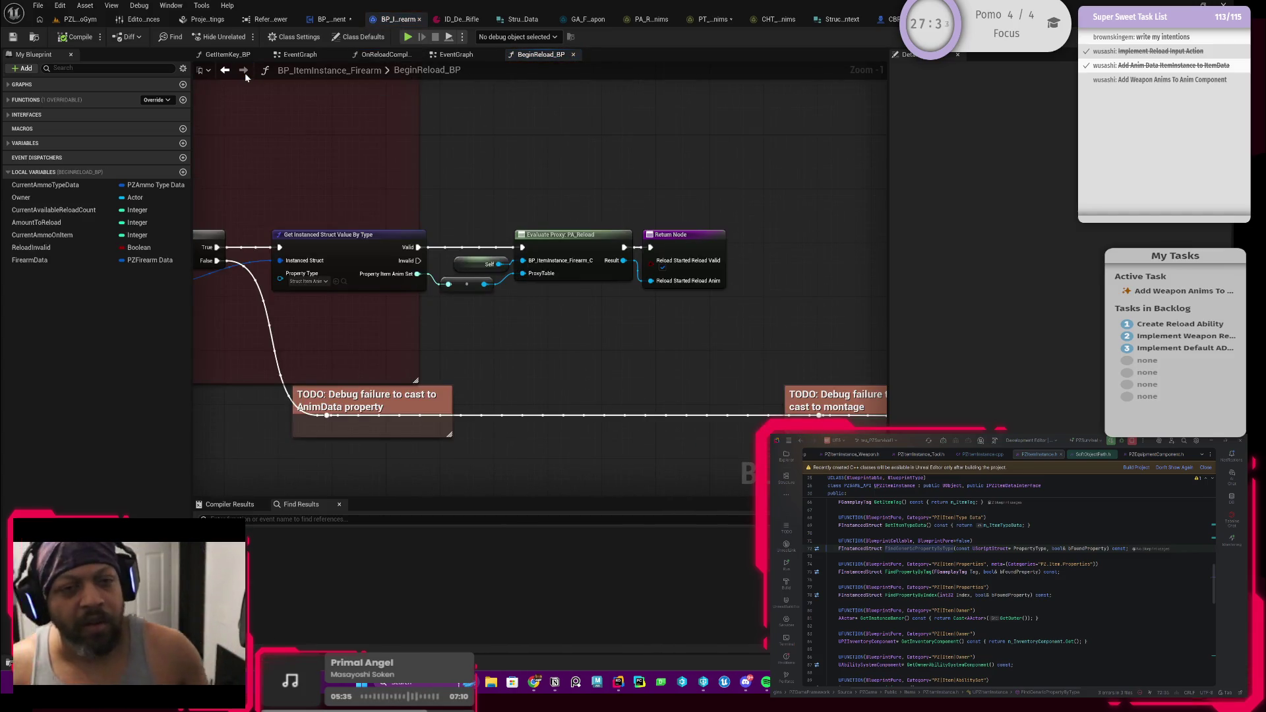
key(ctrl+Tab)
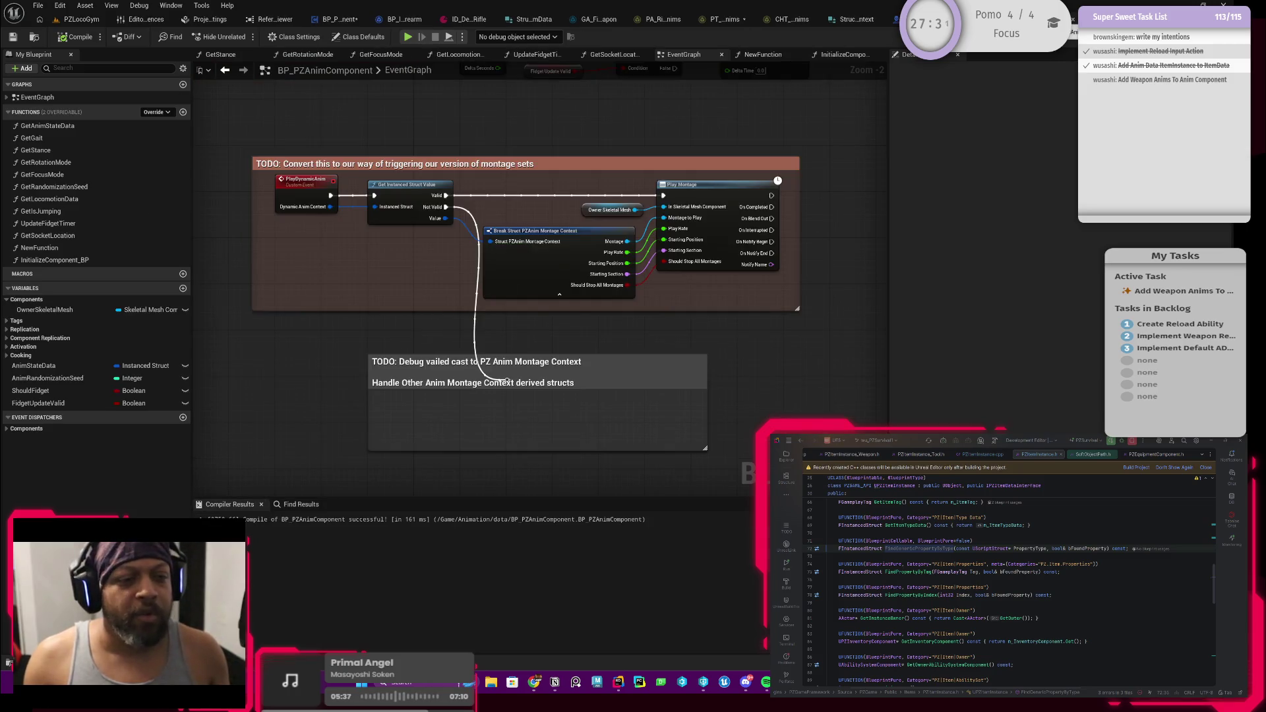
click(339, 19)
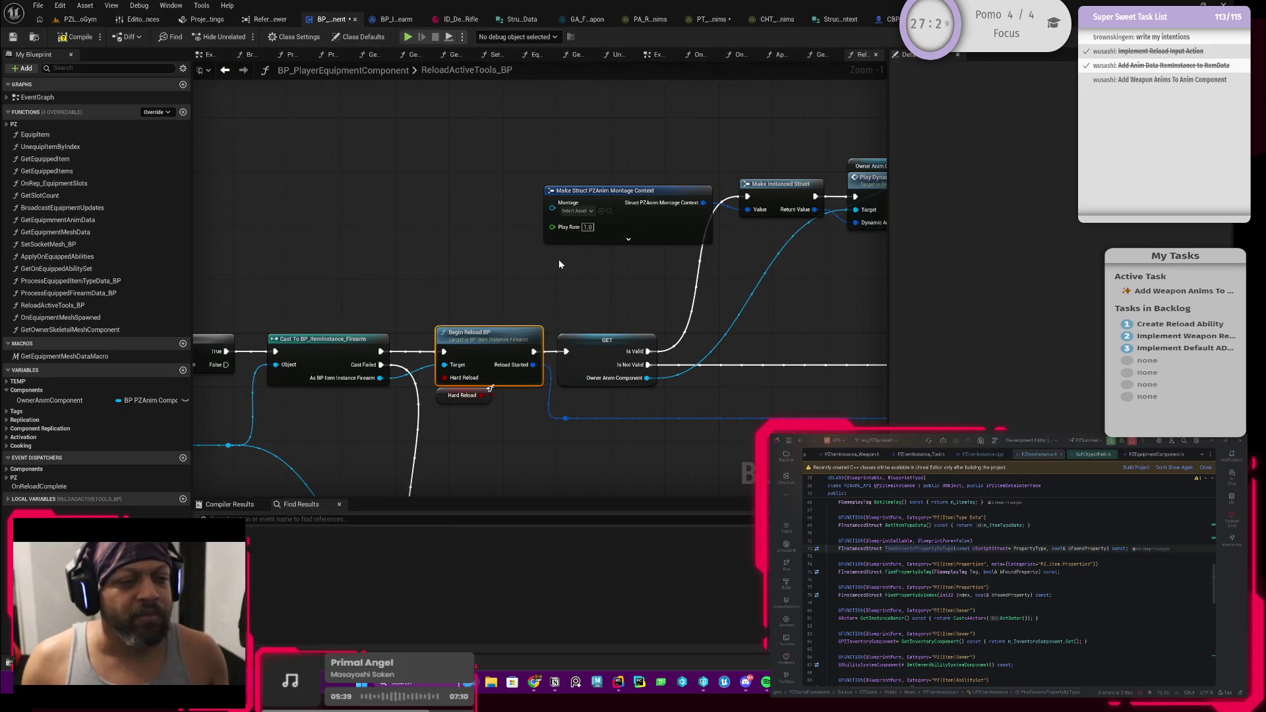
Select the montage context, Make Instanced Struct and Play Dynamic Anim nodes and shift them slightly right
mouse_move(524, 244)
mouse_down()
mouse_move(498, 218)
mouse_move(550, 231)
mouse_move(524, 216)
mouse_move(228, 240)
mouse_move(441, 271)
mouse_up()
drag(446, 139, 751, 280)
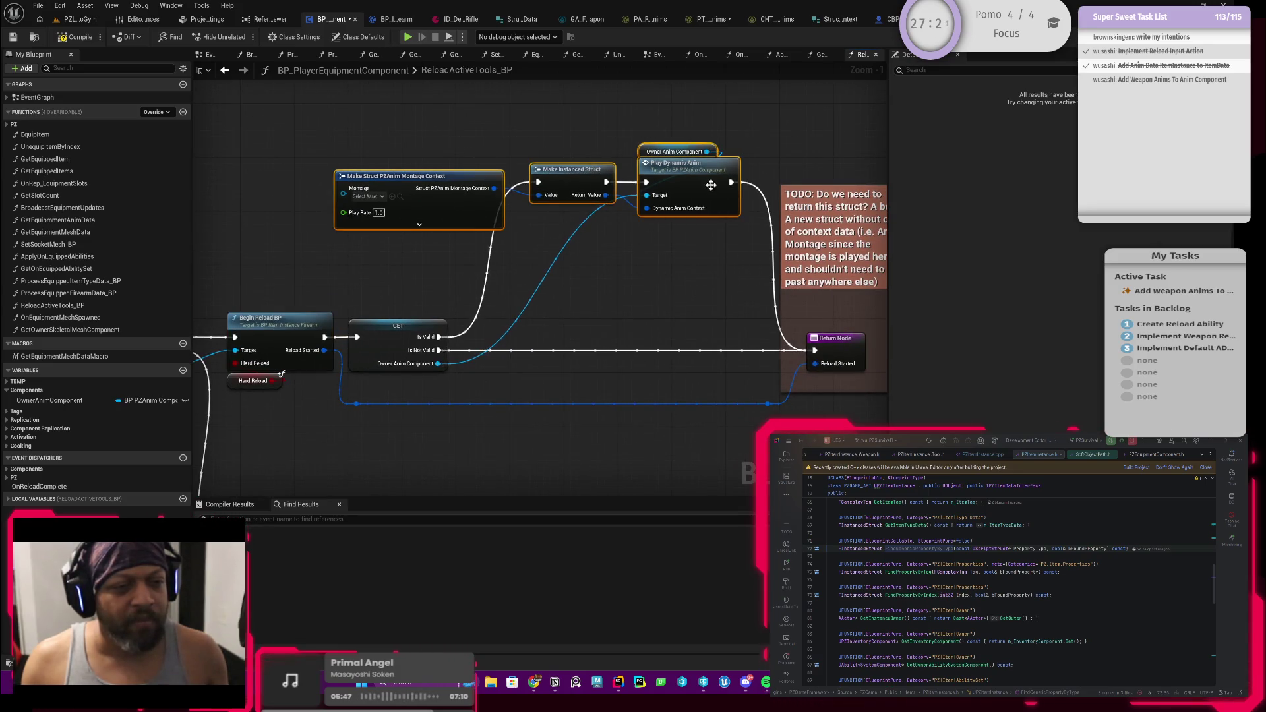
drag(709, 185, 736, 186)
Promote the reload context reroute value to a new local variable, NewLocalVar, with a SET node
drag(579, 277, 579, 330)
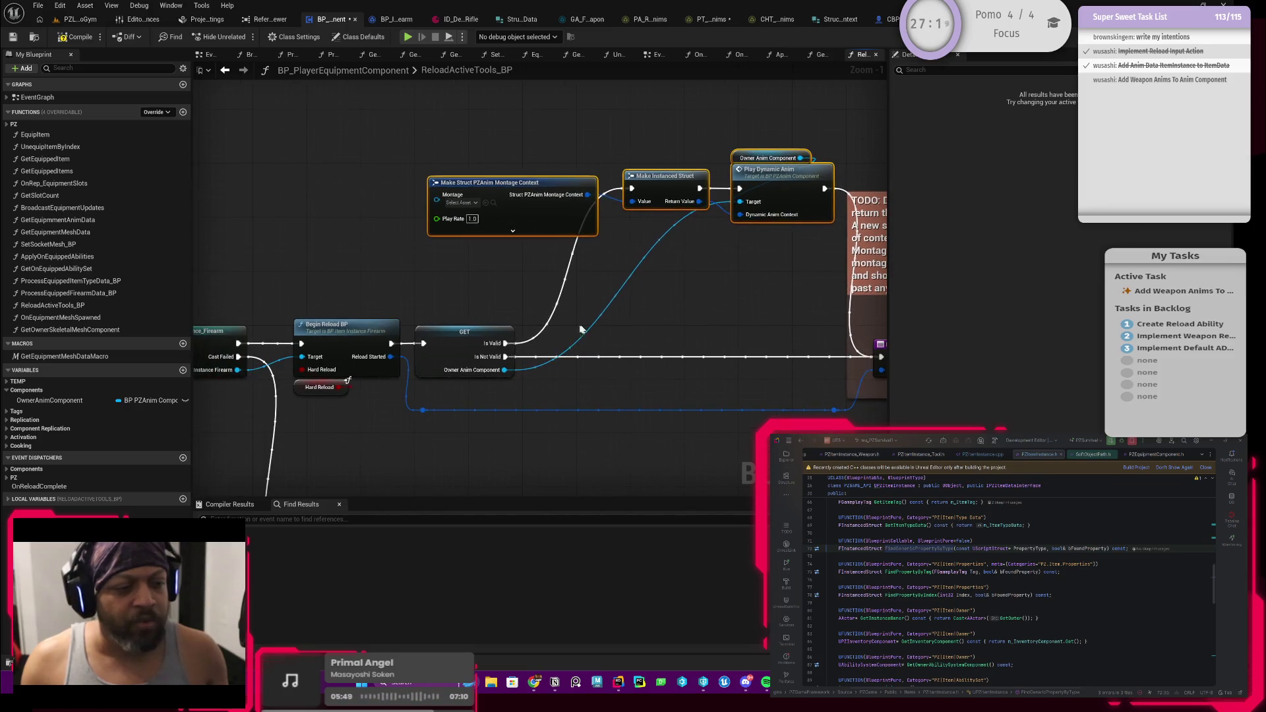
mouse_move(511, 283)
mouse_down()
mouse_move(505, 318)
mouse_move(617, 325)
mouse_up()
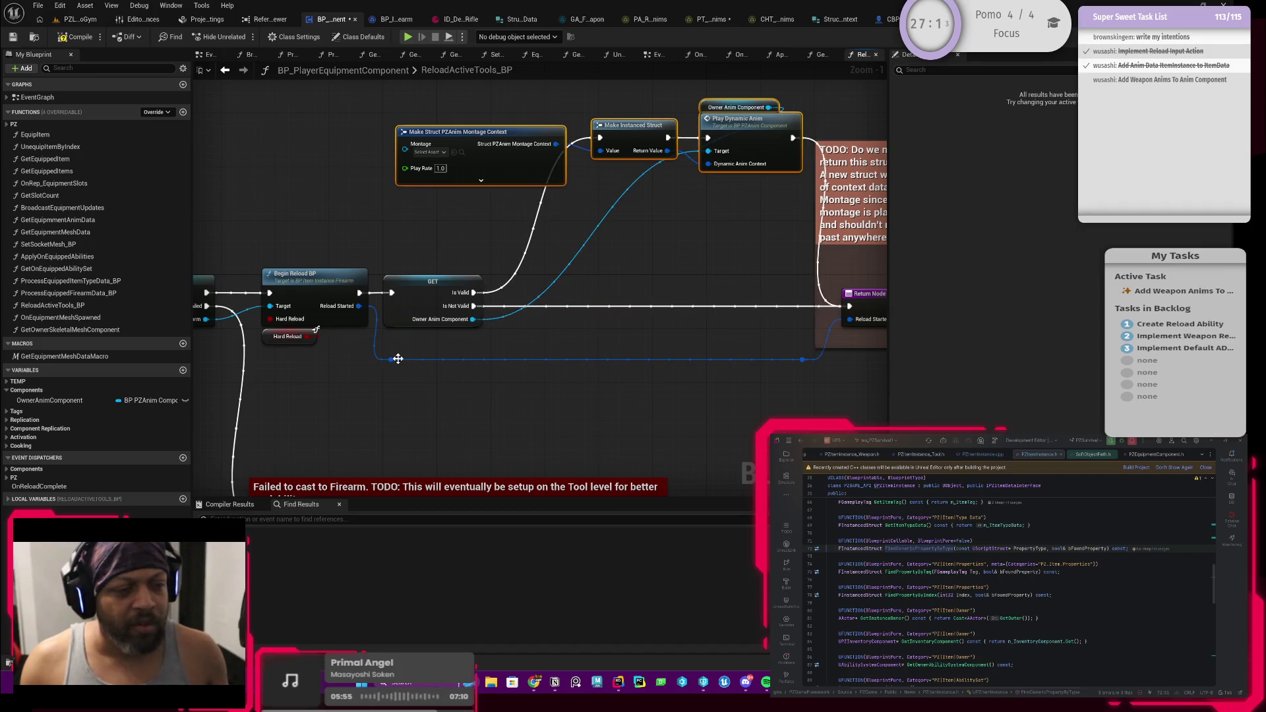
drag(391, 360, 468, 352)
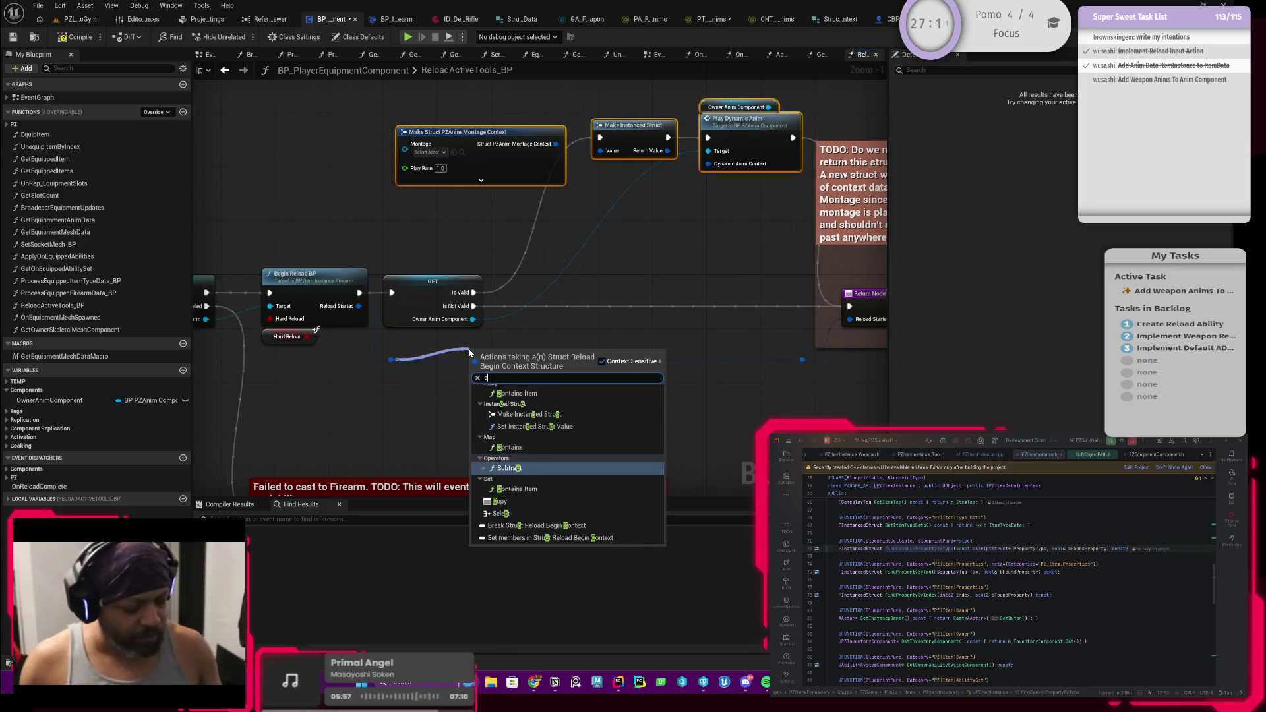
text(cache)
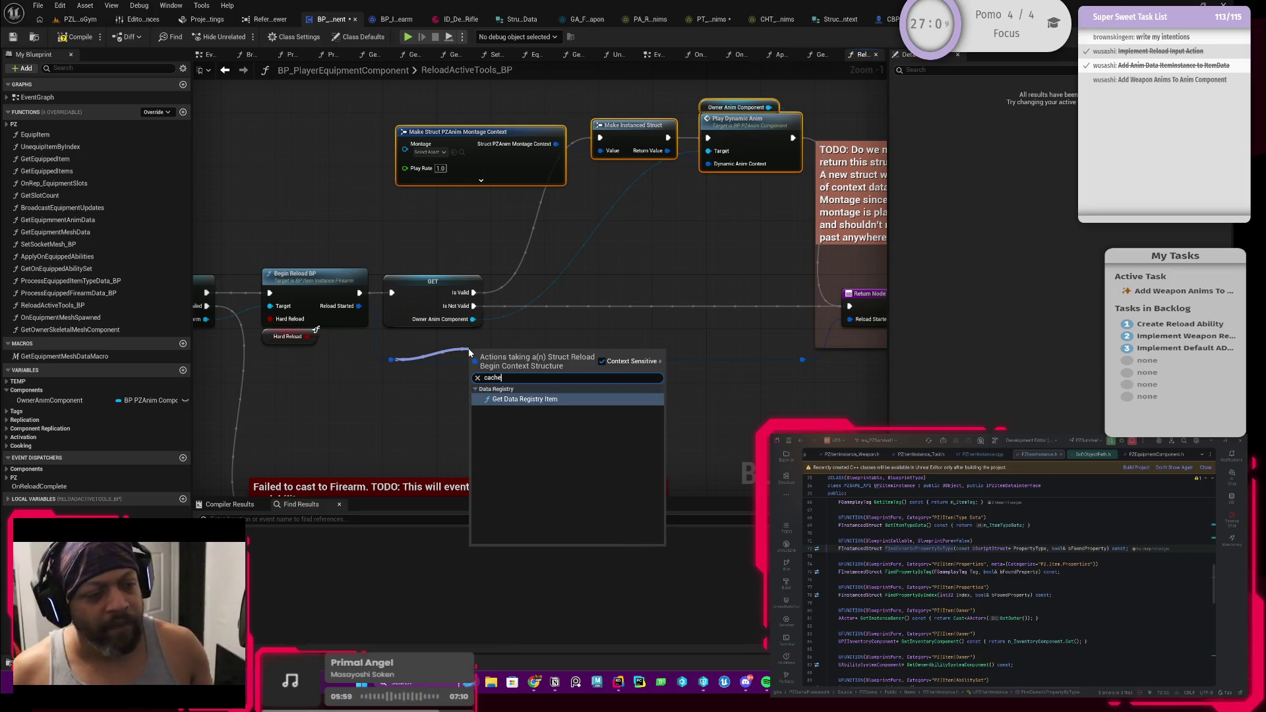
click(389, 363)
drag(391, 359, 502, 360)
click(564, 399)
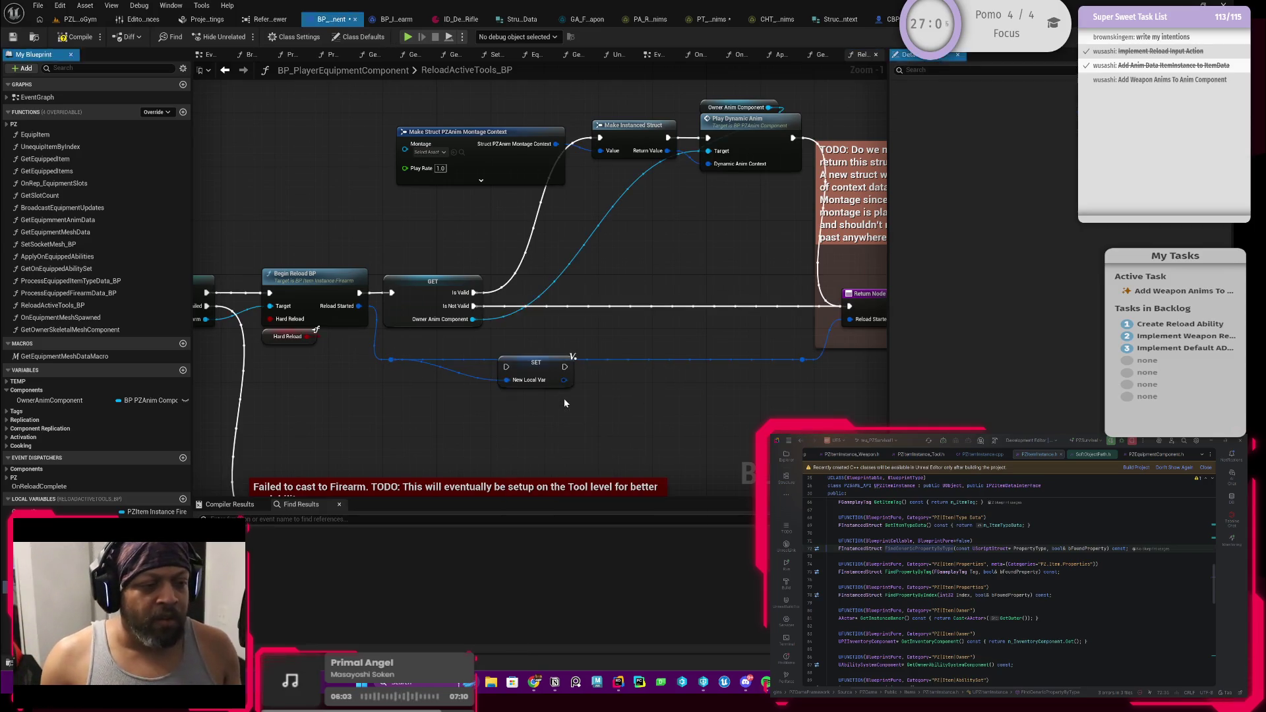
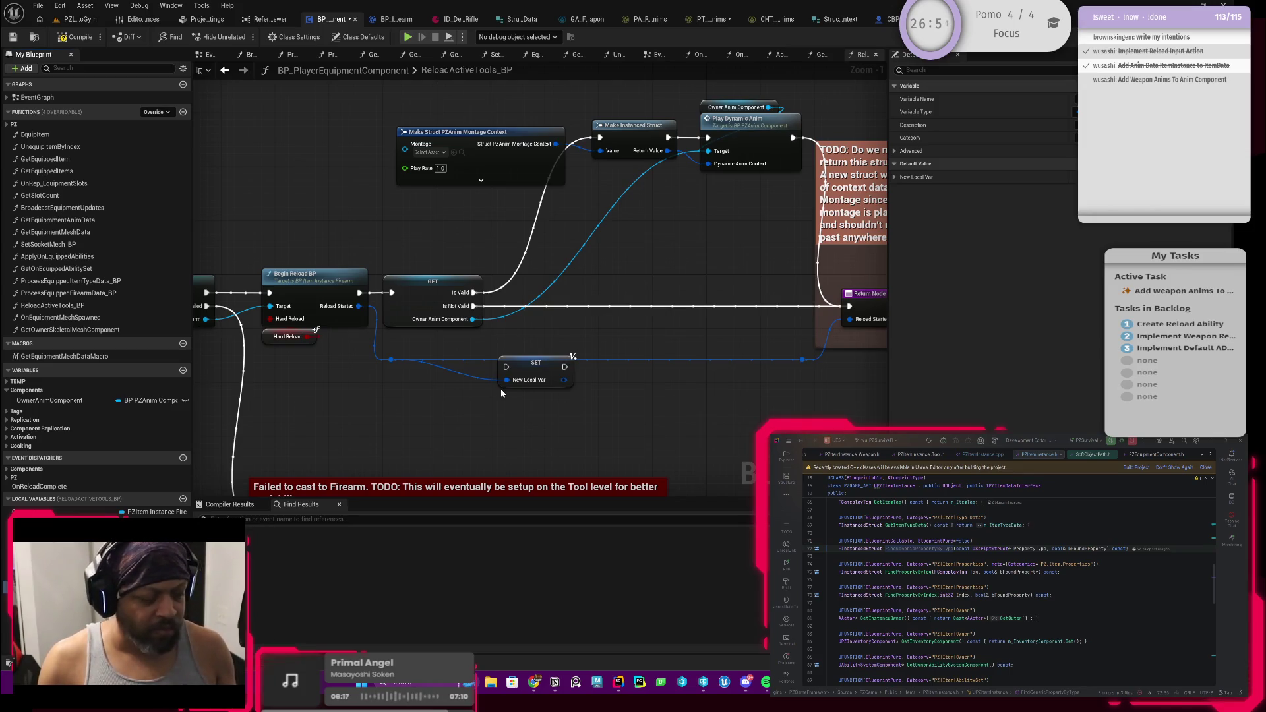
Confirm the name Reload Begin Context, then open Begin Reload BP's graph to inspect its TODO comments
key(Return)
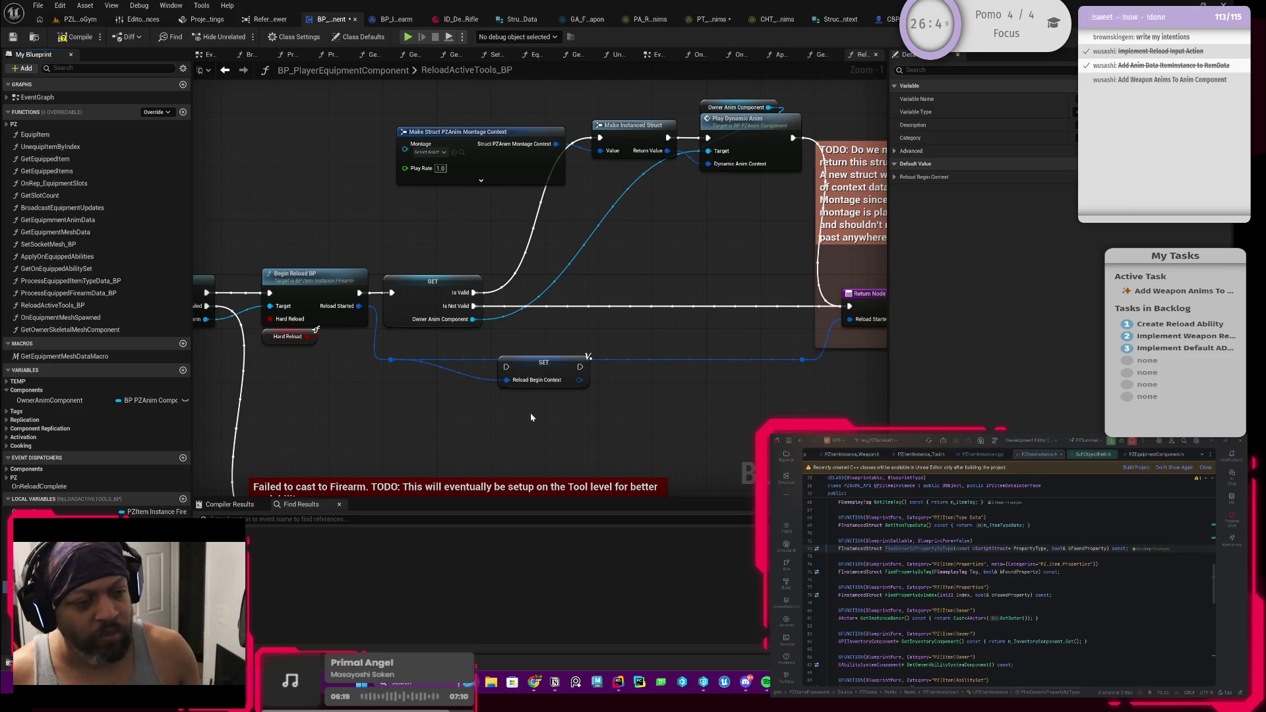
click(319, 292)
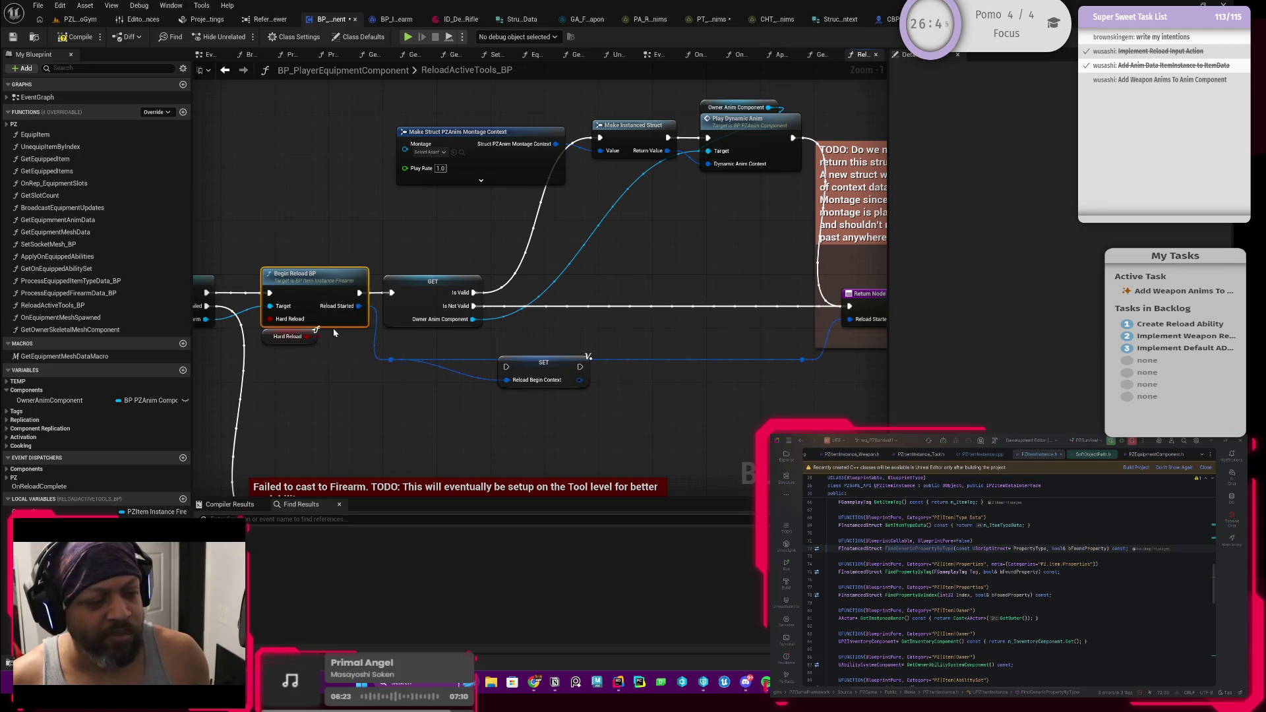
double_click(319, 295)
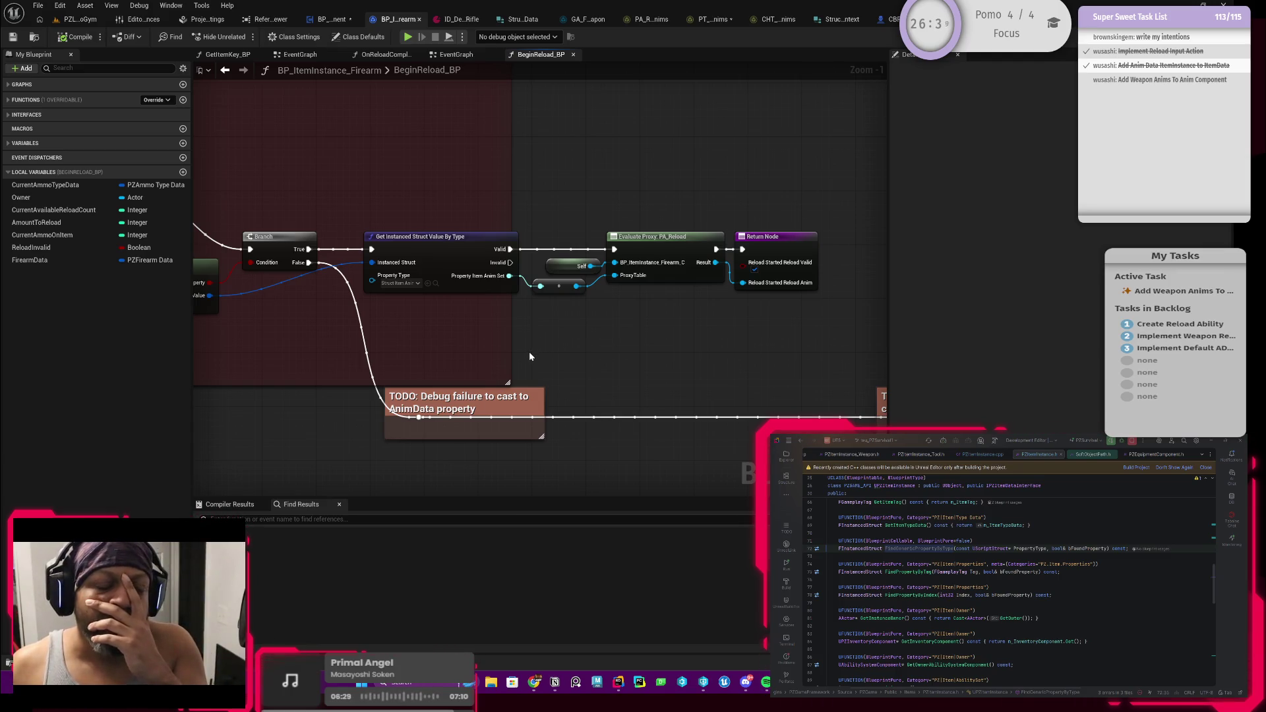
drag(538, 357, 478, 358)
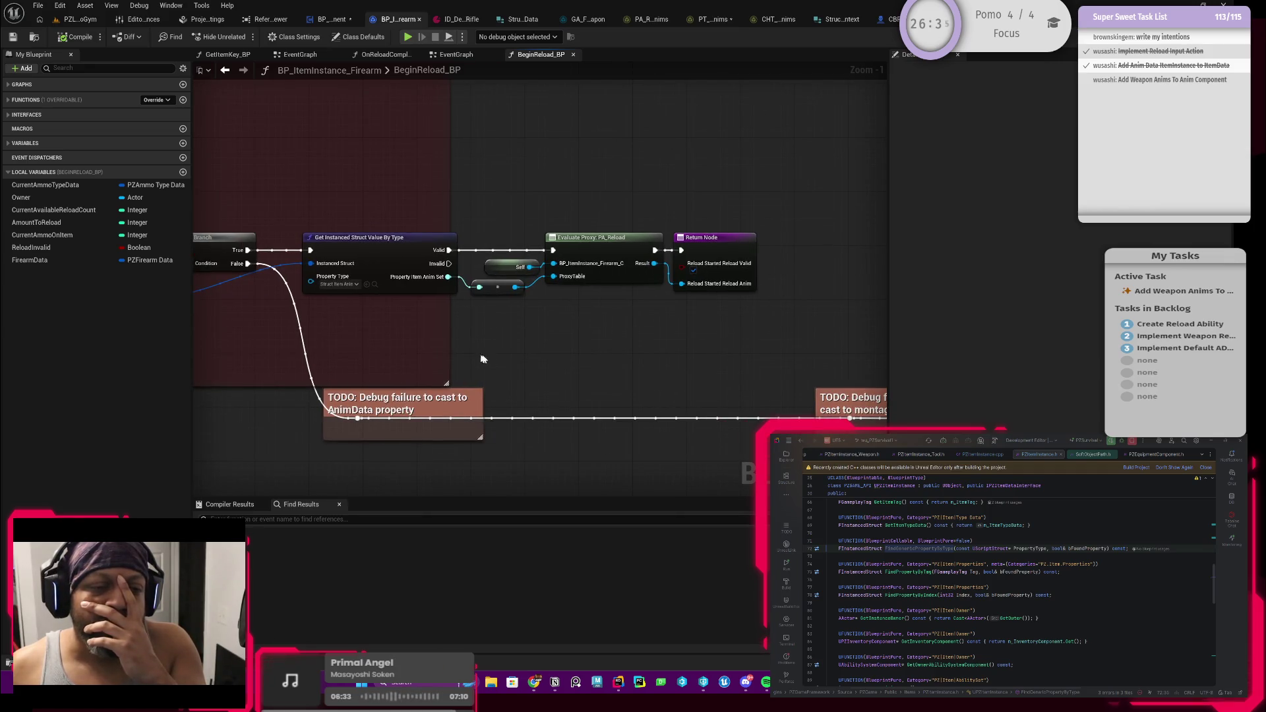
mouse_move(504, 354)
mouse_down()
mouse_move(472, 355)
mouse_move(607, 359)
mouse_move(540, 361)
mouse_up()
scroll(473, 357, down, 2)
Navigate back through recent graphs to the ReloadActiveTools_BP function graph
click(223, 73)
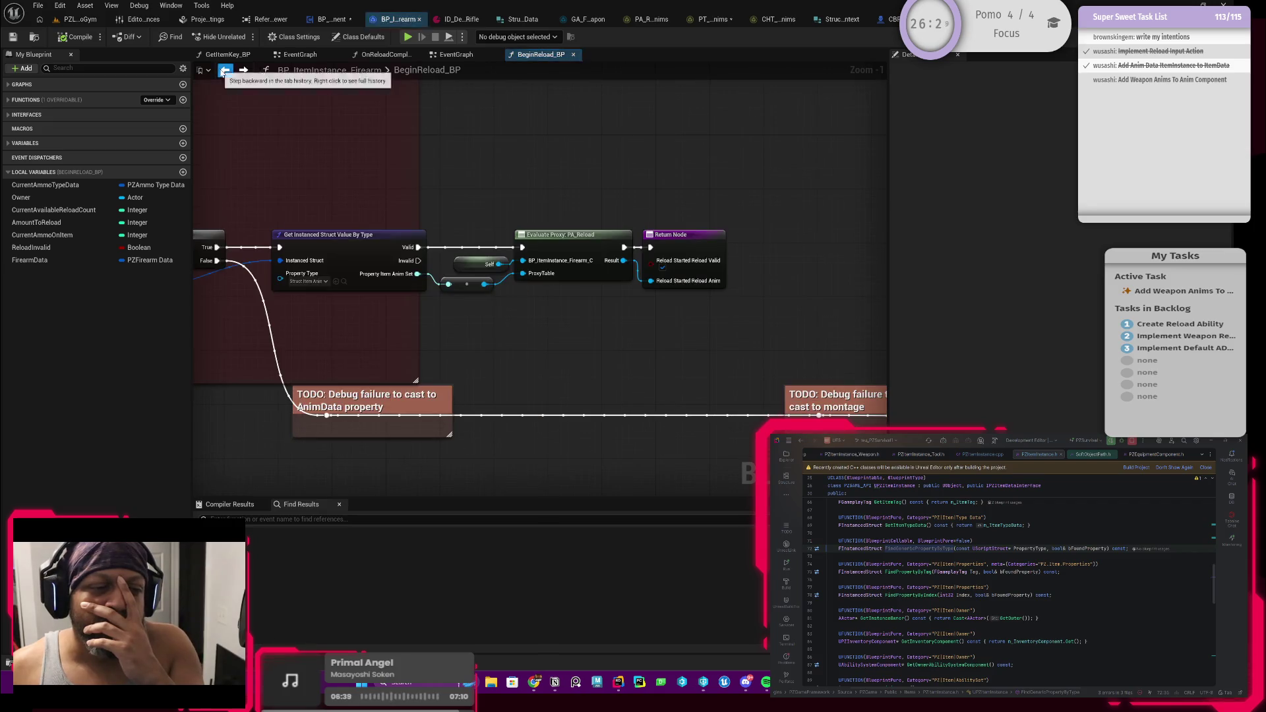
click(225, 70)
click(223, 70)
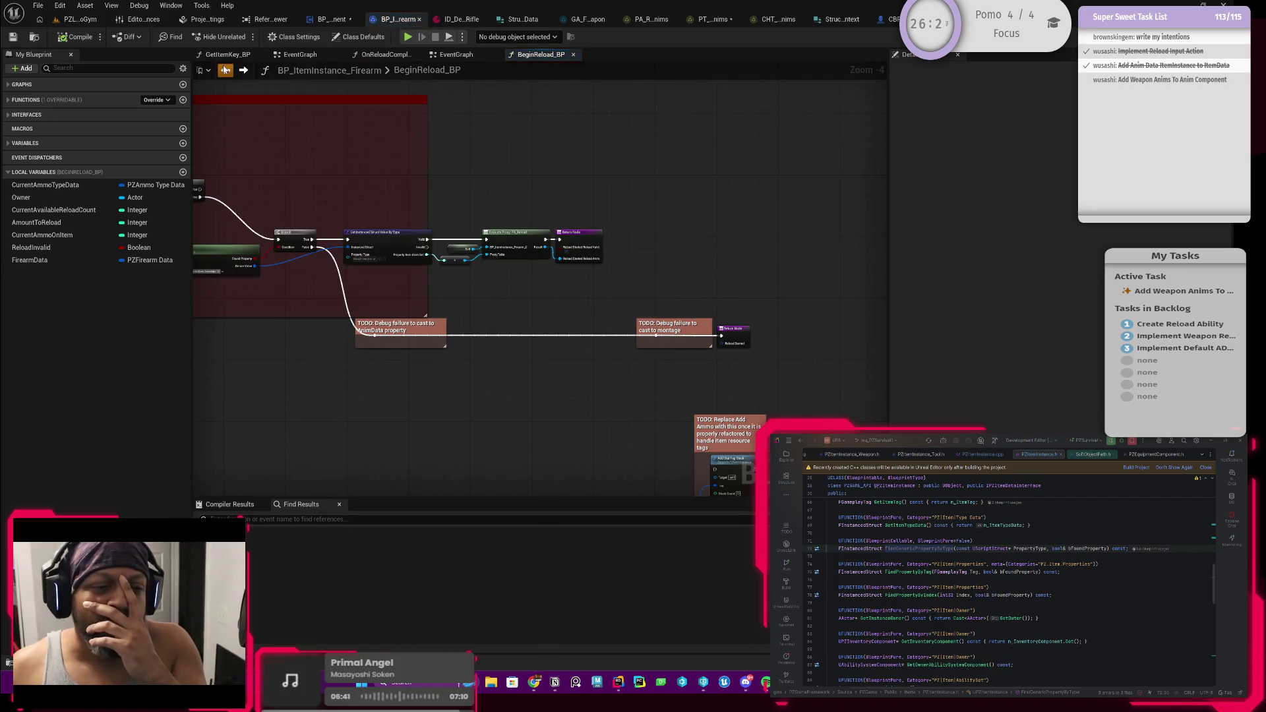
click(224, 70)
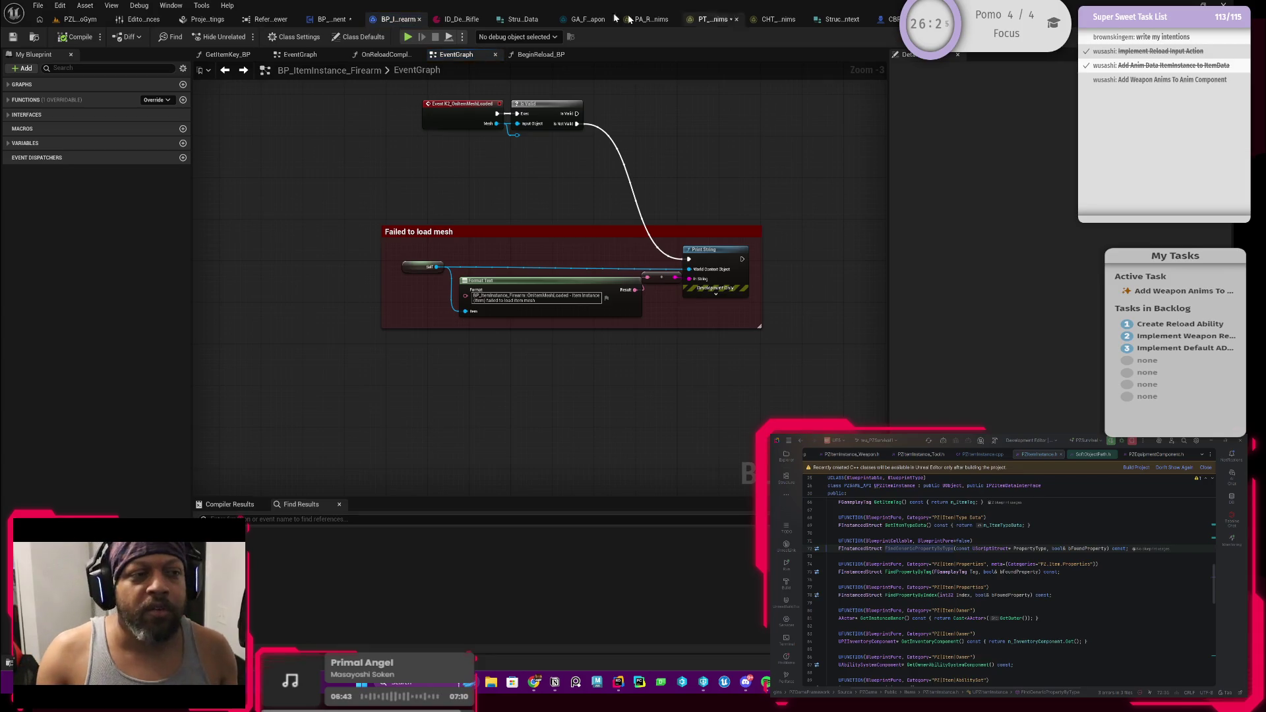
click(333, 19)
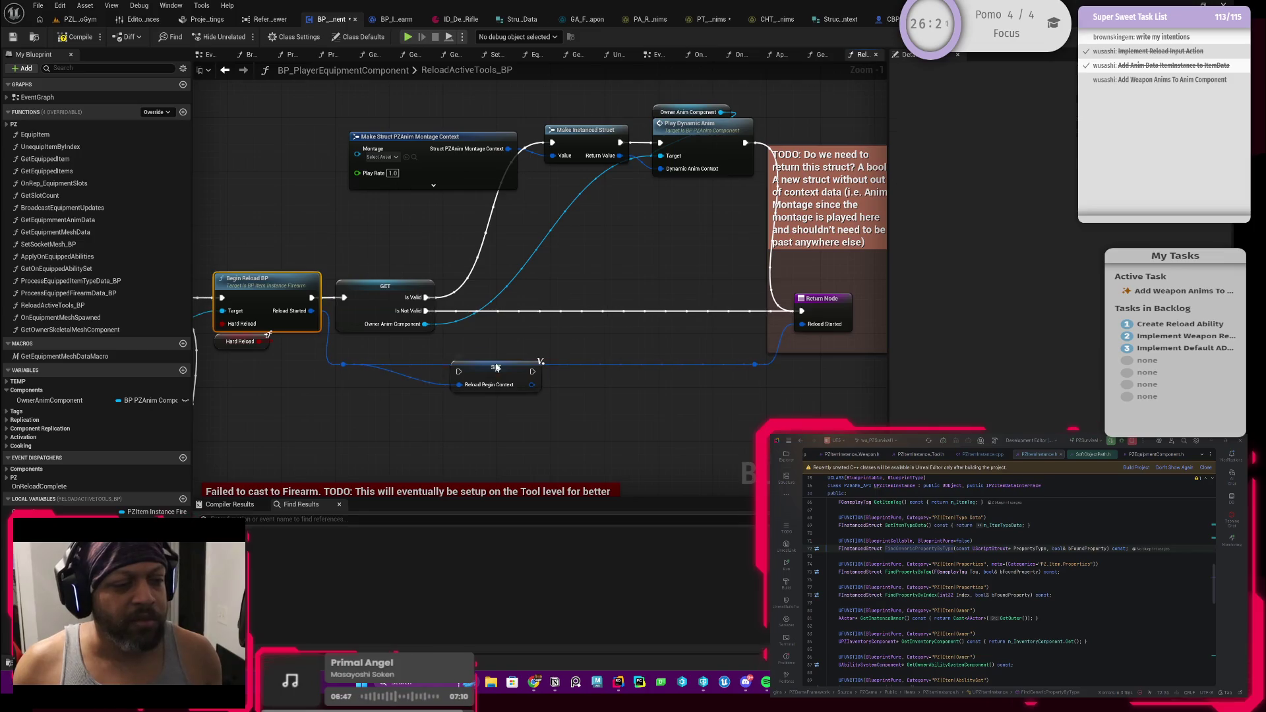
Place the Reload Begin Context setter between Begin Reload BP and GET, wired right after Begin Reload BP
mouse_move(493, 374)
mouse_down()
mouse_move(430, 353)
mouse_move(378, 356)
mouse_up()
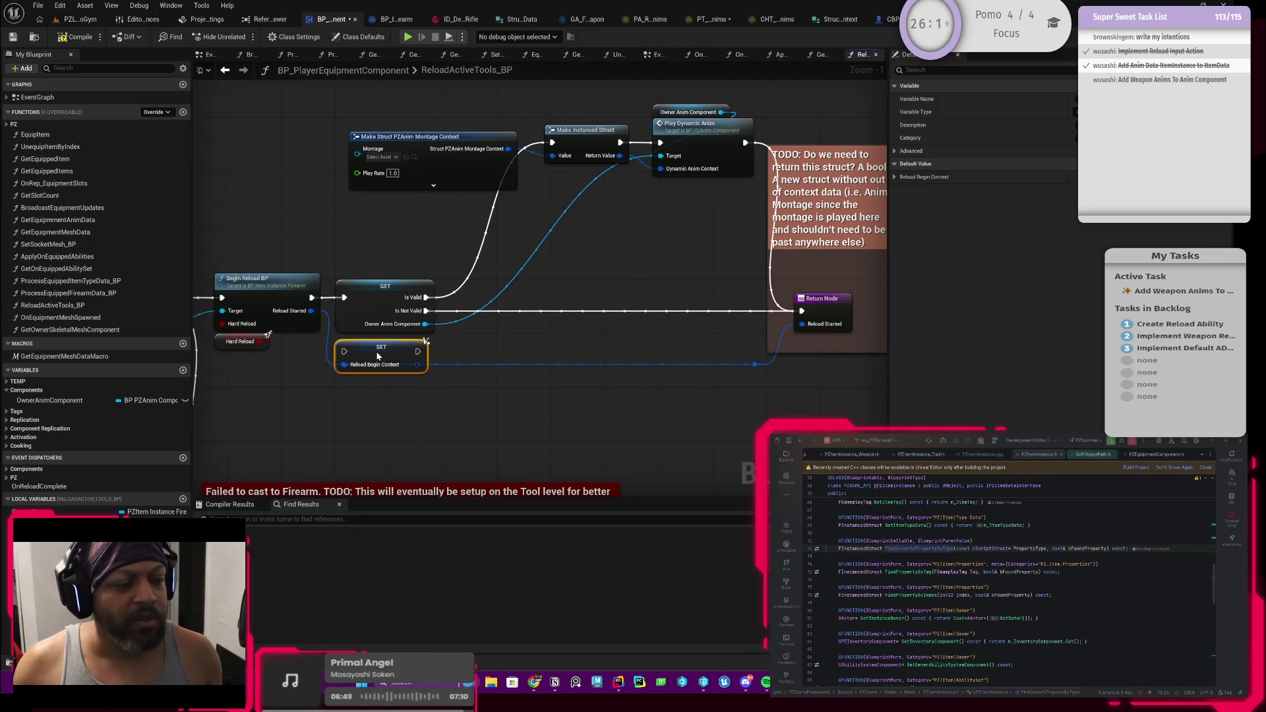
drag(375, 299, 504, 298)
drag(382, 361, 389, 307)
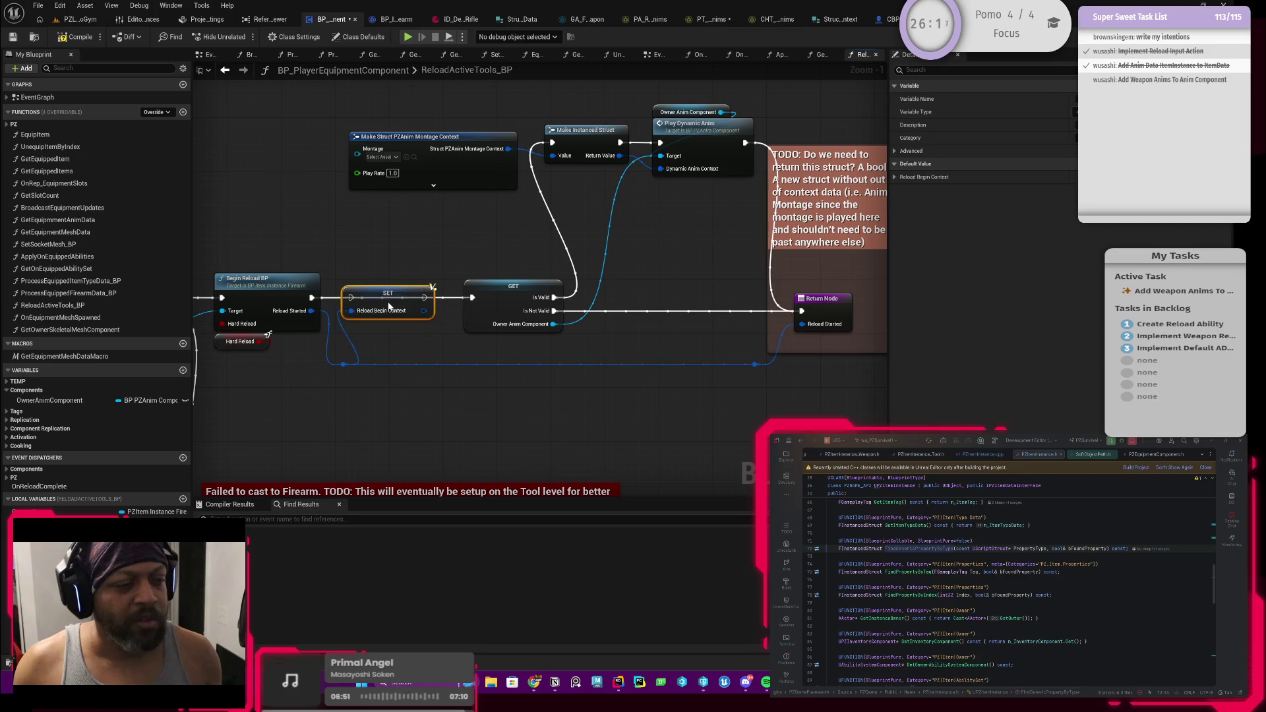
drag(310, 298, 472, 298)
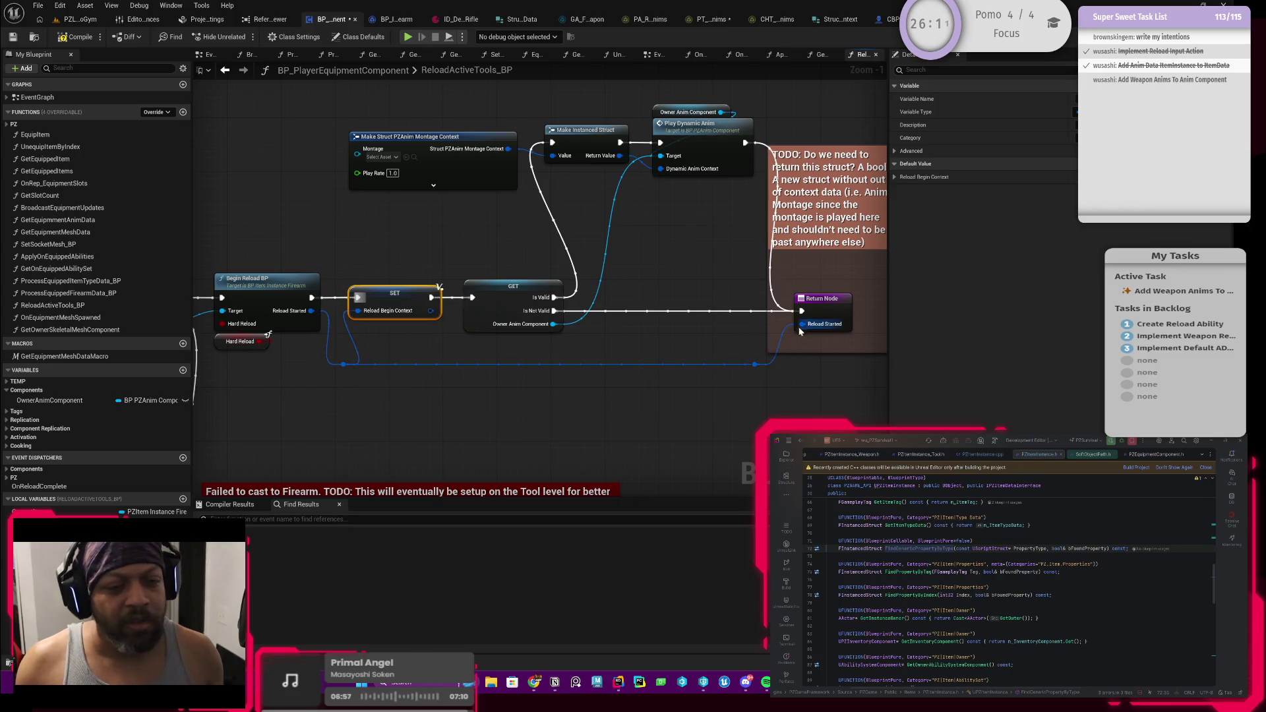
Connect a new Reload Begin Context getter to Return Node's Reload Started pin
drag(799, 328, 731, 348)
text(eloadbe)
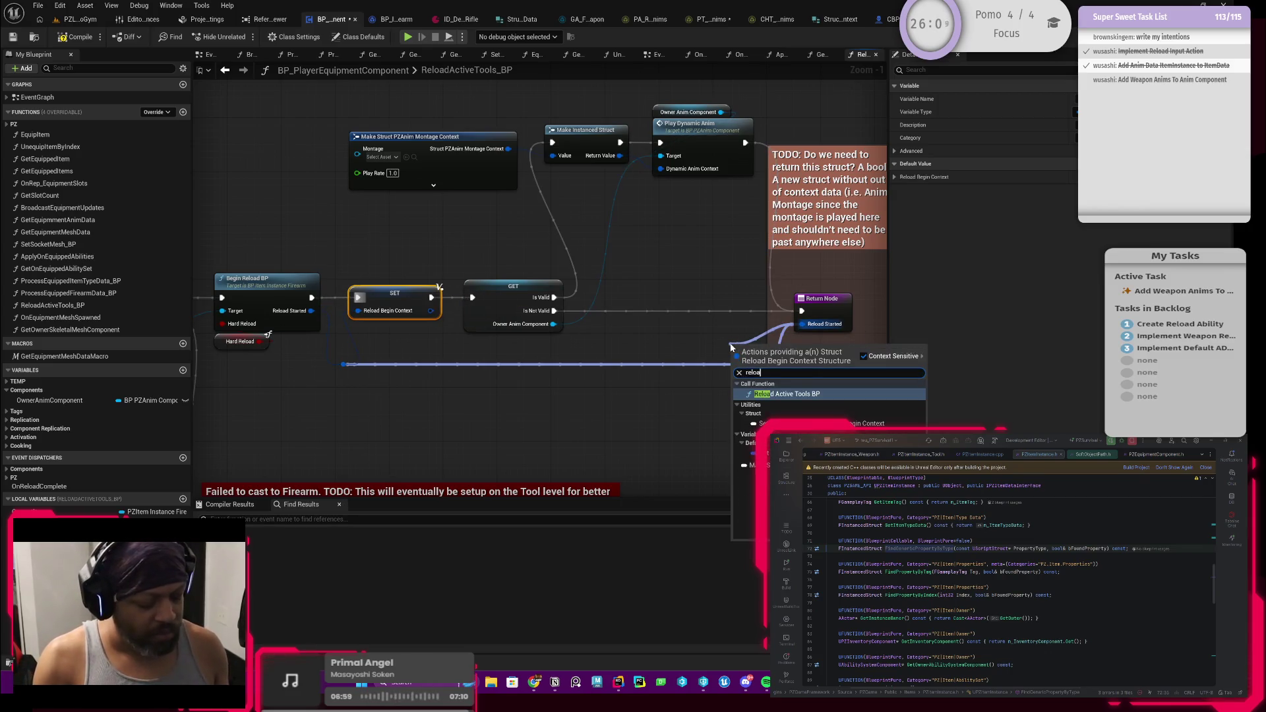
key(Return)
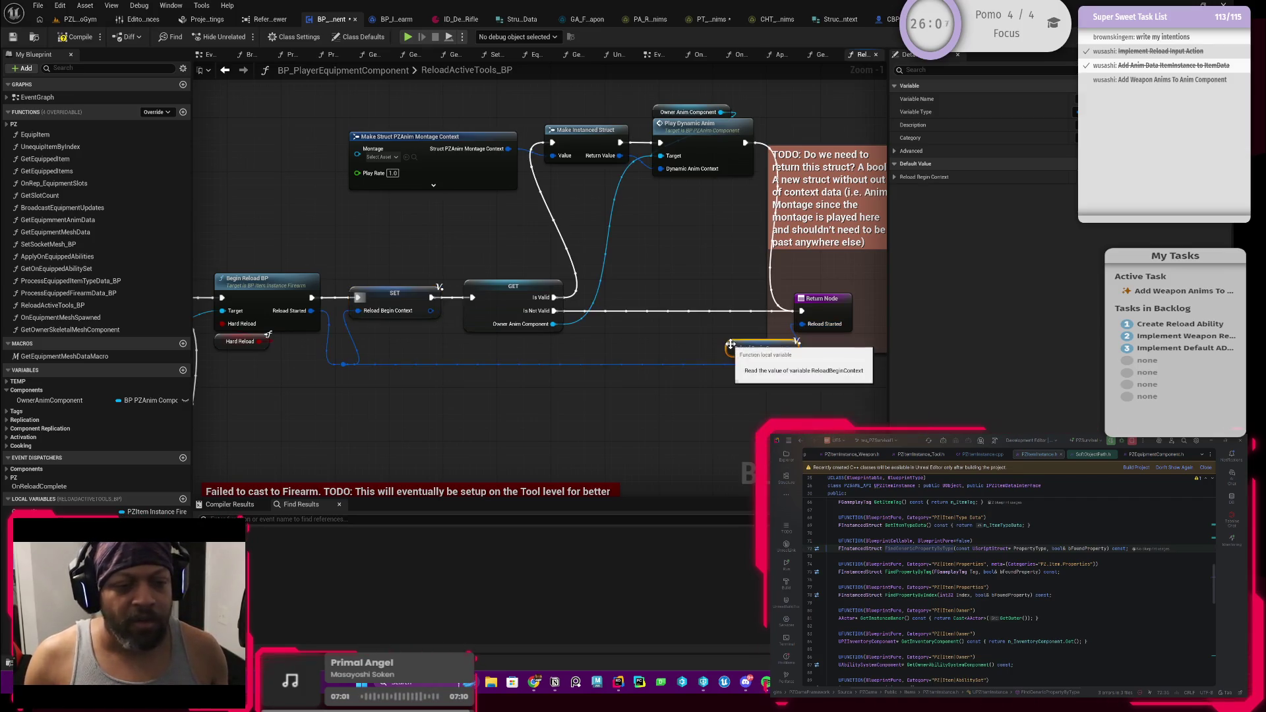
drag(741, 355, 741, 333)
Delete the leftover reroute nodes so the Reload Started wire runs straight, and add another Reload Begin Context getter
click(759, 364)
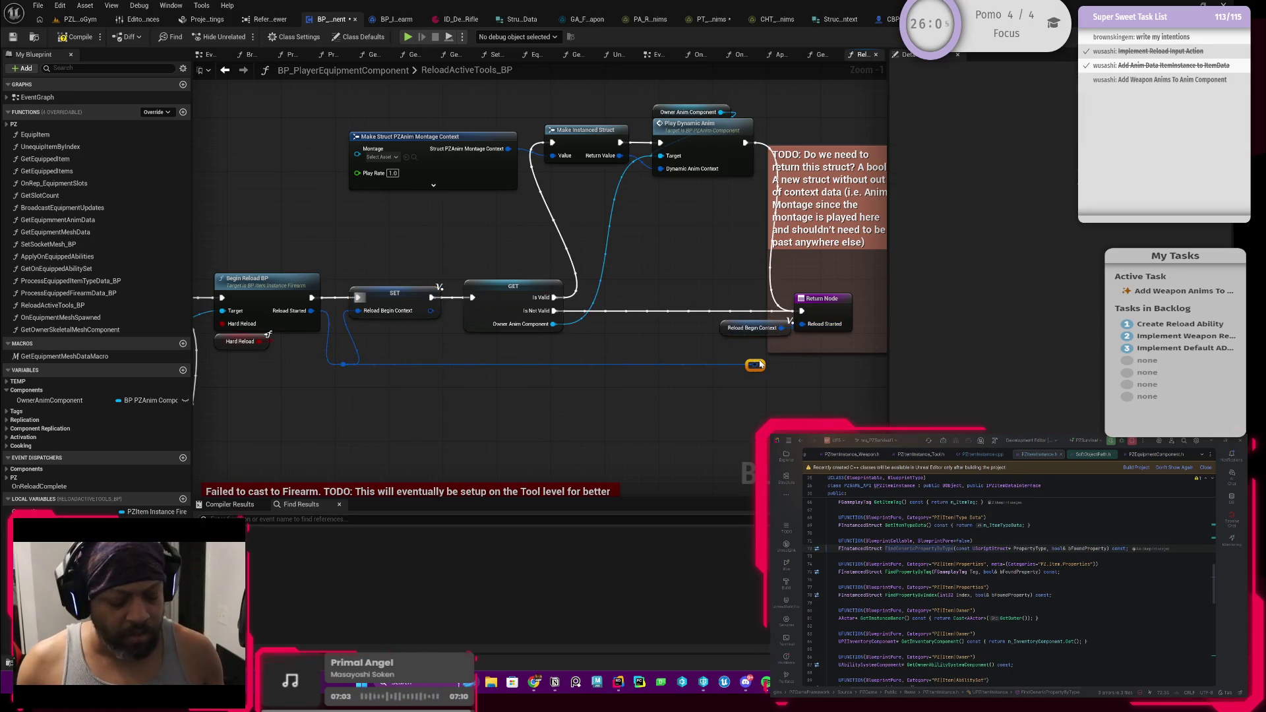
key(Delete)
drag(455, 376, 469, 386)
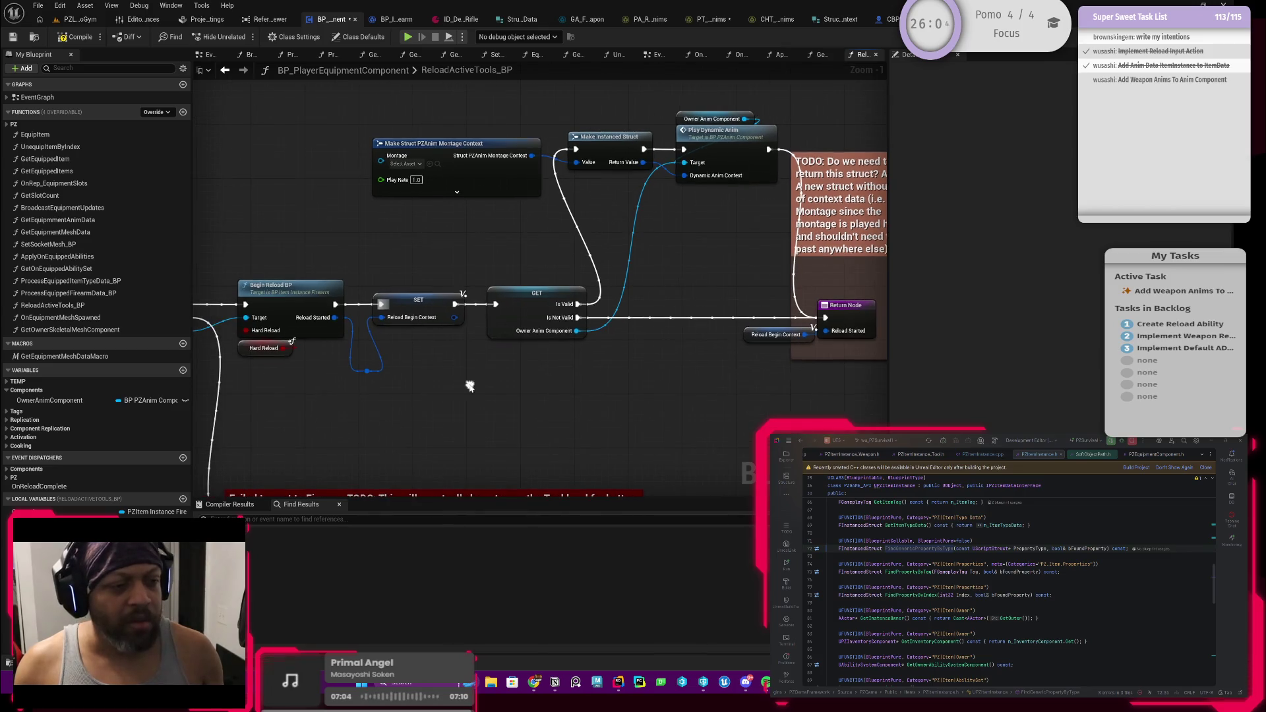
click(367, 372)
key(Delete)
mouse_move(478, 367)
mouse_down()
mouse_move(453, 356)
mouse_move(481, 333)
mouse_move(248, 267)
mouse_move(370, 335)
mouse_up()
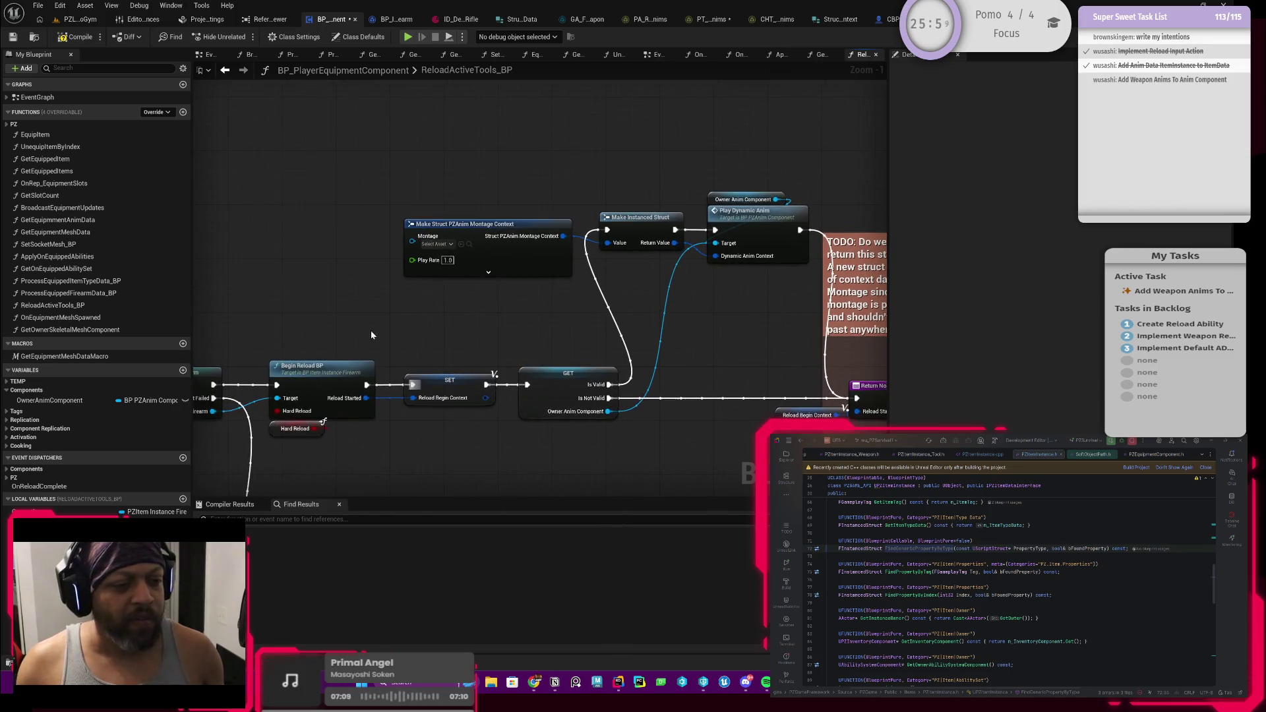
mouse_move(40, 523)
mouse_down()
mouse_move(274, 253)
mouse_move(260, 240)
mouse_up()
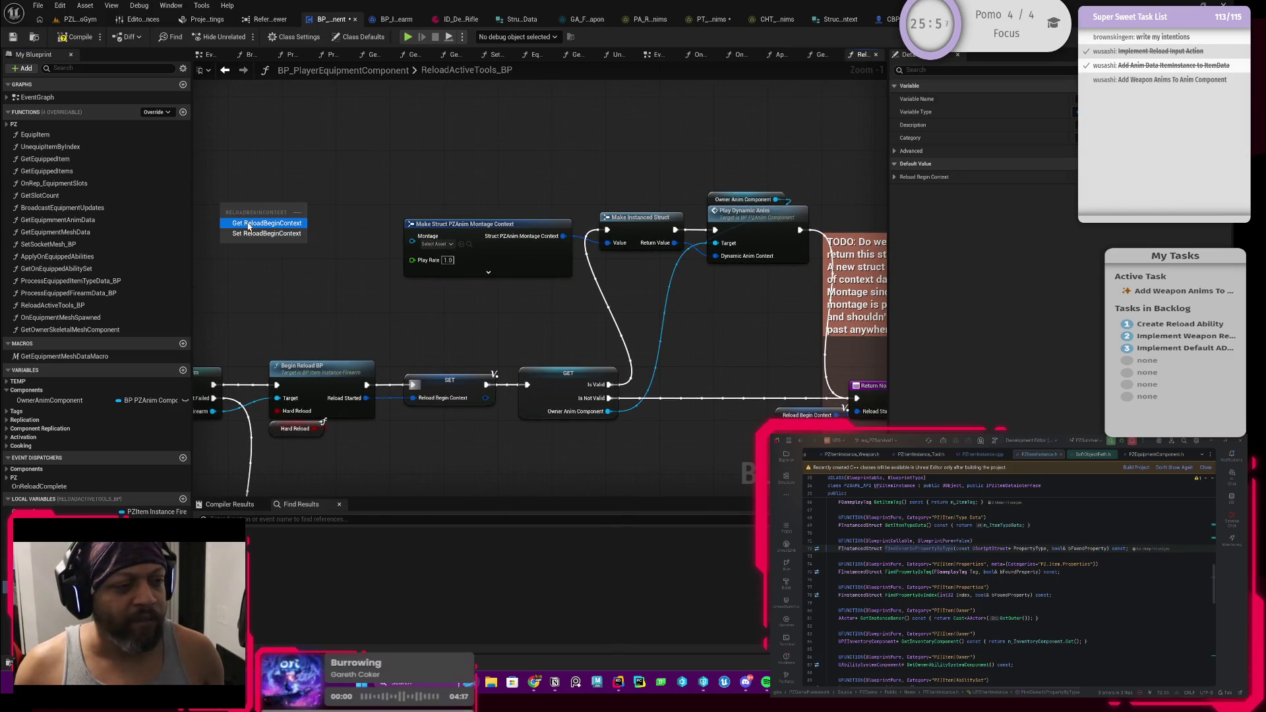
Delete the Make Struct PZAnim Montage Context node and place the Reload Begin Context getter below Make Instanced Struct
right_click(277, 206)
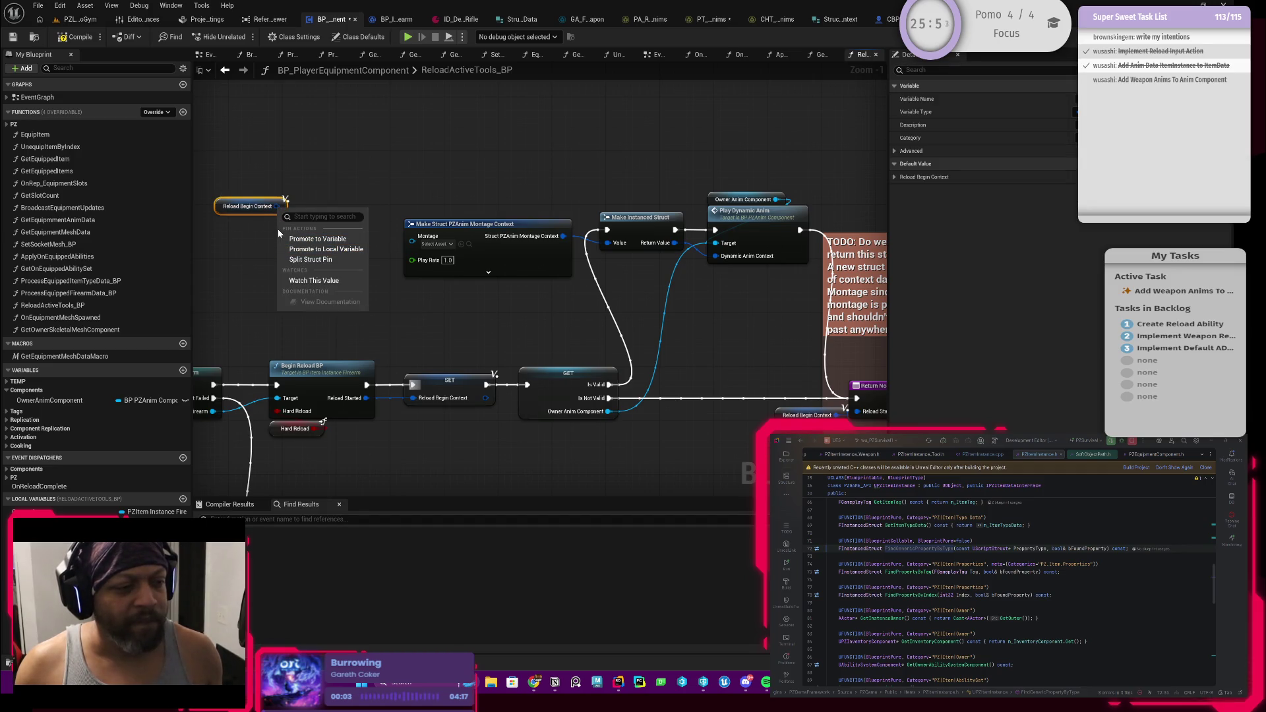
click(473, 201)
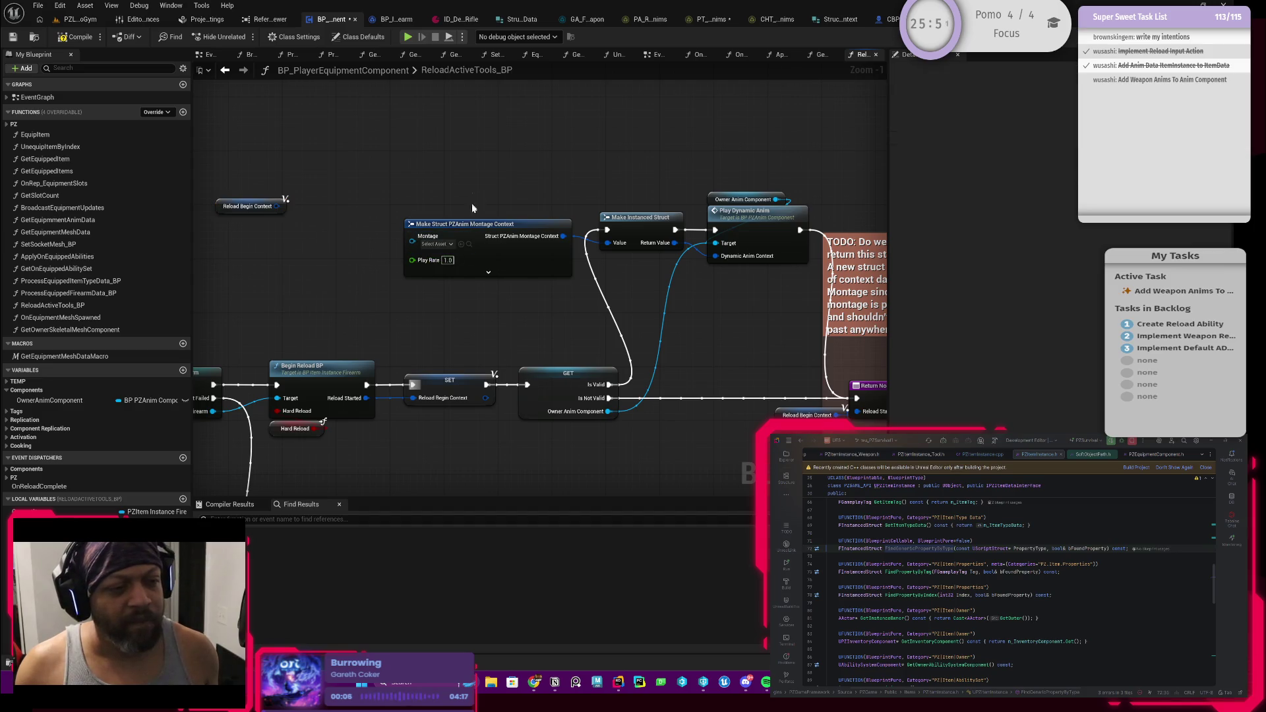
drag(471, 192, 472, 294)
key(Delete)
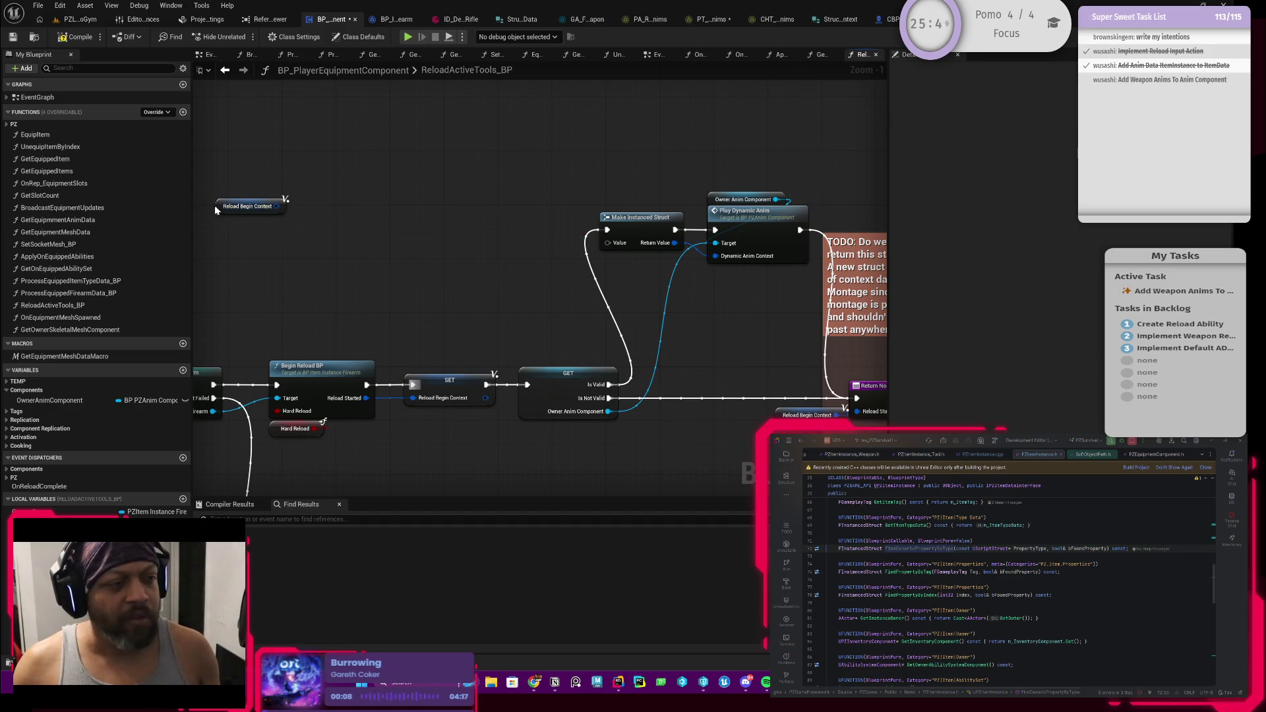
drag(221, 207, 607, 242)
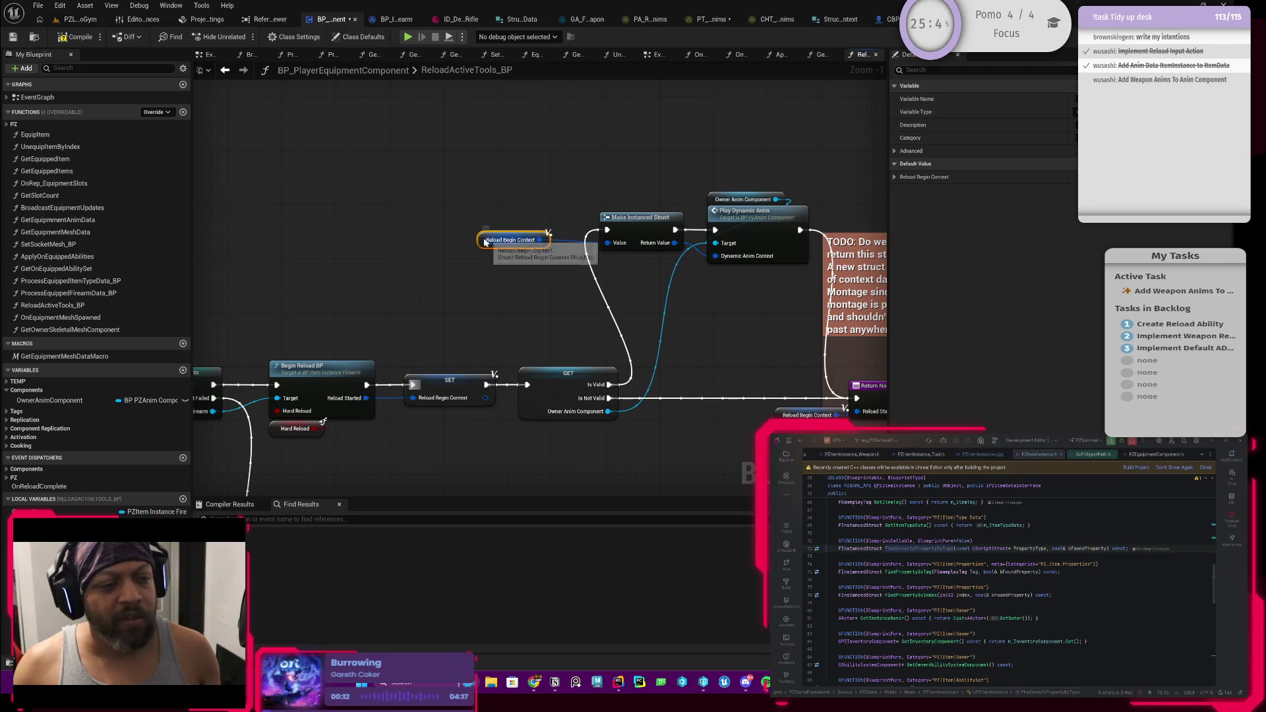
drag(484, 241, 601, 261)
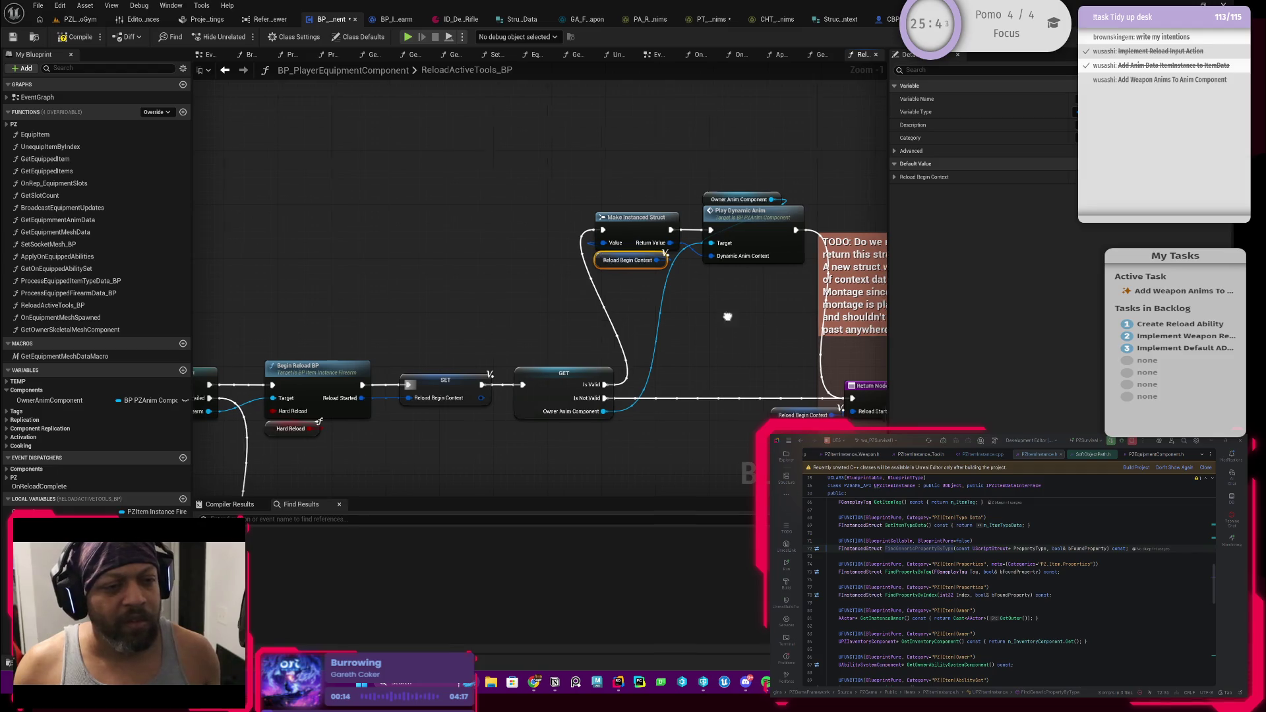
Move the TODO comment box to the right of the function nodes
drag(729, 317, 545, 310)
drag(480, 362, 439, 349)
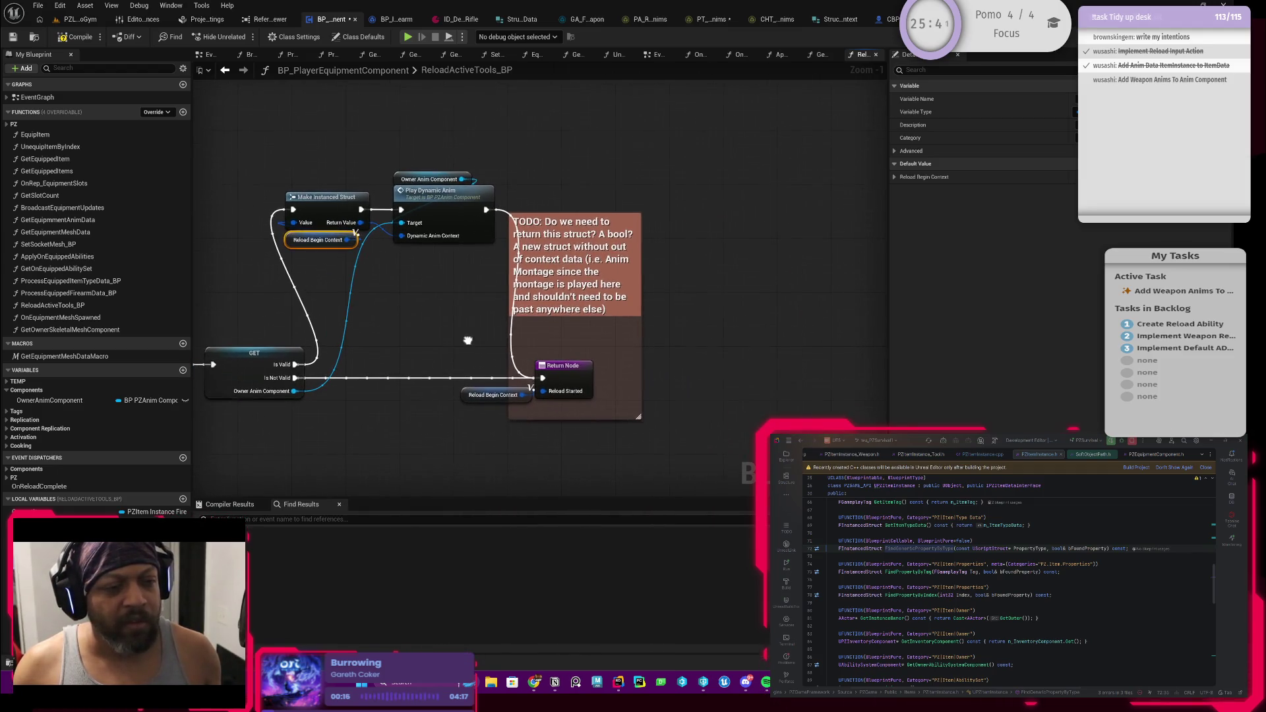
drag(571, 294, 673, 292)
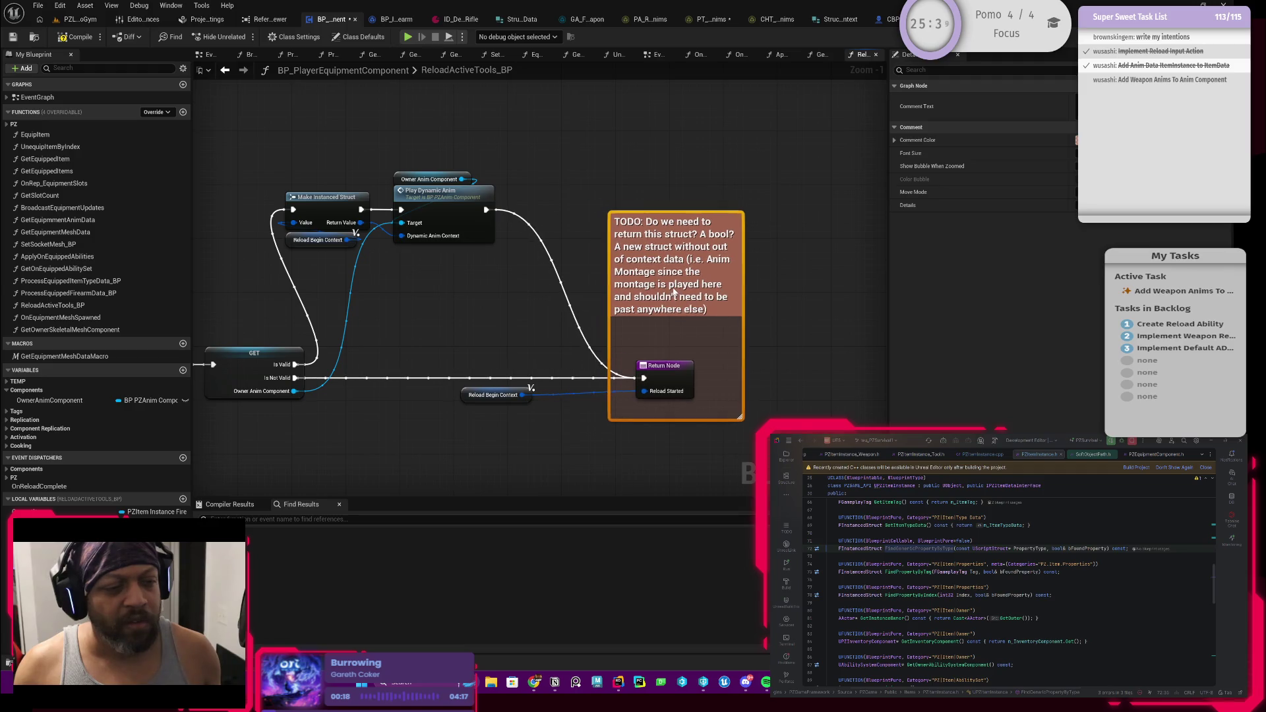
mouse_move(474, 292)
mouse_down()
mouse_move(536, 294)
mouse_move(436, 325)
mouse_up()
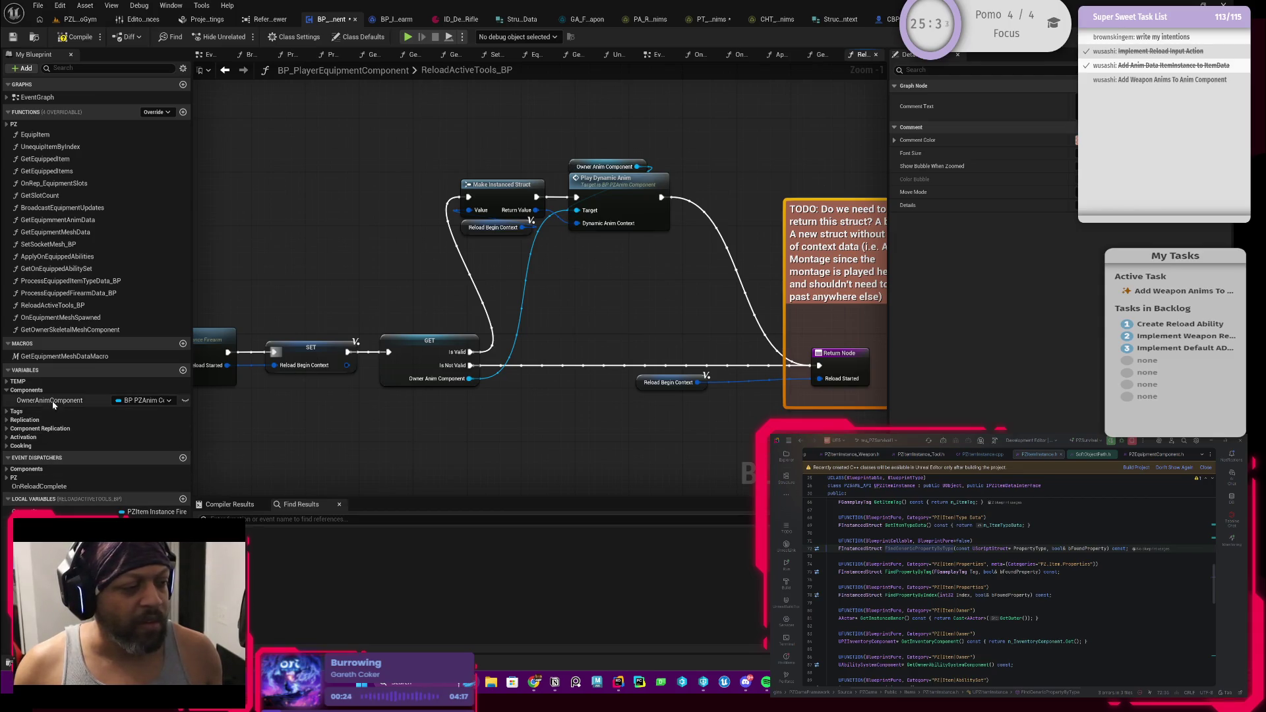
Disconnect Owner Anim Component from Play Dynamic Anim's Target and shift the anim-playing nodes down and right
mouse_move(49, 400)
mouse_down()
mouse_move(363, 317)
mouse_move(568, 208)
mouse_move(565, 290)
mouse_move(561, 279)
mouse_up()
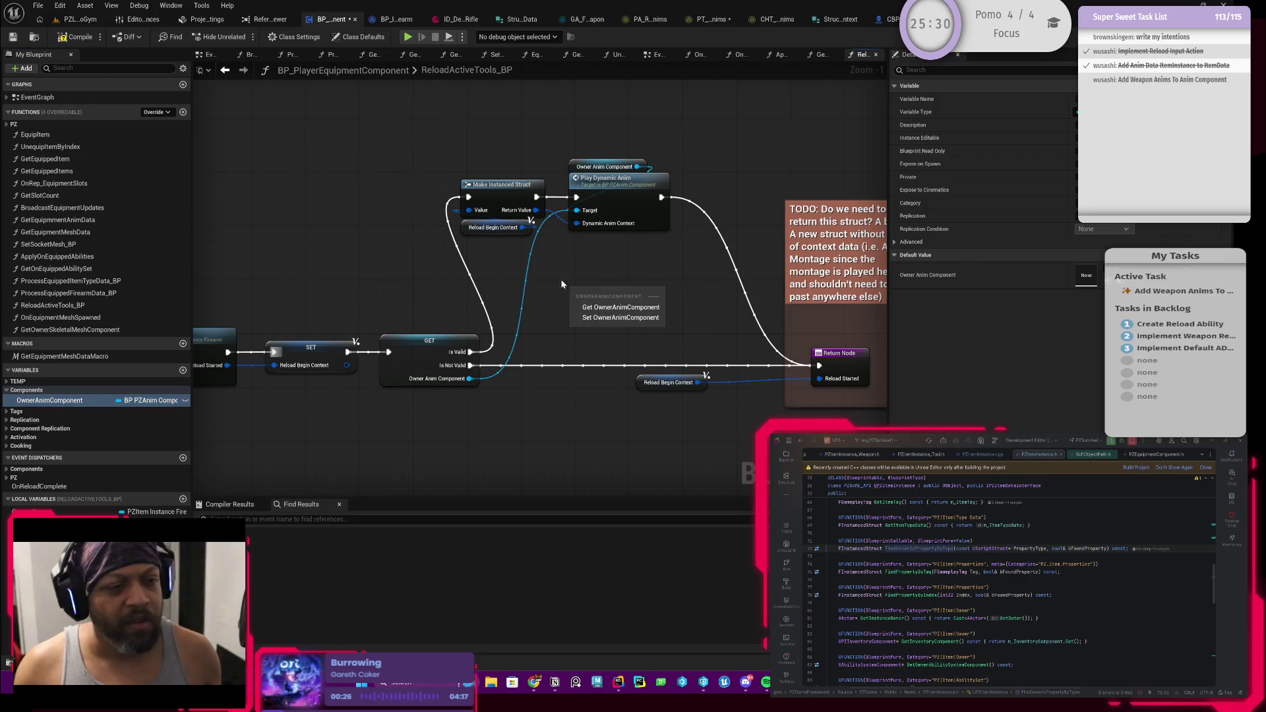
alt+click(468, 378)
drag(467, 174, 661, 276)
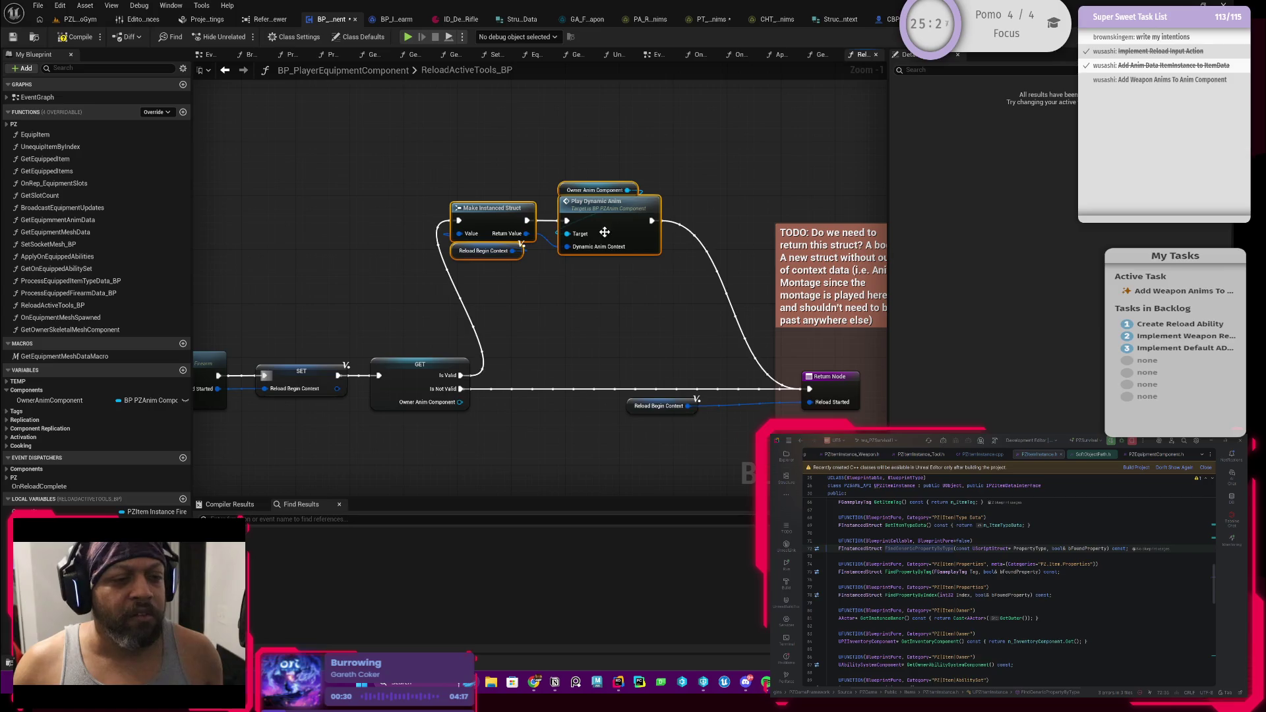
mouse_move(597, 228)
mouse_down()
mouse_move(658, 220)
mouse_move(670, 335)
mouse_up()
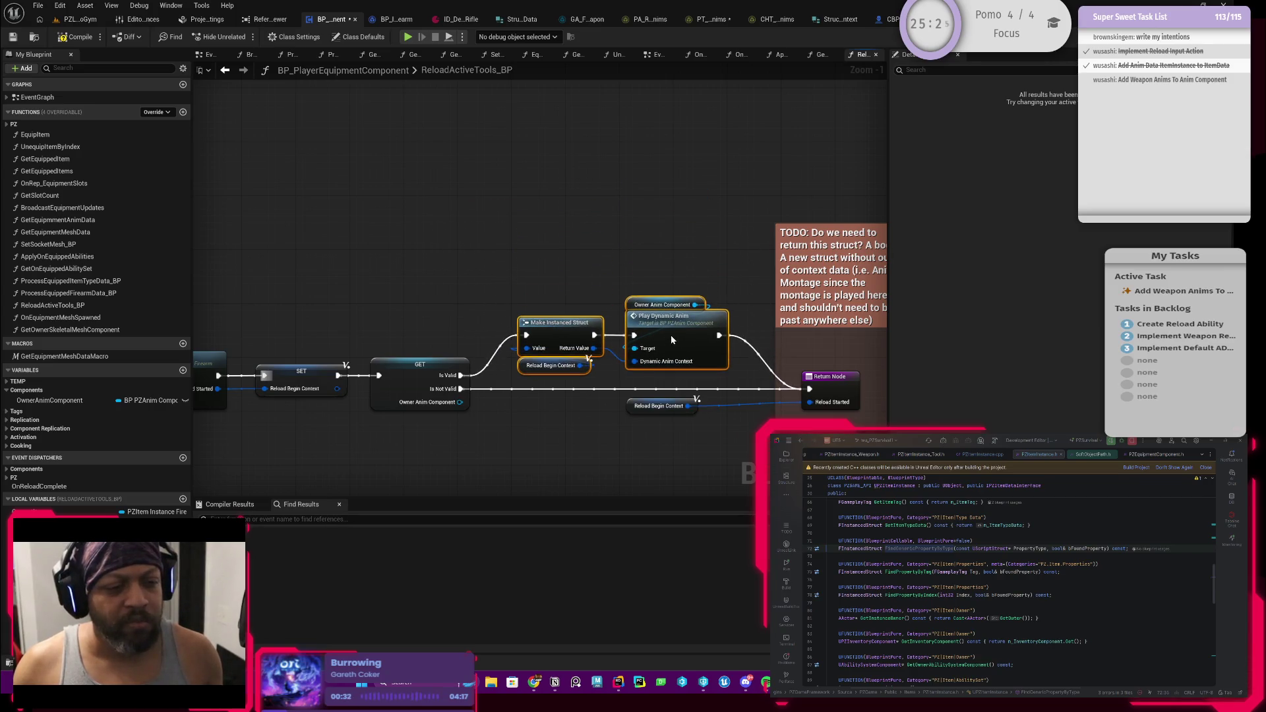
drag(544, 320, 632, 333)
mouse_move(536, 342)
mouse_down()
mouse_move(619, 335)
mouse_move(602, 323)
mouse_move(589, 356)
mouse_up()
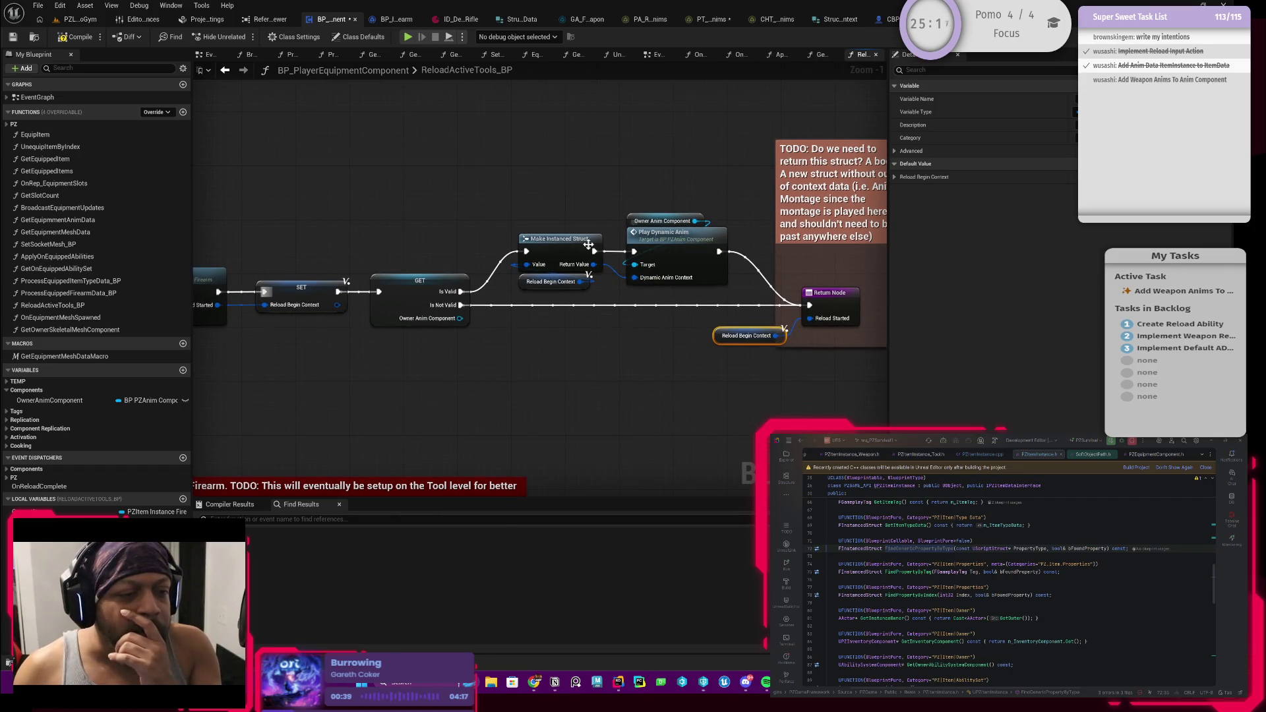
Frame the whole TODO comment beside Play Dynamic Anim, then jump to Play Dynamic Anim's definition
click(559, 245)
click(550, 281)
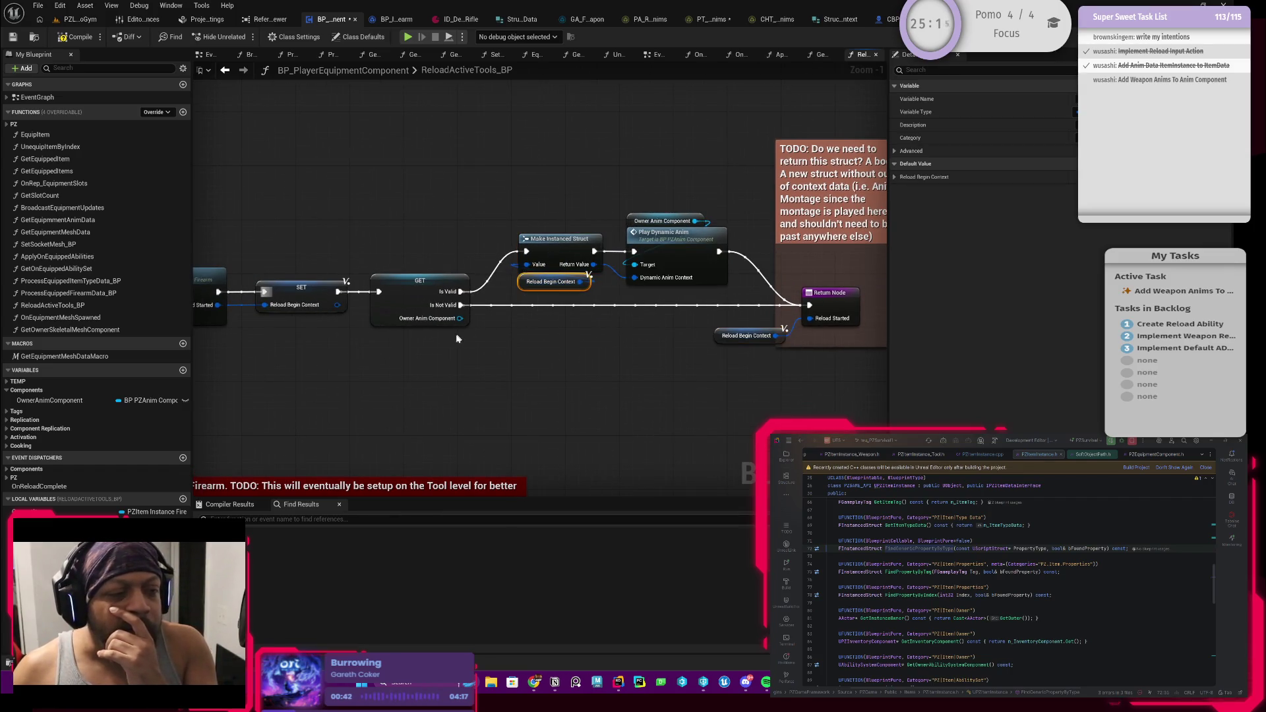
mouse_move(383, 267)
mouse_down()
mouse_move(593, 283)
mouse_move(262, 290)
mouse_move(469, 292)
mouse_move(362, 296)
mouse_move(393, 298)
mouse_up()
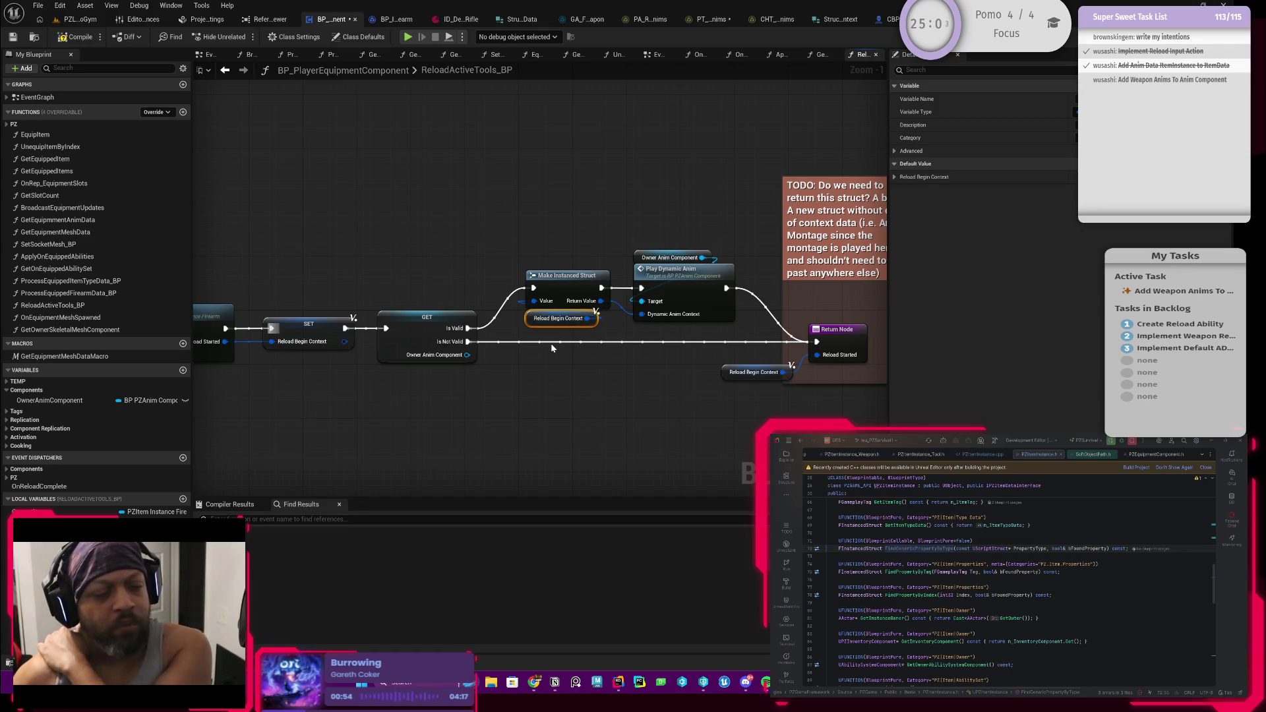
click(677, 291)
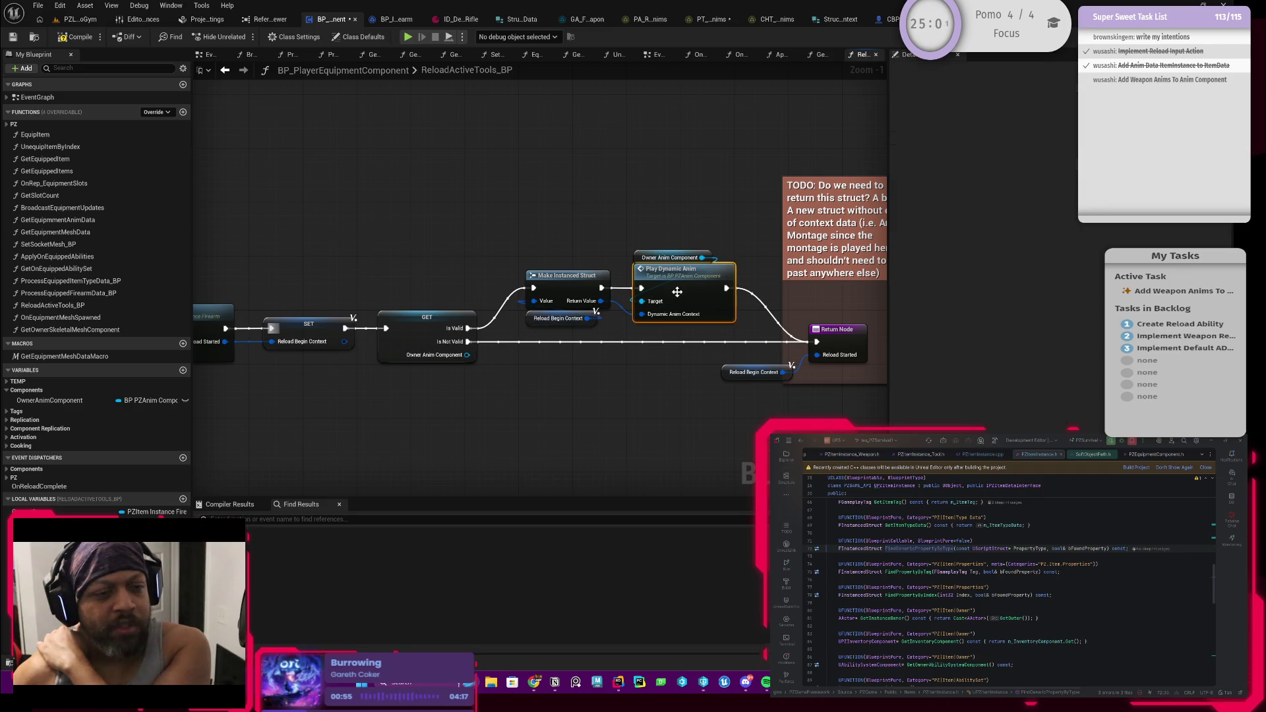
drag(642, 353, 517, 356)
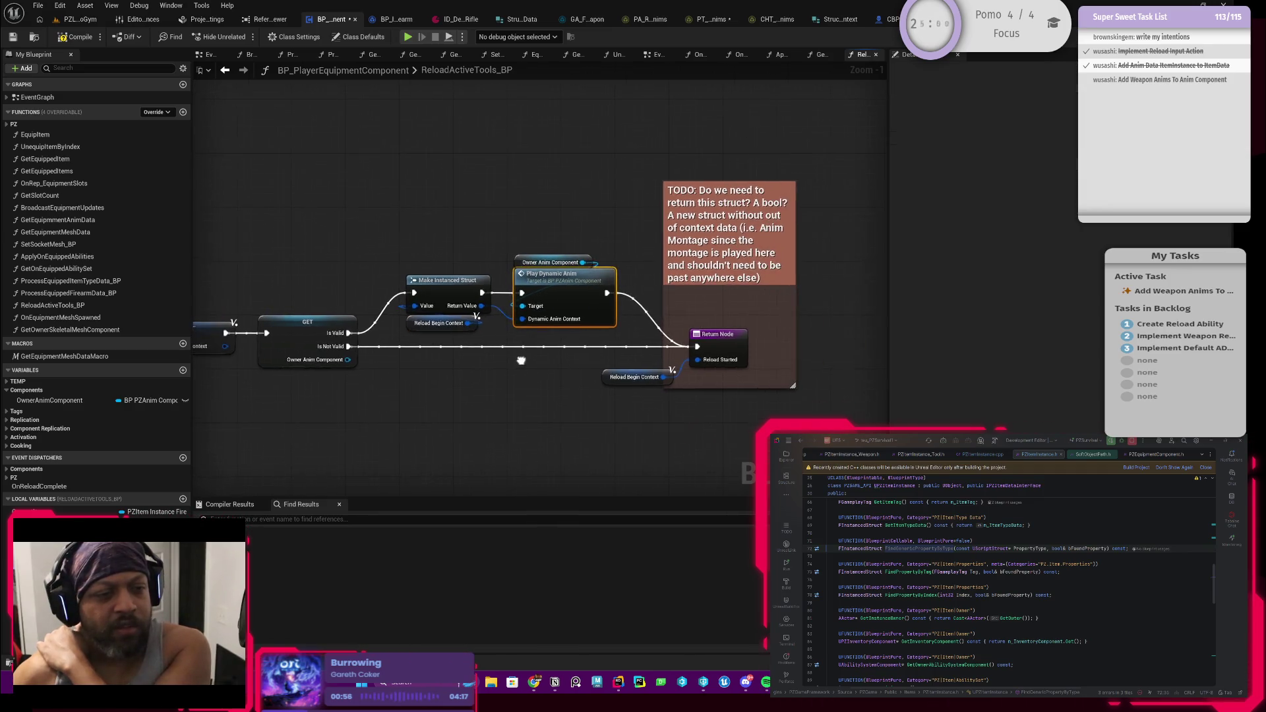
double_click(559, 301)
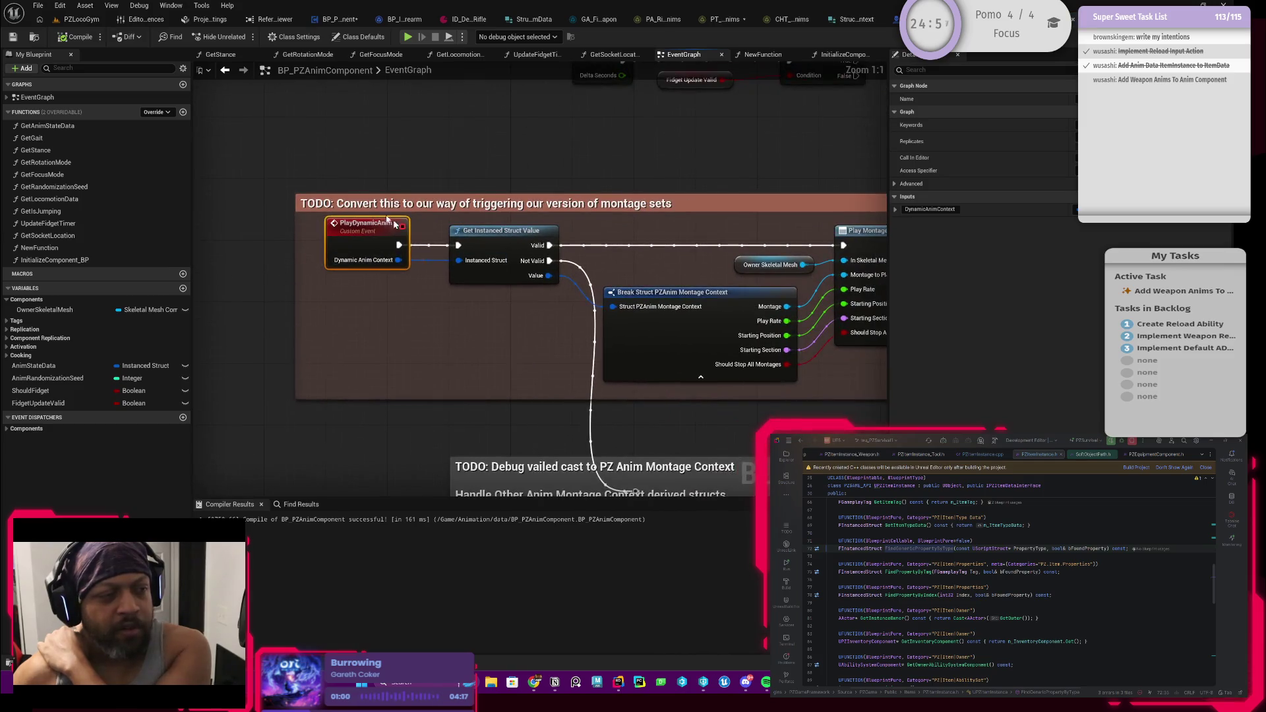
Go back twice and switch to the PT_RifleAnims proxy table with its PA_Reload row
click(226, 71)
click(225, 72)
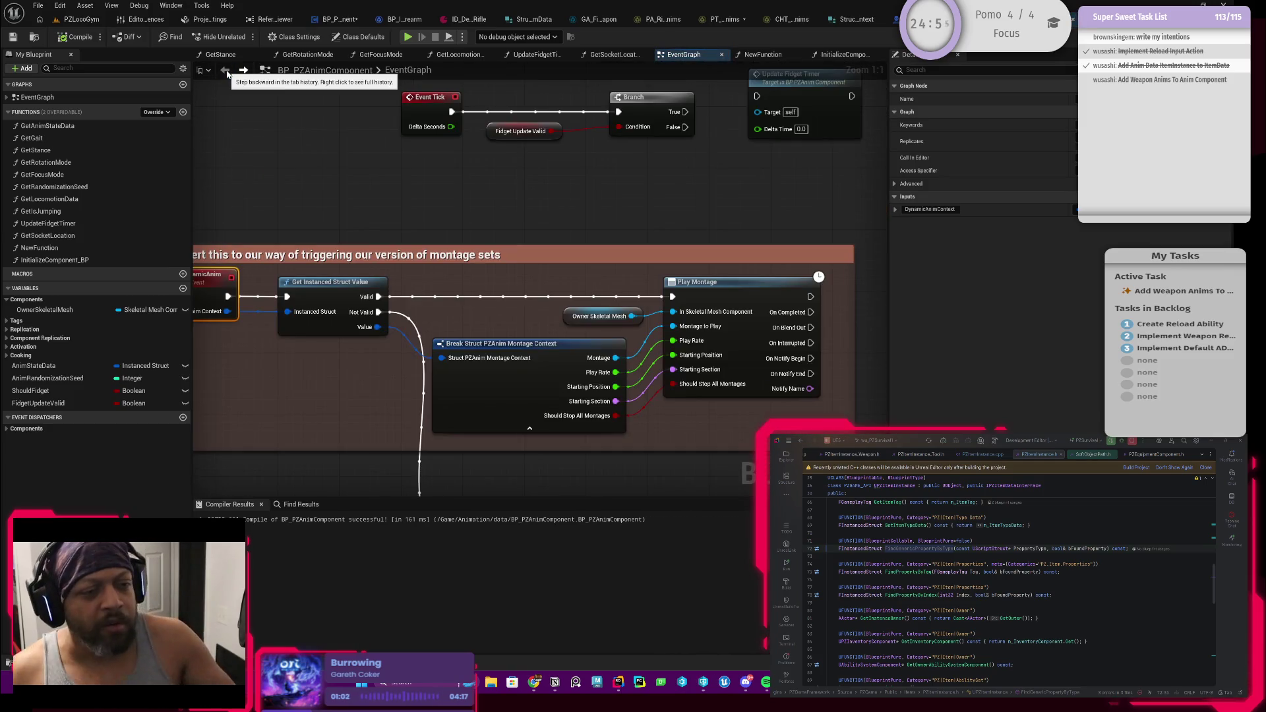
click(725, 22)
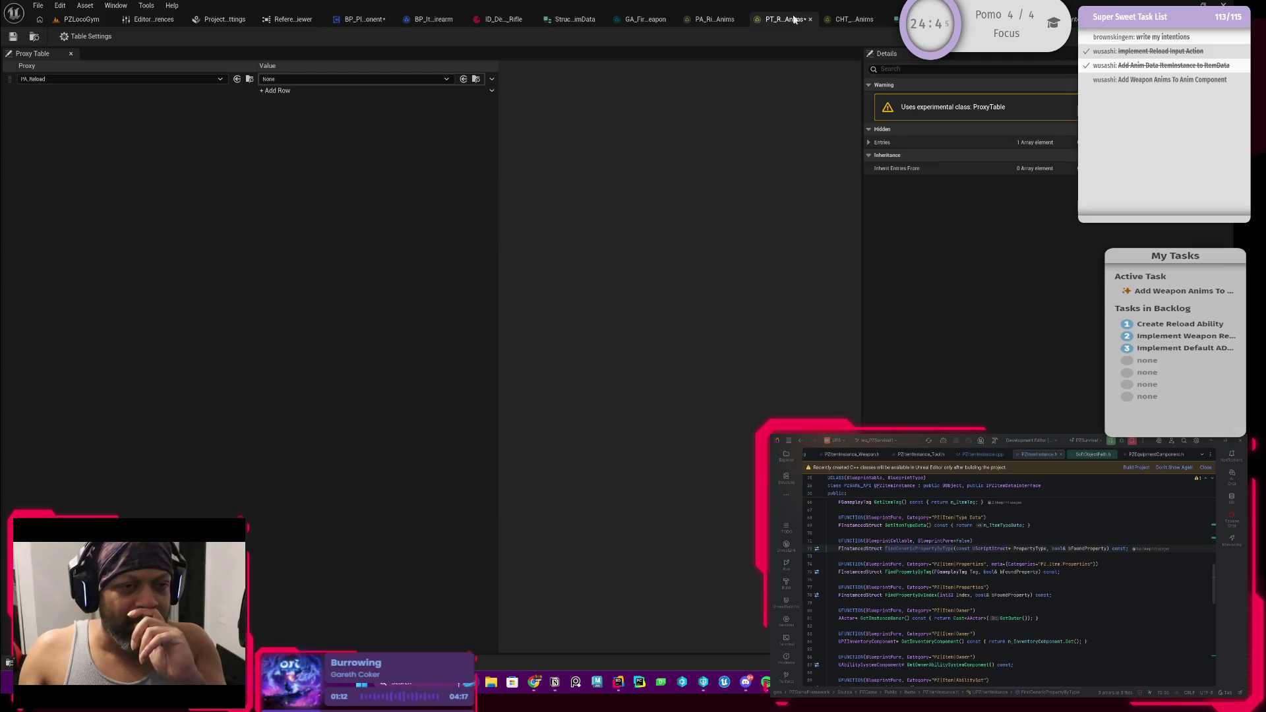
Start a new Chooser Table value for the reload row, cancel saving, then browse to the rifle chooser table asset
click(447, 80)
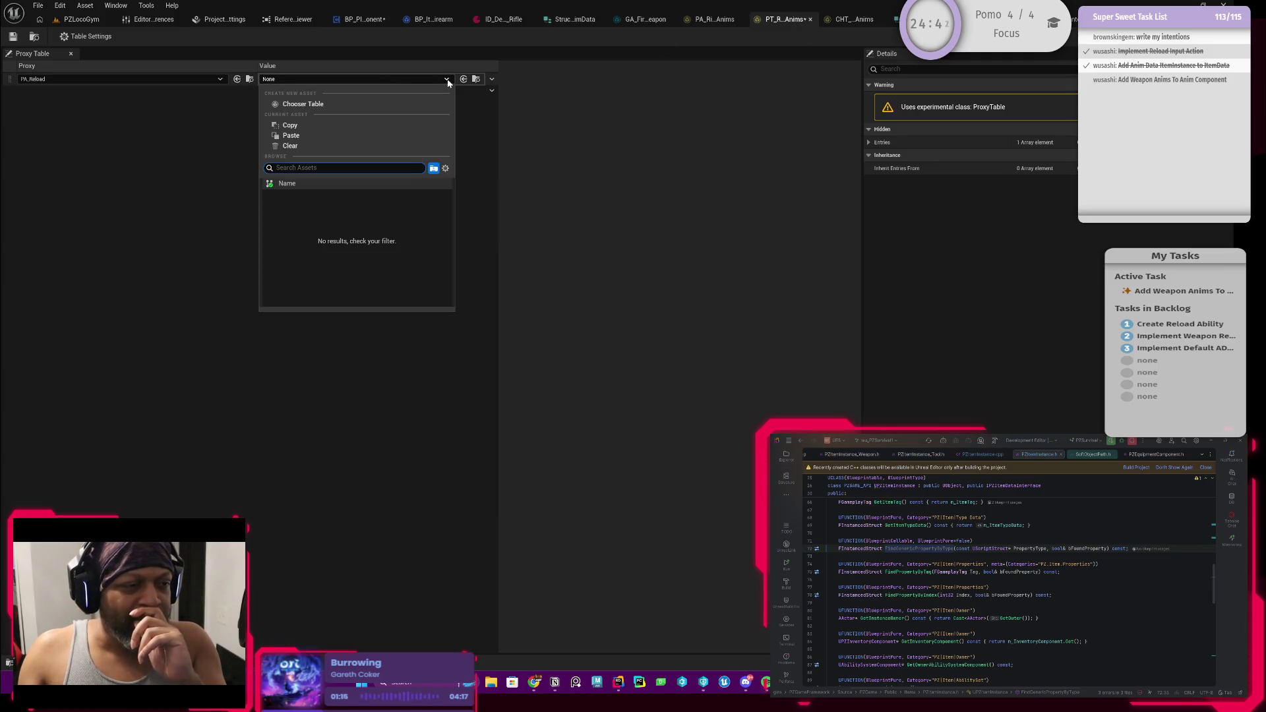
click(328, 105)
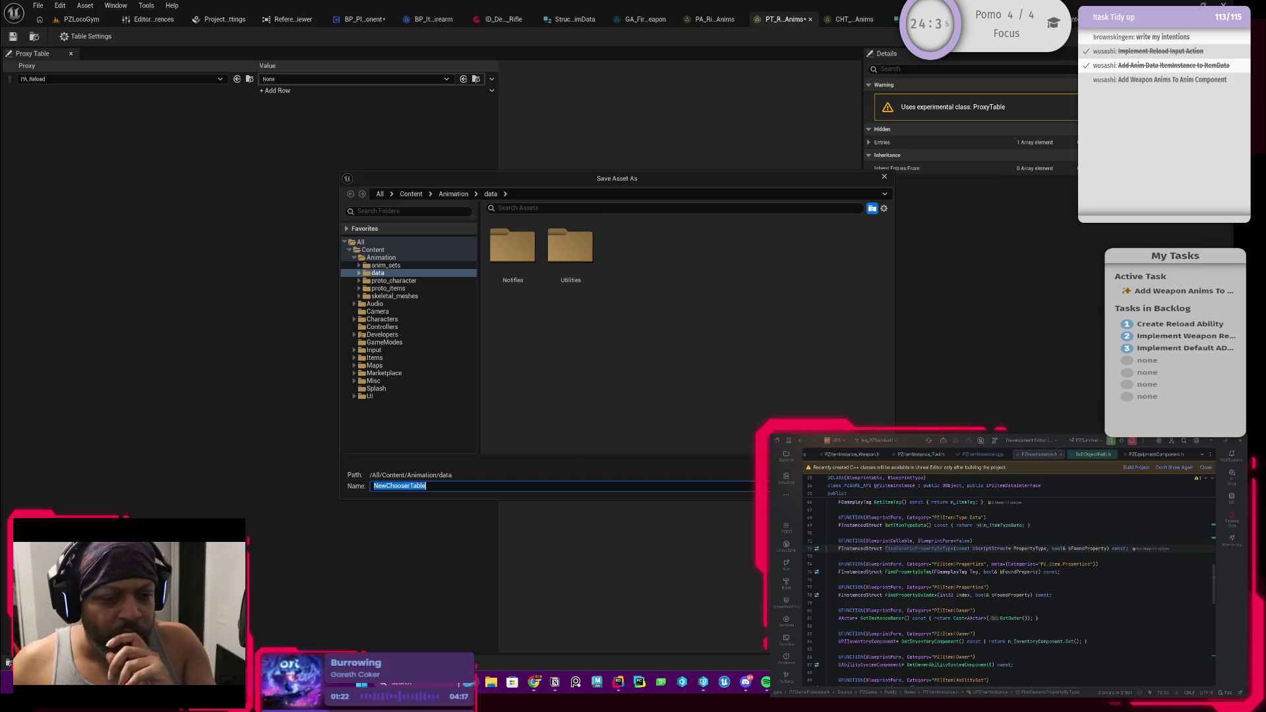
key(Escape)
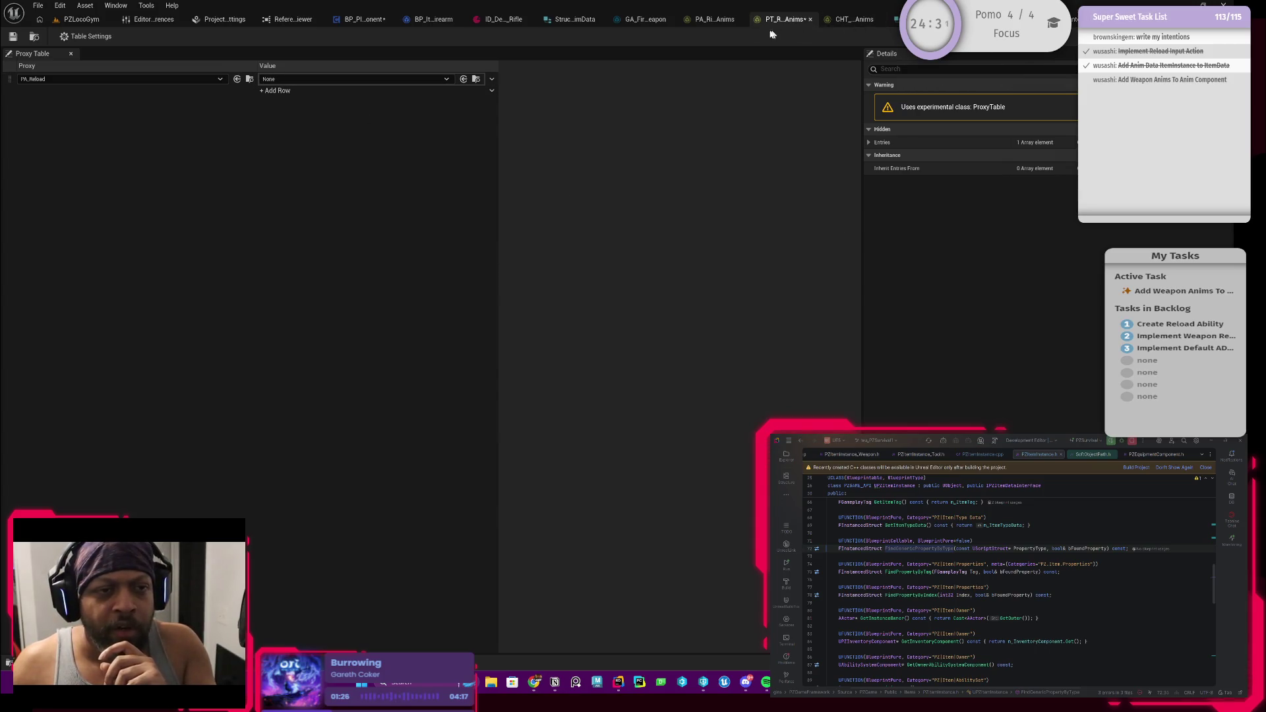
click(852, 21)
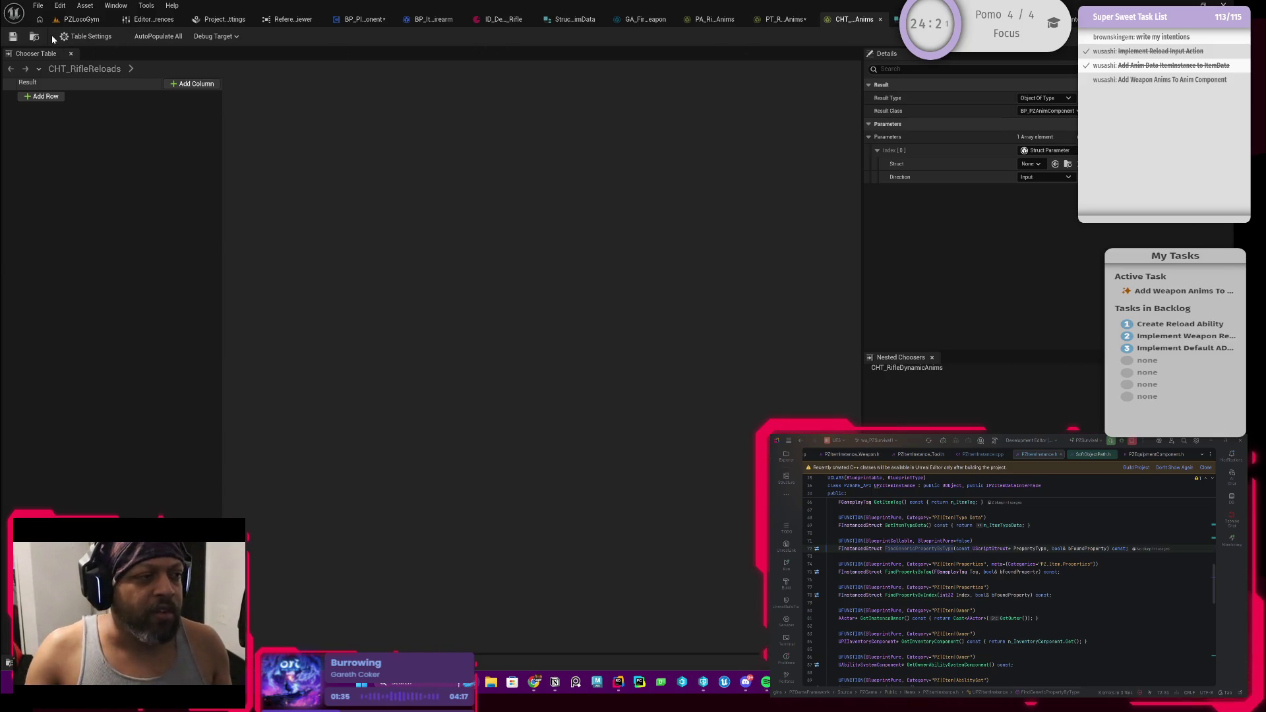
click(34, 36)
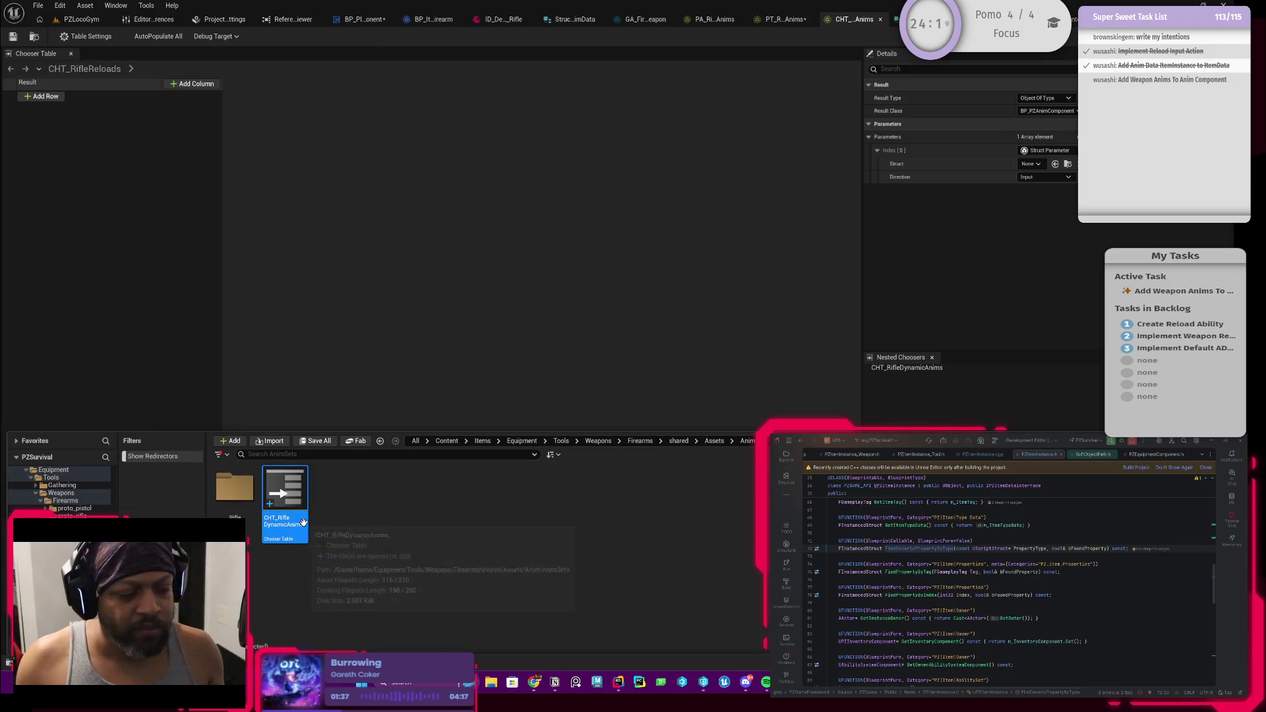
Rename the CHT_RifleDynamicAnims chooser table to CHT_RifleReloads
double_click(235, 495)
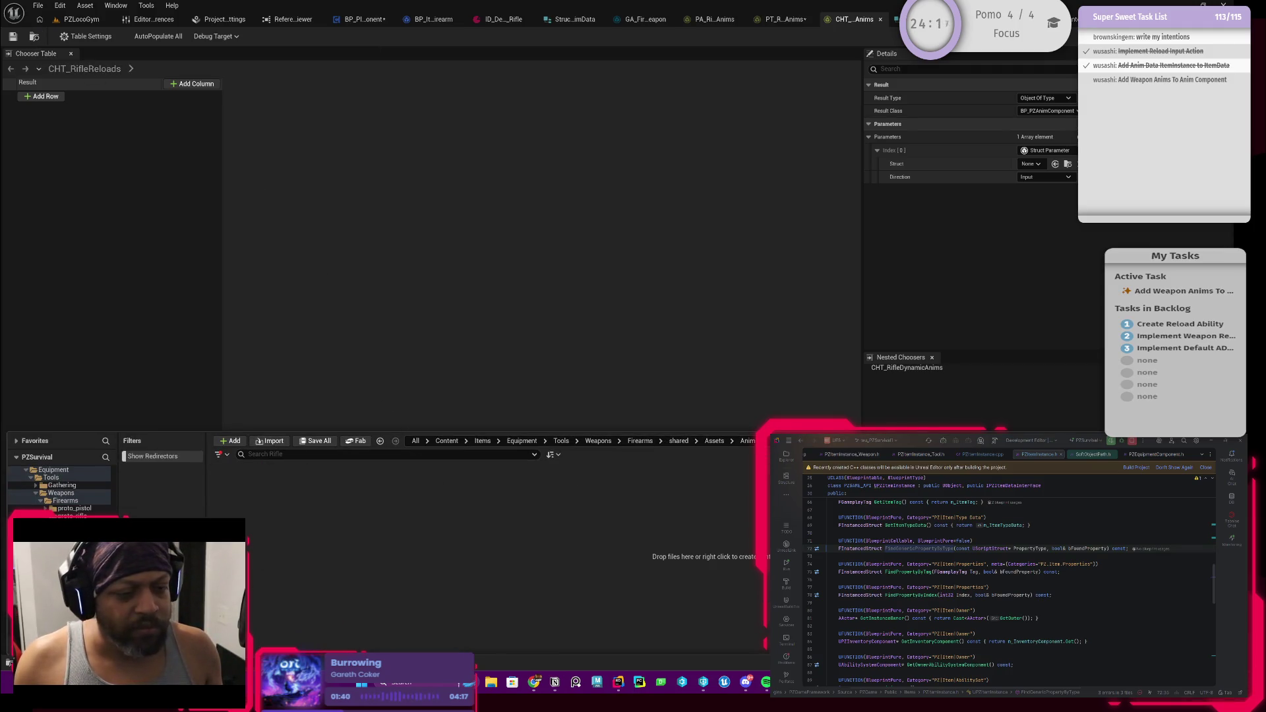
key(alt+Left)
click(288, 524)
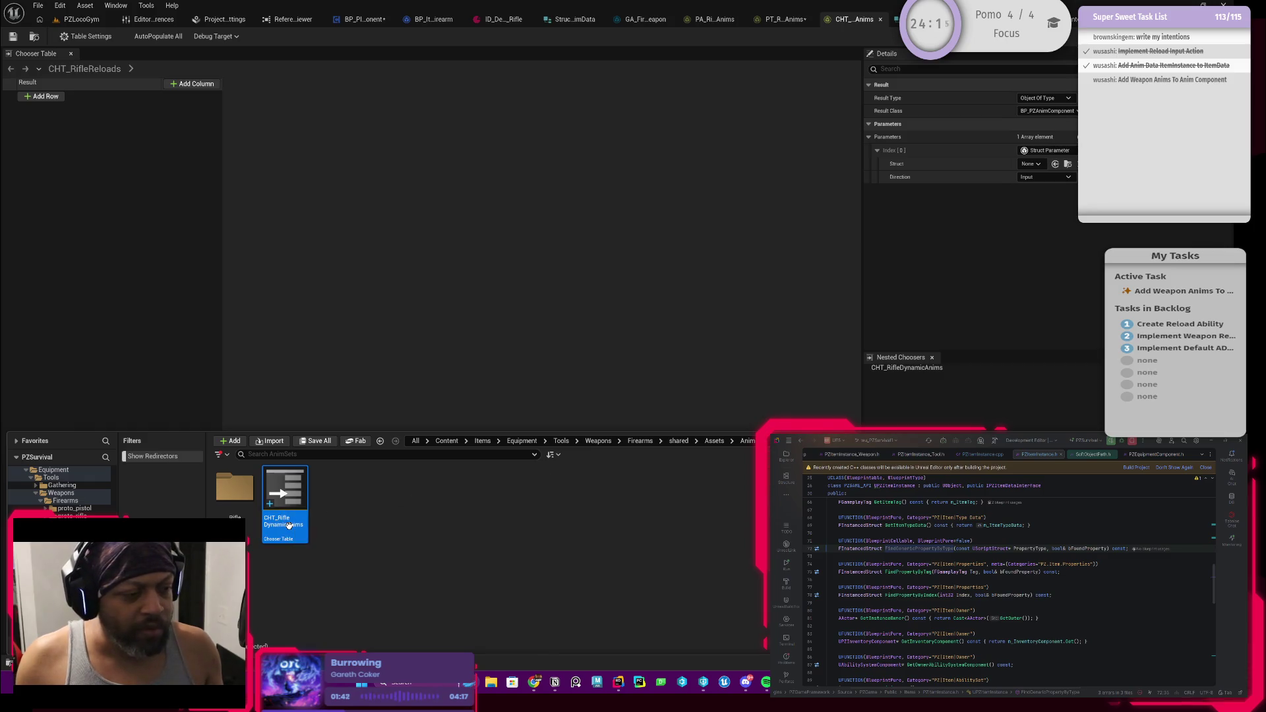
click(288, 525)
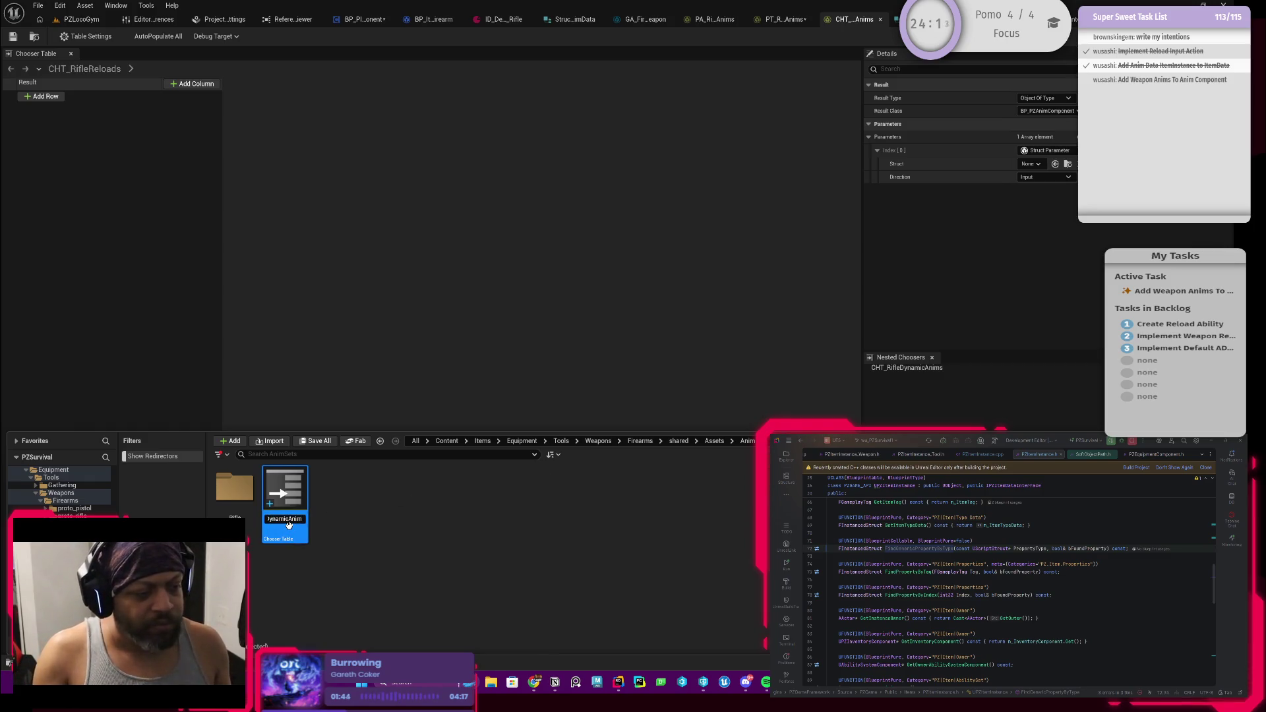
key(BackSpace)
key(BackSpace)
key(BackSpace)
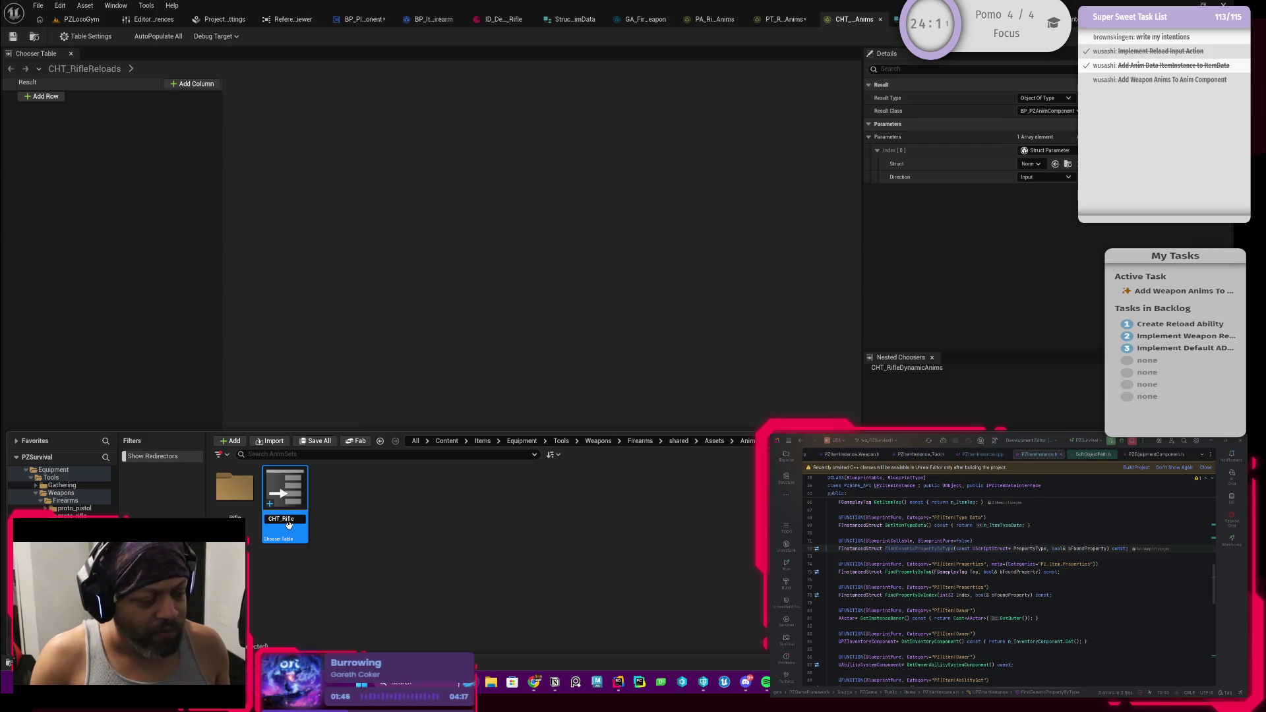
text(Reloads)
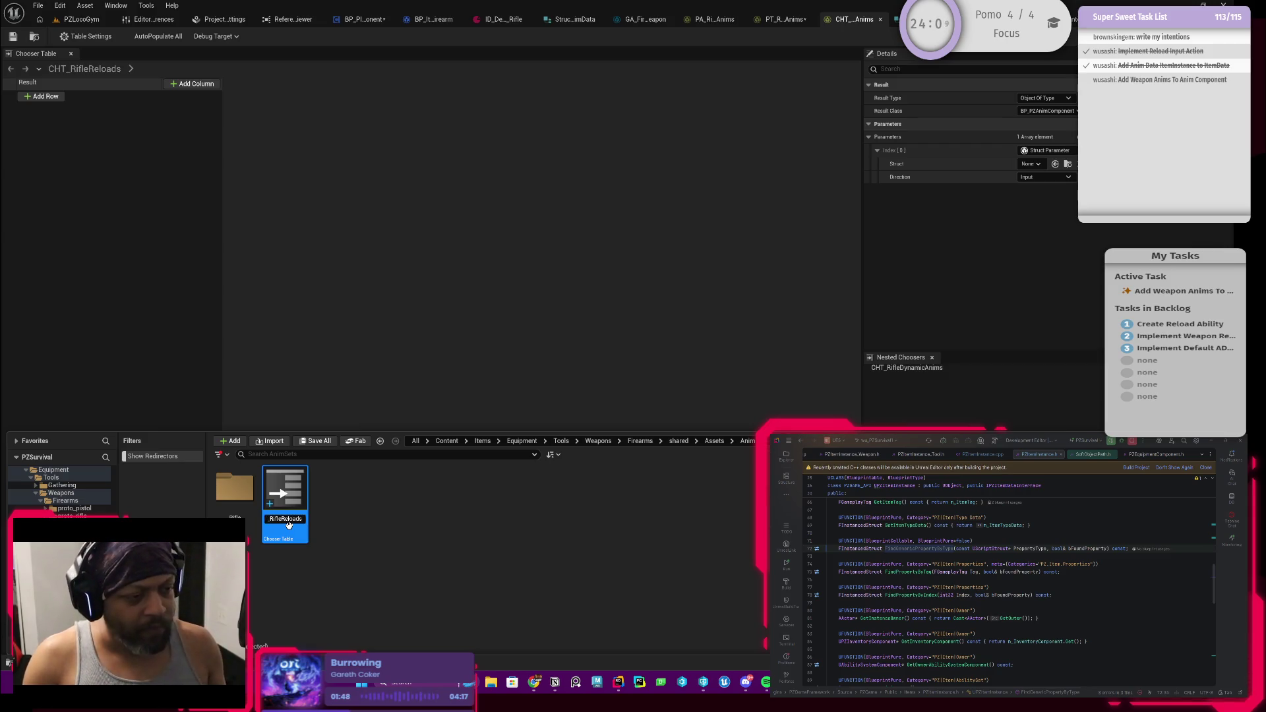
key(Return)
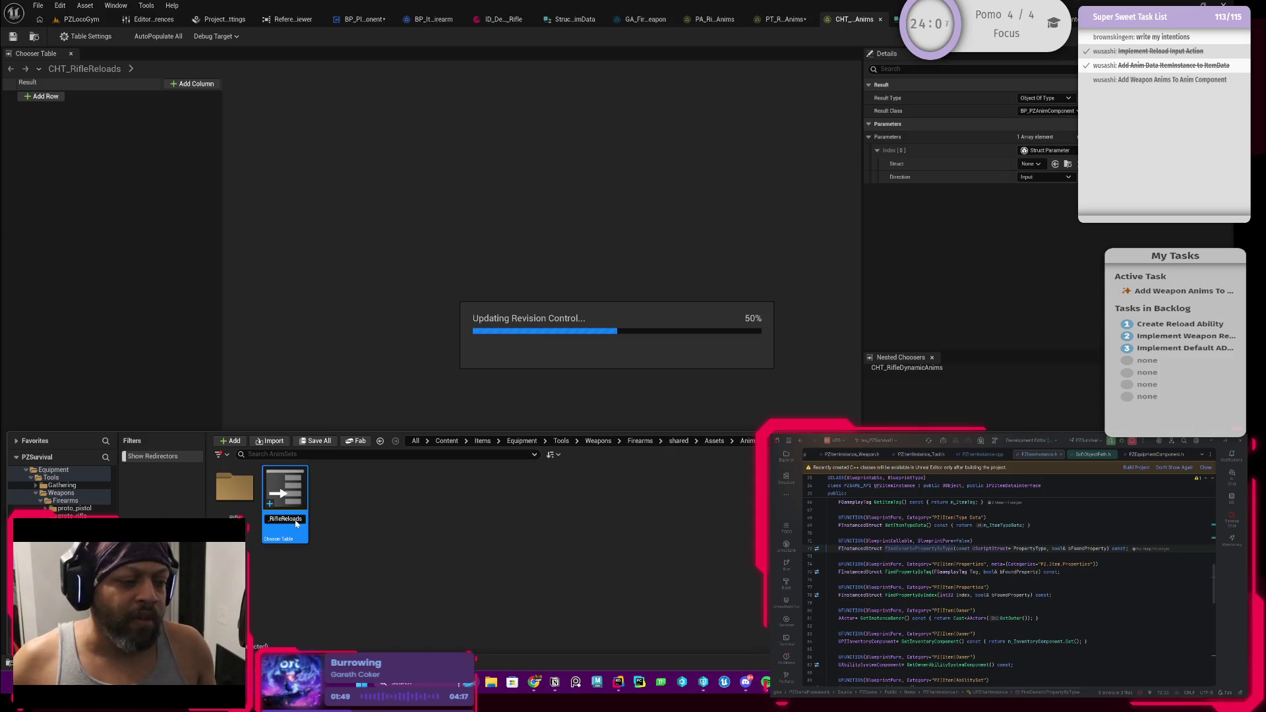
Correct the chooser table's name to CHT_RifleReloadAnims
click(290, 523)
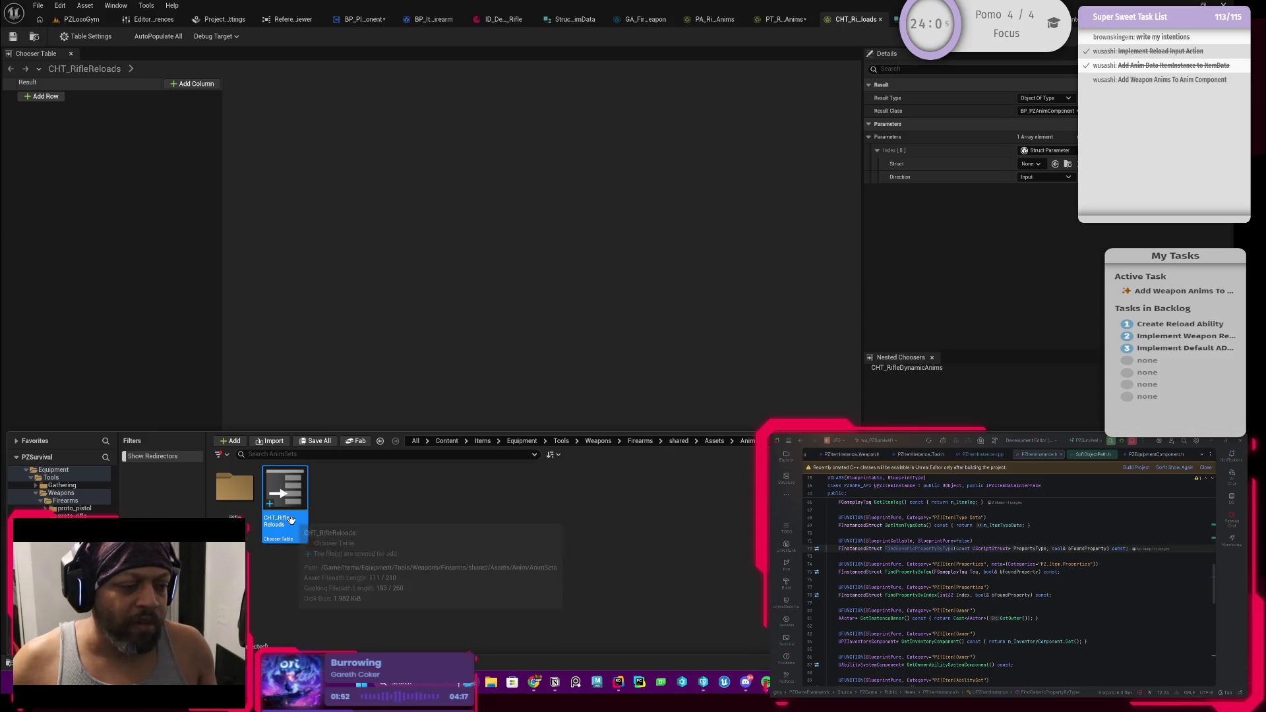
key(End)
key(BackSpace)
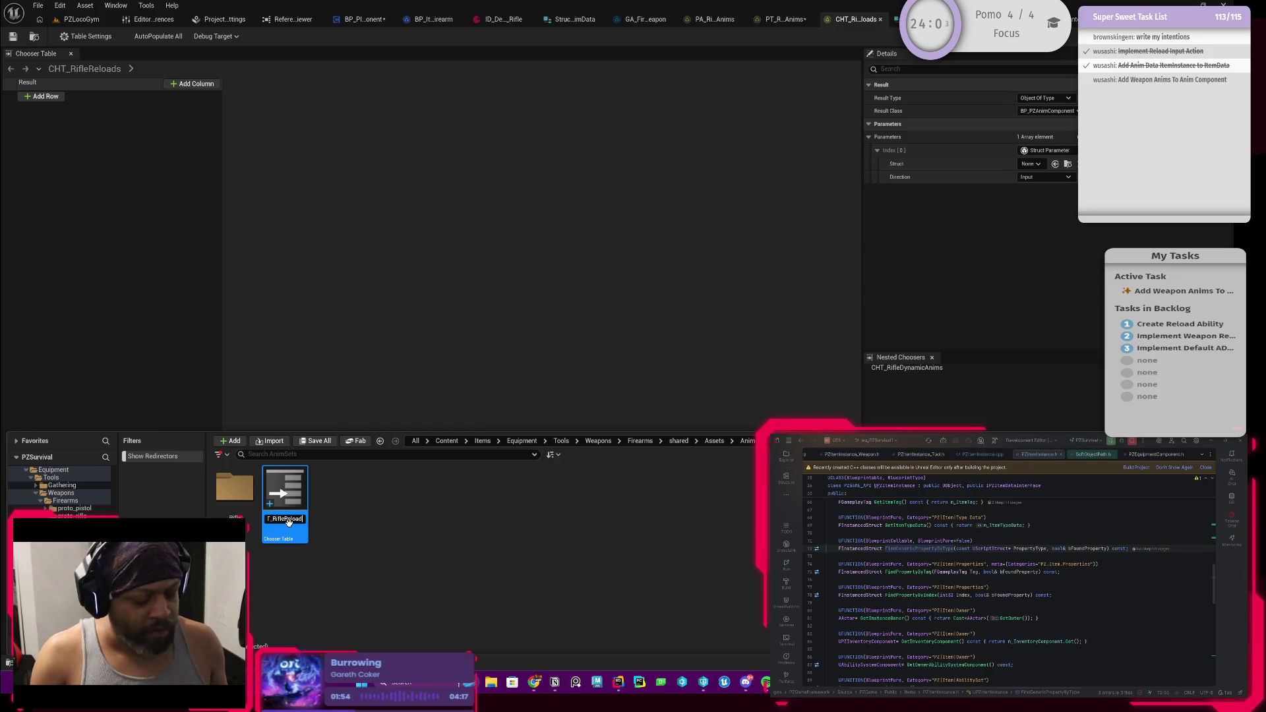
text(nims)
key(Return)
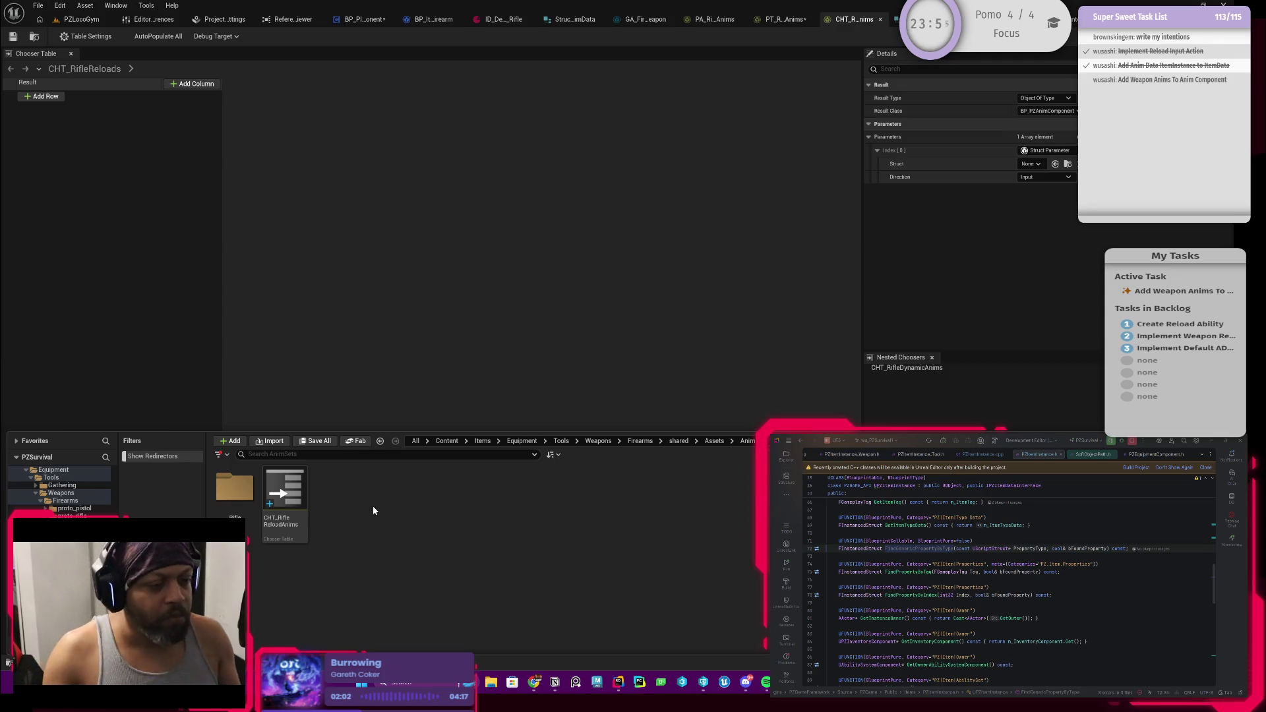
Move CHT_RifleReloadAnims into the Rifle folder and verify it there
drag(287, 493, 241, 495)
click(262, 504)
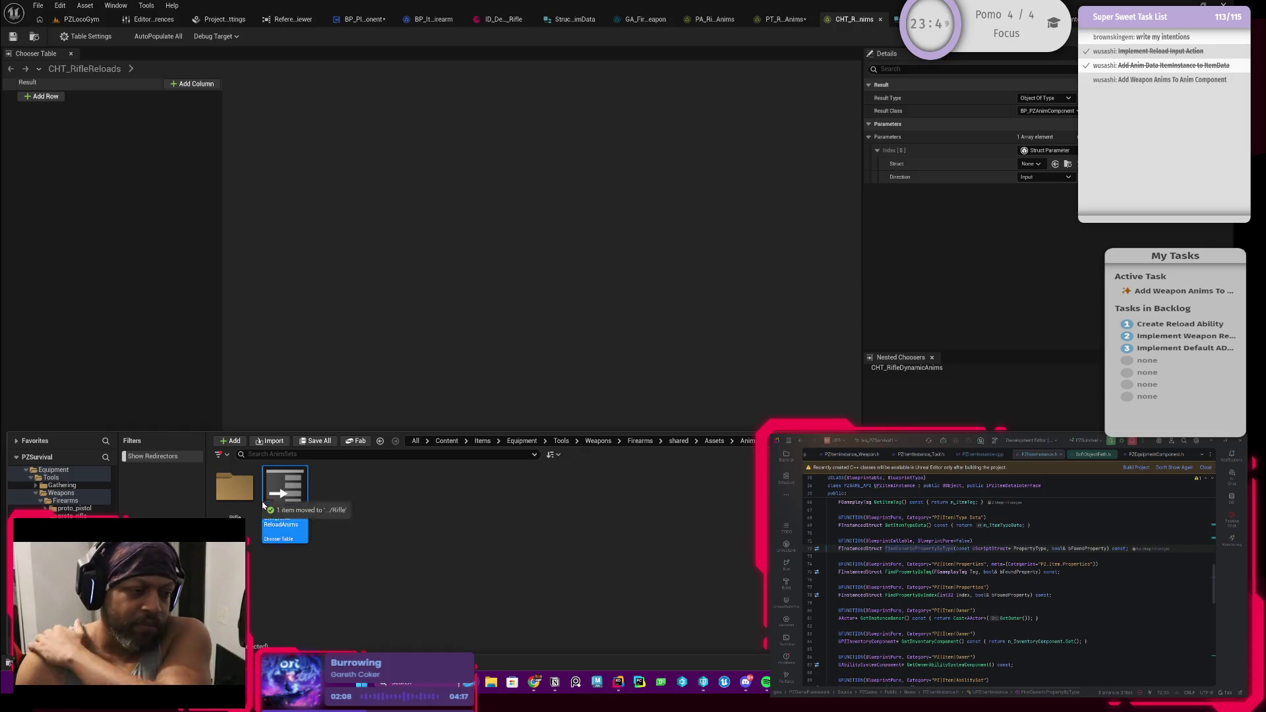
double_click(255, 494)
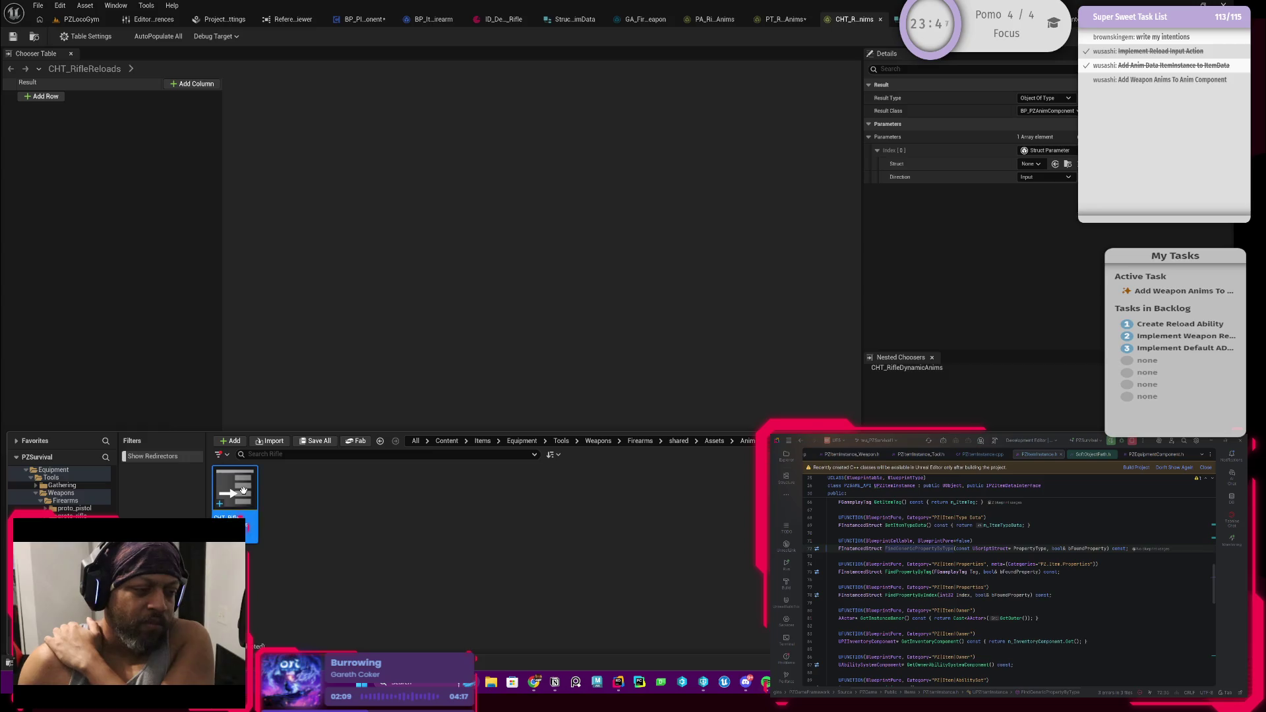
click(772, 161)
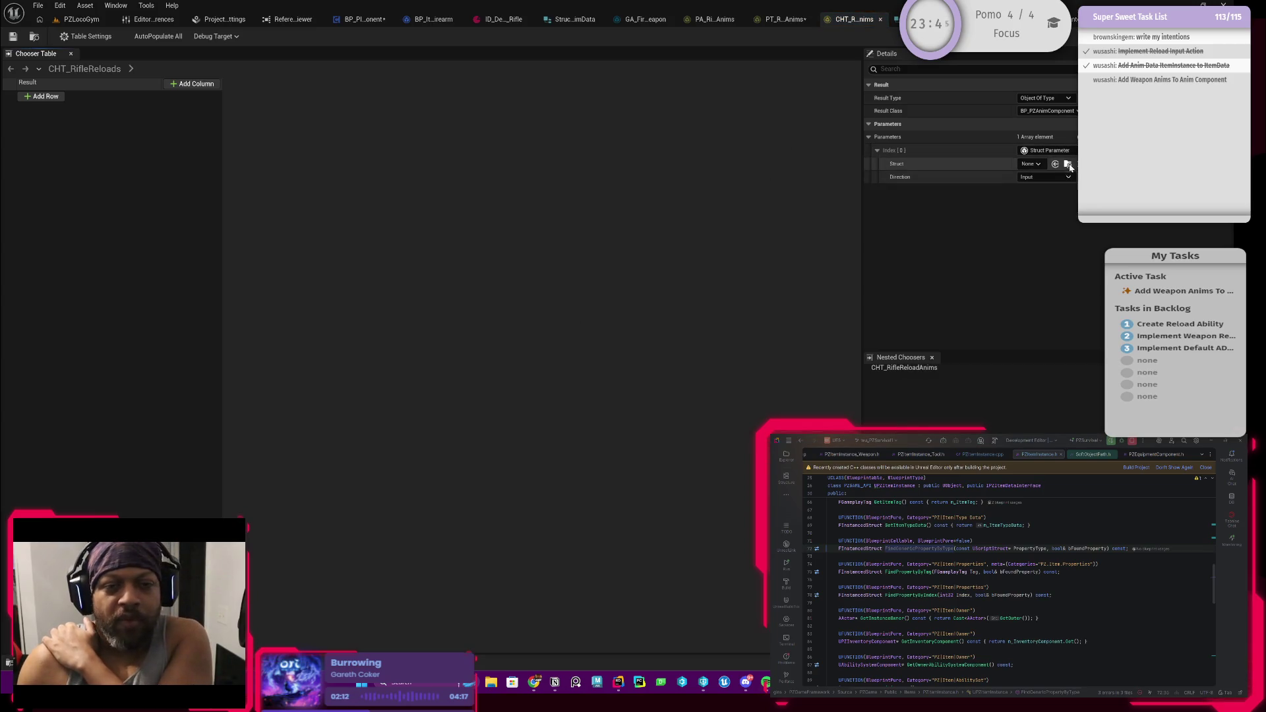
Look through the parameter's Struct list, then undo to remove the chooser's only parameter
click(1030, 164)
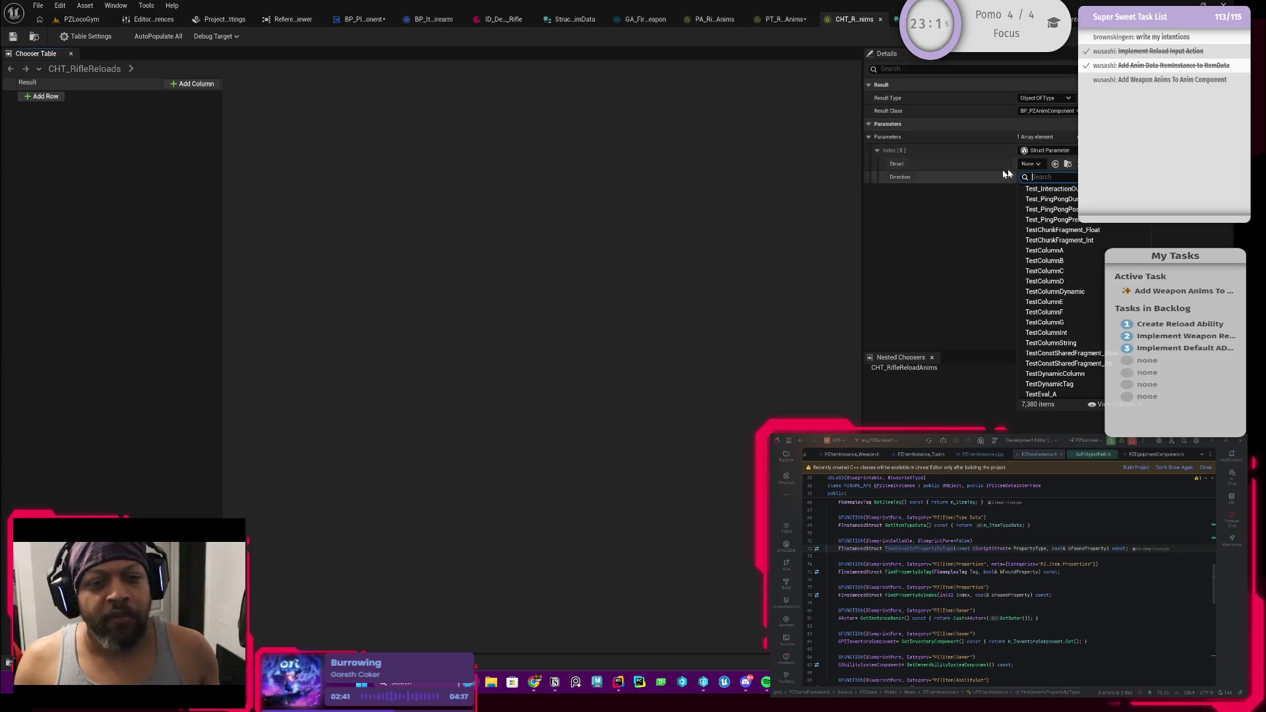
key(Escape)
key(ctrl+z)
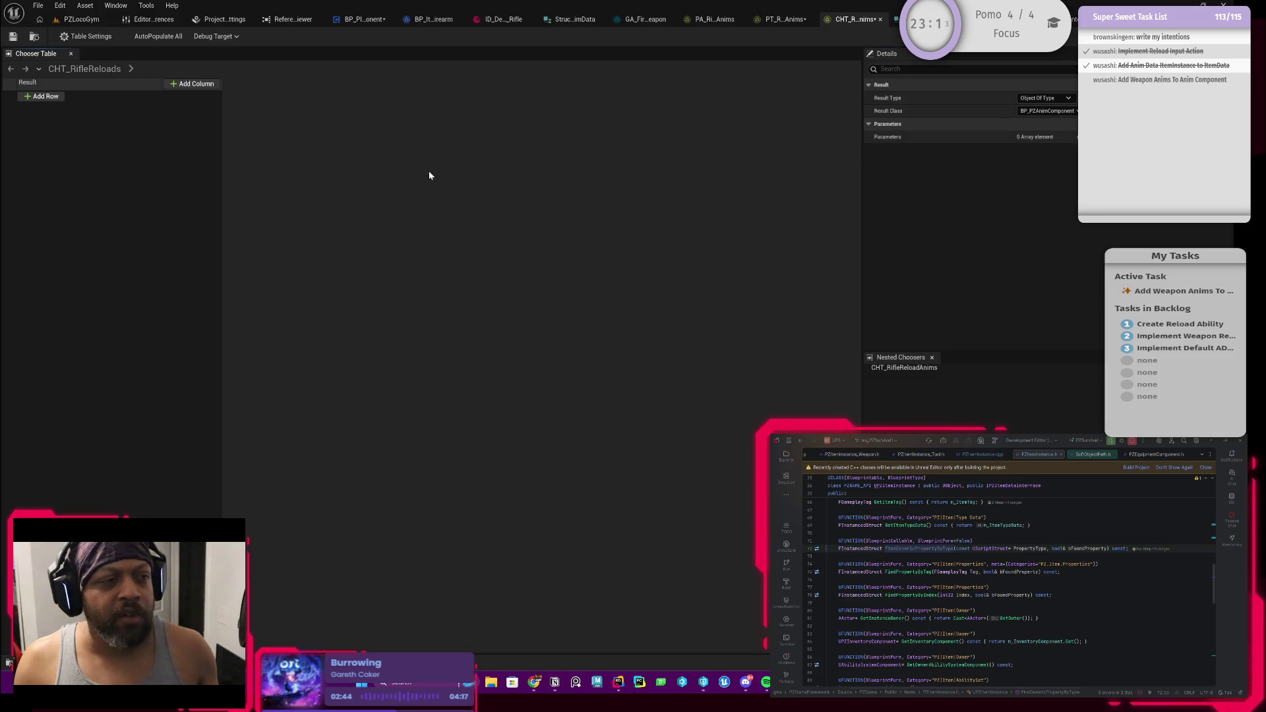
Add a fallback result row and browse its asset choices without picking one
click(55, 98)
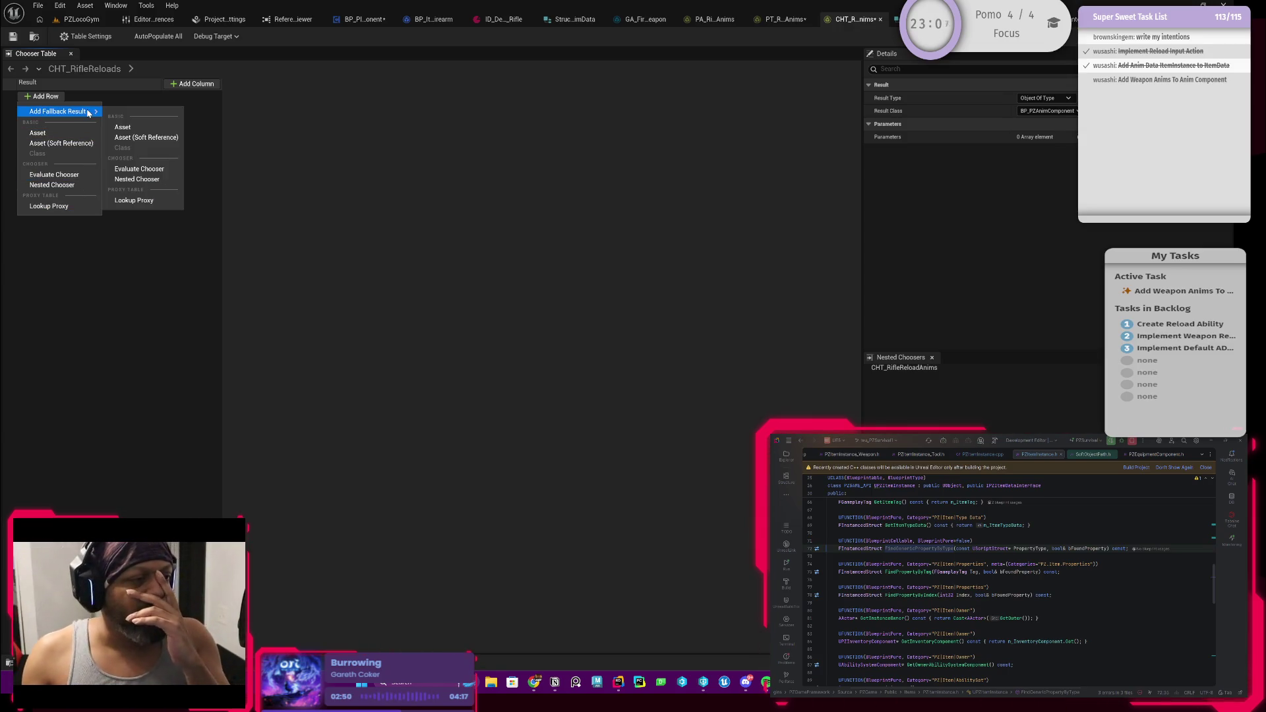
click(123, 128)
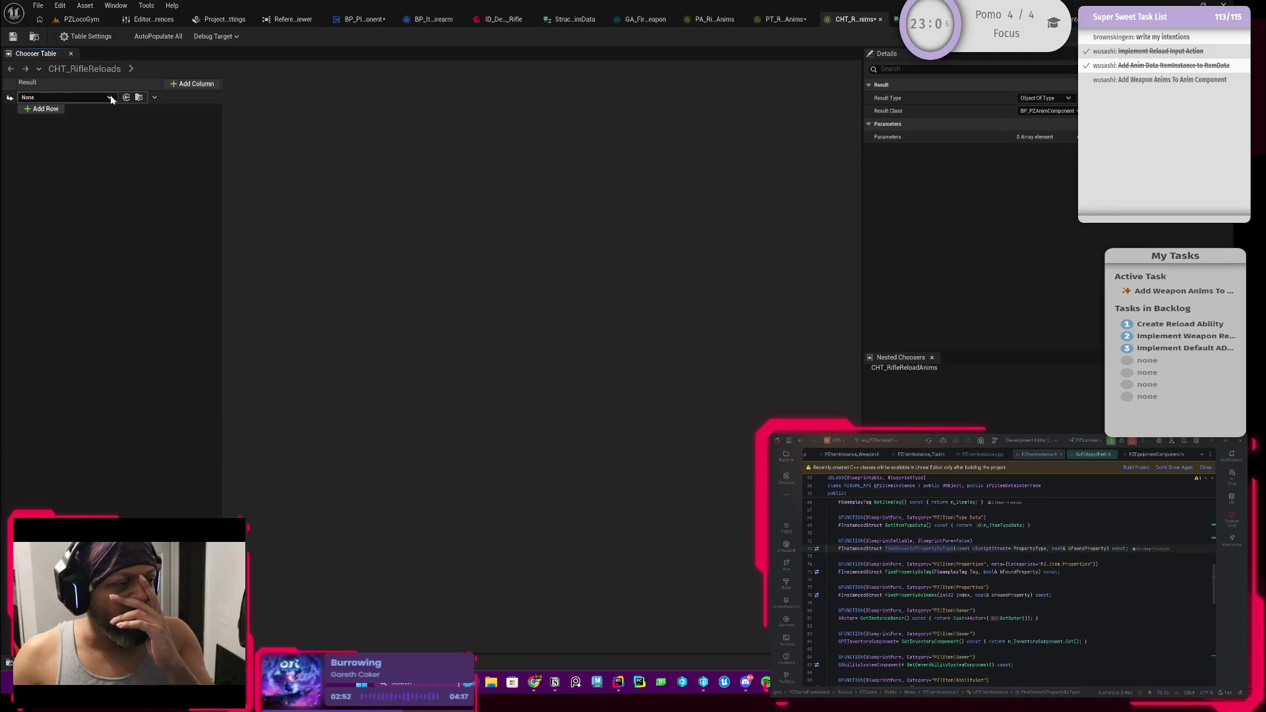
click(111, 98)
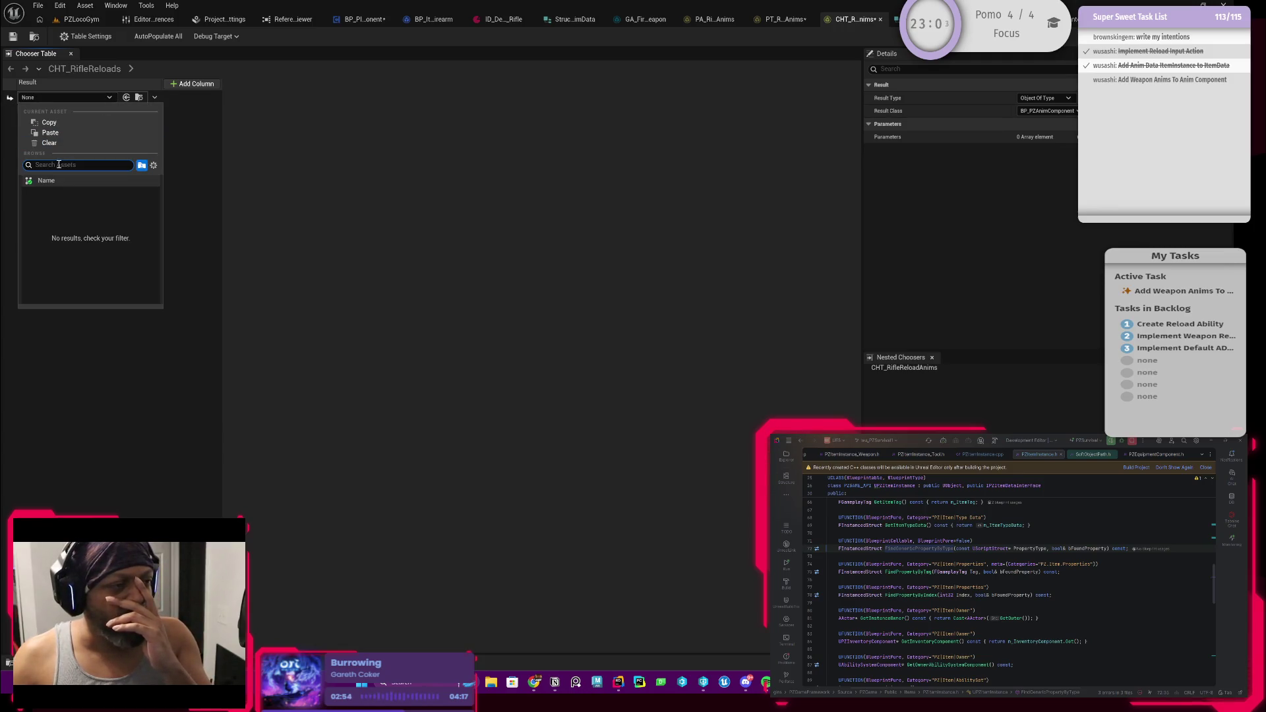
click(180, 146)
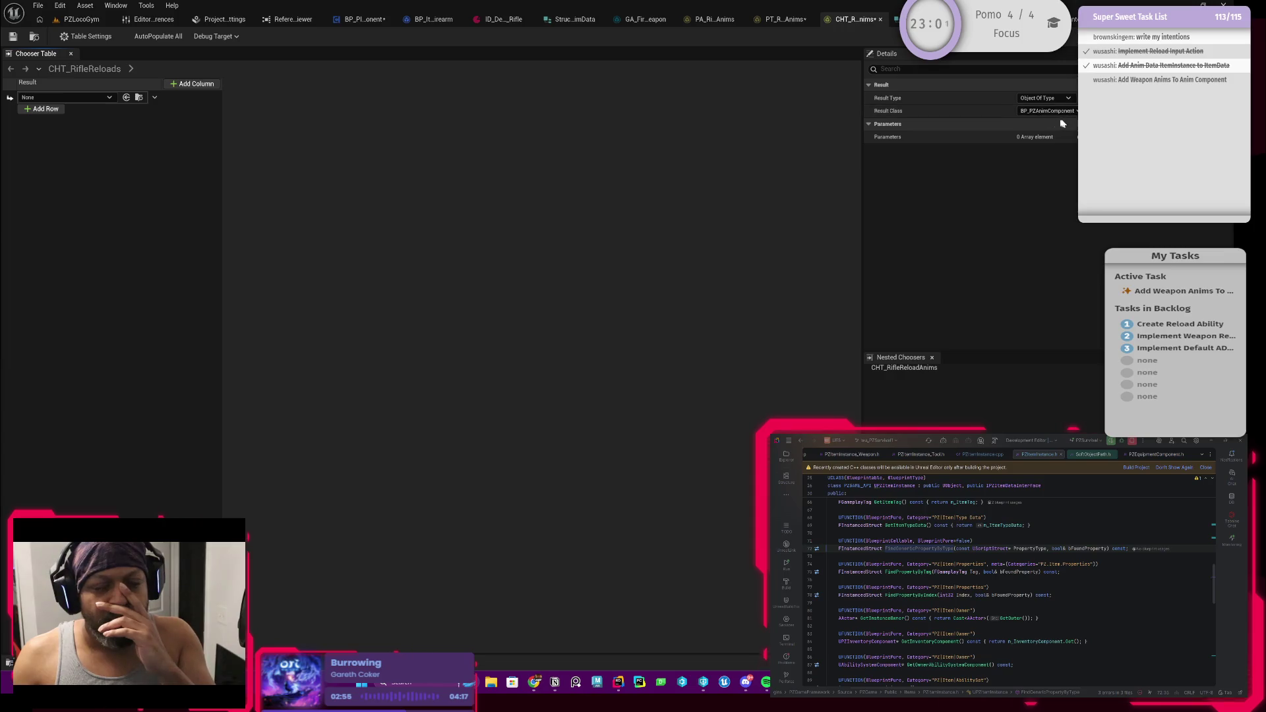
click(99, 96)
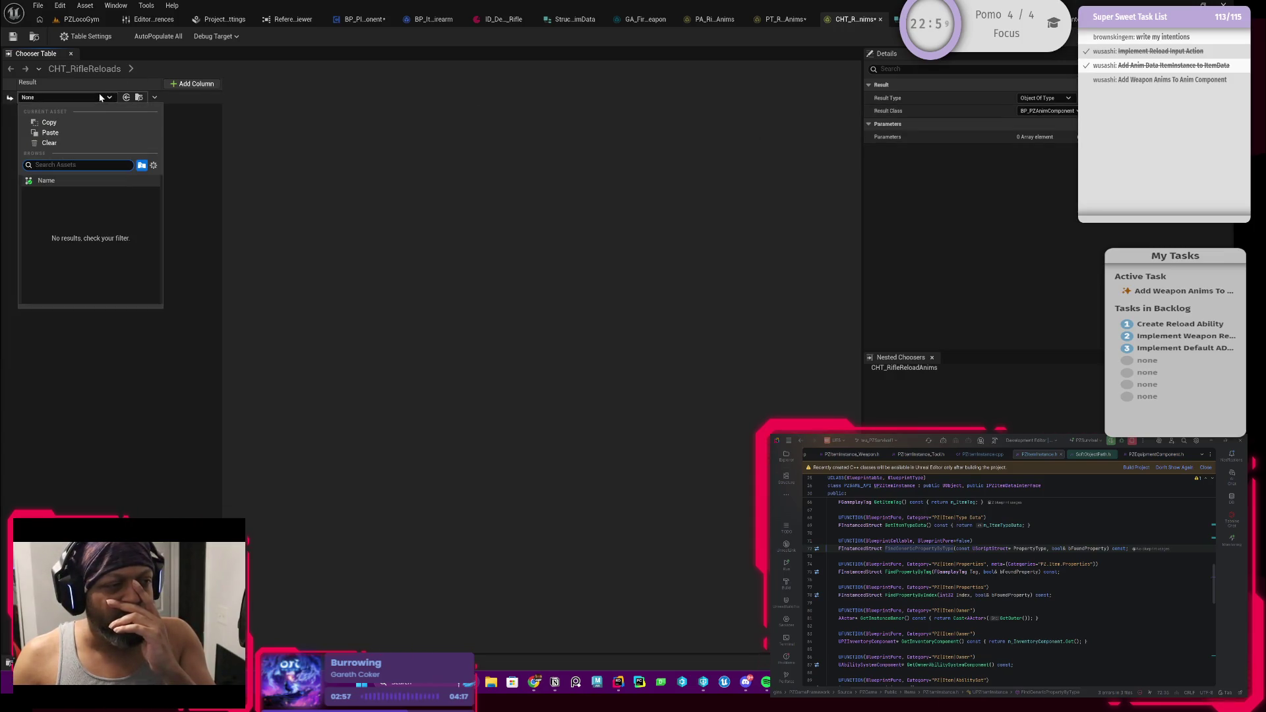
click(199, 147)
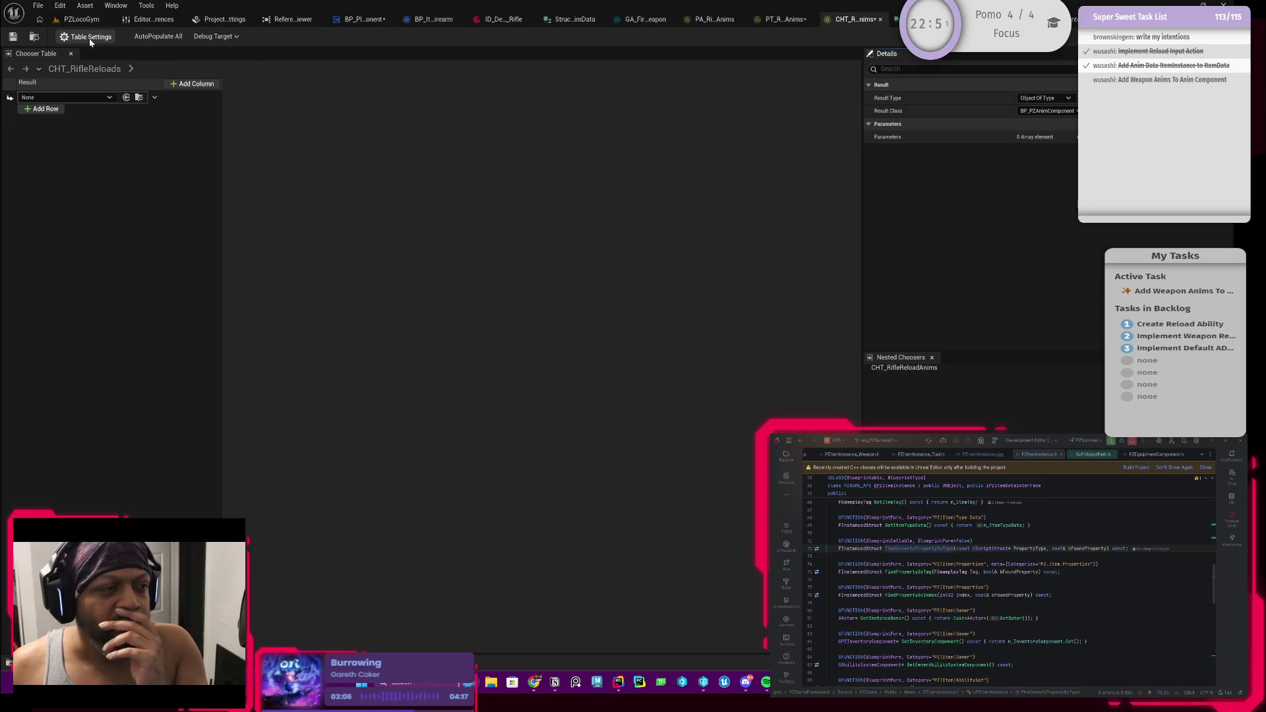
Set the chooser table's Result Class to AnimMontage and save it
click(1045, 113)
text(animmontage)
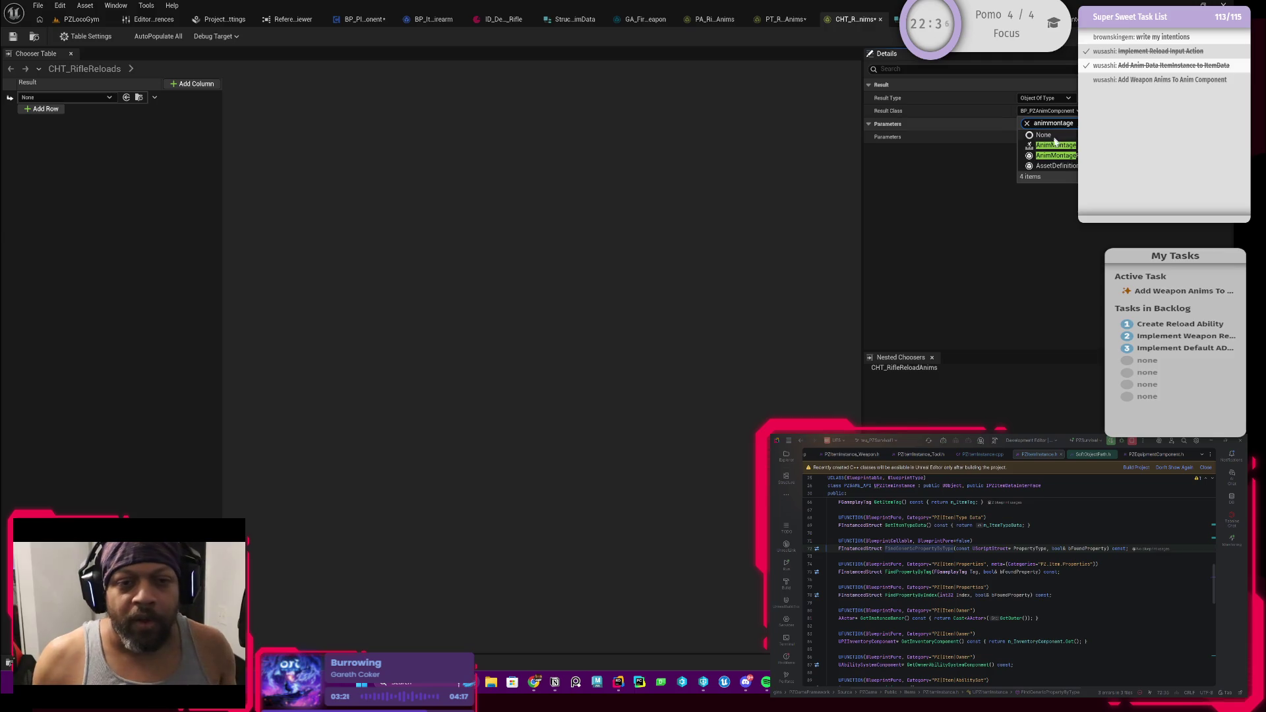
click(1053, 147)
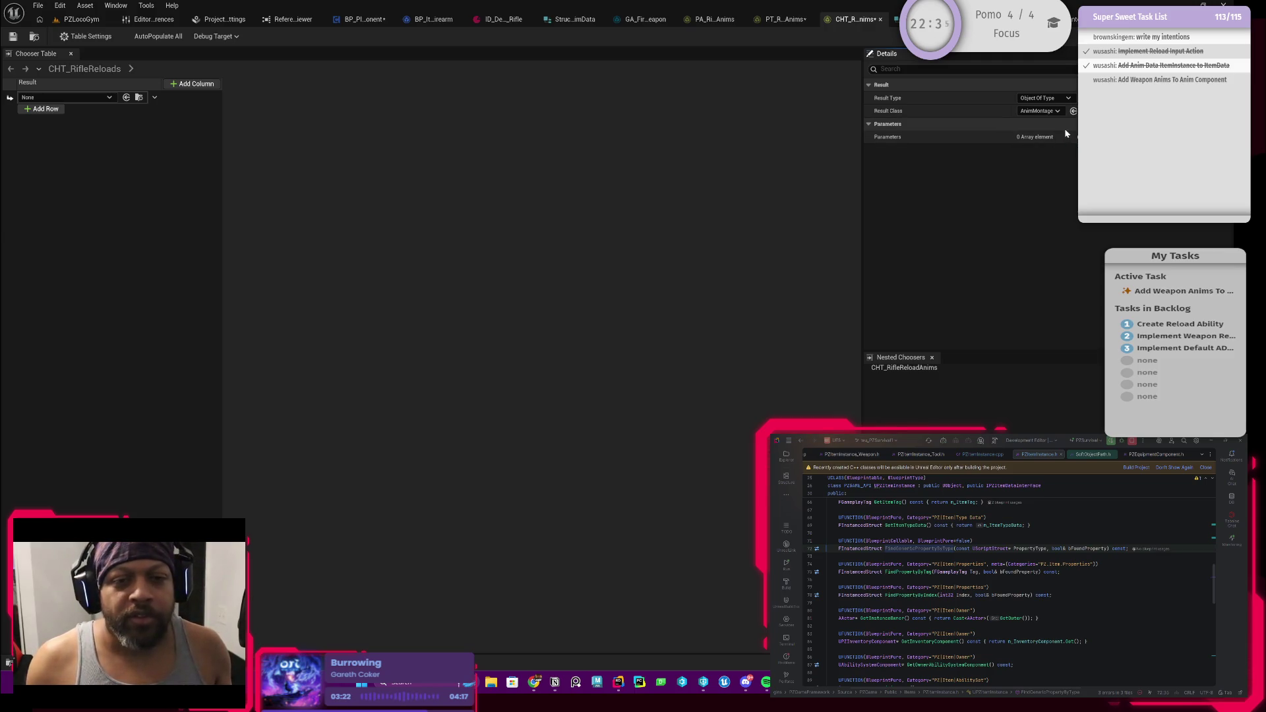
click(13, 36)
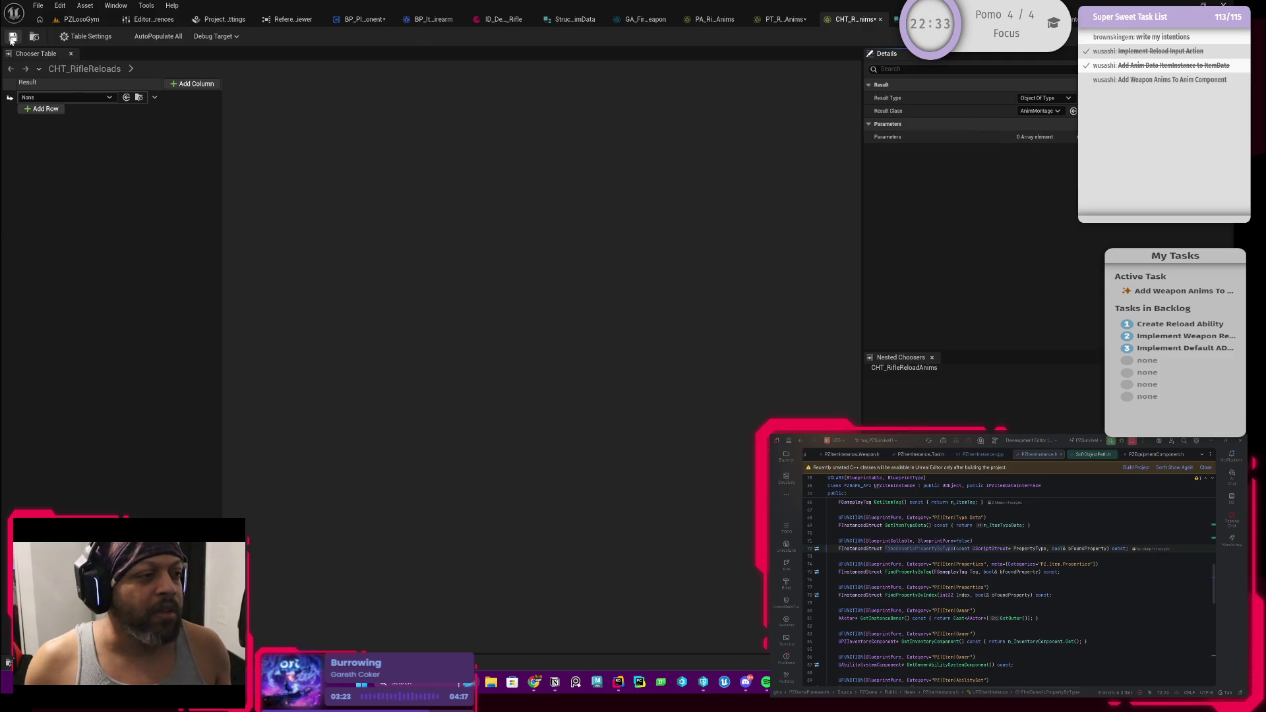
click(105, 99)
click(180, 146)
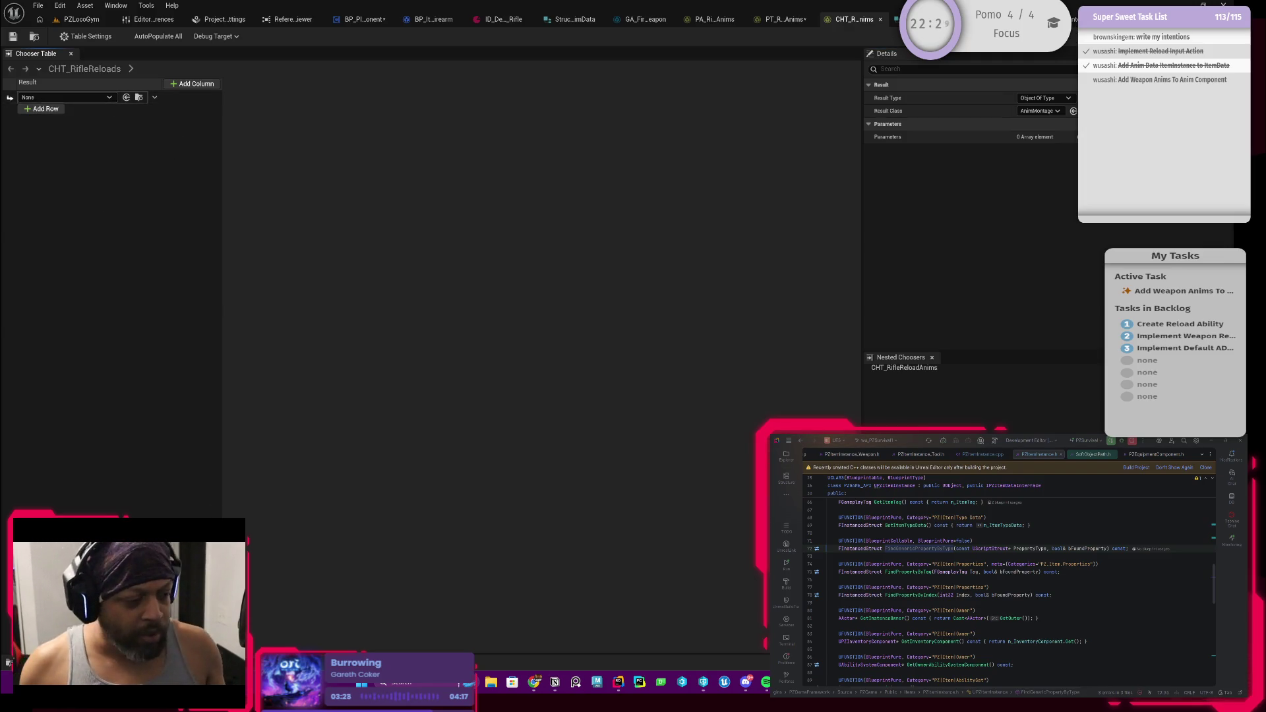
key(ctrl+space)
click(403, 607)
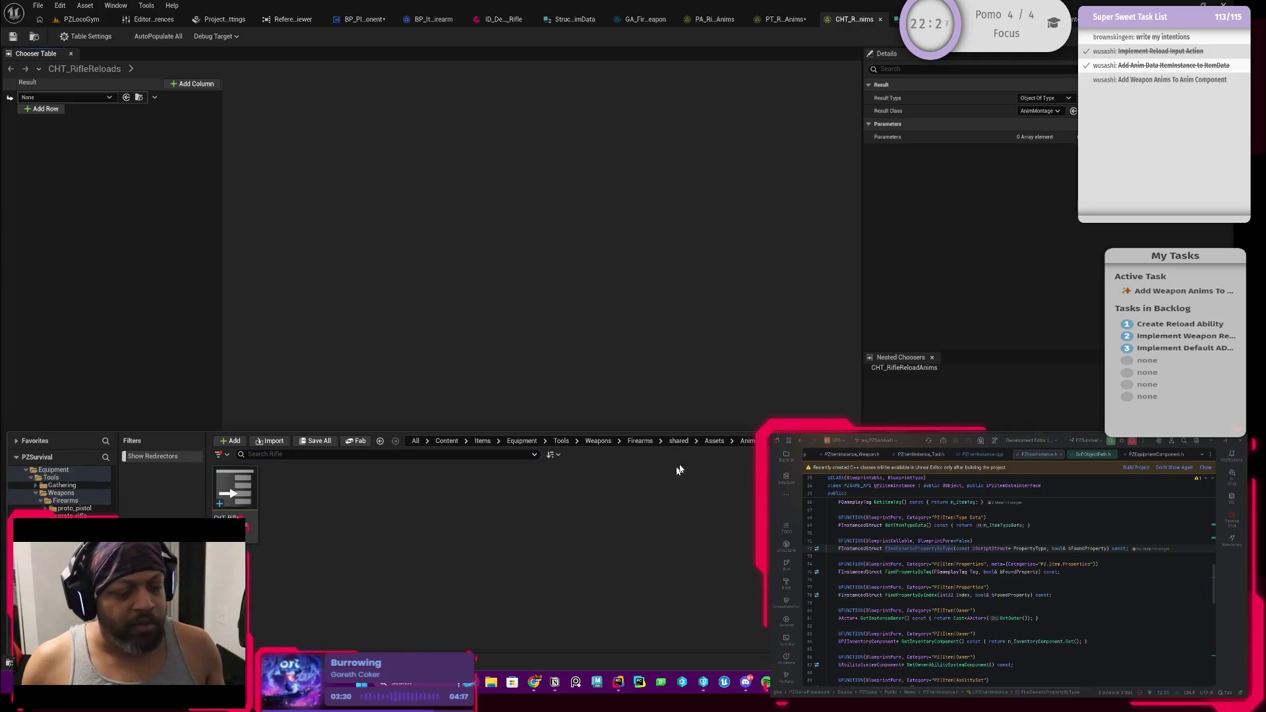
Find the Reload_Rifle_Hip animation in Animation > proto_character > combat_basics by searching 'reload'
click(446, 440)
double_click(240, 495)
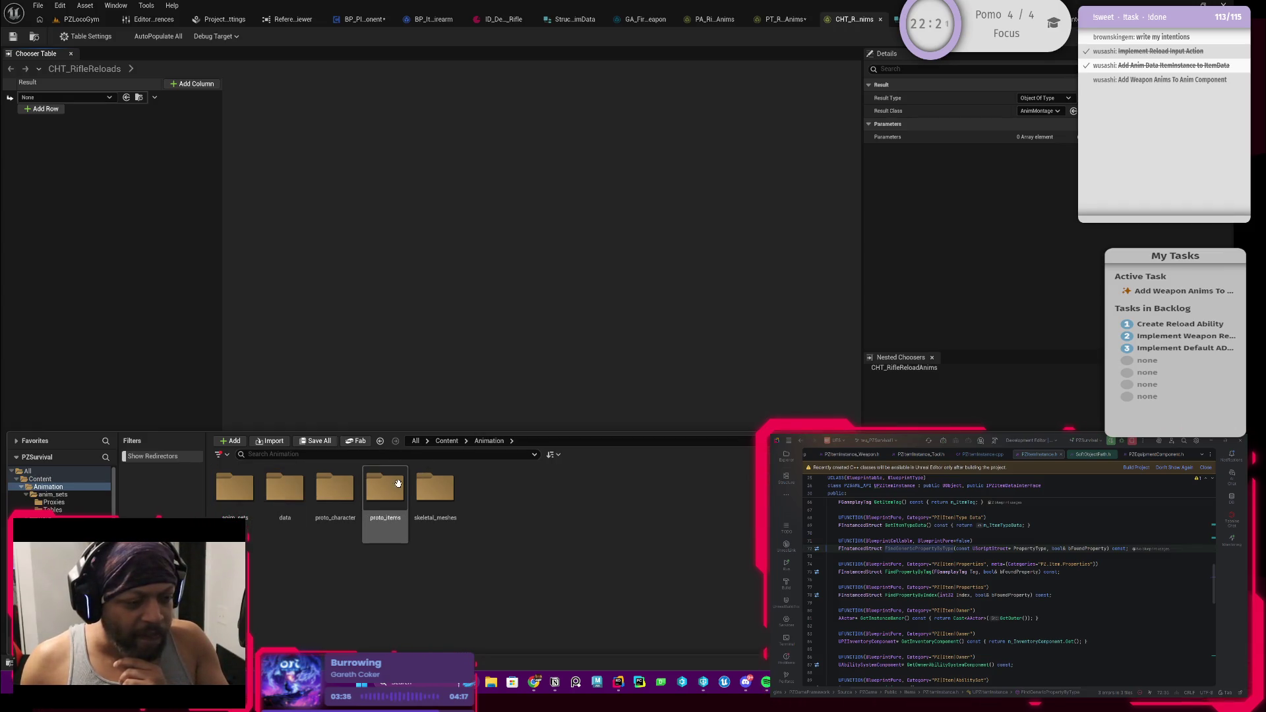
double_click(236, 492)
click(491, 441)
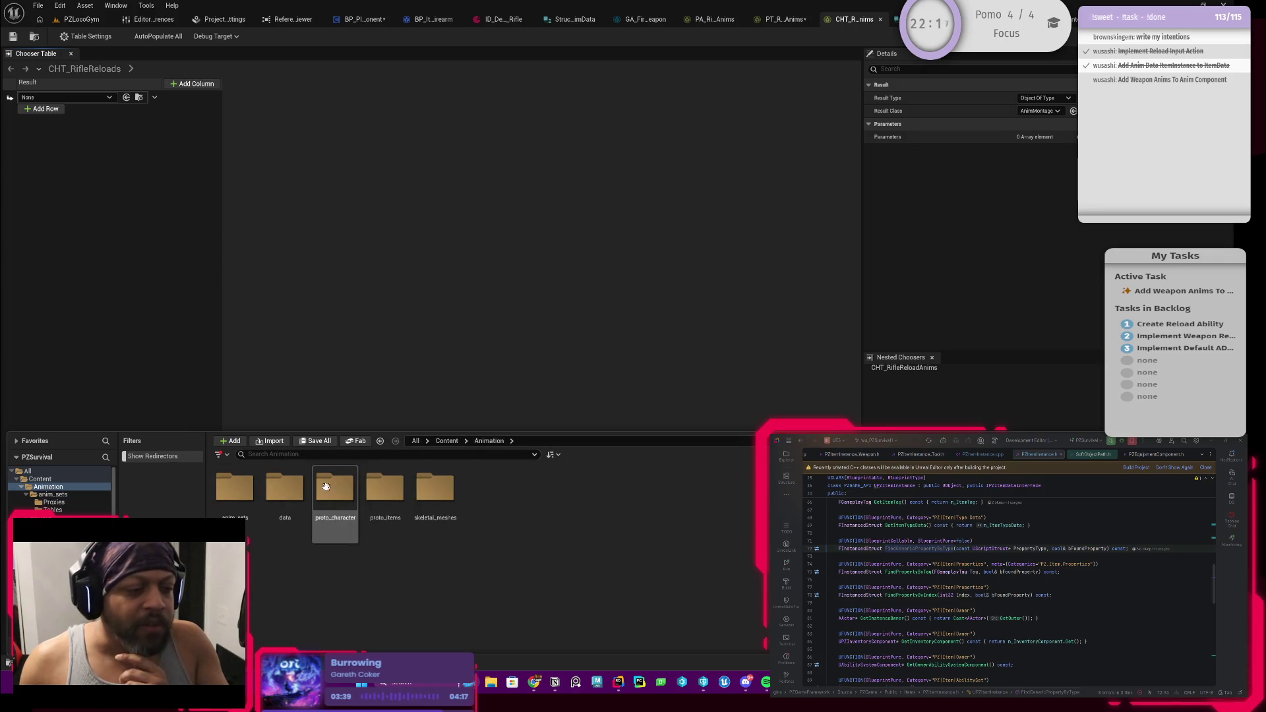
double_click(333, 498)
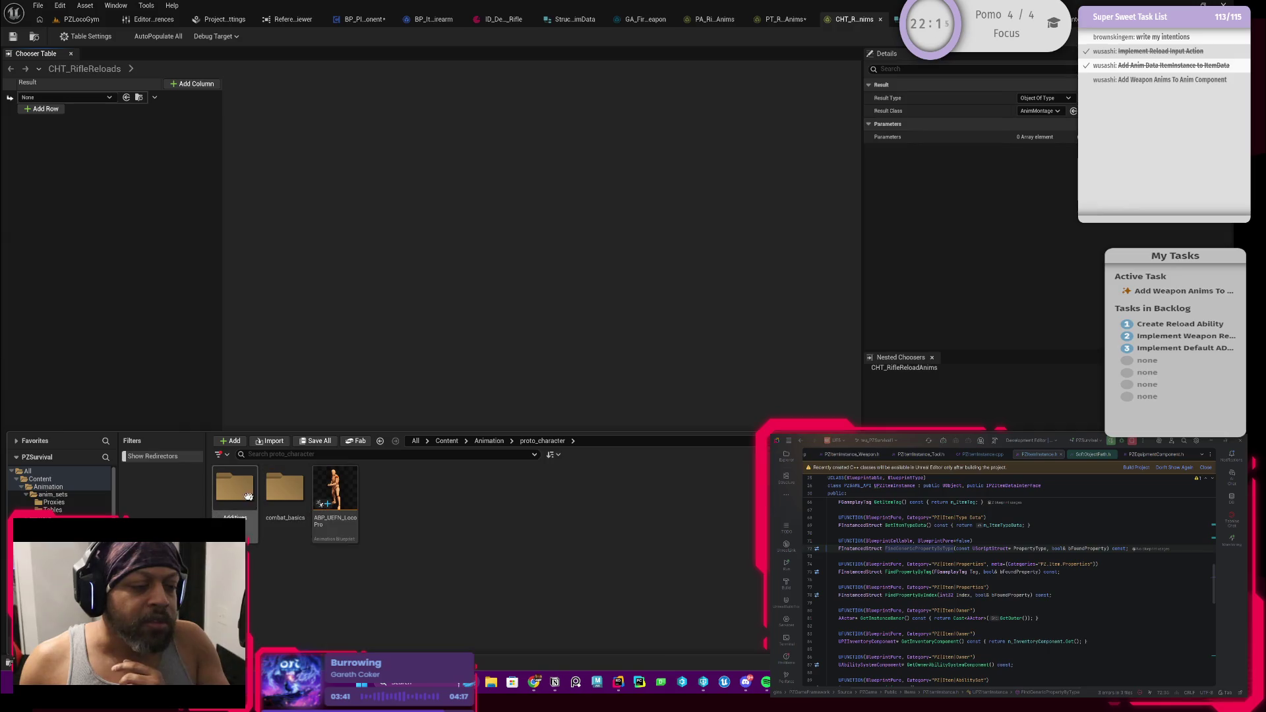
double_click(285, 490)
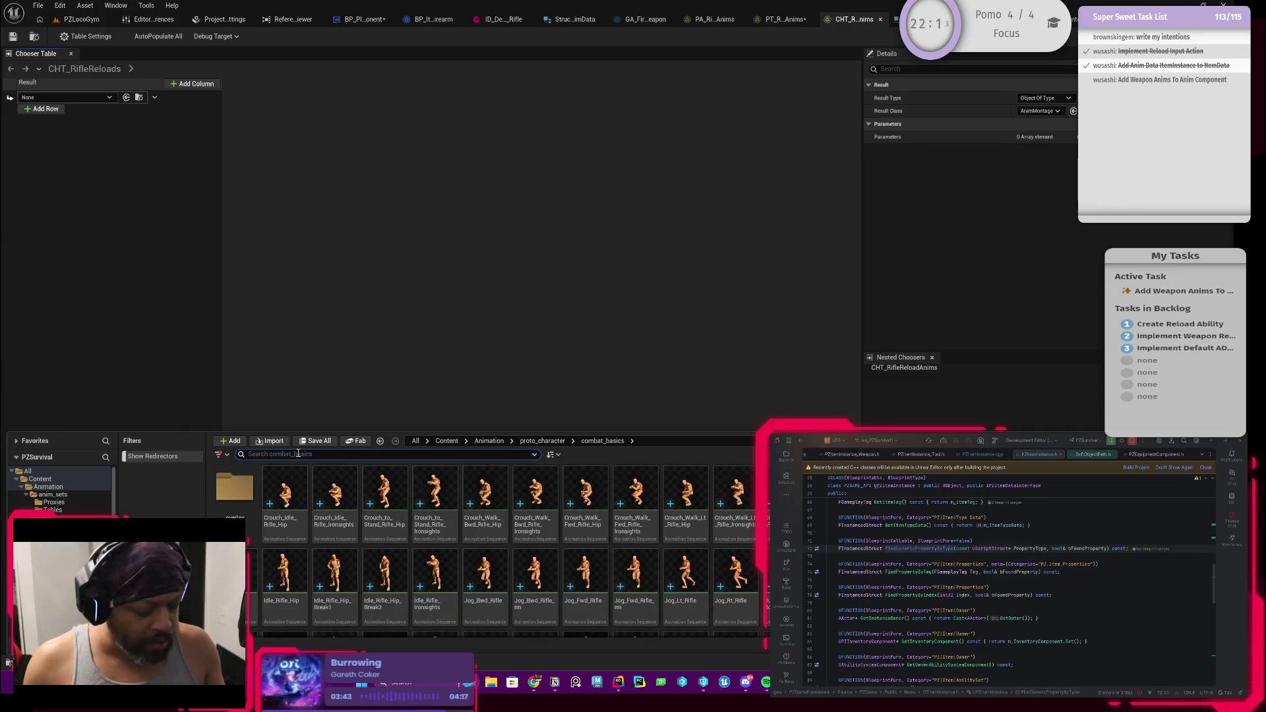
text(reload)
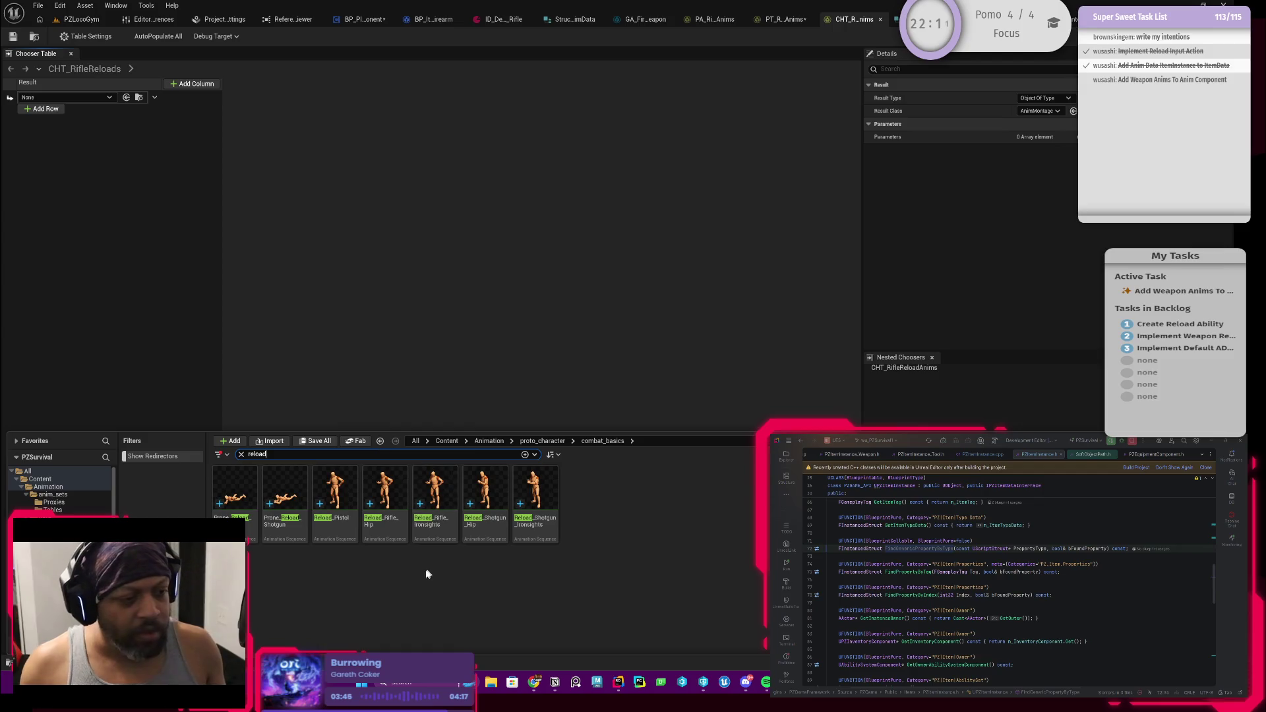
mouse_move(451, 487)
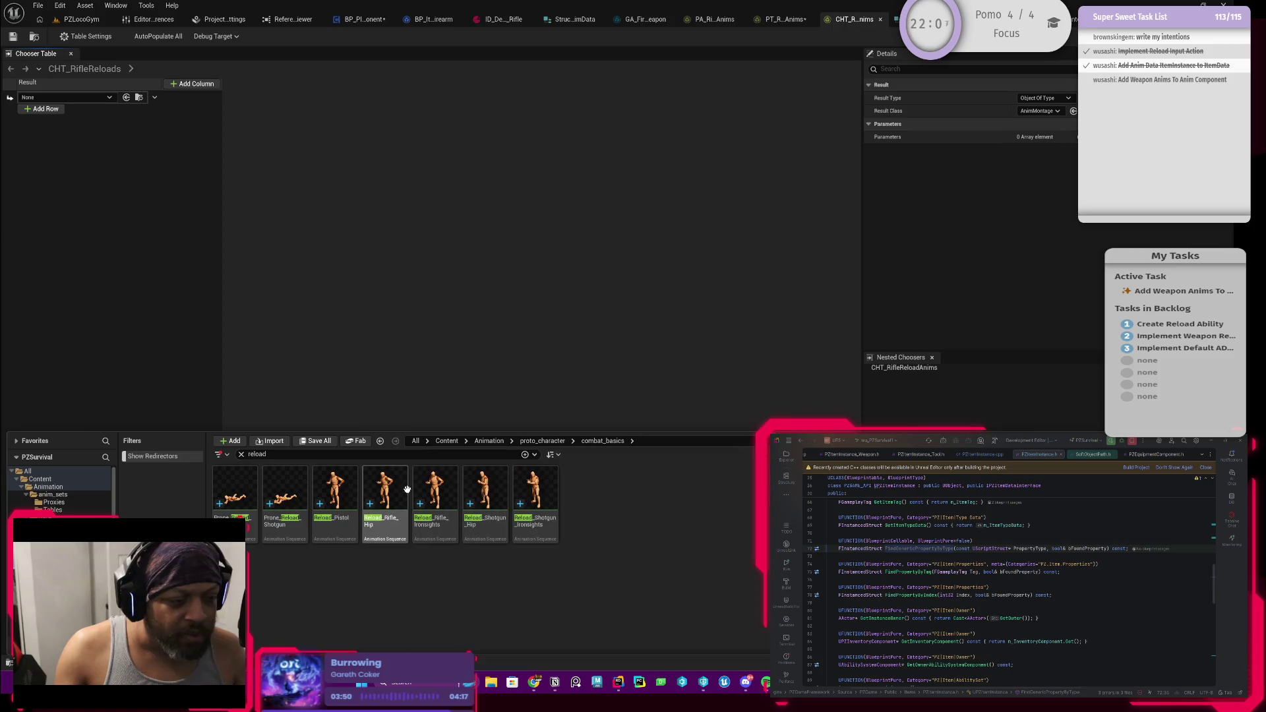
click(394, 497)
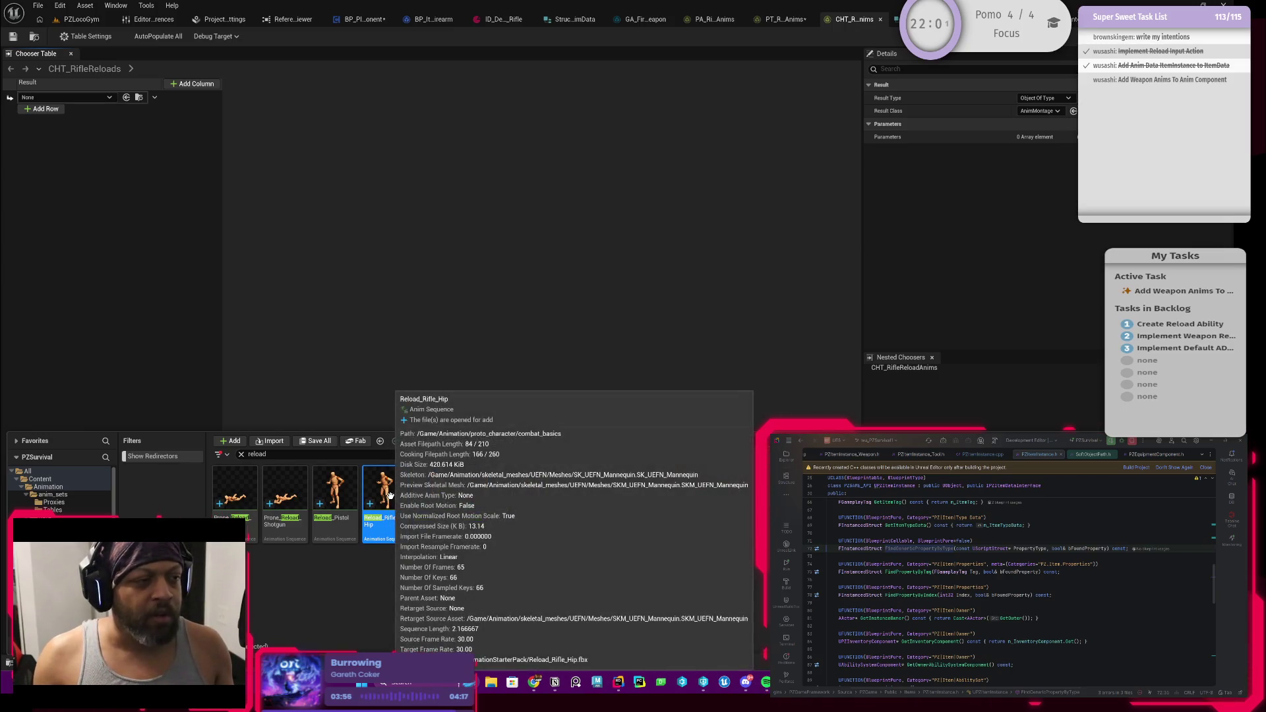
Create Reload_Rifle_Hip_Montage from the Reload_Rifle_Hip sequence and open it for preview
mouse_move(385, 495)
mouse_down()
mouse_move(216, 197)
mouse_move(100, 109)
mouse_move(158, 380)
mouse_up()
key(ctrl+space)
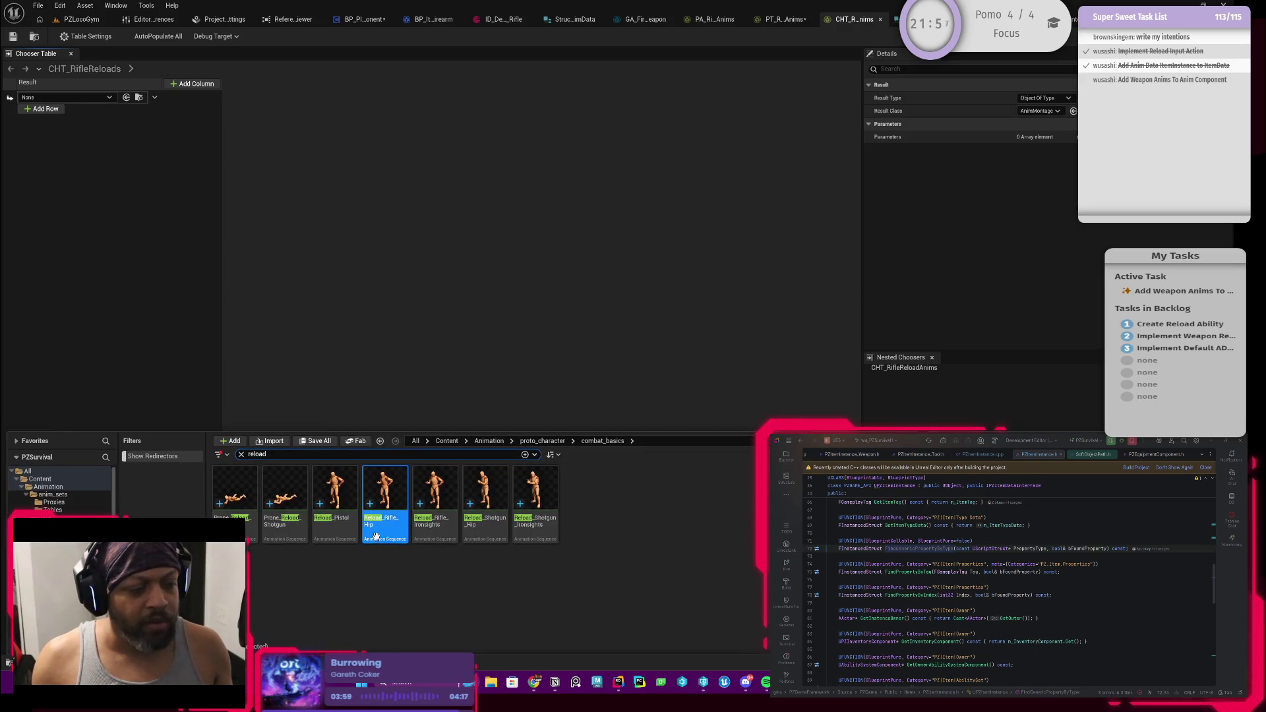
right_click(395, 496)
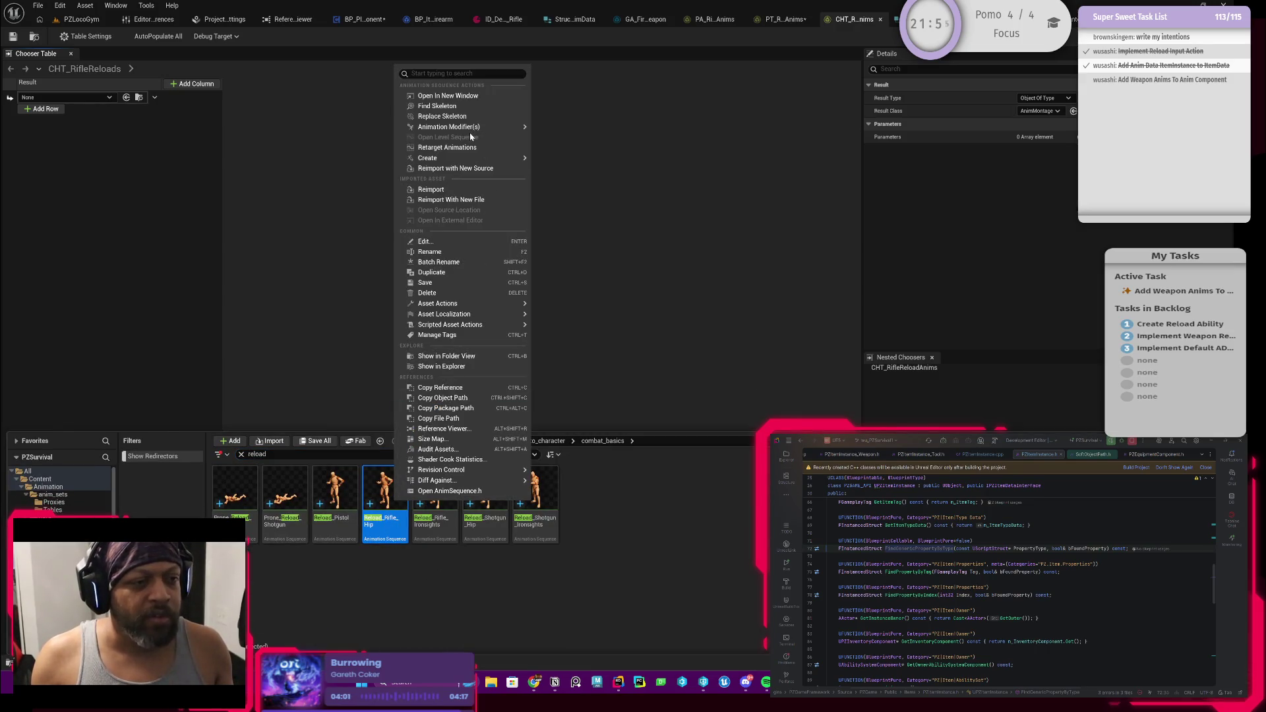
mouse_move(447, 129)
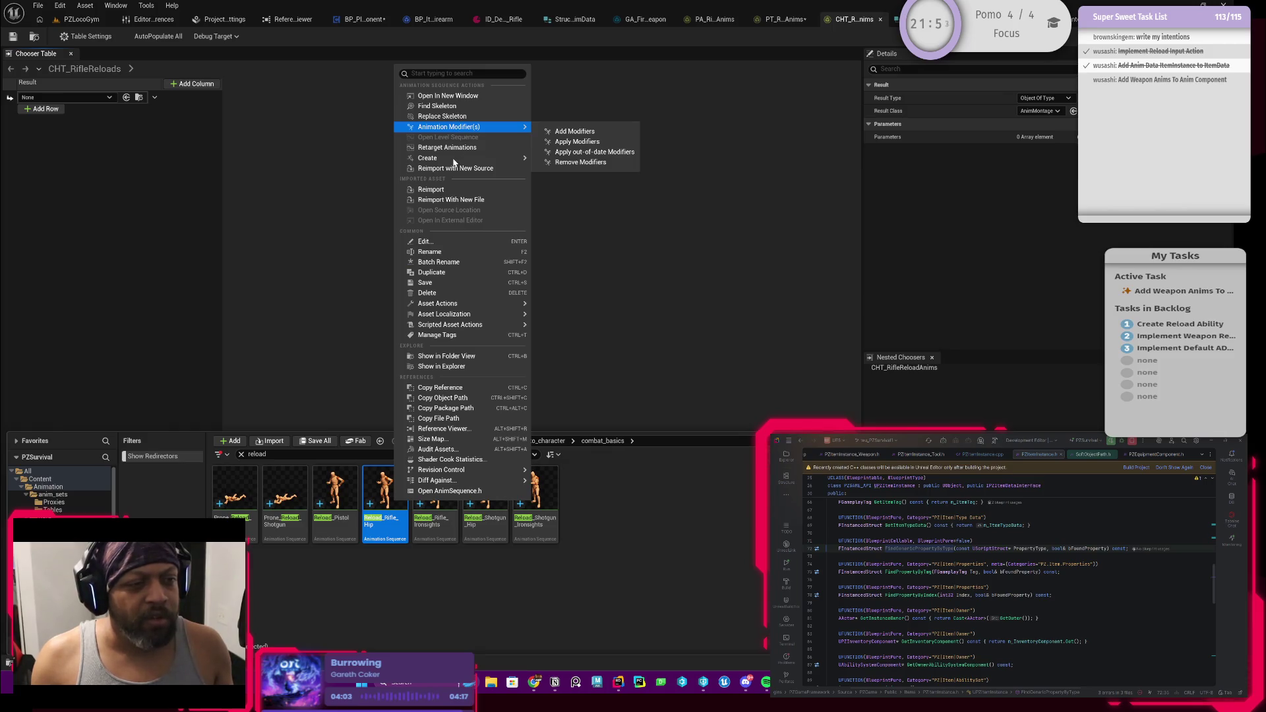
mouse_move(455, 158)
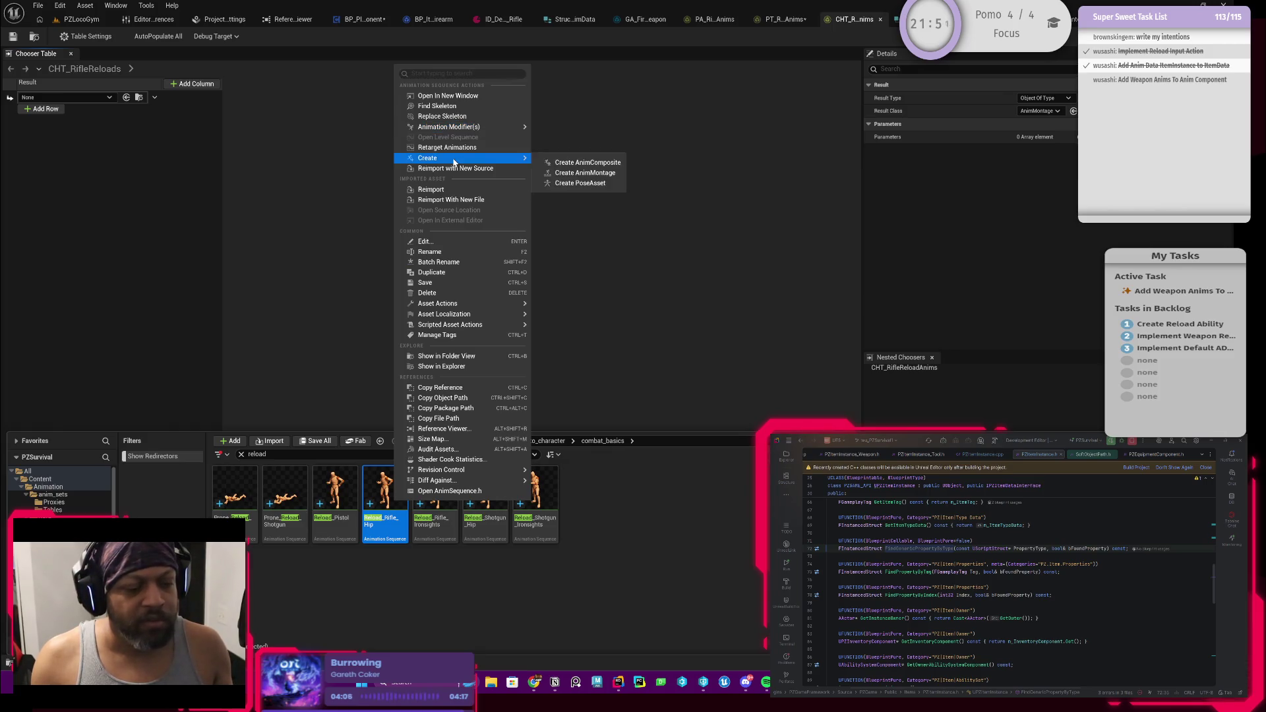
click(566, 174)
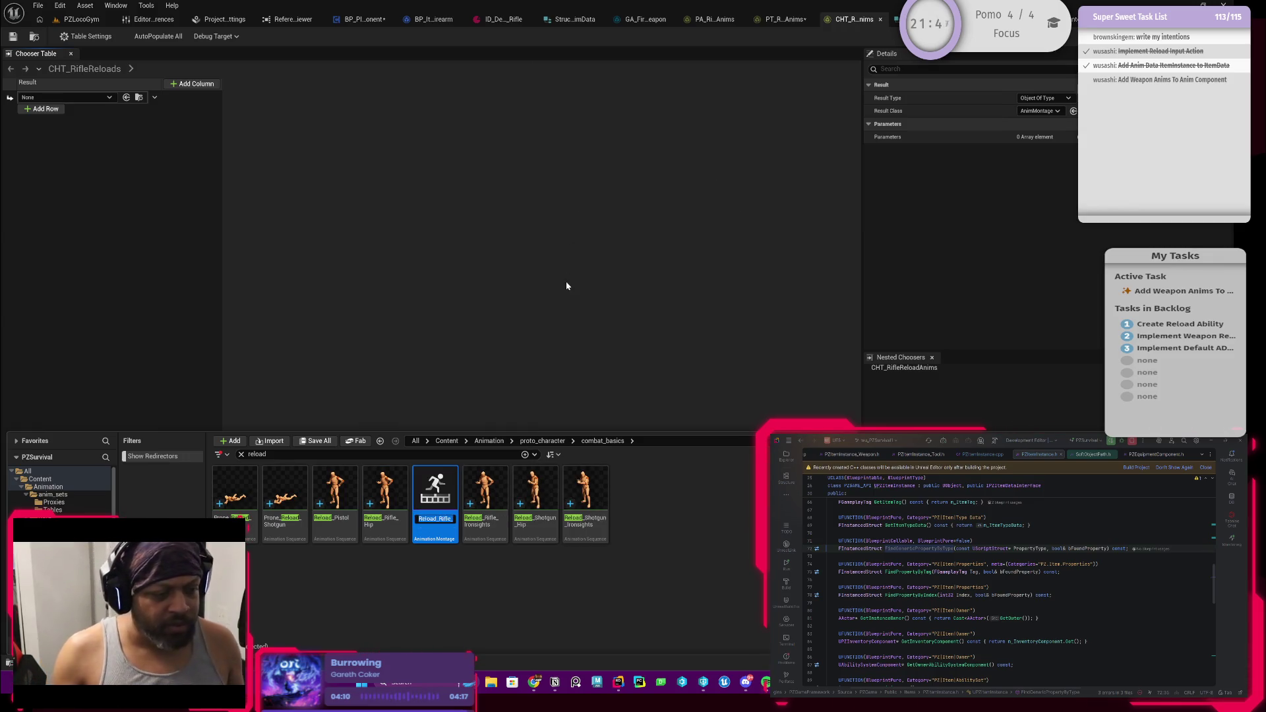
key(Return)
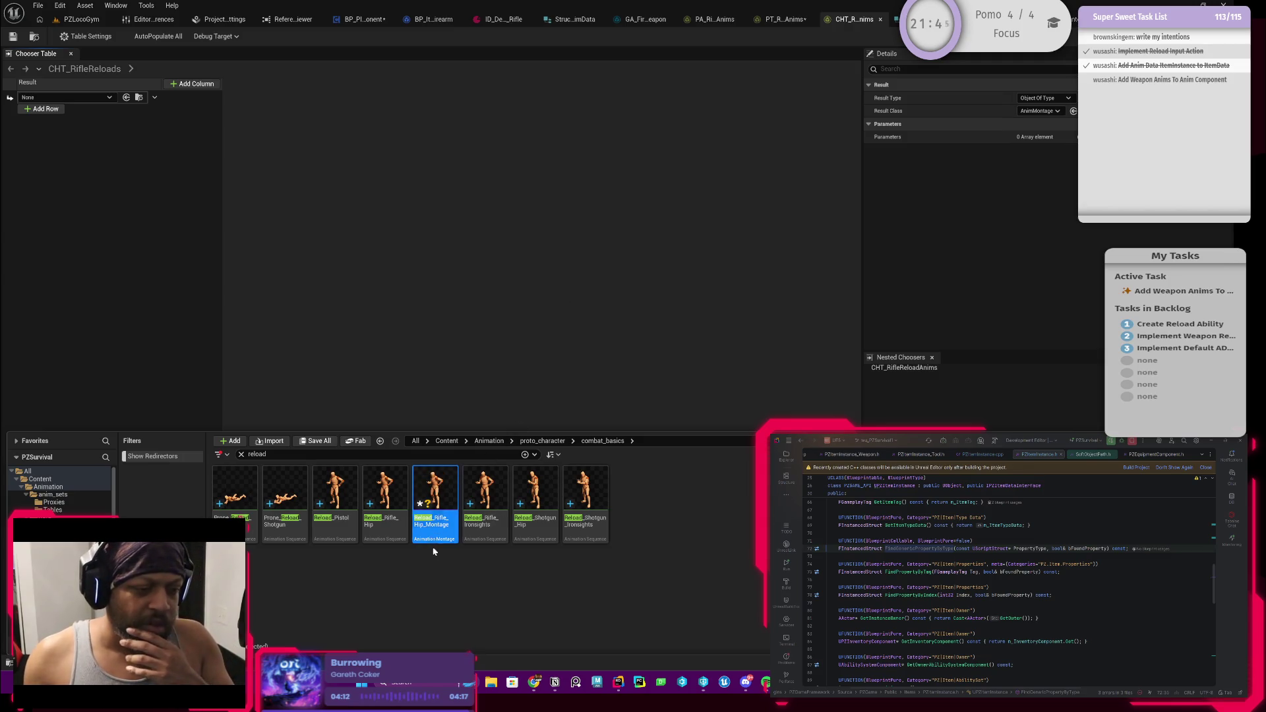
click(437, 557)
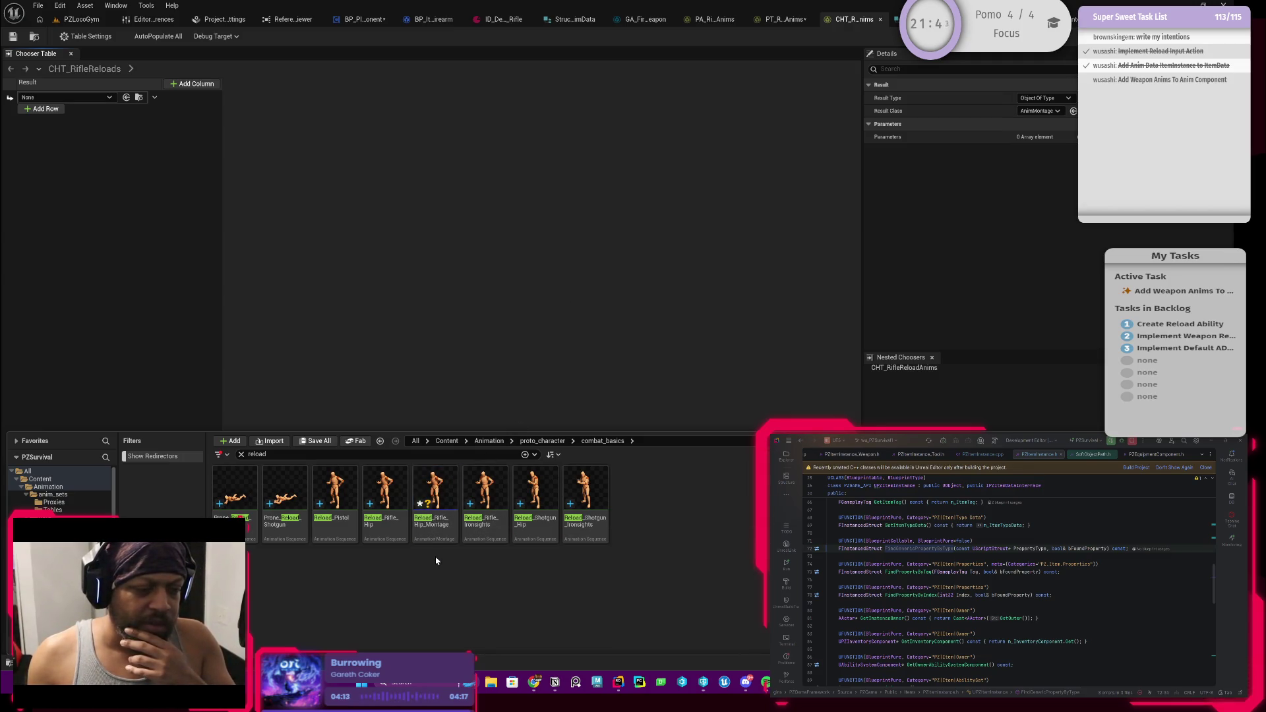
double_click(438, 492)
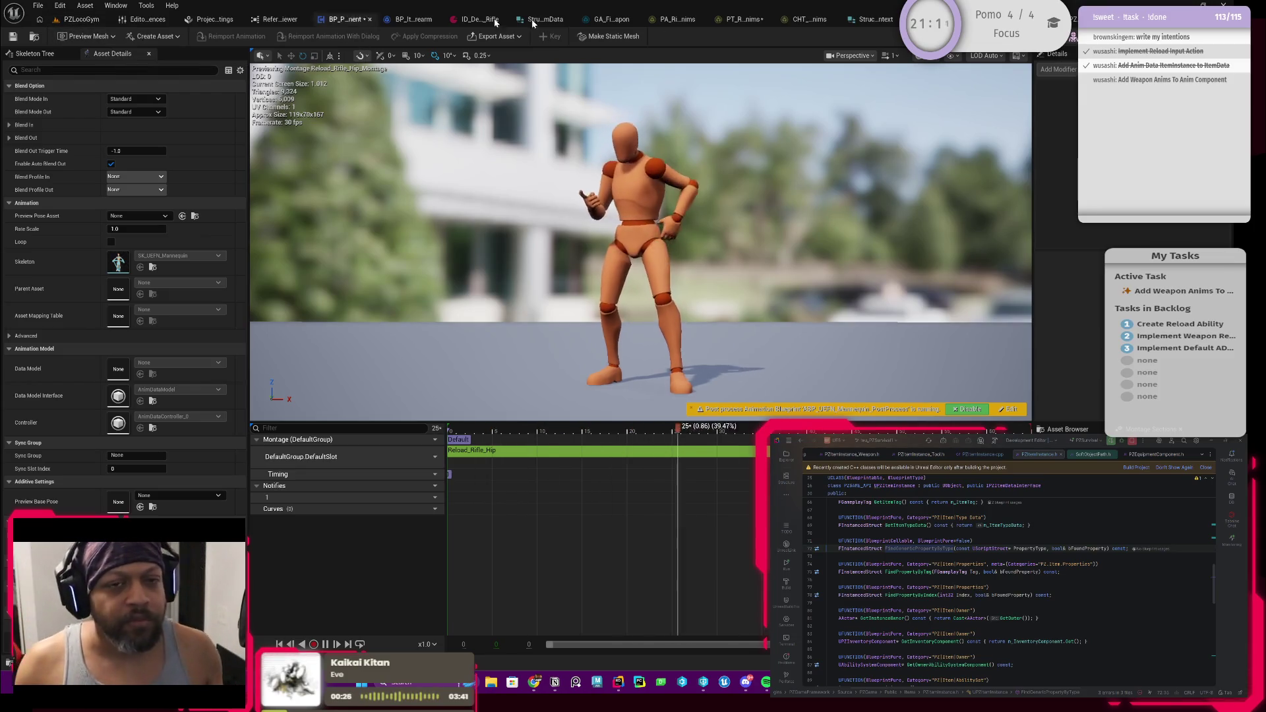
Return to the CHT_RifleReloads chooser table tab after previewing the montage
click(805, 19)
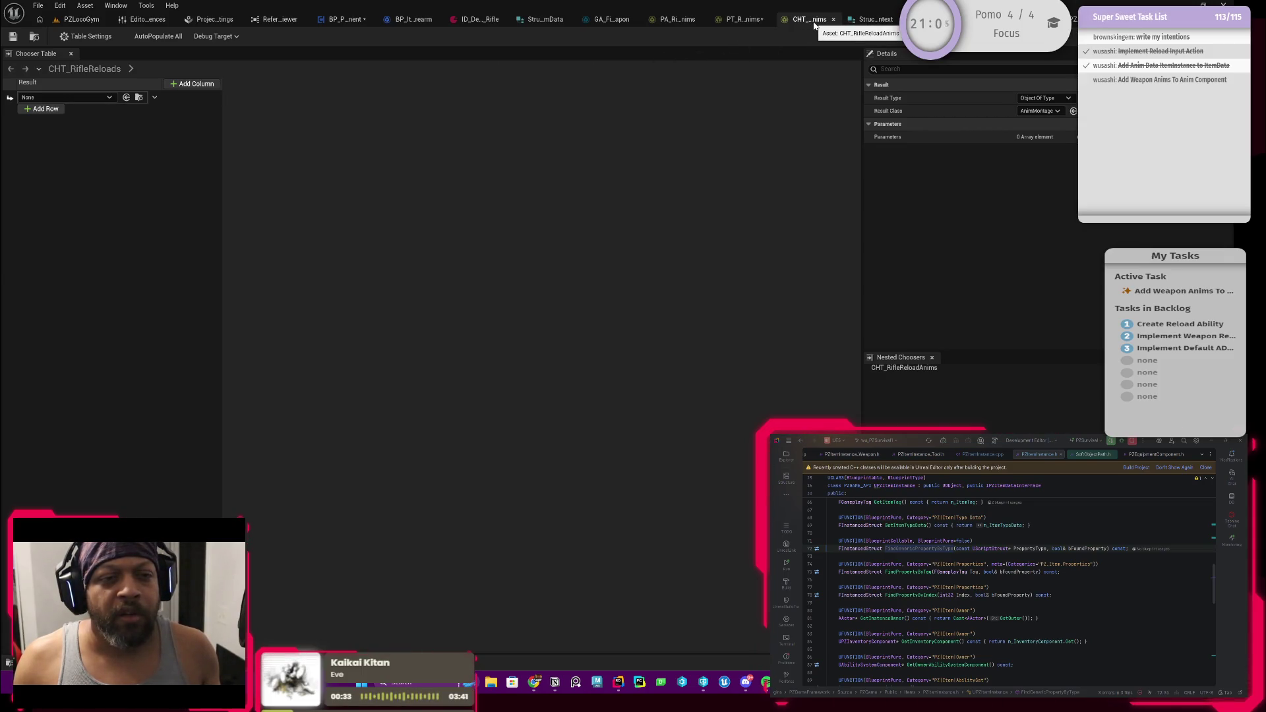
Set the chooser row's result to Reload_Rifle_Hip_Montage and save the chooser table
click(84, 97)
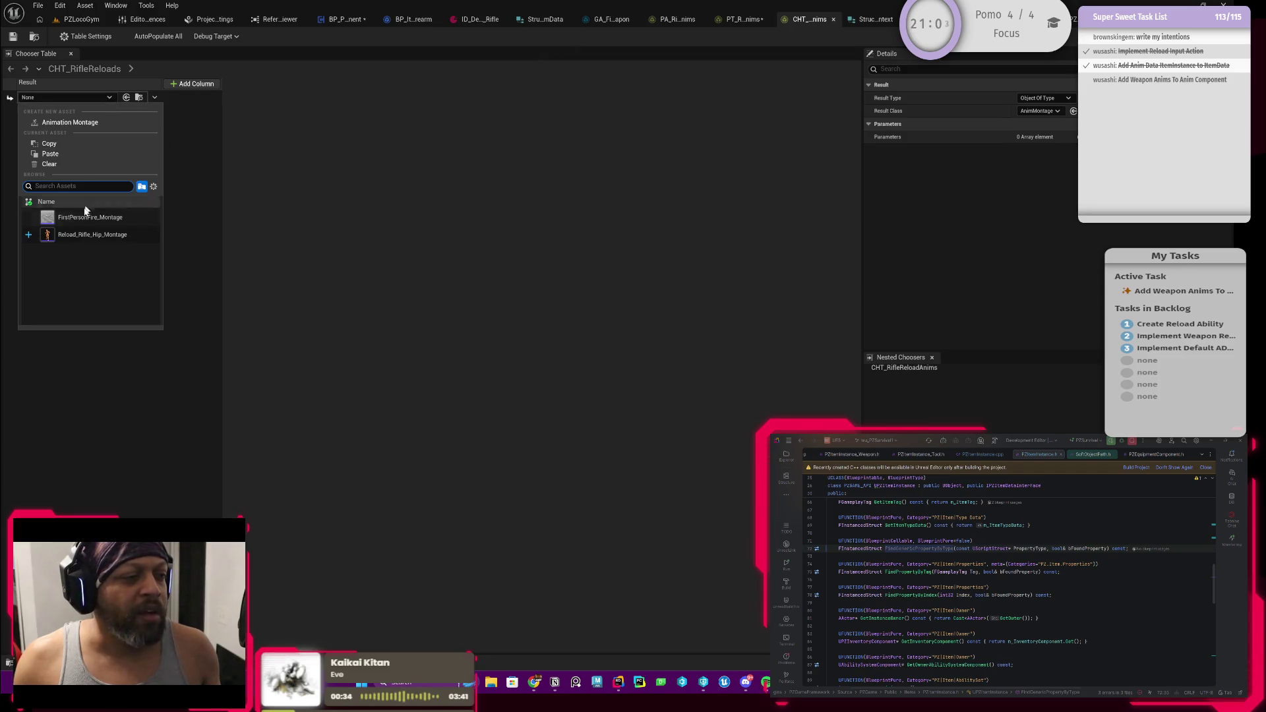
click(72, 238)
click(12, 37)
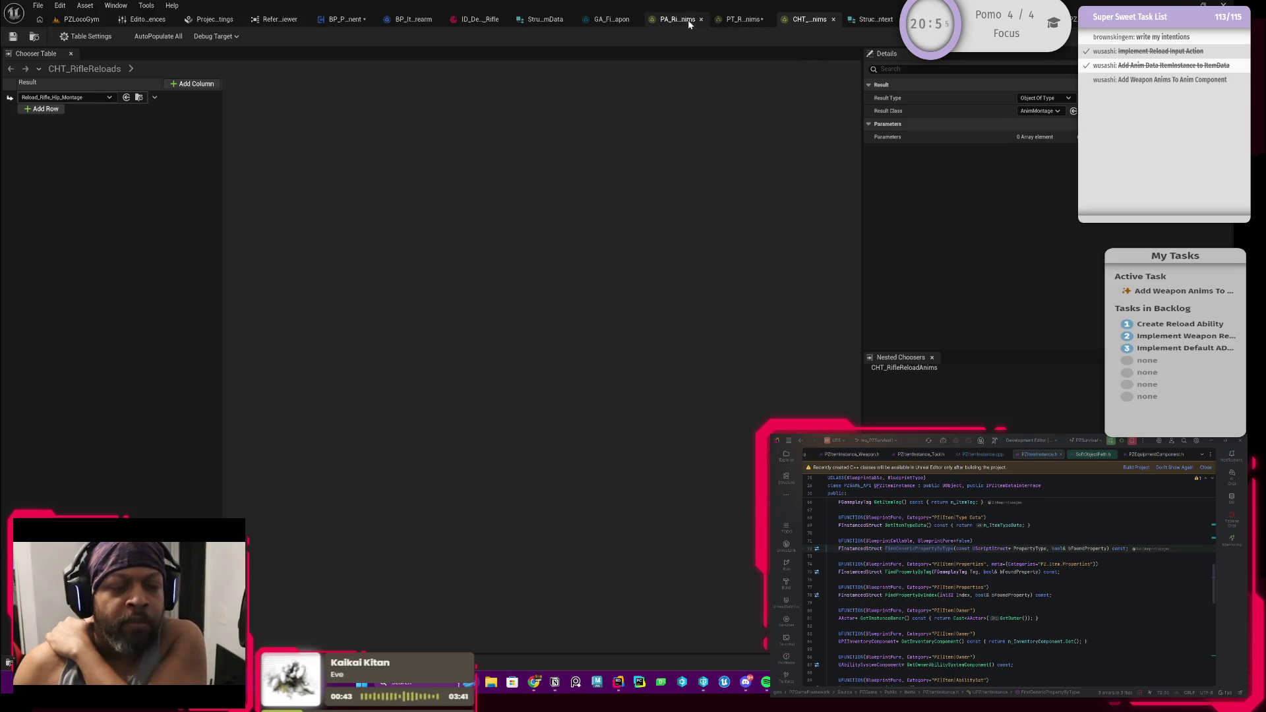
Open PT_RifleAnims from the rifle item's anim data, map PA_Reload to CHT_RifleReloadAnims, and save
click(732, 23)
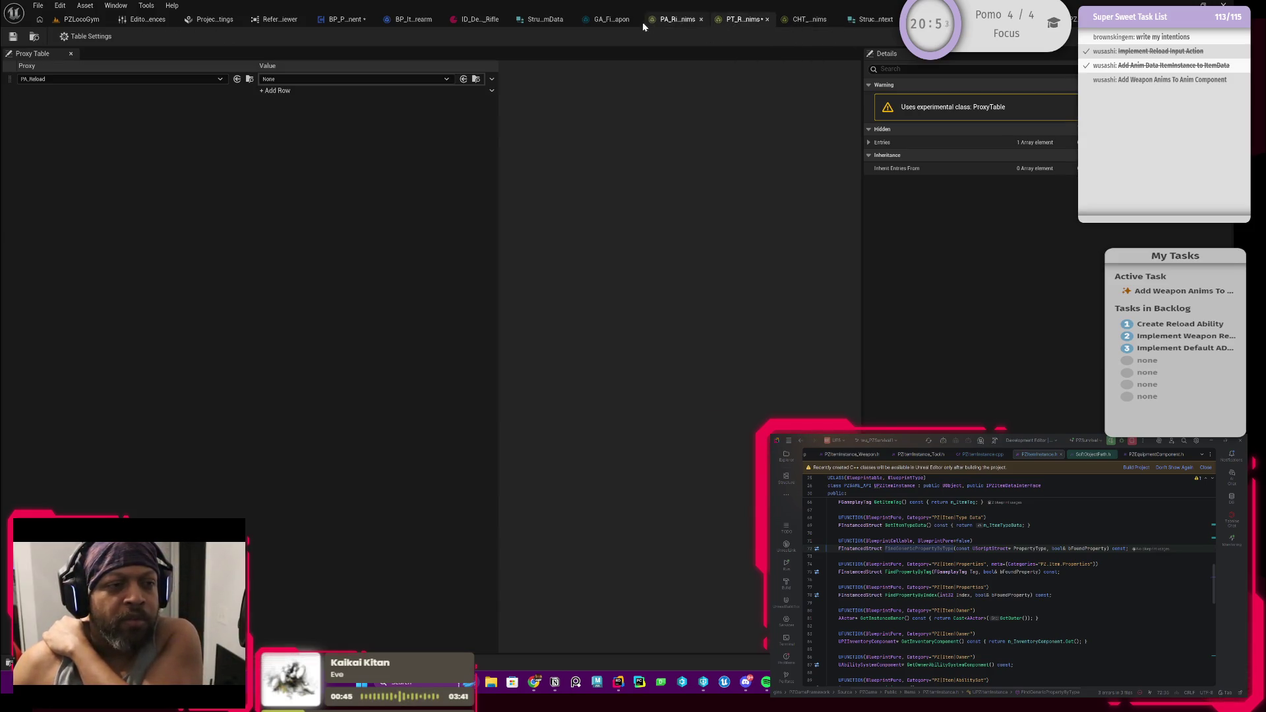
click(465, 20)
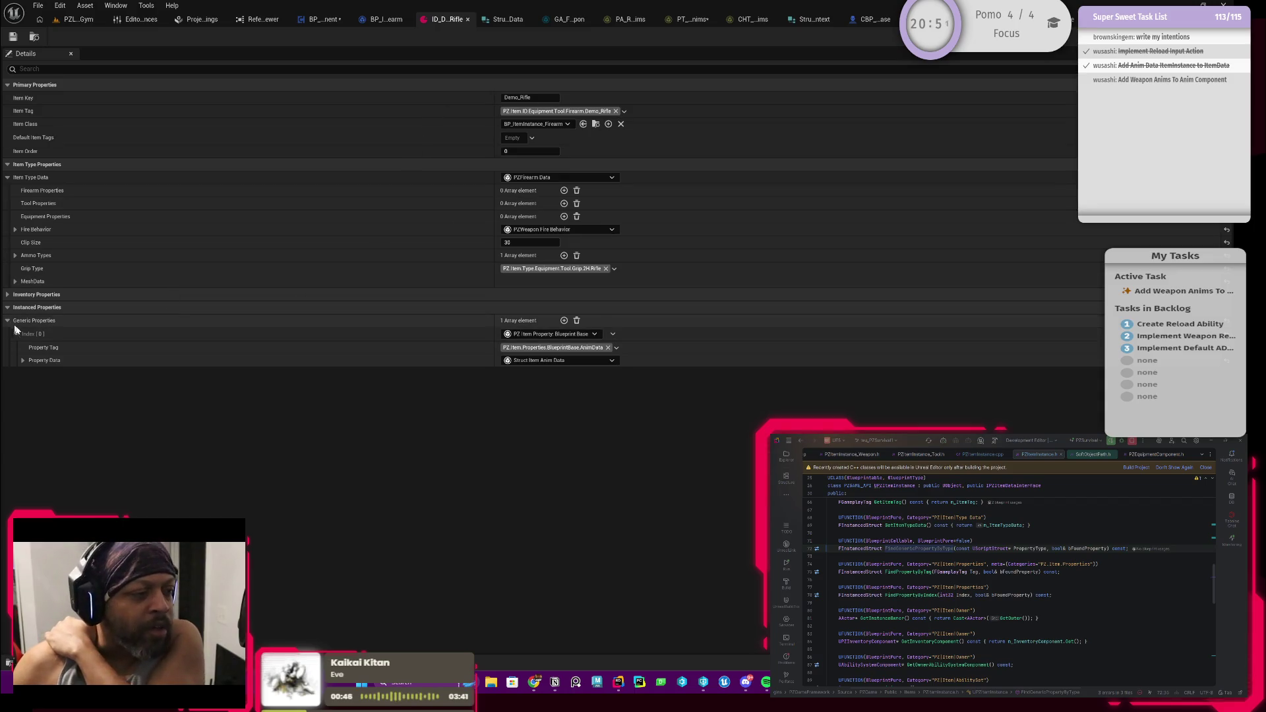
click(23, 360)
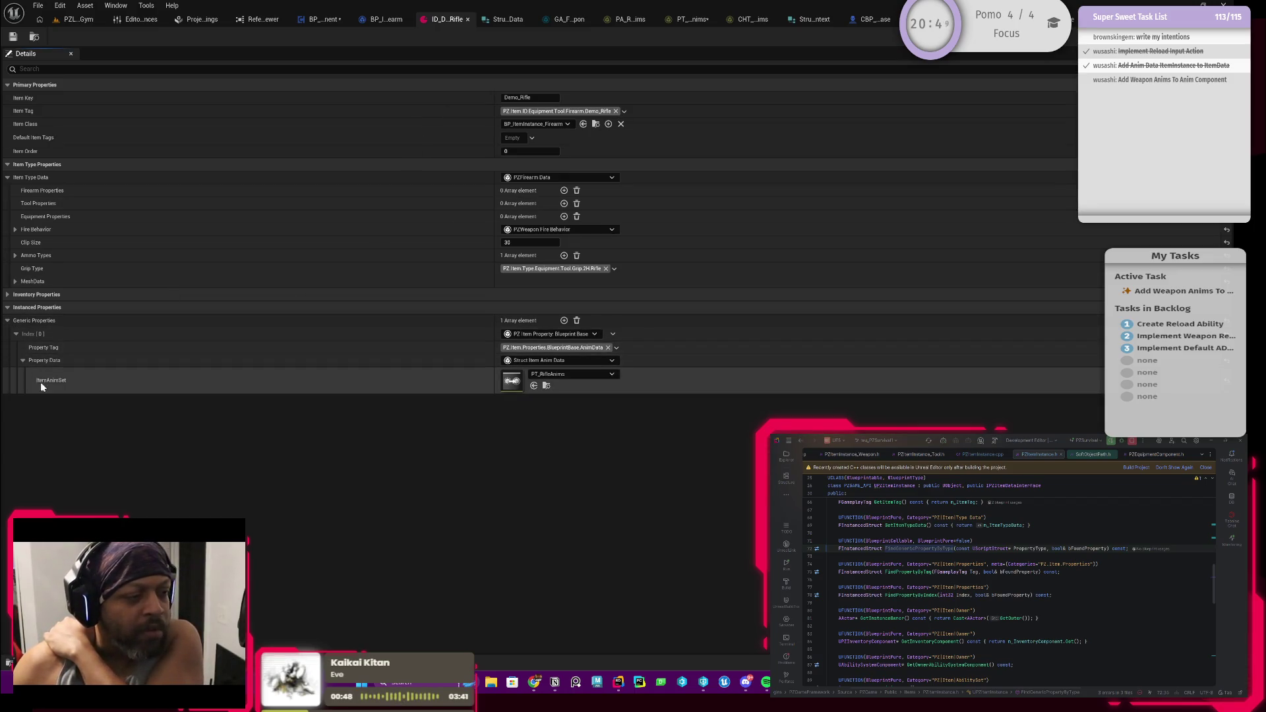
double_click(509, 381)
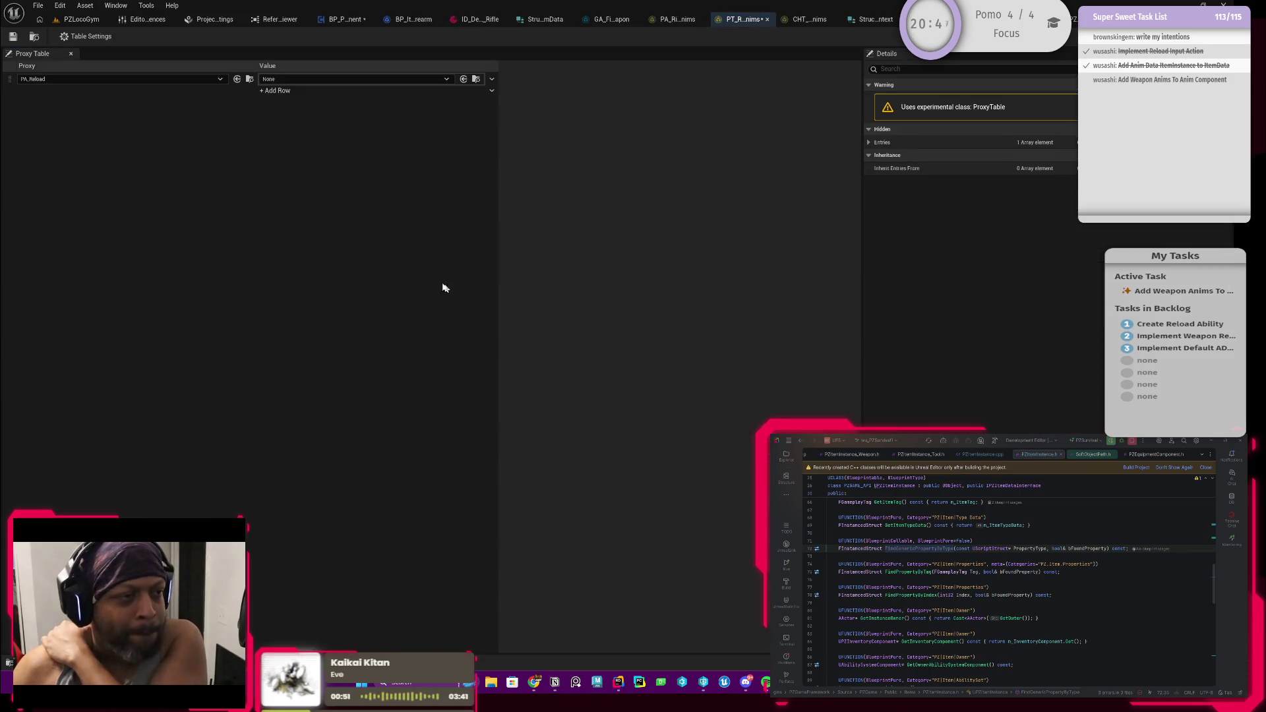
click(294, 80)
click(307, 199)
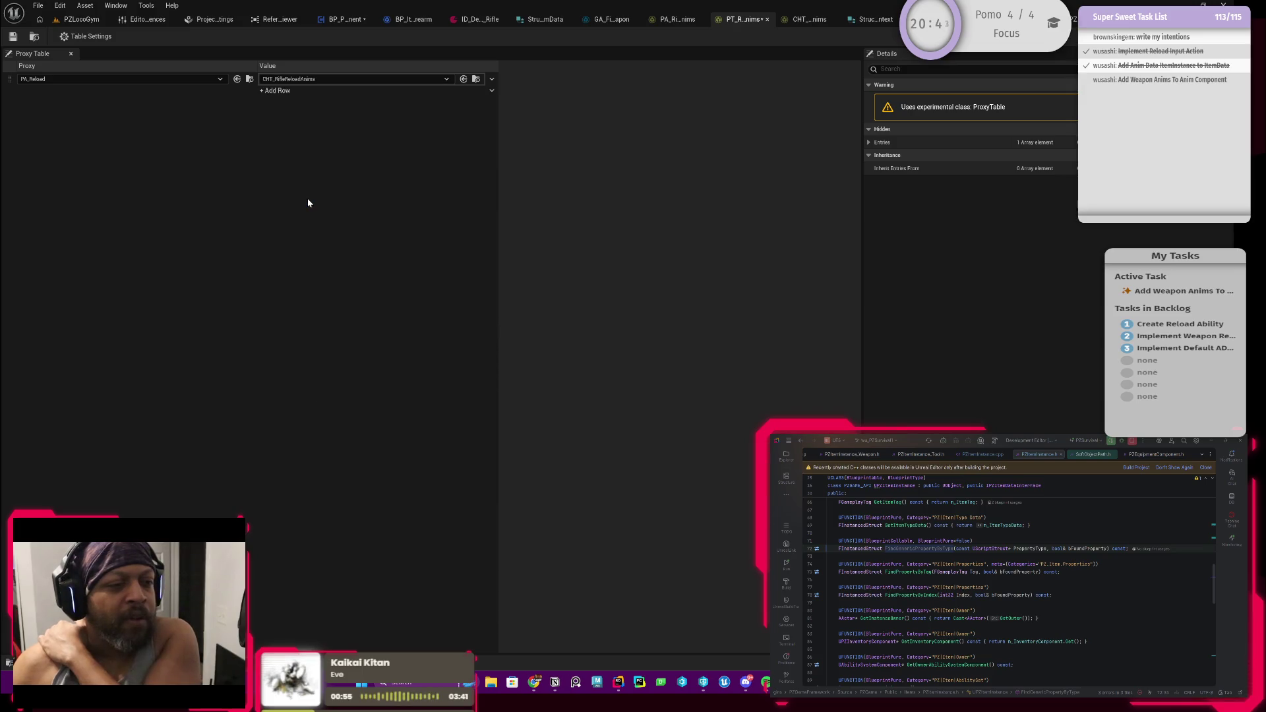
key(ctrl+s)
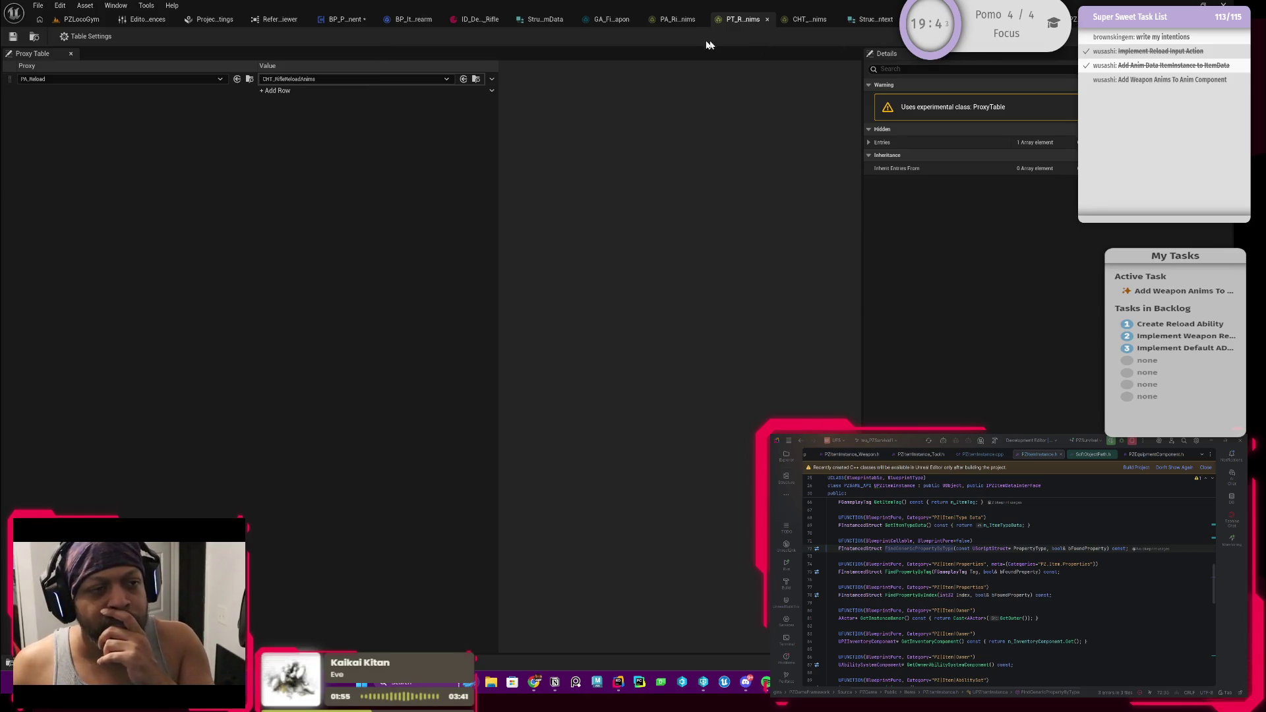
Find the cast and Begin Reload BP nodes in the ReloadActiveTools_BP graph
click(345, 20)
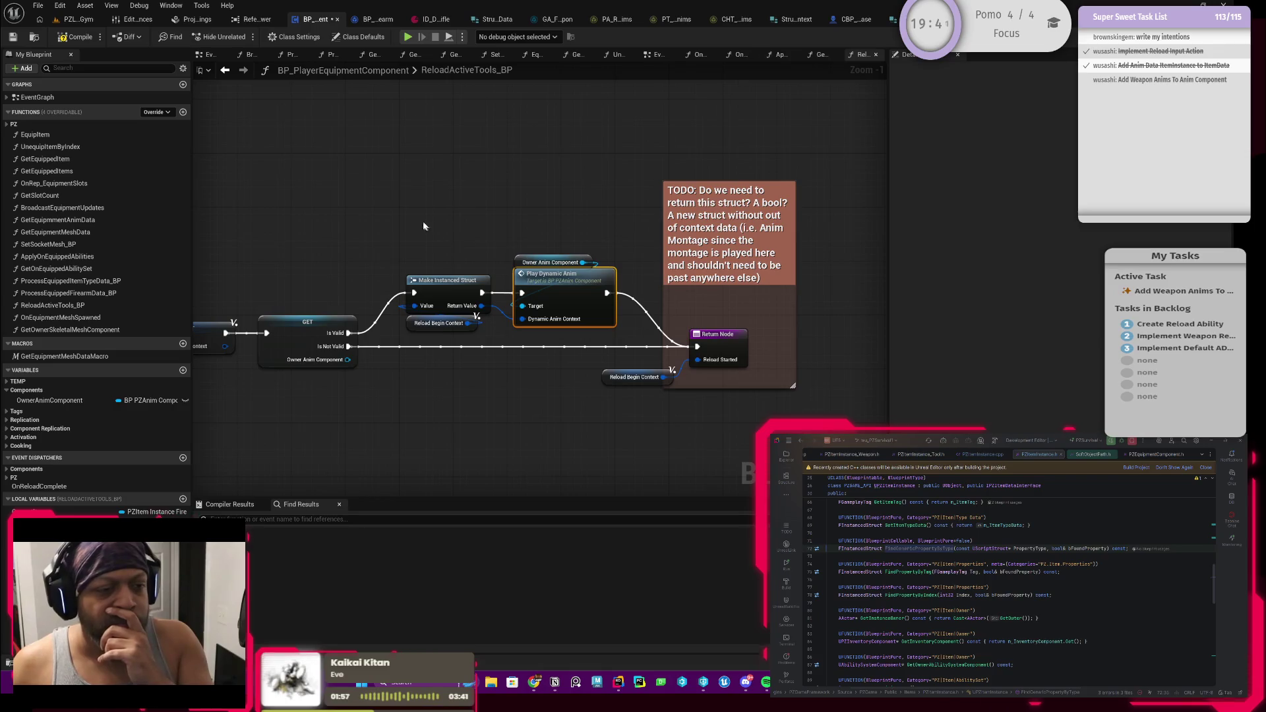
mouse_move(423, 226)
mouse_down()
mouse_move(474, 207)
mouse_move(610, 228)
mouse_up()
scroll(610, 227, down, 2)
mouse_move(482, 264)
mouse_down()
mouse_move(618, 263)
mouse_move(563, 287)
mouse_up()
scroll(563, 286, up, 1)
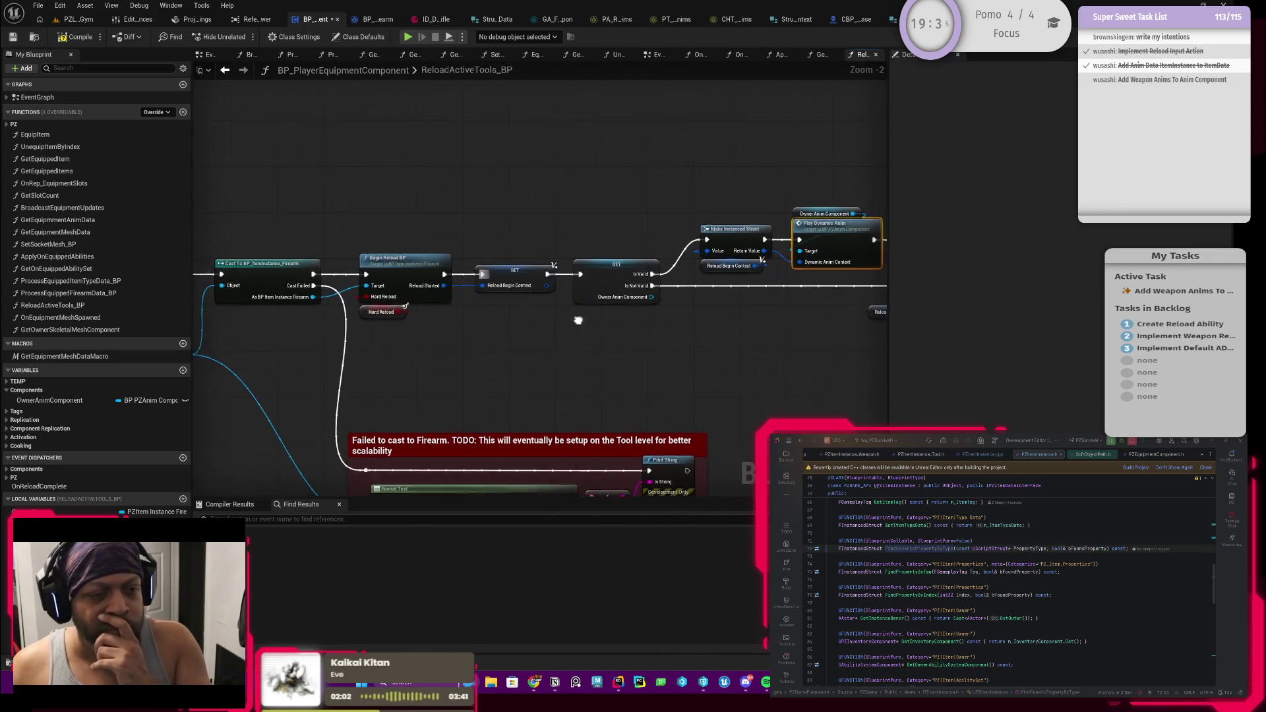
Open BeginReload_BP and frame Evaluate Proxy: PA_Reload feeding the Return Node
double_click(399, 274)
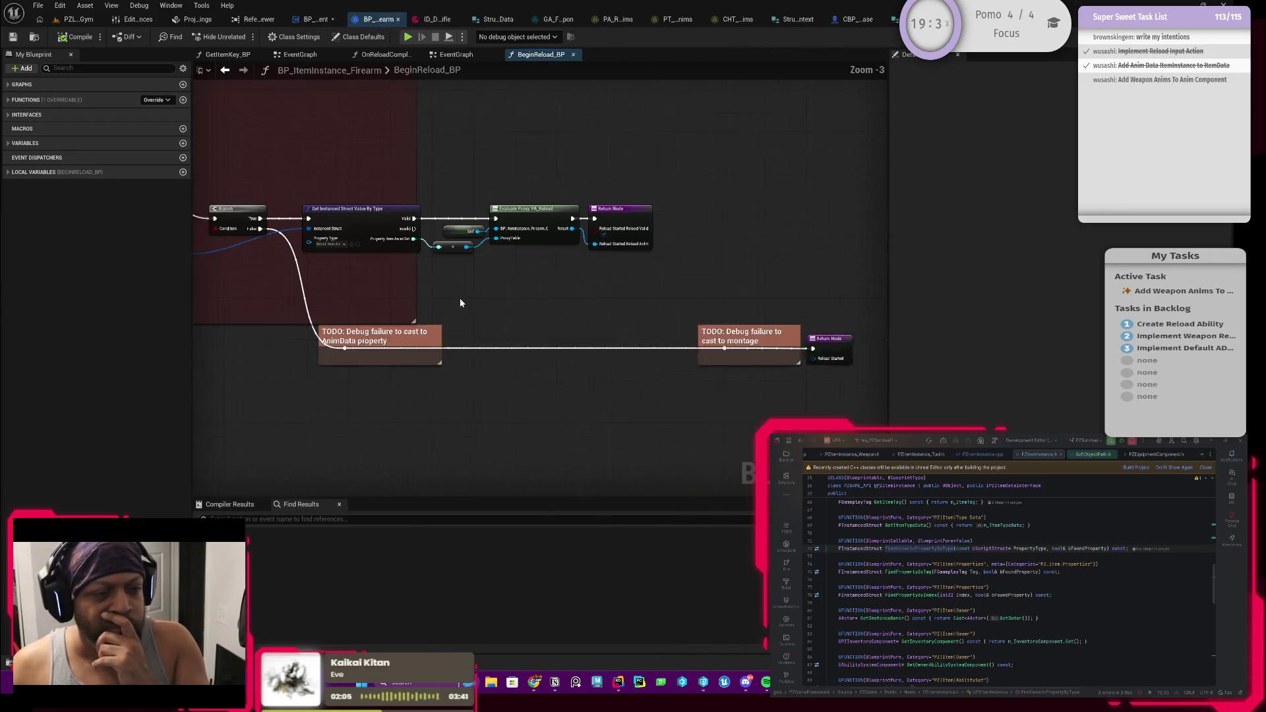
scroll(461, 302, up, 3)
click(607, 261)
drag(609, 322, 562, 327)
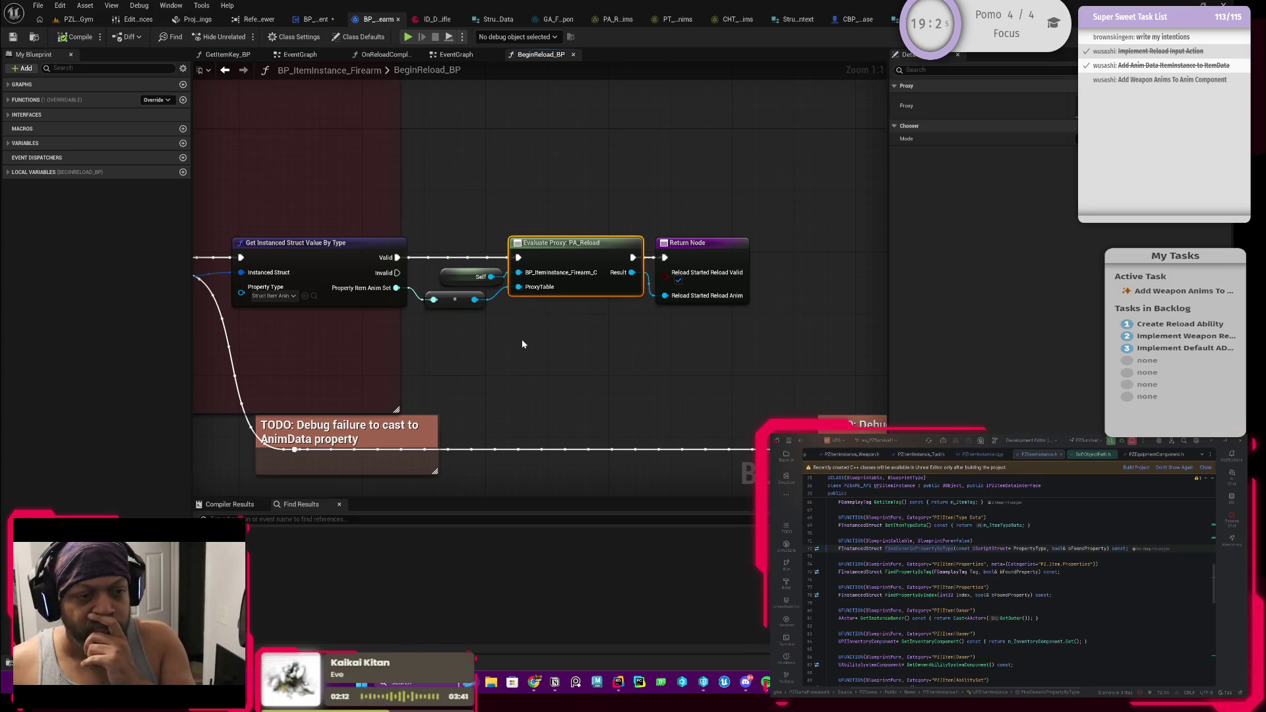
drag(572, 319, 538, 315)
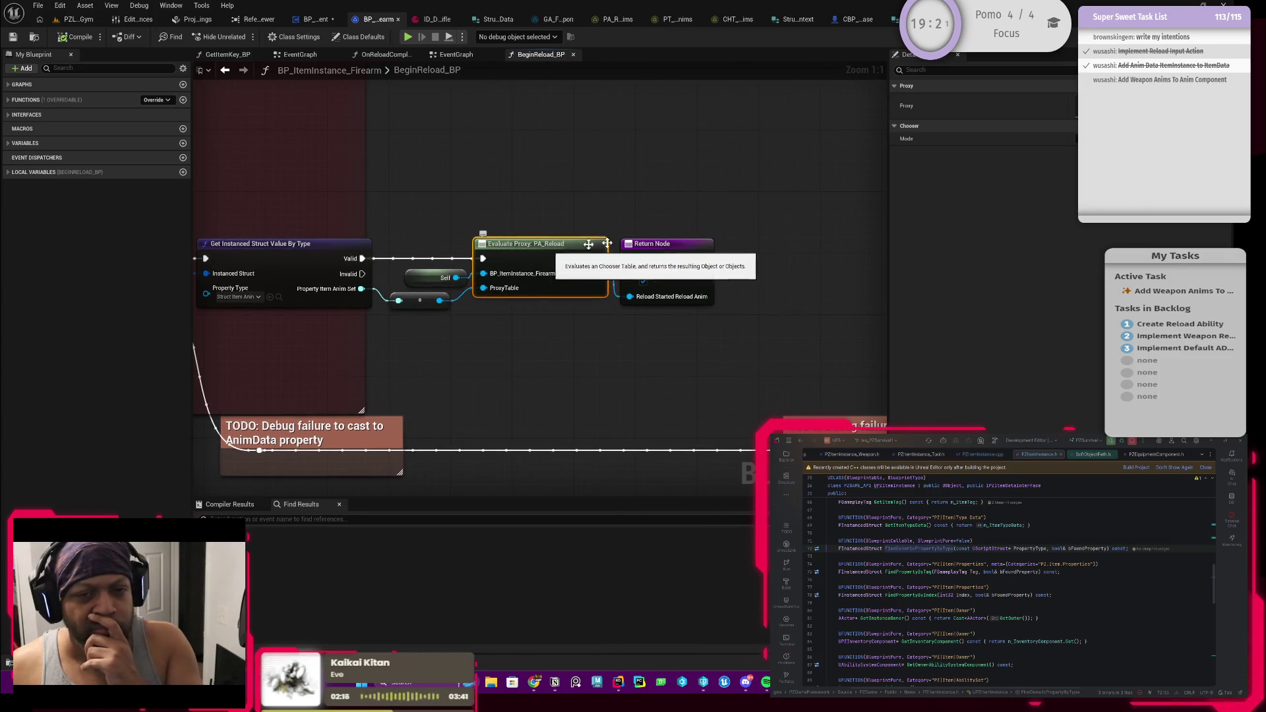
mouse_move(532, 203)
mouse_down()
mouse_move(470, 210)
mouse_move(473, 236)
mouse_move(520, 238)
mouse_up()
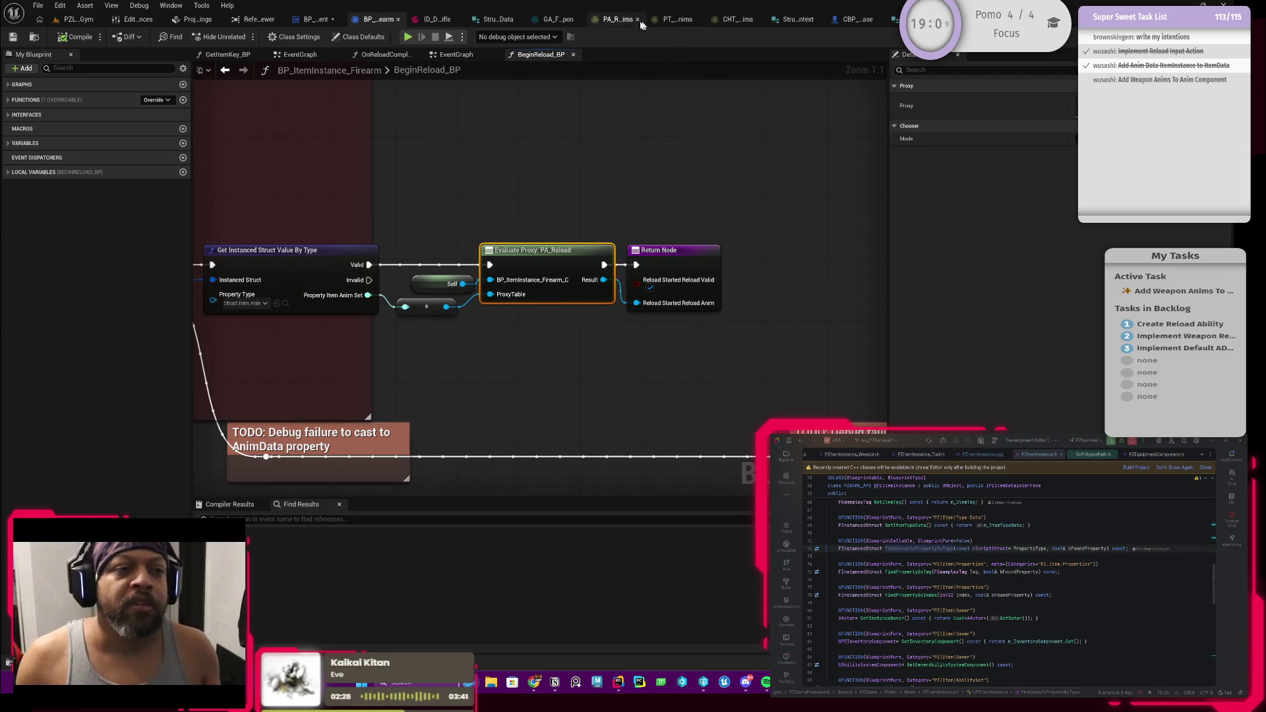
click(435, 19)
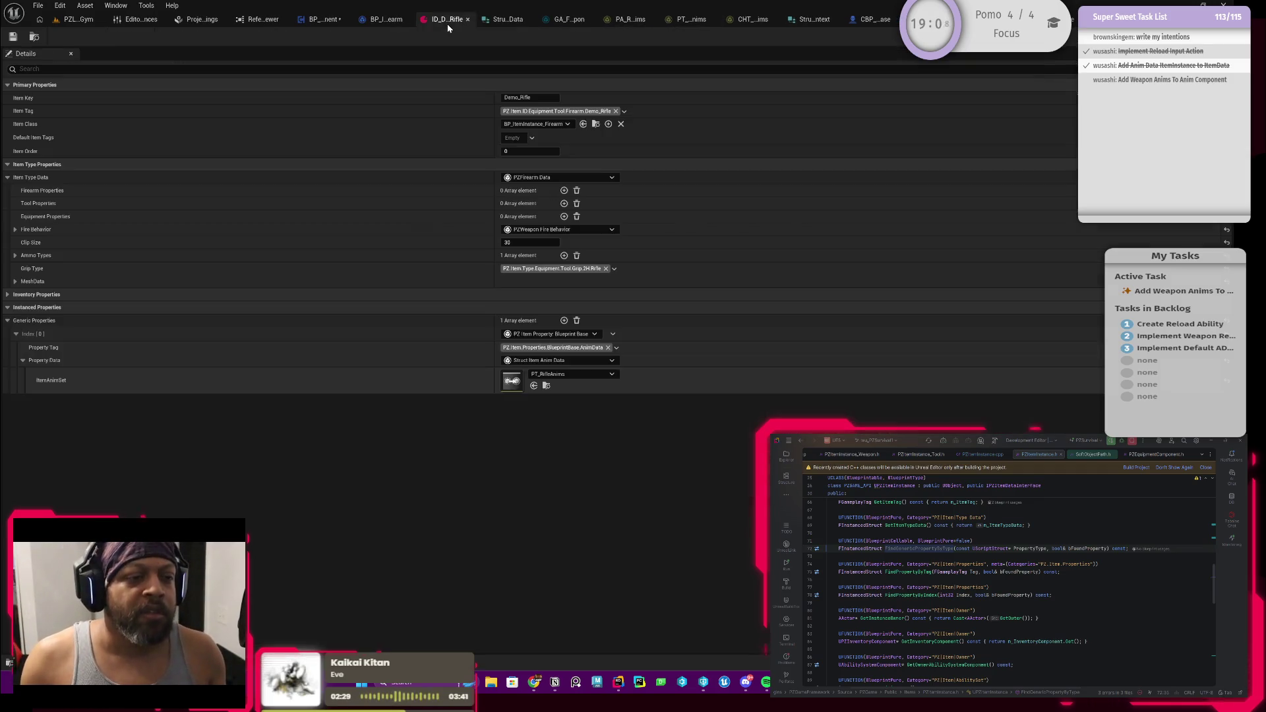
double_click(513, 382)
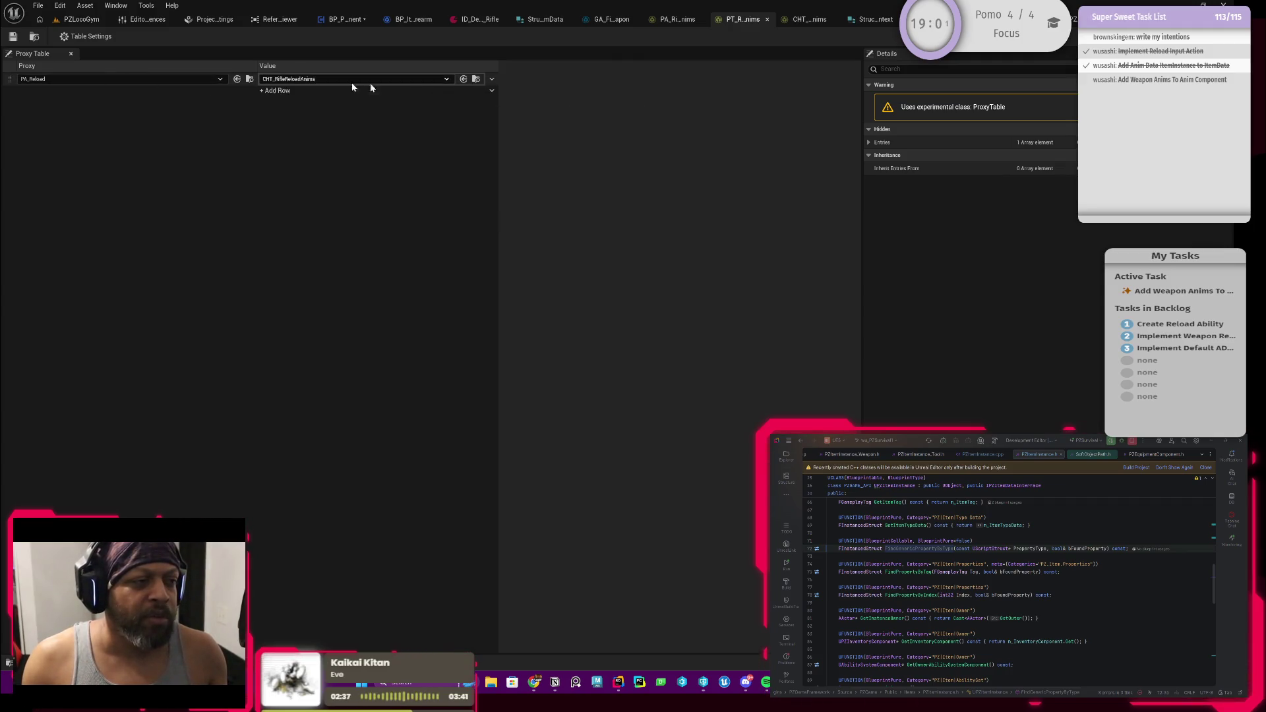
click(476, 80)
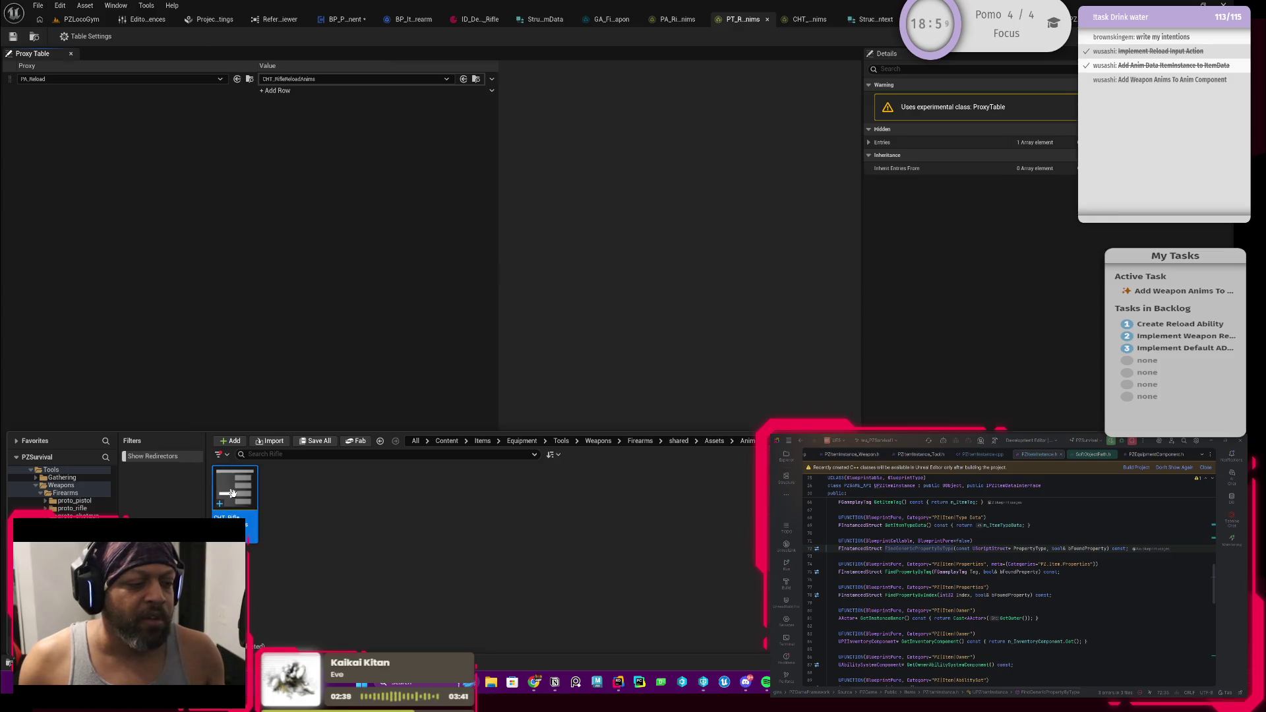
double_click(255, 470)
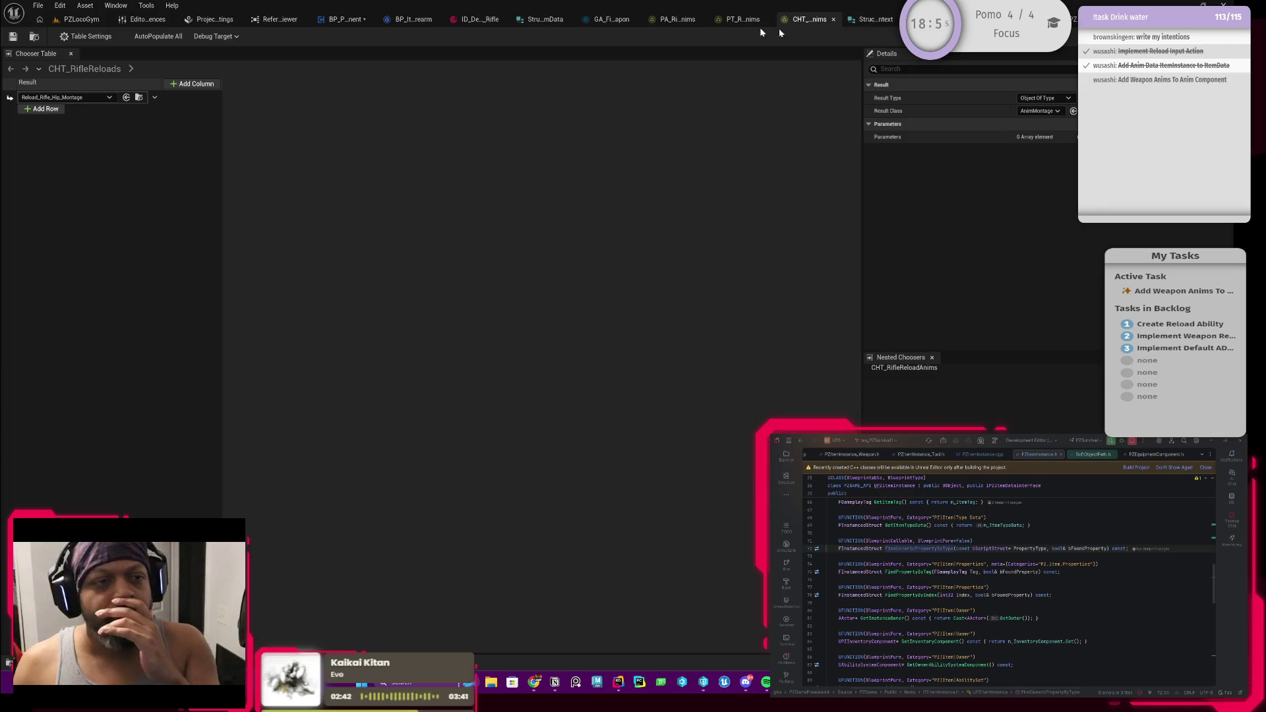
click(337, 20)
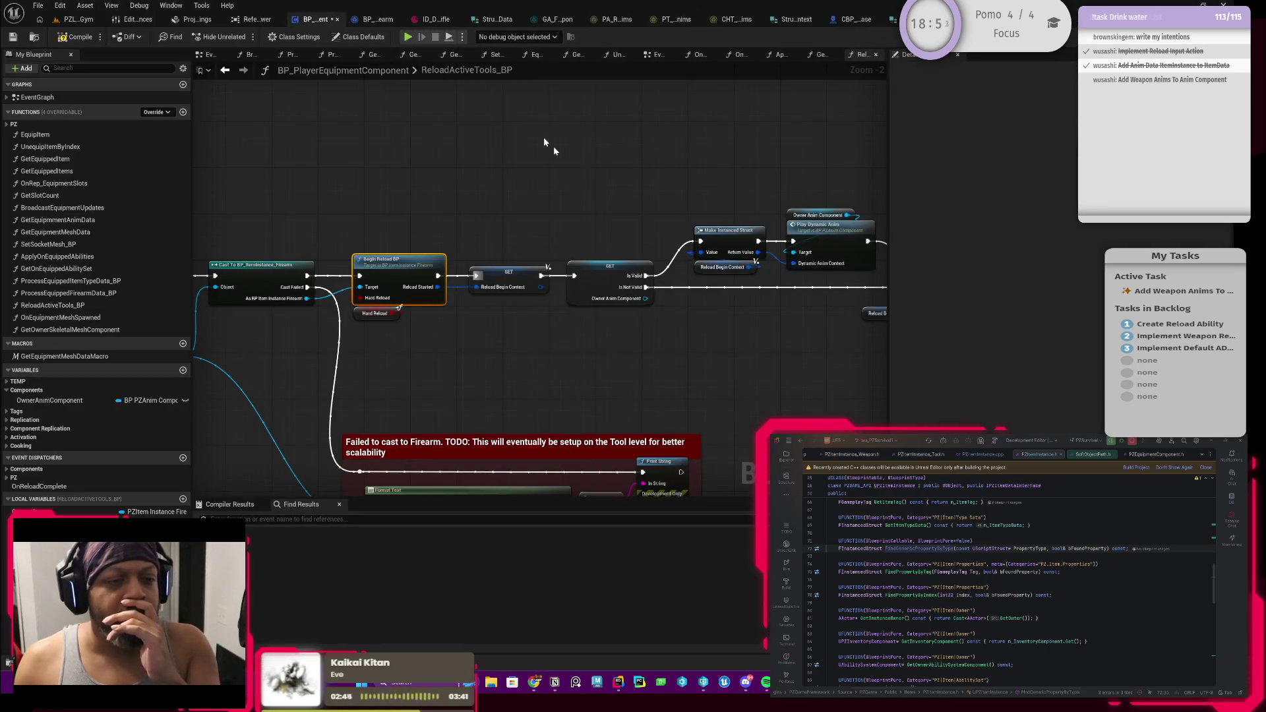
double_click(389, 301)
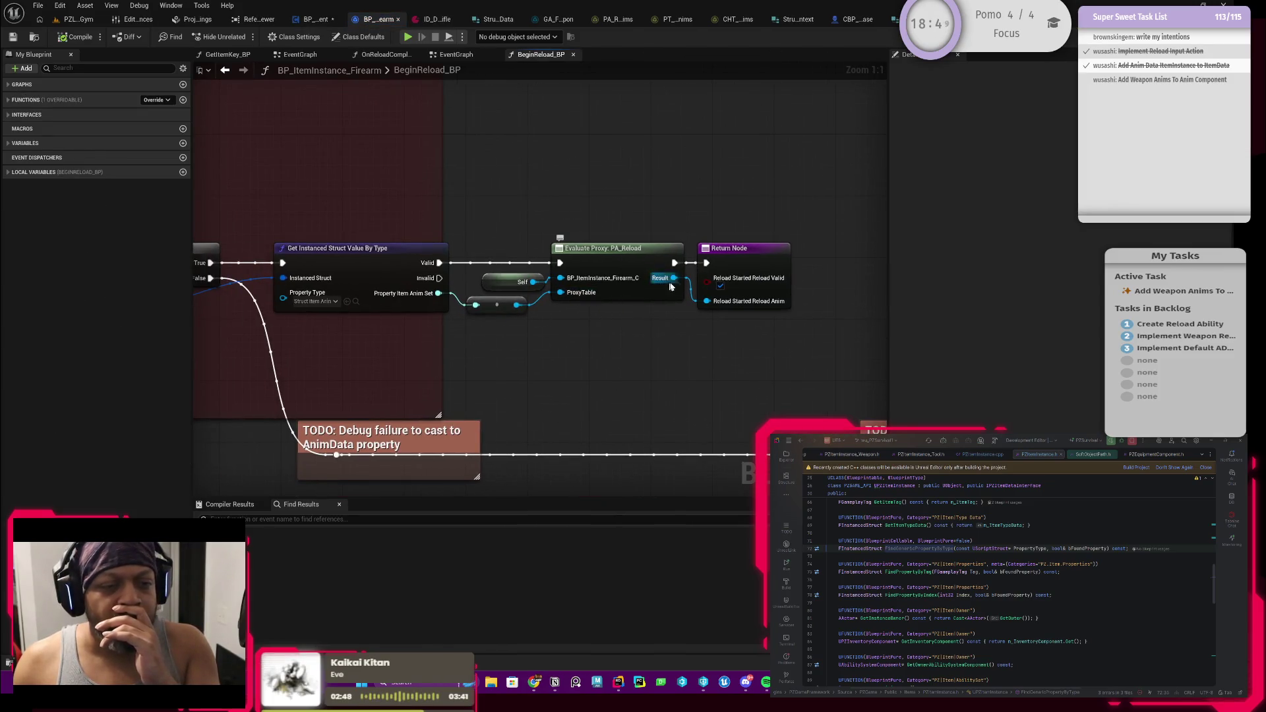
click(226, 70)
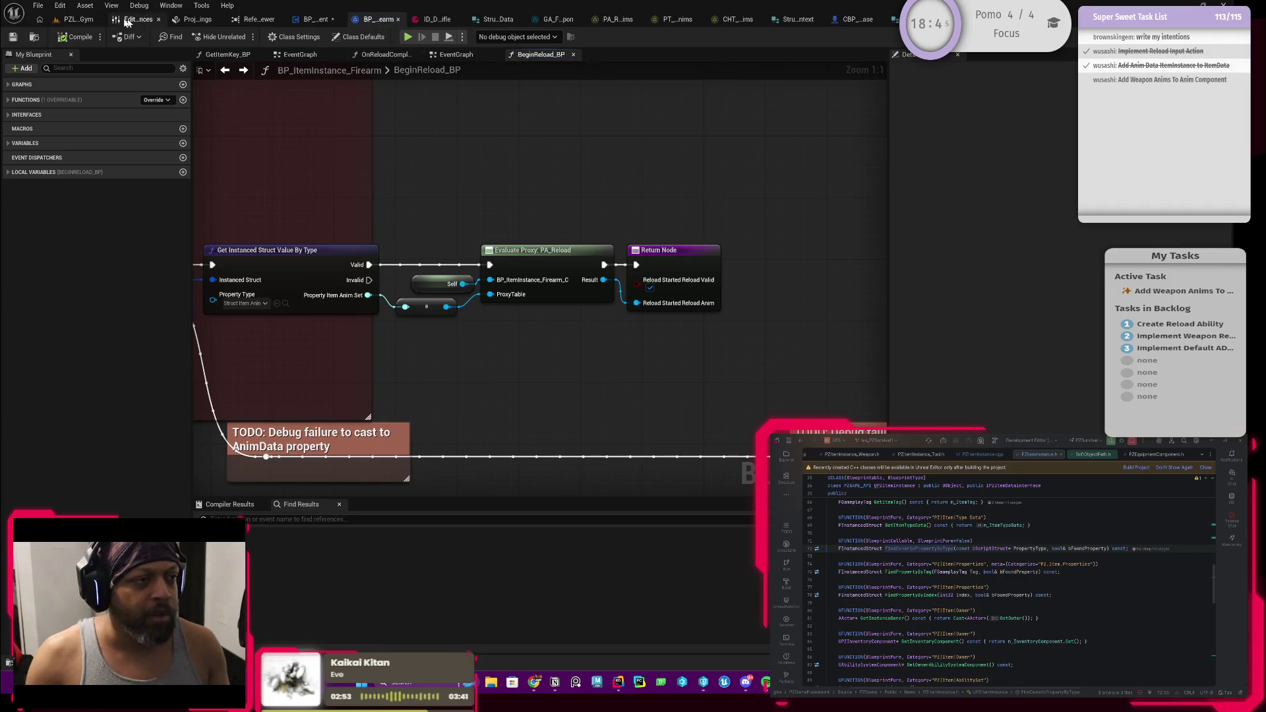
Open ABP_UEFN_LocoPro from Content > Animation > proto_character in the Content Drawer
click(83, 19)
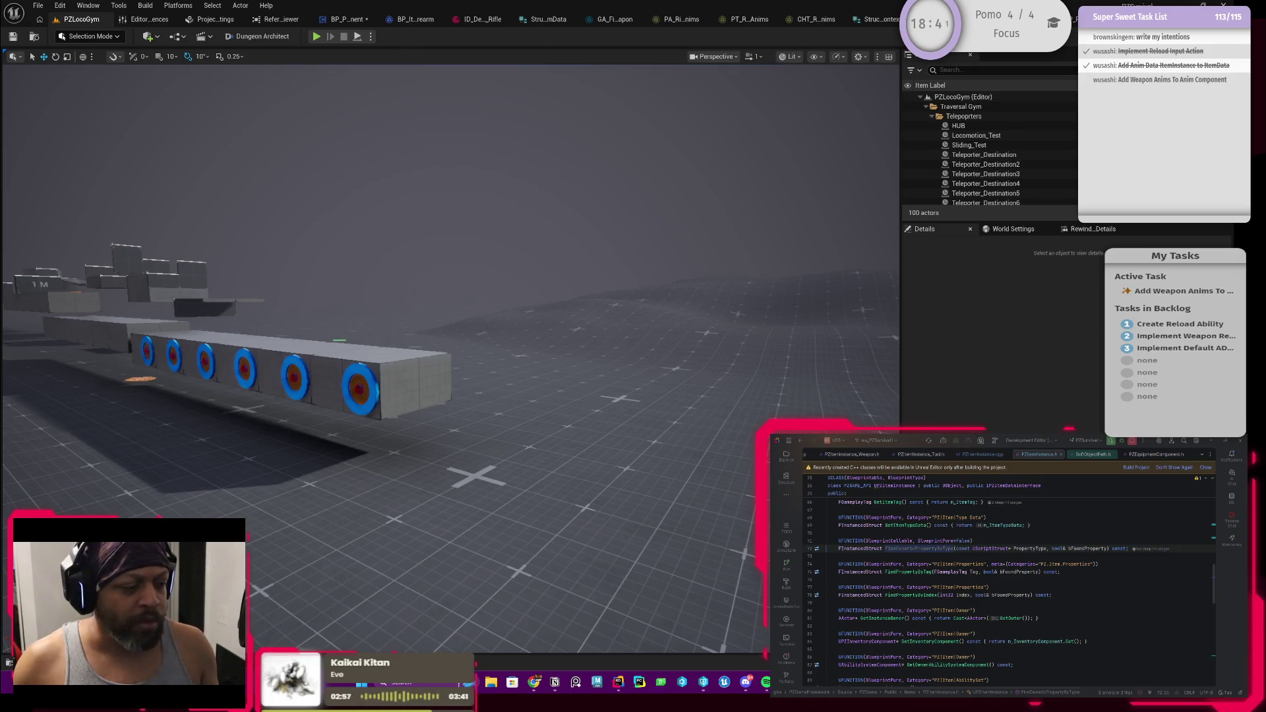
key(ctrl+space)
click(344, 574)
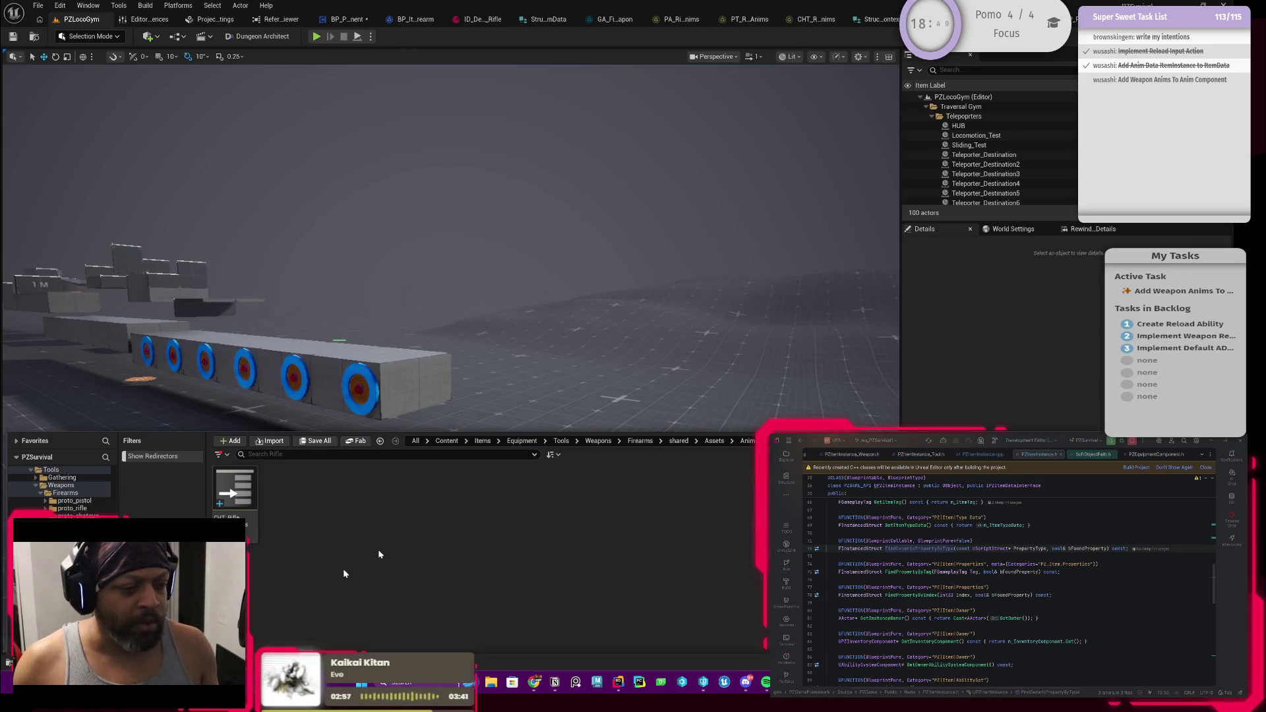
click(446, 440)
double_click(235, 488)
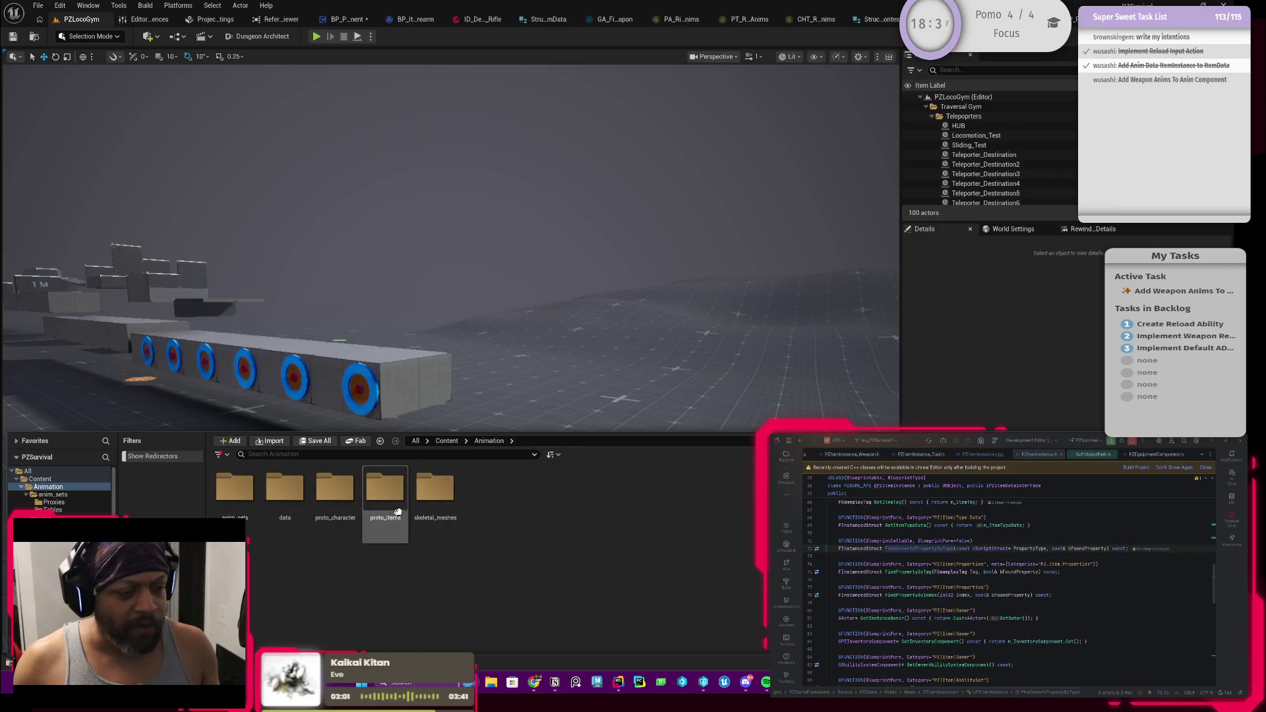
double_click(335, 491)
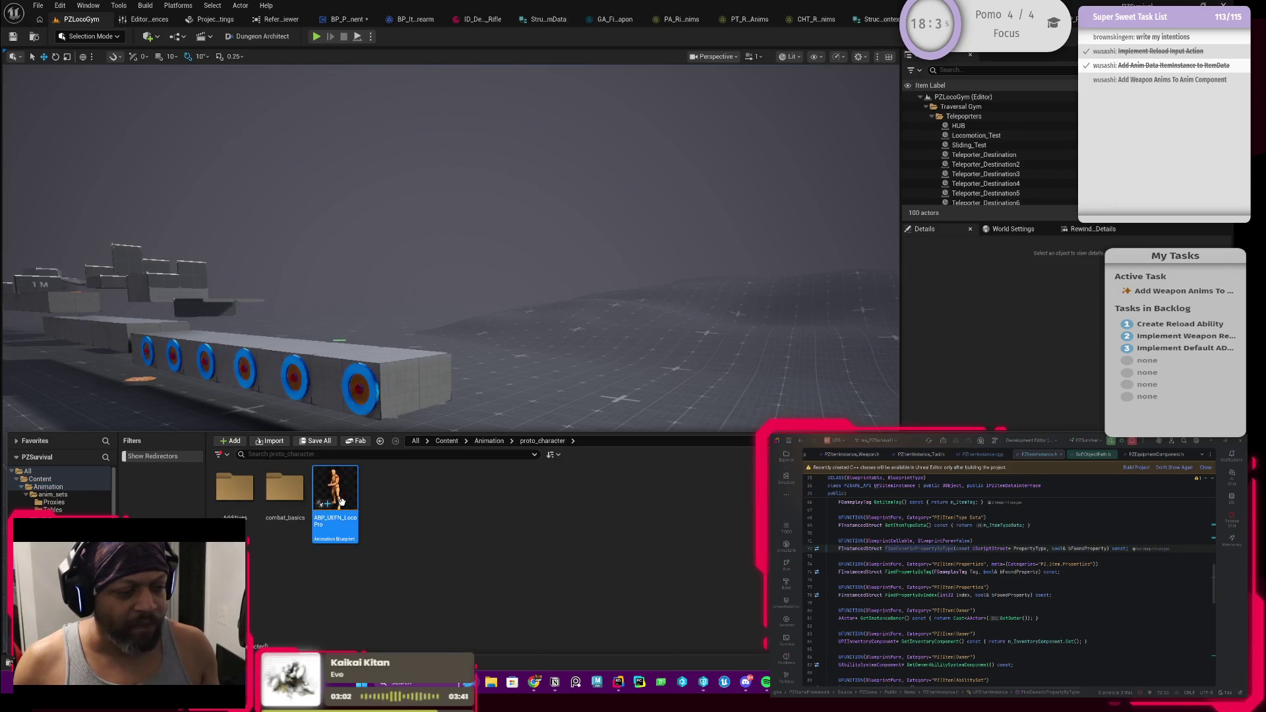
double_click(341, 501)
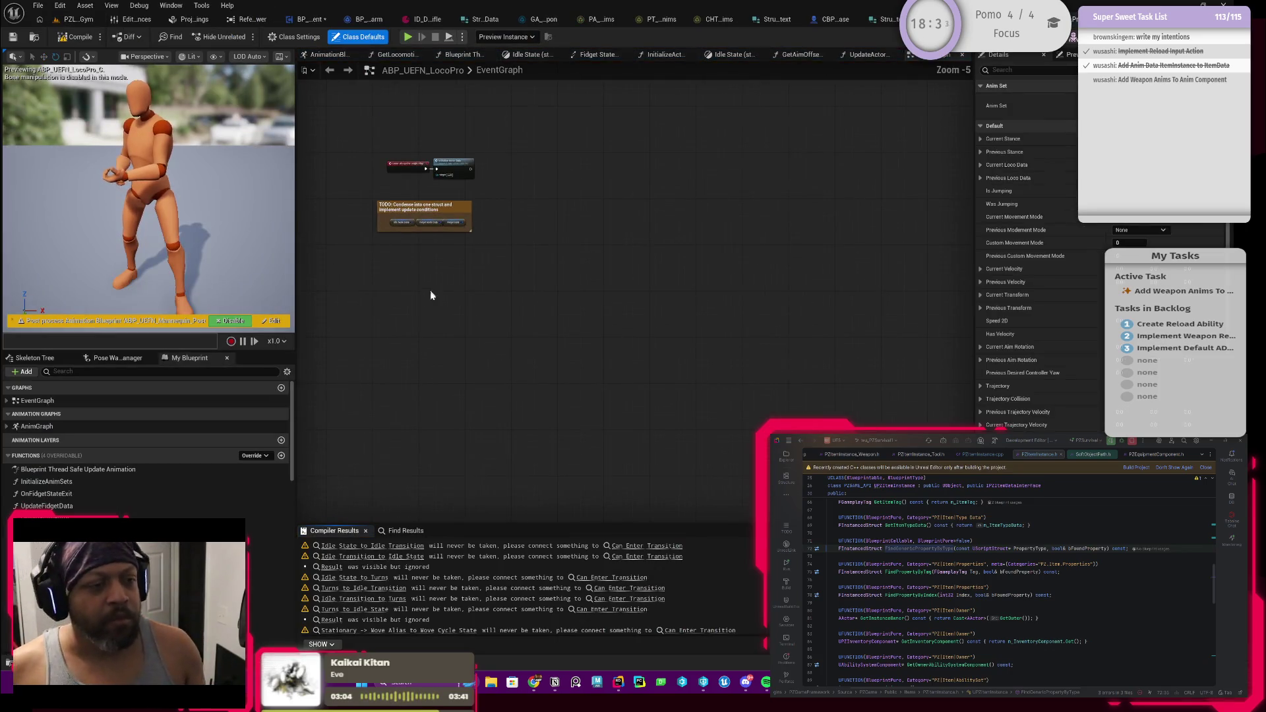
Expand the AnimGraph and open the Locomotion SM state machine
click(8, 427)
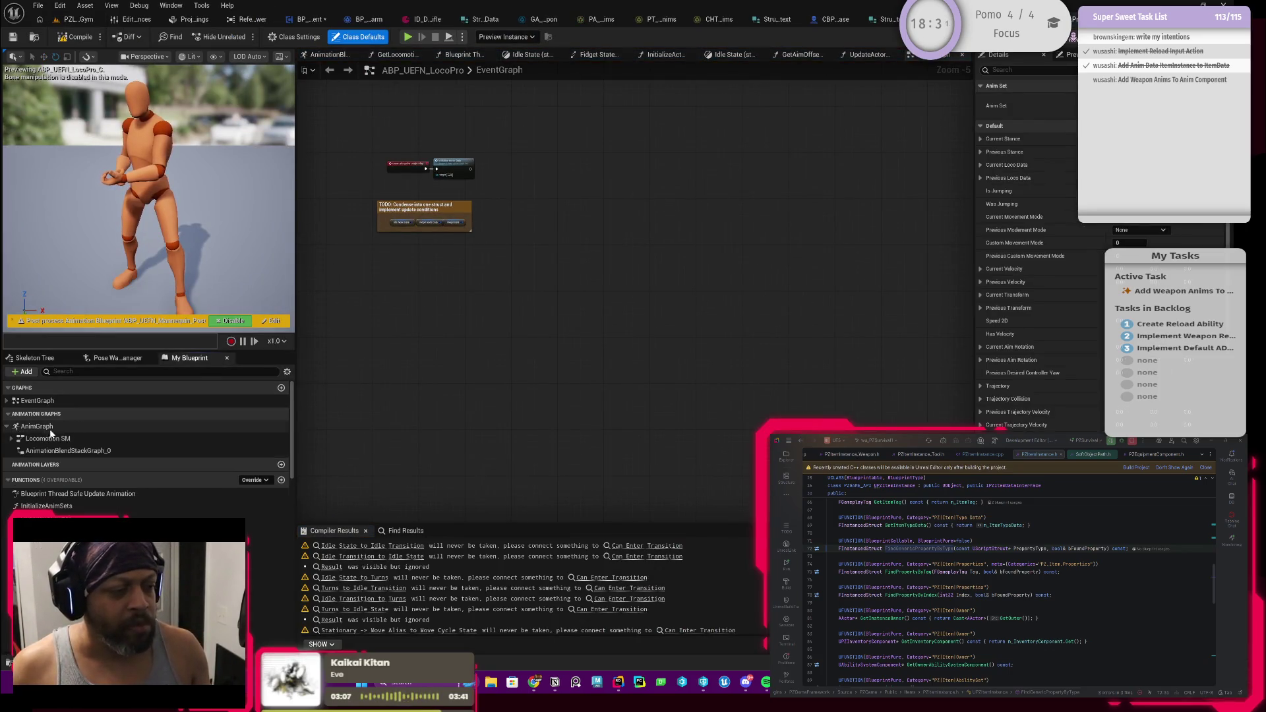
click(33, 427)
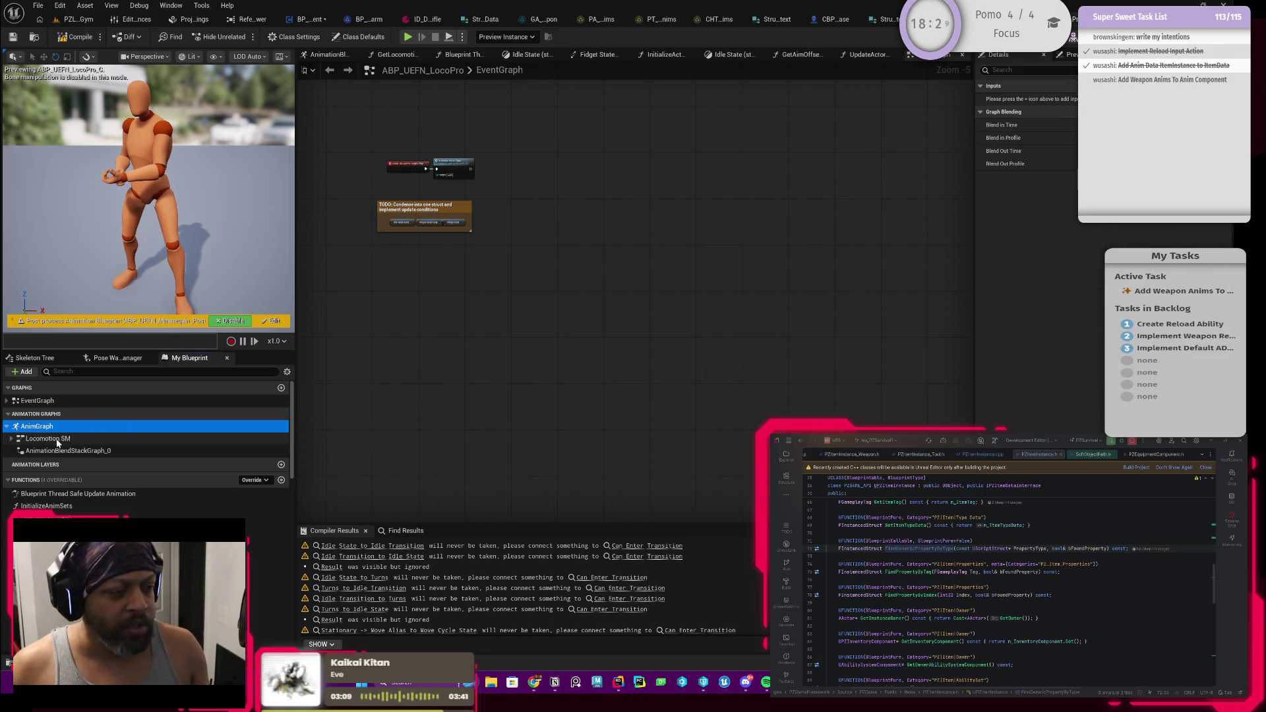
double_click(49, 438)
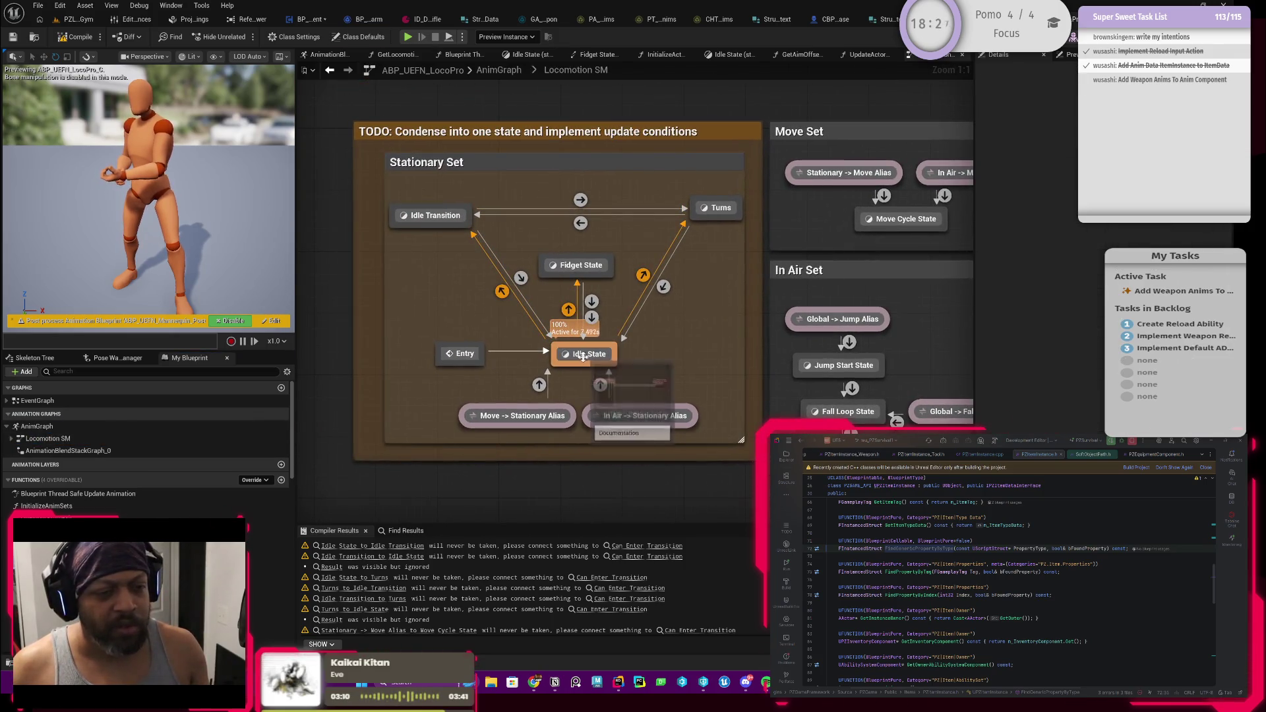
Delete the Blend node and its TODO comment inside the Idle State graph
double_click(586, 356)
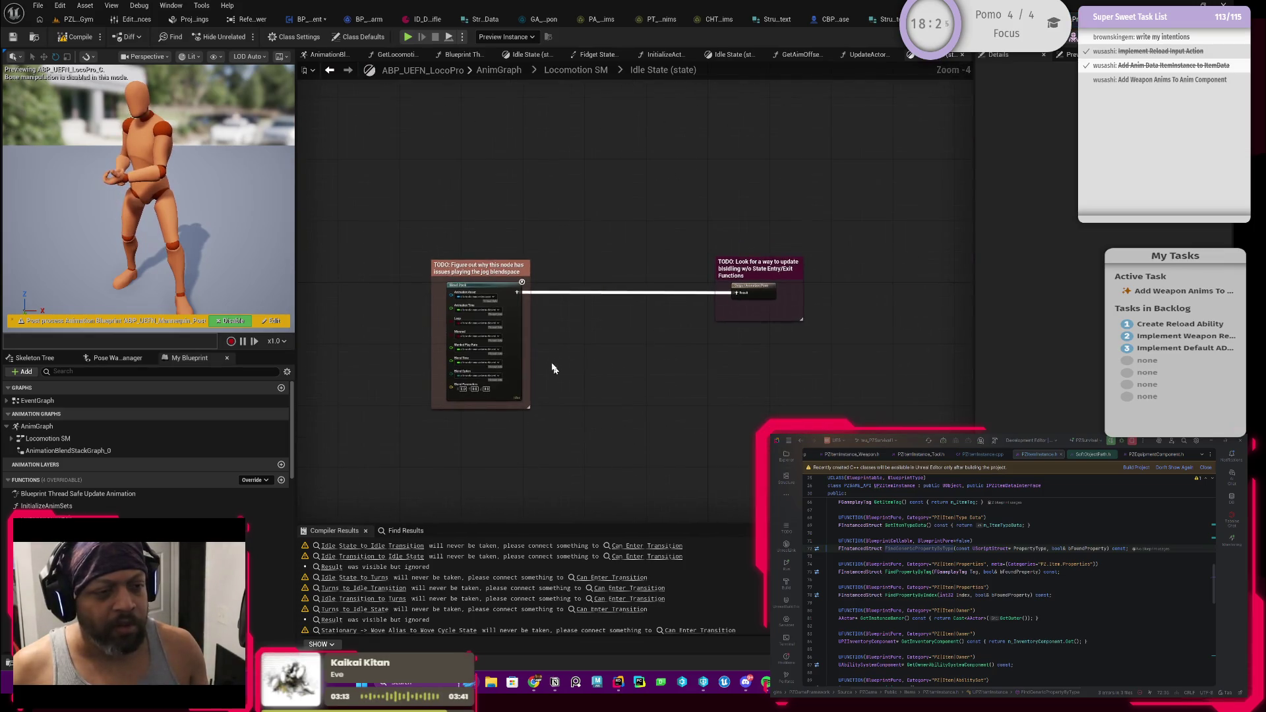
drag(374, 232, 555, 461)
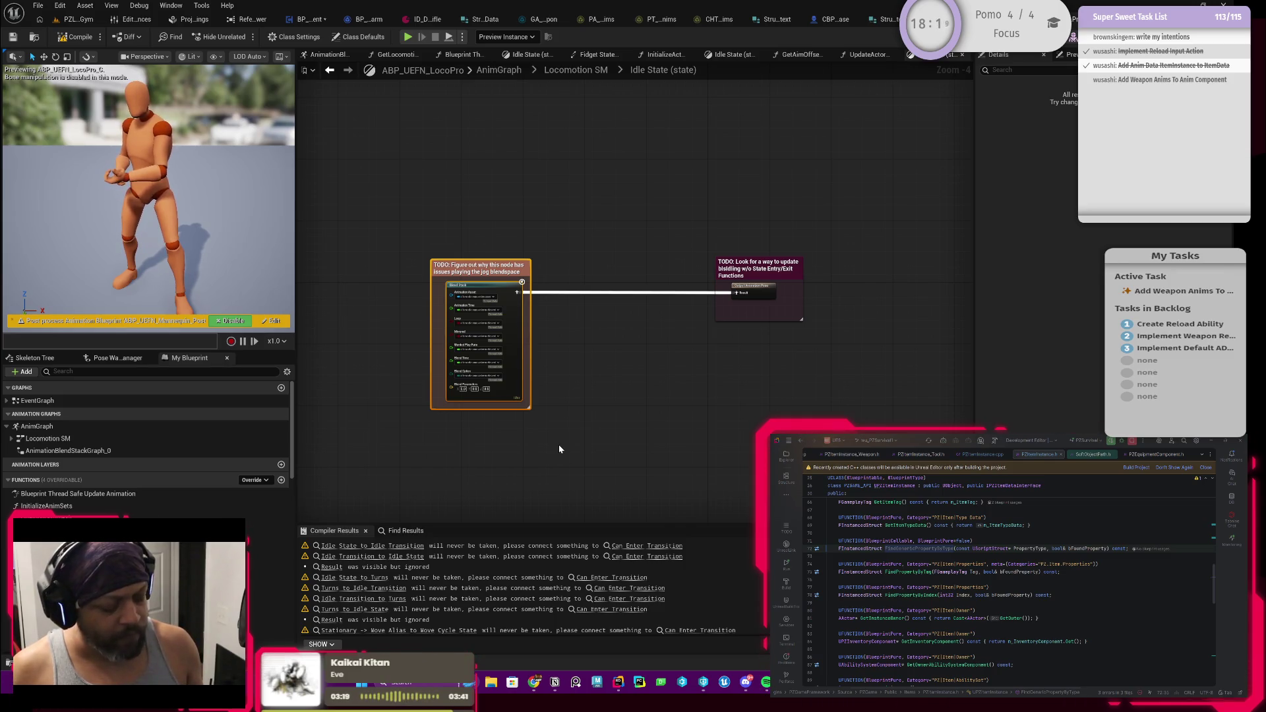
key(Delete)
Paste the commented Blend Stack node back and wire it into the Output Animation Pose
click(329, 70)
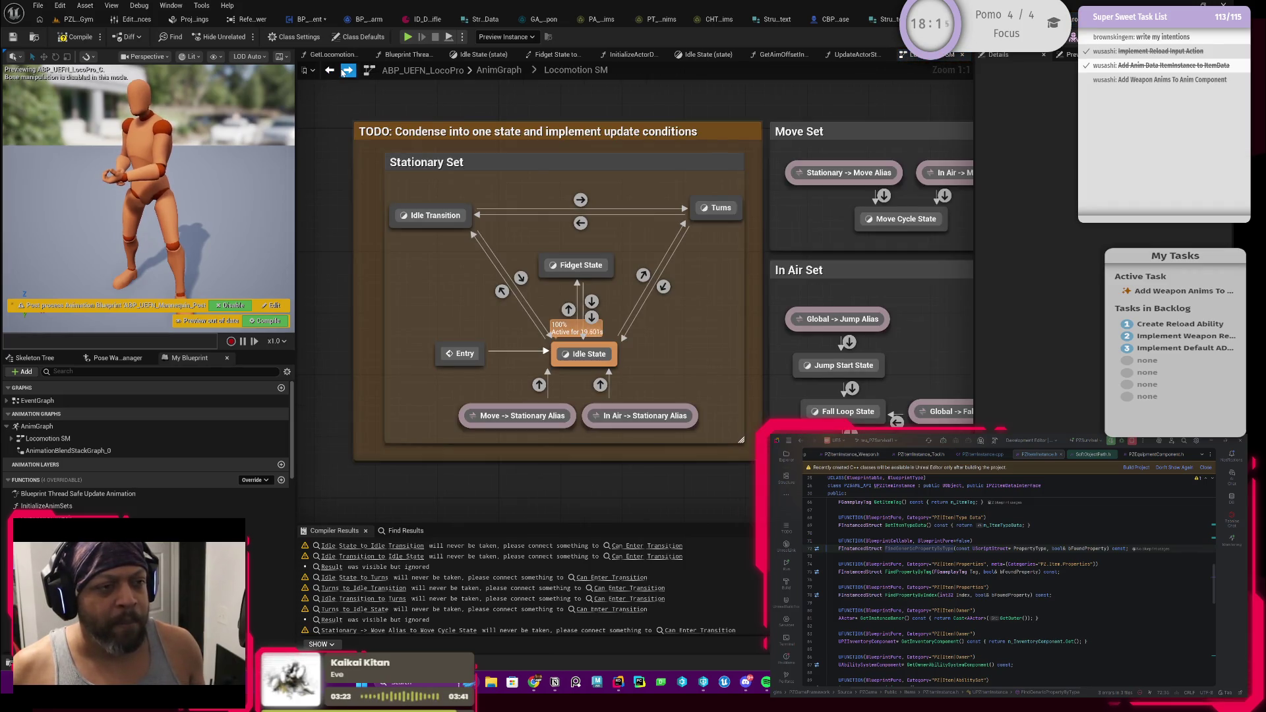
click(348, 71)
scroll(737, 311, up, 1)
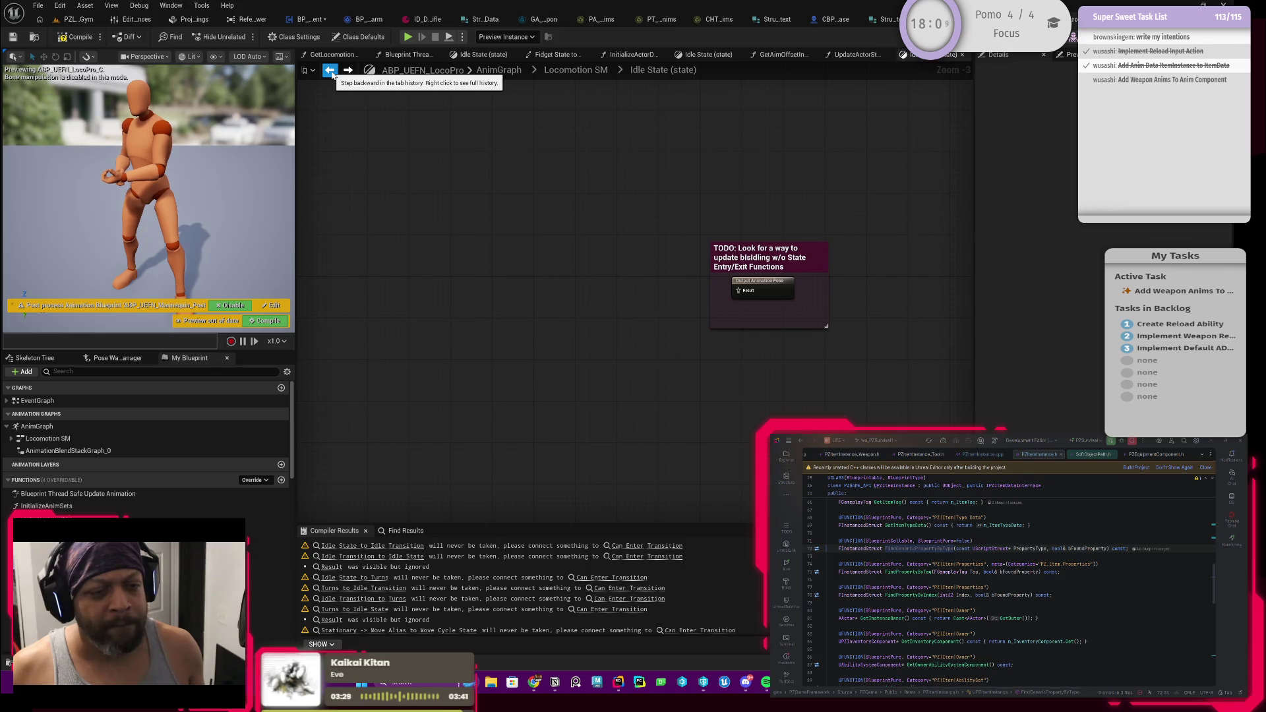
click(330, 70)
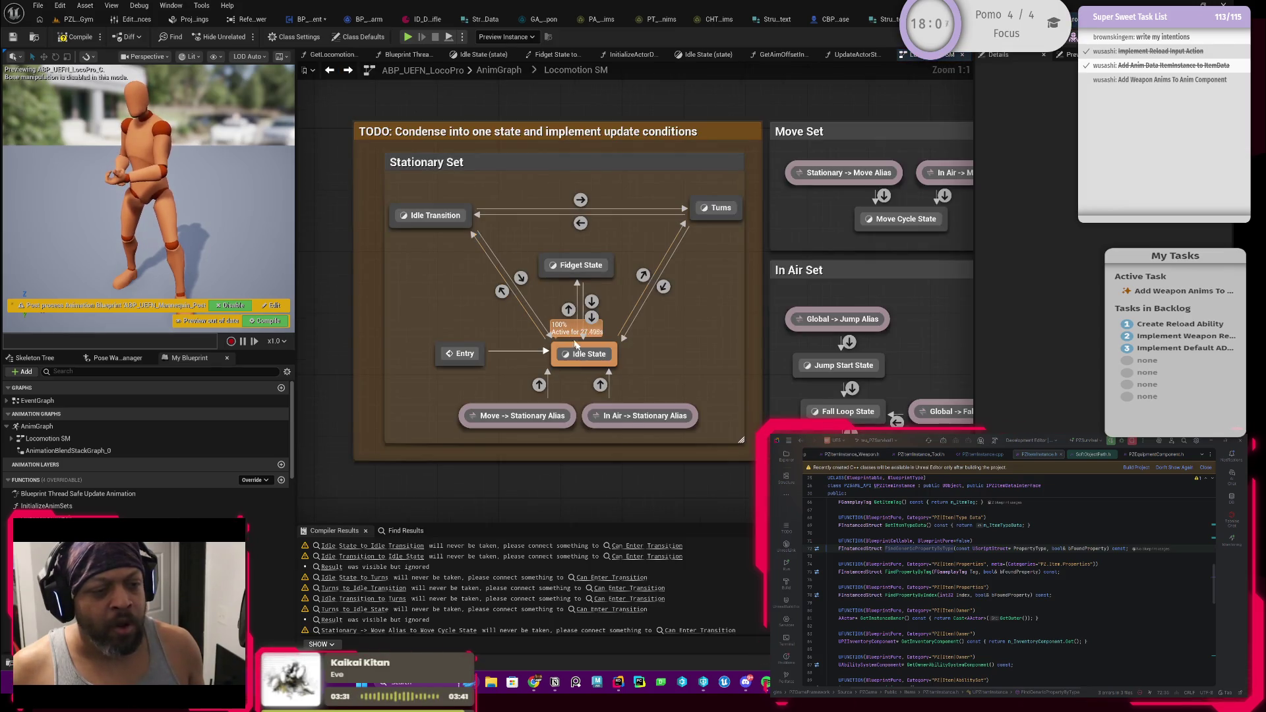
double_click(587, 362)
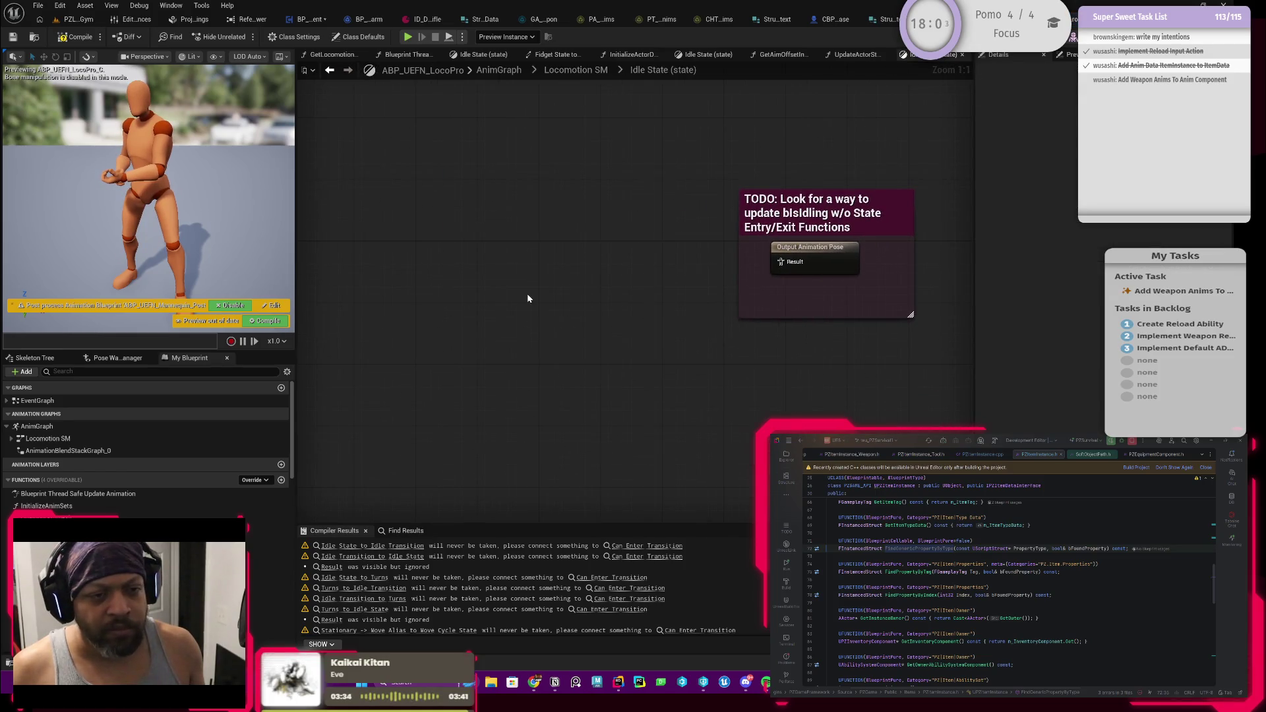
click(815, 258)
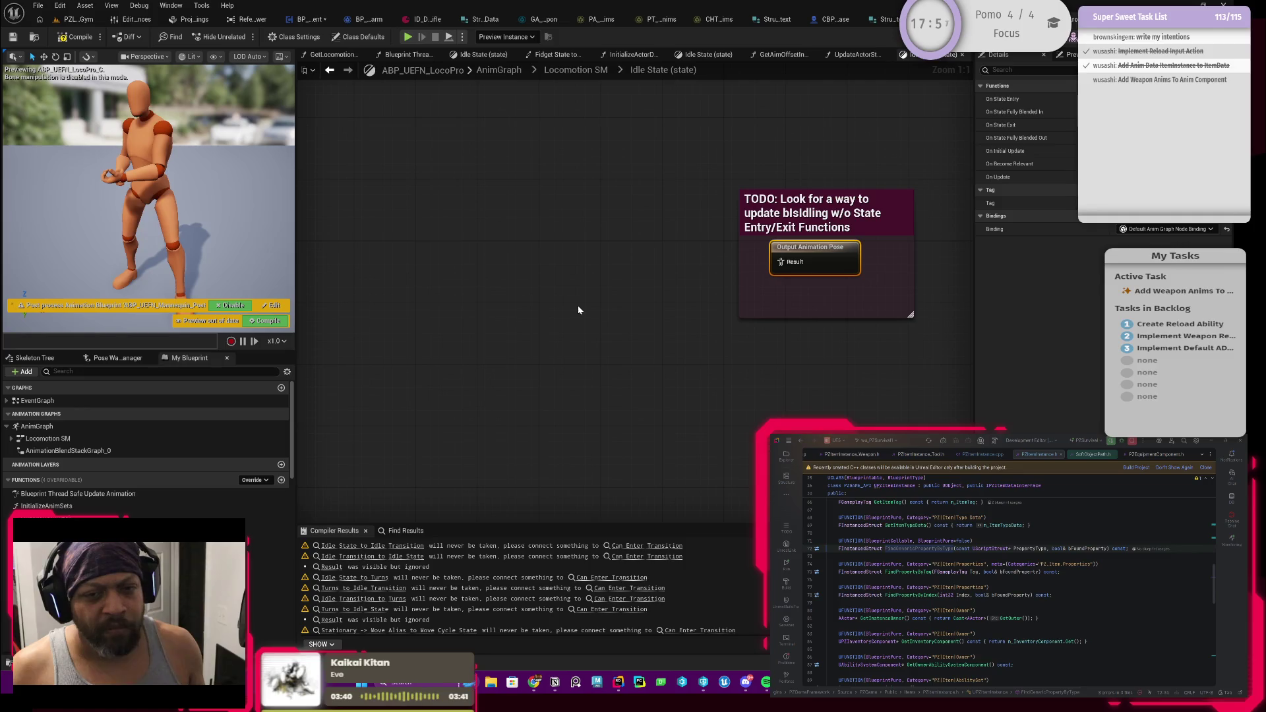
key(ctrl+v)
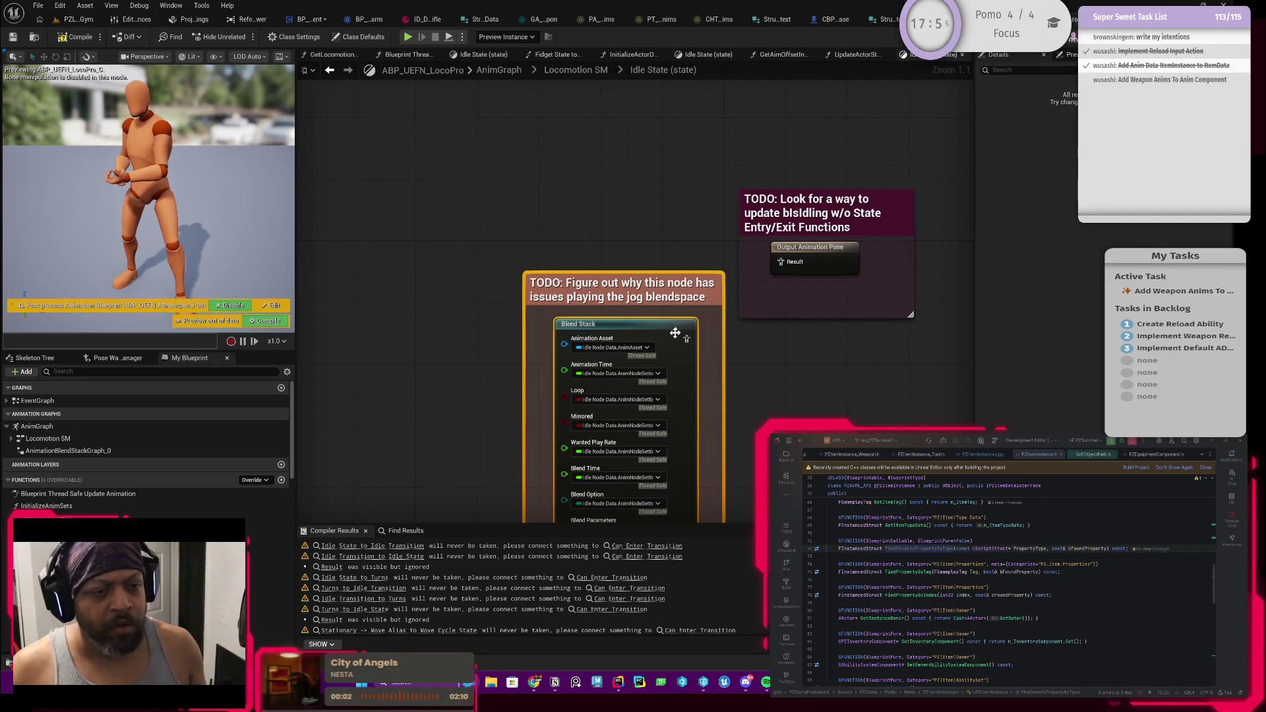
mouse_move(650, 313)
mouse_down()
mouse_move(595, 243)
mouse_move(676, 270)
mouse_move(791, 264)
mouse_up()
click(785, 251)
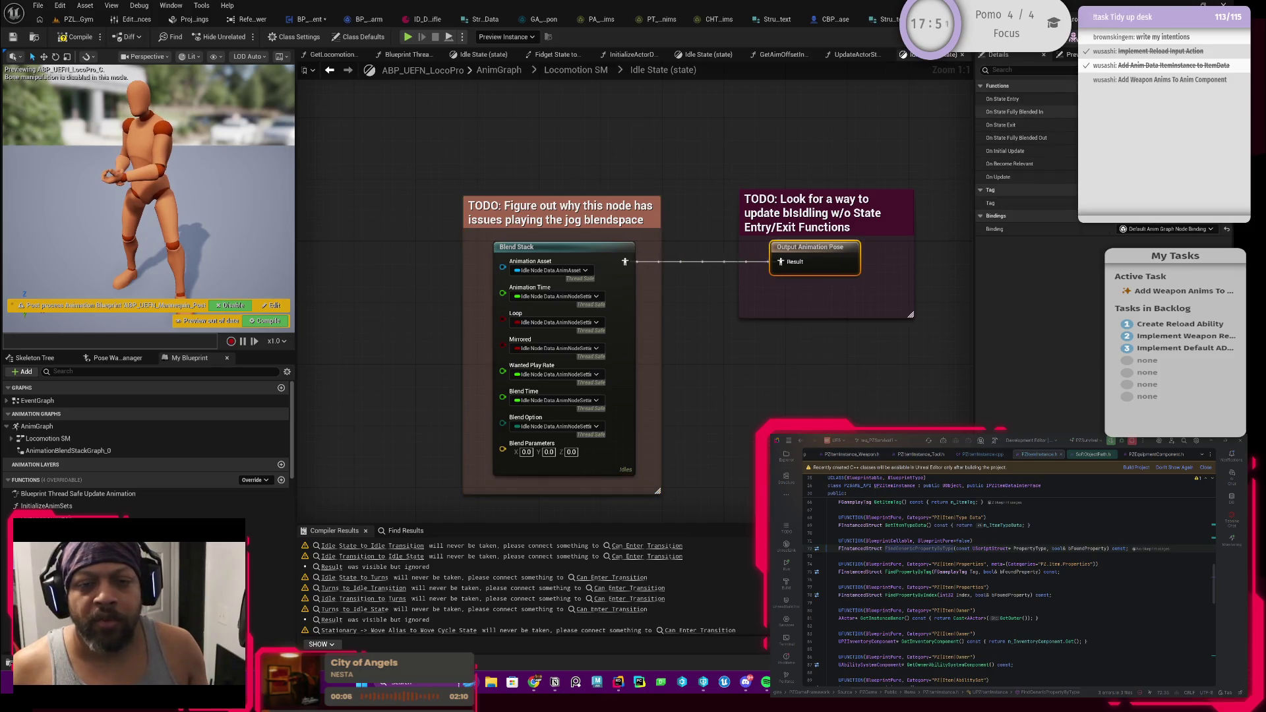
Check the OnIdleStateEntry and OnIdleStateExit functions, then step back up to the AnimGraph
click(1003, 99)
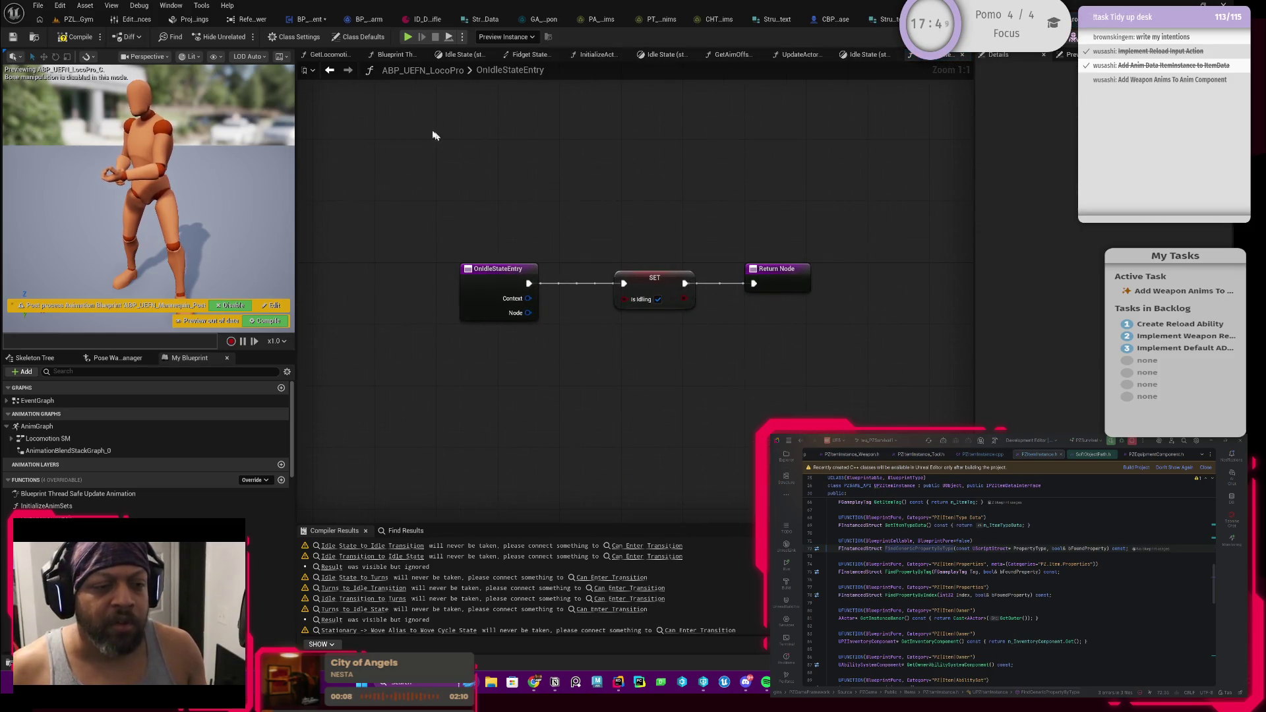
click(332, 76)
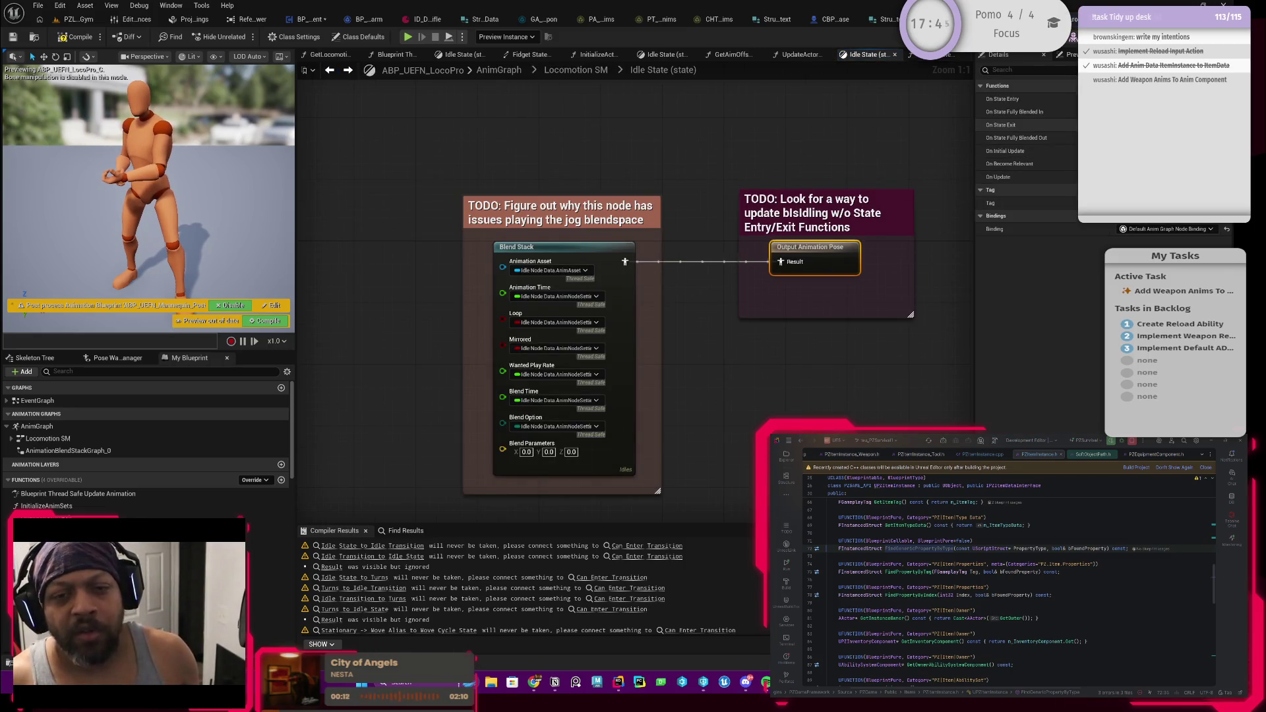
click(1002, 125)
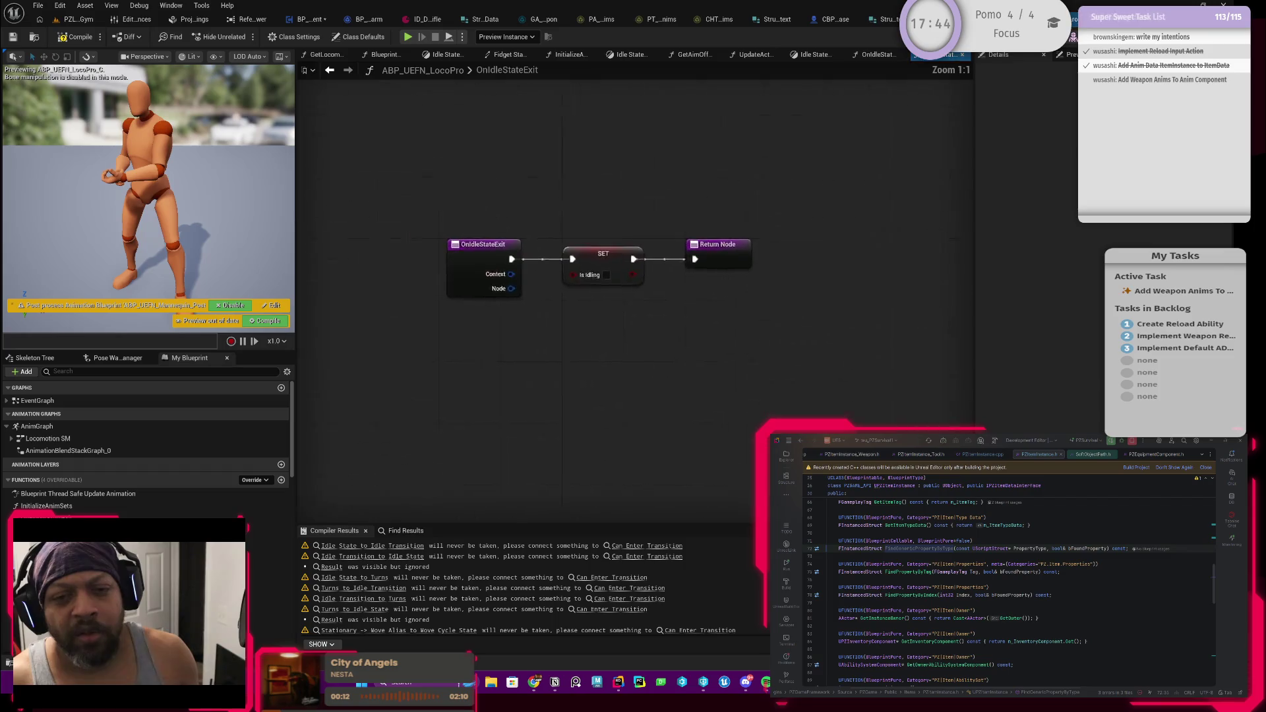
click(328, 71)
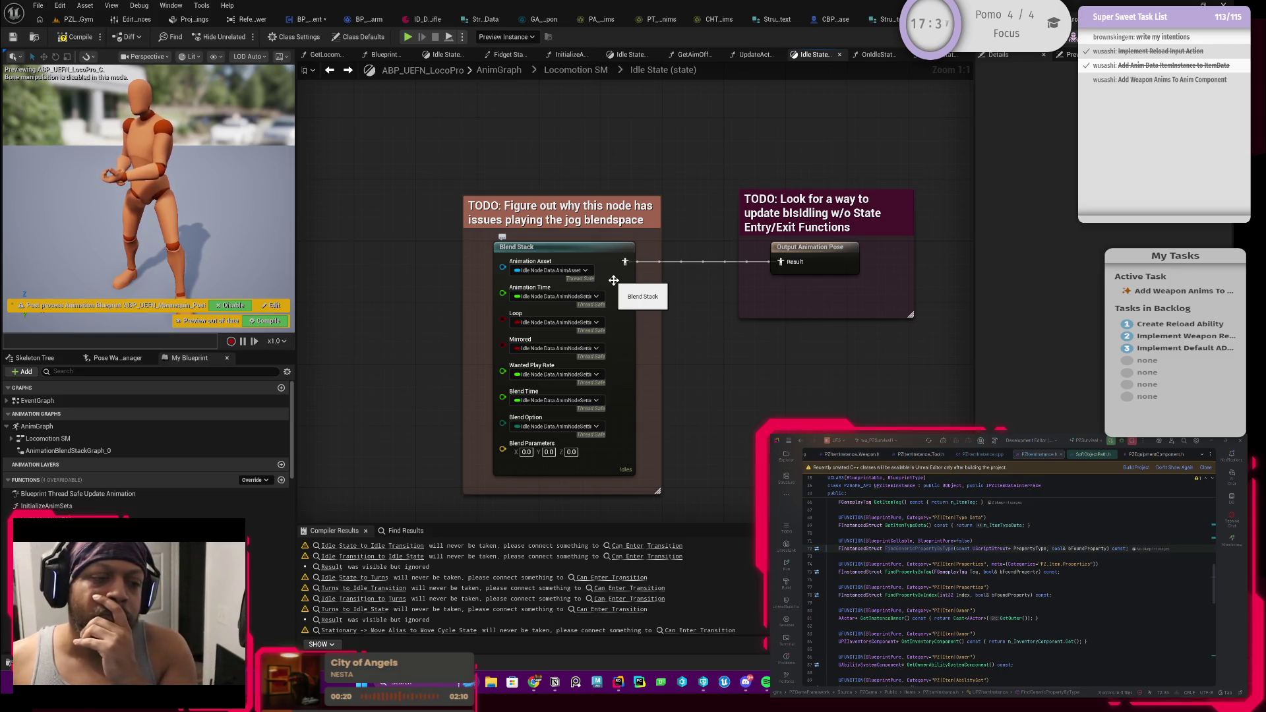
click(330, 71)
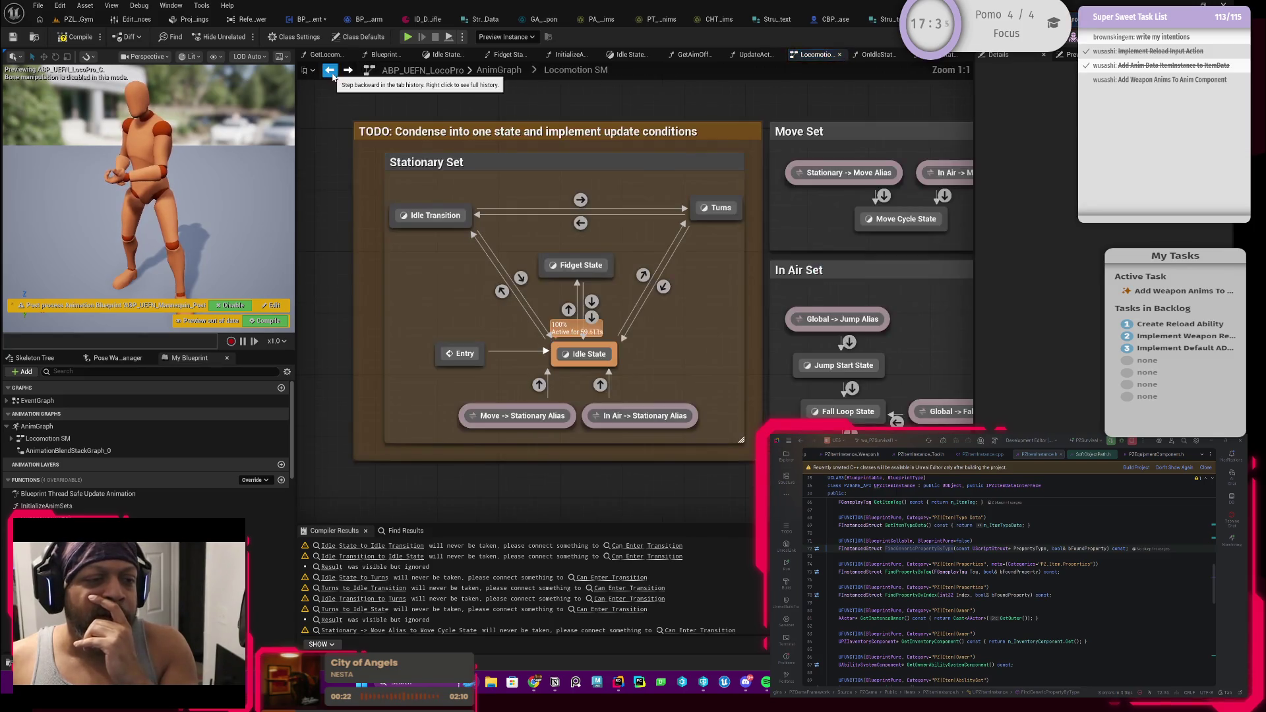
click(329, 71)
click(348, 70)
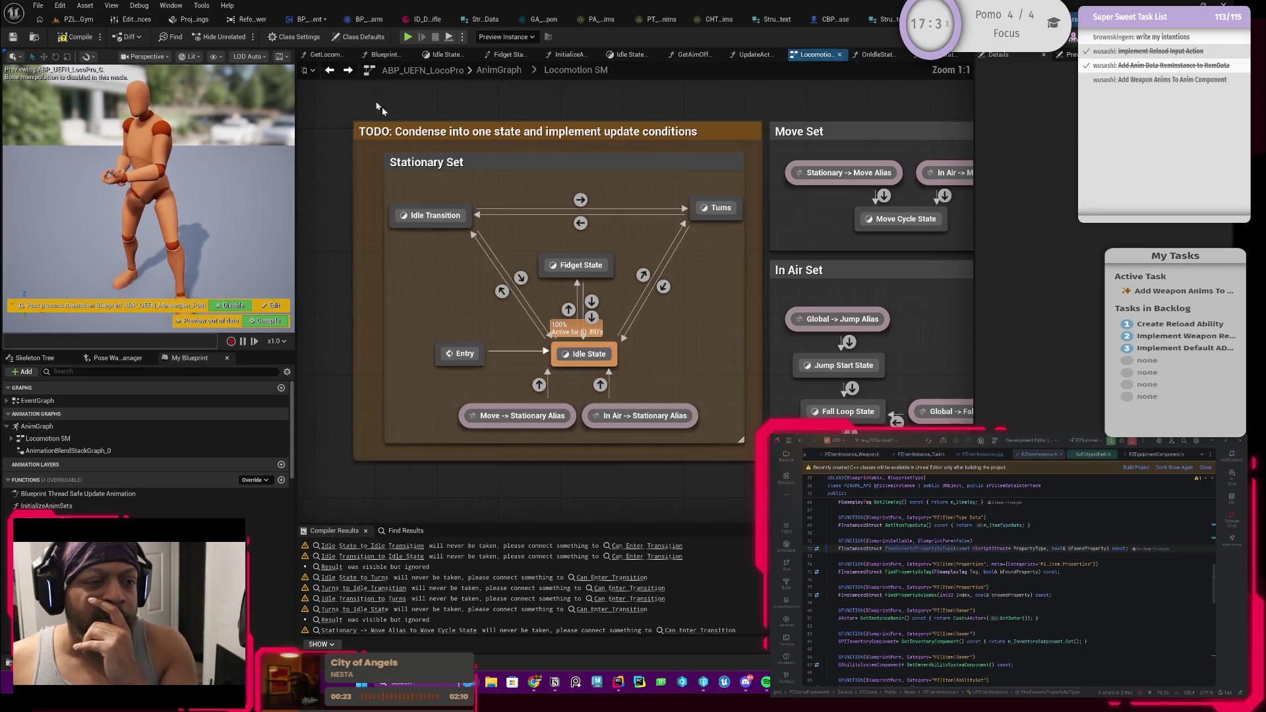
click(499, 70)
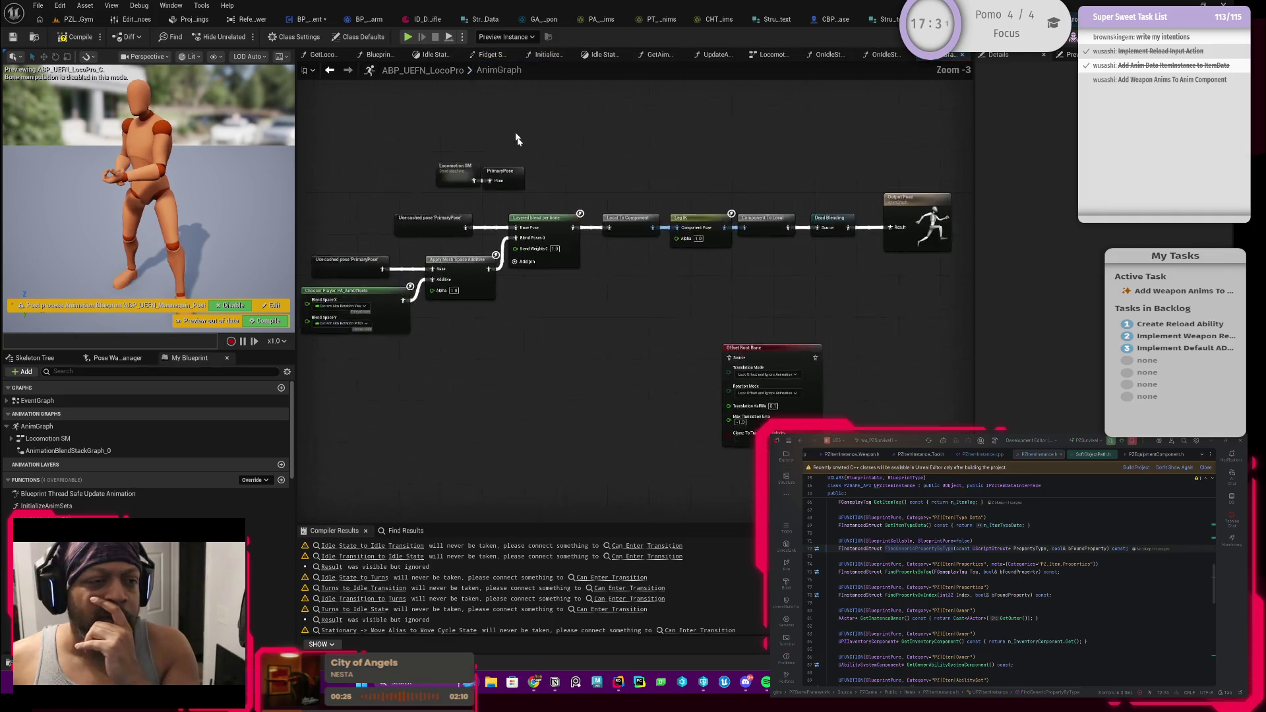
Drag Use cached pose 'PrimaryPose' far left of Layered blend per bone, opening space on its wire
scroll(569, 329, up, 1)
scroll(720, 267, up, 1)
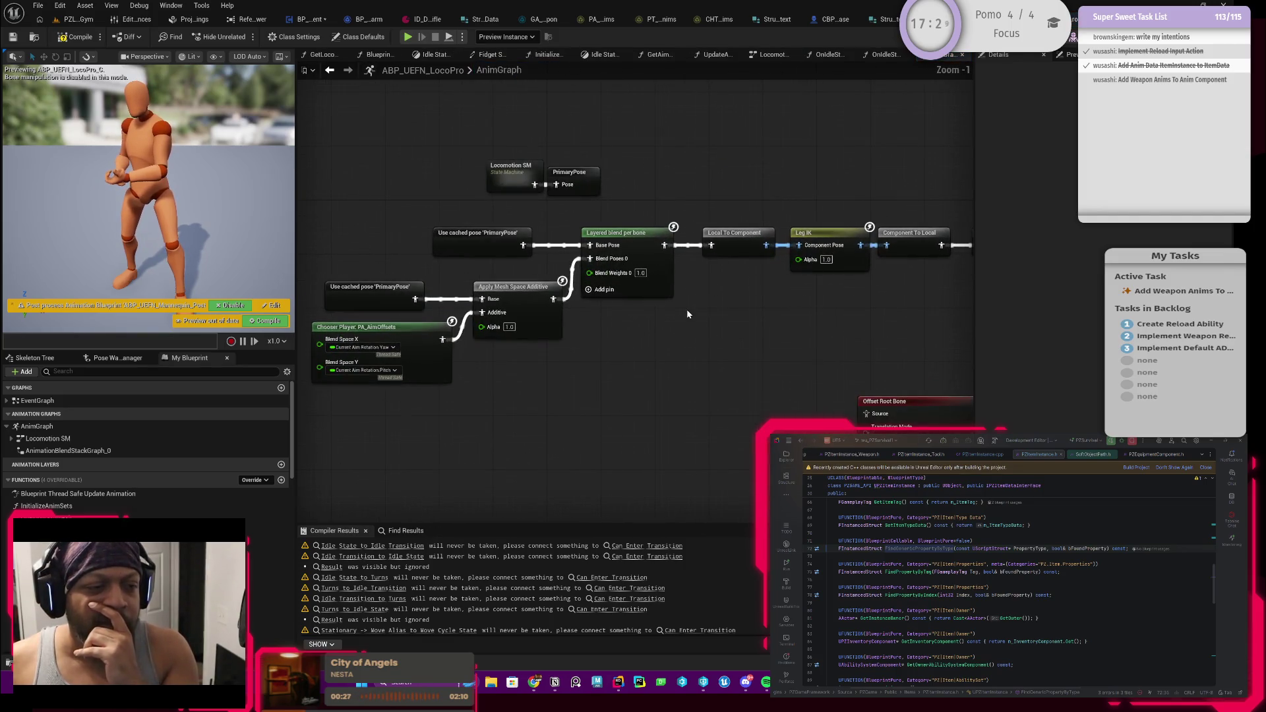
mouse_move(766, 319)
mouse_down()
mouse_move(424, 362)
mouse_move(730, 357)
mouse_up()
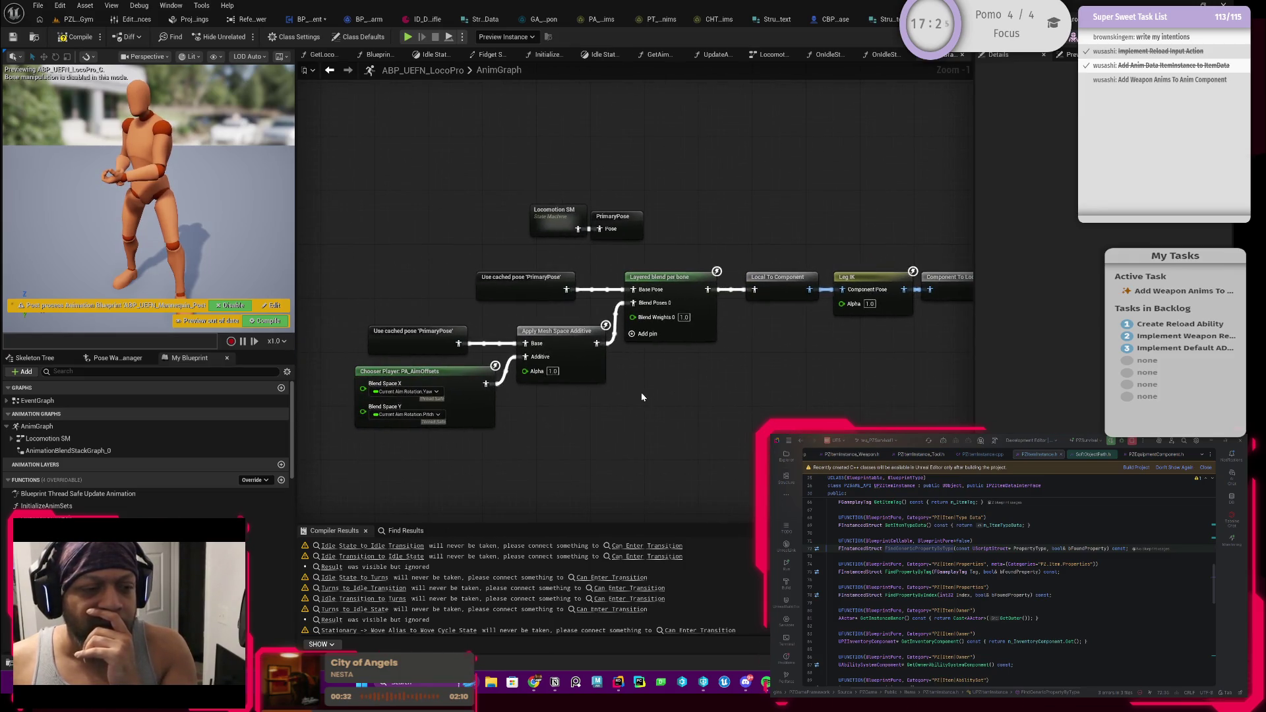
drag(643, 397, 654, 394)
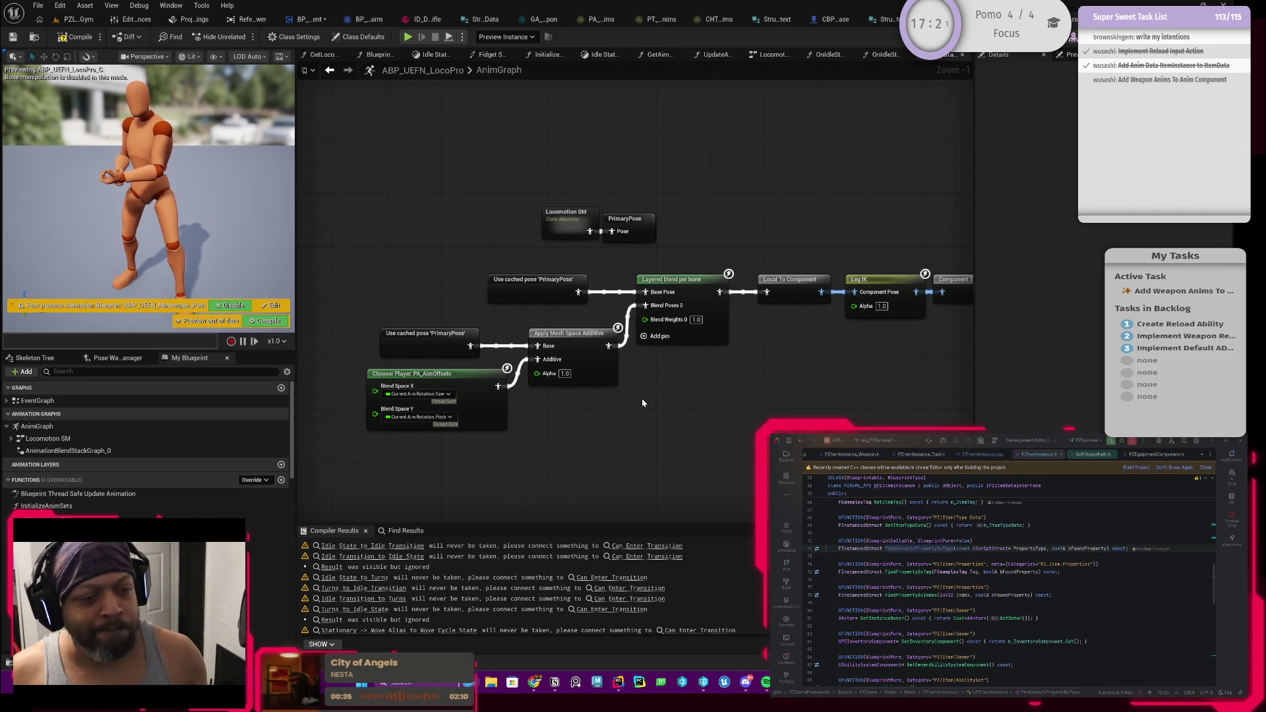
drag(637, 408, 716, 390)
drag(585, 259, 264, 259)
mouse_move(488, 293)
mouse_down()
mouse_move(558, 271)
mouse_move(625, 274)
mouse_up()
drag(386, 262, 763, 264)
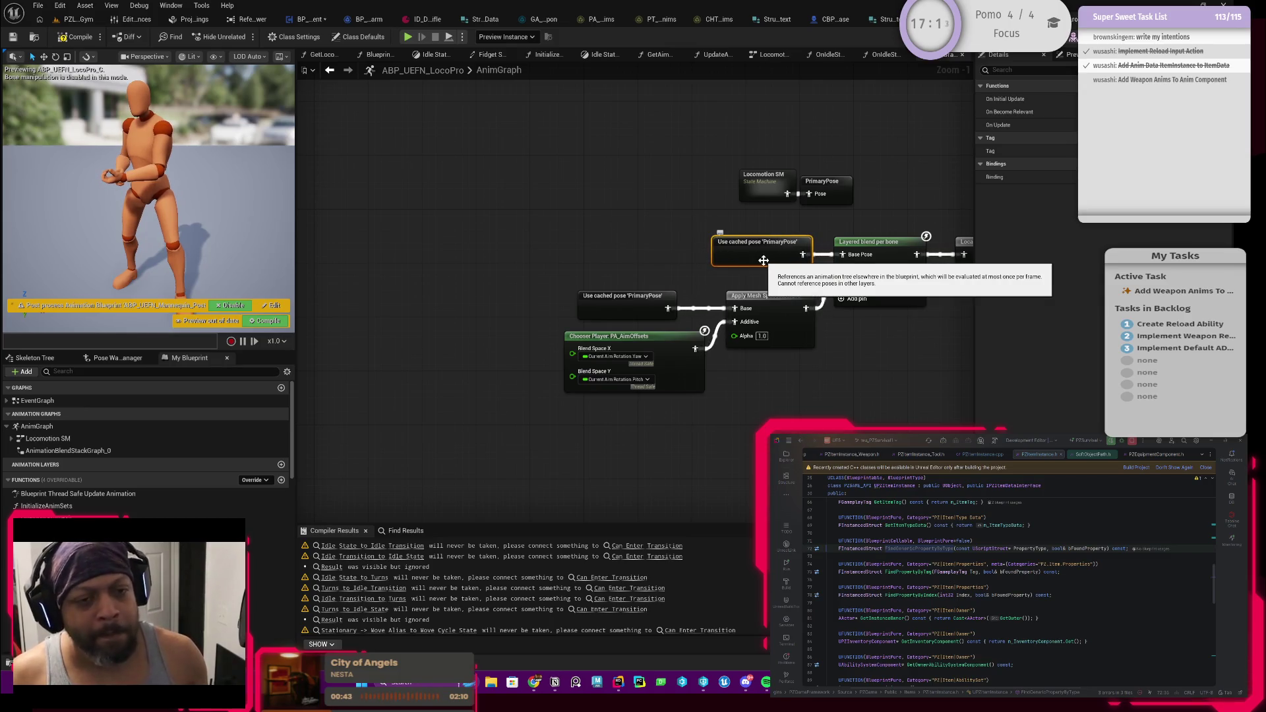
click(623, 263)
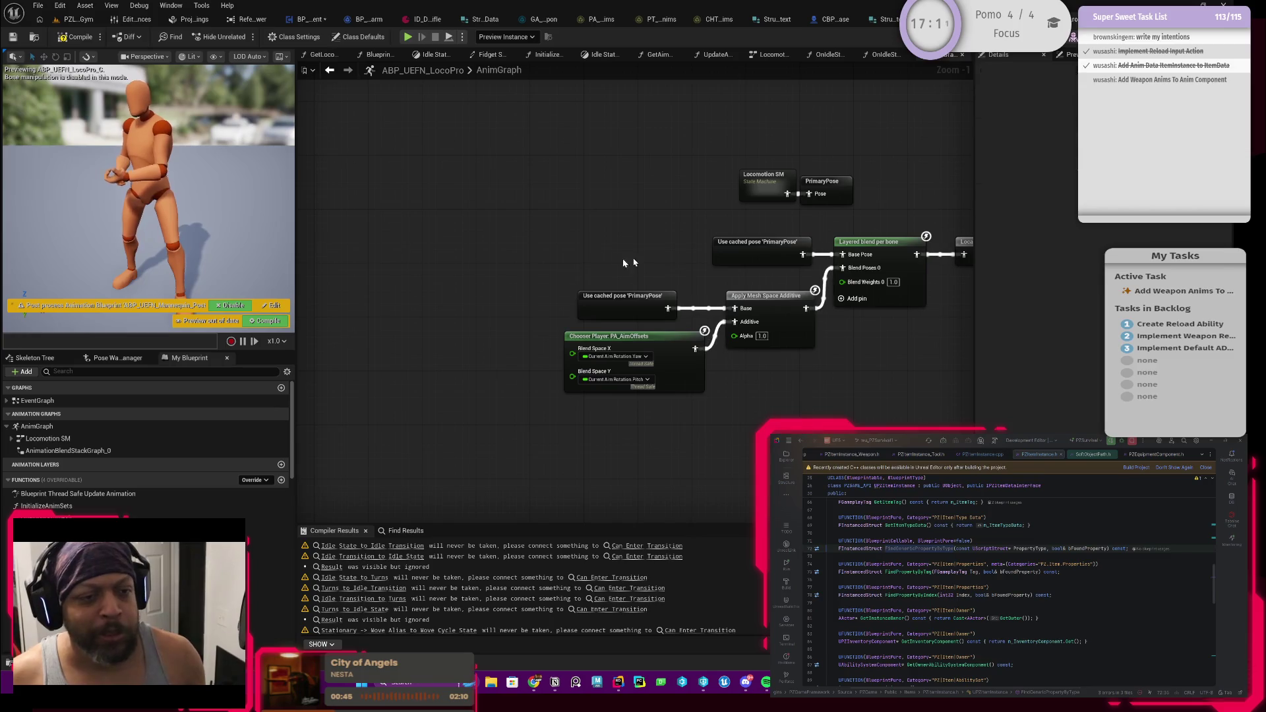
mouse_move(738, 254)
mouse_down()
mouse_move(323, 258)
mouse_move(346, 271)
mouse_up()
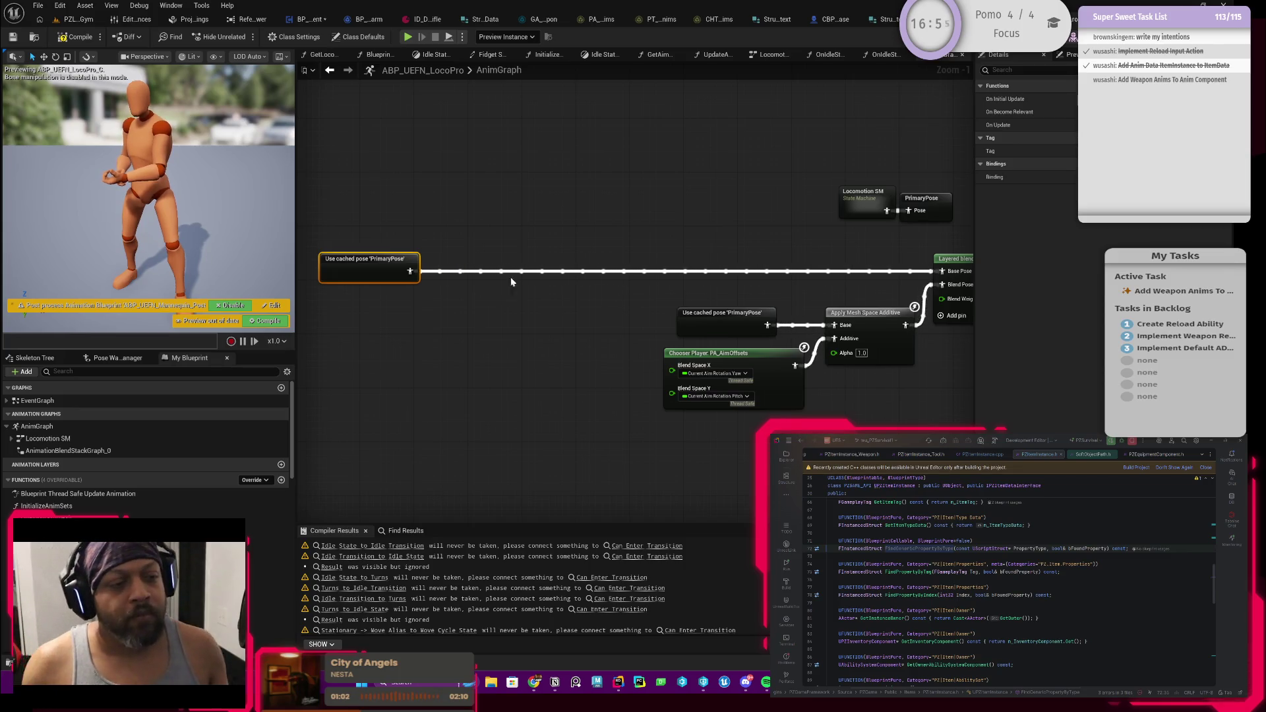
right_click(513, 292)
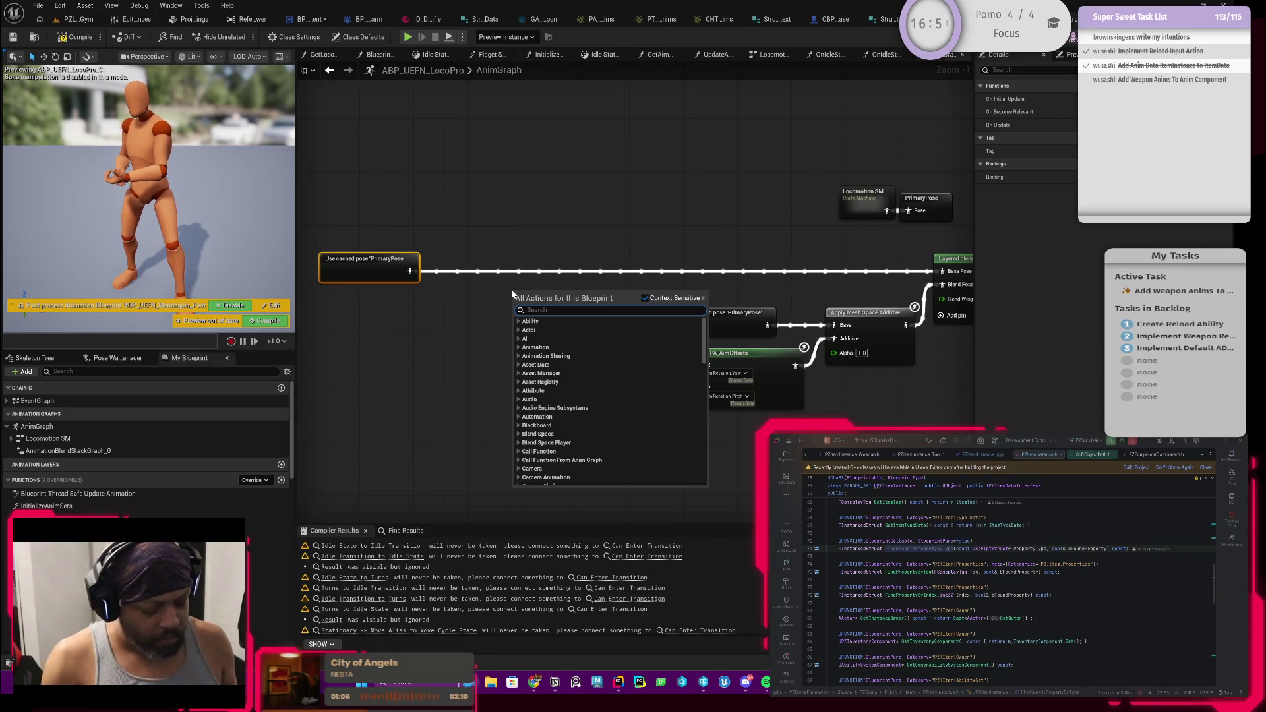
Add a Slot 'DefaultSlot' node and drop it onto the PrimaryPose wire before Layered blend per bone
text(monta)
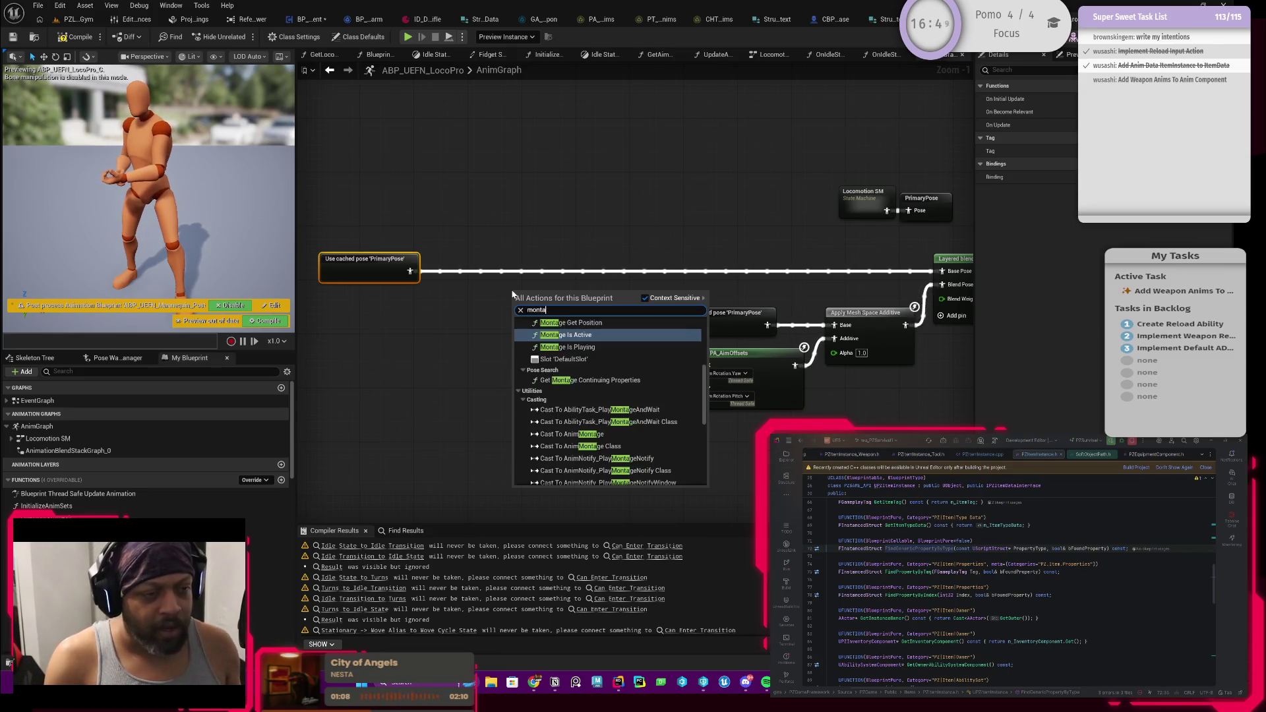
key(BackSpace)
key(BackSpace)
key(BackSpace)
text(slot)
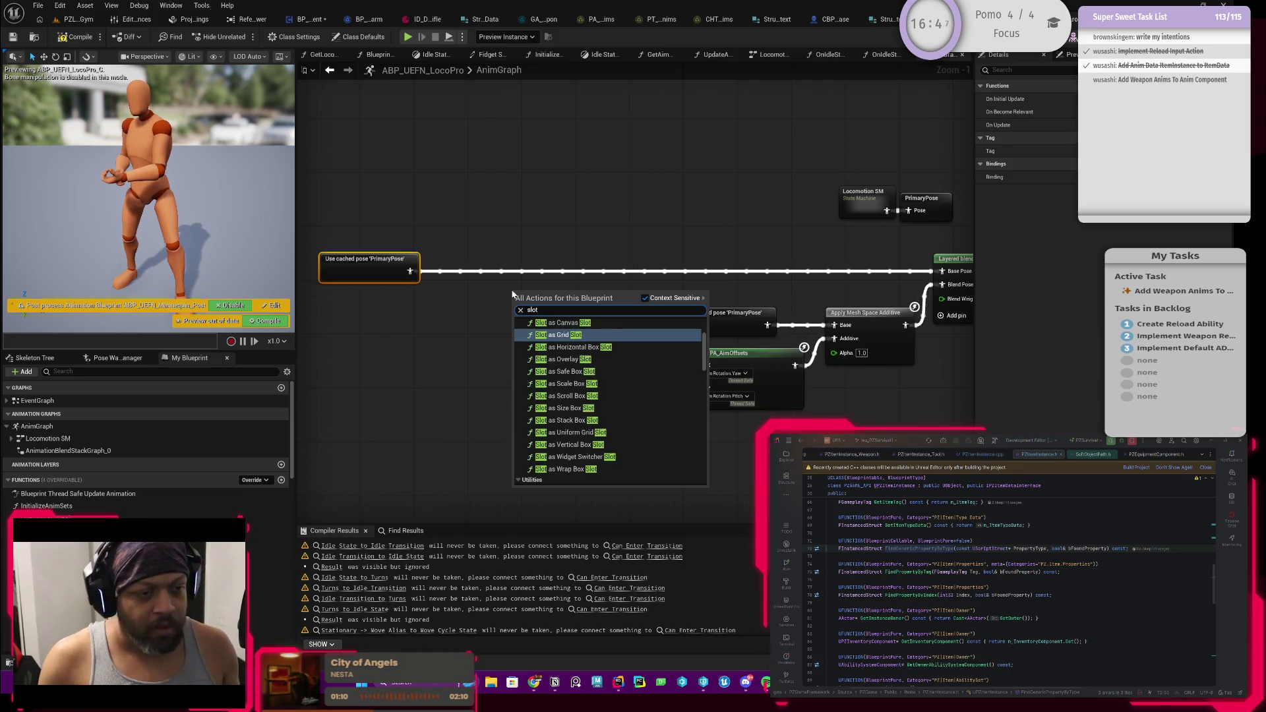
text( default)
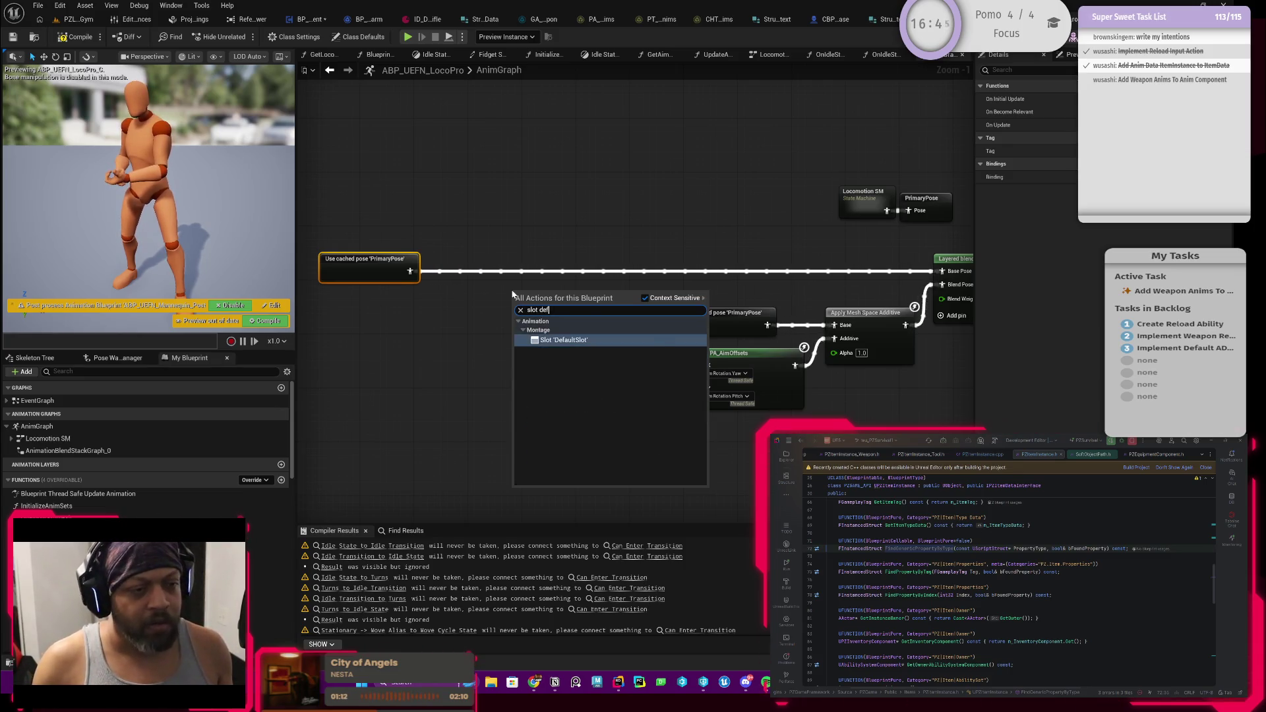
key(Return)
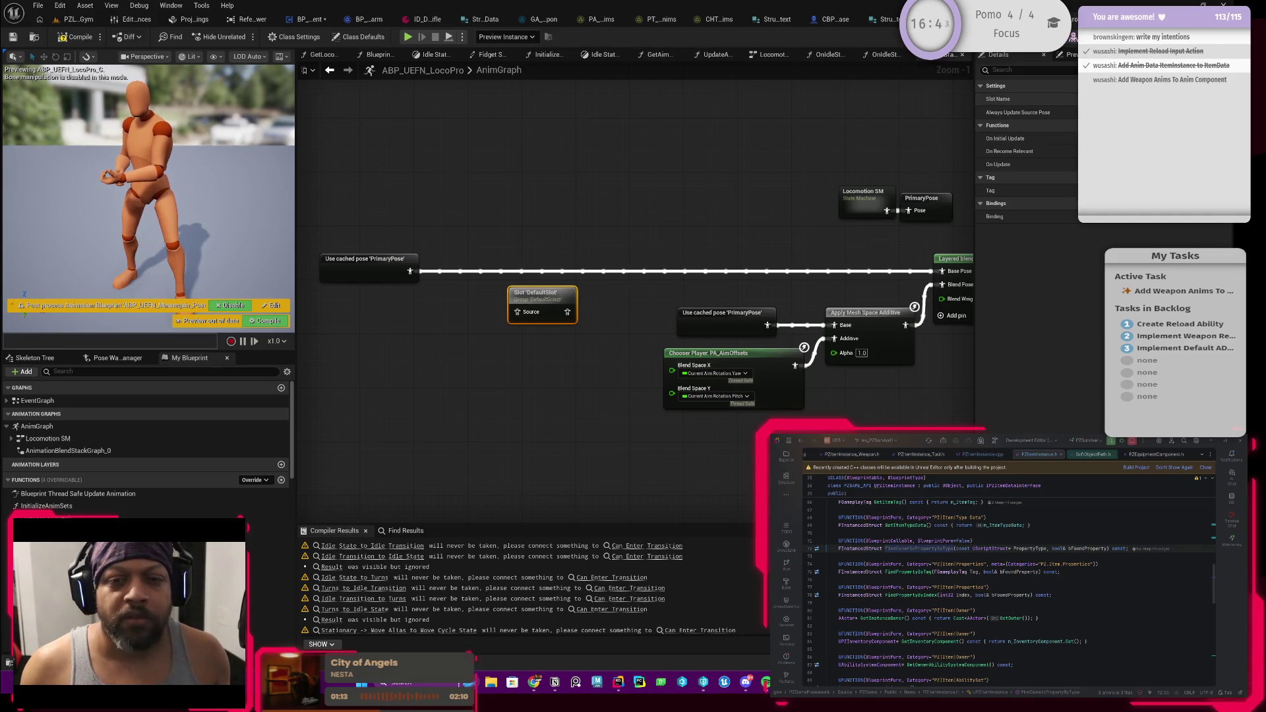
drag(535, 294, 407, 274)
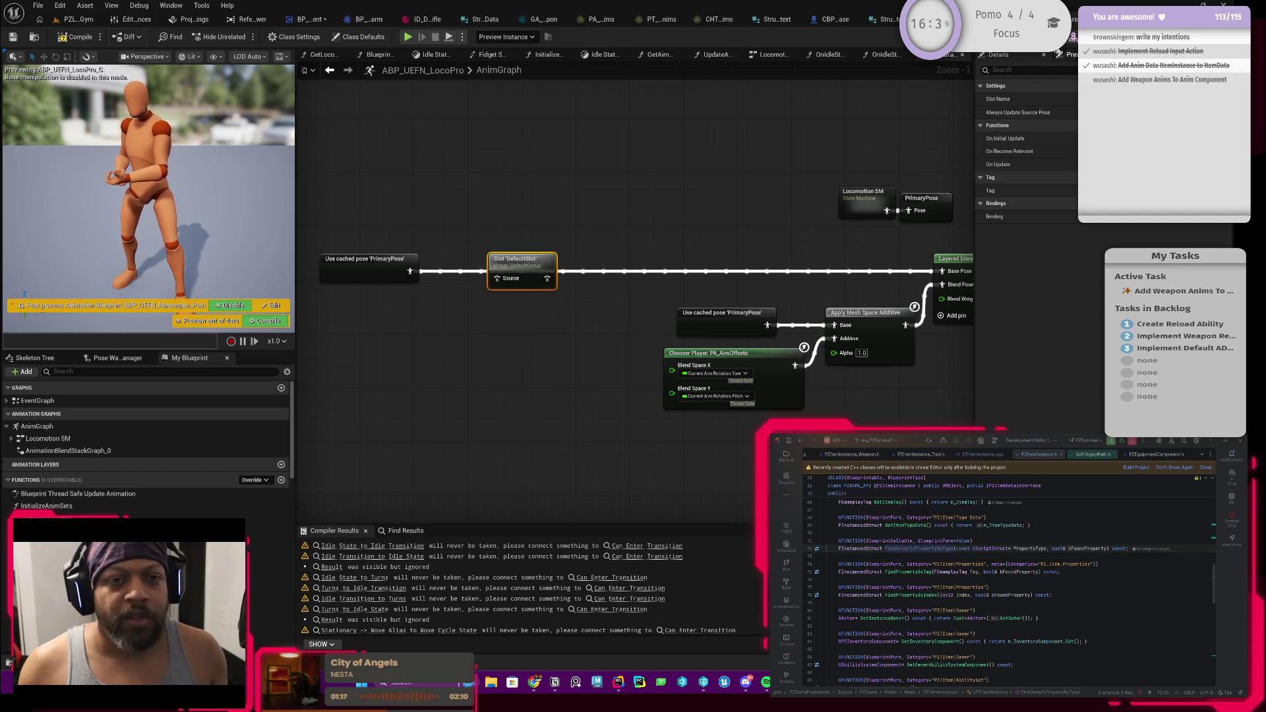
click(1065, 19)
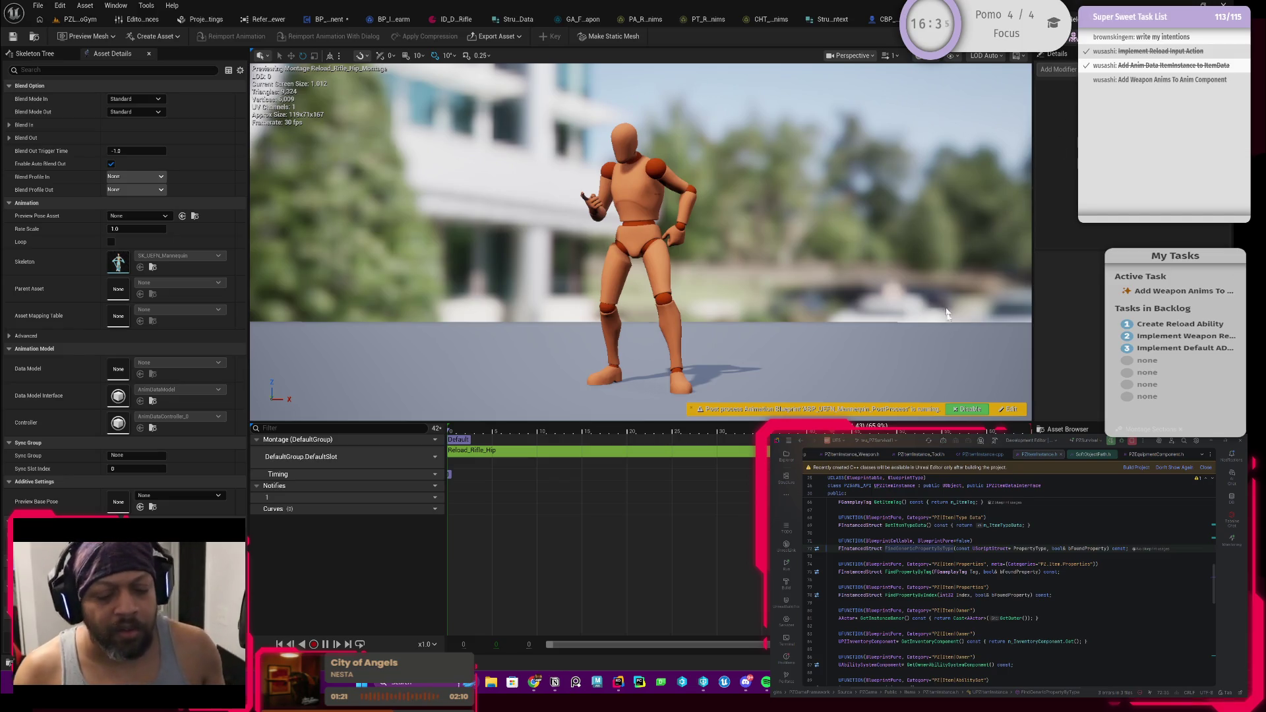
In the skeleton's Anim Slot Manager, try renaming DefaultSlot to list what references it
key(ctrl+Tab)
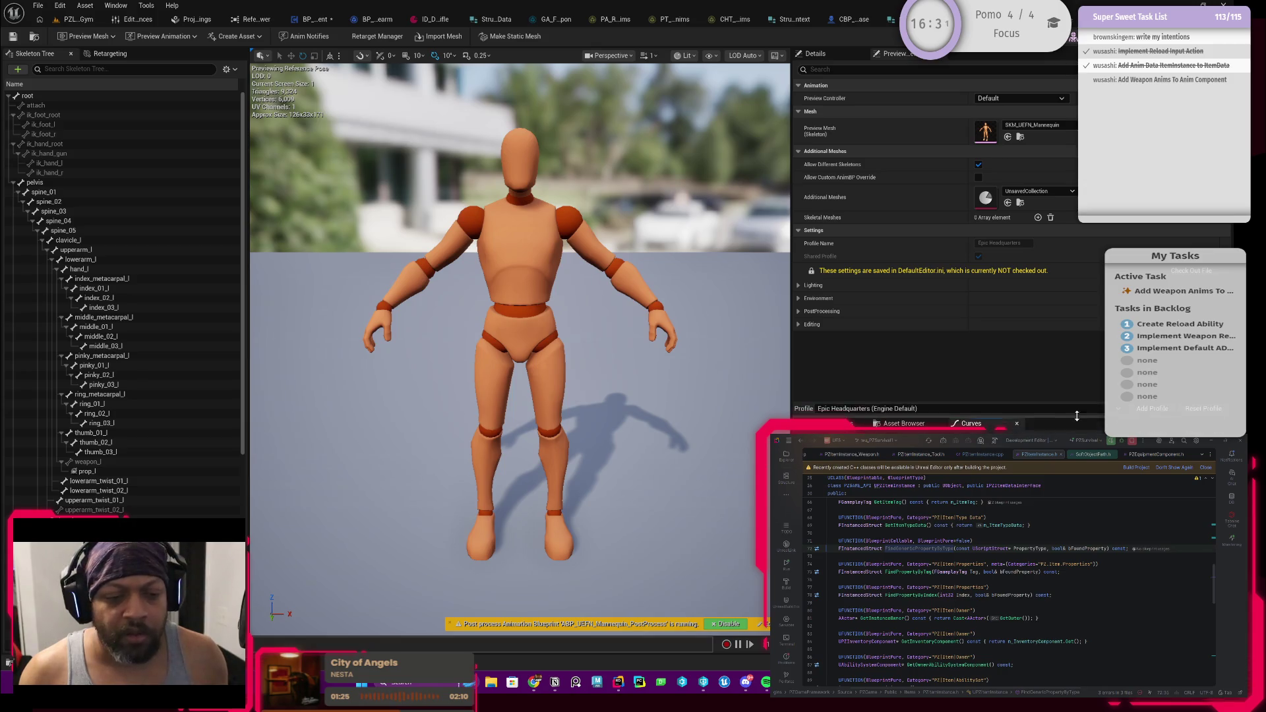
click(127, 8)
click(169, 125)
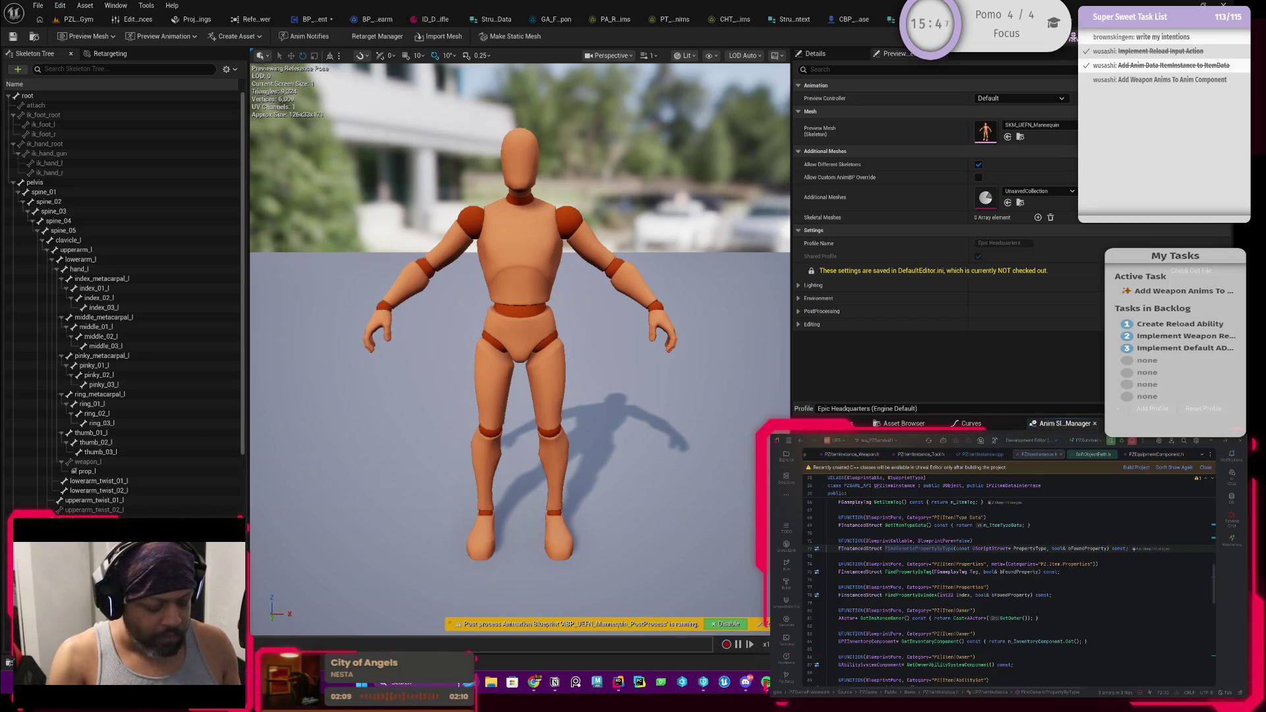
key(Return)
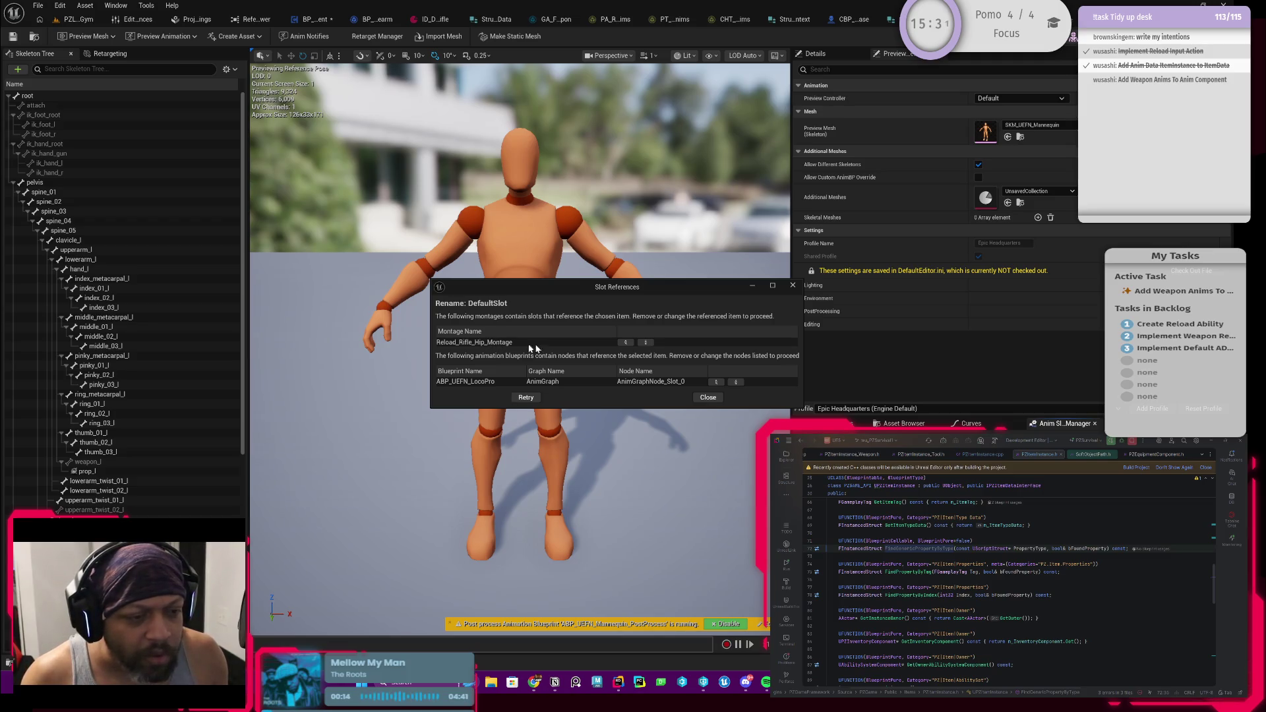
Change the Reload_Rifle_Hip_Montage track's slot to DefaultGroup.UpperBody
click(628, 344)
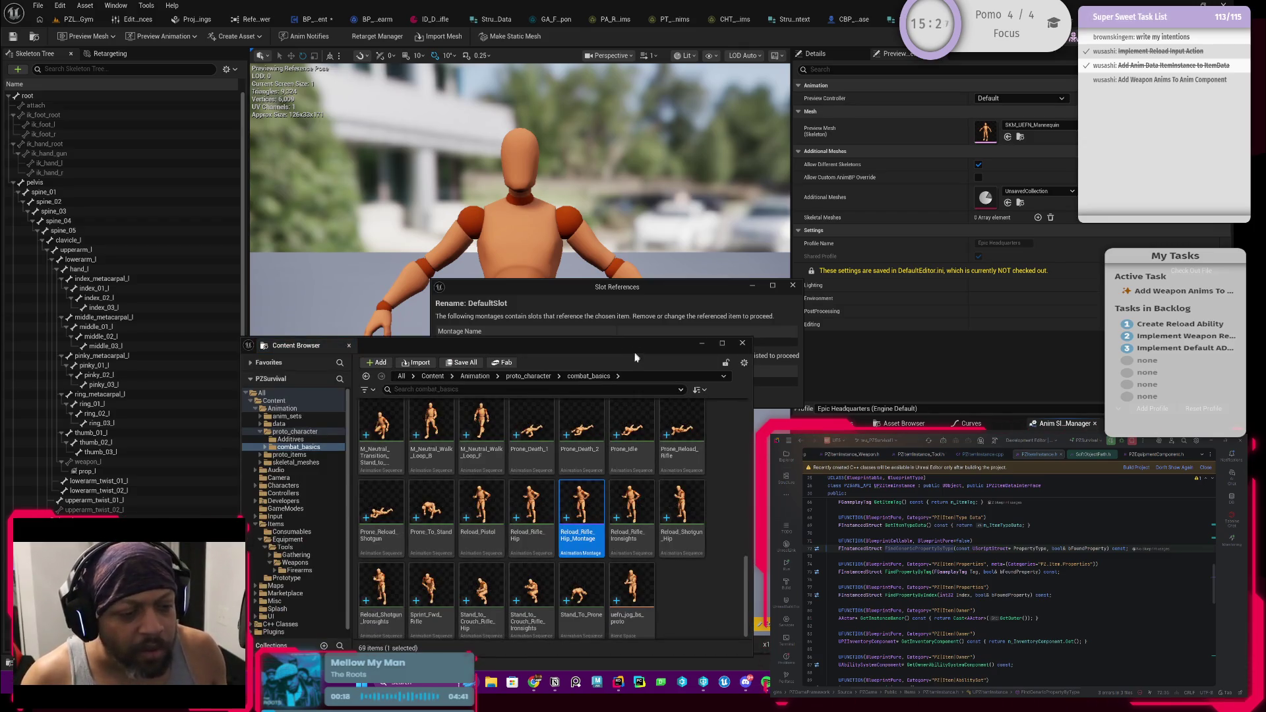
mouse_move(615, 349)
mouse_down()
mouse_move(536, 434)
mouse_move(552, 394)
mouse_move(535, 527)
mouse_move(533, 458)
mouse_up()
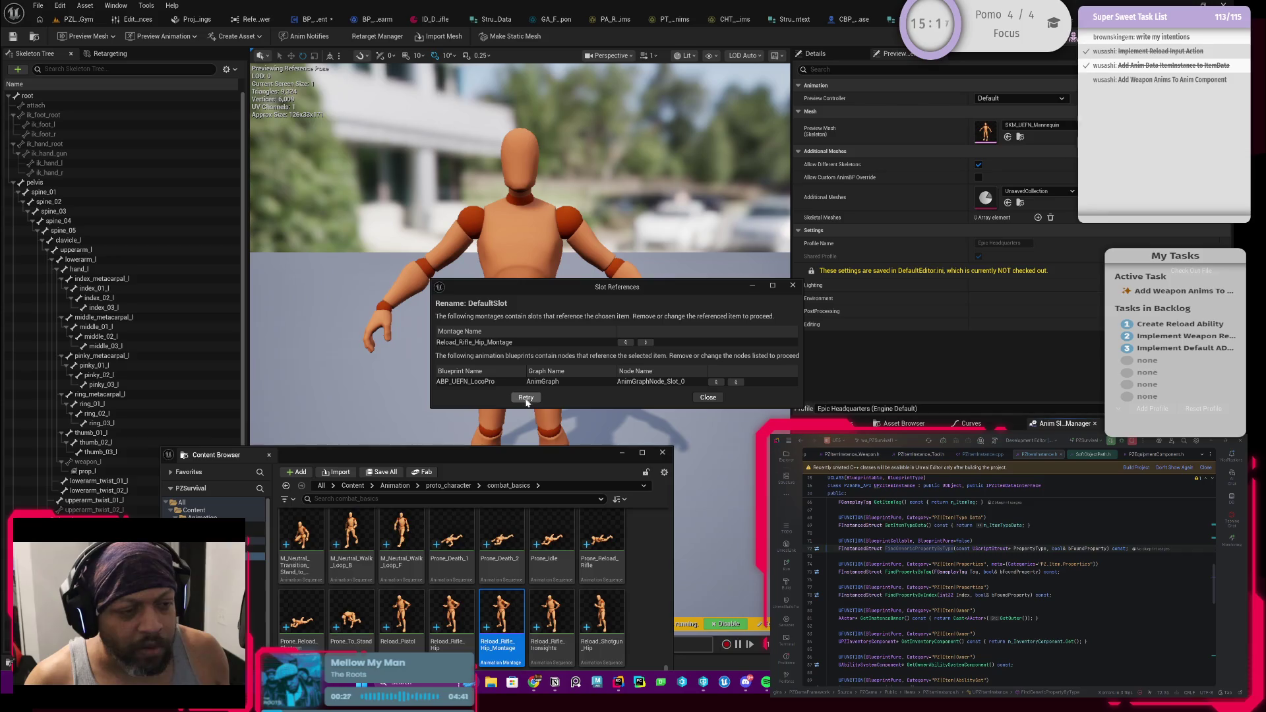
click(662, 454)
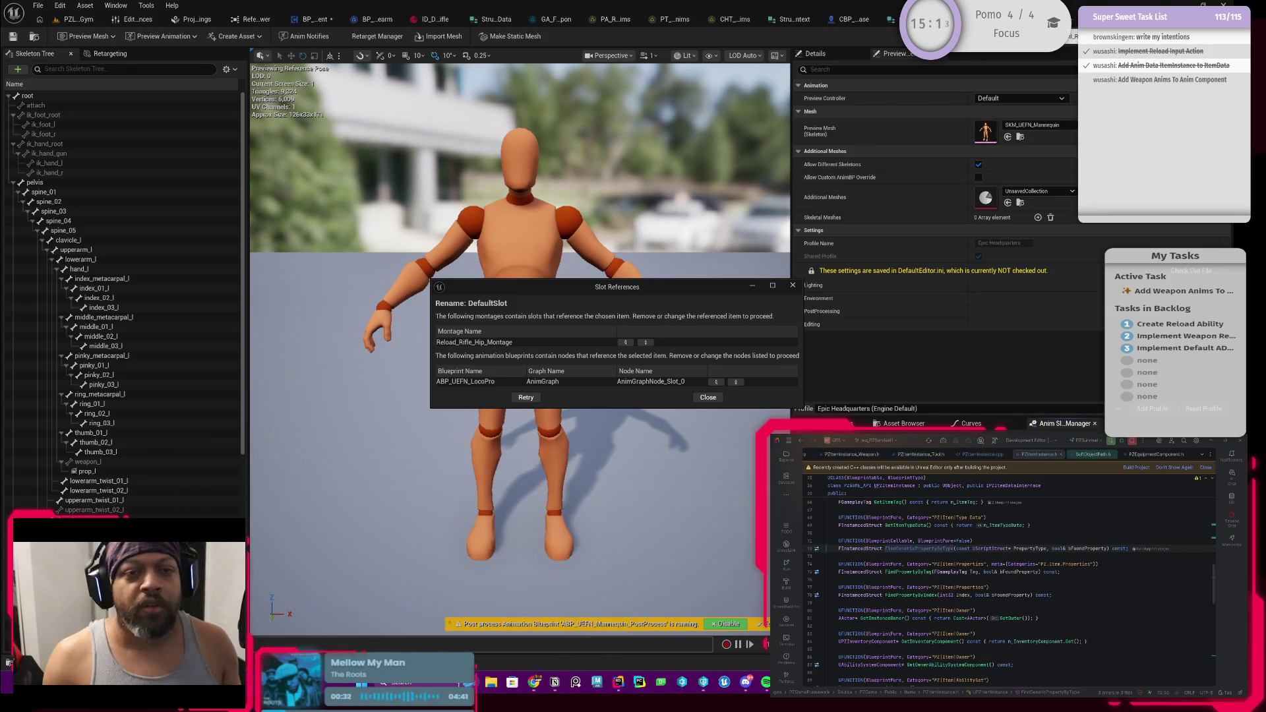
click(646, 342)
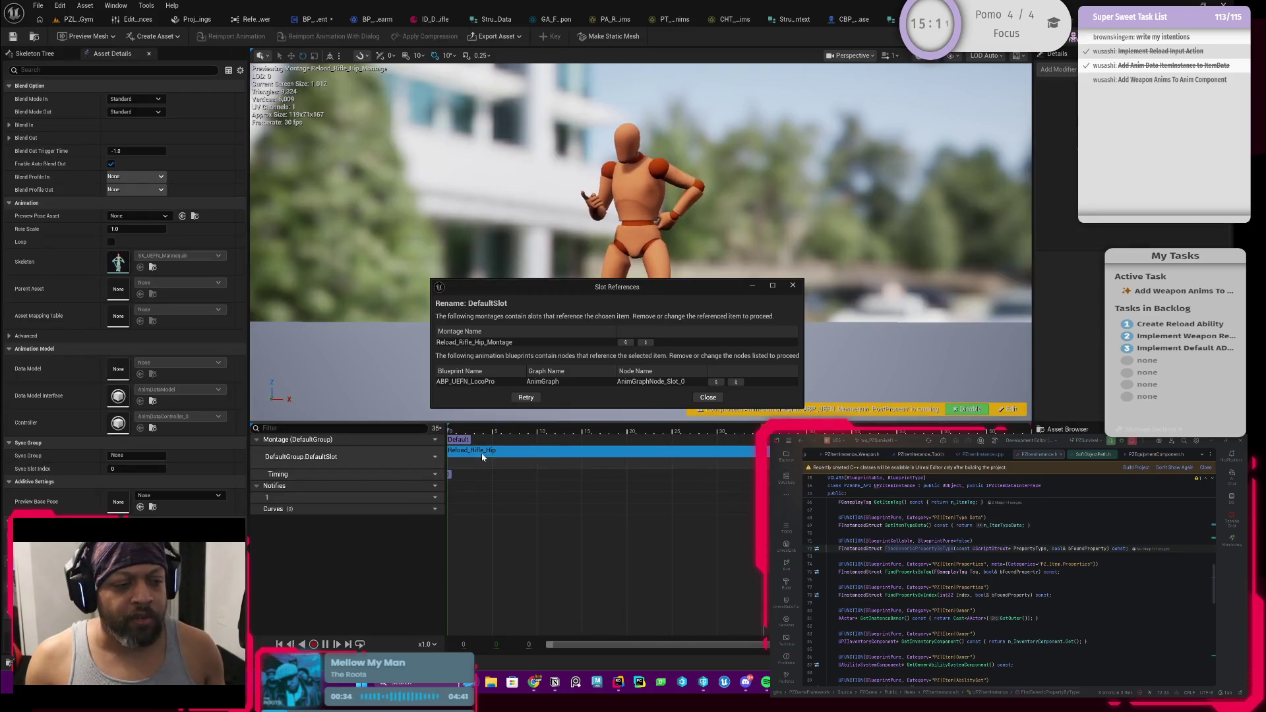
click(430, 456)
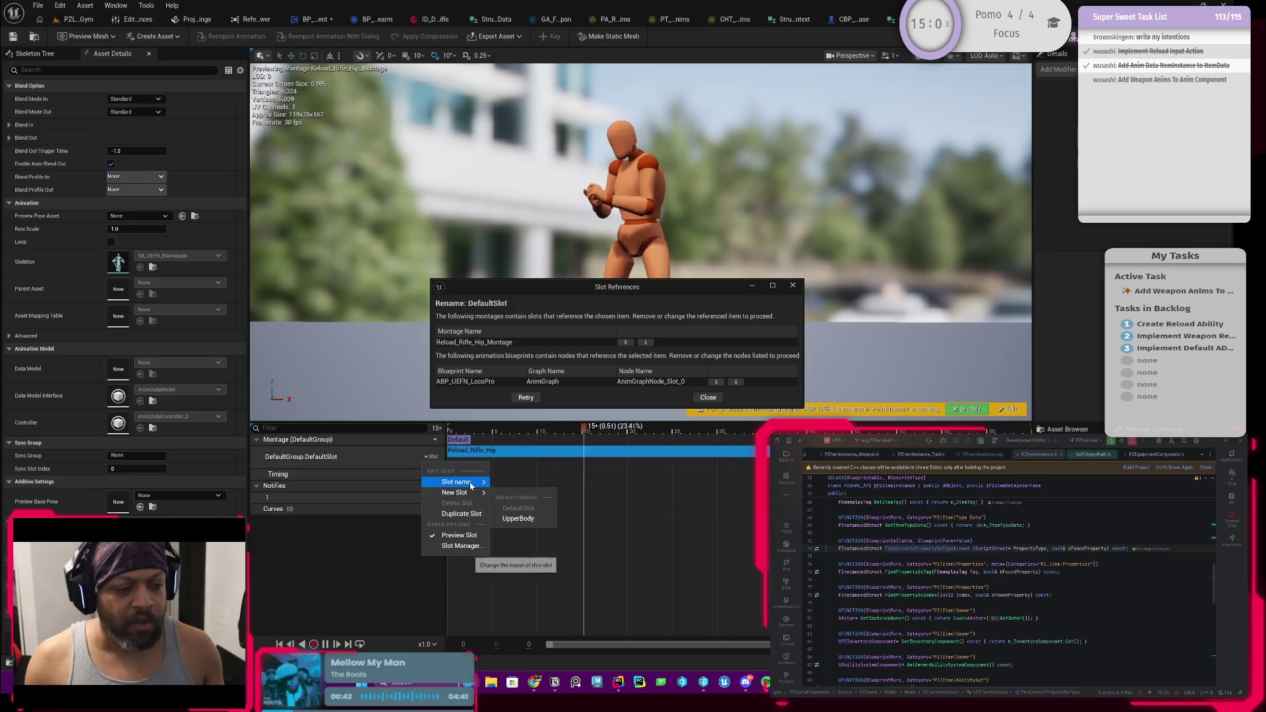
mouse_move(469, 484)
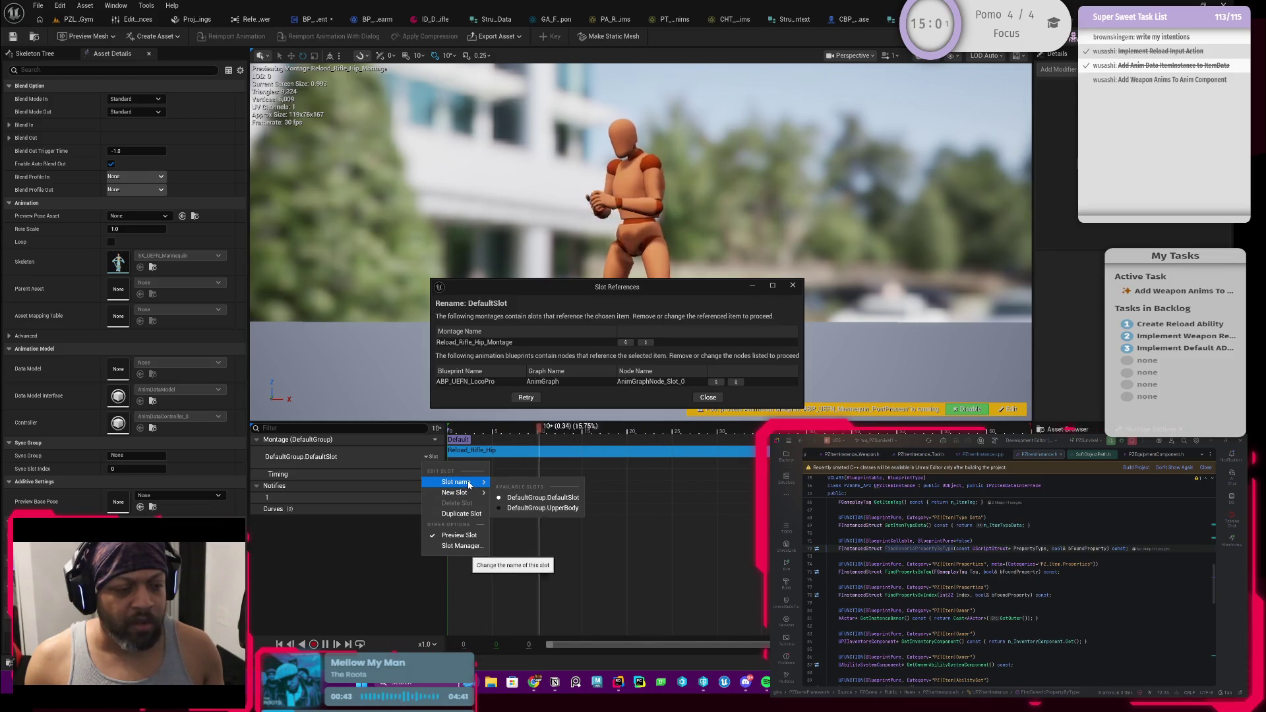
click(524, 507)
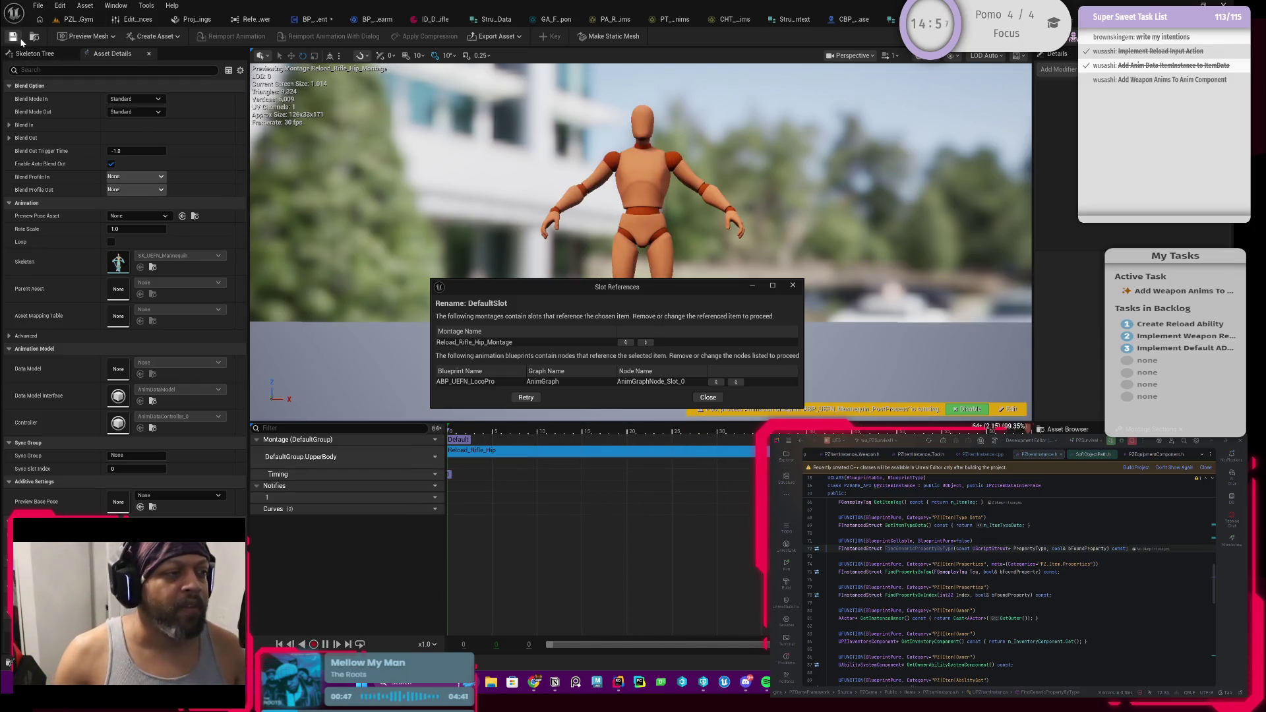
Recheck DefaultSlot's references and open ABP_UEFN_LocoPro from the content browser
click(527, 397)
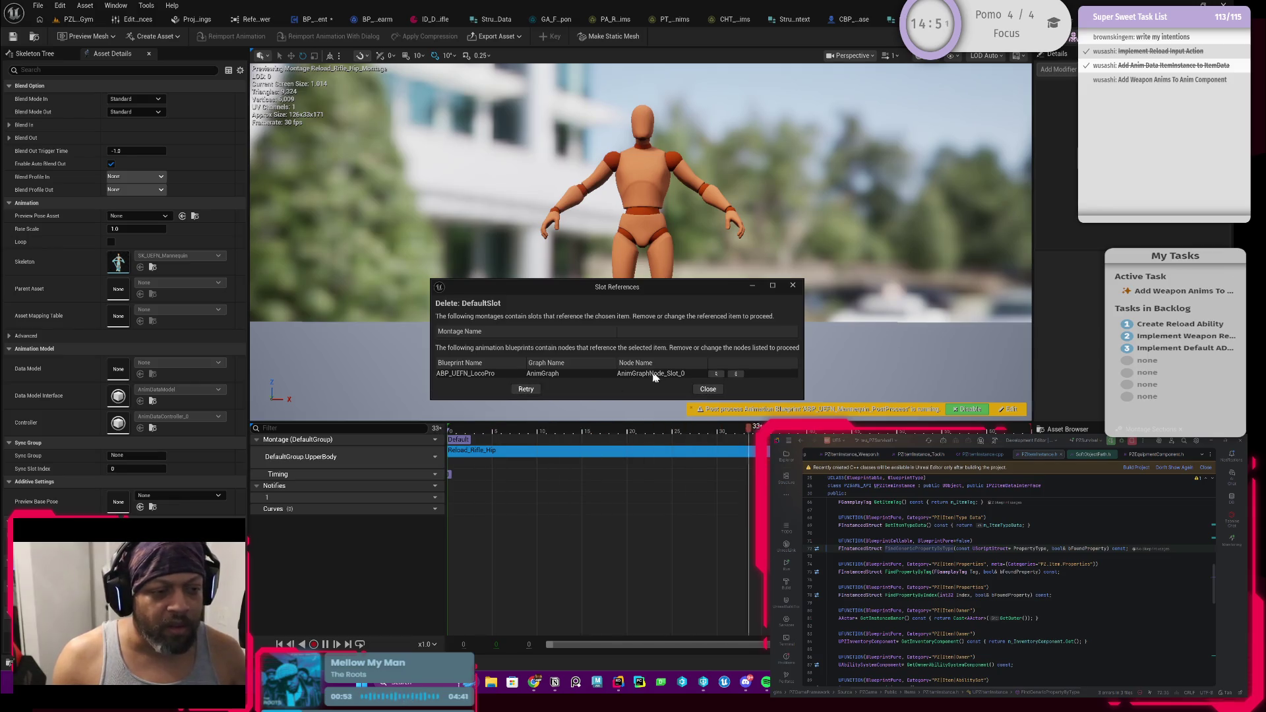
click(716, 374)
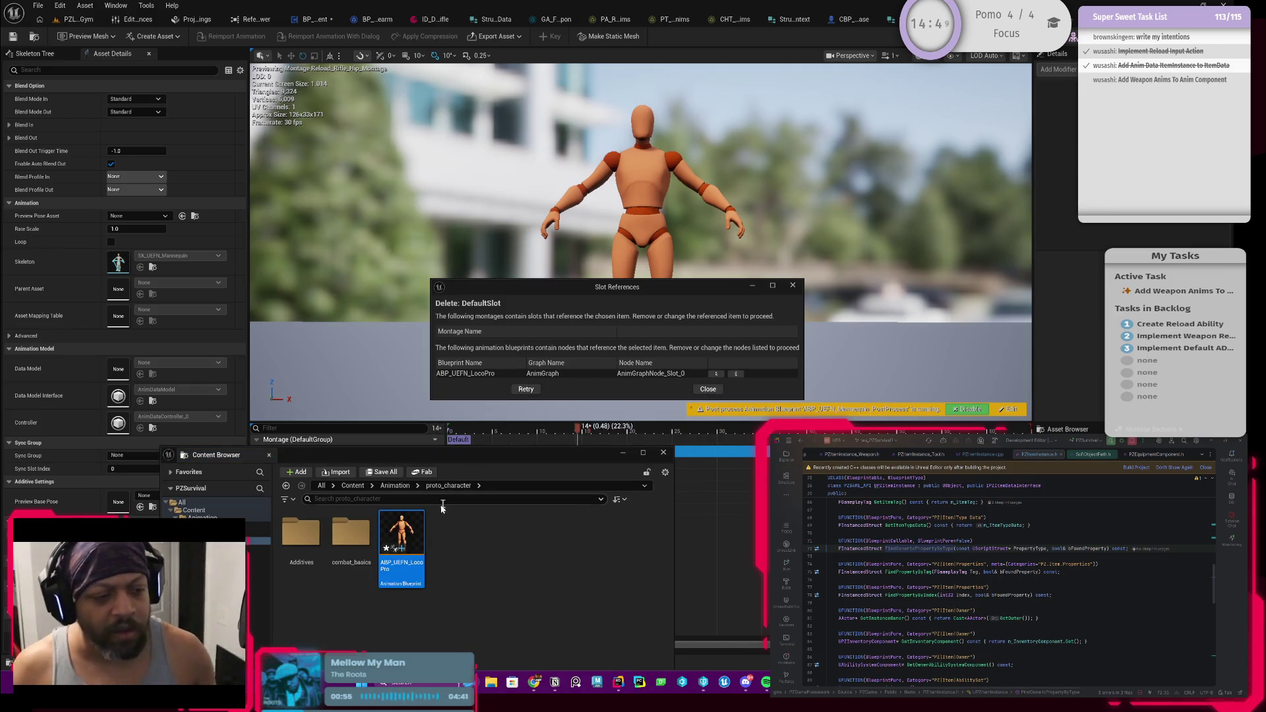
double_click(402, 537)
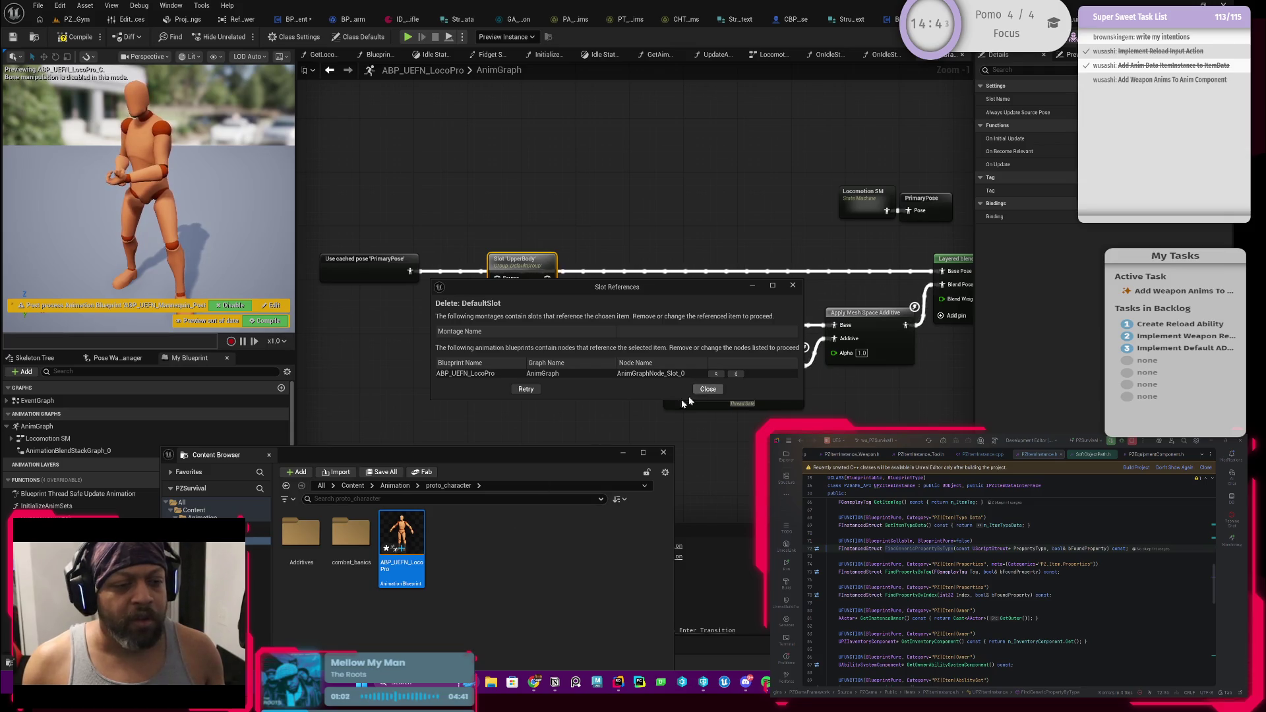
Move the cached pose and Slot 'FullBodyBase' nodes further left in the AnimGraph
click(533, 390)
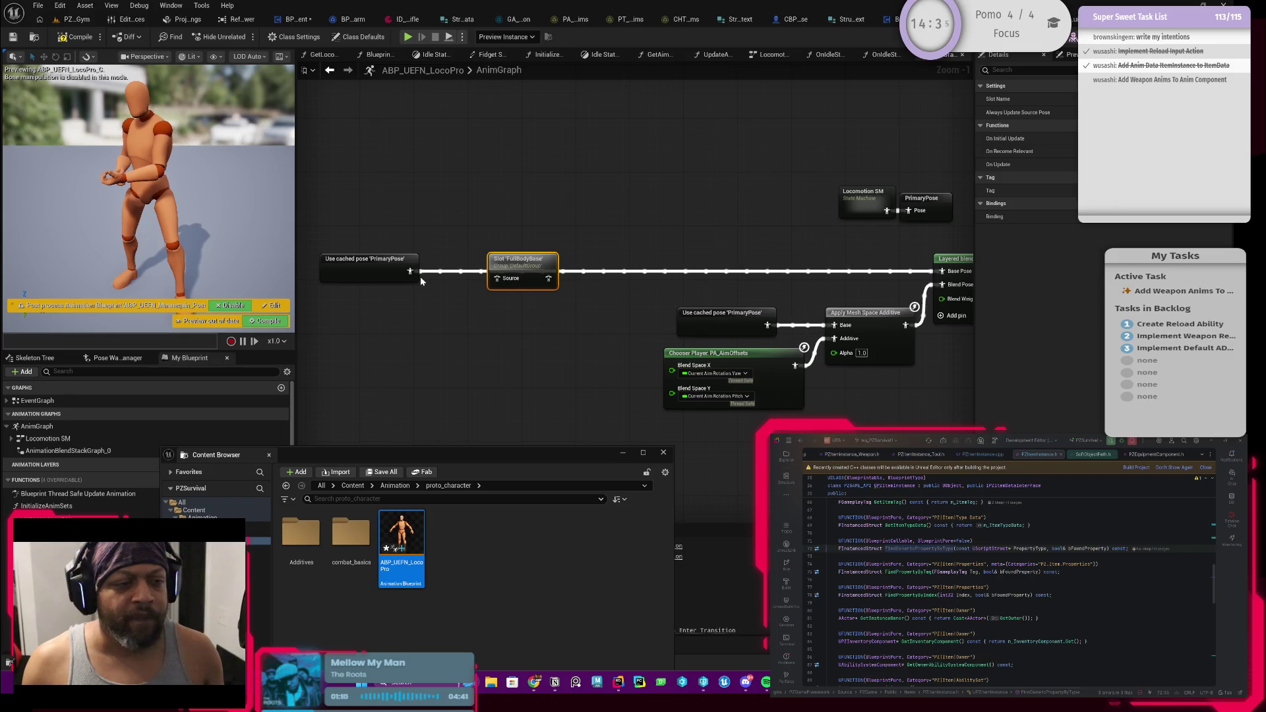
alt+click(549, 278)
mouse_move(534, 269)
mouse_down()
mouse_move(484, 263)
mouse_move(498, 262)
mouse_up()
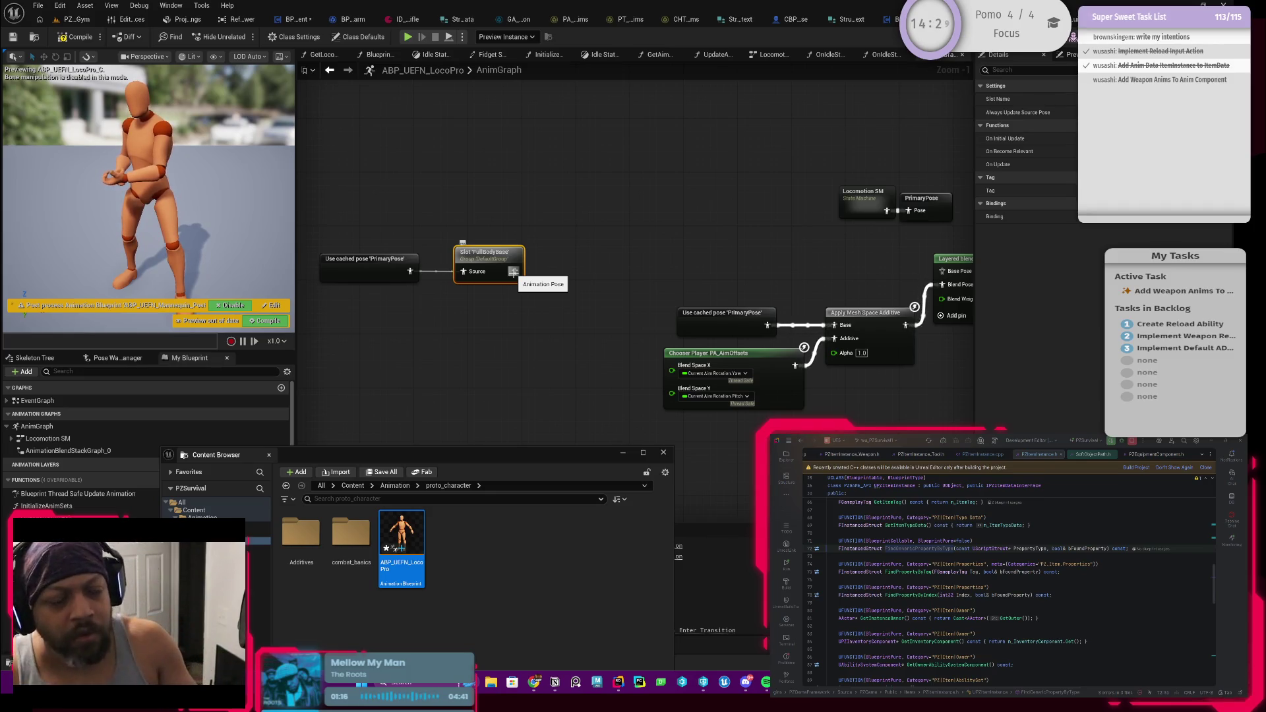
mouse_move(362, 220)
mouse_down()
mouse_move(462, 280)
mouse_move(457, 265)
mouse_up()
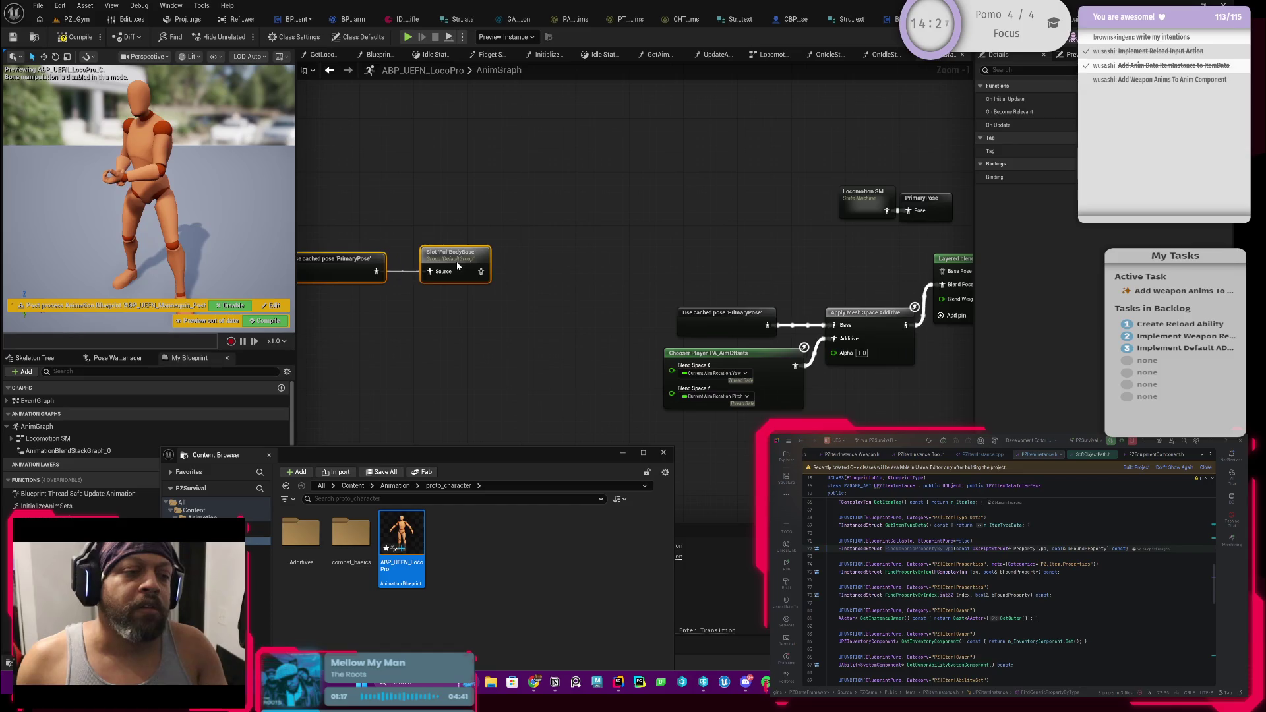
drag(446, 314, 582, 305)
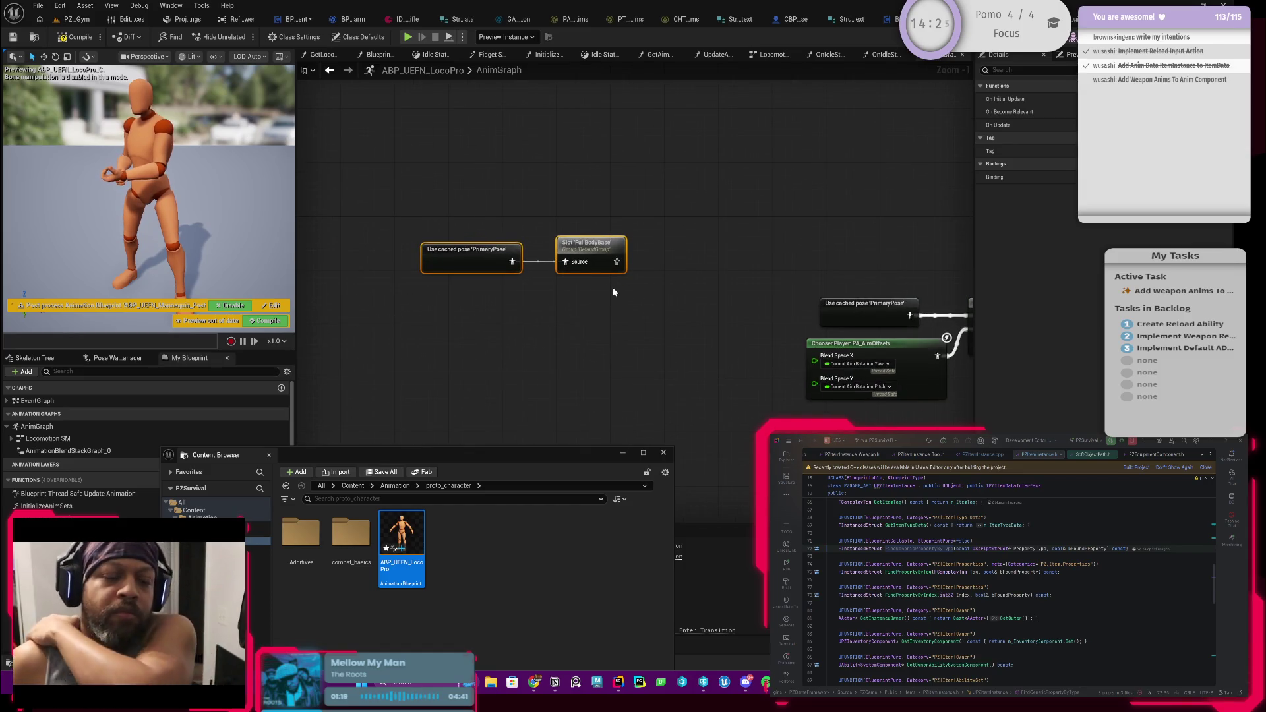
drag(584, 258, 529, 259)
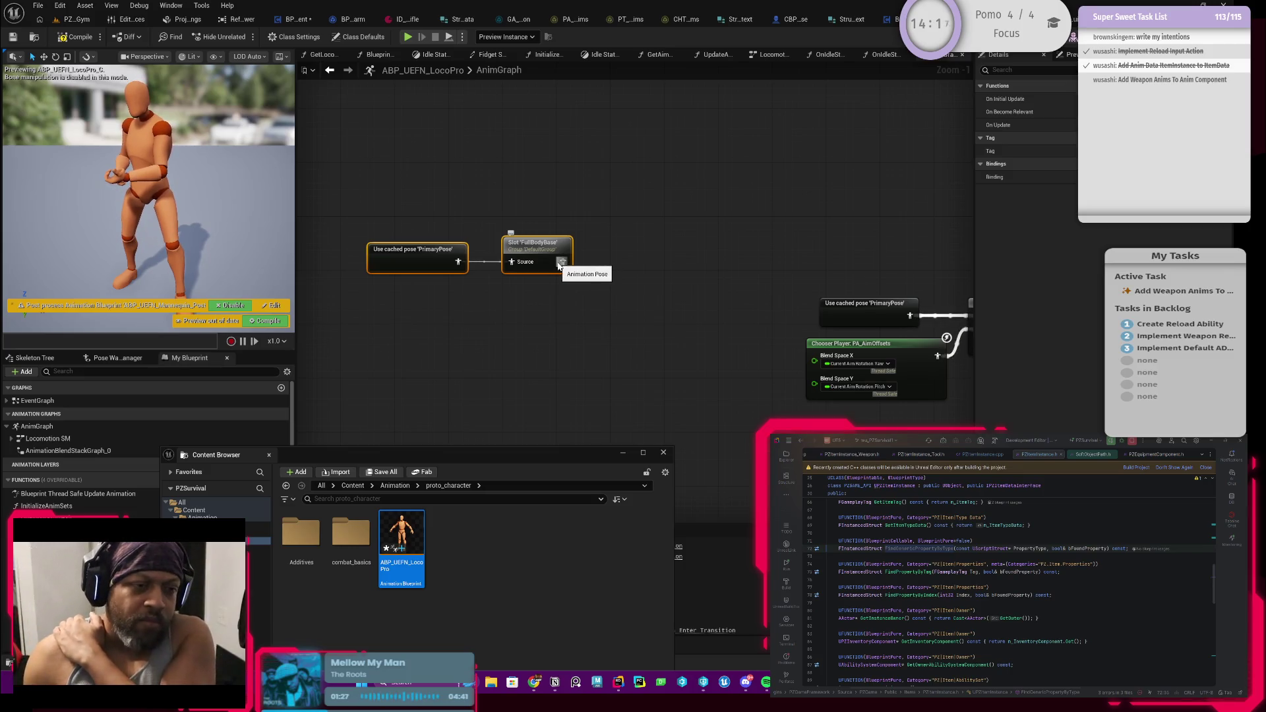
click(520, 244)
right_click(542, 250)
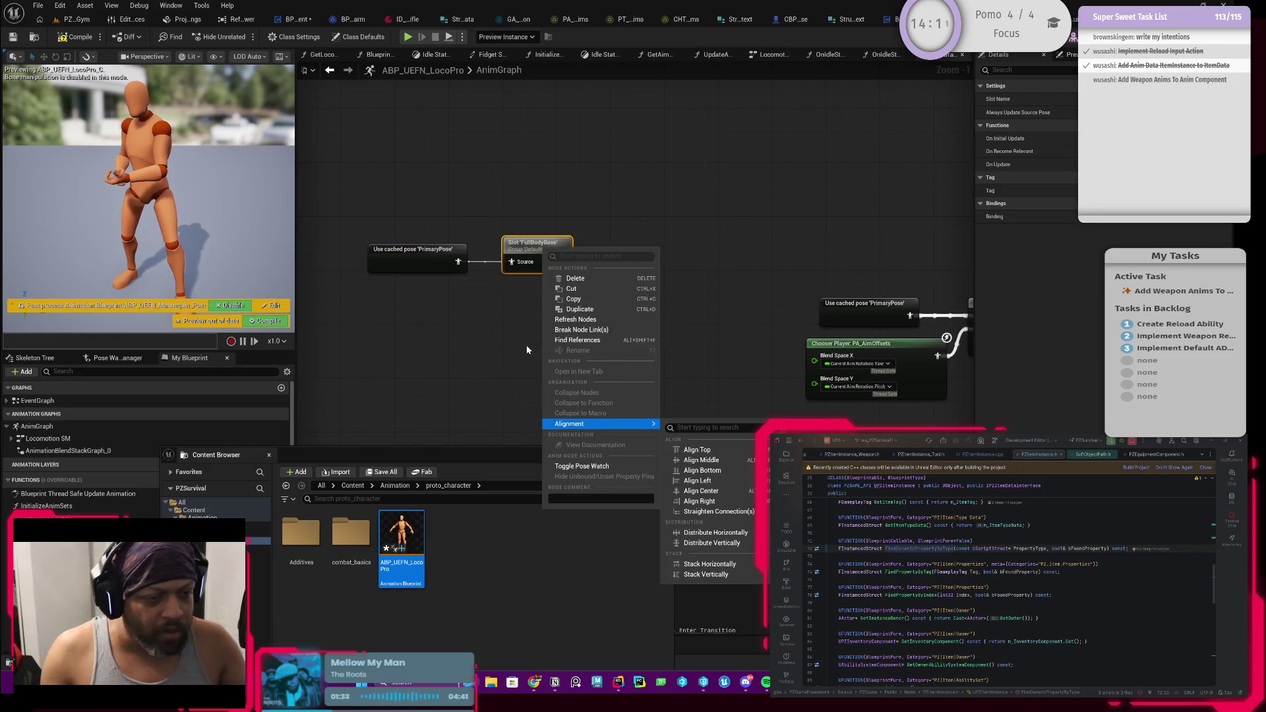
click(380, 387)
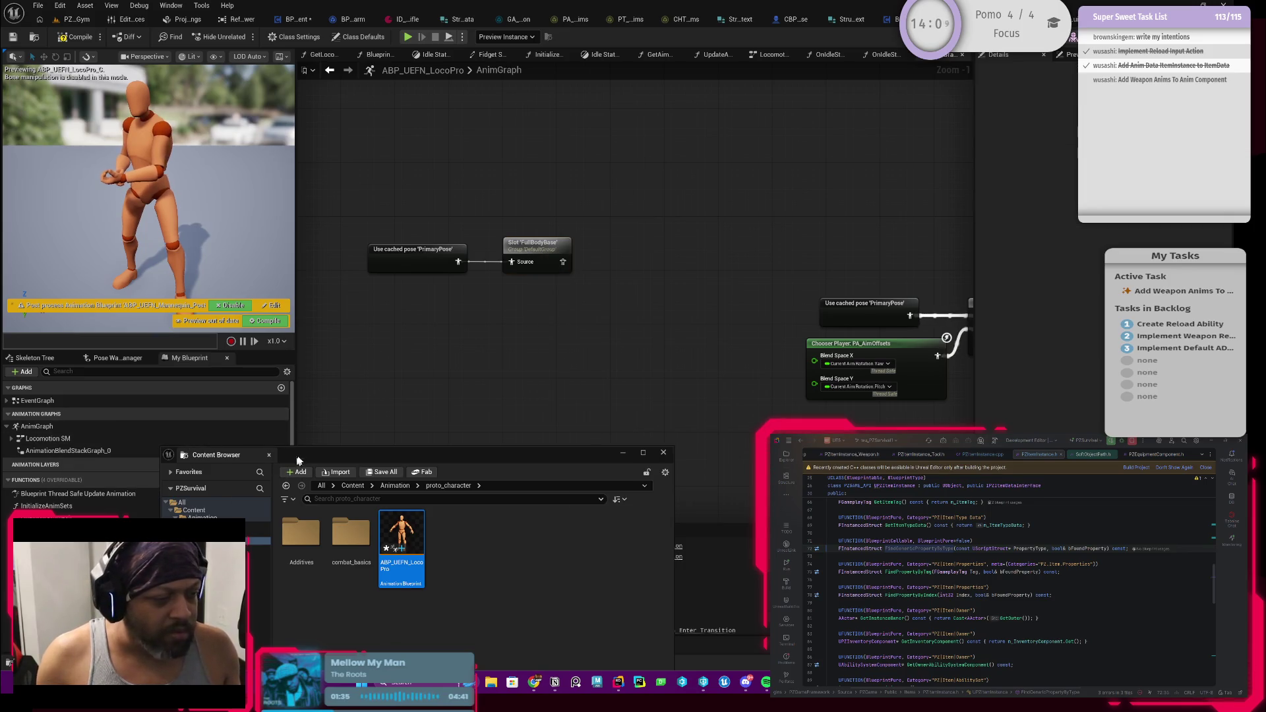
drag(298, 460, 616, 392)
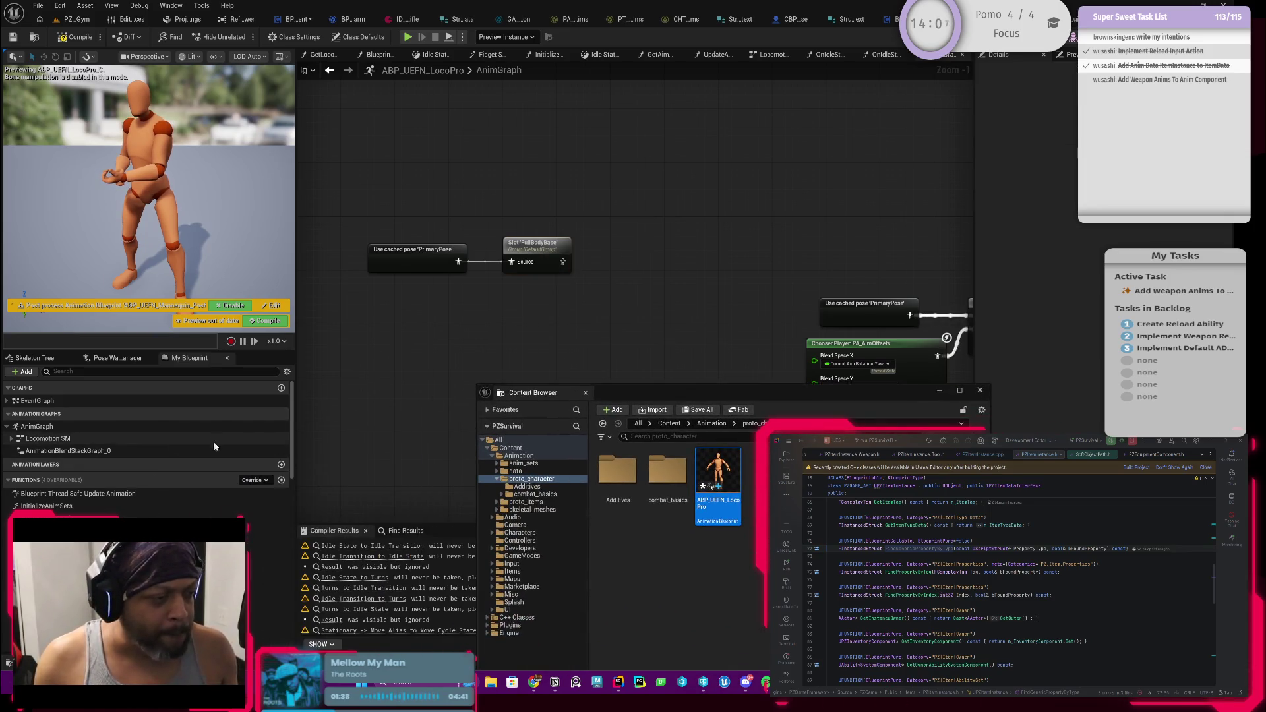
Add a new animation layer named MontageLayering
click(282, 465)
text(Mo)
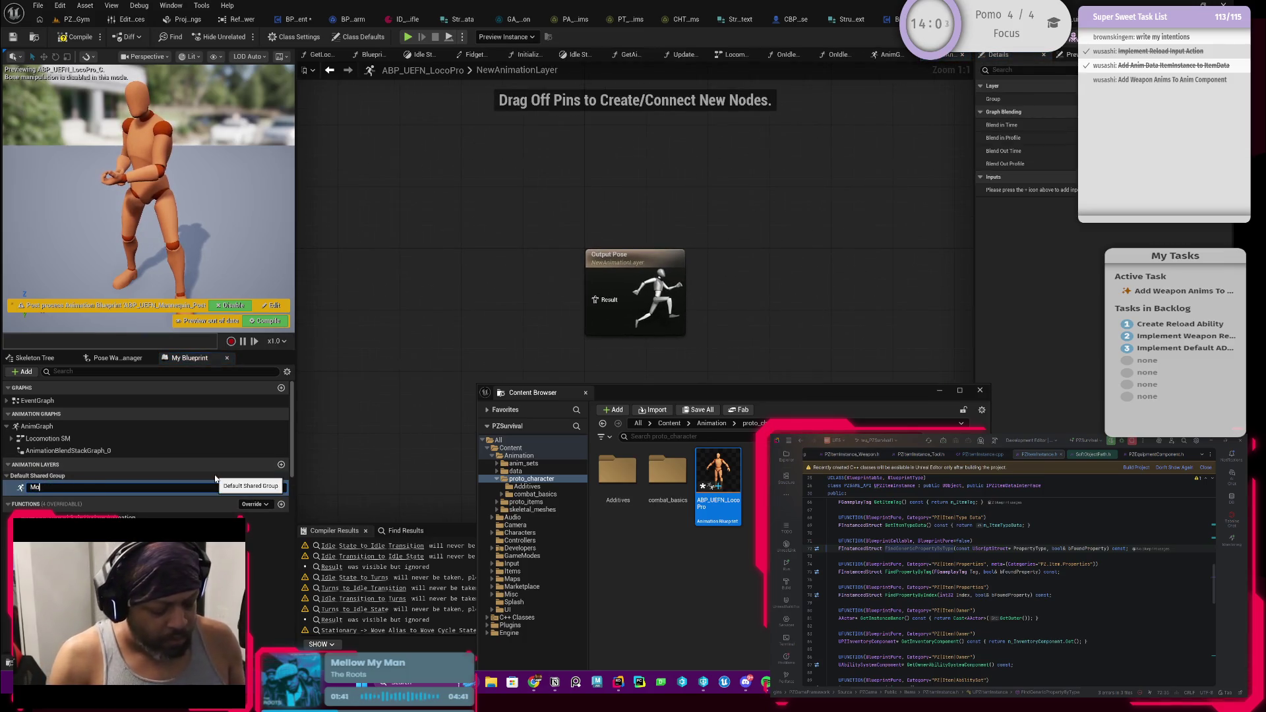
text(ring)
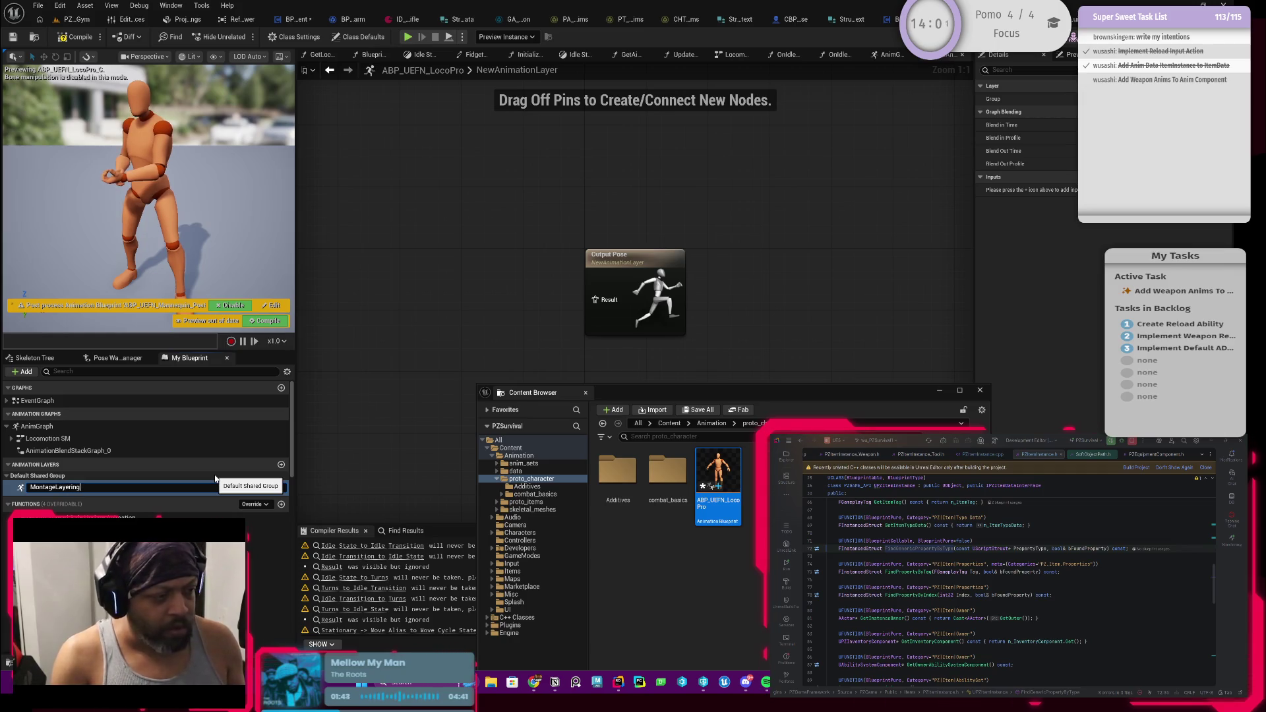
key(Return)
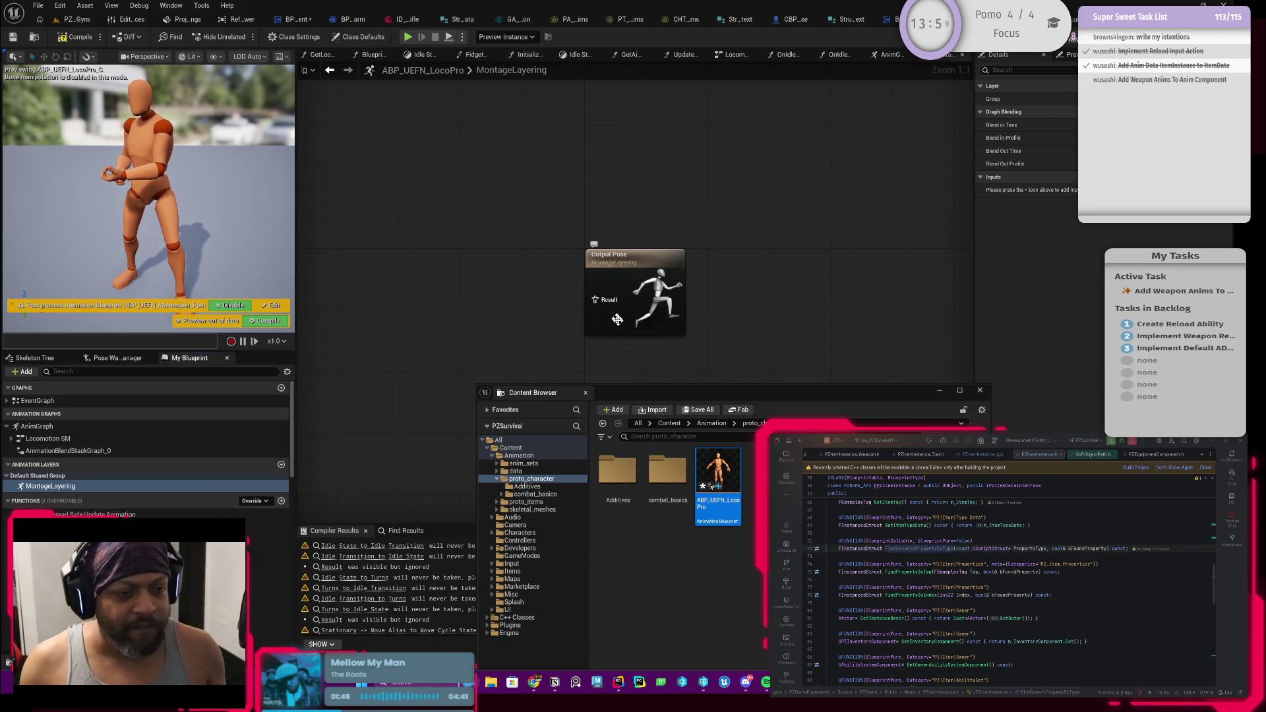
Give the MontageLayering layer an InPose input pose from its Details panel
drag(655, 315, 726, 305)
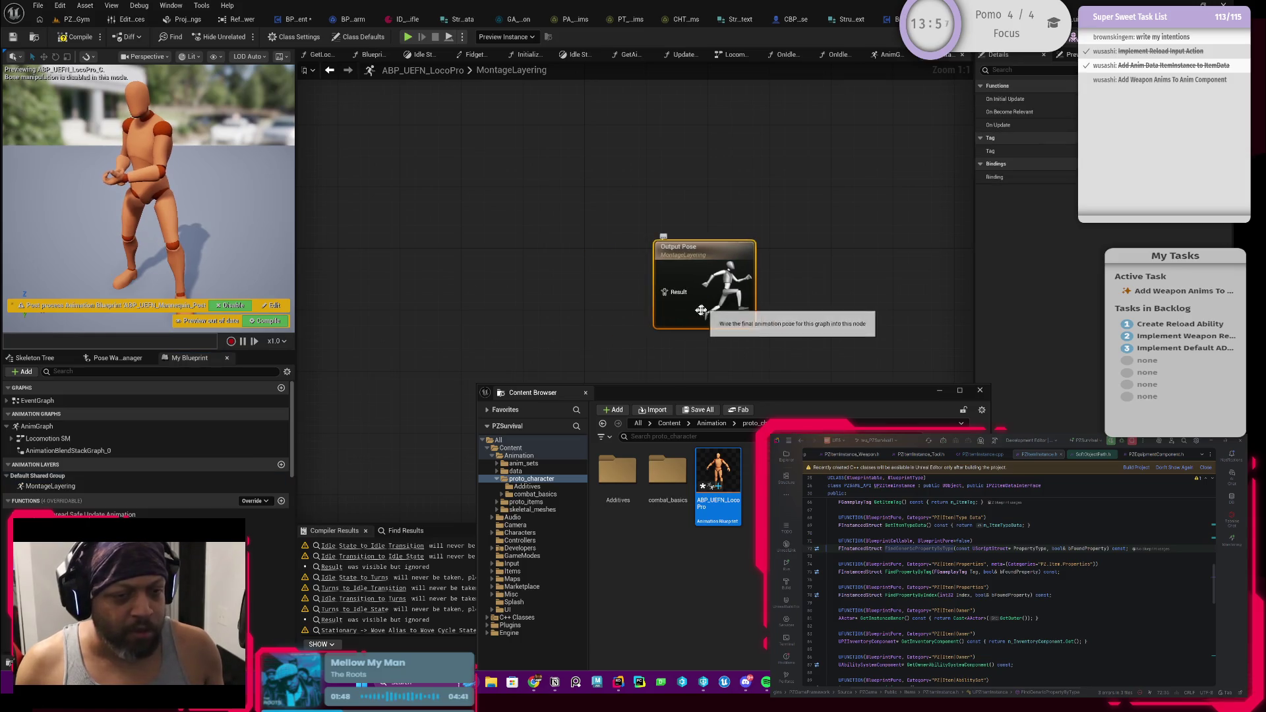
click(55, 485)
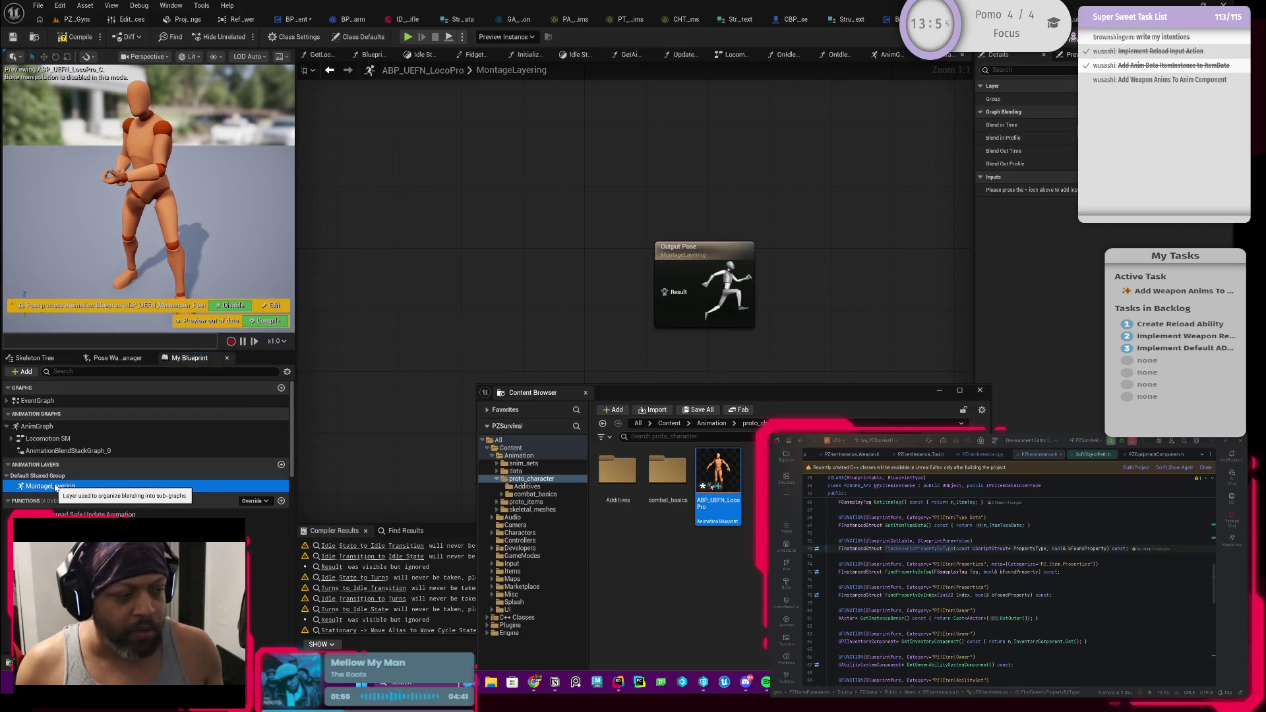
click(1069, 177)
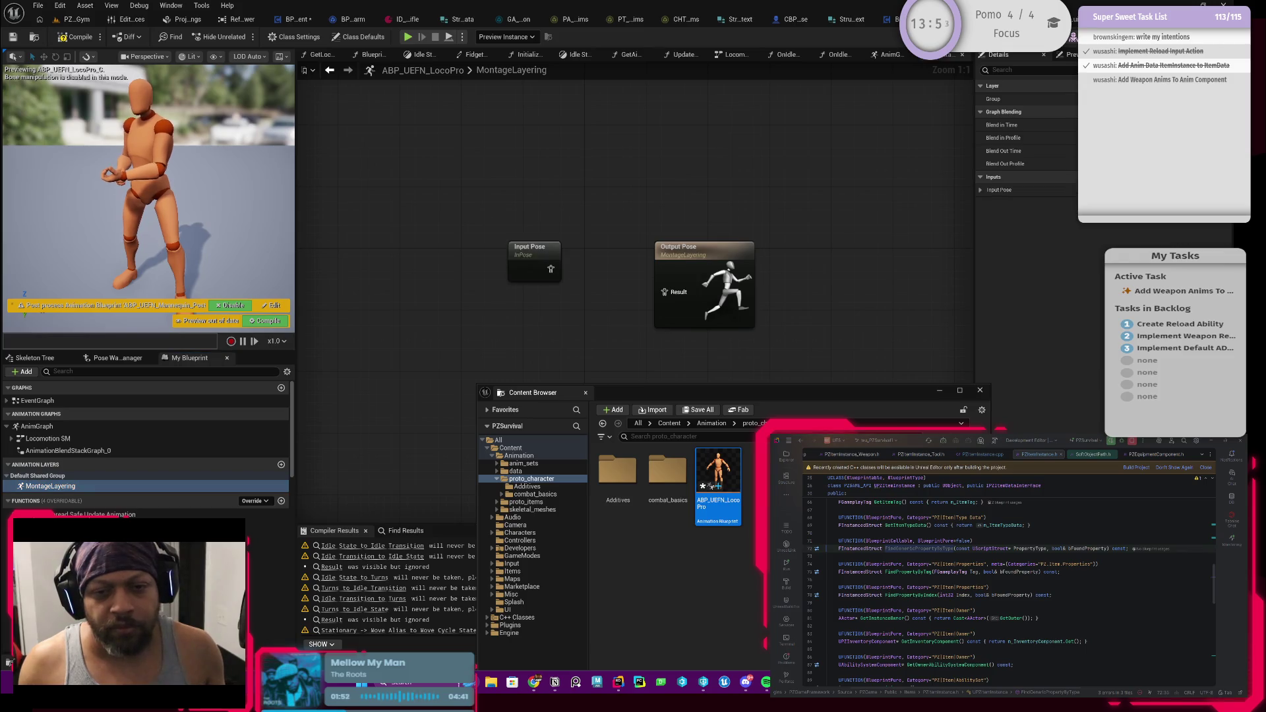
click(982, 190)
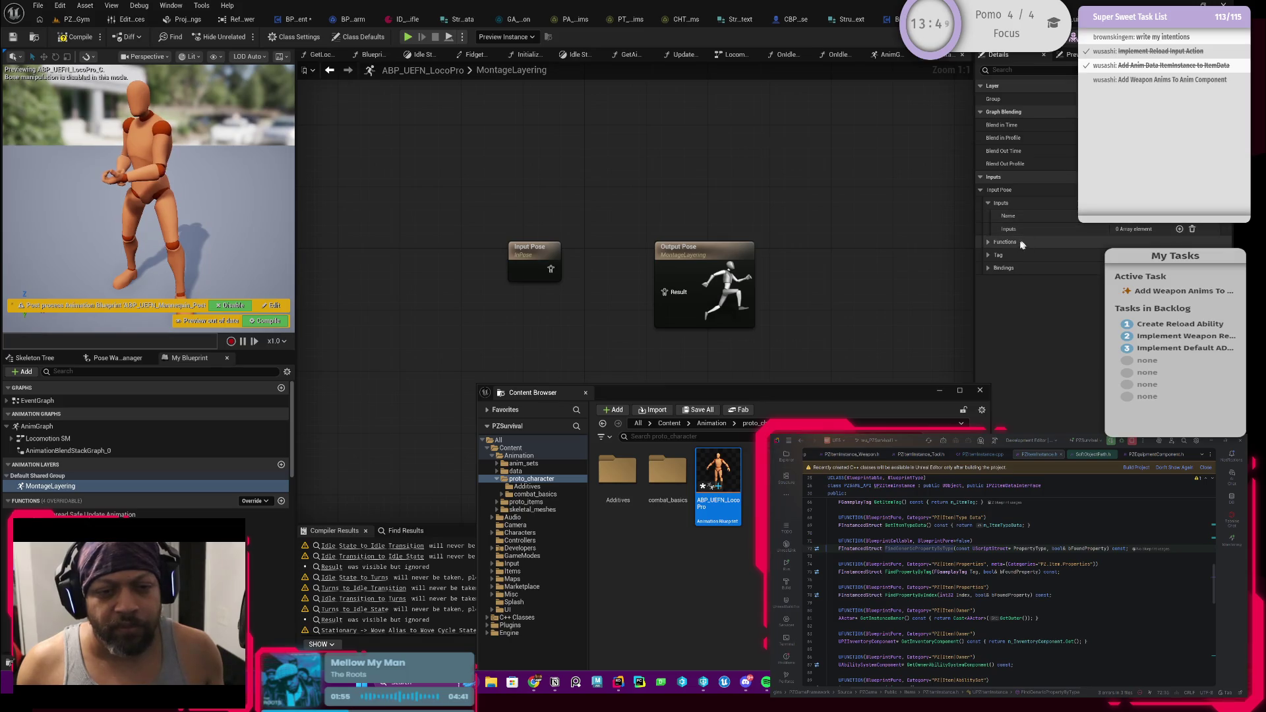
click(987, 242)
click(987, 244)
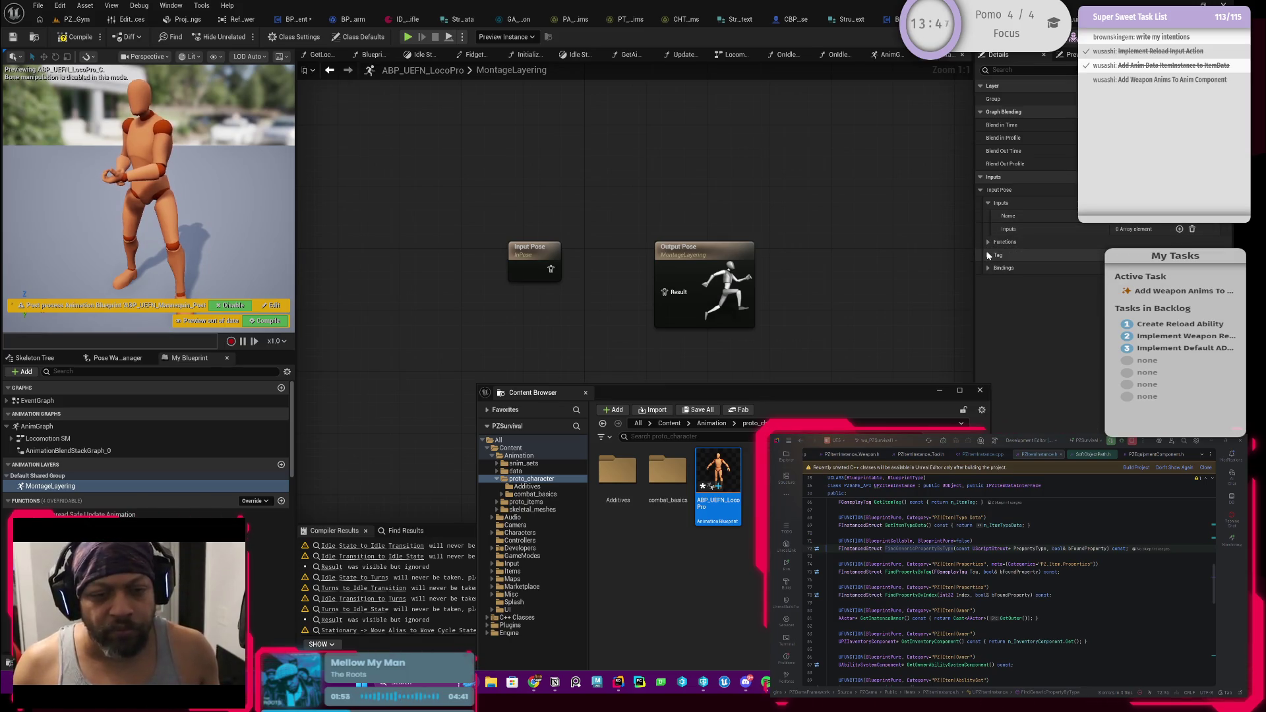
mouse_move(546, 264)
mouse_down()
mouse_move(404, 263)
mouse_move(511, 256)
mouse_up()
Feed Input Pose into a new Save Cached Pose node named BasePose
text(ca)
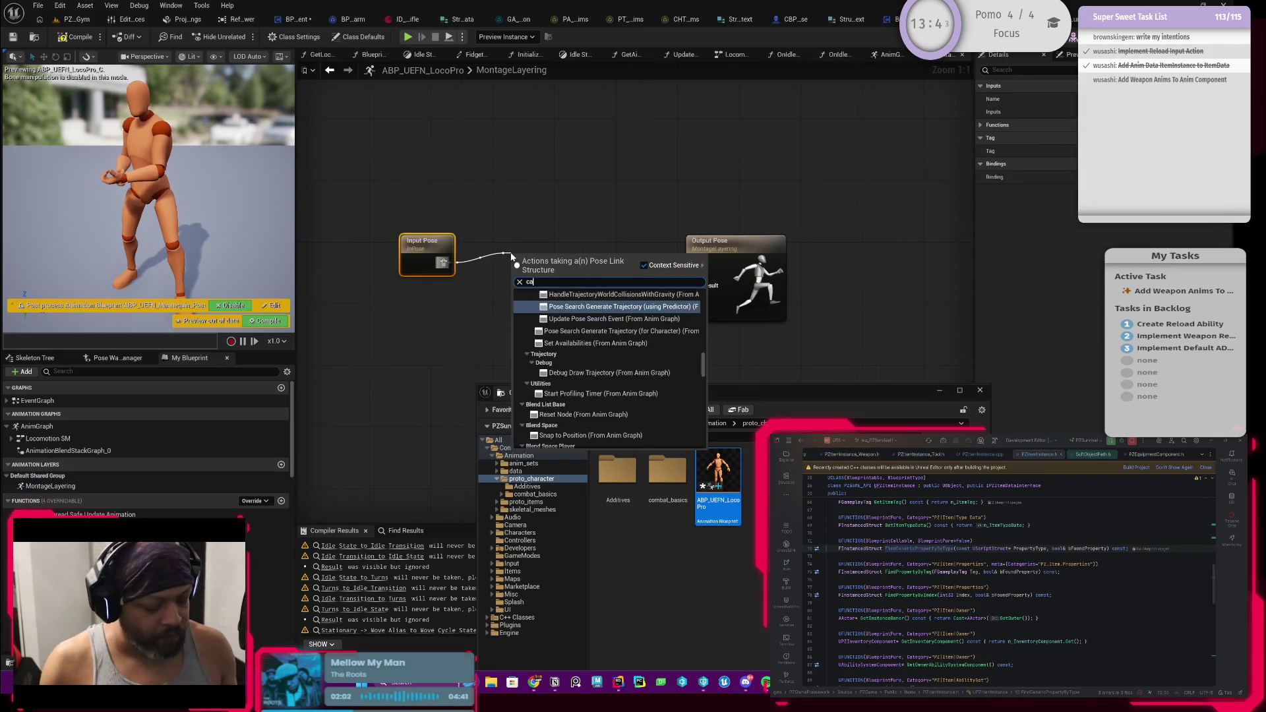
text(che)
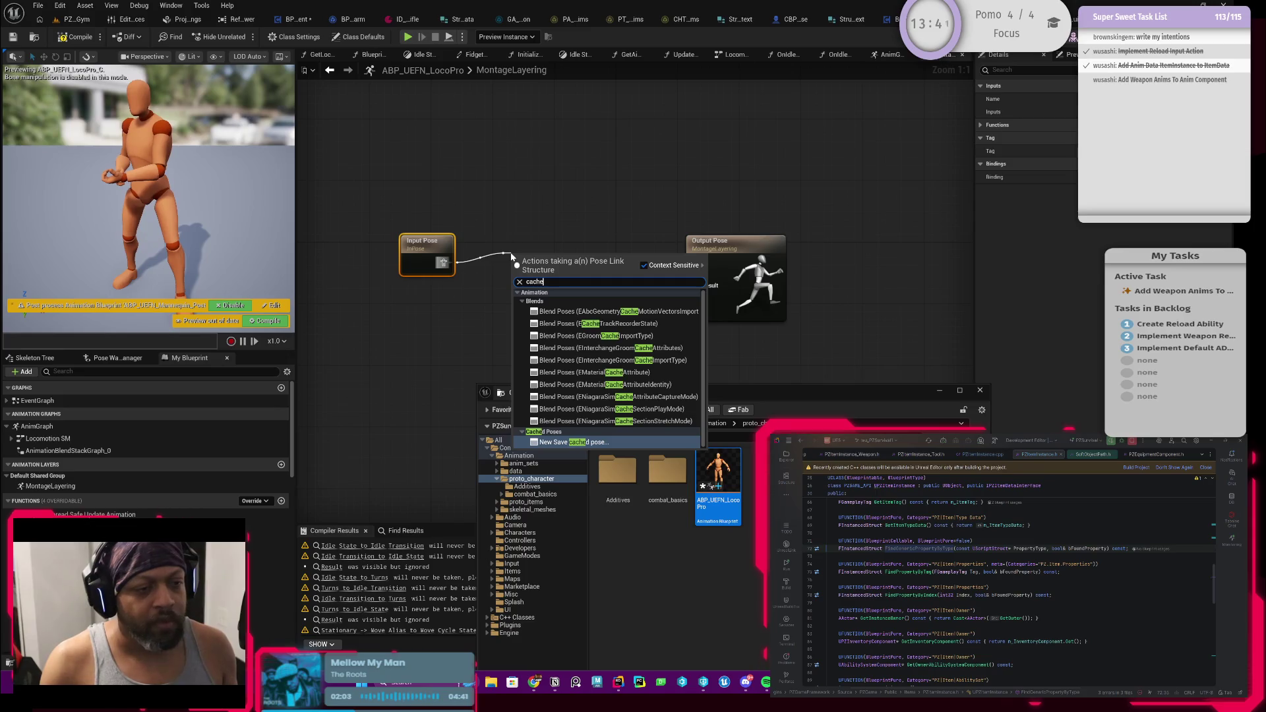
key(Return)
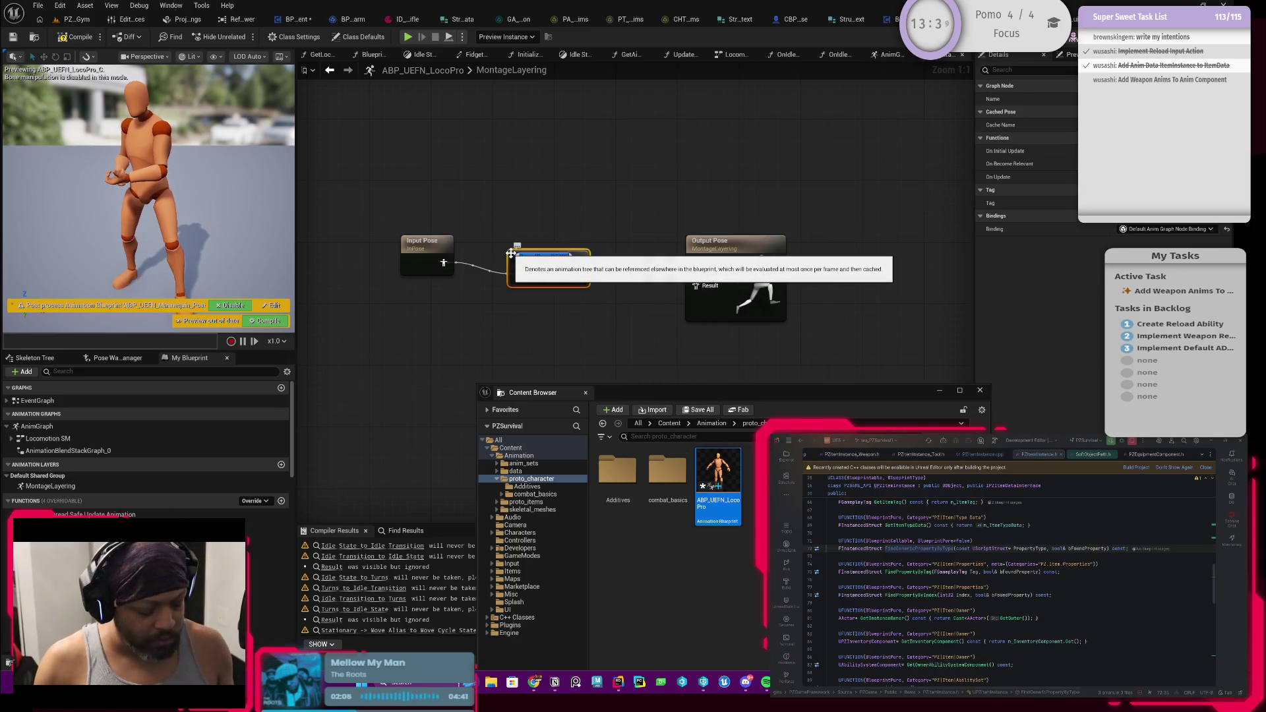
key(BackSpace)
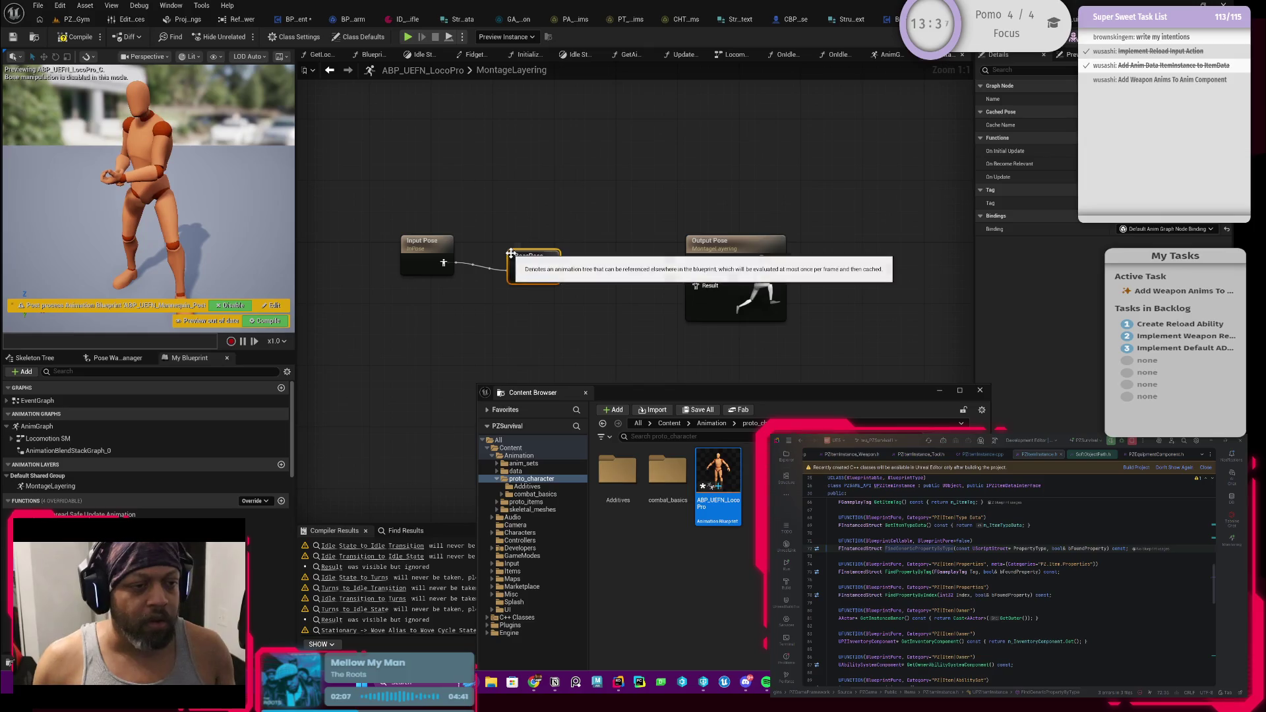
text(BasePose)
Move Input Pose and BasePose up and left, and close the floating Content Browser
drag(514, 284, 402, 230)
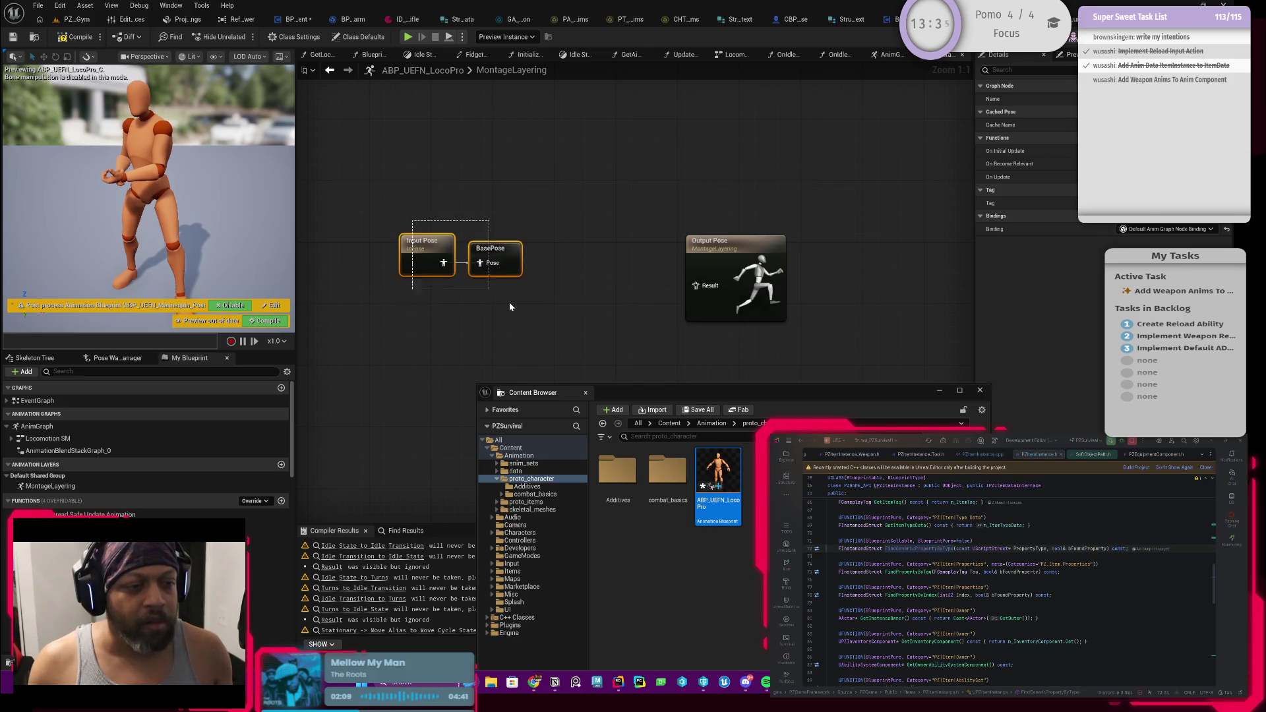
drag(501, 258, 453, 158)
mouse_move(571, 231)
mouse_down()
mouse_move(620, 280)
mouse_move(620, 245)
mouse_up()
click(981, 392)
drag(551, 212, 569, 288)
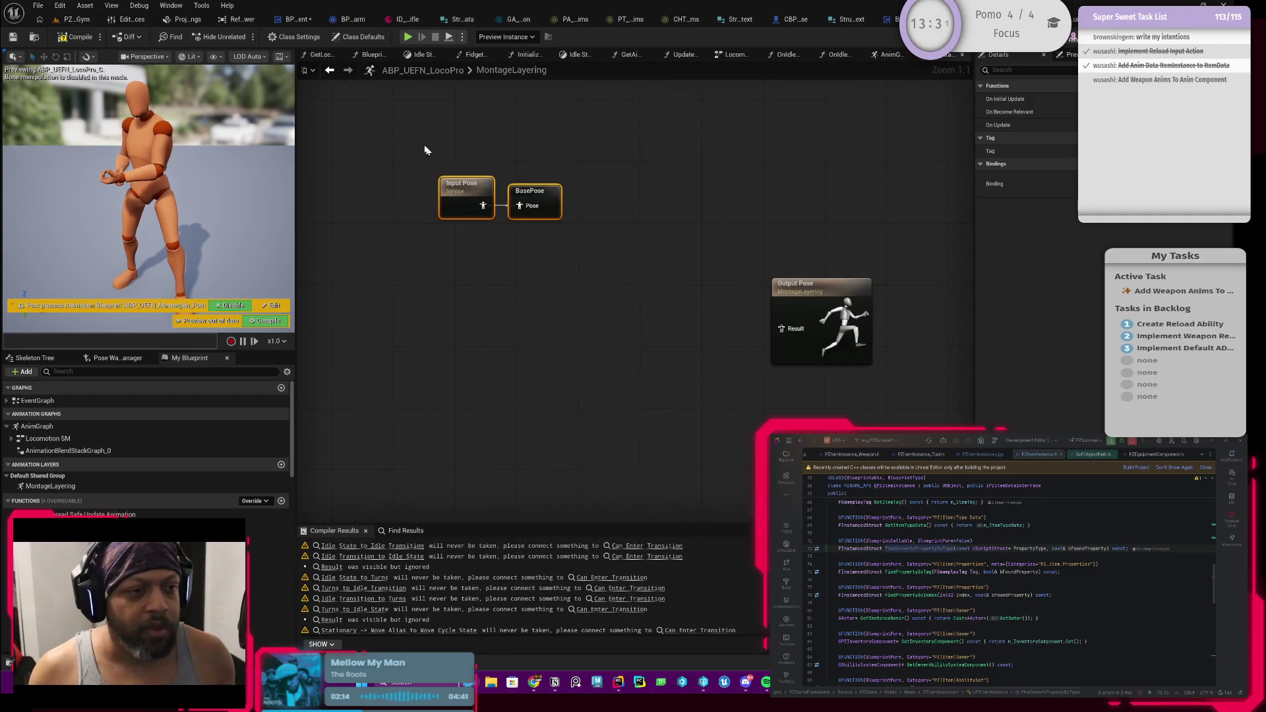
click(624, 330)
drag(558, 335, 551, 312)
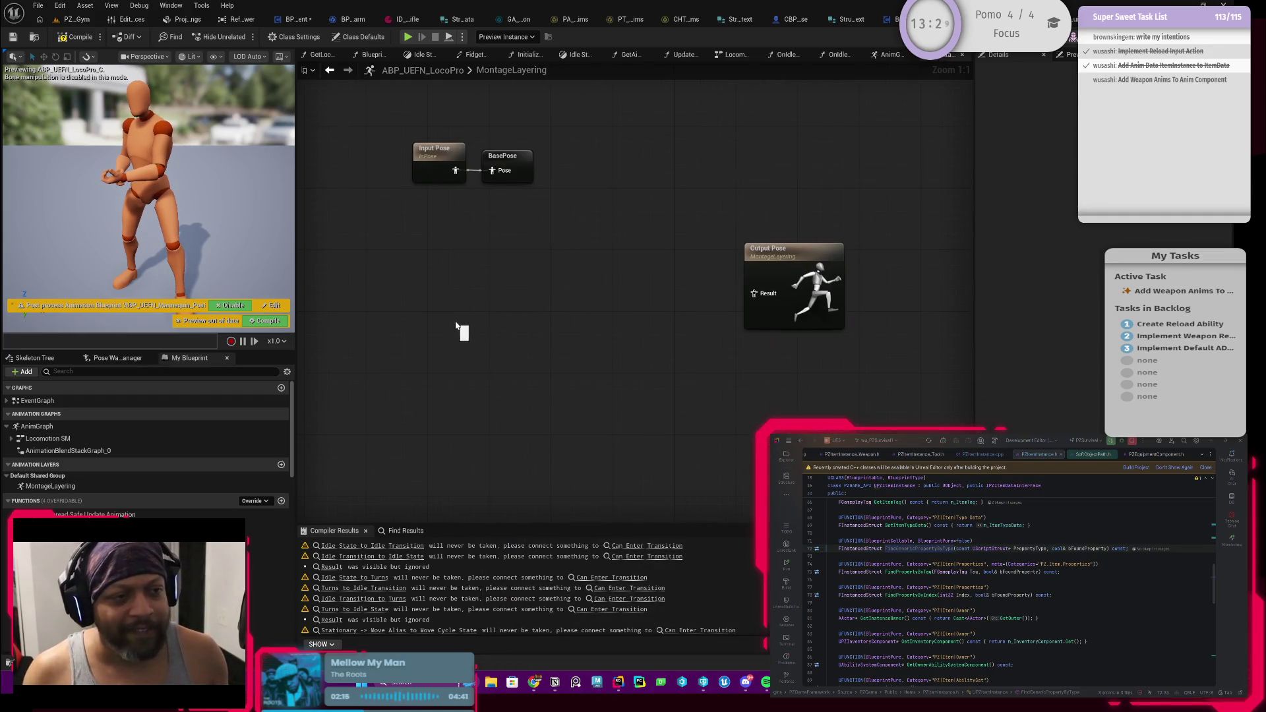
right_click(435, 283)
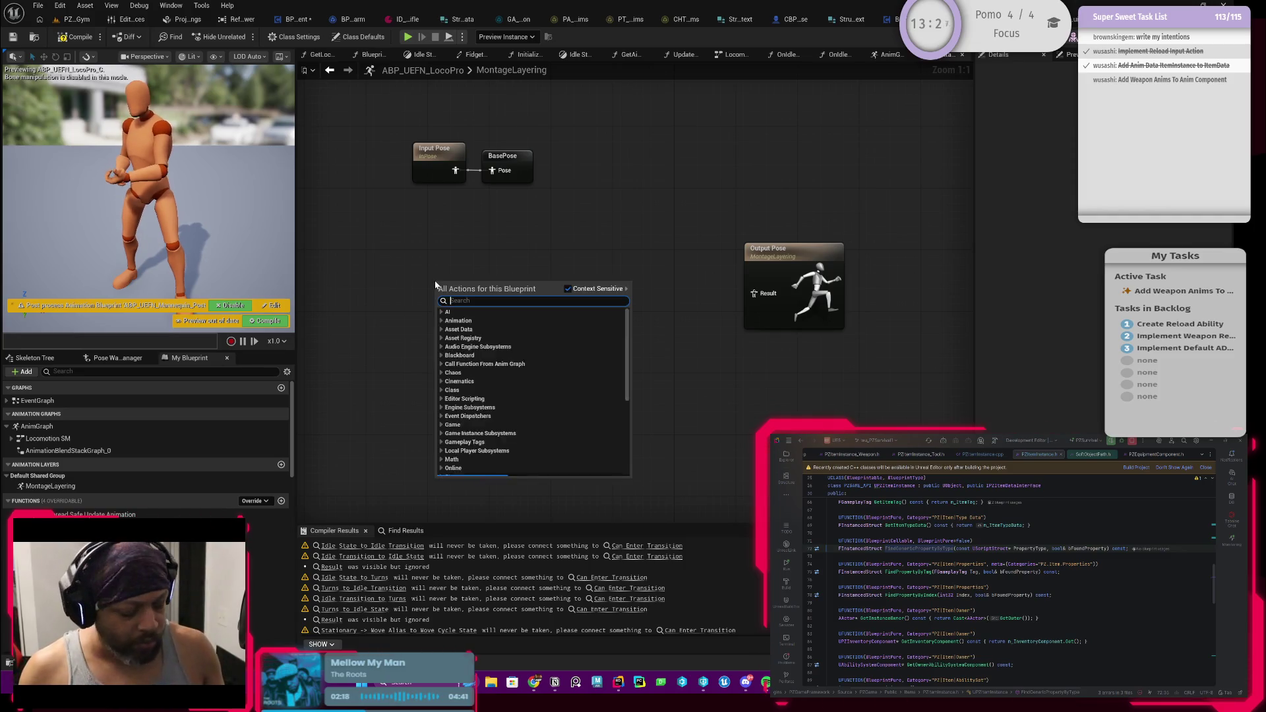
Add a Use cached pose 'BasePose' node and move it left
text(base pose)
key(Return)
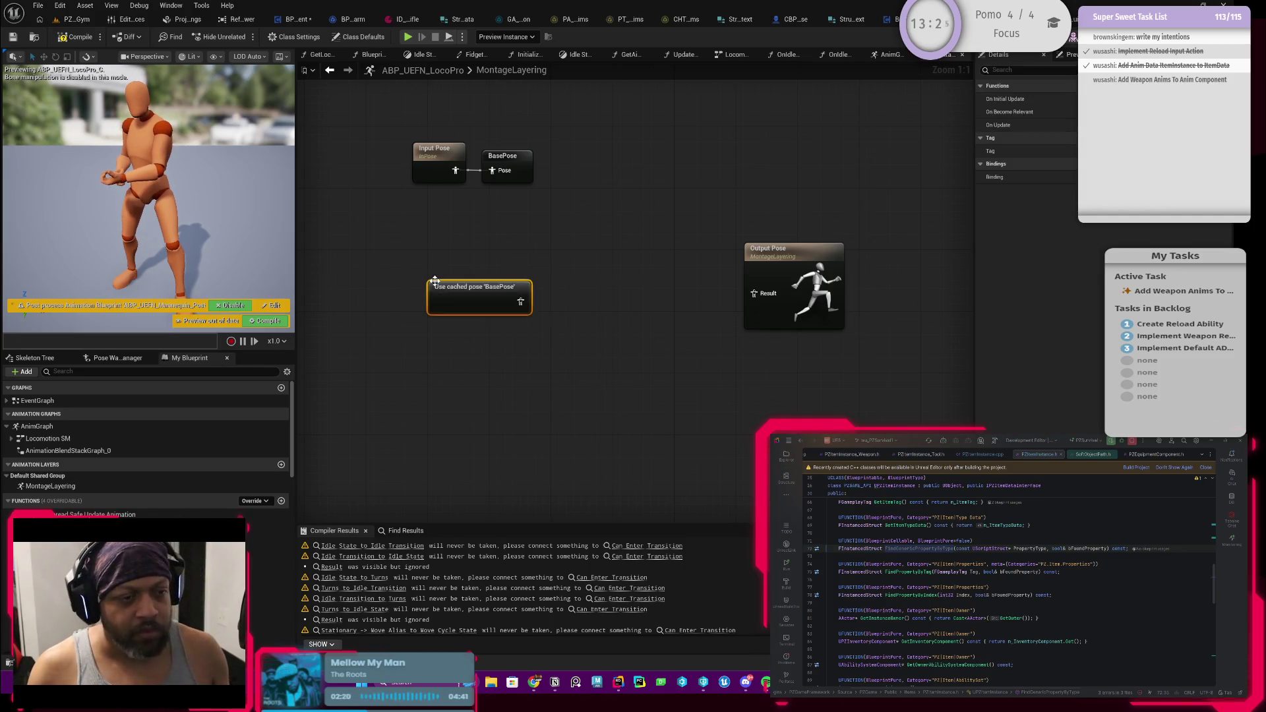
mouse_move(465, 297)
mouse_down()
mouse_move(418, 290)
mouse_move(536, 275)
mouse_move(427, 298)
mouse_up()
mouse_move(428, 293)
mouse_down()
mouse_move(488, 300)
mouse_move(491, 282)
mouse_move(528, 283)
mouse_up()
click(453, 225)
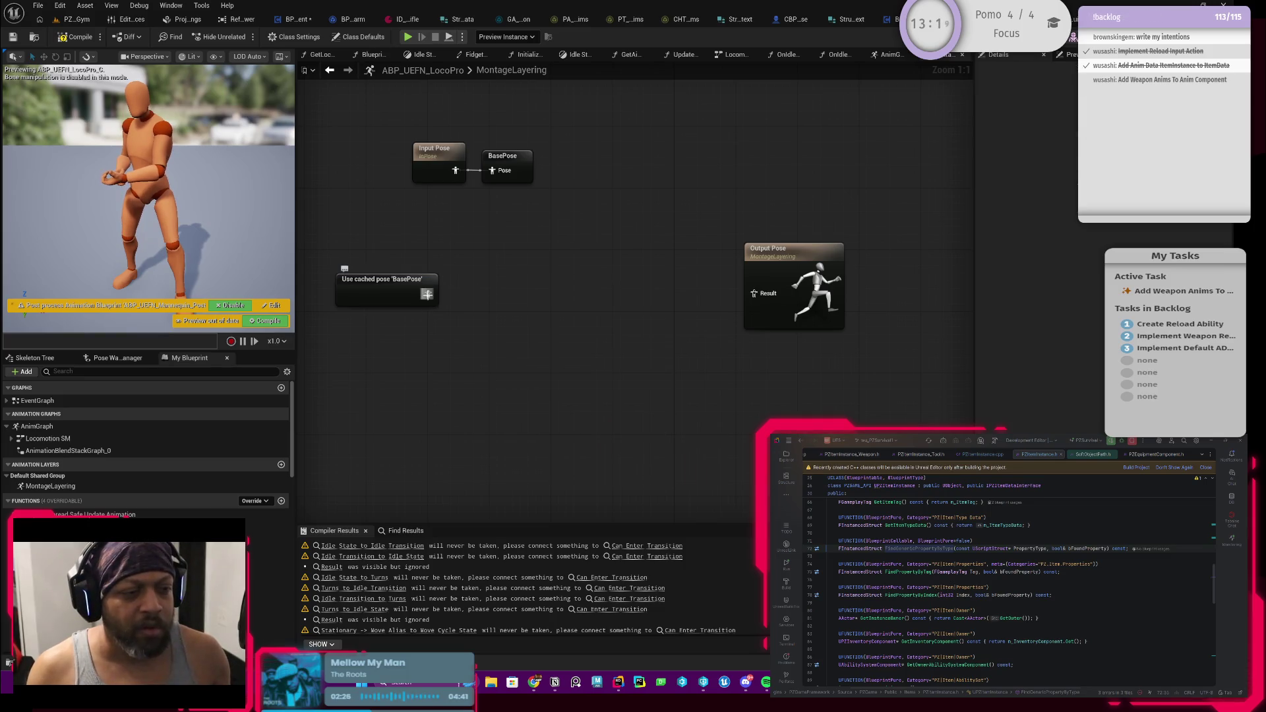
drag(428, 295, 554, 330)
Insert a Slot 'FullBodyBase' node between Input Pose and BasePose, and line up the nodes
drag(556, 198, 393, 197)
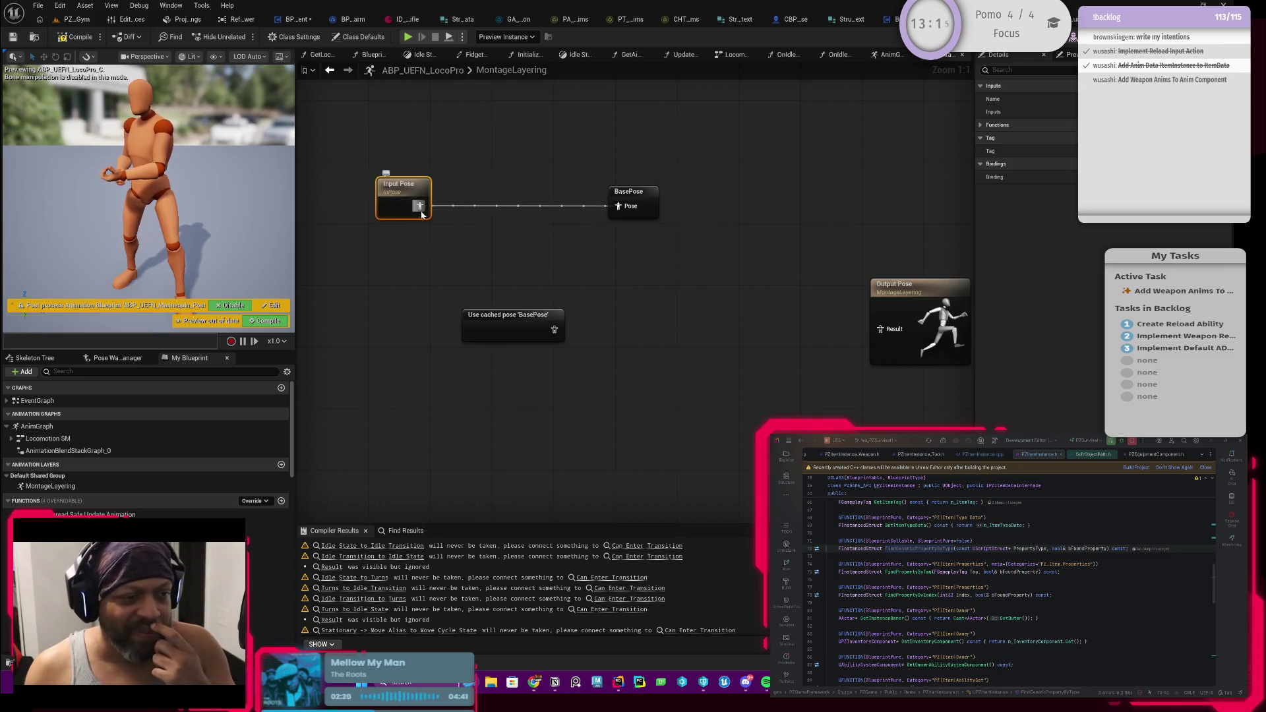
mouse_move(422, 210)
mouse_down()
mouse_move(509, 232)
mouse_move(499, 226)
mouse_up()
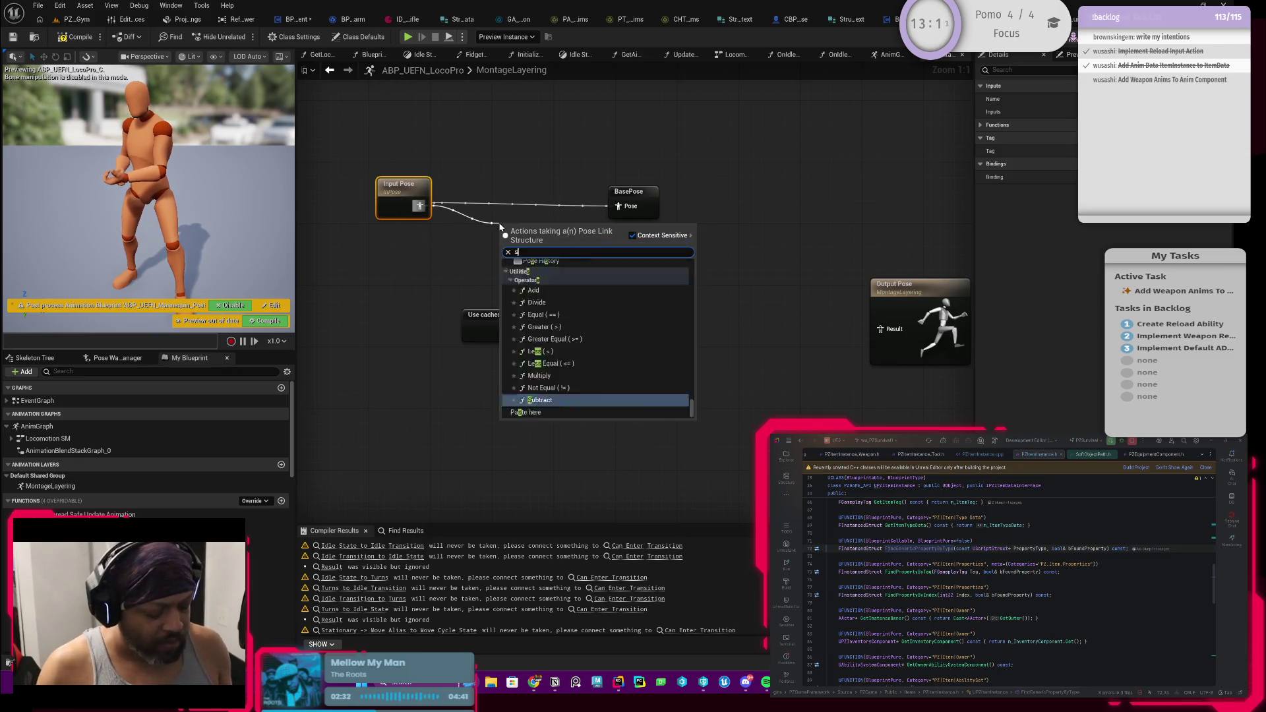
text(slot)
key(Return)
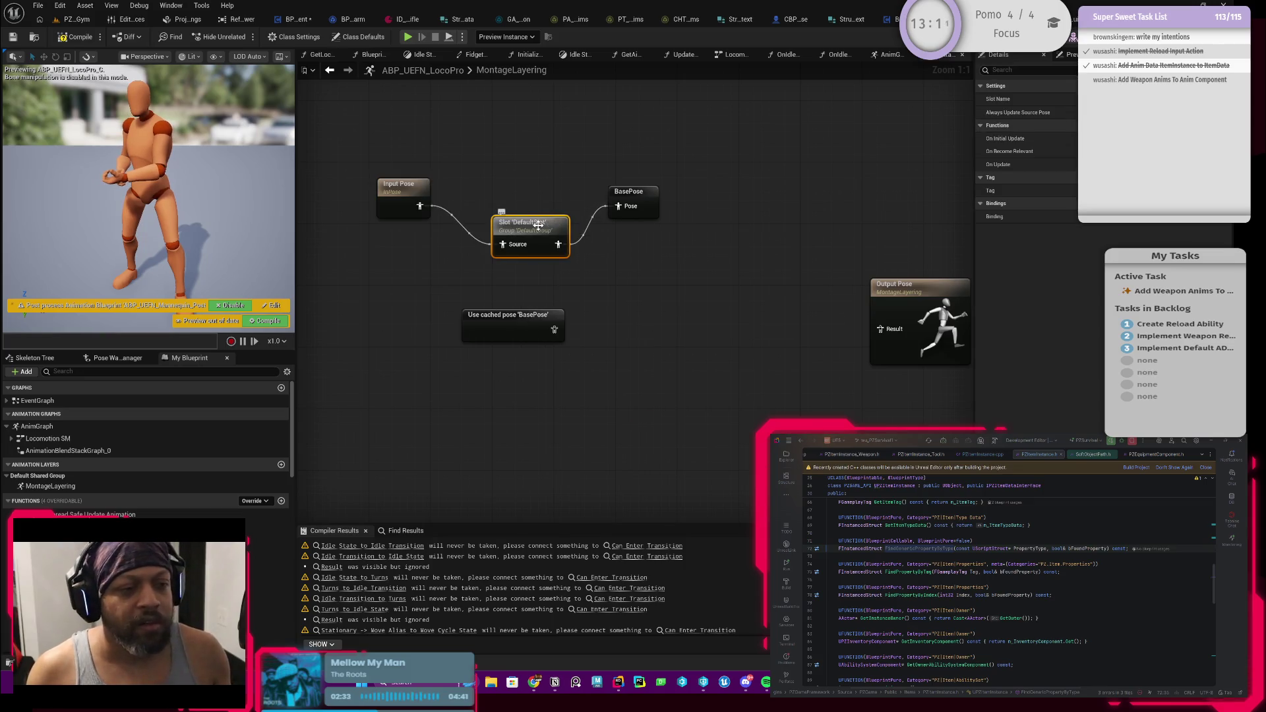
mouse_move(538, 224)
mouse_down()
mouse_move(523, 192)
mouse_move(485, 170)
mouse_move(524, 198)
mouse_up()
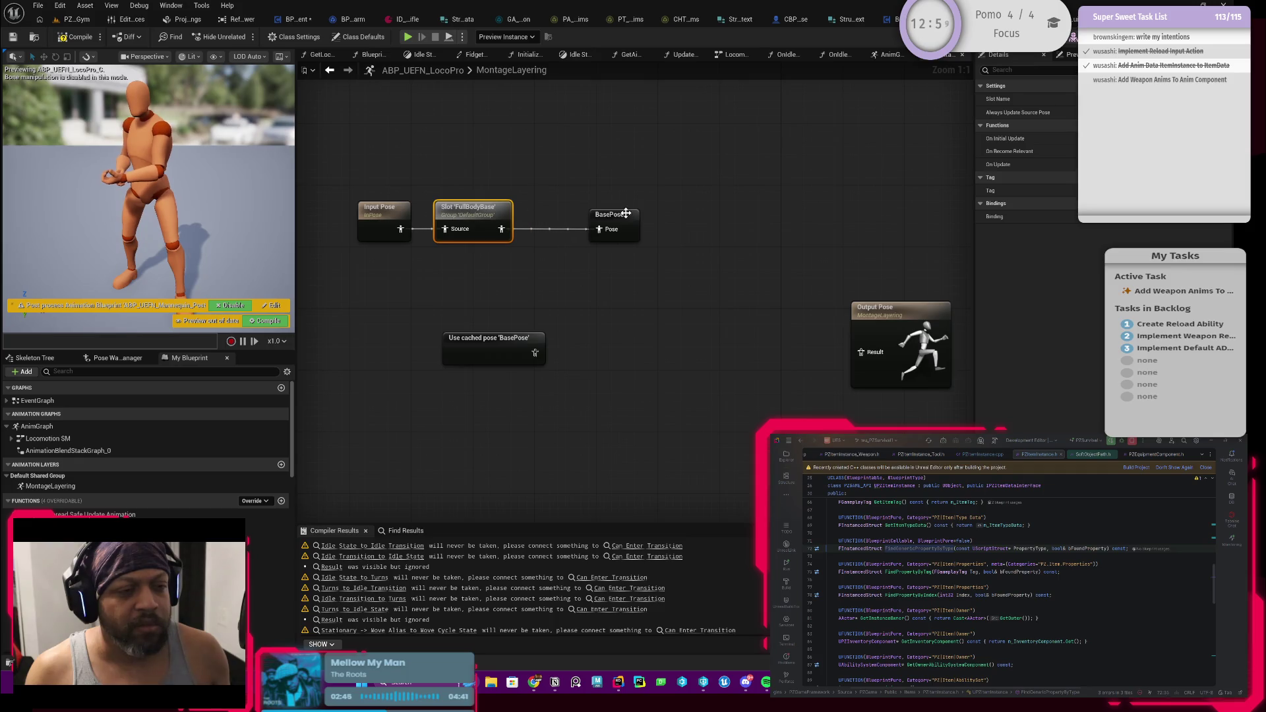
drag(625, 213, 561, 223)
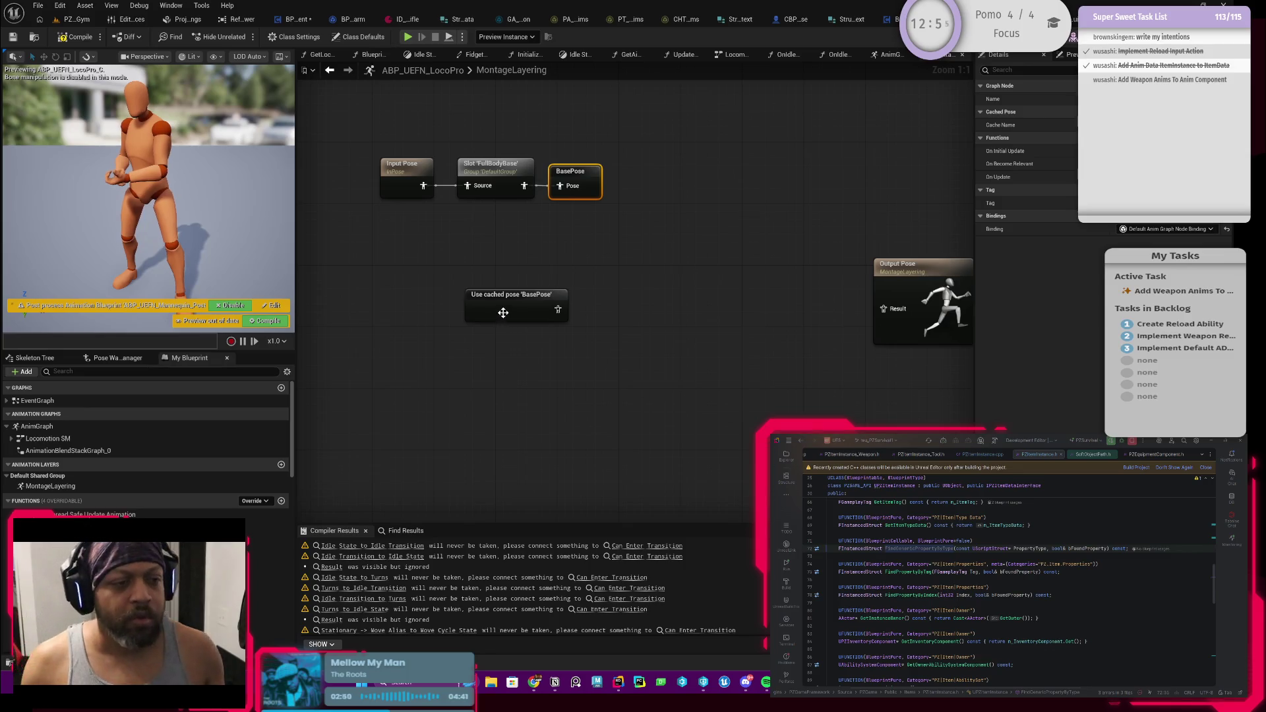
drag(503, 312, 467, 313)
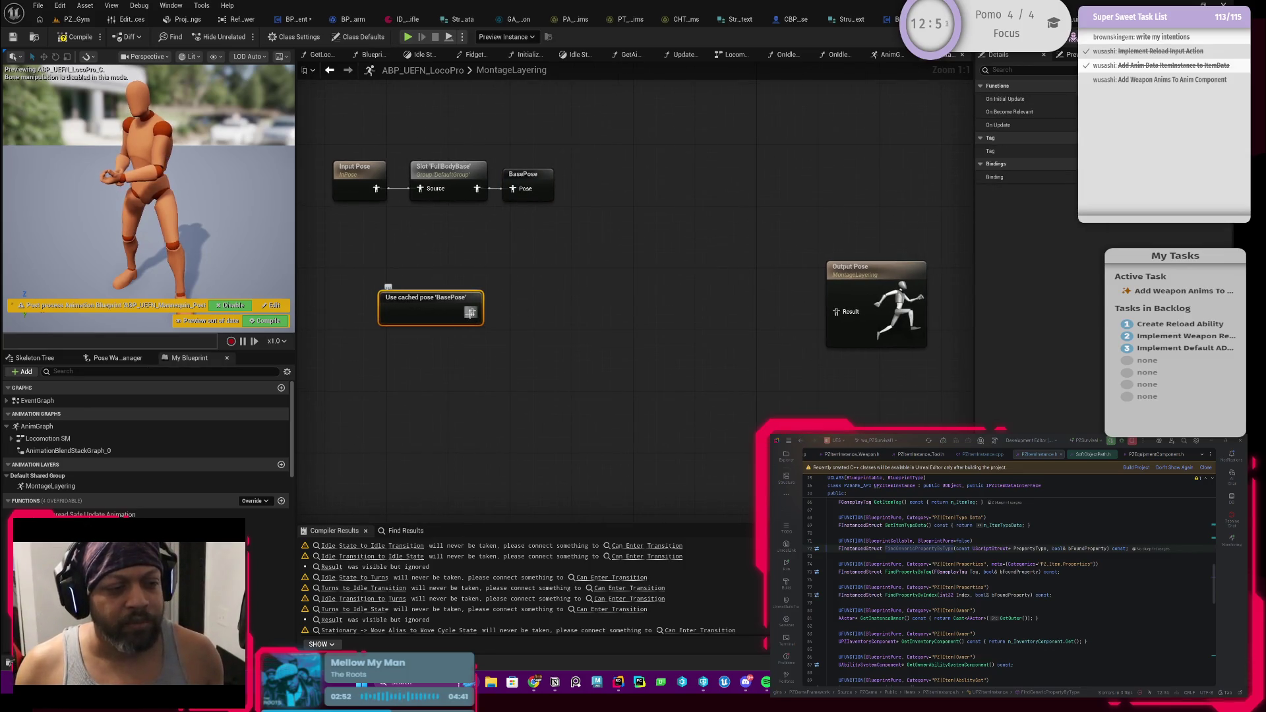
click(451, 180)
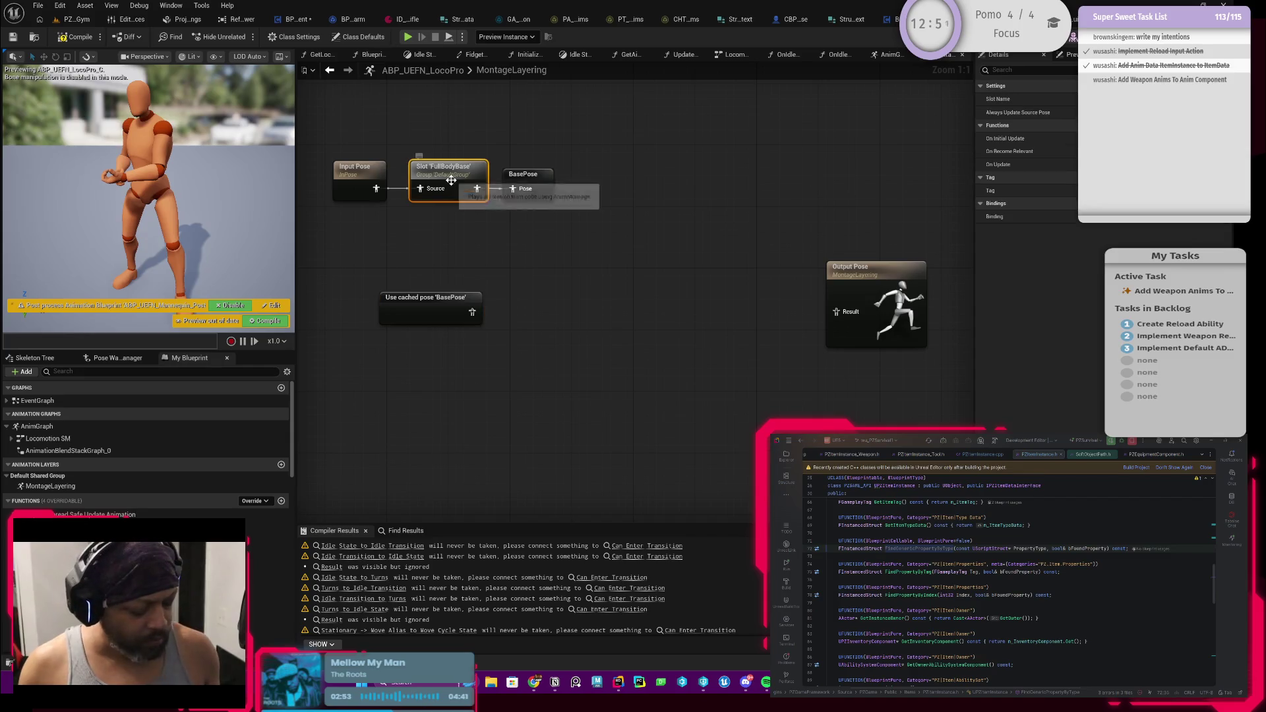
Duplicate the slot node as Slot 'UpperBody' and feed it the cached BasePose
key(ctrl+c)
key(ctrl+v)
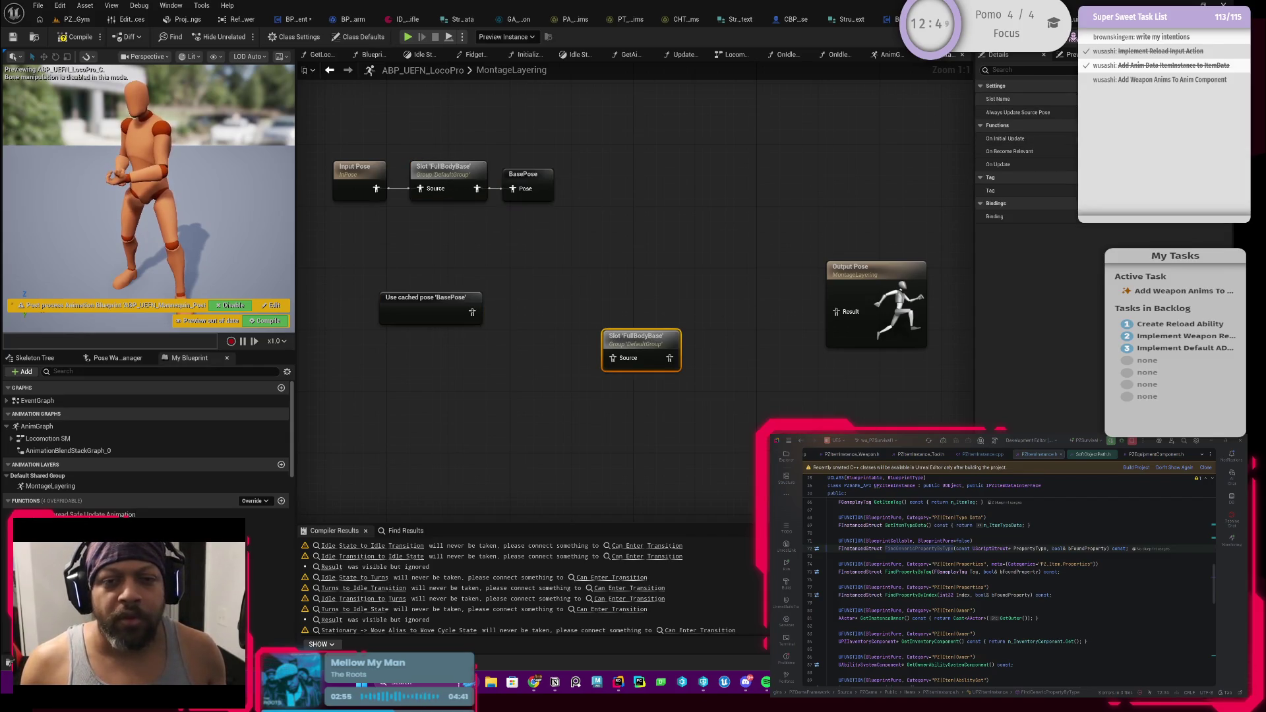
click(1121, 152)
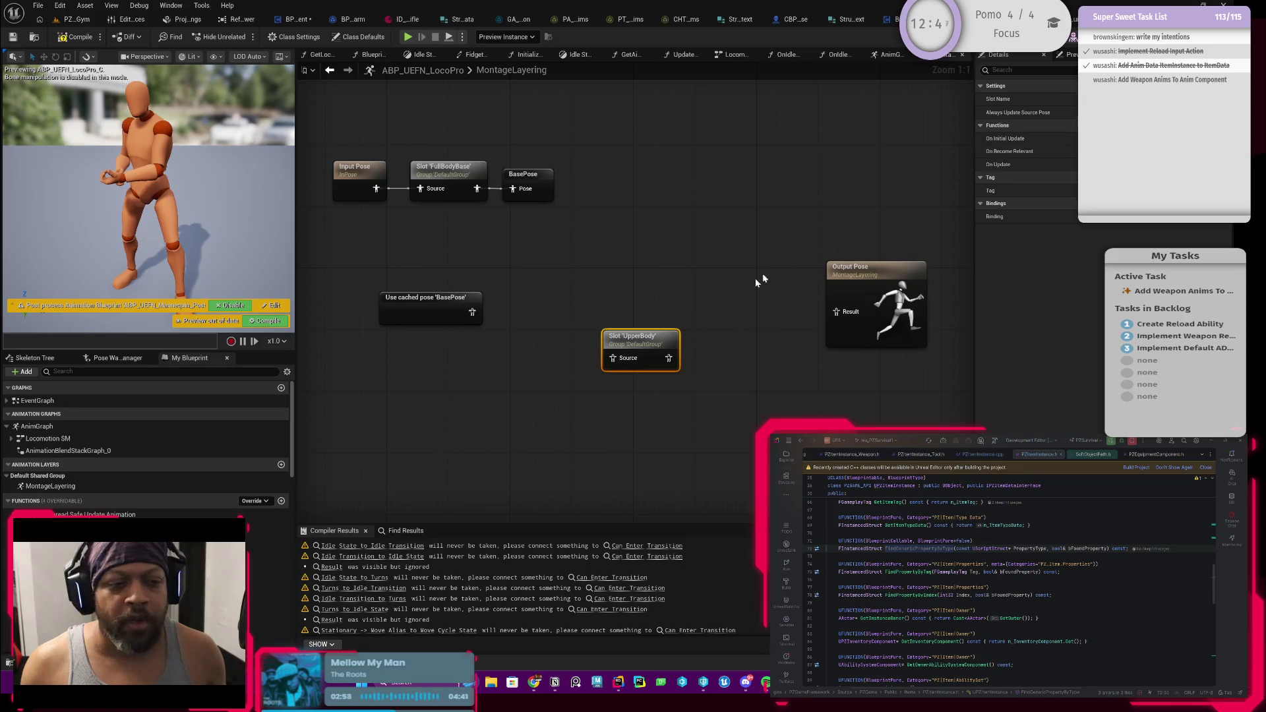
drag(653, 336, 637, 299)
mouse_move(592, 307)
mouse_down()
mouse_move(636, 300)
mouse_move(636, 319)
mouse_move(622, 294)
mouse_move(600, 288)
mouse_up()
drag(516, 306, 588, 299)
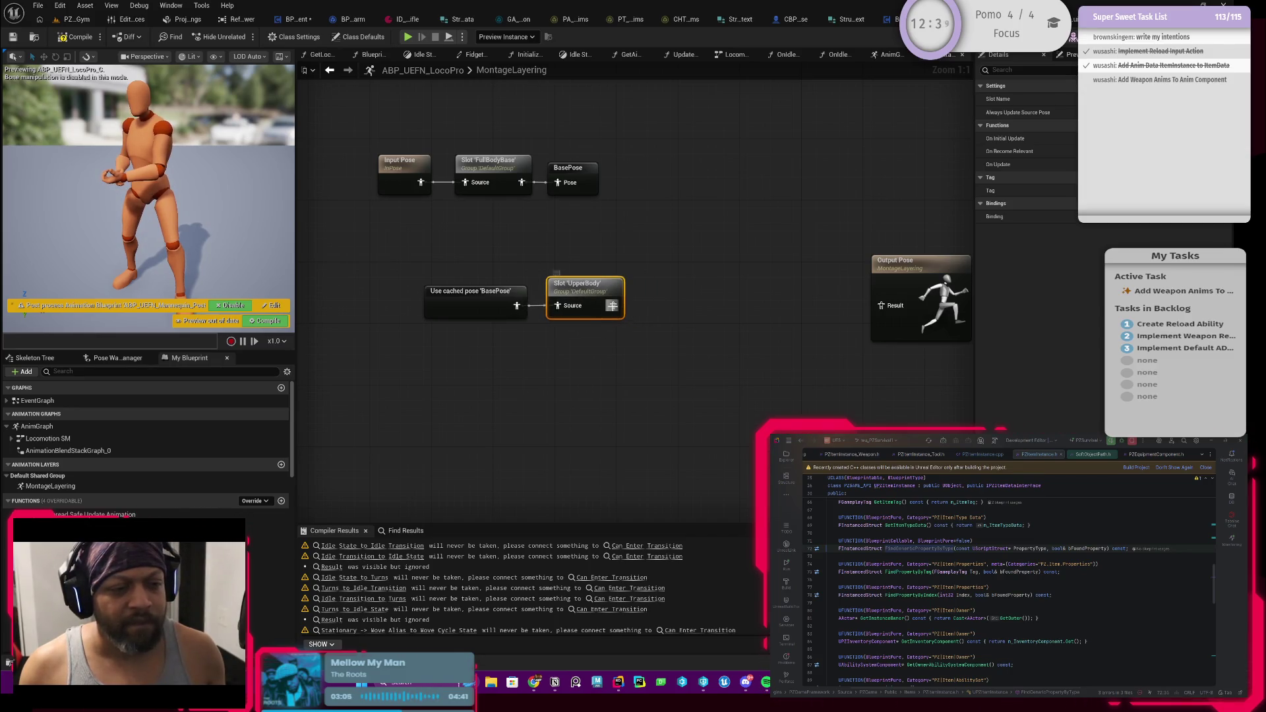
Duplicate the Use cached pose 'BasePose' node and drag a wire from the copy
click(498, 294)
key(ctrl+c)
key(ctrl+v)
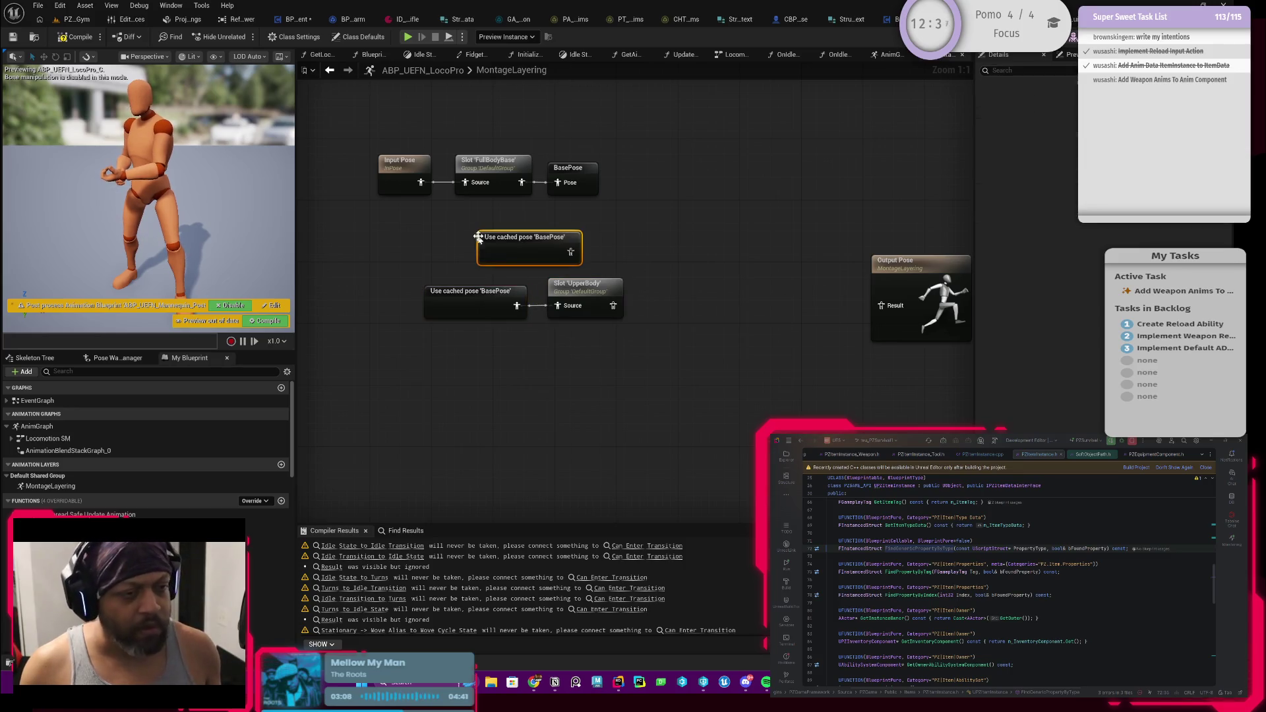
drag(570, 251, 666, 239)
Add a Layered blend per bone node with the UpperBody slot wired into Blend Poses 0
text(la)
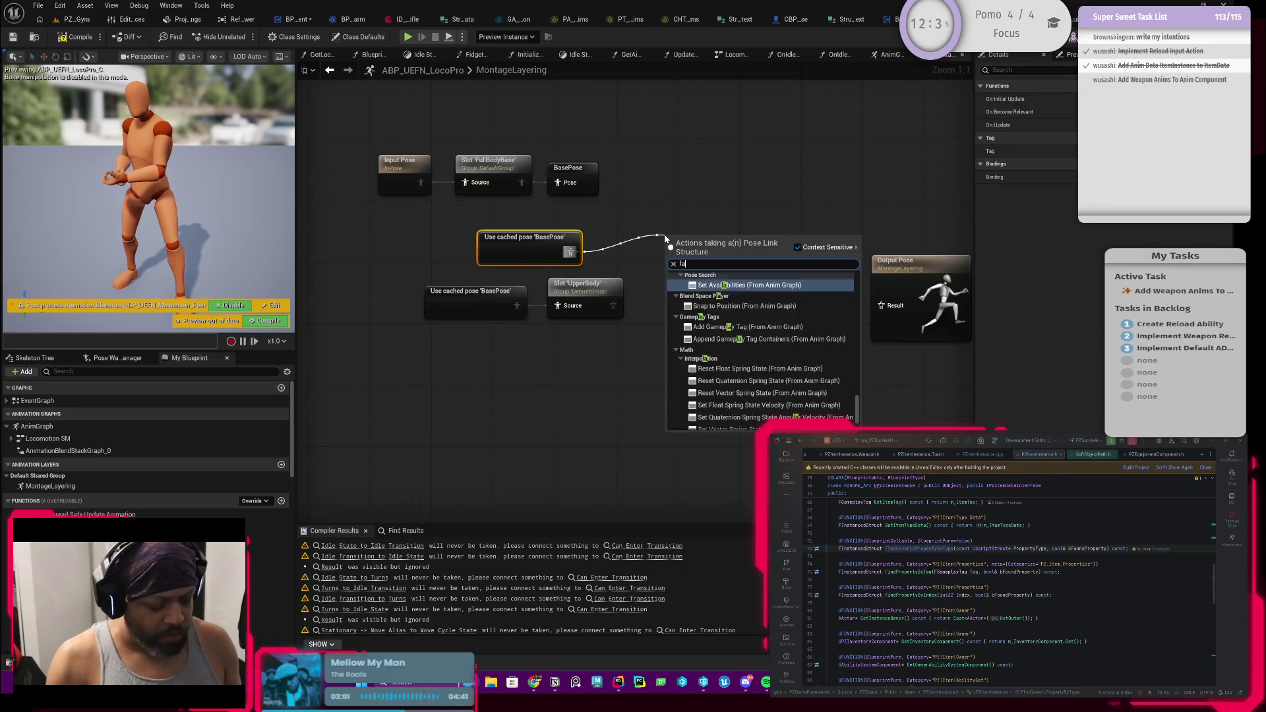
text(yered)
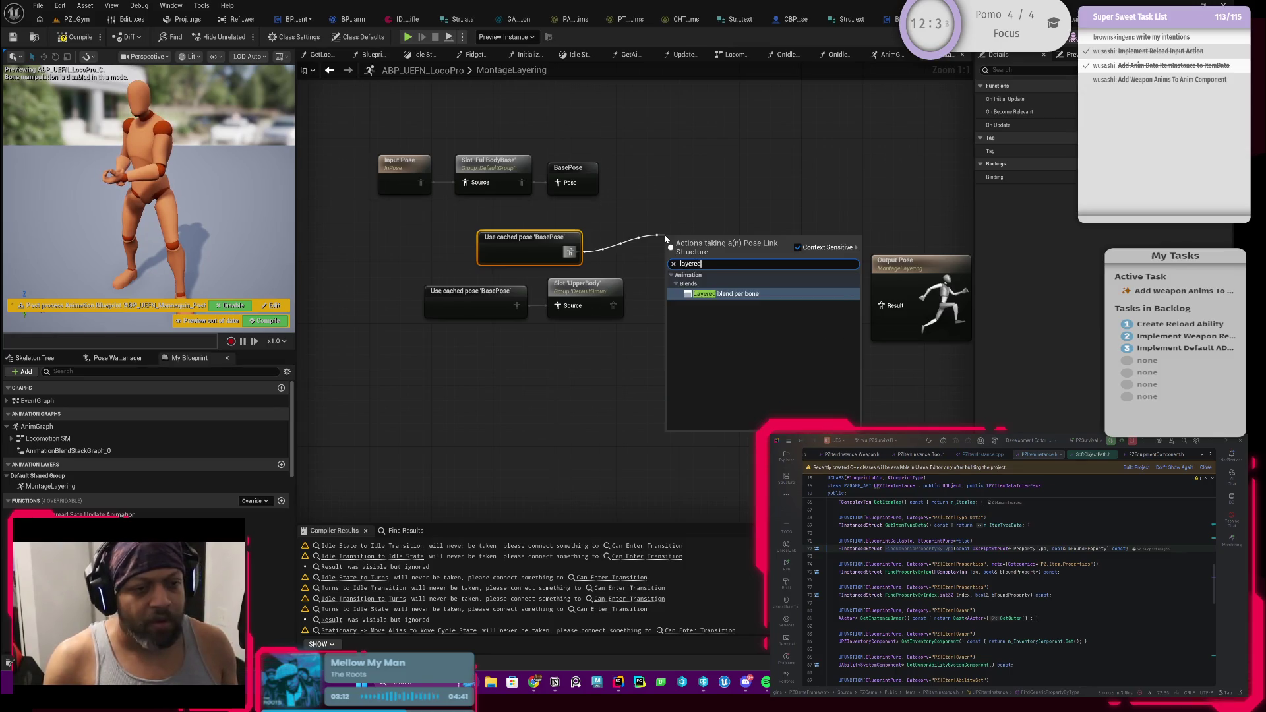
key(Return)
drag(613, 305, 673, 267)
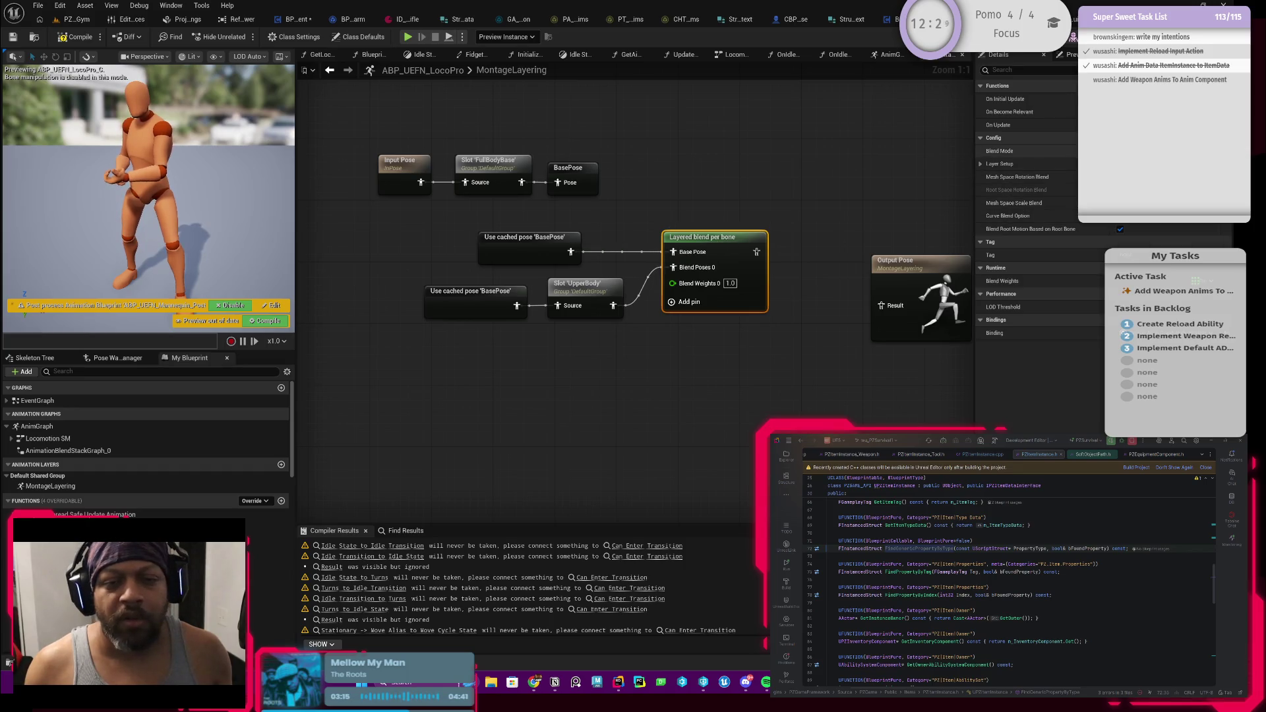
Set the node's Blend Mode to Blend Masks, then open the Skeleton editor
click(1134, 151)
click(1134, 173)
click(1134, 177)
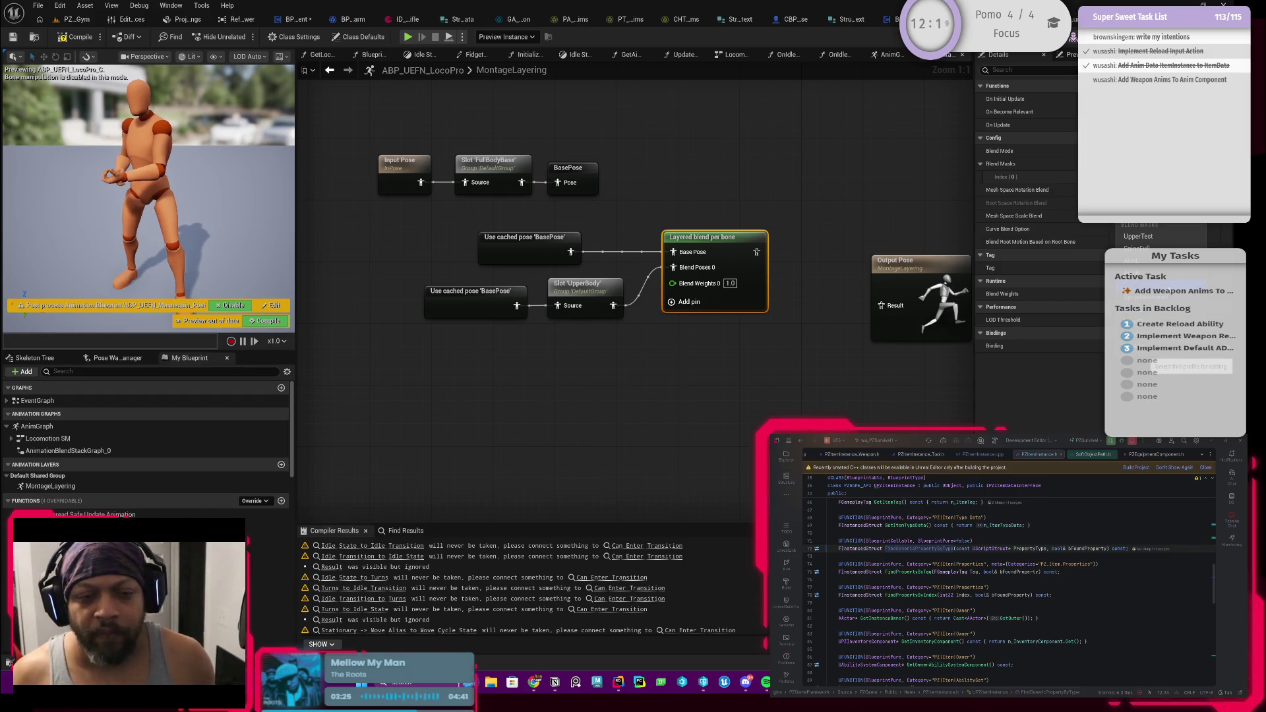
click(883, 176)
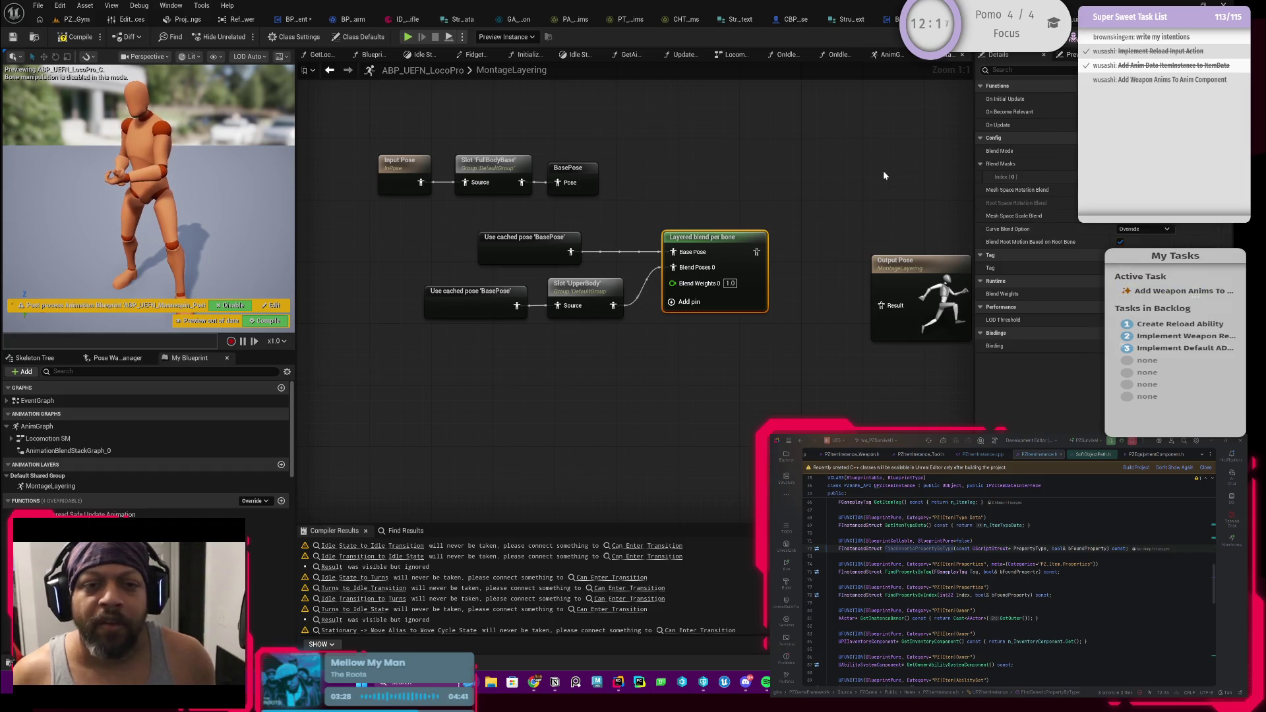
click(1174, 36)
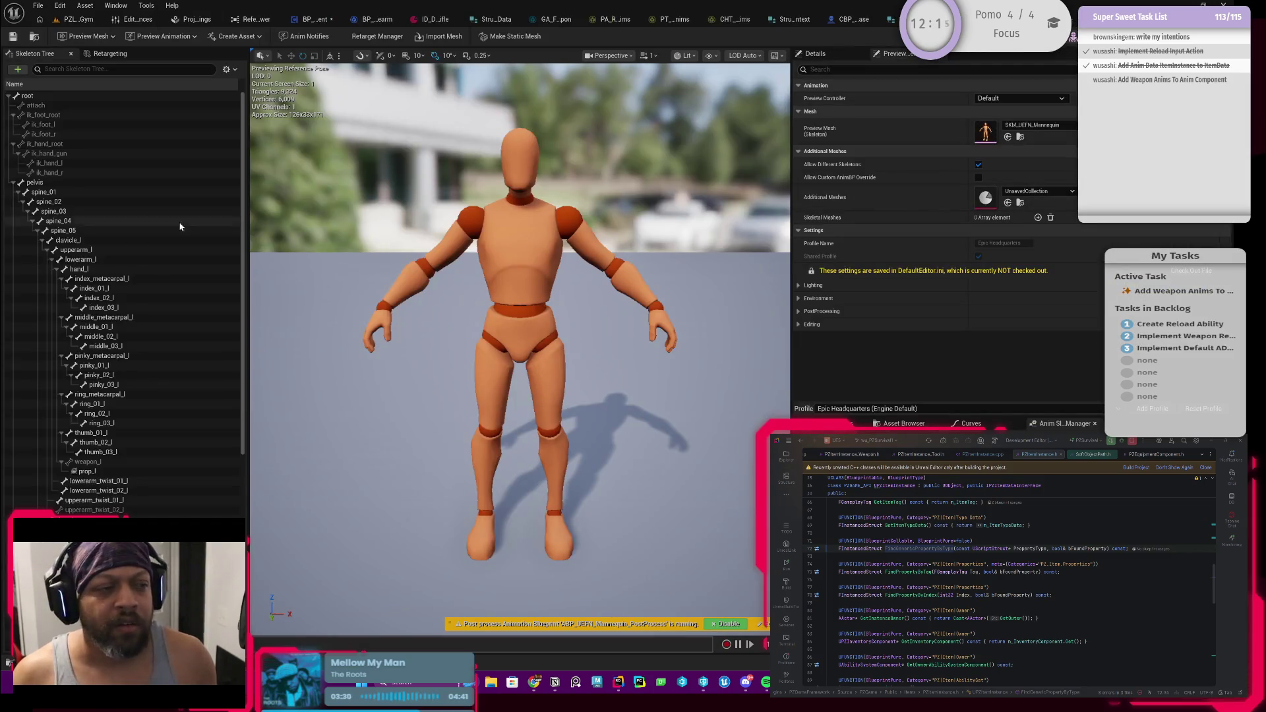
Add a blend mask named UpperBody via the Skeleton Tree's Blend Profiles menu
click(226, 68)
mouse_move(317, 117)
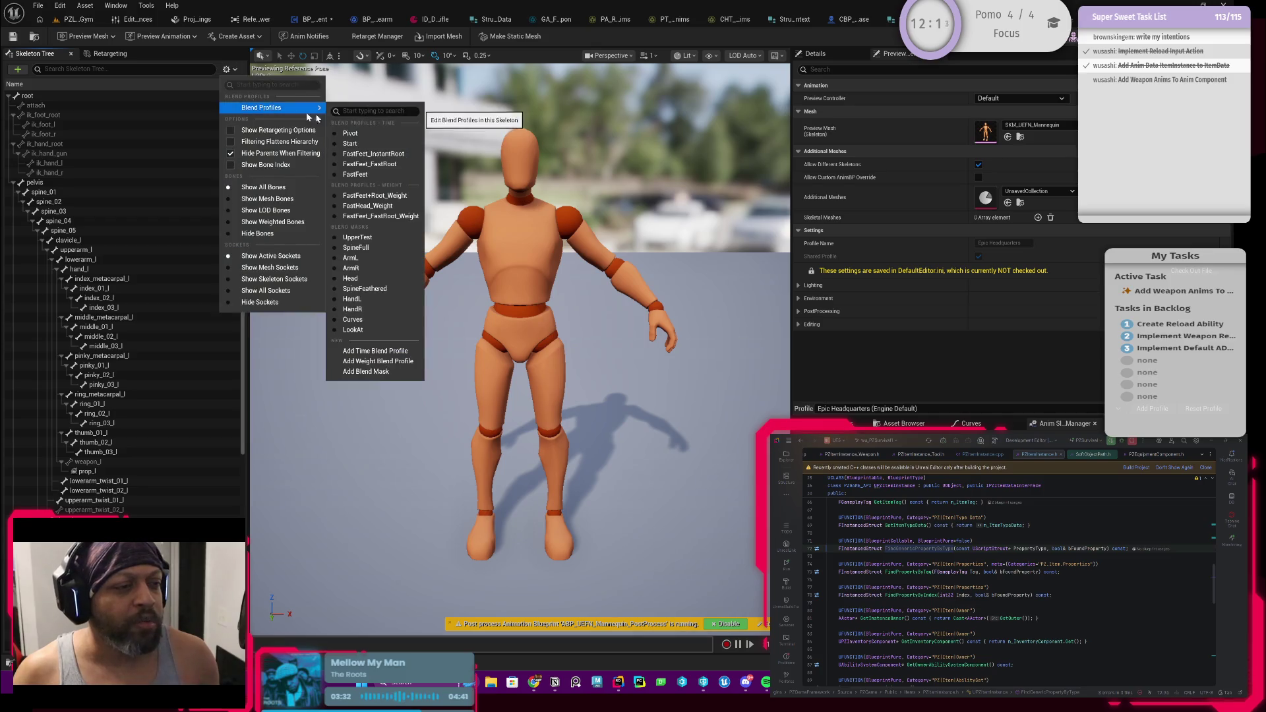
click(375, 373)
text(UpperB)
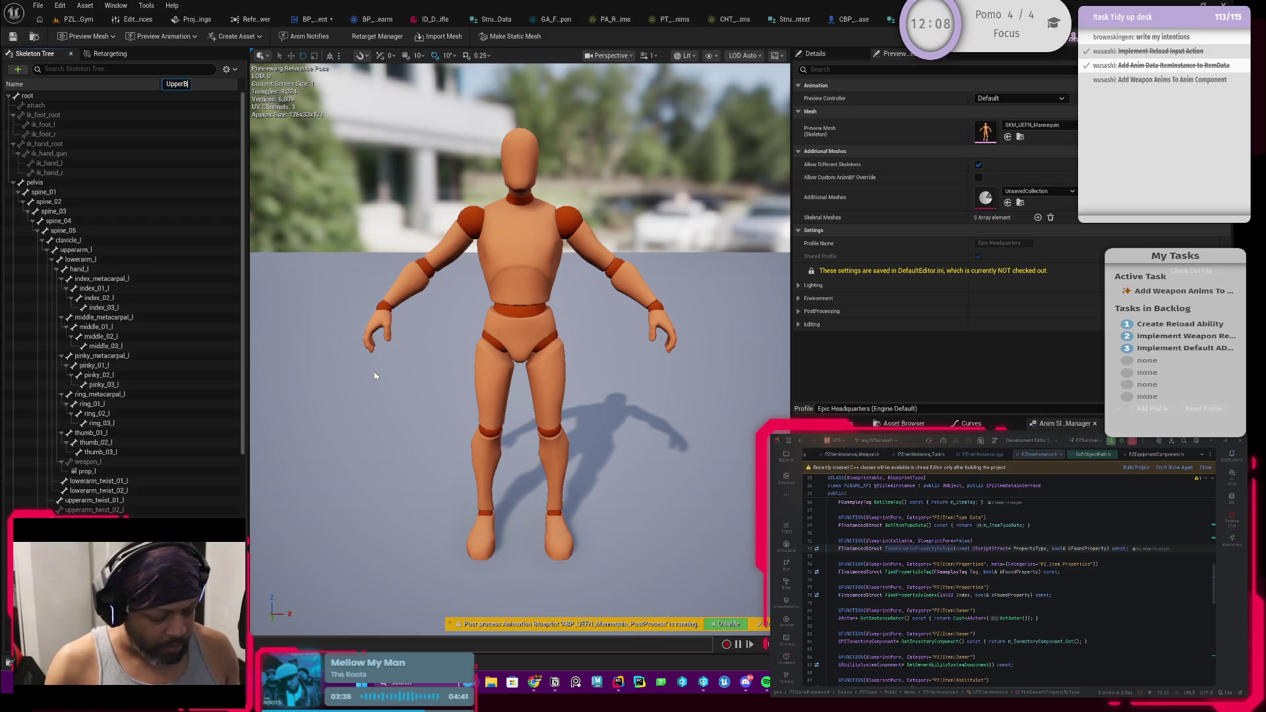
text(ody)
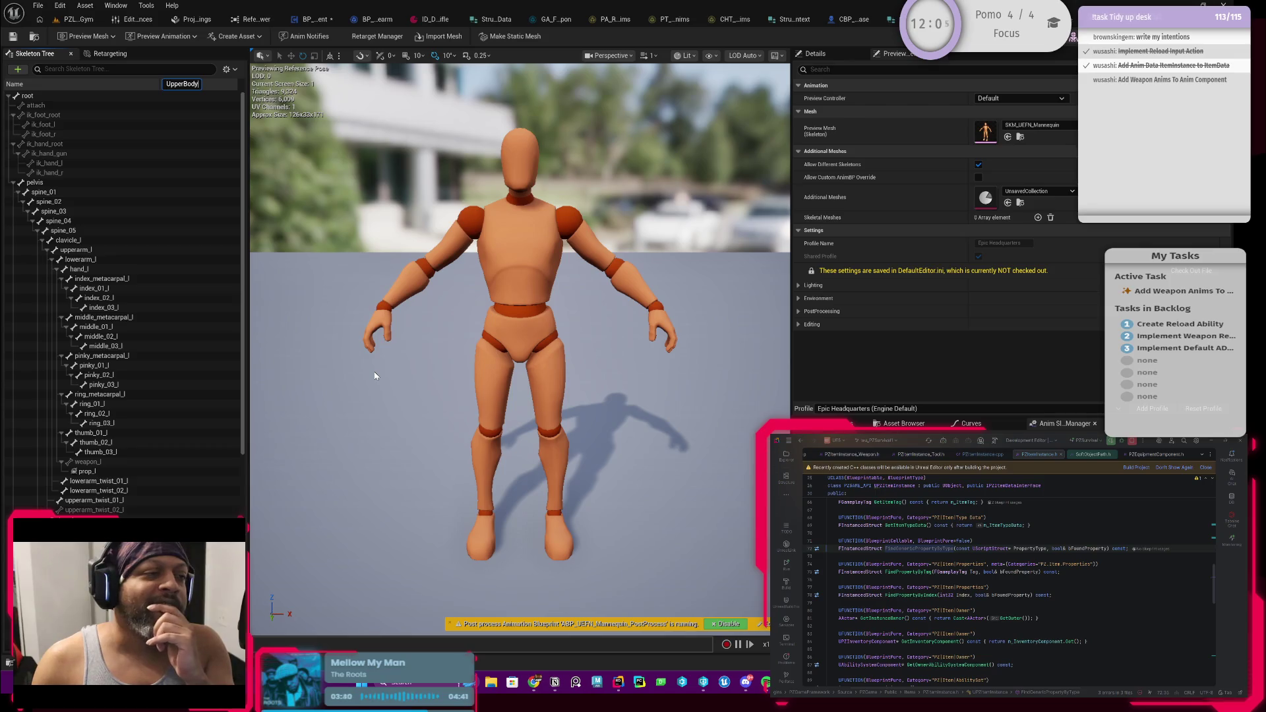
key(Return)
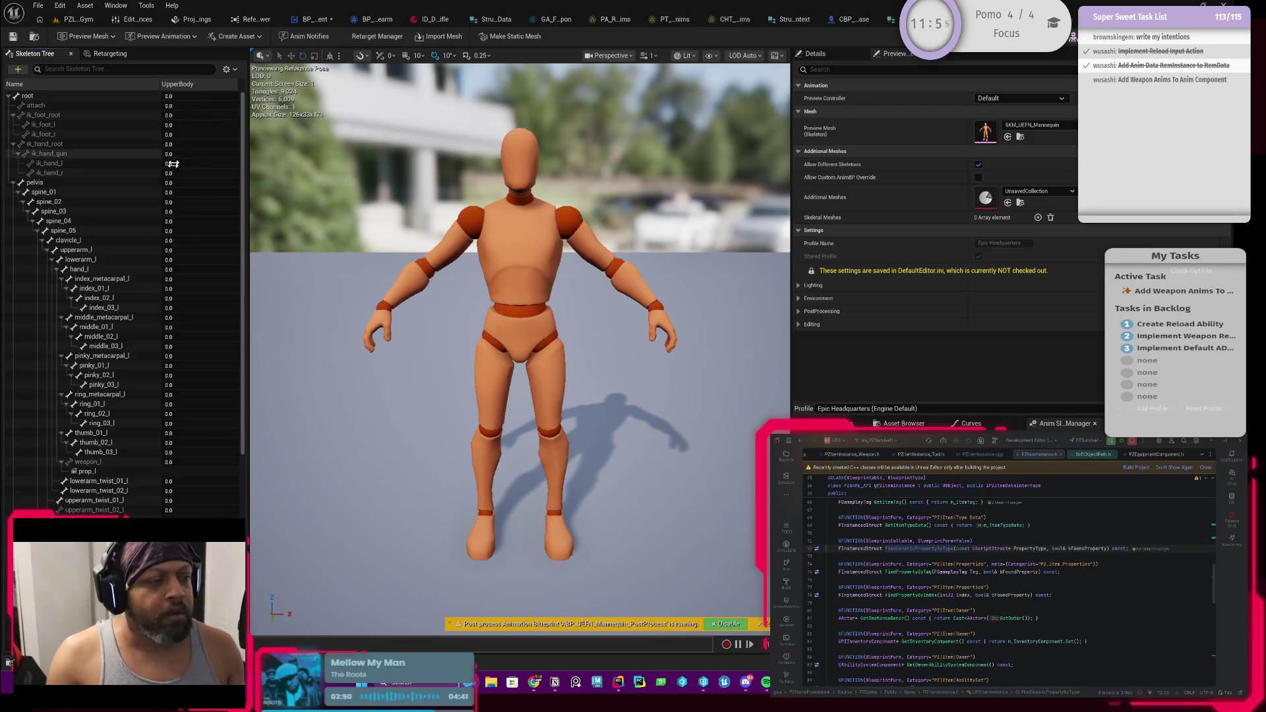
Select the pelvis bone, test-rotate it, and undo the rotation
click(180, 183)
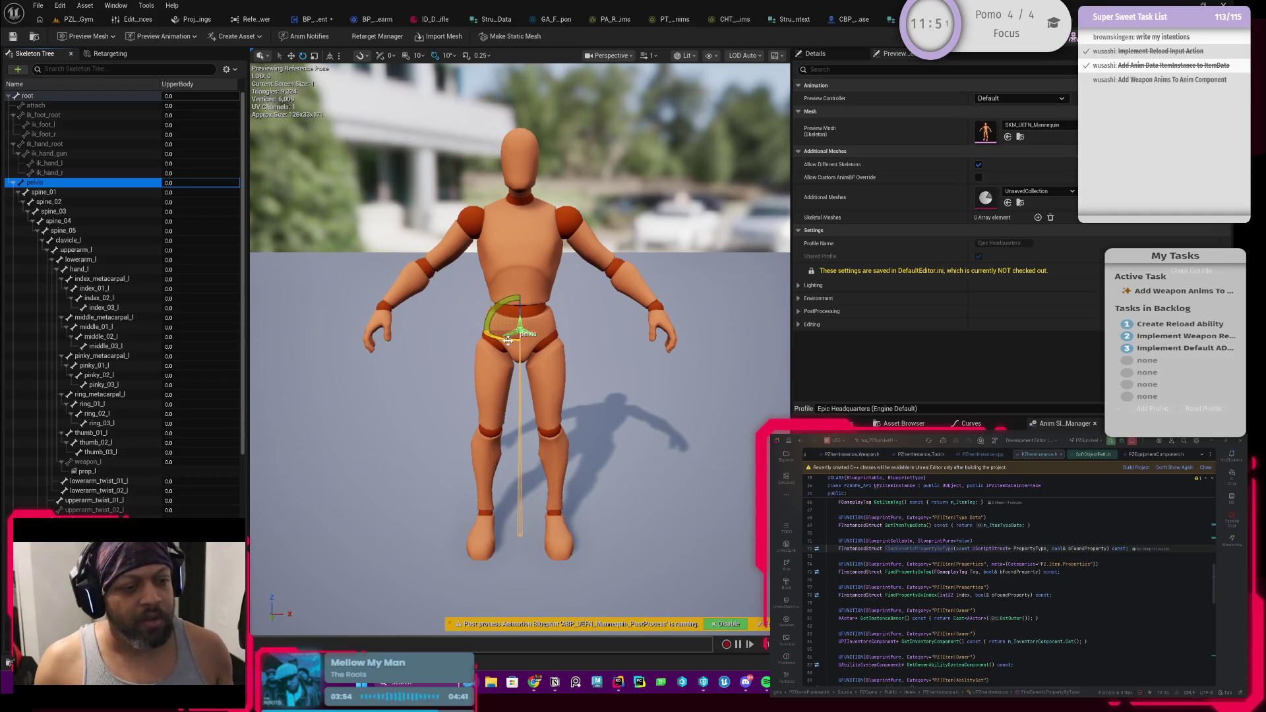
drag(508, 340, 505, 341)
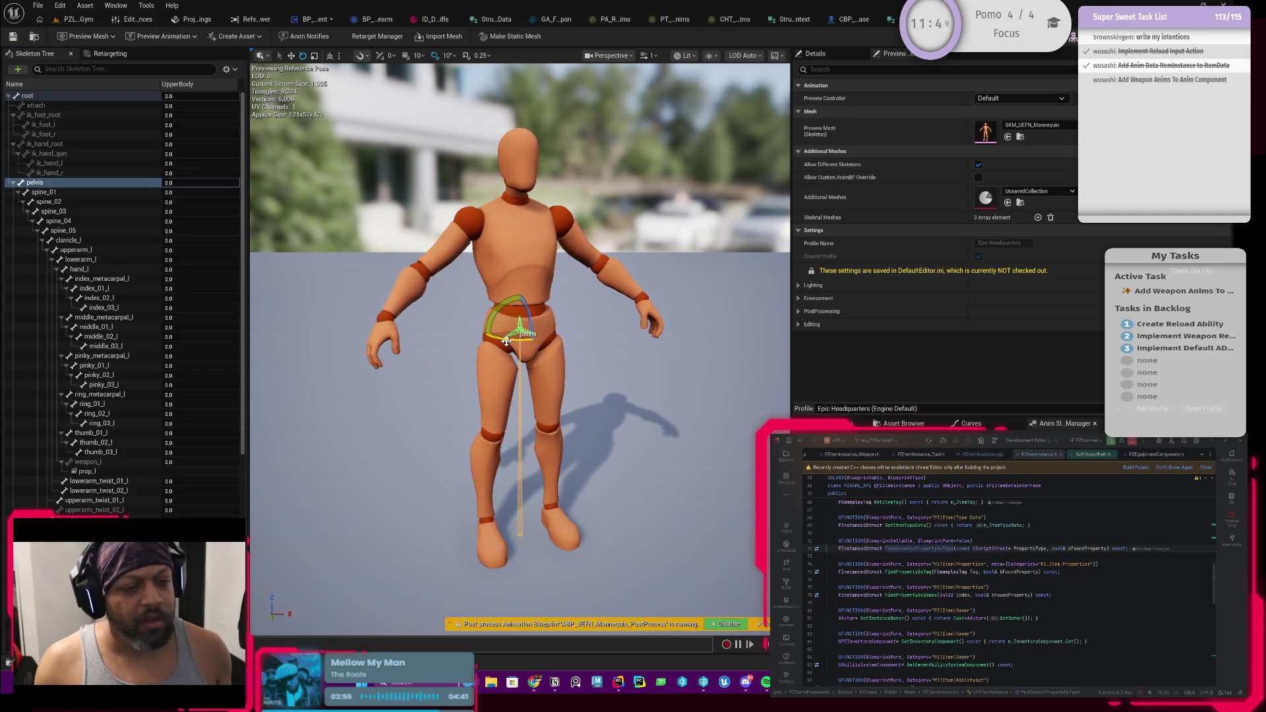
key(ctrl+z)
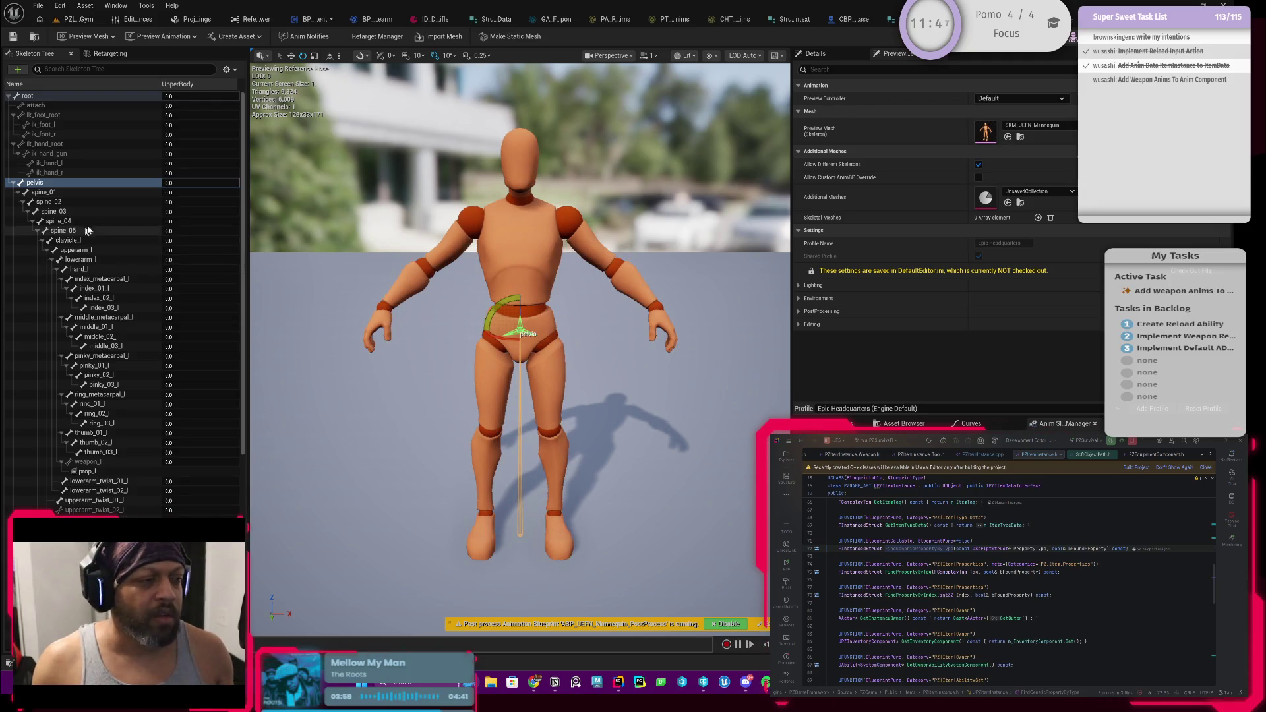
Enter 1.0 UpperBody weights for the pelvis, spine, arm, hand and neck bones
click(184, 186)
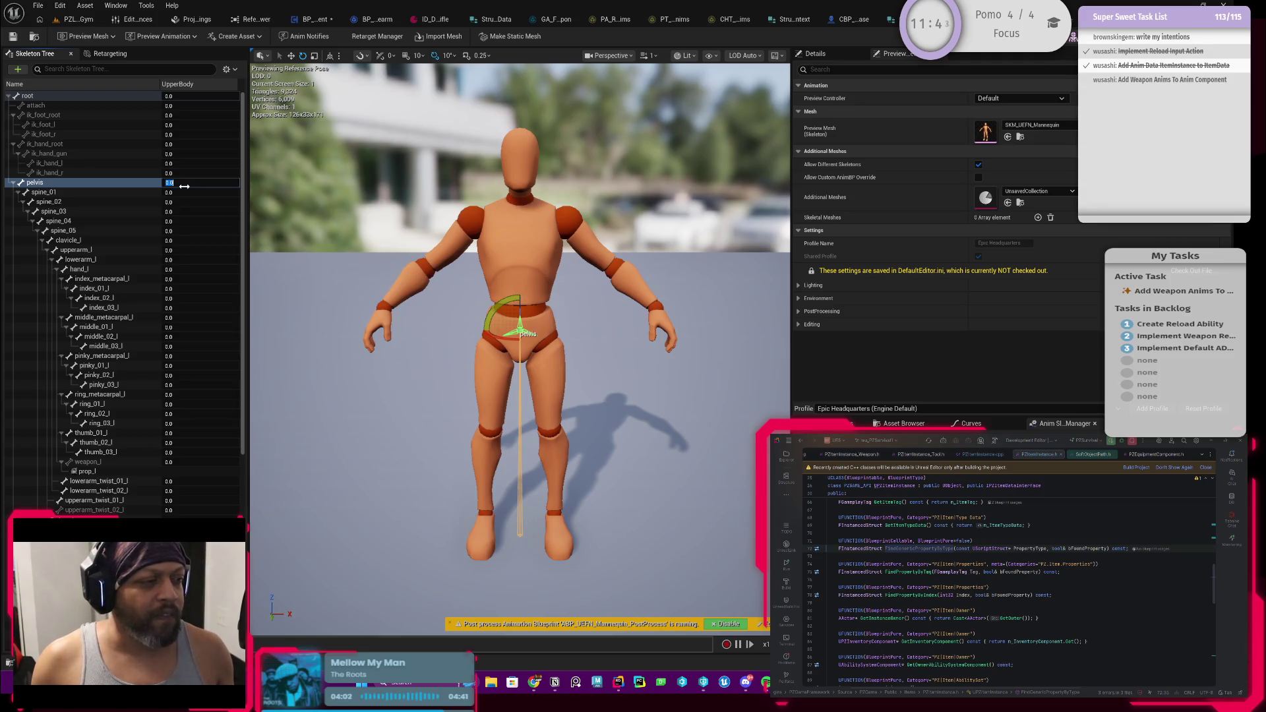
text(1)
key(Tab)
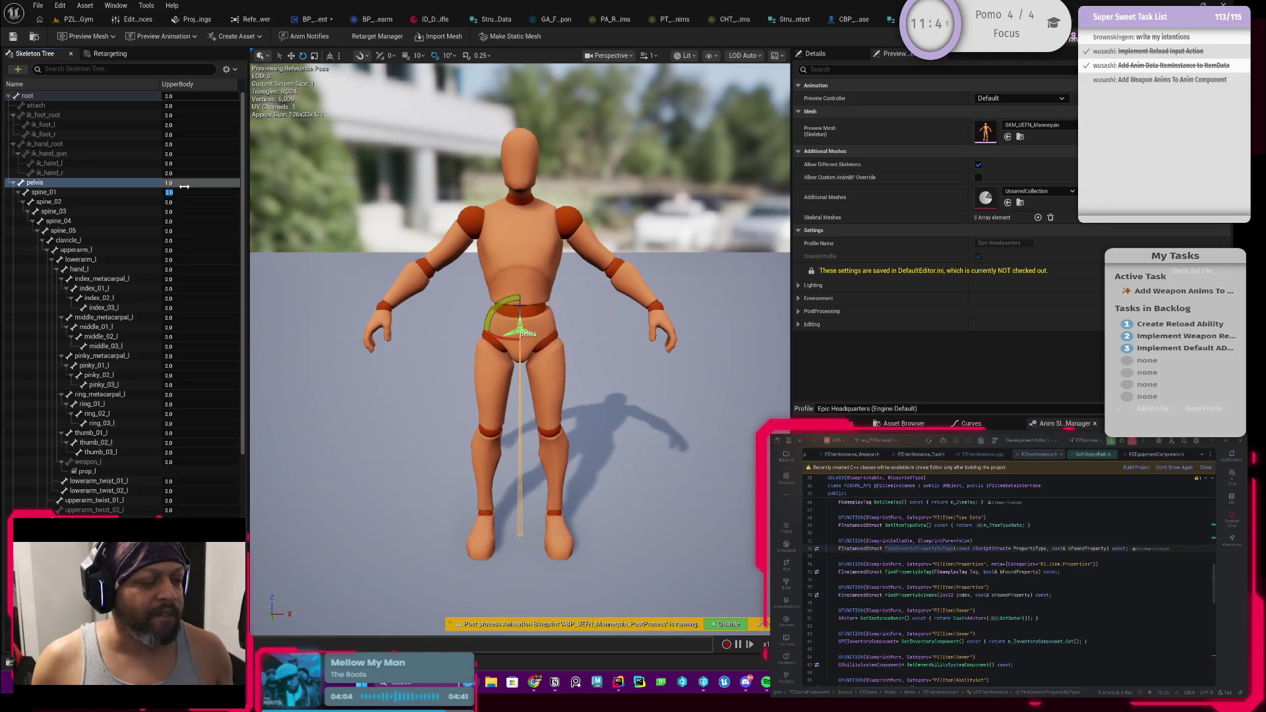
text(1	1	1	1	1	1	1	1)
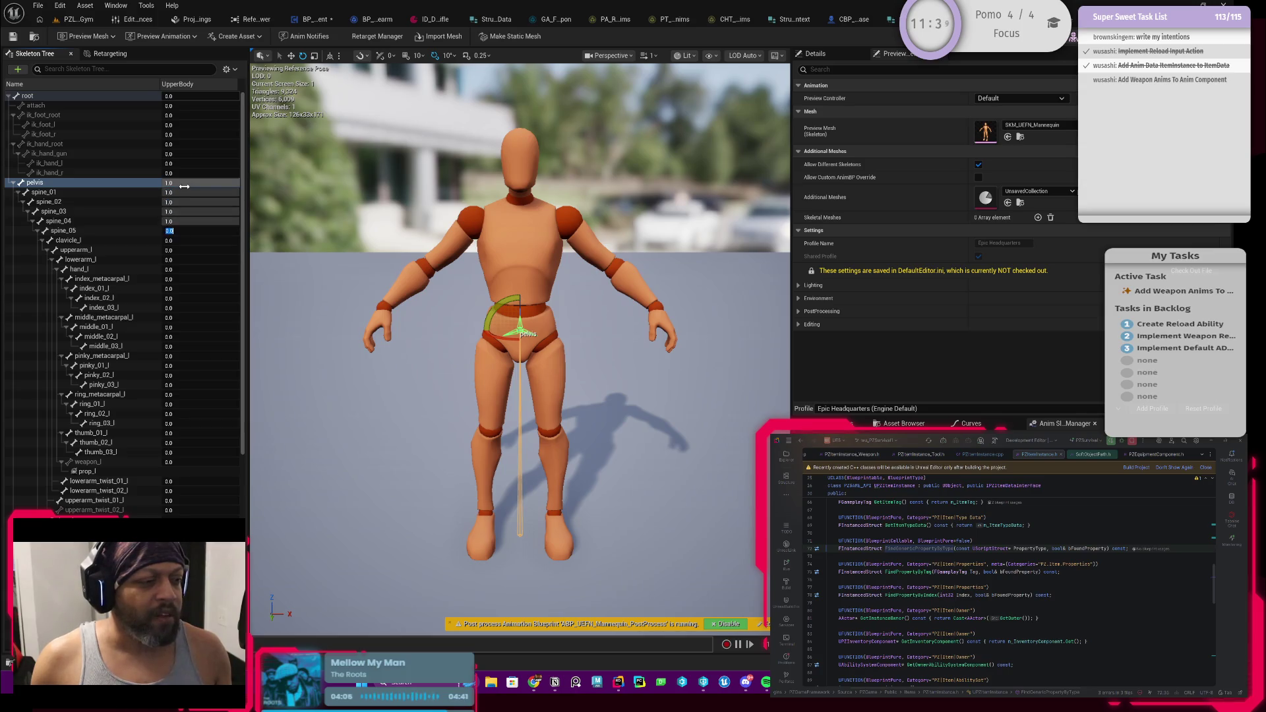
text(	1	1	1	1	1	1	1	1)
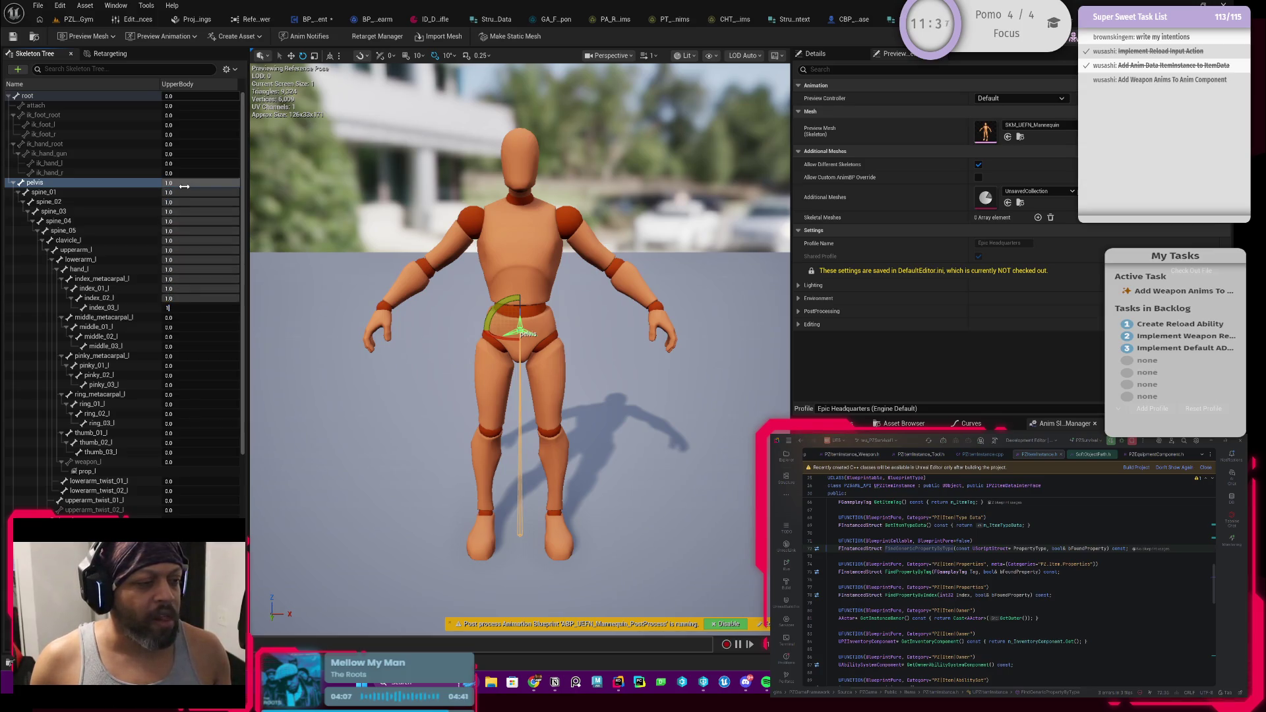
text(	1	1	1	1	1	1	1	1	1)
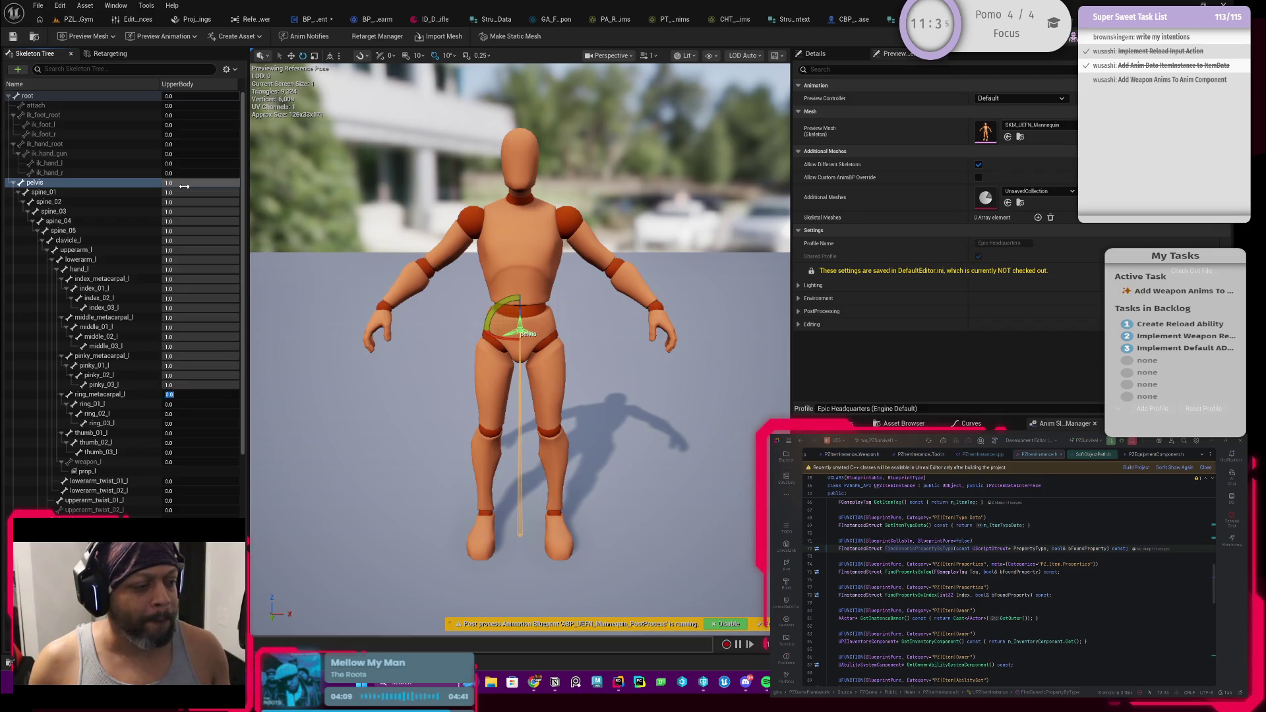
text(	1	1	1	1	1	1	1	1)
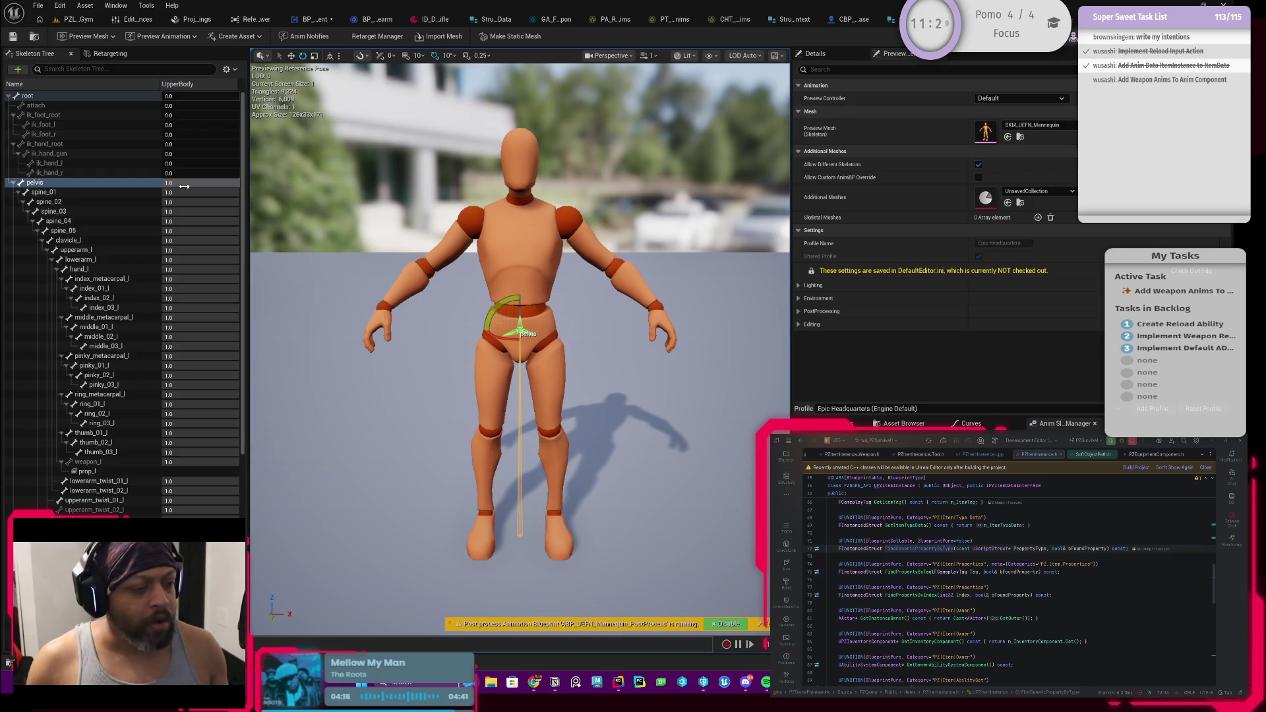
scroll(18, 240, down, 3)
scroll(69, 253, down, 9)
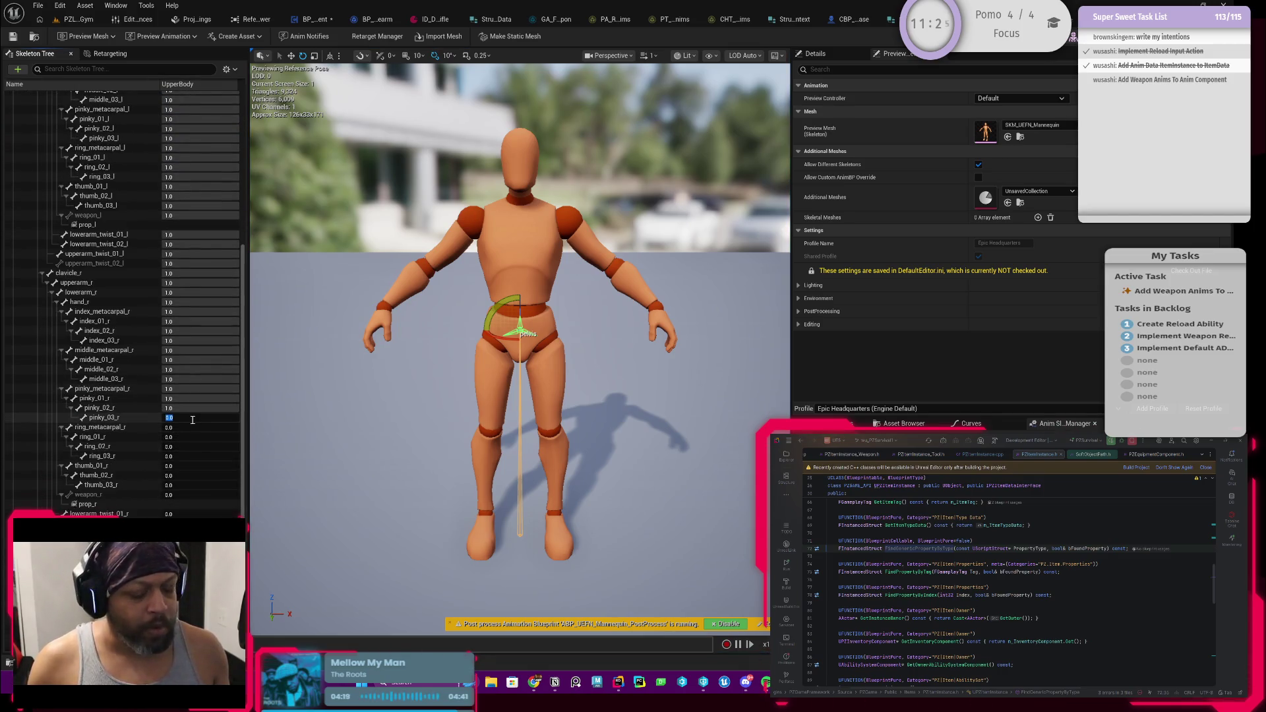
text(1	1	1	1	1	1	1	1)
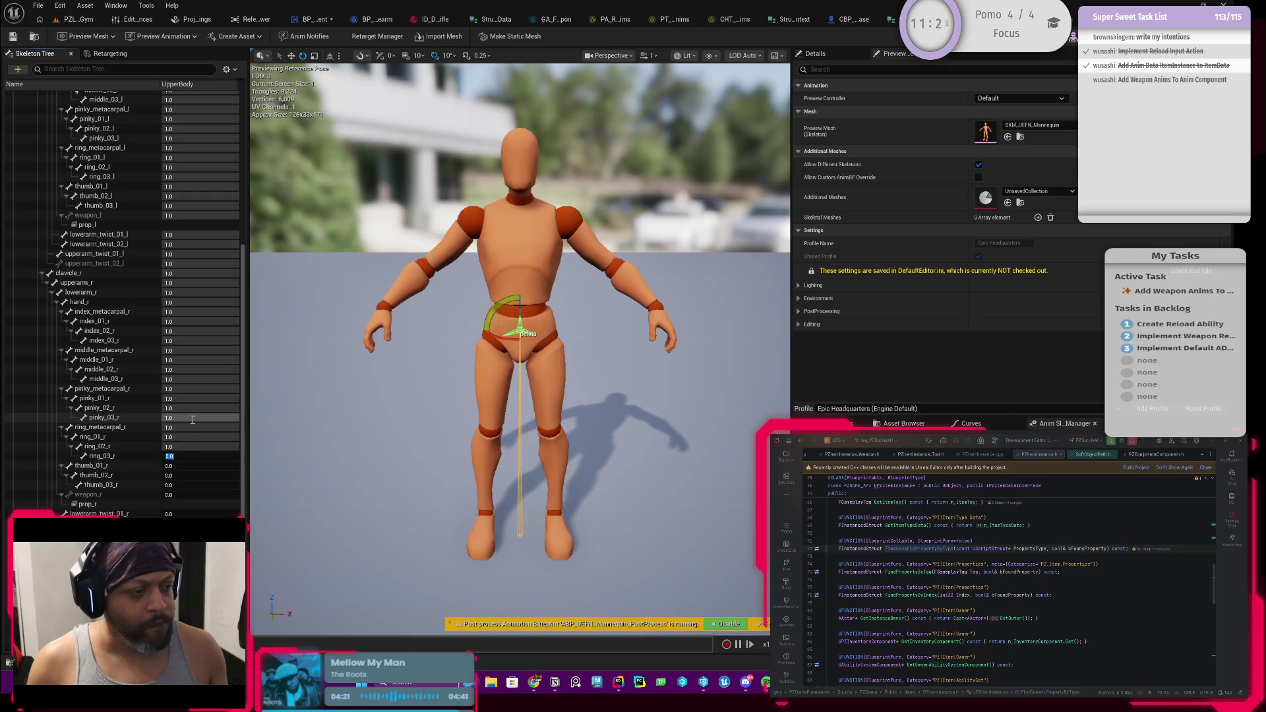
text(	1)
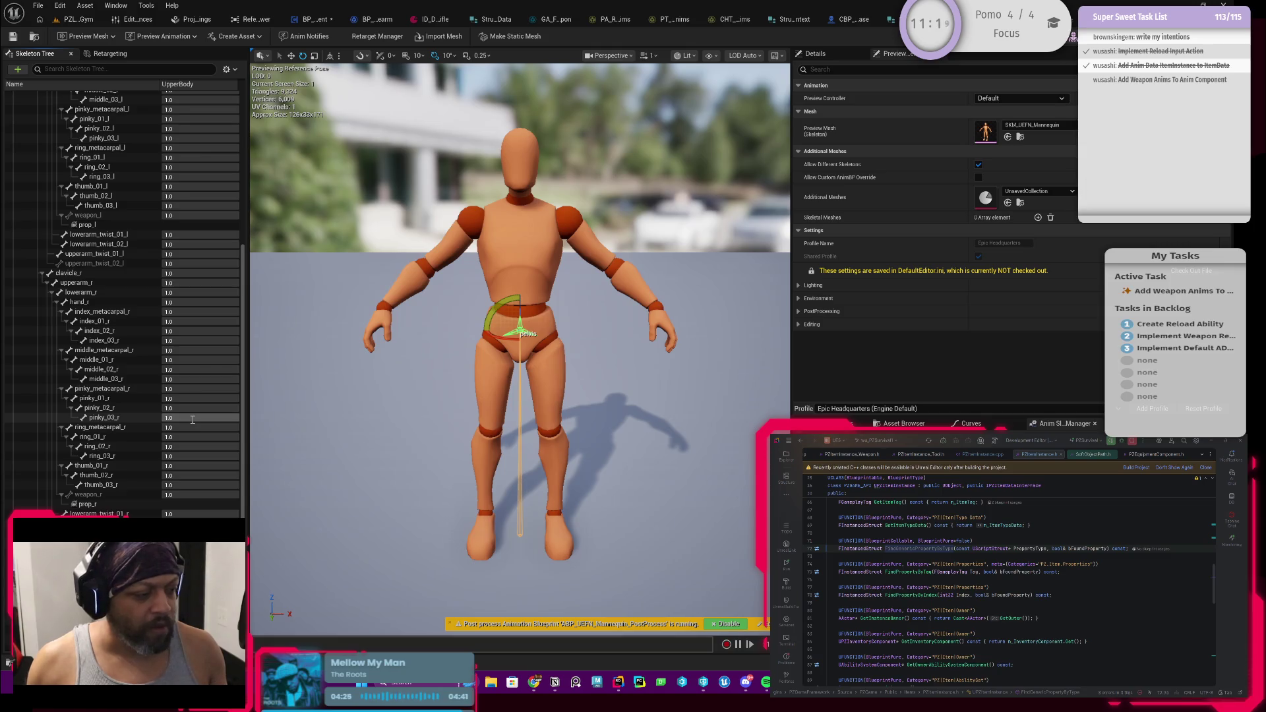
scroll(193, 420, down, 3)
text(1	1	1	1)
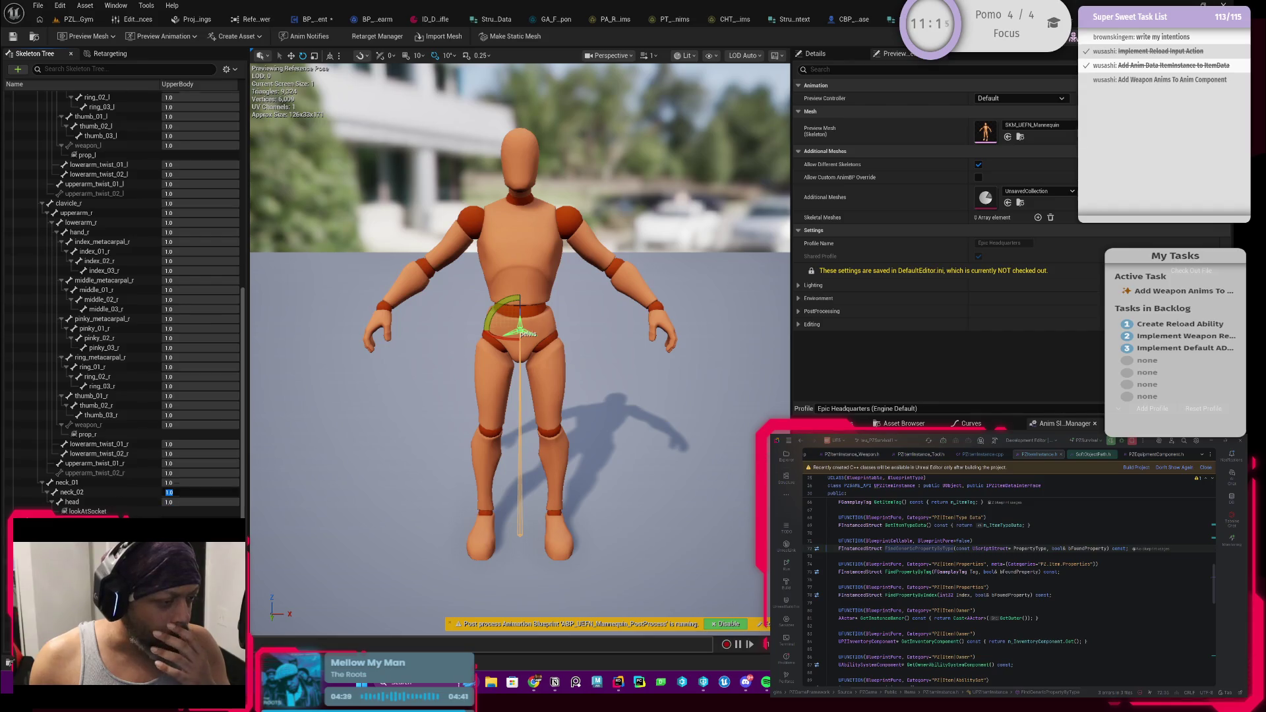
scroll(70, 117, up, 10)
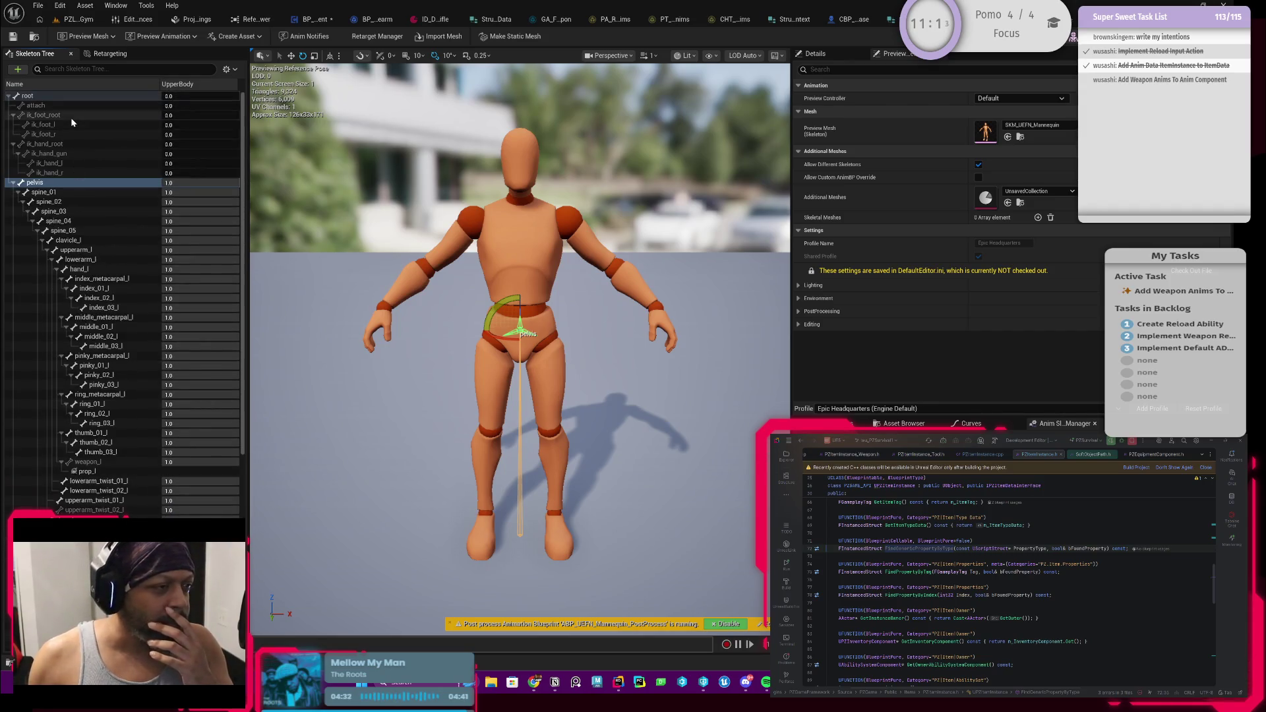
Give the four hand IK bones, through ik_hand_r, UpperBody weights of 1.0, then save the skeleton
click(97, 143)
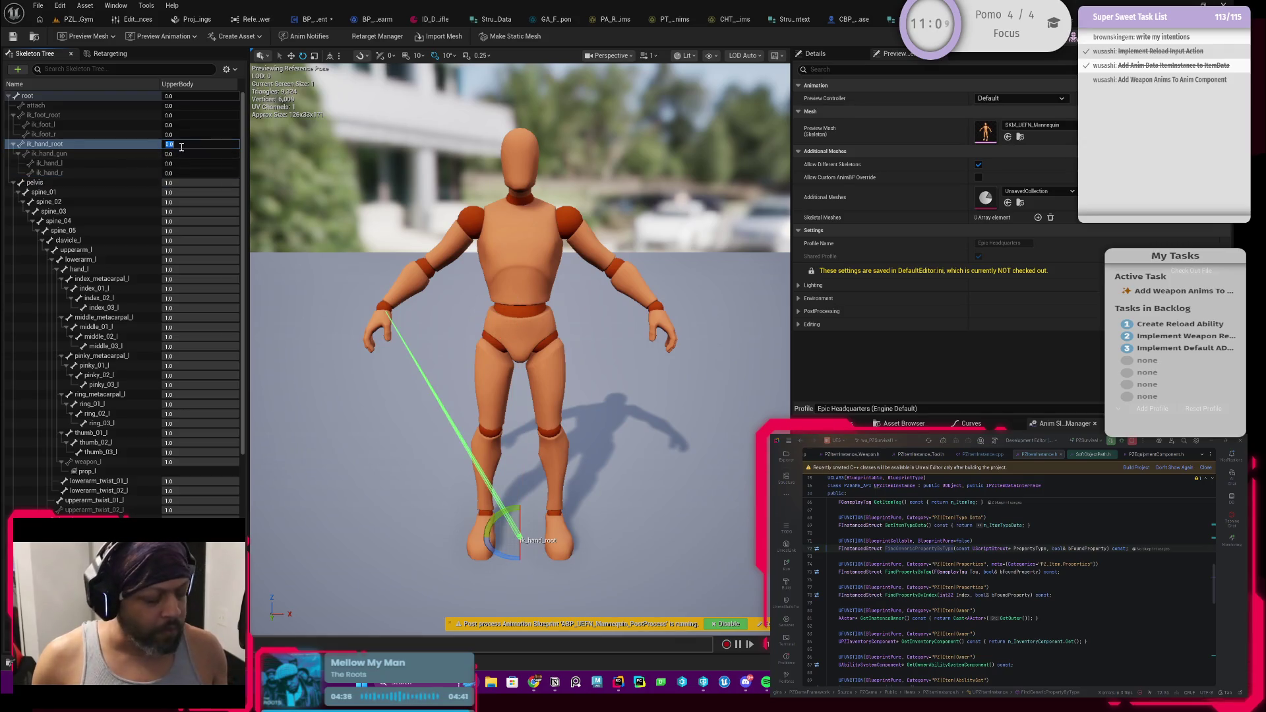
text(1)
key(Tab)
text(1)
key(Tab)
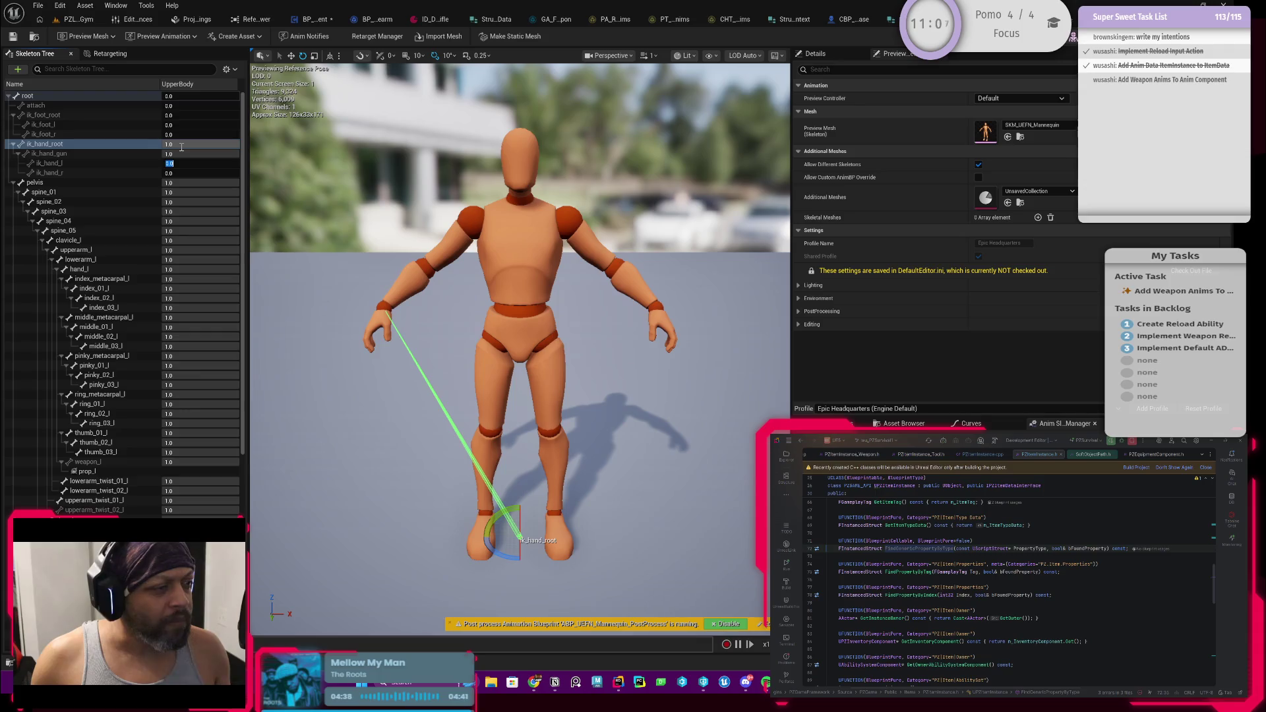
text(1)
key(Tab)
text(1)
key(Tab)
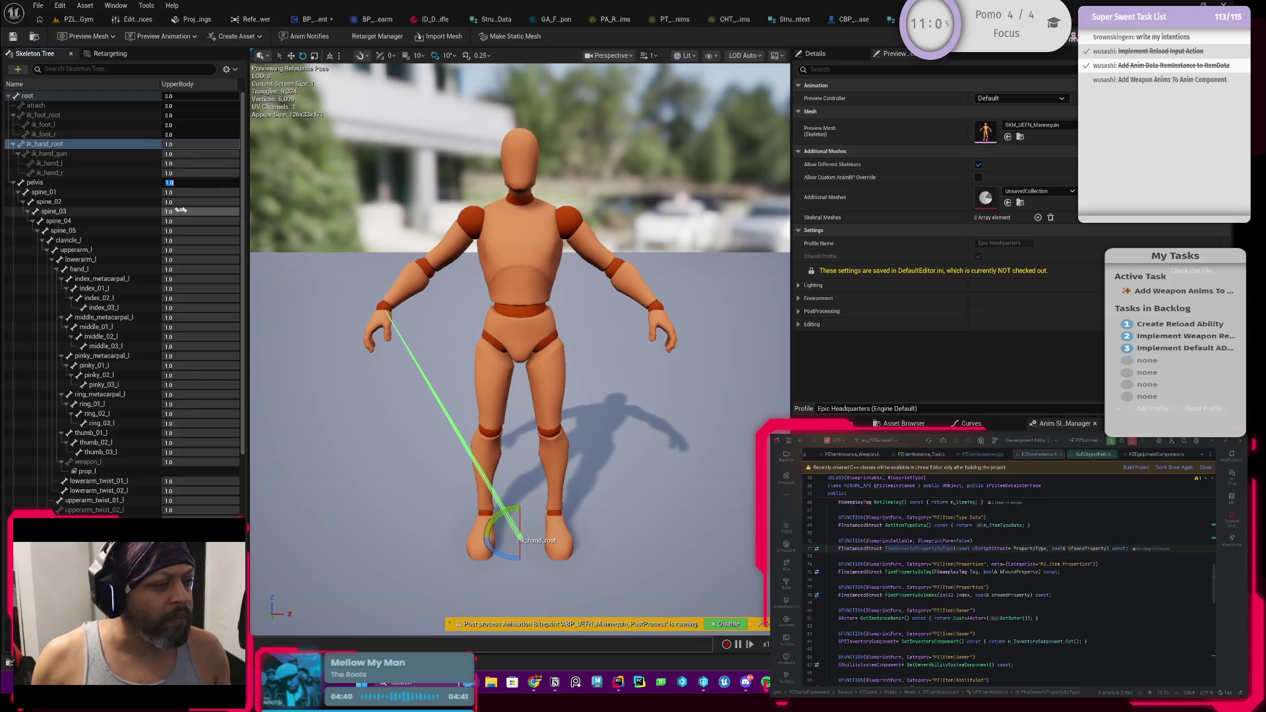
click(66, 172)
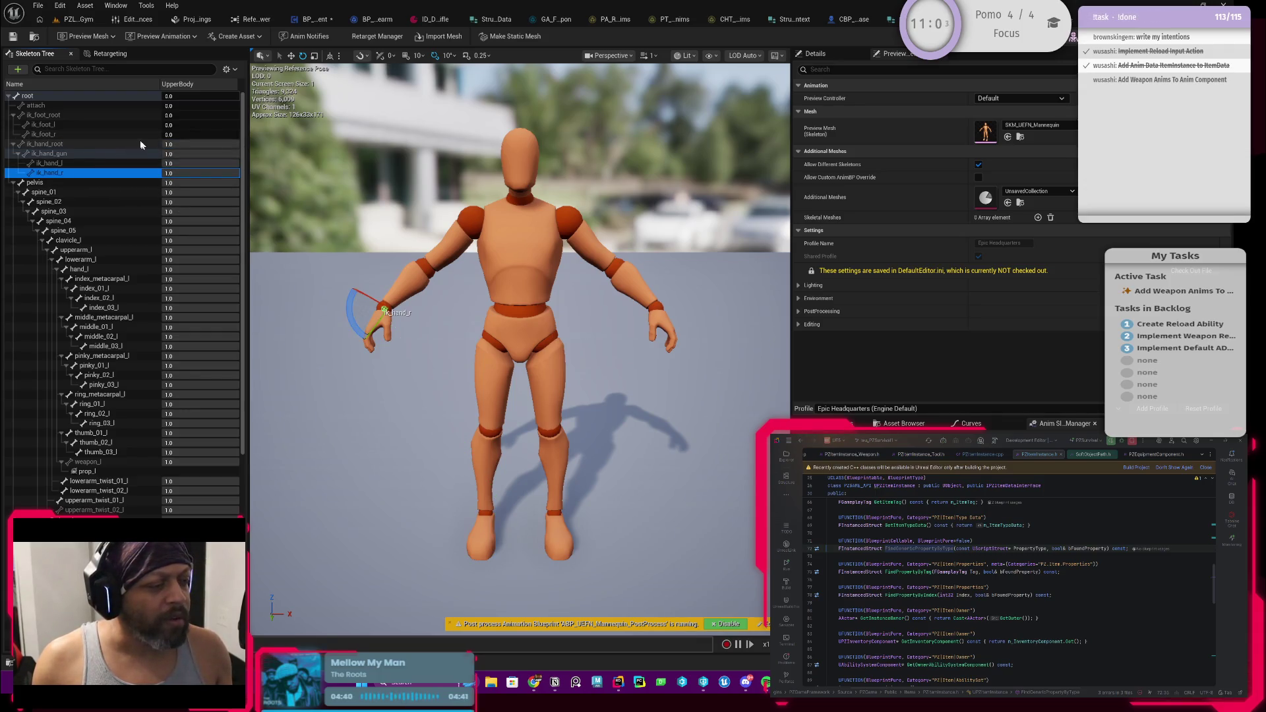
click(11, 41)
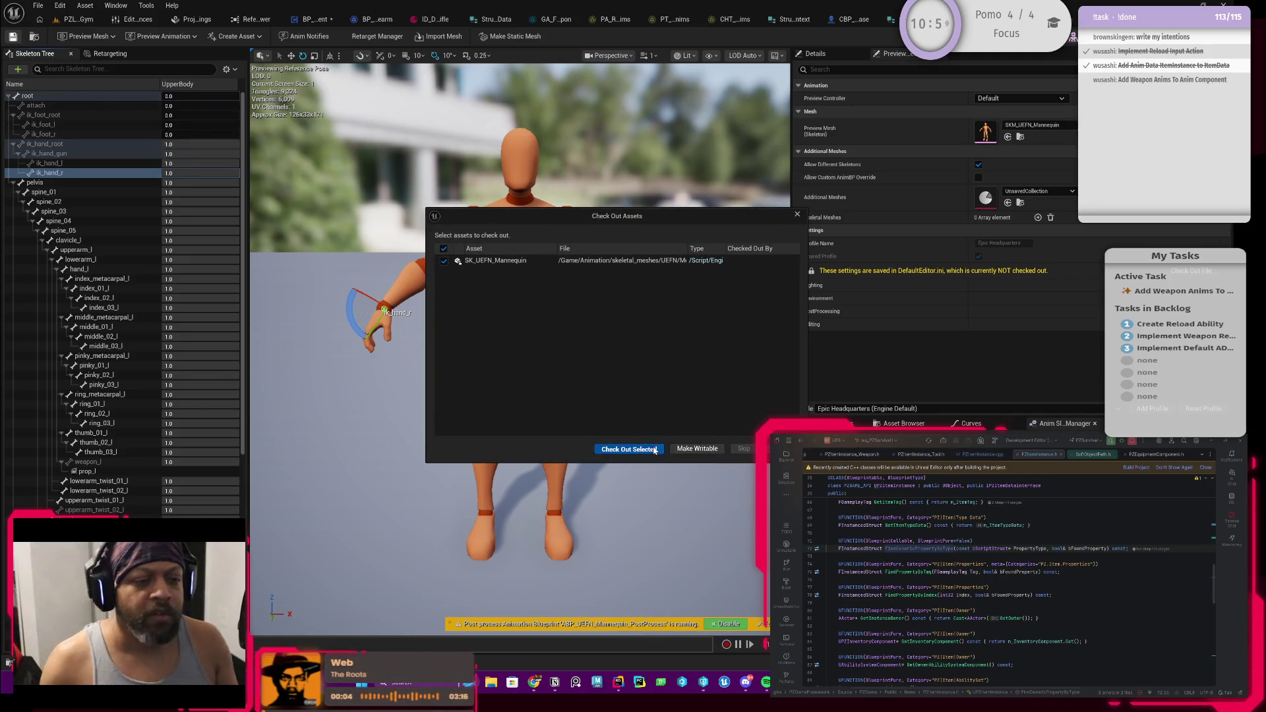
Check out SK_UEFN_Mannequin and preview the UpperTest blend profile
click(656, 451)
click(232, 71)
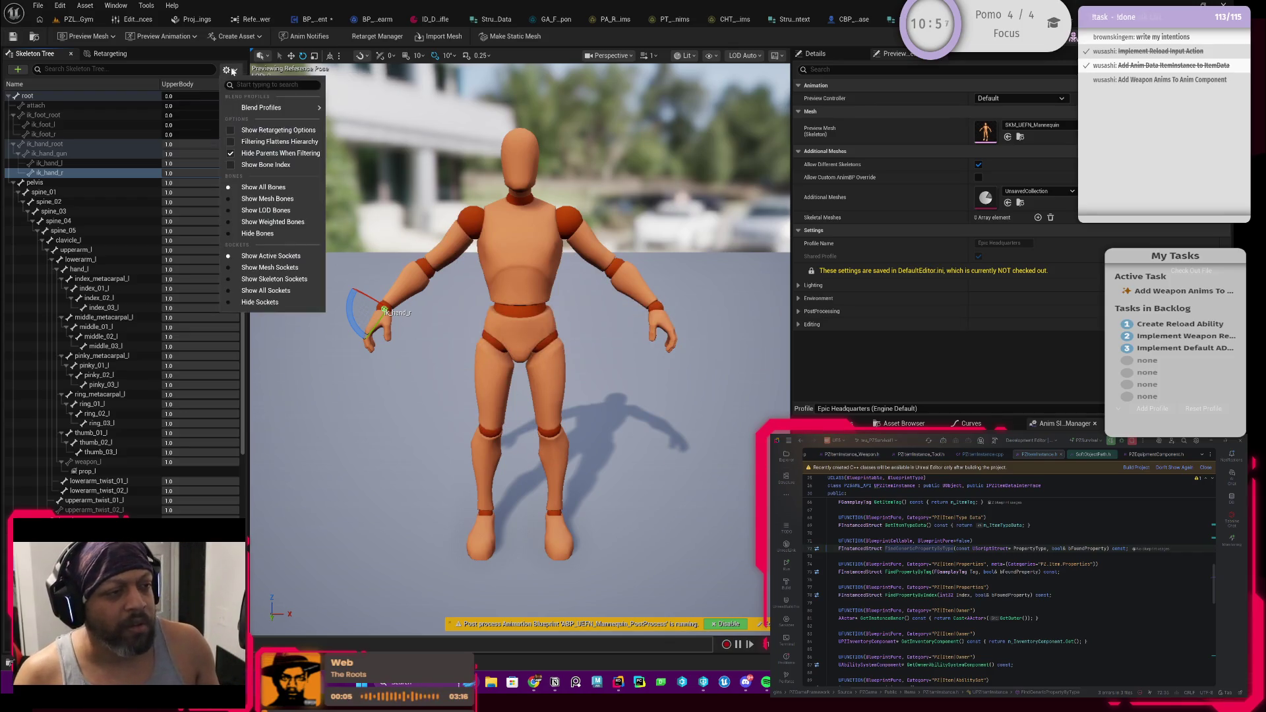
mouse_move(295, 111)
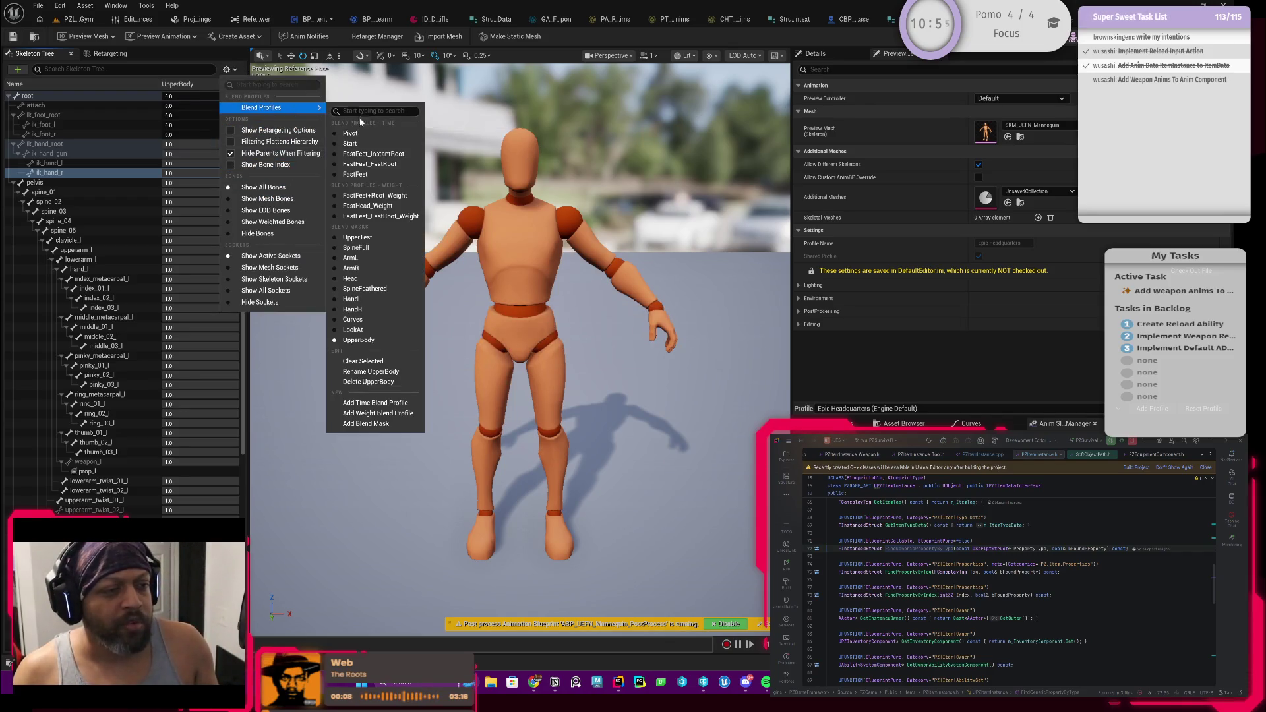
click(357, 237)
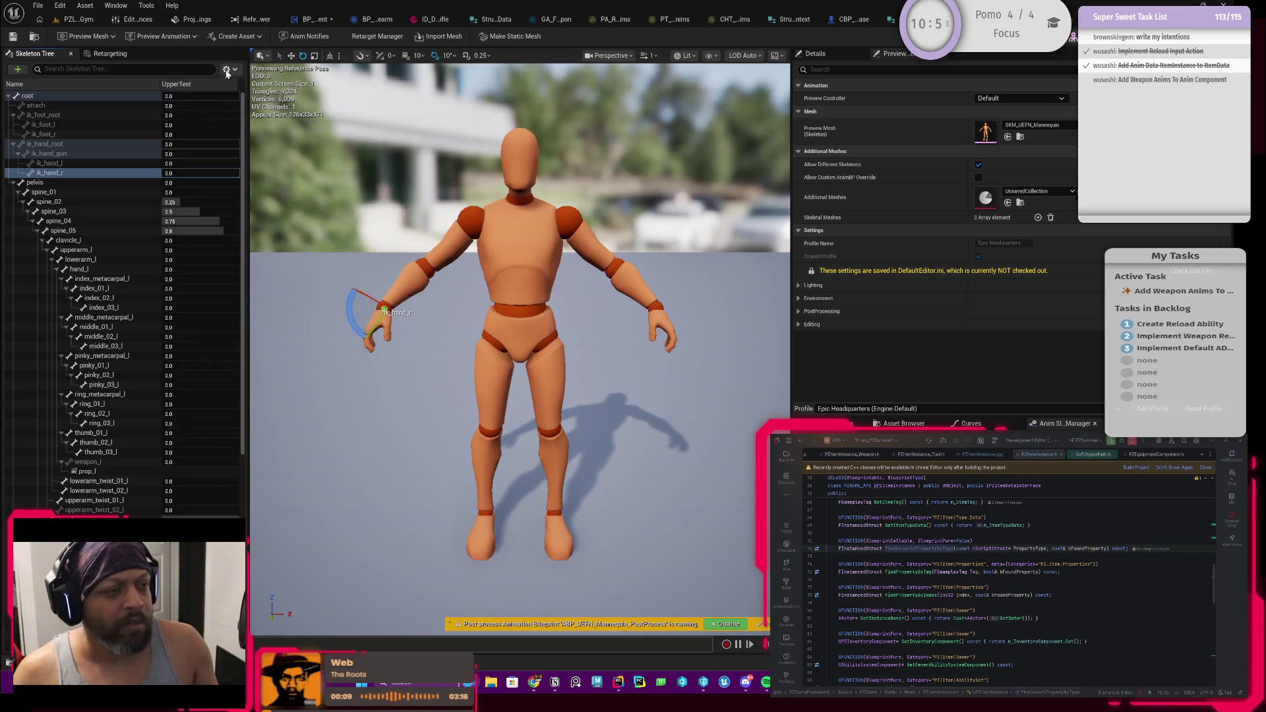
Switch back to the UpperBody profile, save the skeleton, and return to BP_PlayerEquipmentComponent
click(228, 69)
mouse_move(264, 108)
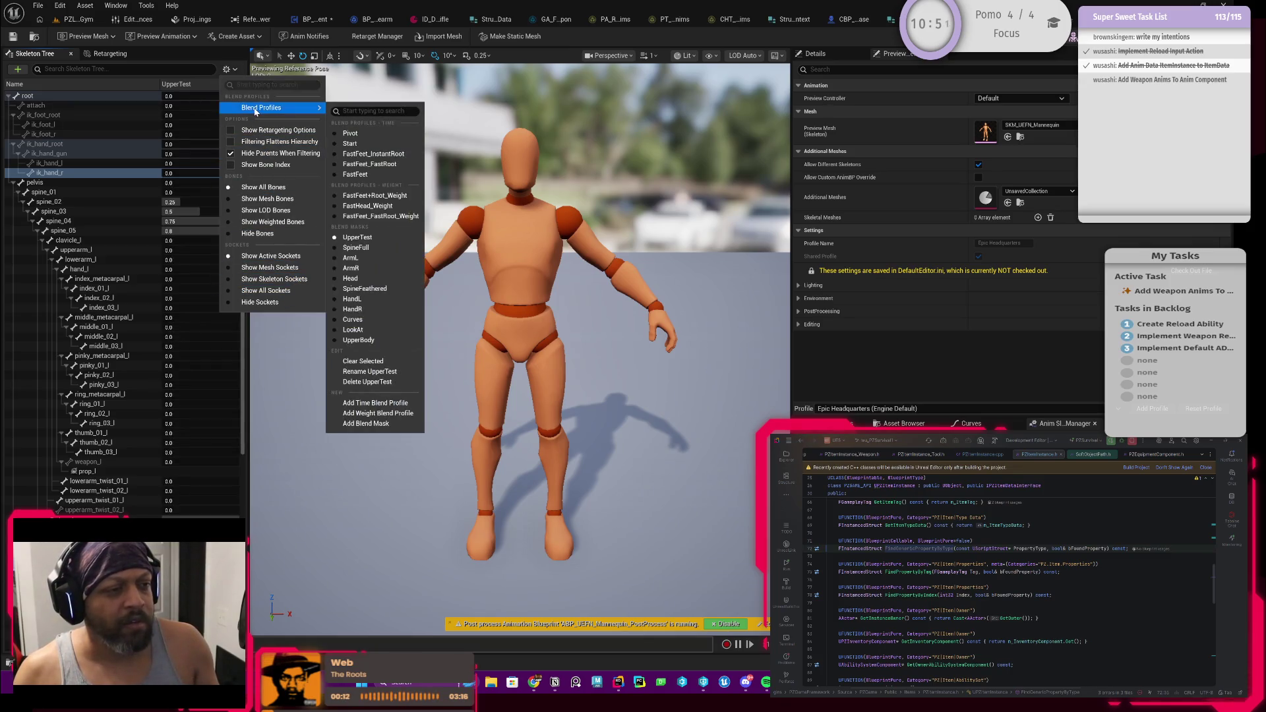
click(348, 341)
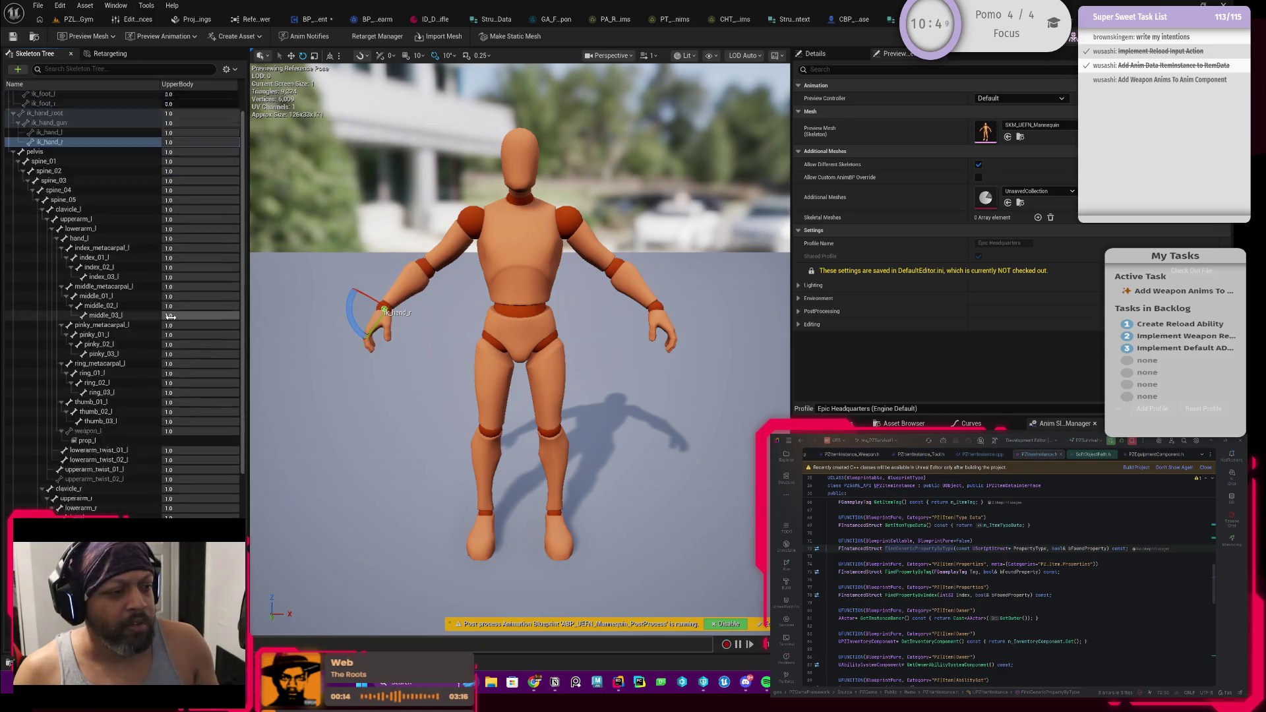
click(13, 36)
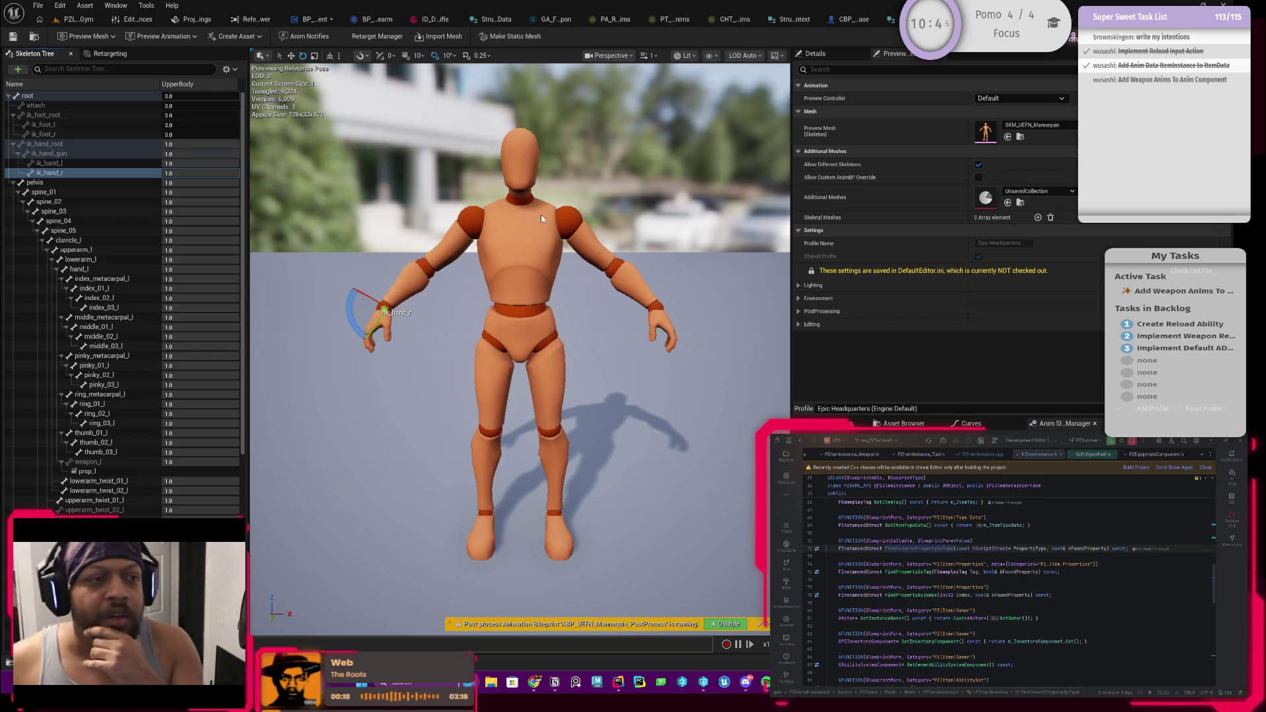
click(315, 19)
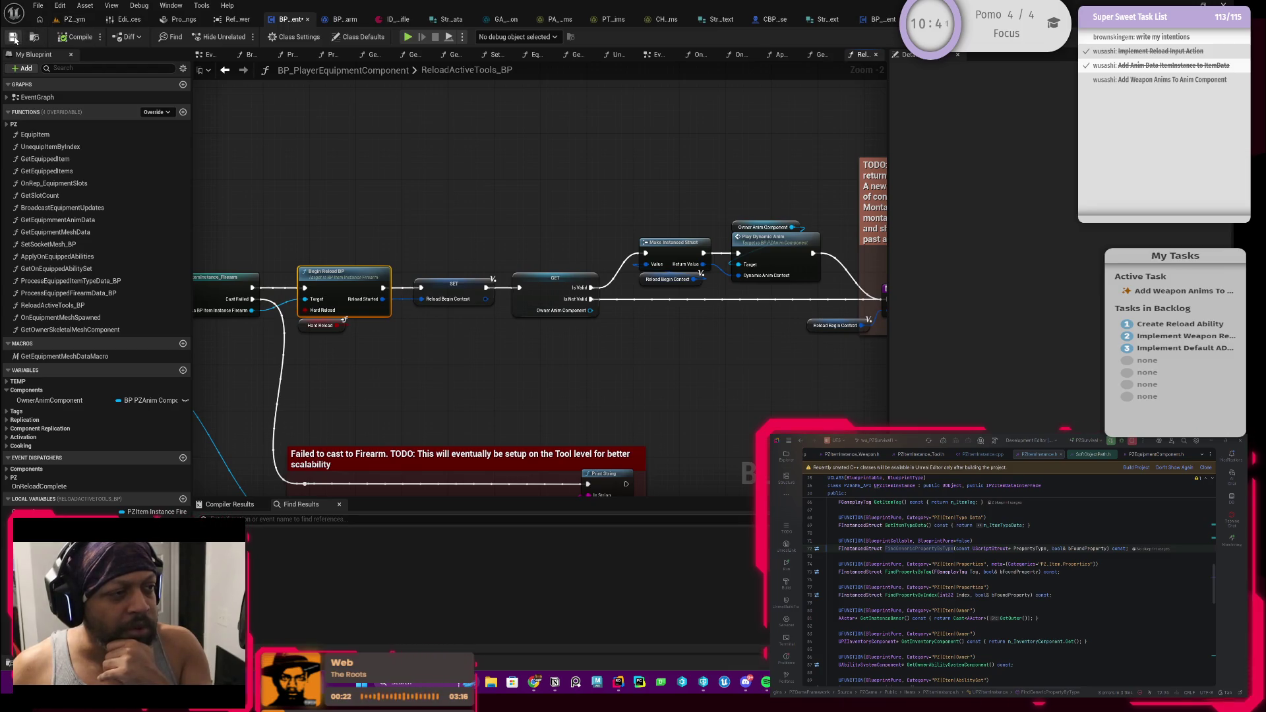
Return to ABP_UEFN_LocoPro's MontageLayering graph and check the Layered blend per bone's blend mask
drag(529, 209, 473, 219)
click(949, 19)
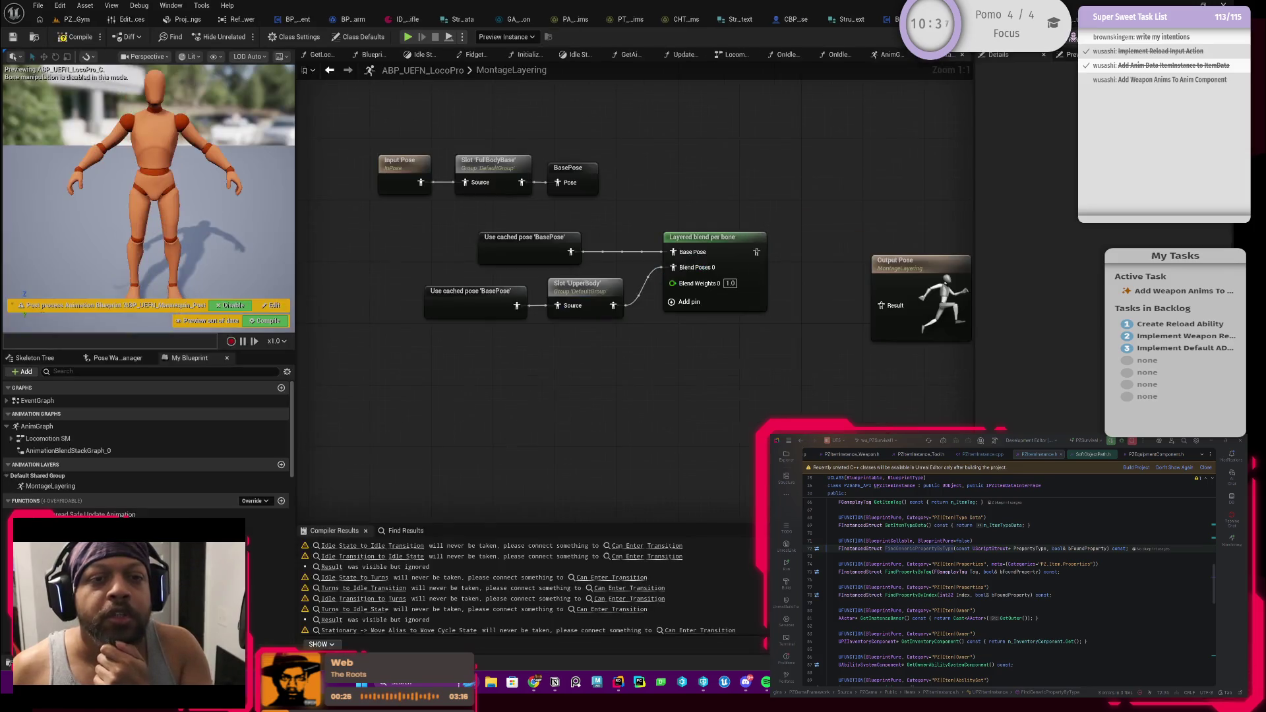
drag(702, 165, 649, 182)
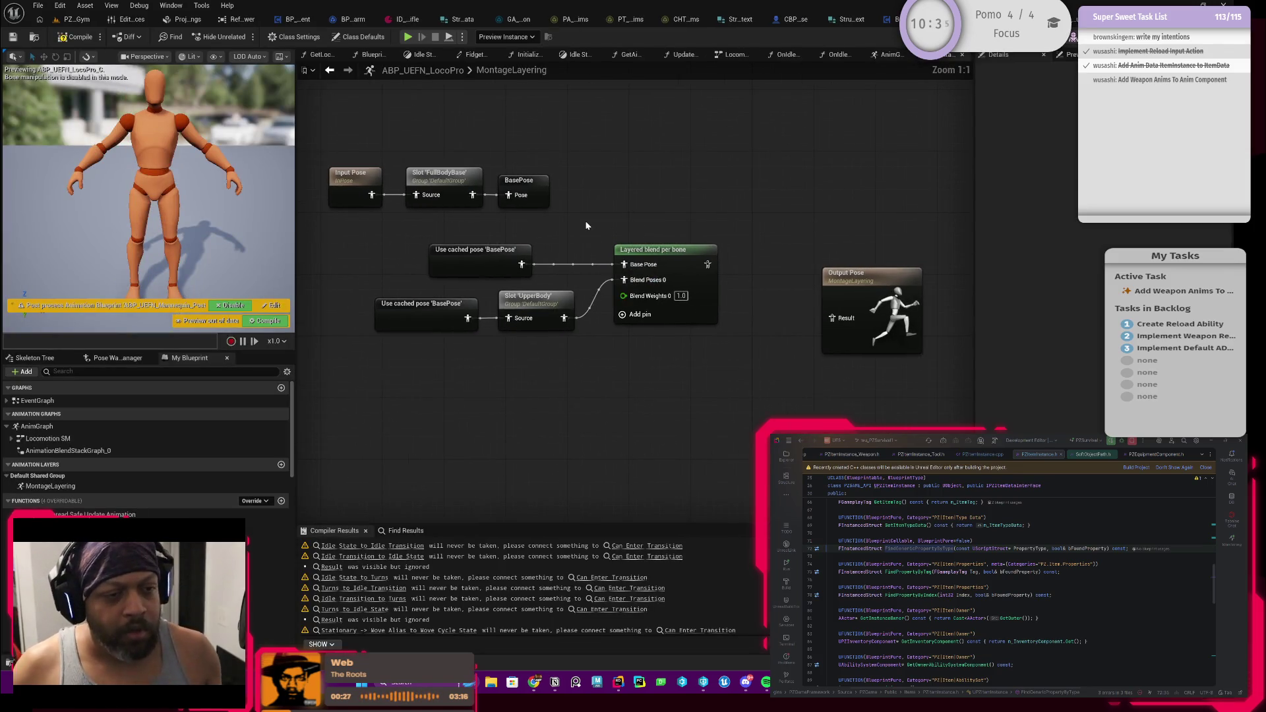
drag(675, 277, 649, 282)
click(649, 282)
click(1121, 177)
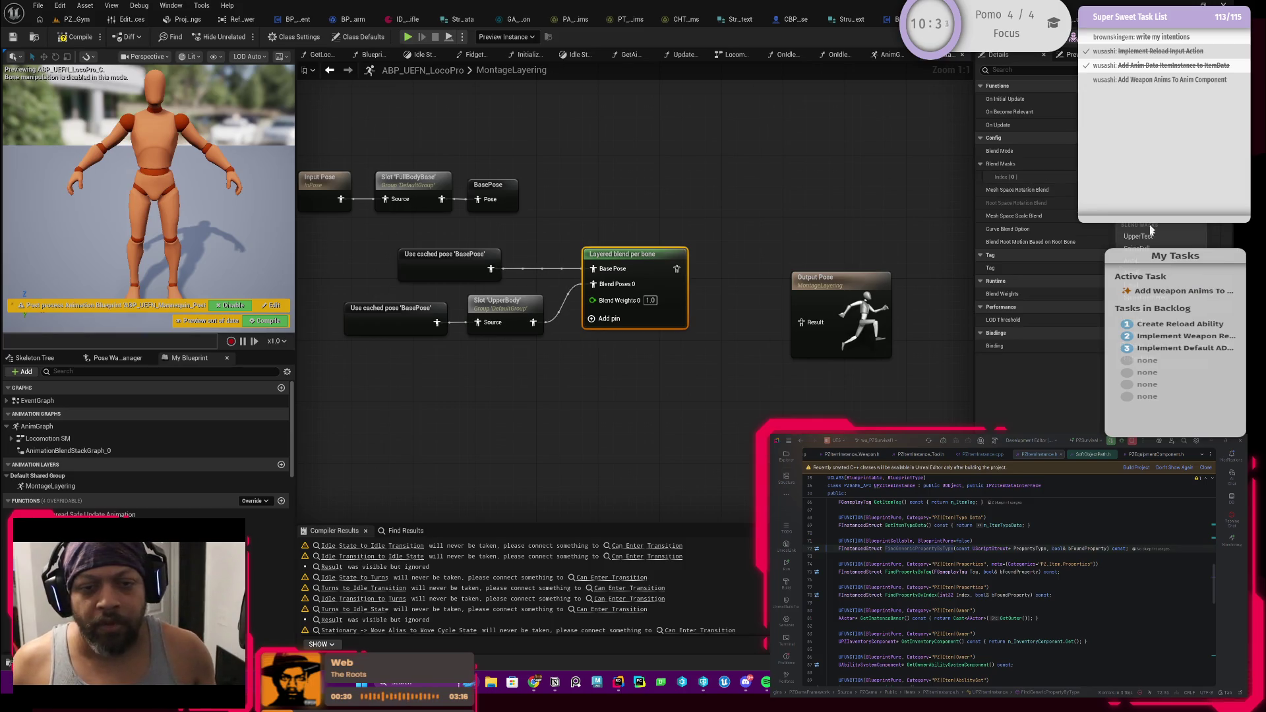
click(1155, 366)
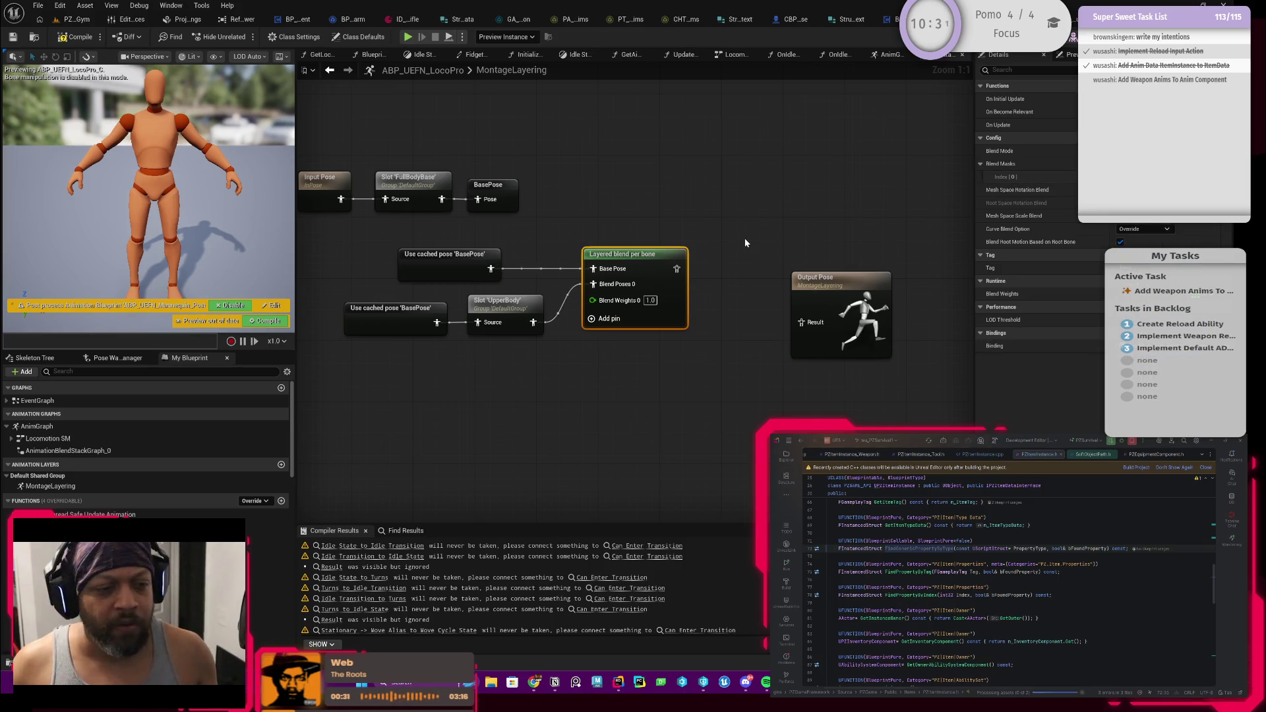
Frame the cached pose, slot and blend nodes, and marquee-select them
drag(745, 243, 772, 248)
drag(592, 224, 446, 231)
mouse_move(389, 294)
mouse_down()
mouse_move(485, 307)
mouse_move(541, 276)
mouse_move(510, 282)
mouse_up()
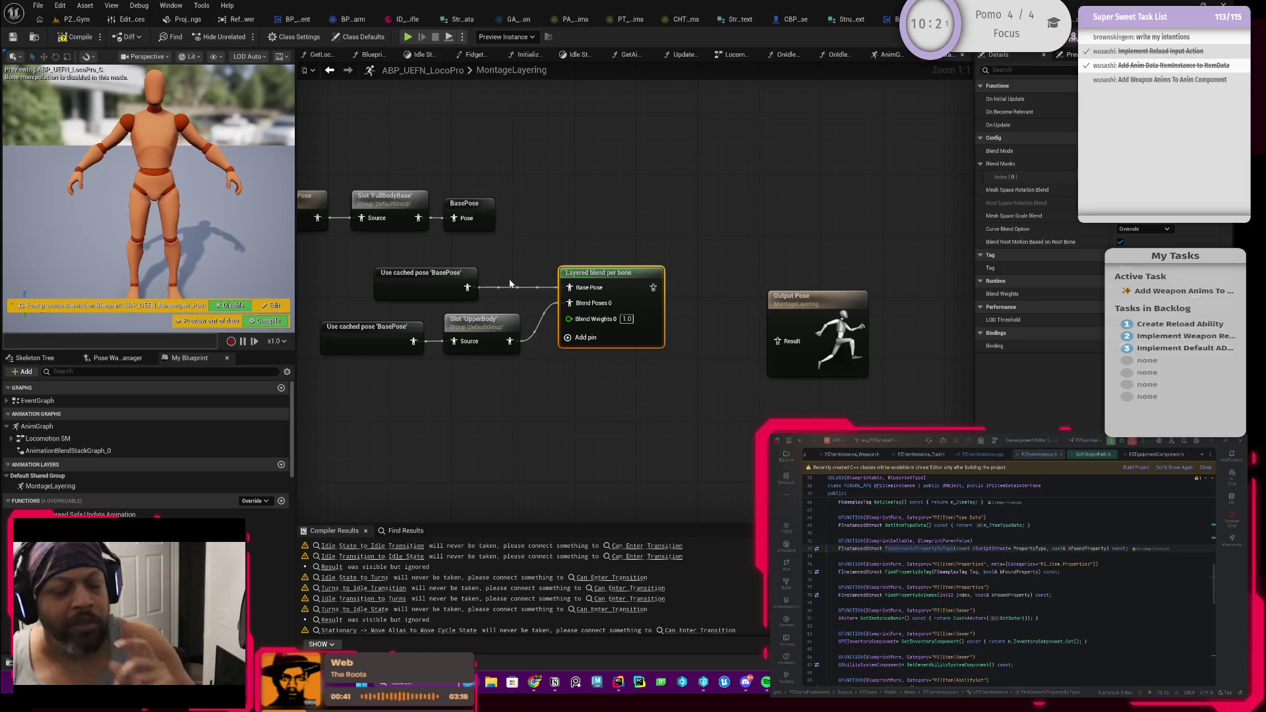
scroll(509, 284, down, 2)
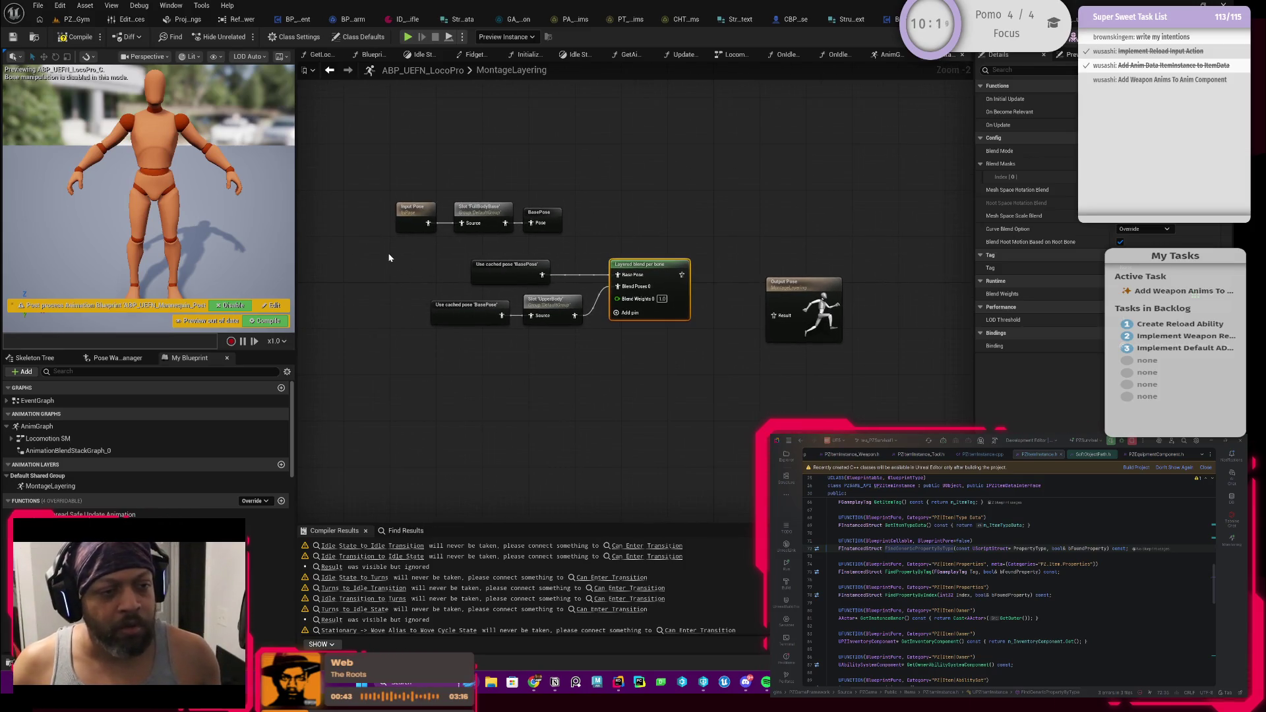
drag(389, 258, 677, 379)
Wrap the blend nodes in a comment titled 'TODO: Convert to body part specific curves setup' and open its colour picker
text(c)
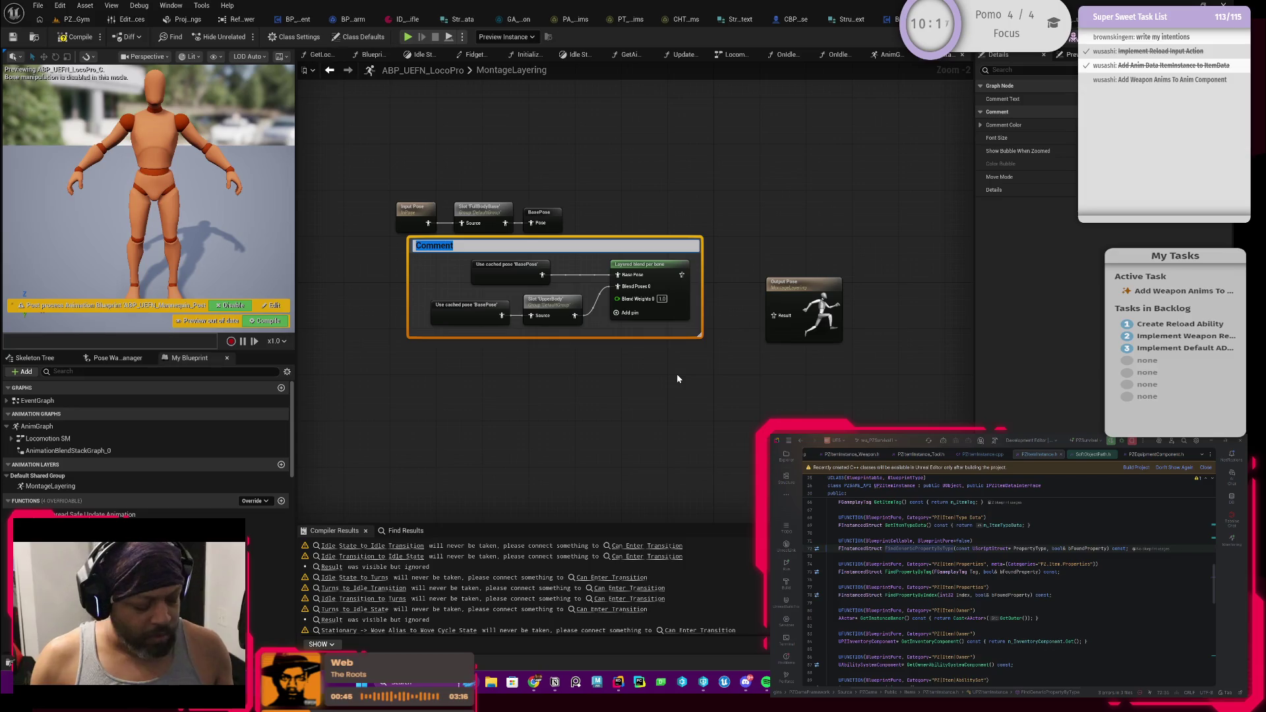
text(T)
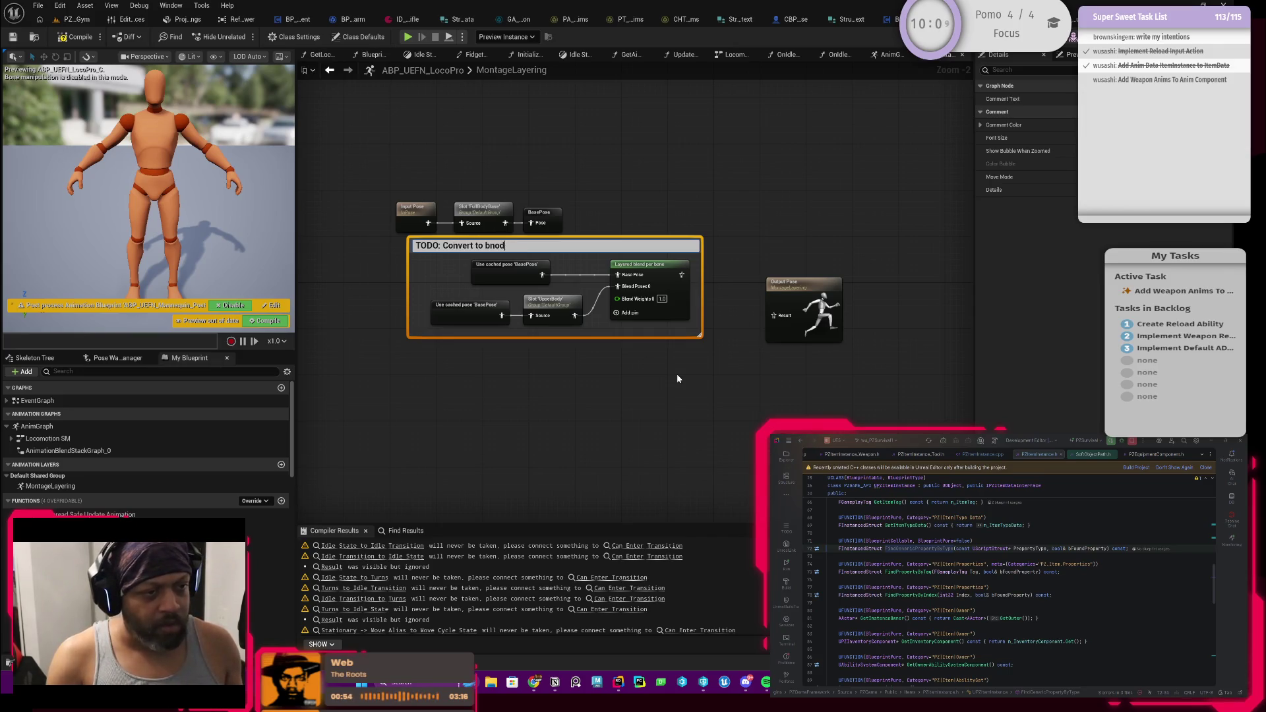
text(o)
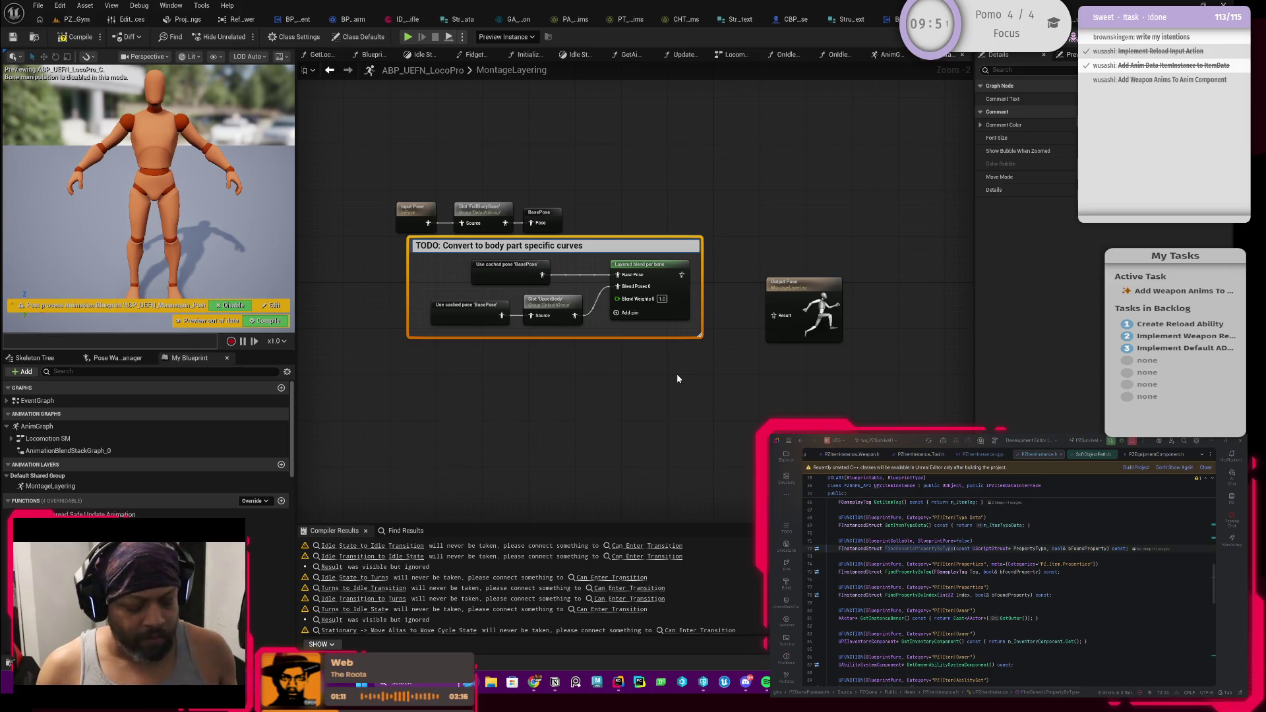
text(p)
key(Return)
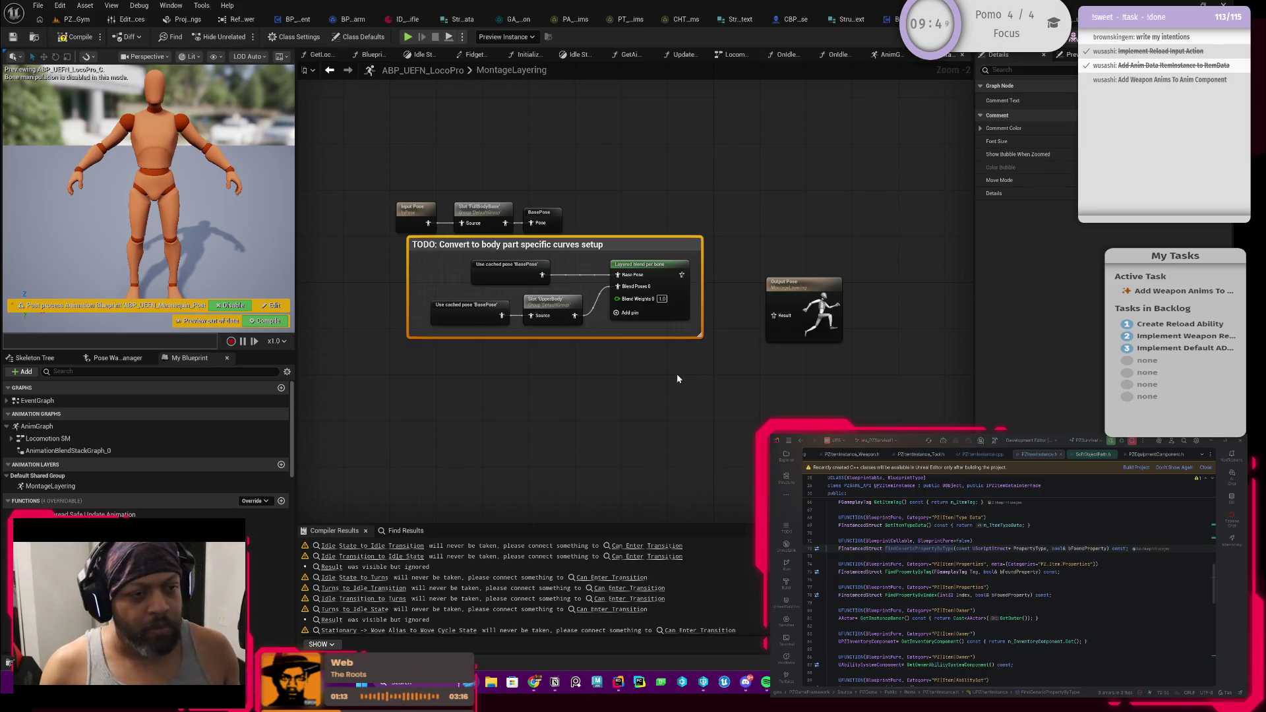
click(1055, 128)
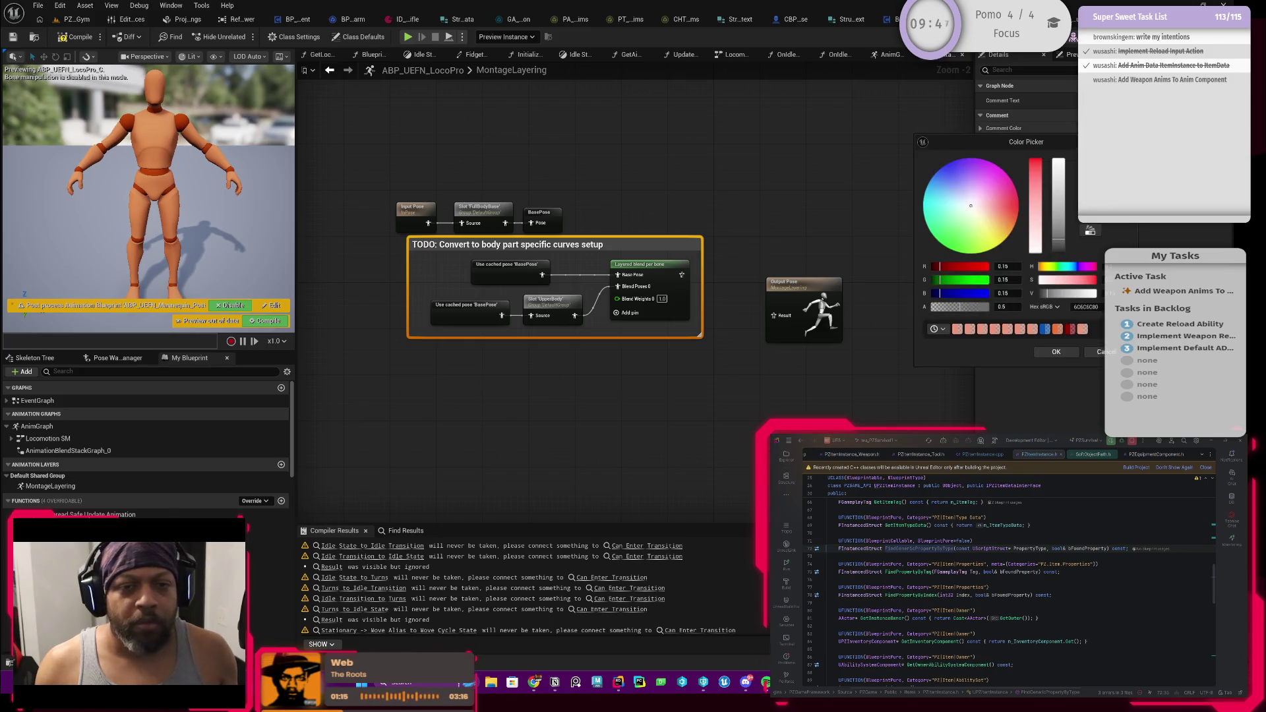
Give the TODO comment a dark reddish colour and wire Layered blend per bone into Output Pose's Result
click(1081, 334)
click(1056, 352)
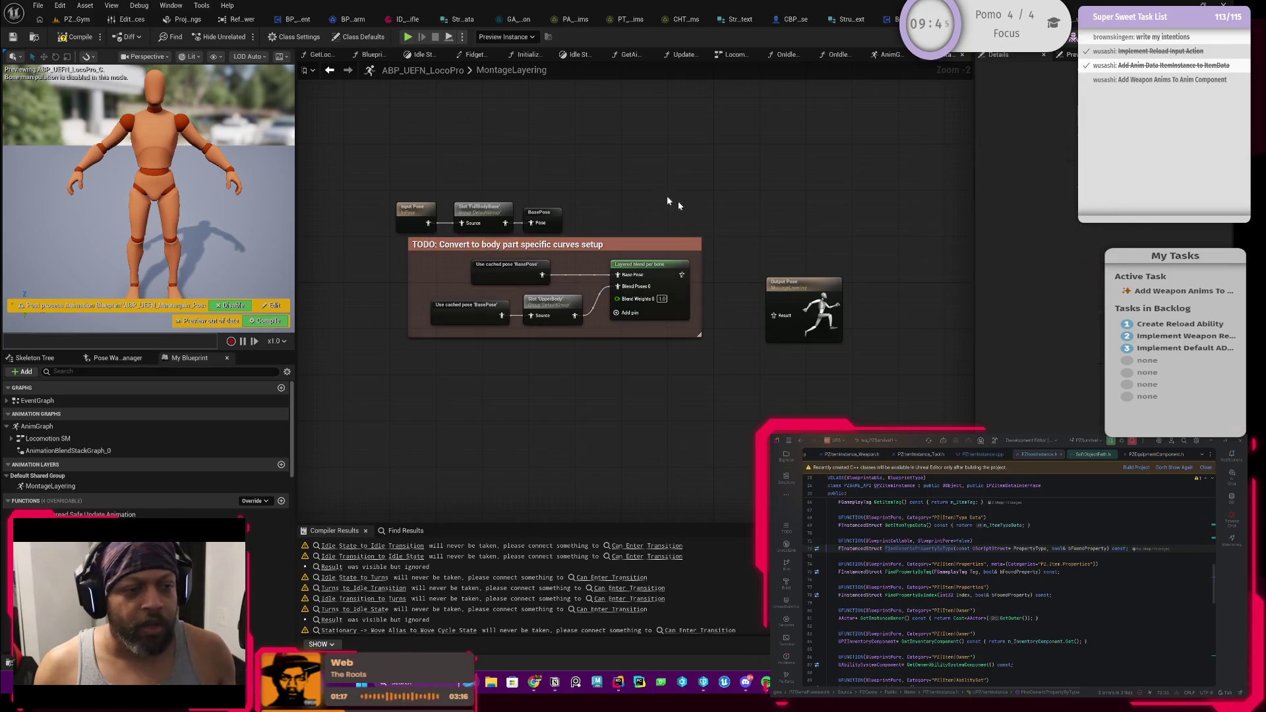
mouse_move(381, 197)
mouse_down()
mouse_move(542, 252)
mouse_move(604, 215)
mouse_up()
scroll(568, 243, up, 2)
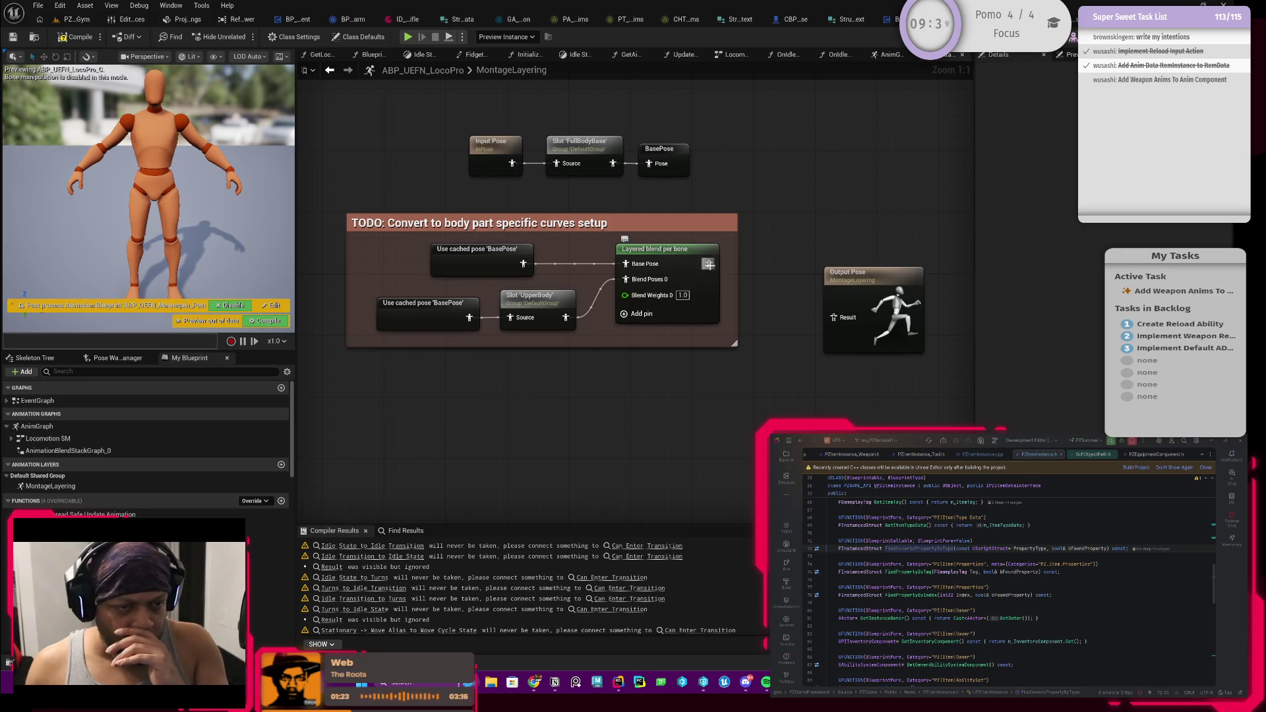
mouse_move(709, 264)
mouse_down()
mouse_move(851, 320)
mouse_move(864, 303)
mouse_move(818, 247)
mouse_up()
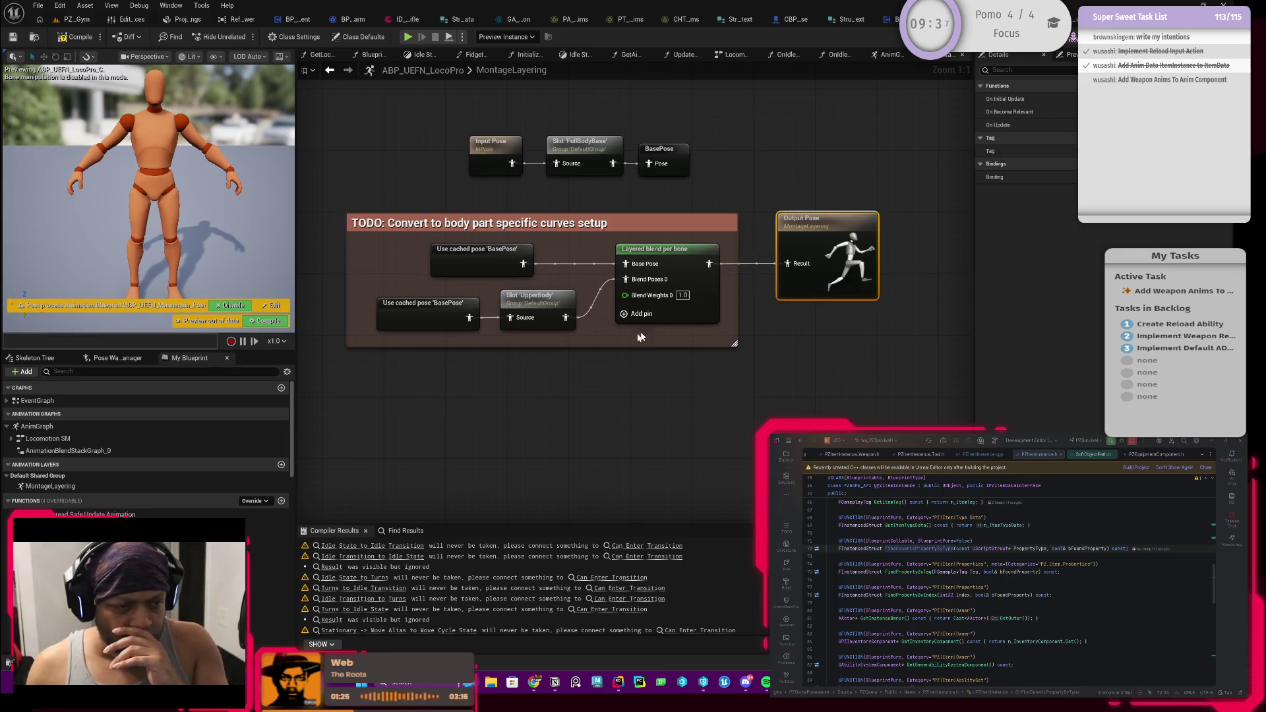
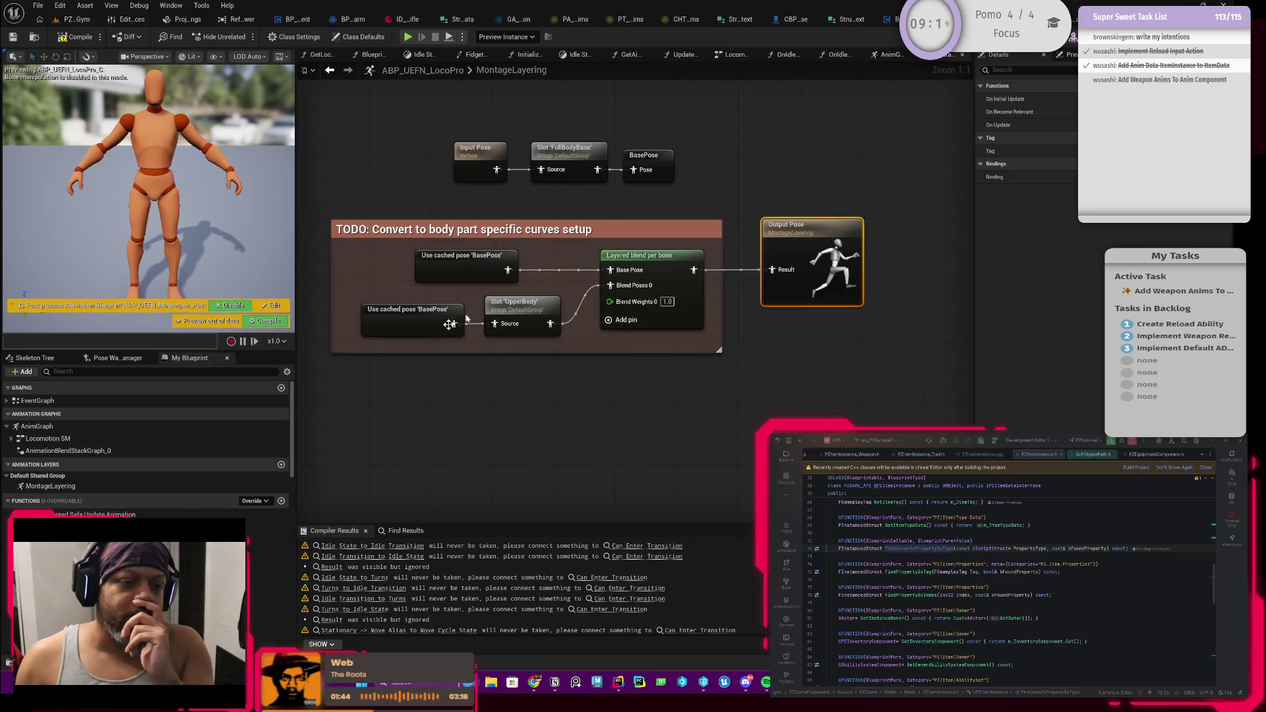
Try a Dynamic Montage Is Playing From node near the layered blend, then delete it
mouse_move(685, 344)
mouse_down()
mouse_move(532, 390)
mouse_move(642, 393)
mouse_up()
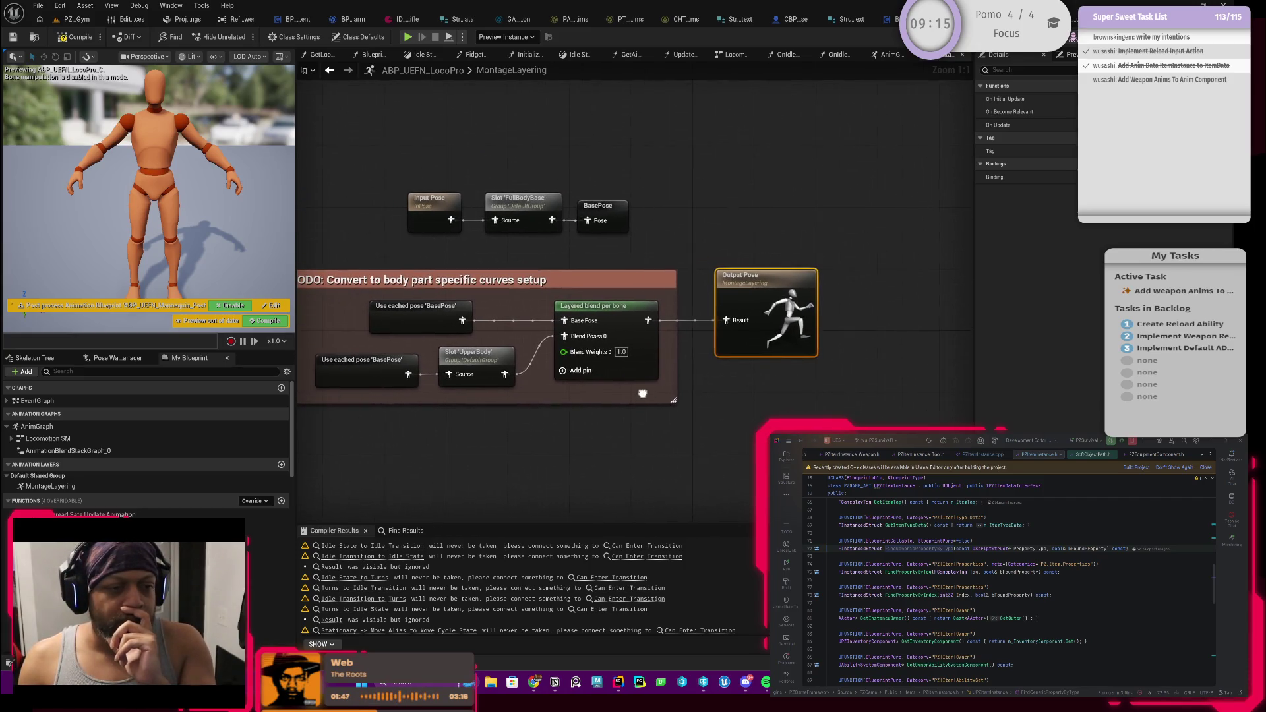
click(641, 347)
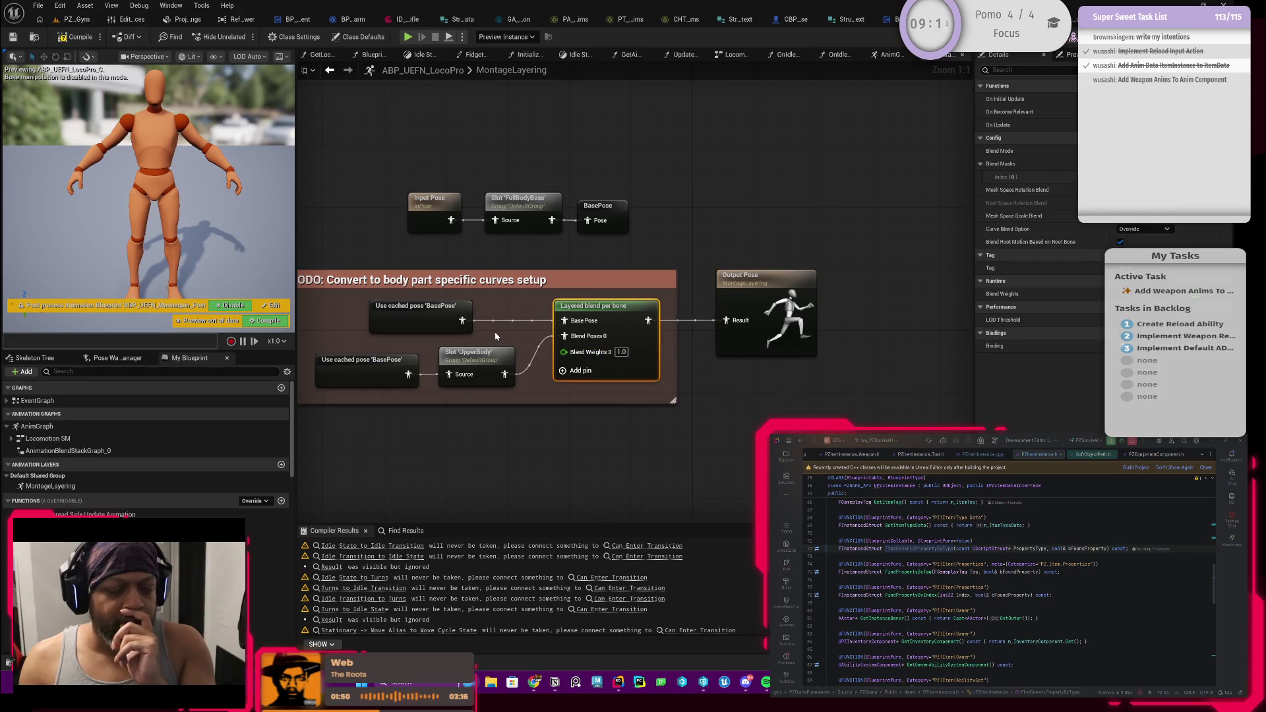
mouse_move(496, 336)
mouse_down()
mouse_move(581, 328)
mouse_move(531, 339)
mouse_up()
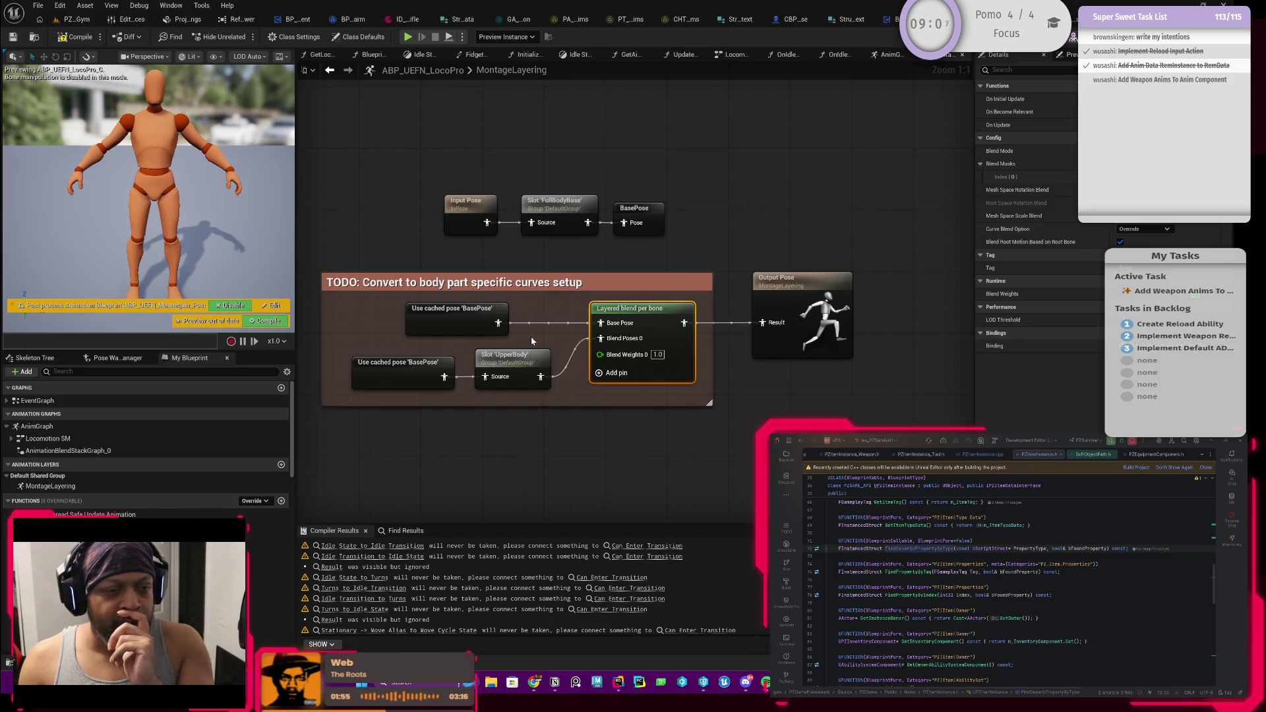
drag(531, 338, 560, 337)
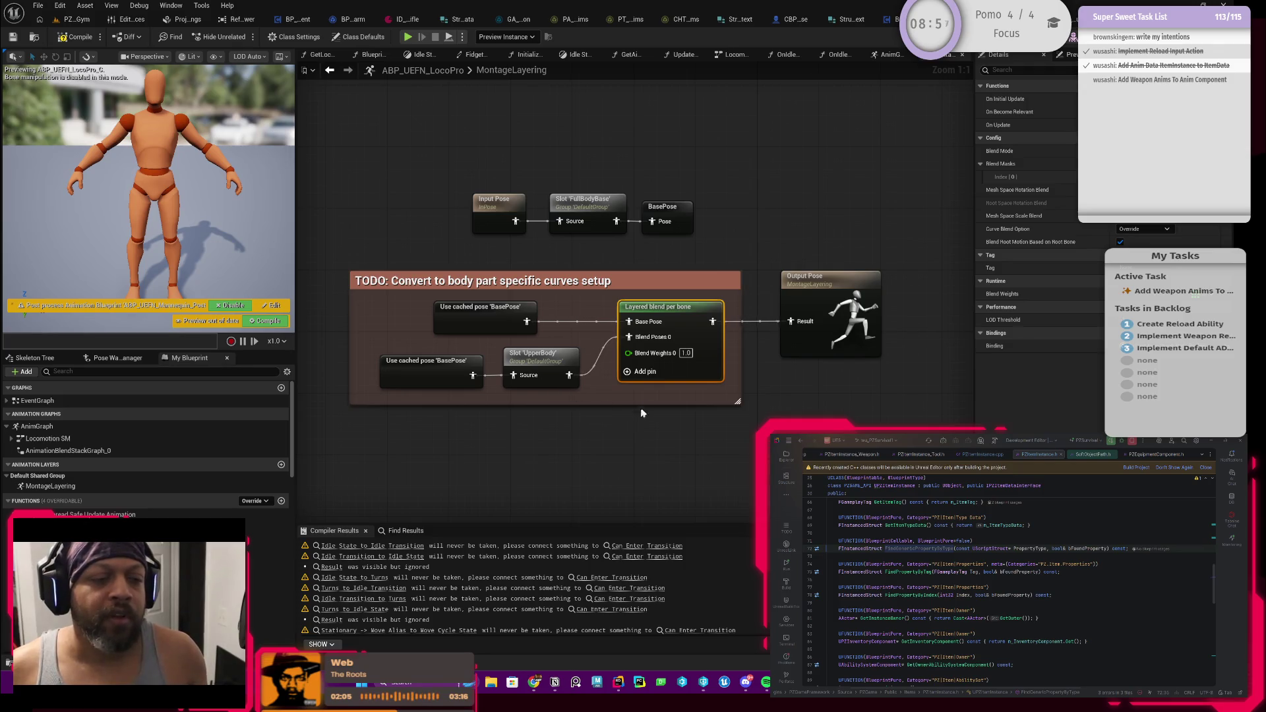
mouse_move(642, 413)
mouse_down()
mouse_move(618, 396)
mouse_move(580, 396)
mouse_up()
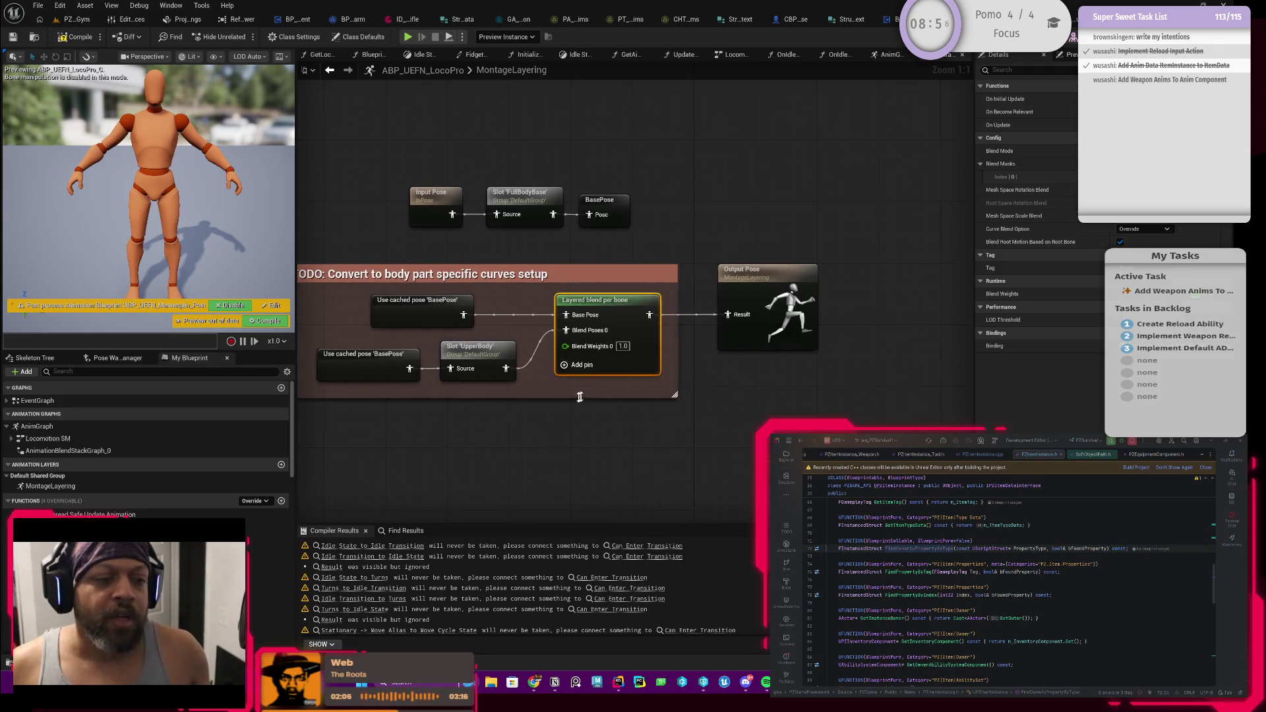
right_click(446, 432)
text(isplayin)
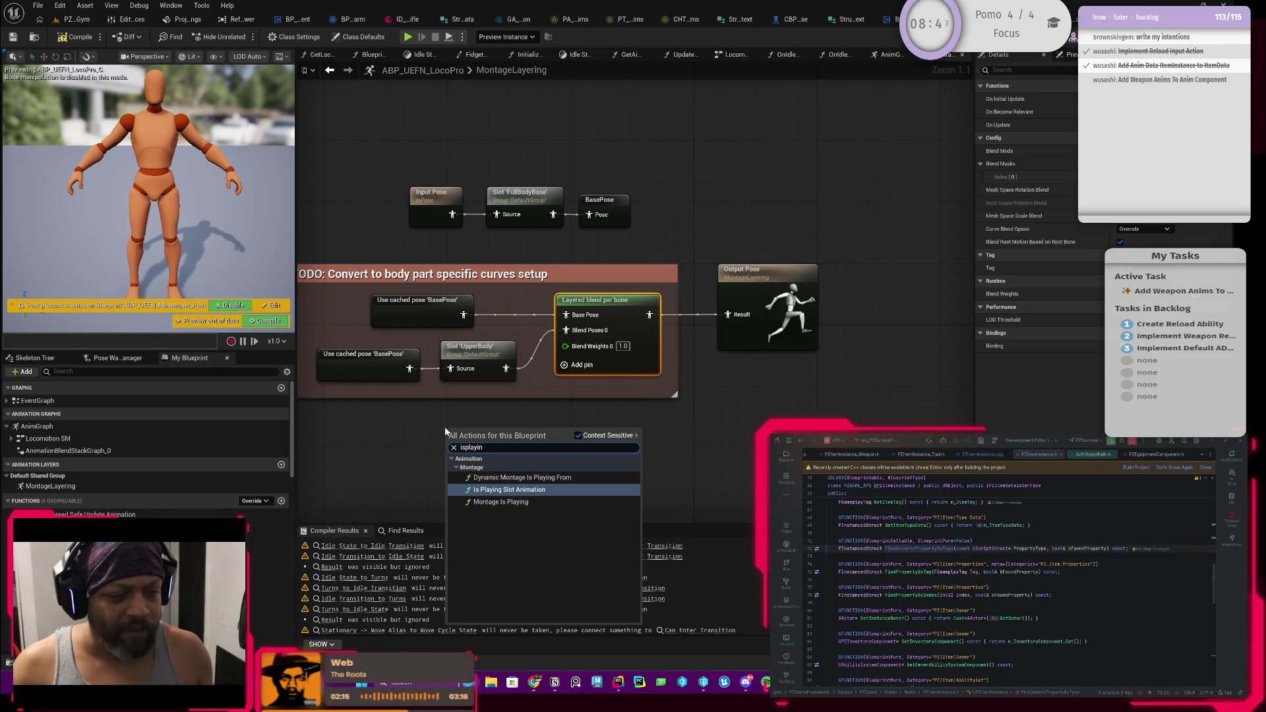
key(Up)
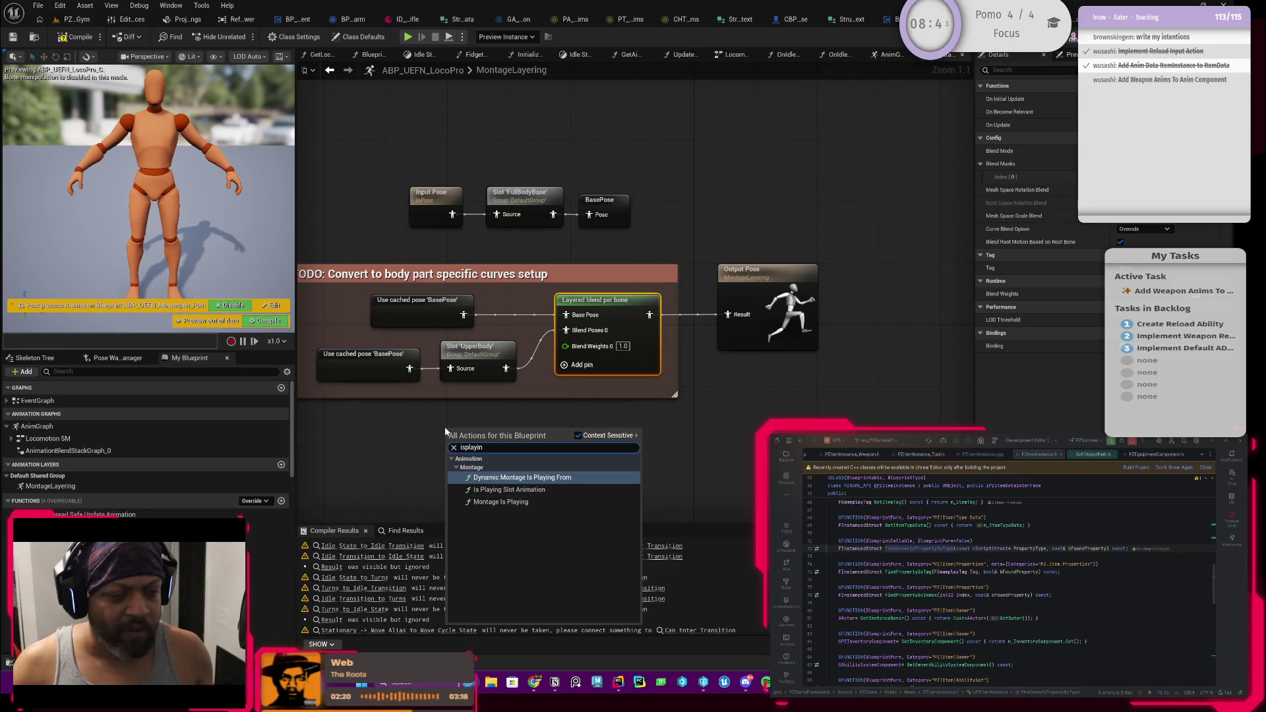
key(Return)
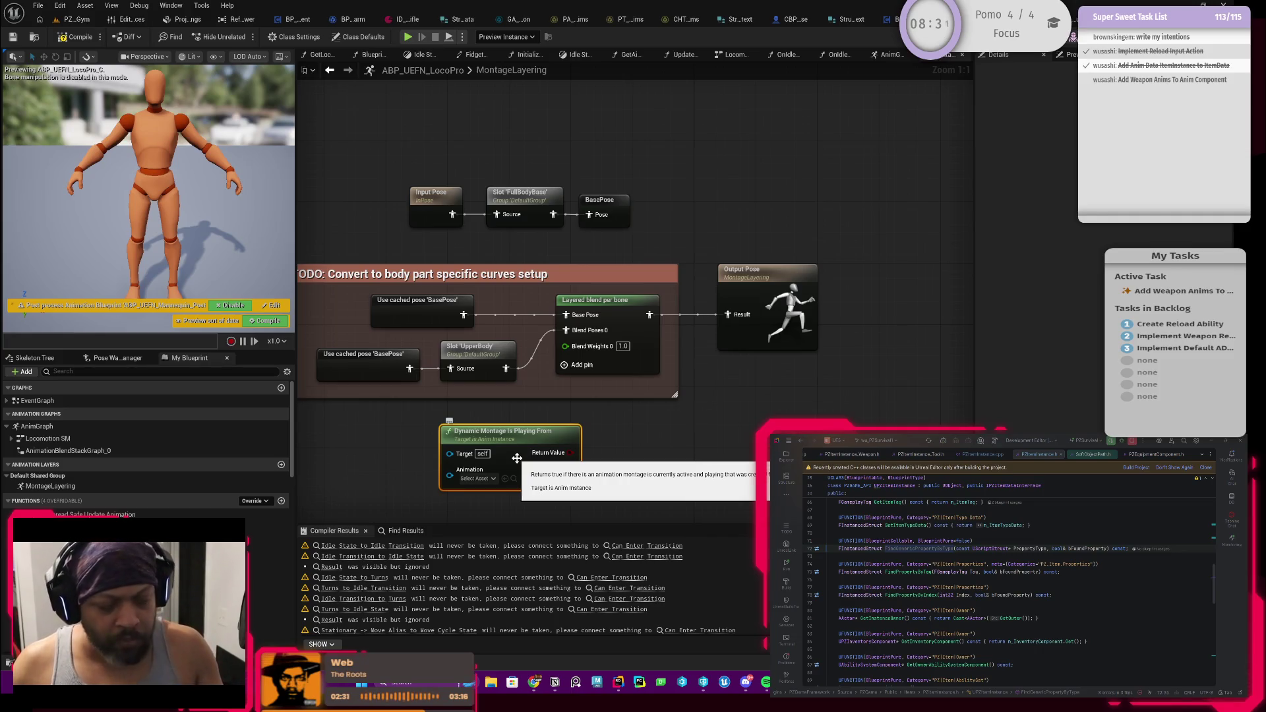
key(Delete)
Add a Montage Is Playing node from an 'is playing' search
right_click(494, 454)
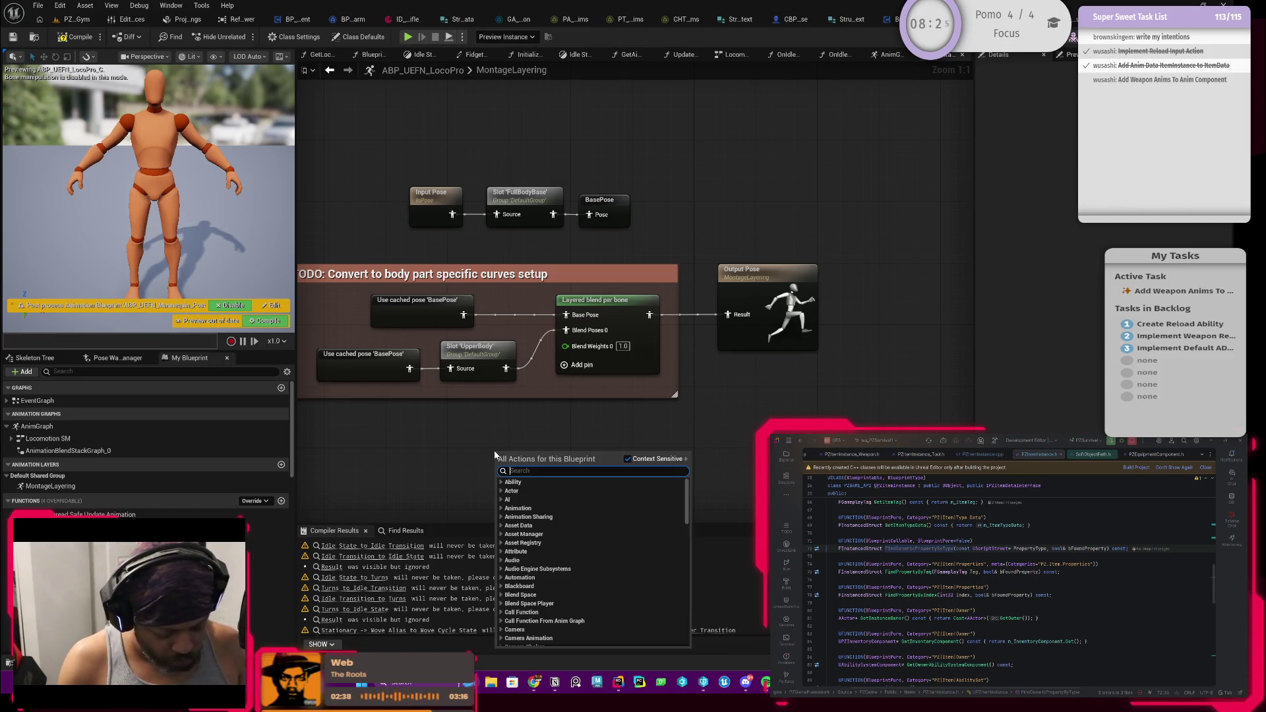
text(is playiun)
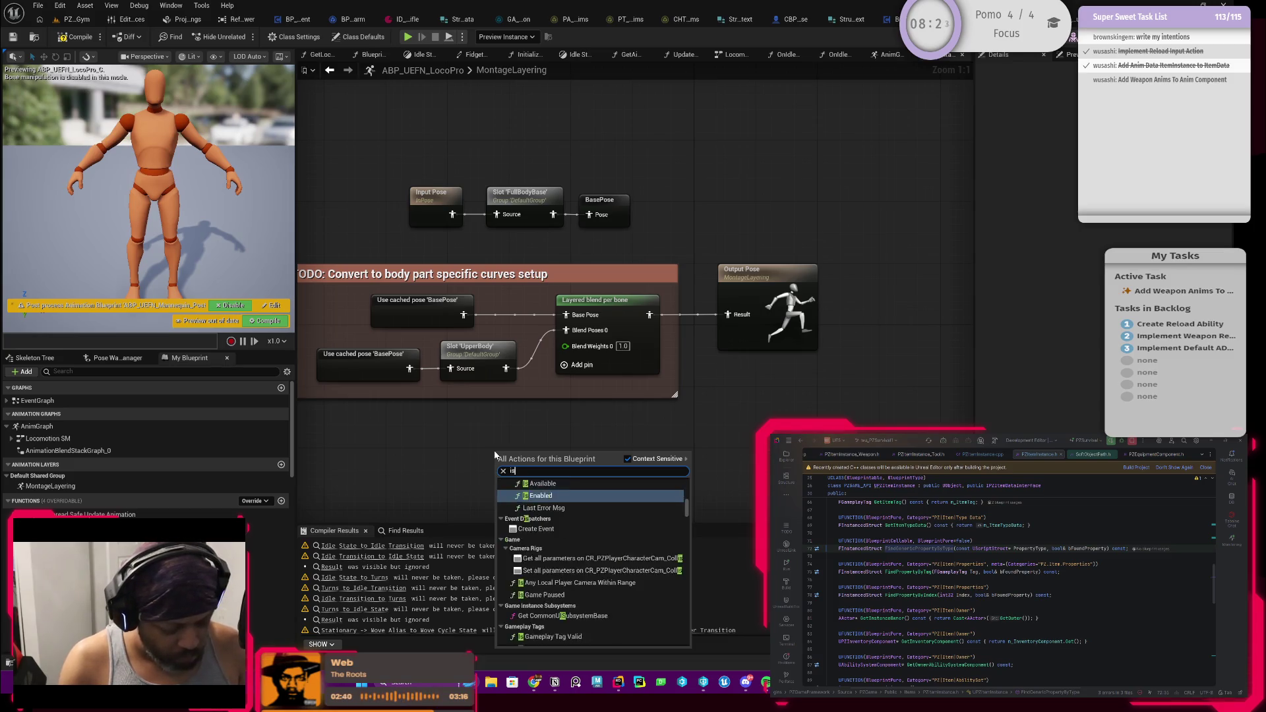
key(BackSpace)
text(n)
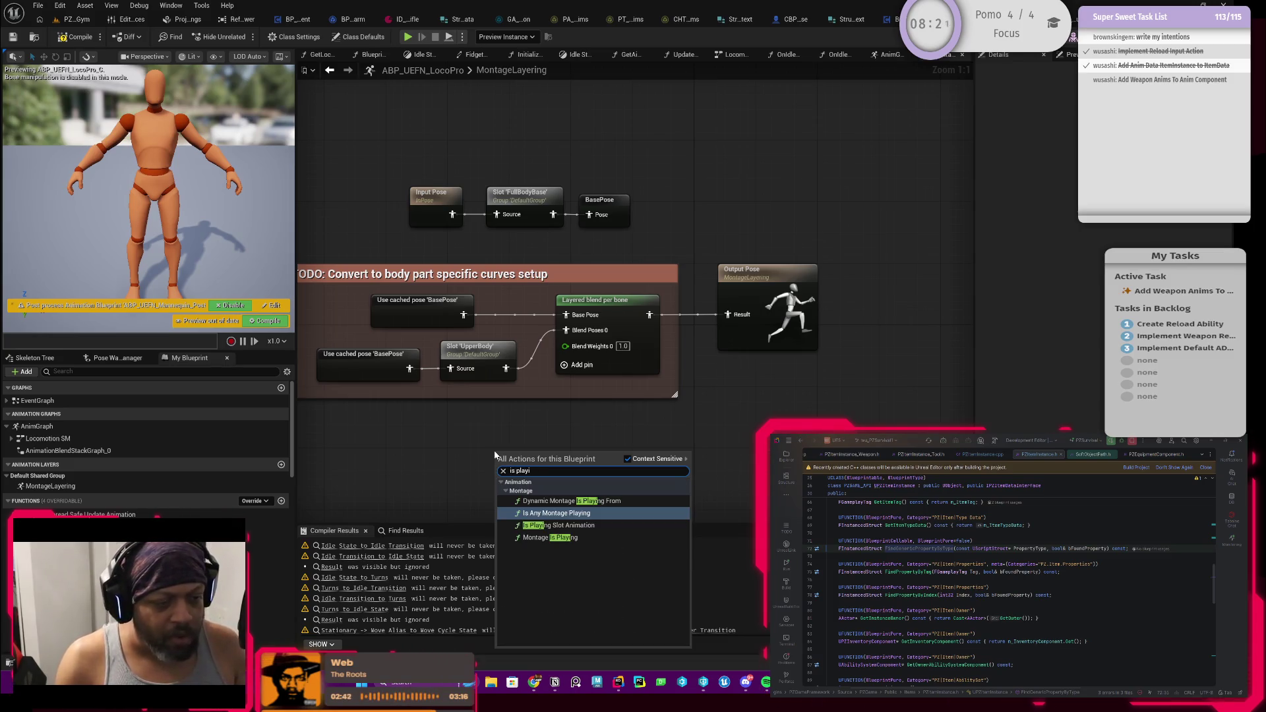
click(549, 537)
Add an Is Any Montage Playing node and move it up-left
right_click(463, 440)
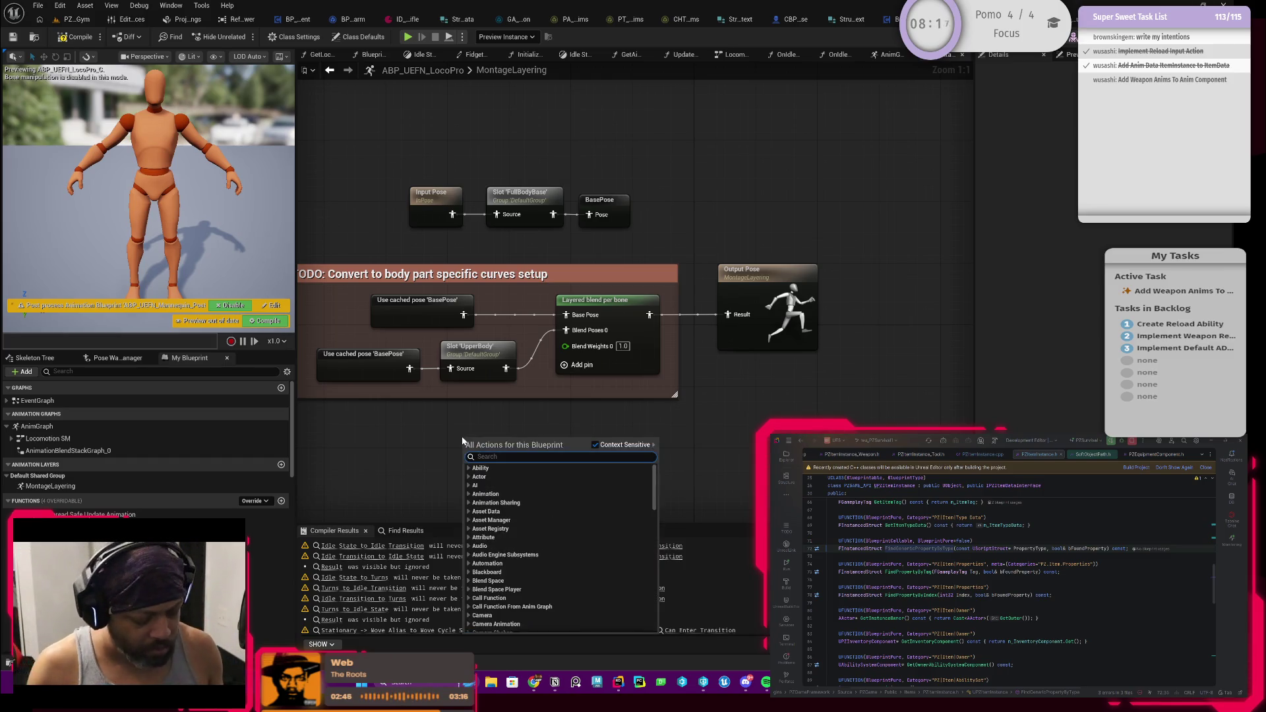
text(playing montage)
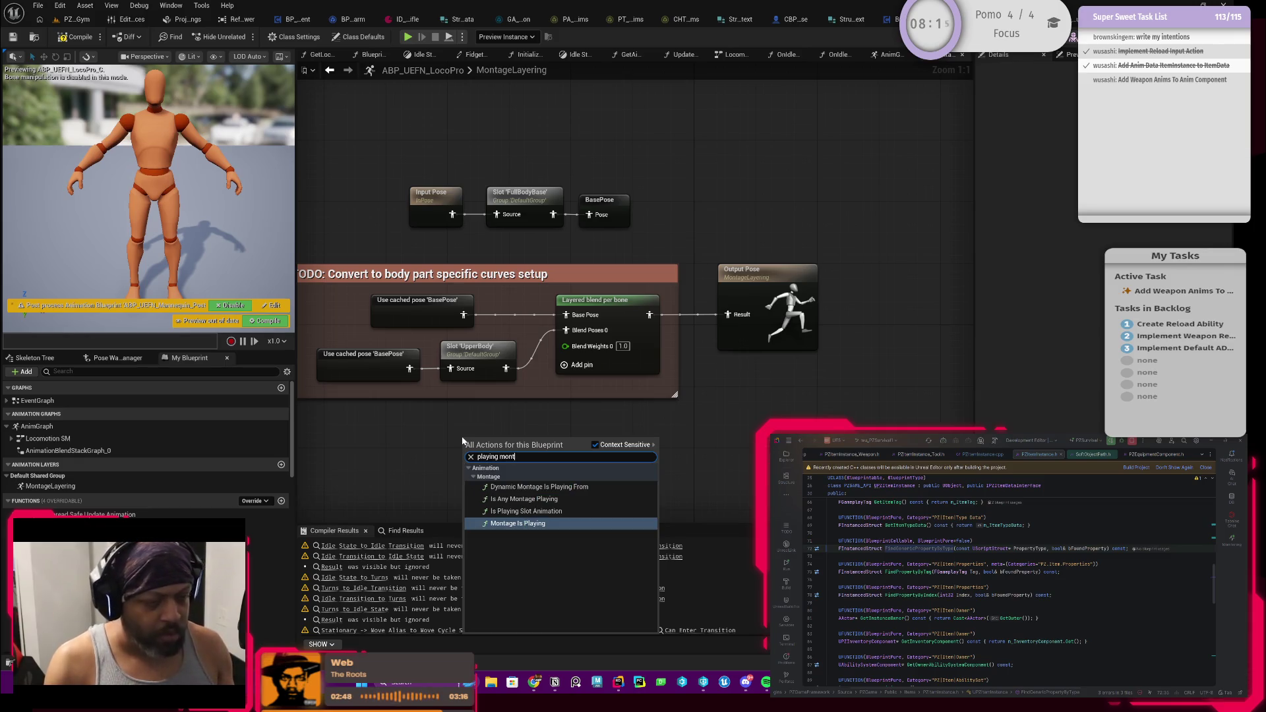
click(524, 500)
drag(493, 445, 454, 425)
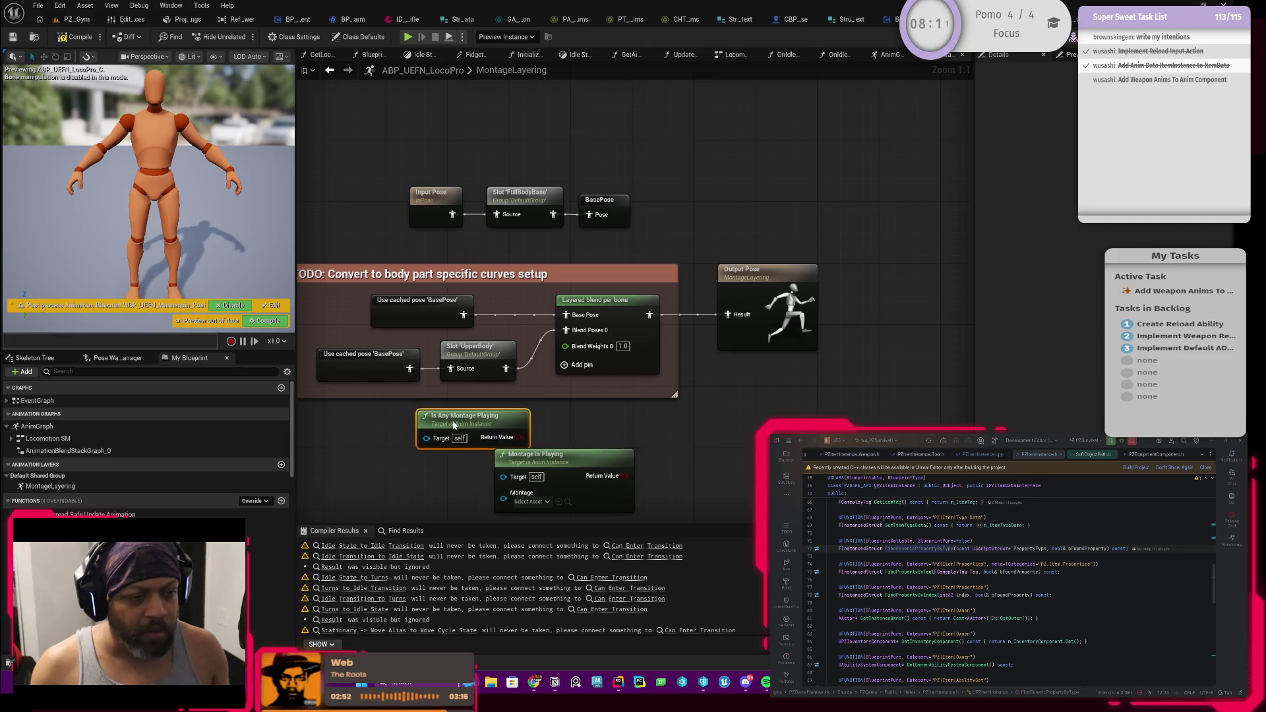
drag(442, 486, 439, 449)
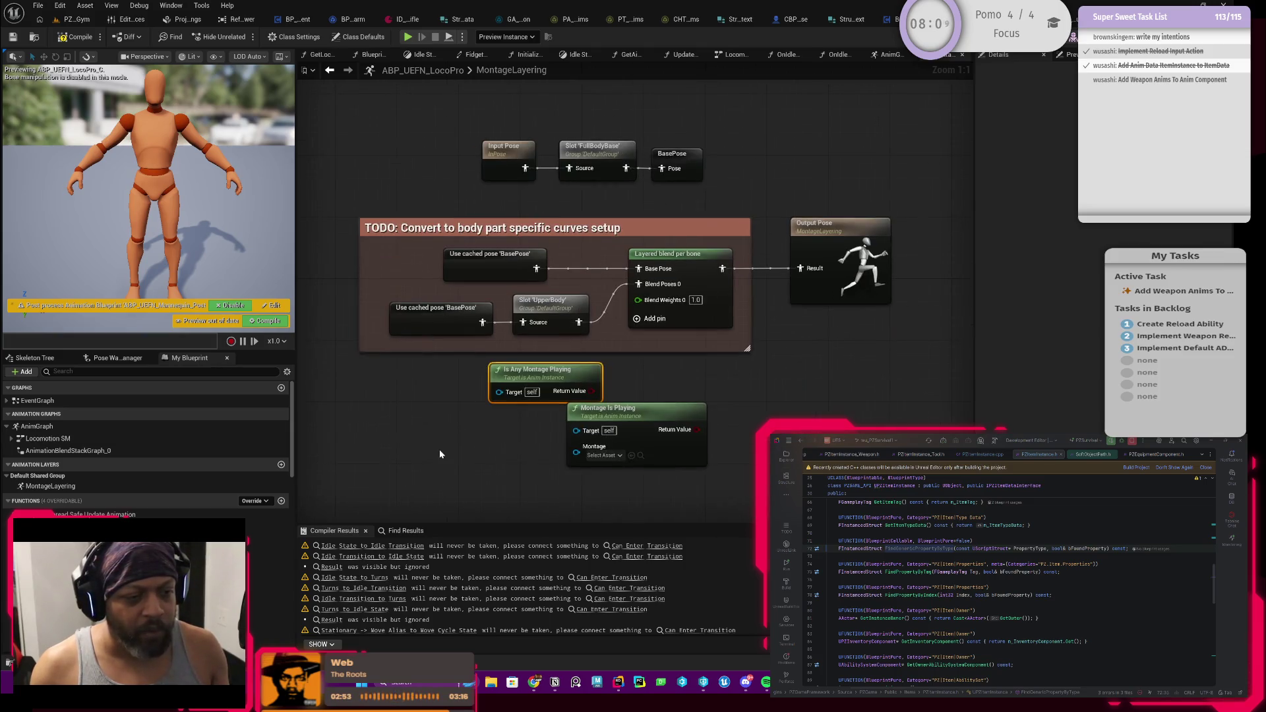
Add an Is Playing Slot Animation node, leaving its animation asset unset
right_click(439, 449)
text(montage play)
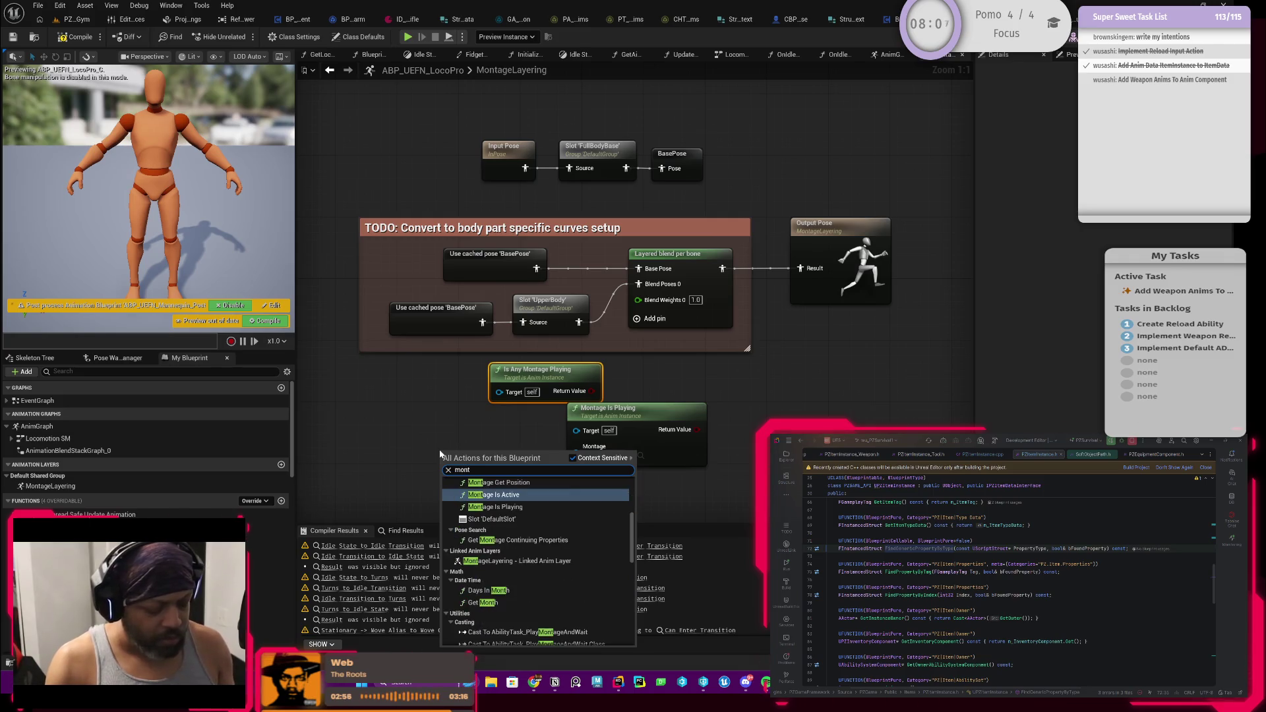
text(ing)
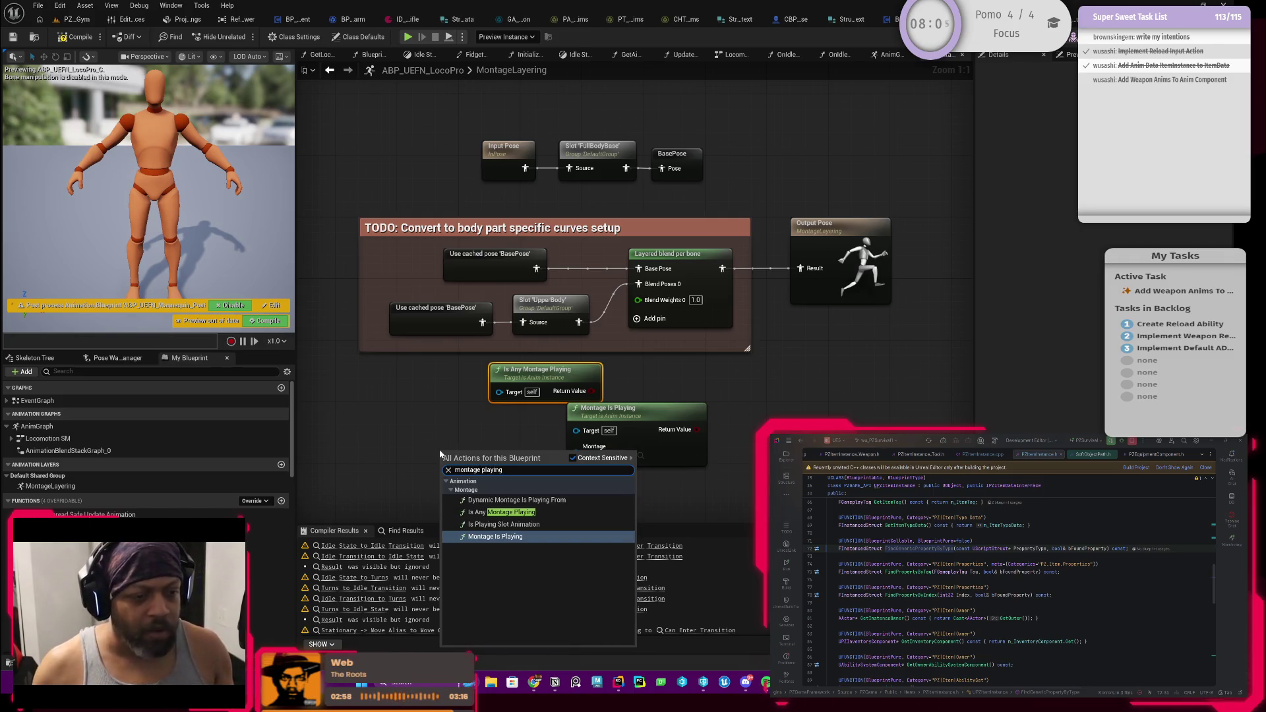
mouse_move(535, 517)
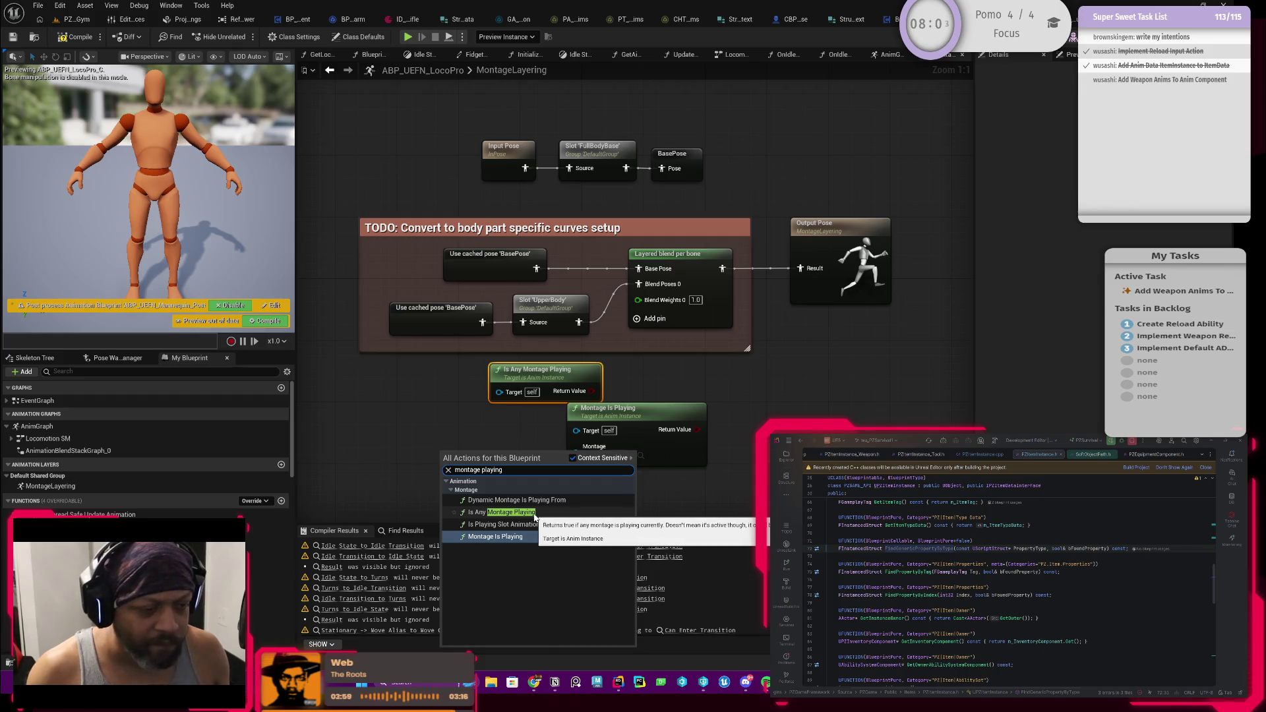
click(505, 524)
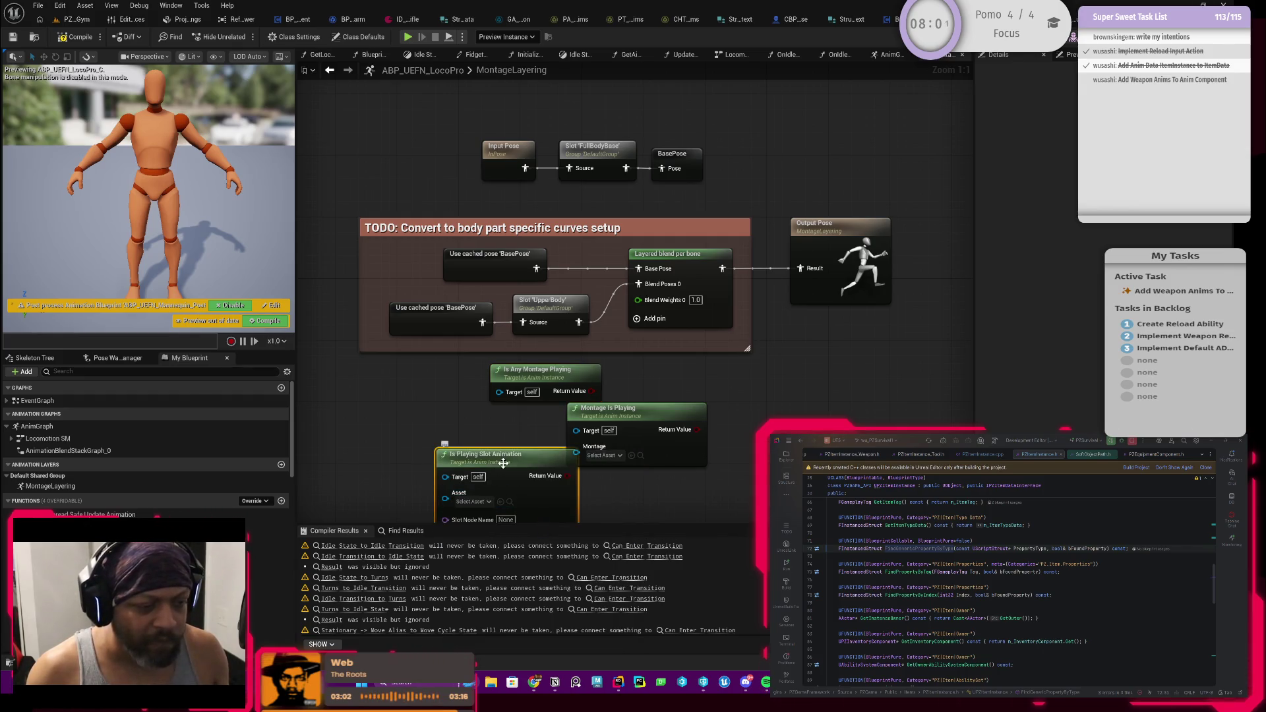
drag(504, 463, 480, 424)
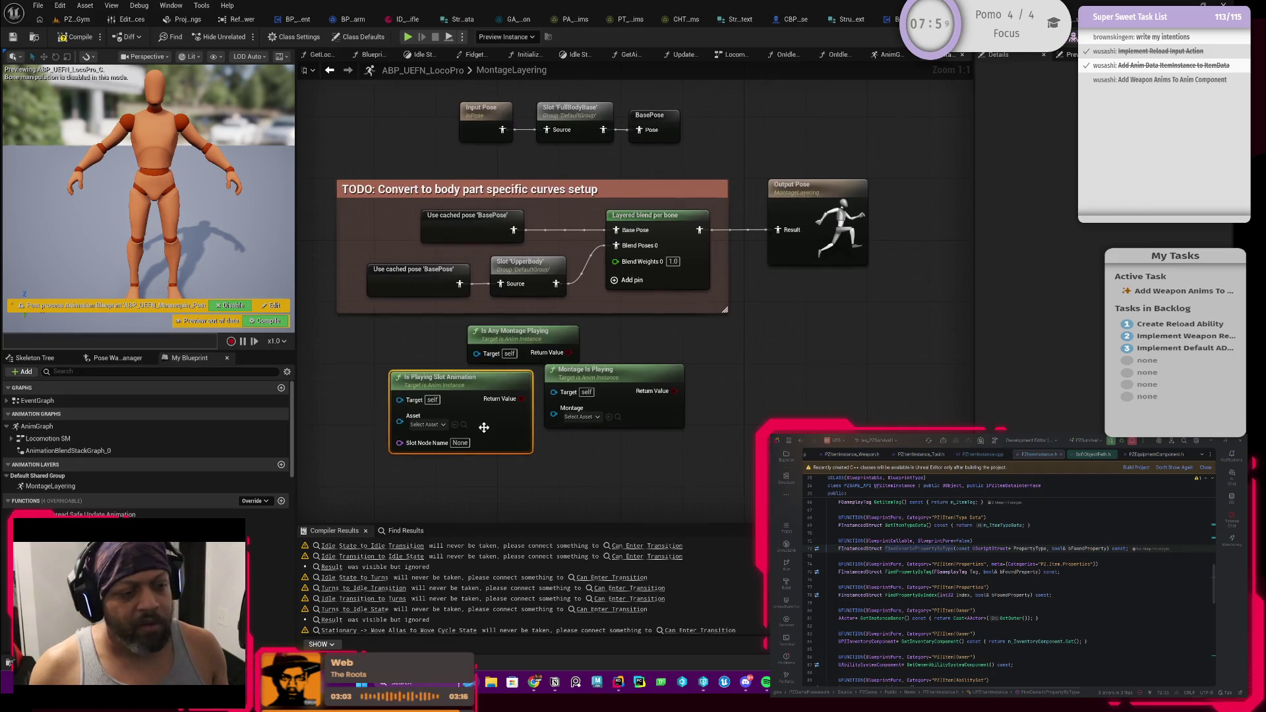
click(428, 425)
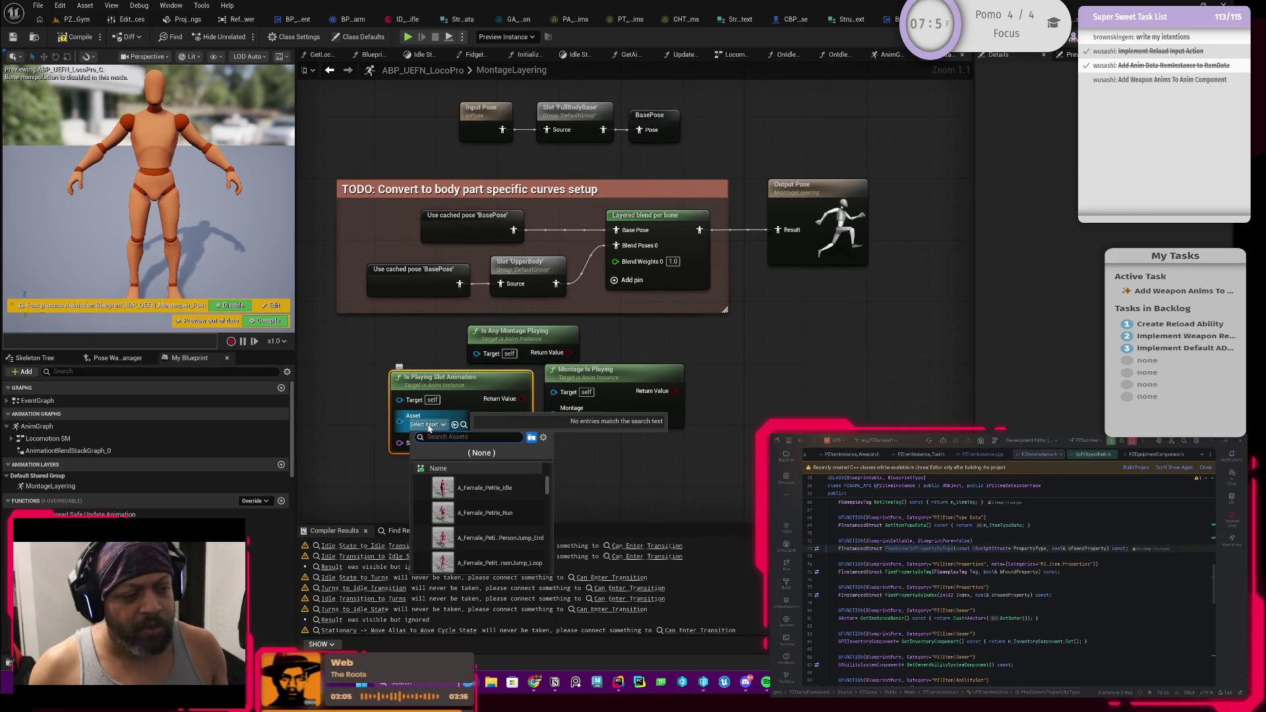
click(354, 456)
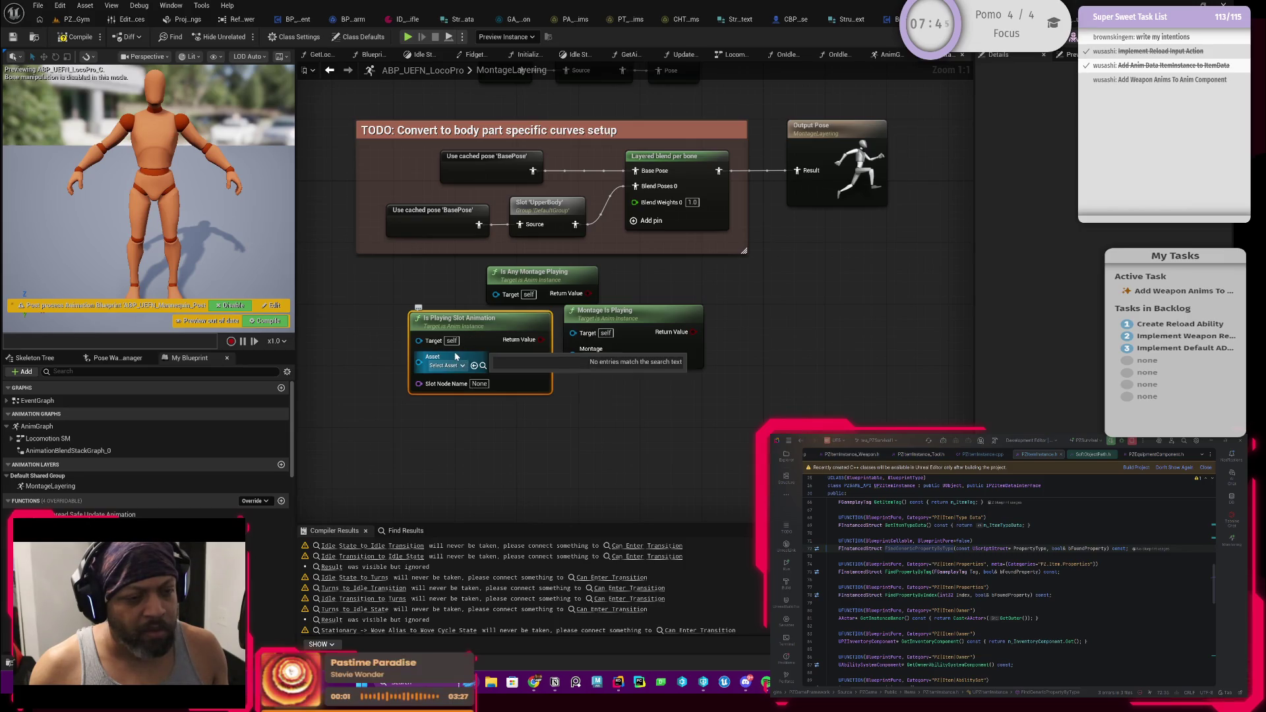
click(468, 437)
right_click(468, 437)
text(is playing)
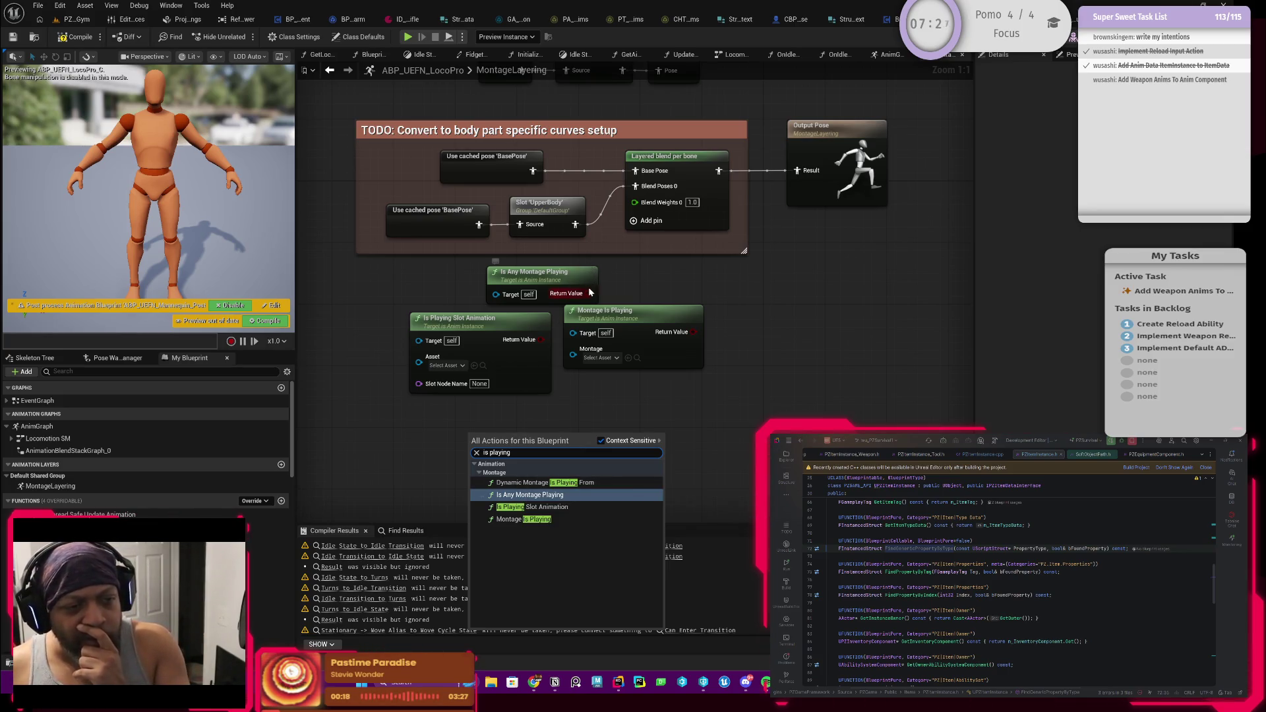
mouse_move(588, 294)
mouse_down()
mouse_move(758, 285)
mouse_move(620, 238)
mouse_up()
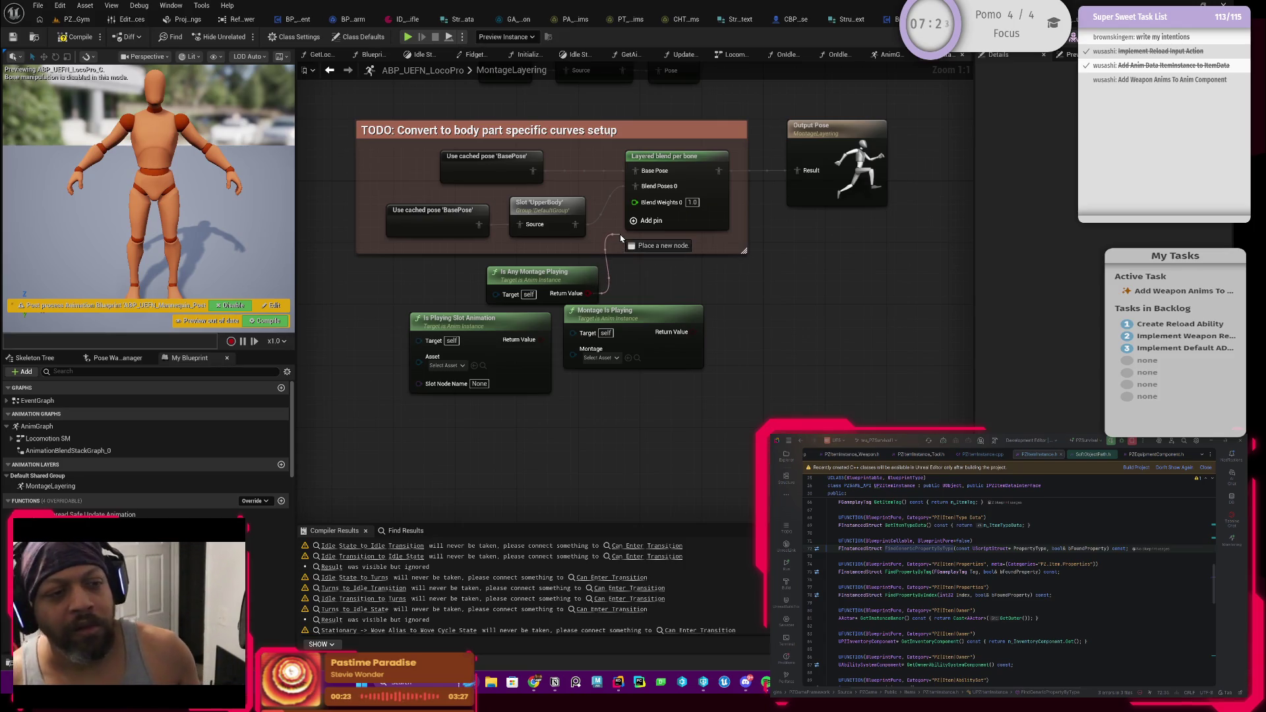
mouse_move(619, 239)
mouse_down()
mouse_move(637, 205)
mouse_move(634, 277)
mouse_up()
key(Escape)
click(691, 183)
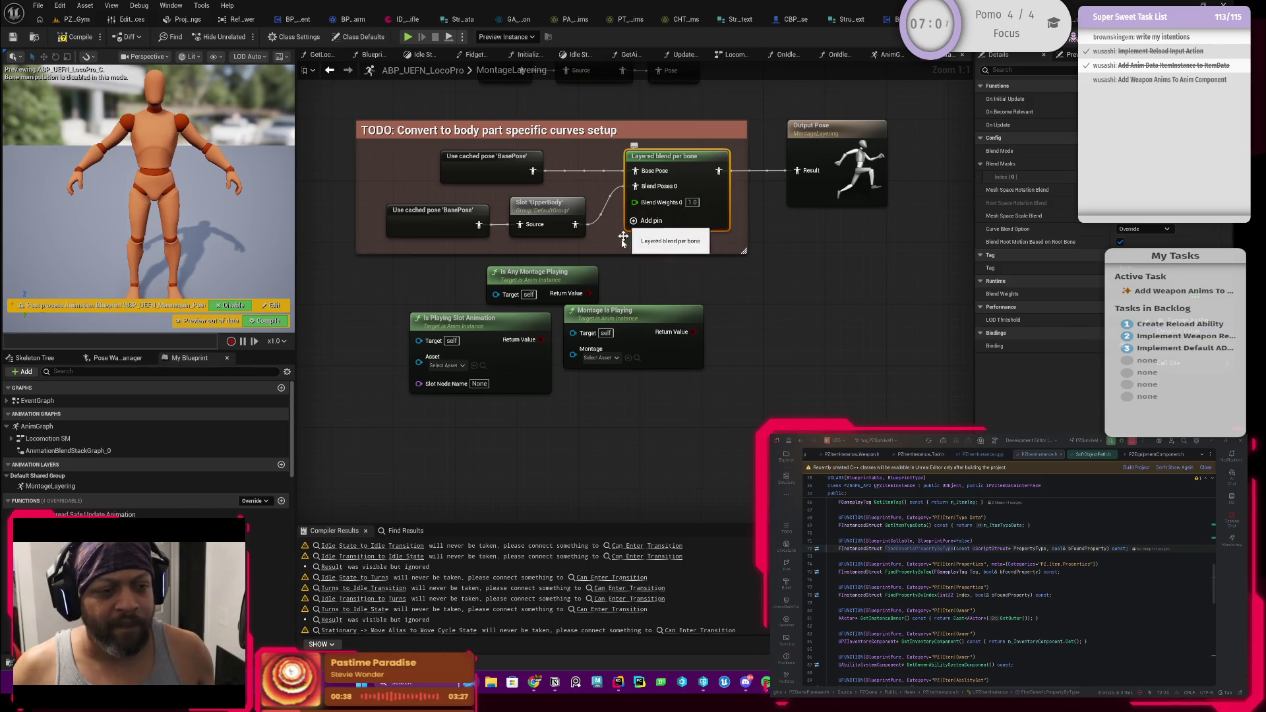
Wire Is Any Montage Playing to Blend Weights 0 and delete the two unused Is Playing nodes
mouse_move(588, 293)
mouse_down()
mouse_move(626, 284)
mouse_move(635, 202)
mouse_move(683, 245)
mouse_move(671, 245)
mouse_up()
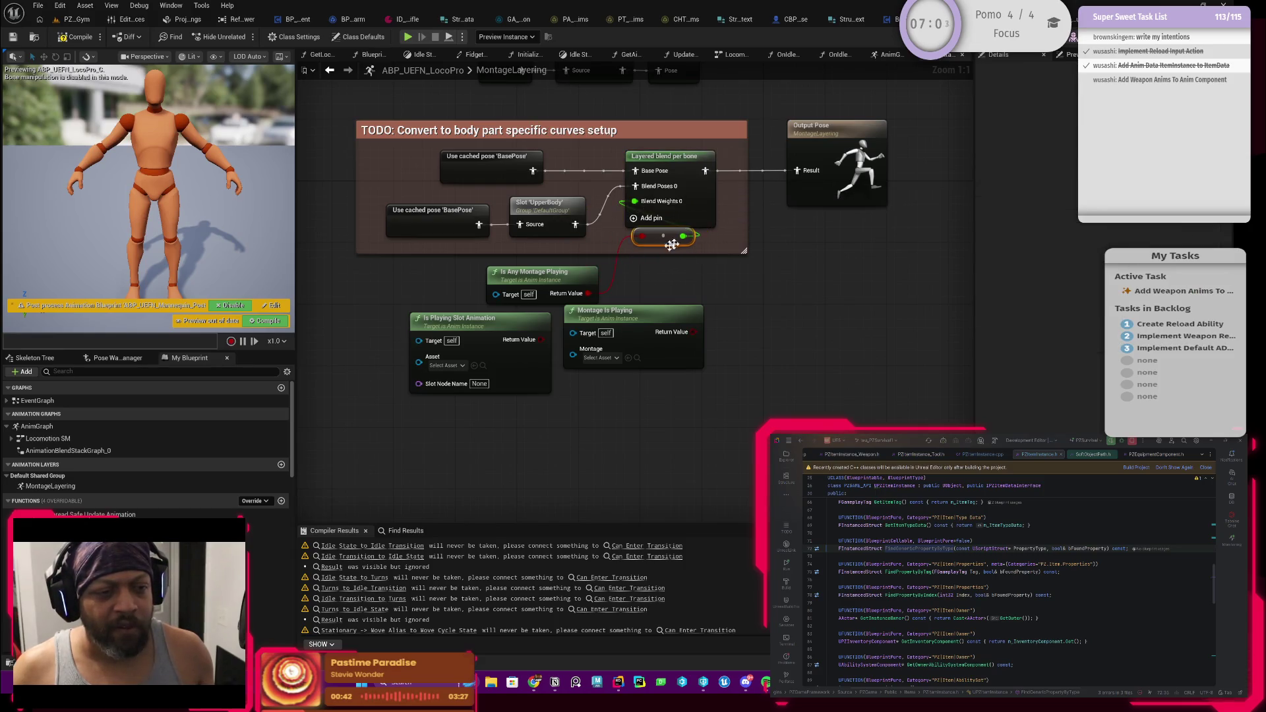
drag(504, 276, 603, 267)
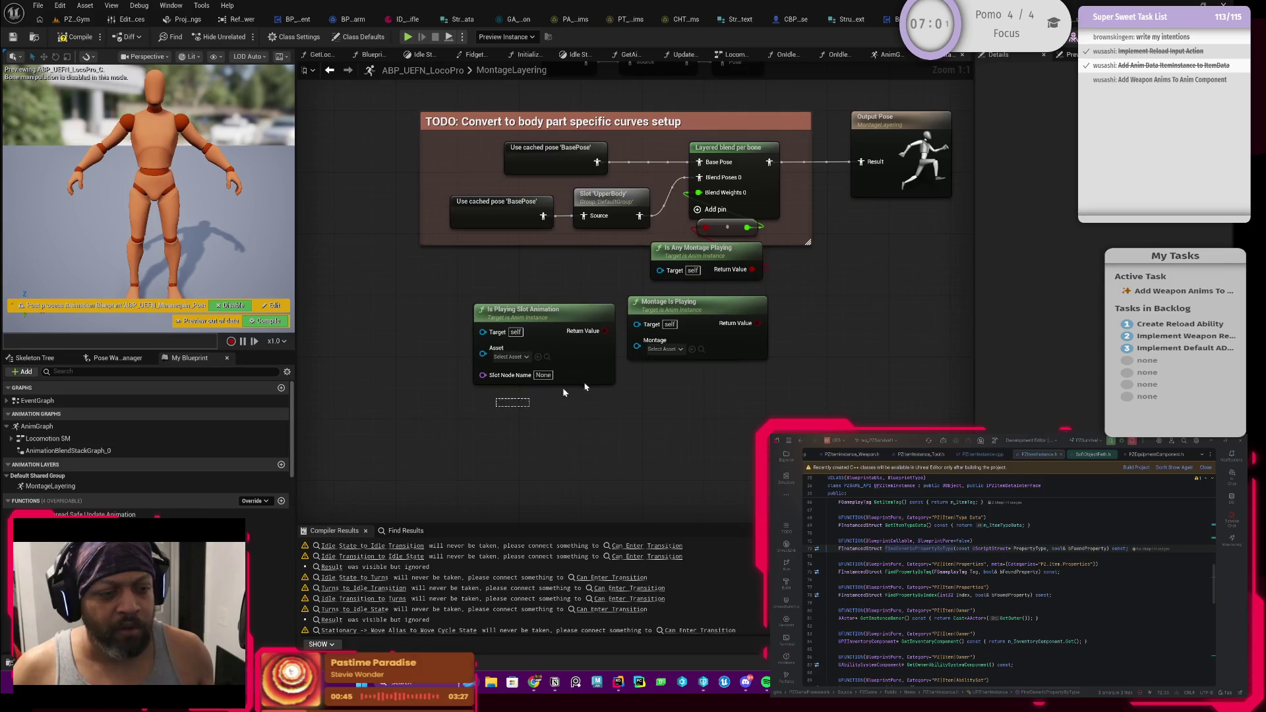
key(Delete)
drag(686, 319, 545, 419)
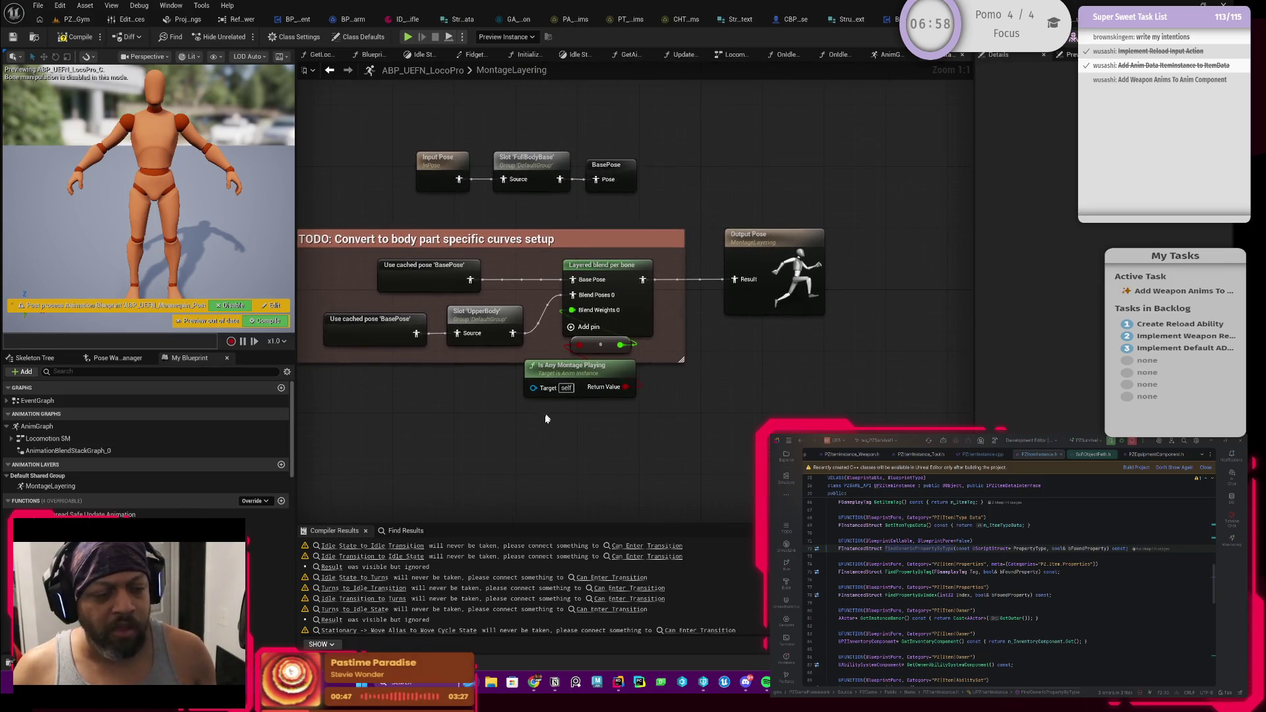
Arrange the montage-check nodes under the layered blend and compile the anim blueprint
click(566, 367)
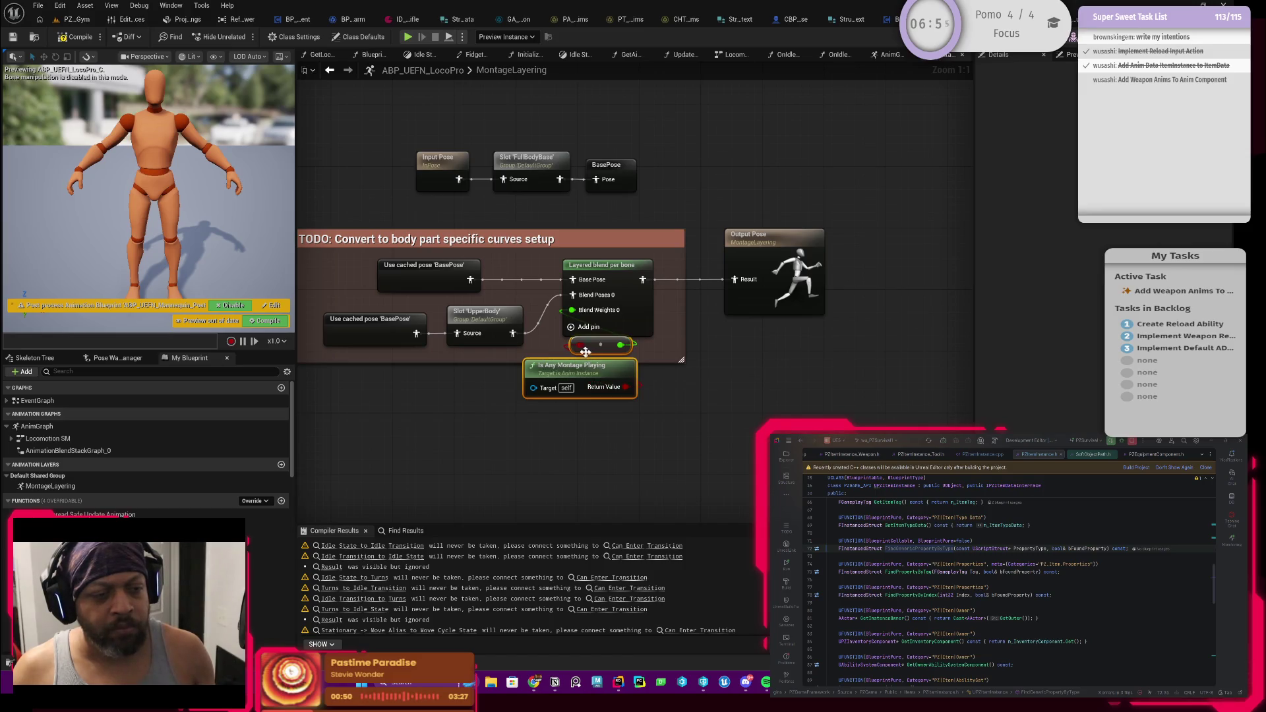
mouse_move(625, 387)
mouse_down()
mouse_move(579, 344)
mouse_move(575, 378)
mouse_move(617, 356)
mouse_move(534, 396)
mouse_move(496, 389)
mouse_up()
key(ctrl+z)
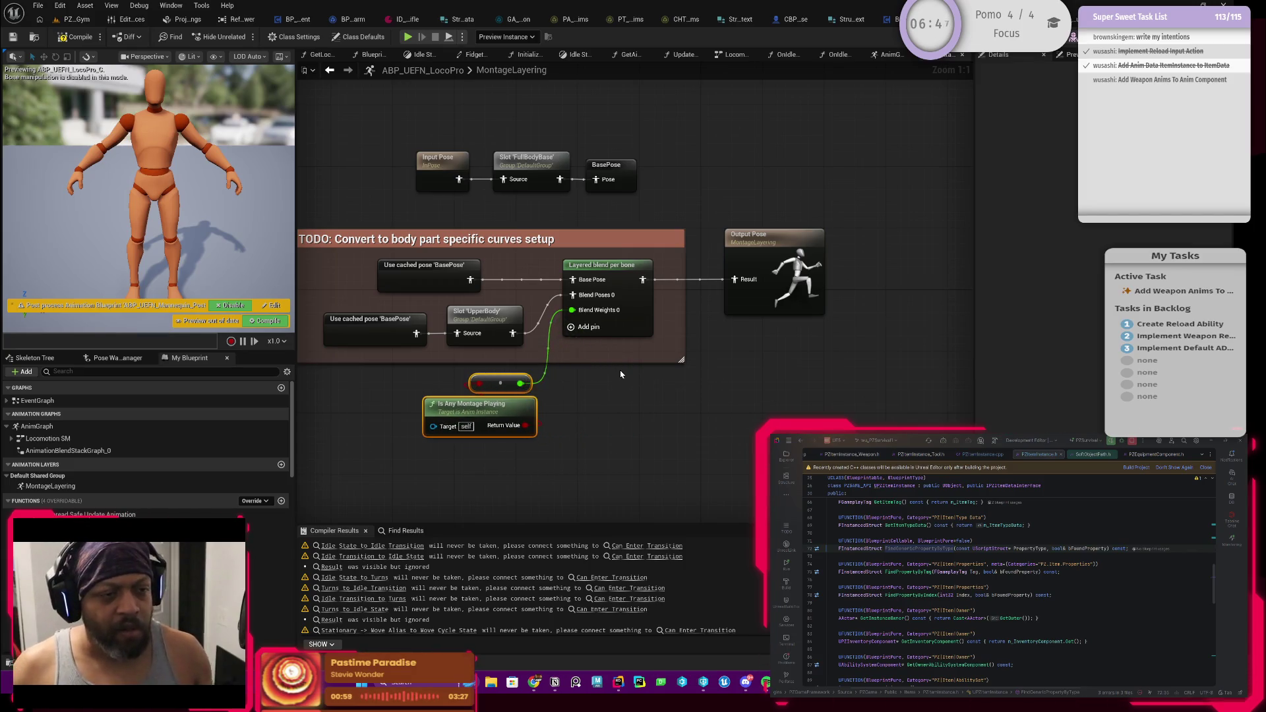
mouse_move(642, 377)
mouse_down()
mouse_move(778, 379)
mouse_move(820, 409)
mouse_move(822, 445)
mouse_up()
drag(660, 132, 569, 149)
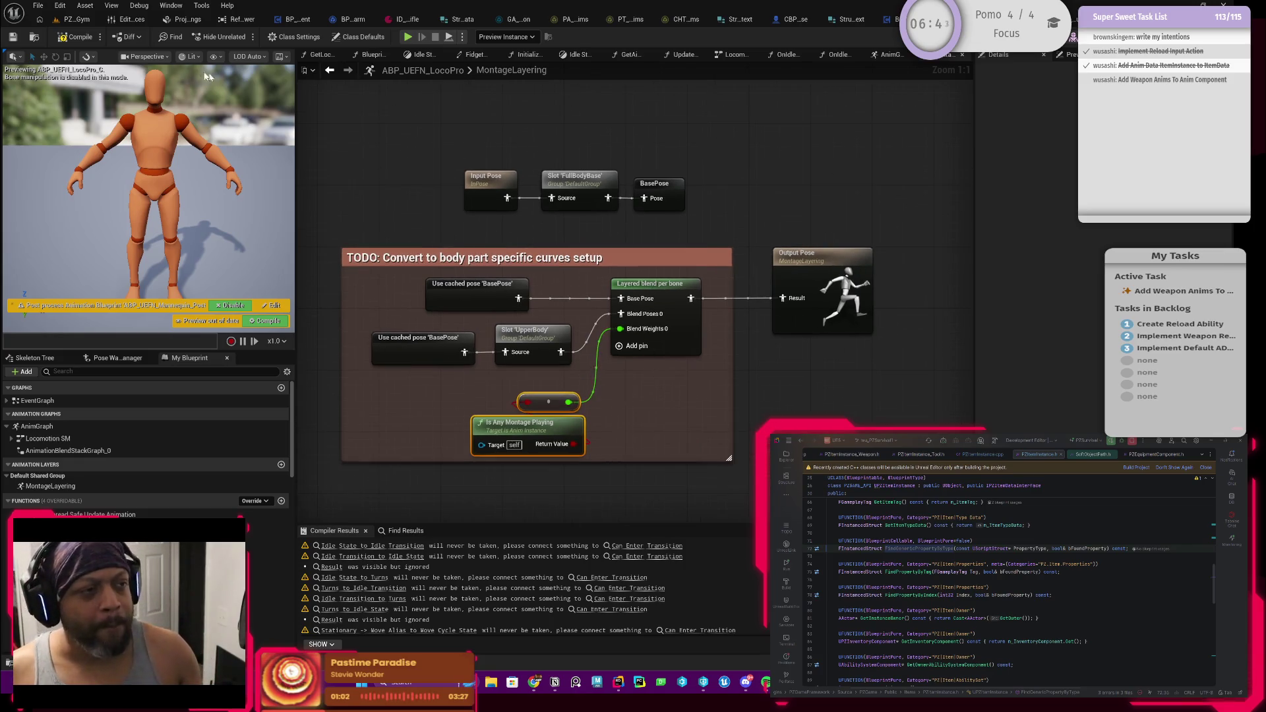
click(74, 38)
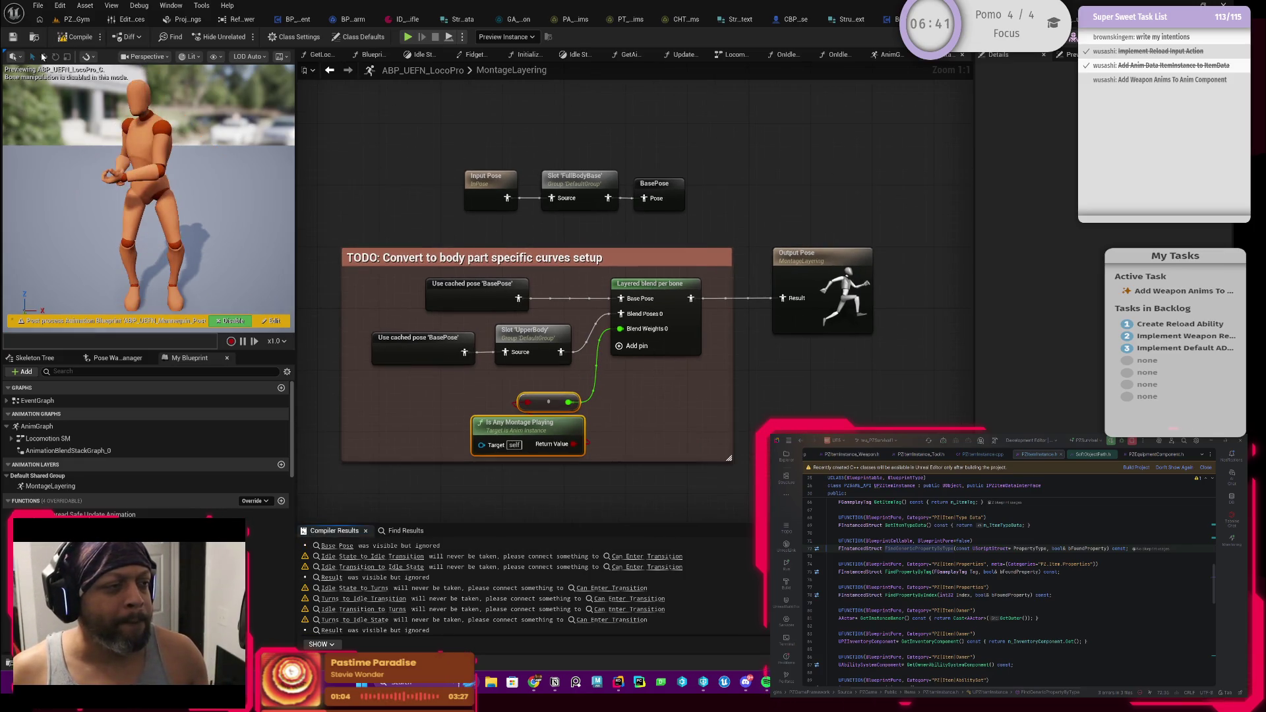
Save, then disconnect the wire feeding Blend Weights 0 and compile
click(11, 38)
drag(416, 263, 518, 261)
click(802, 308)
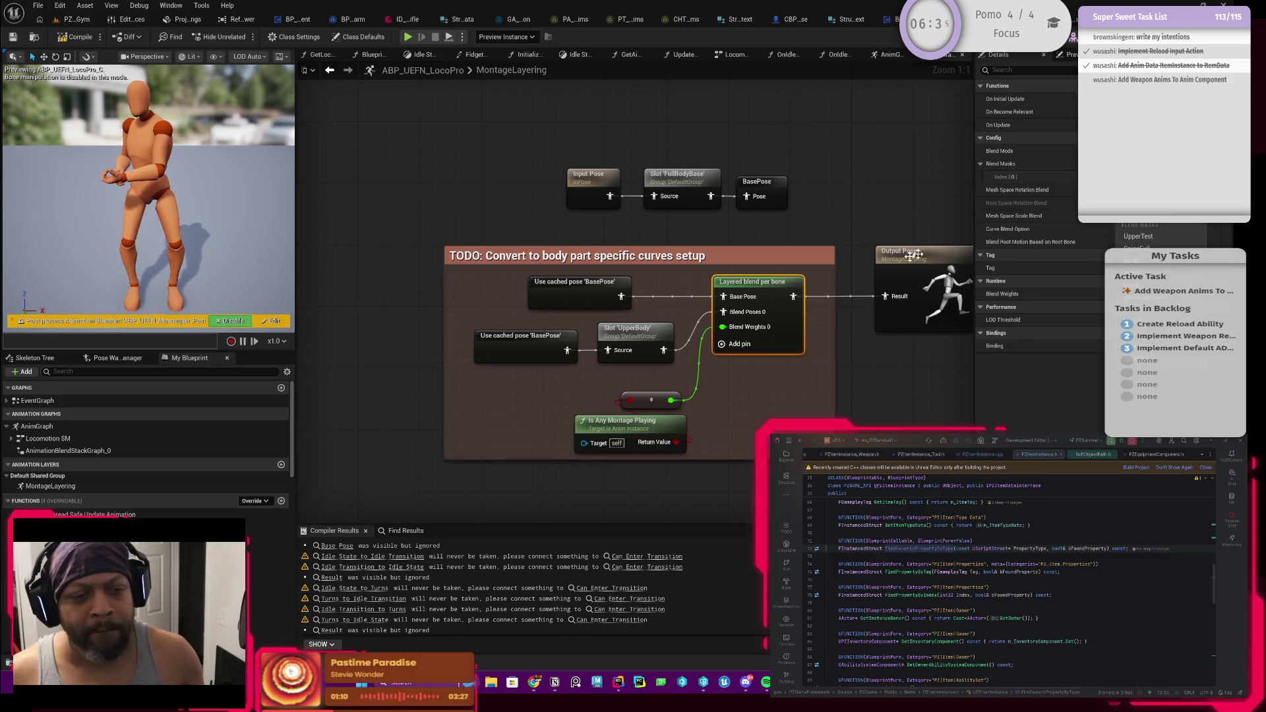
drag(674, 271, 661, 271)
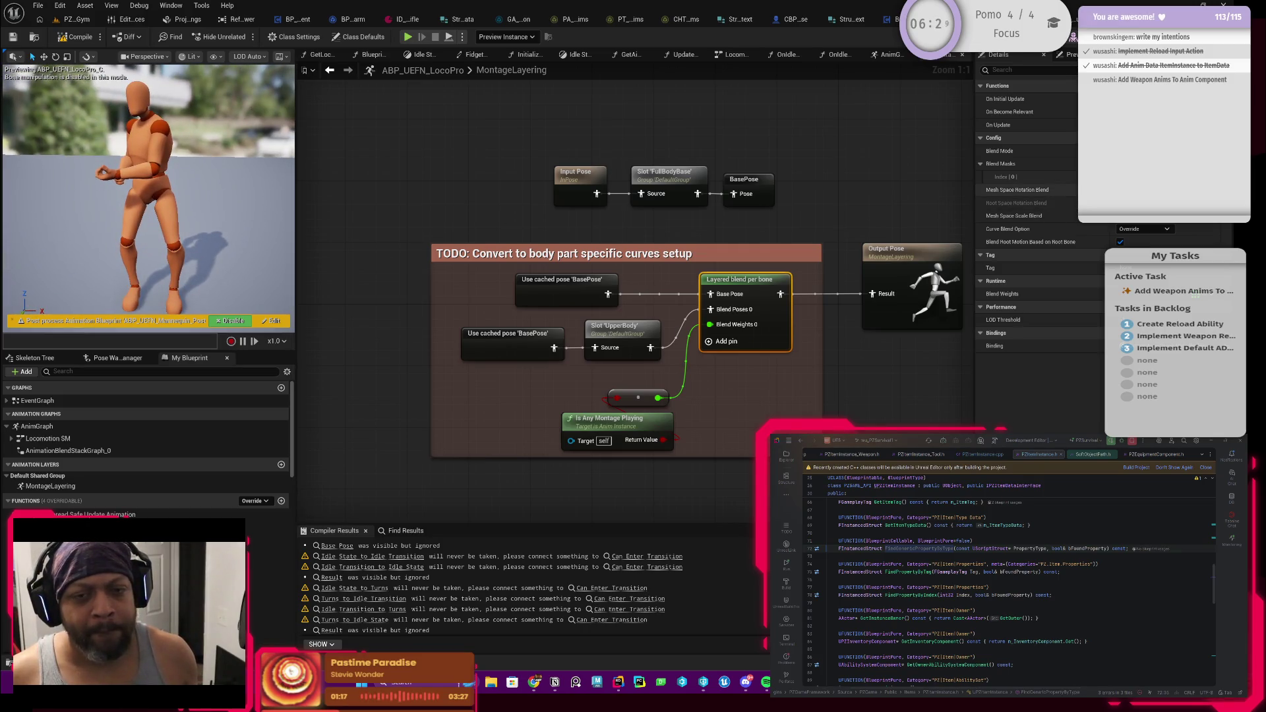
alt+click(709, 324)
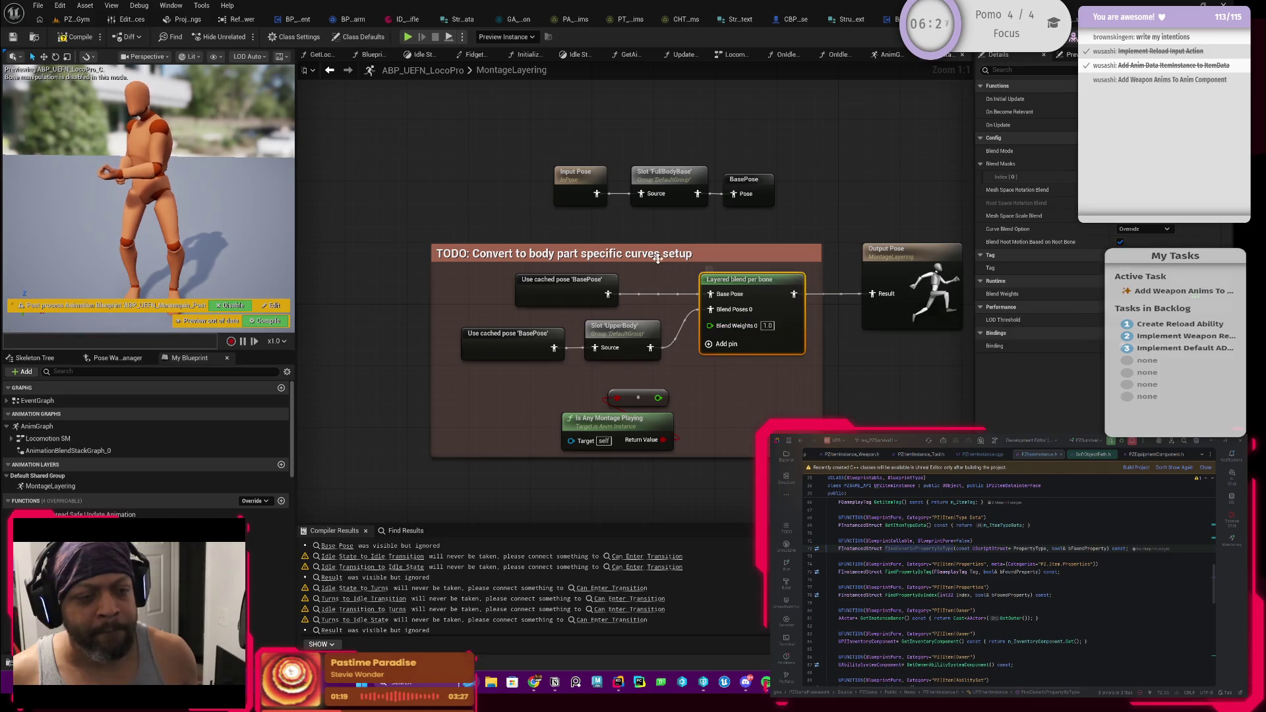
key(F7)
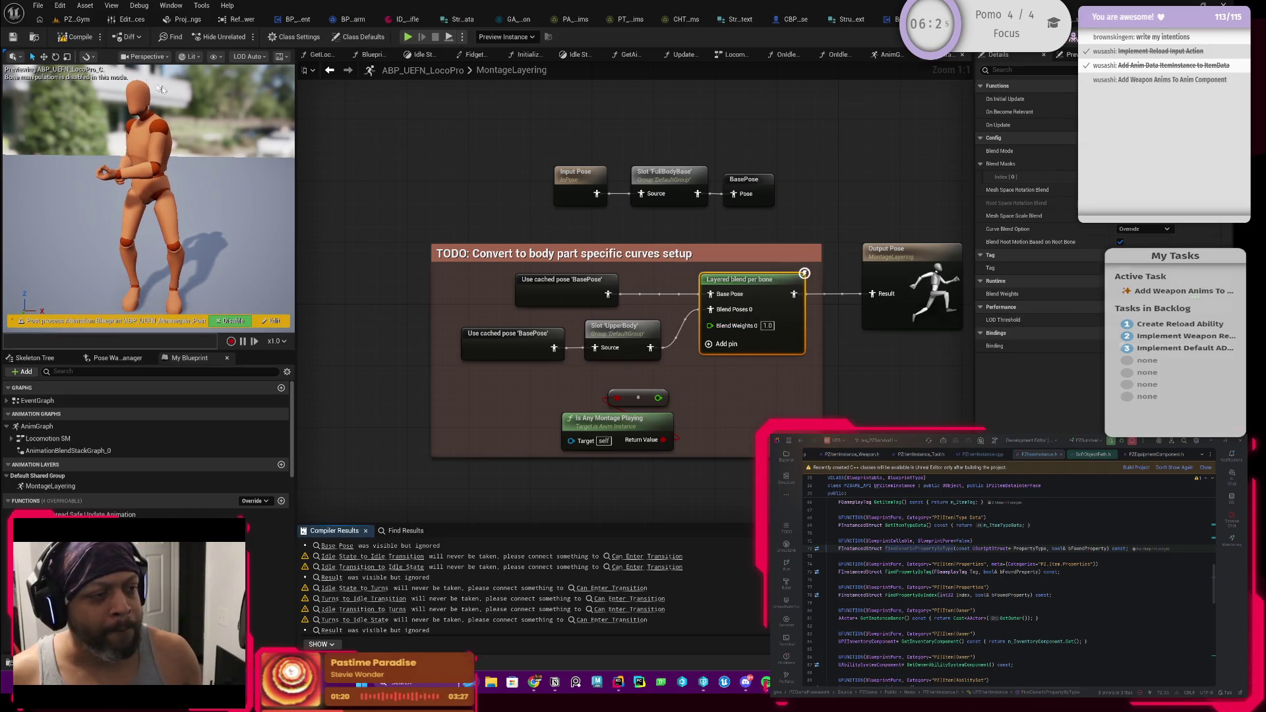
Try Blend Weights 0 at 0, settle on 1.0, recompile, and start playing PZL_Gym
click(767, 326)
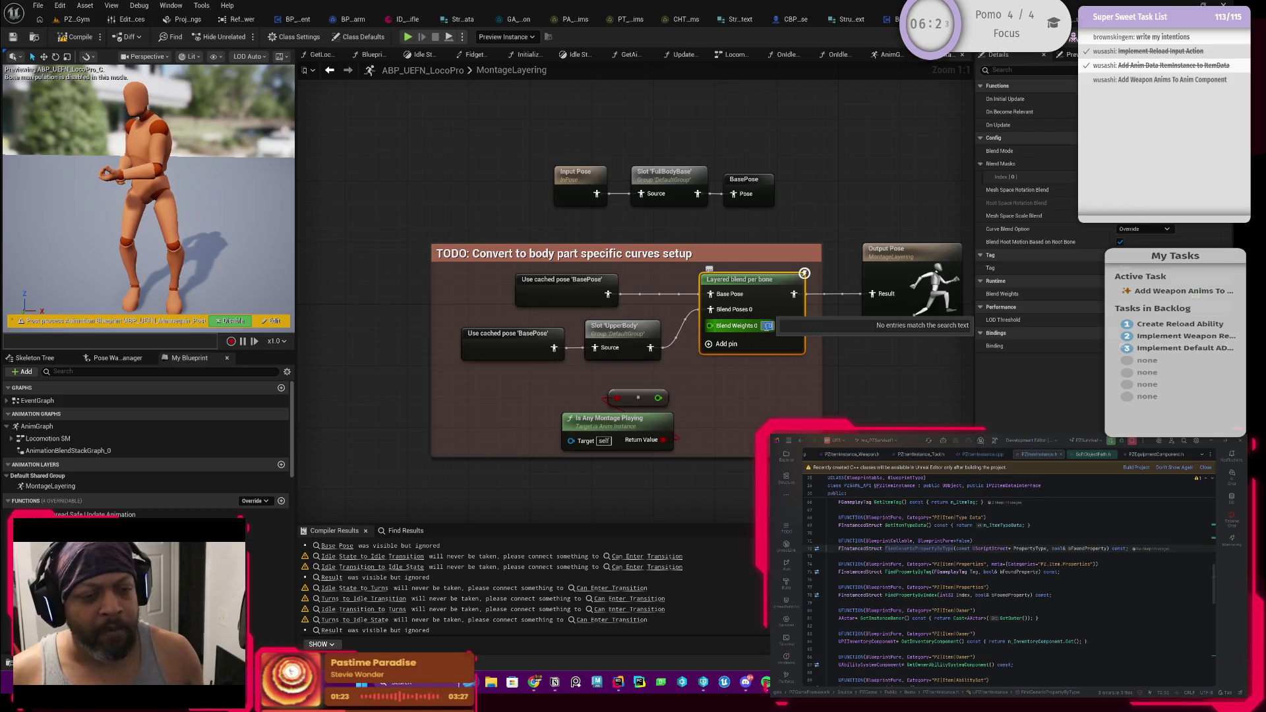
text(0)
key(Return)
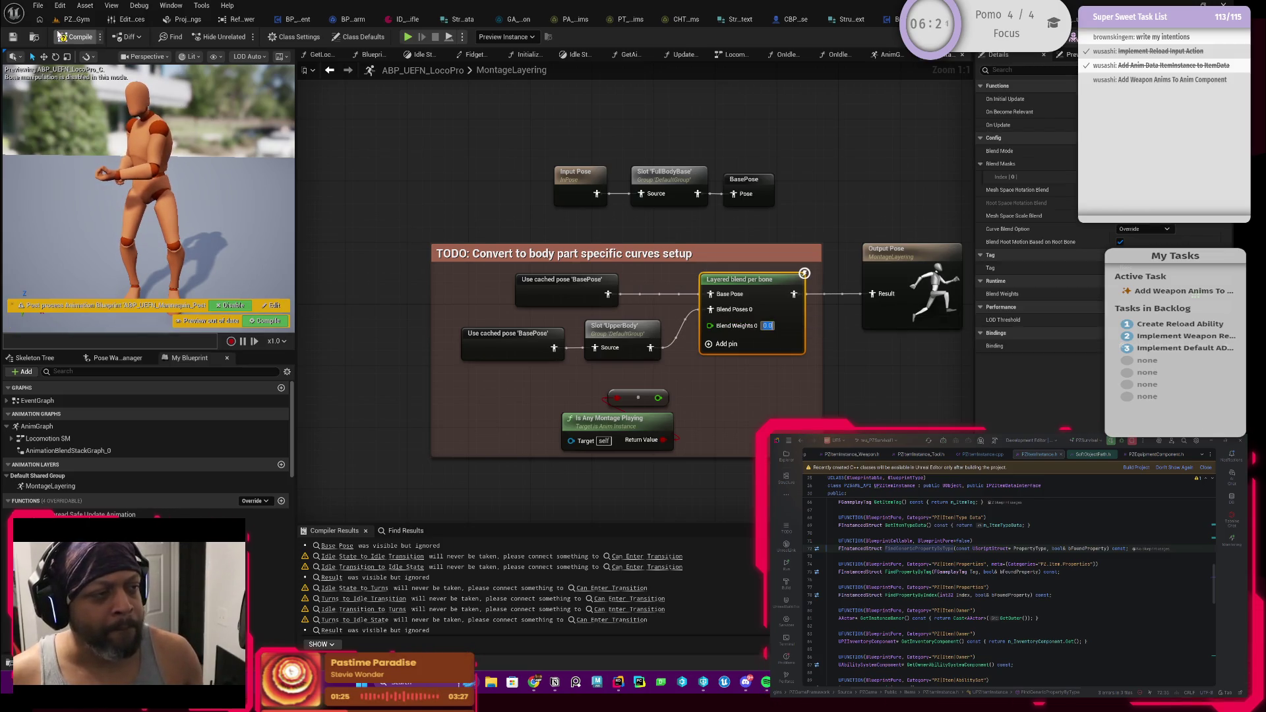
click(61, 36)
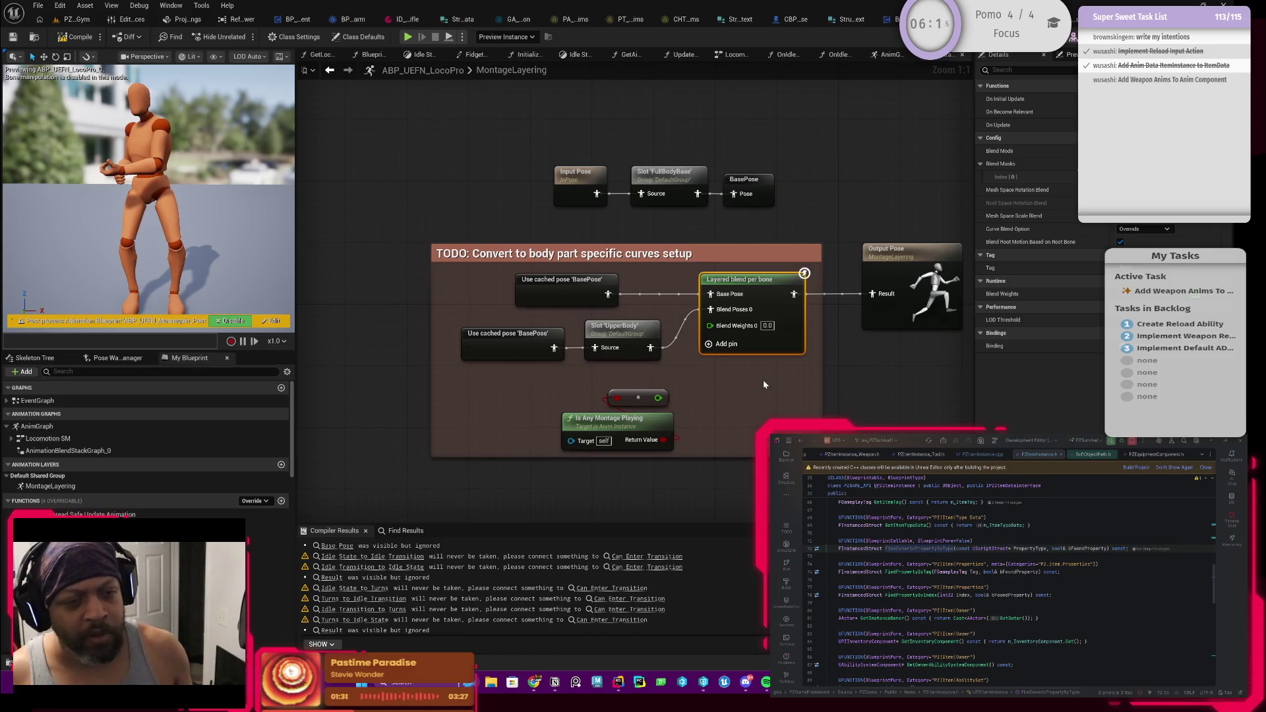
click(767, 326)
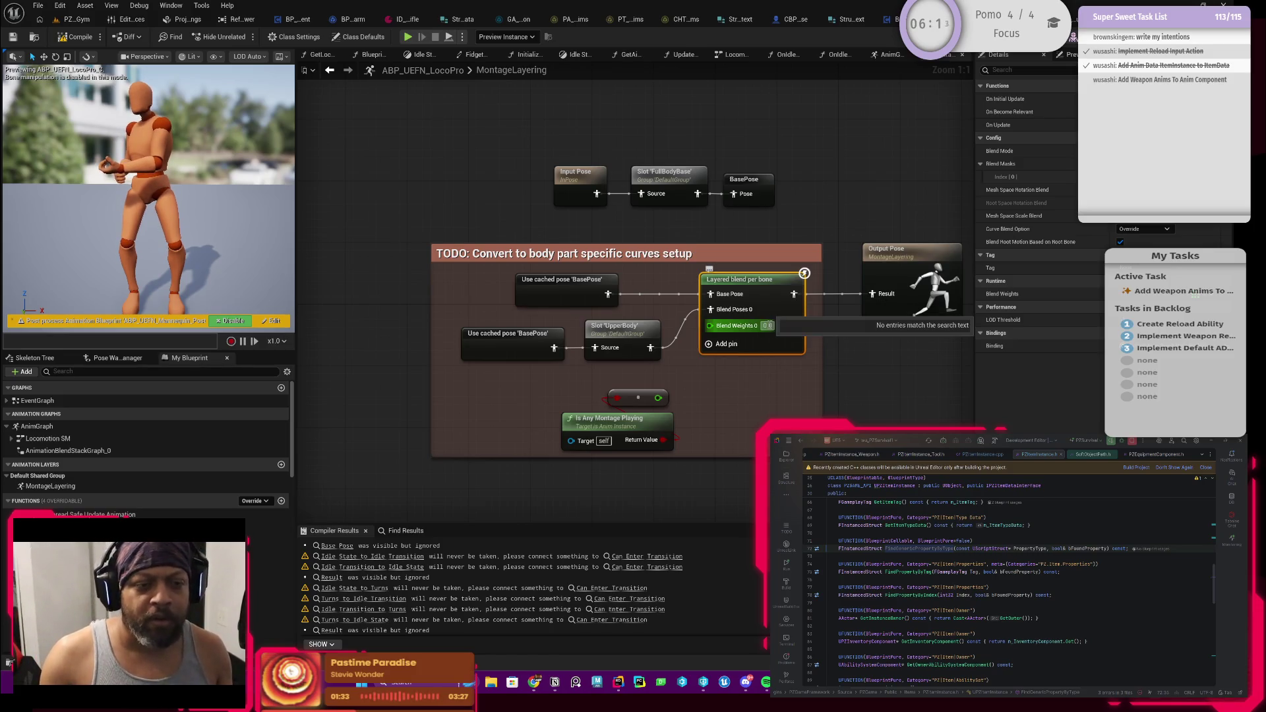
key(Escape)
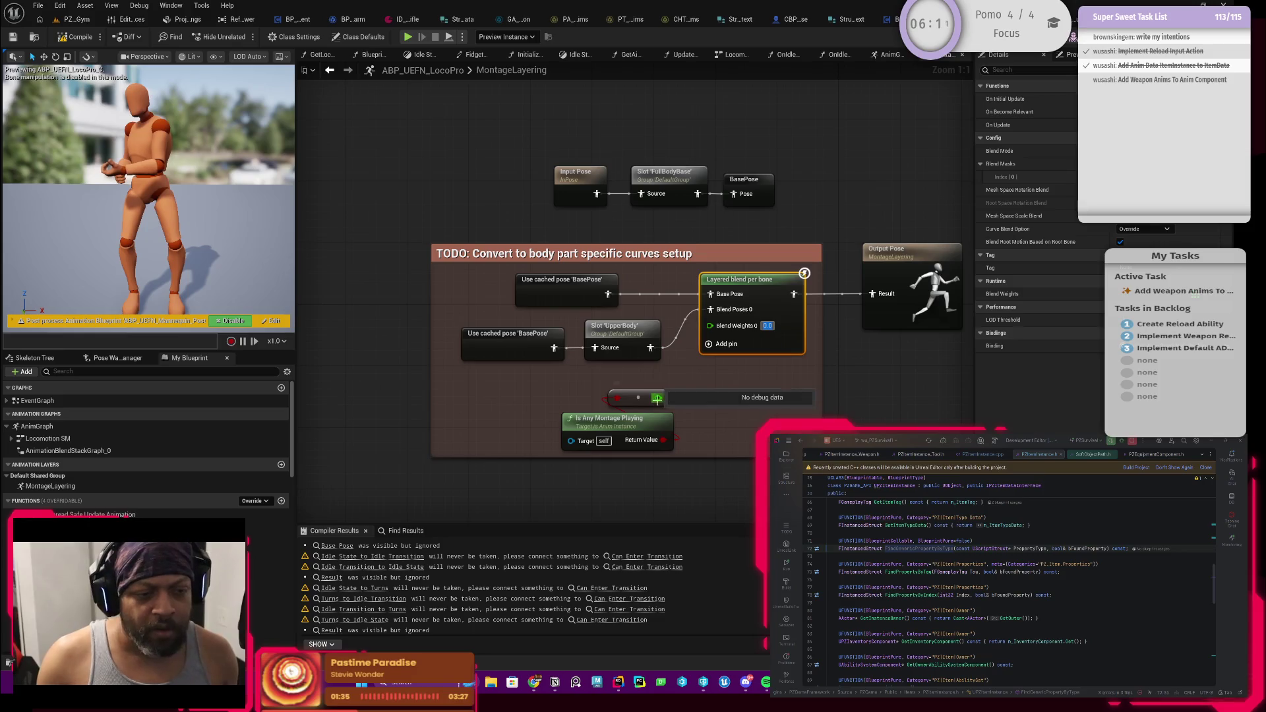
text(1)
key(Return)
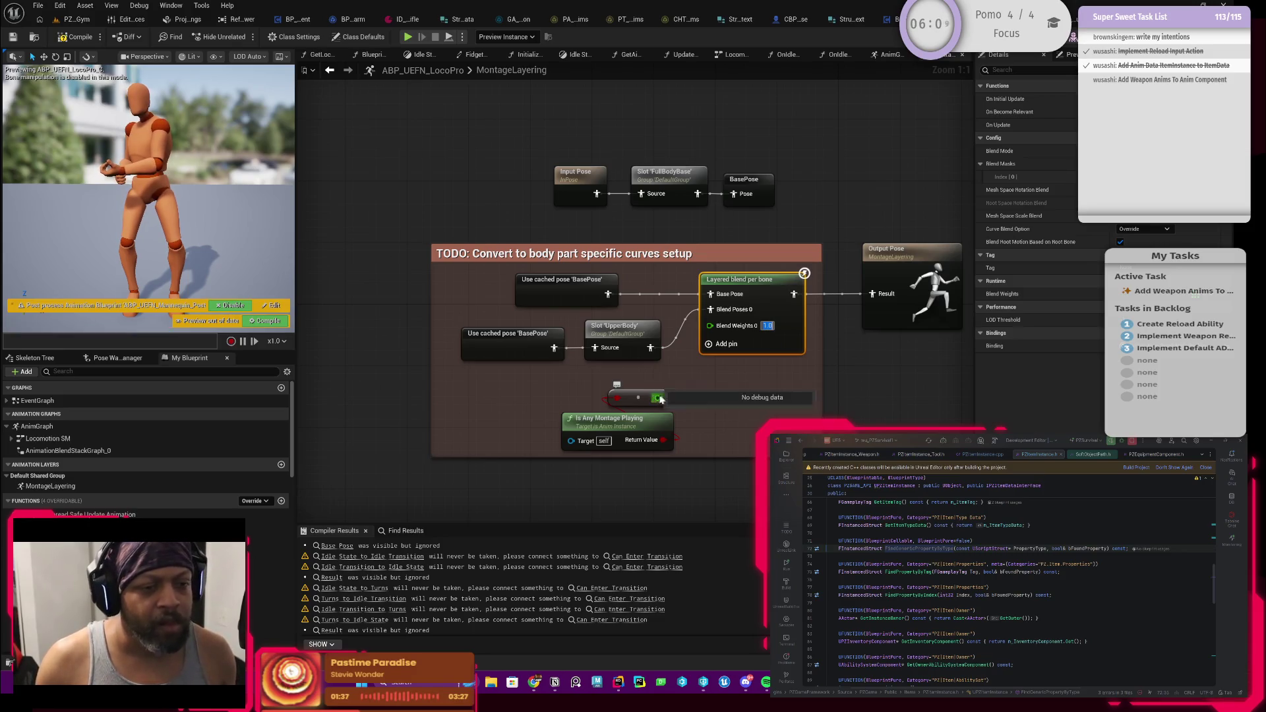
click(76, 37)
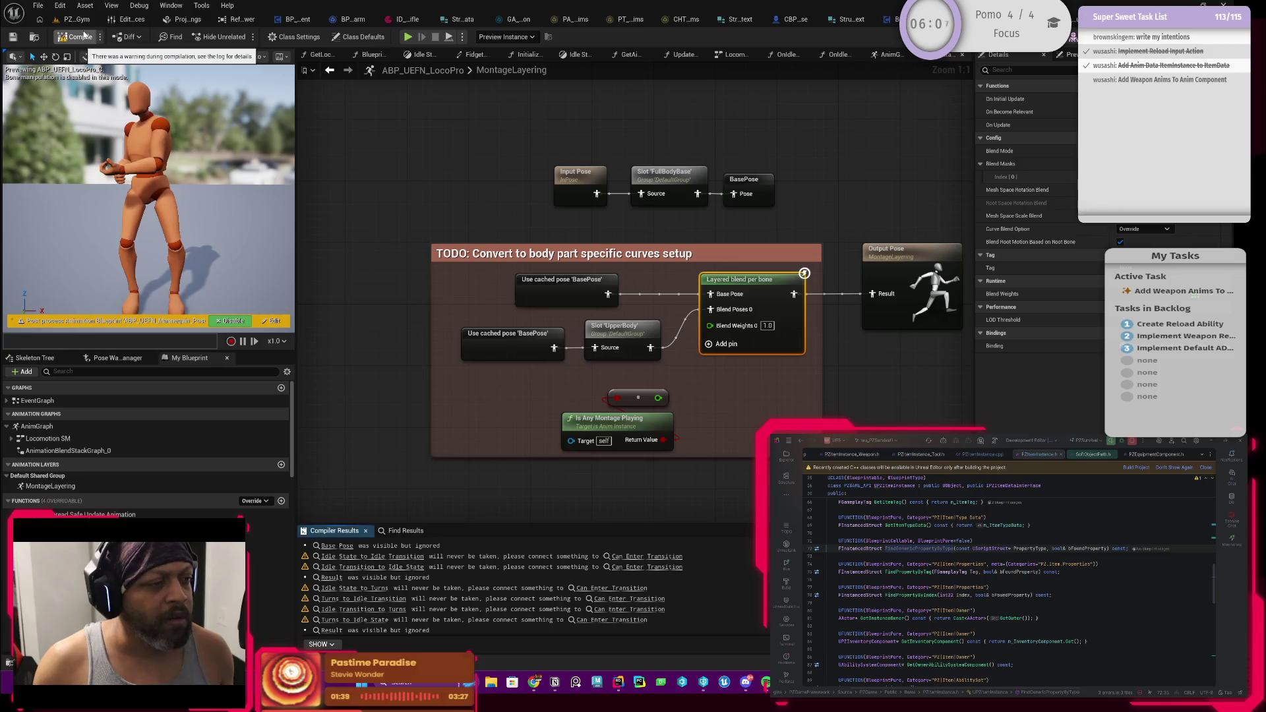
click(78, 20)
click(317, 36)
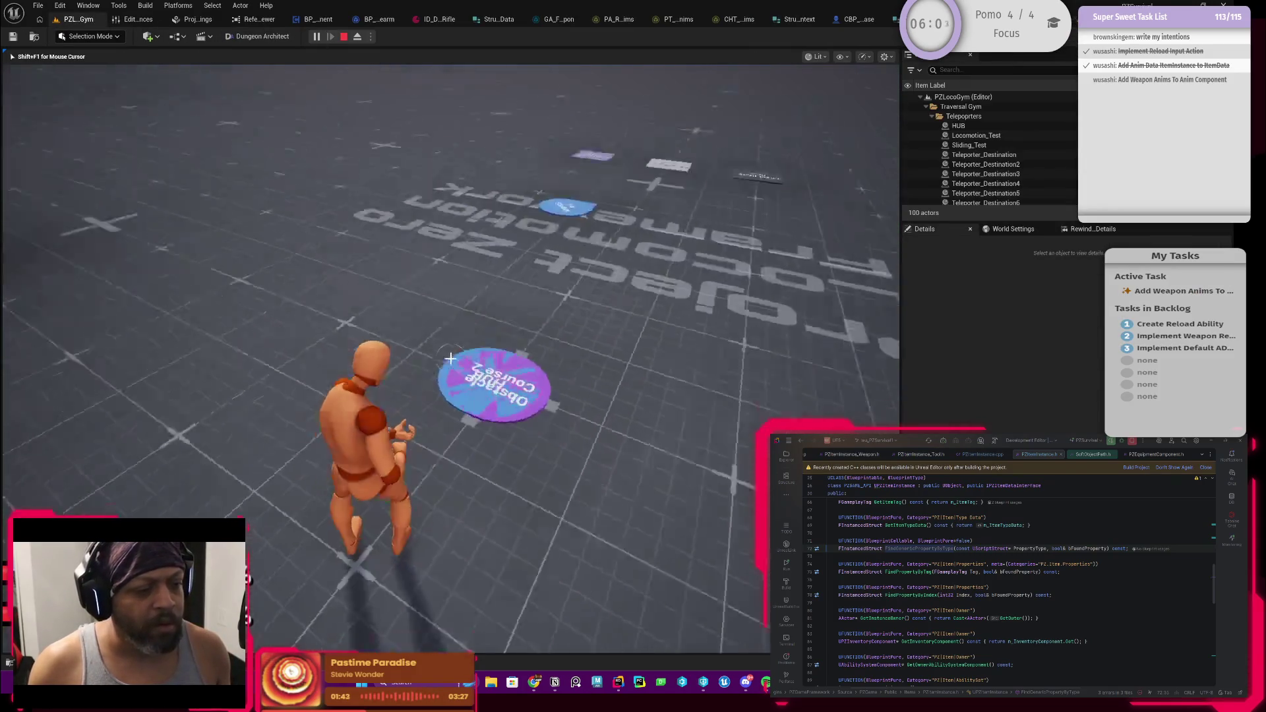
Stop the play session and open ABP_UEFN_LocoPro's main AnimGraph
key(shift+F1)
key(Escape)
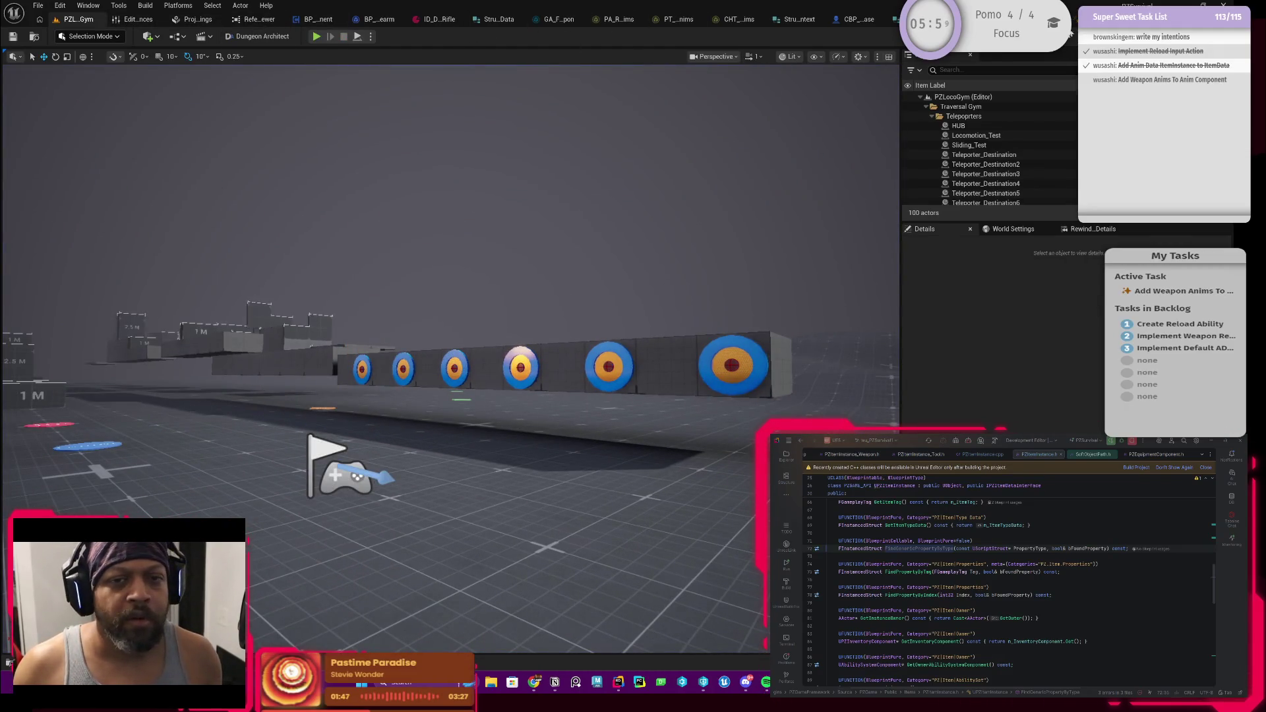
click(1074, 20)
scroll(695, 264, down, 2)
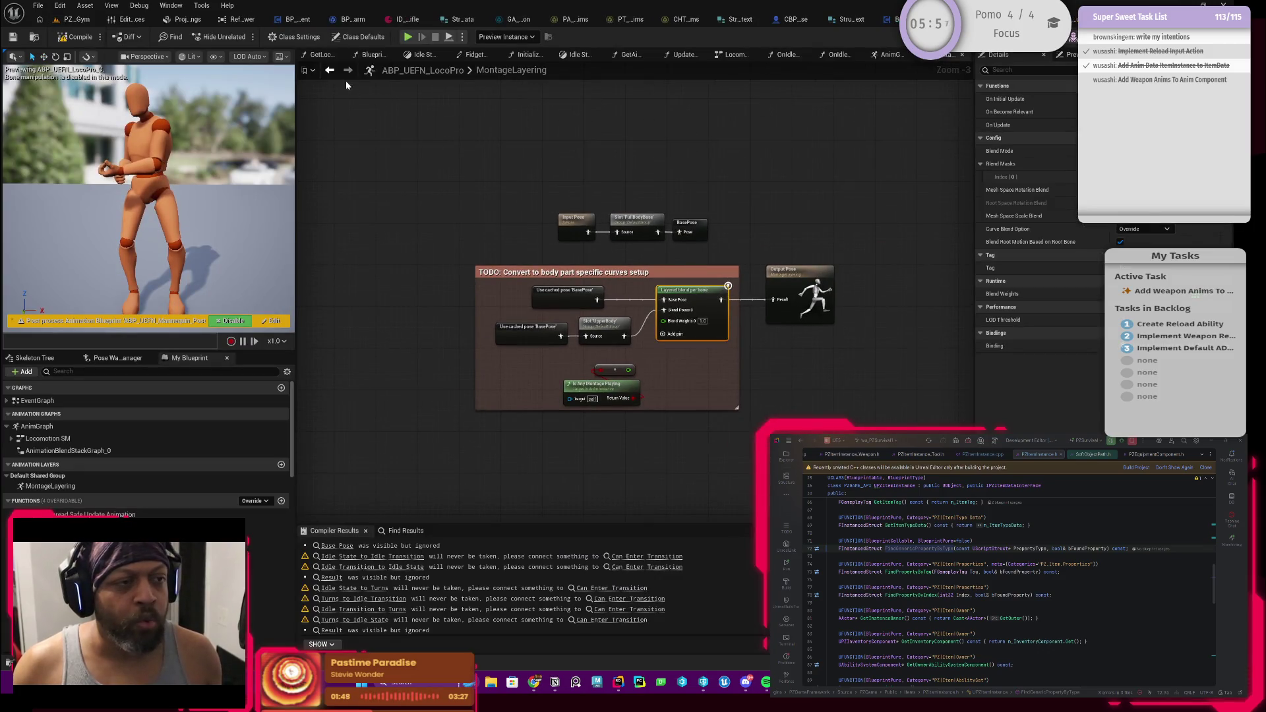
click(328, 74)
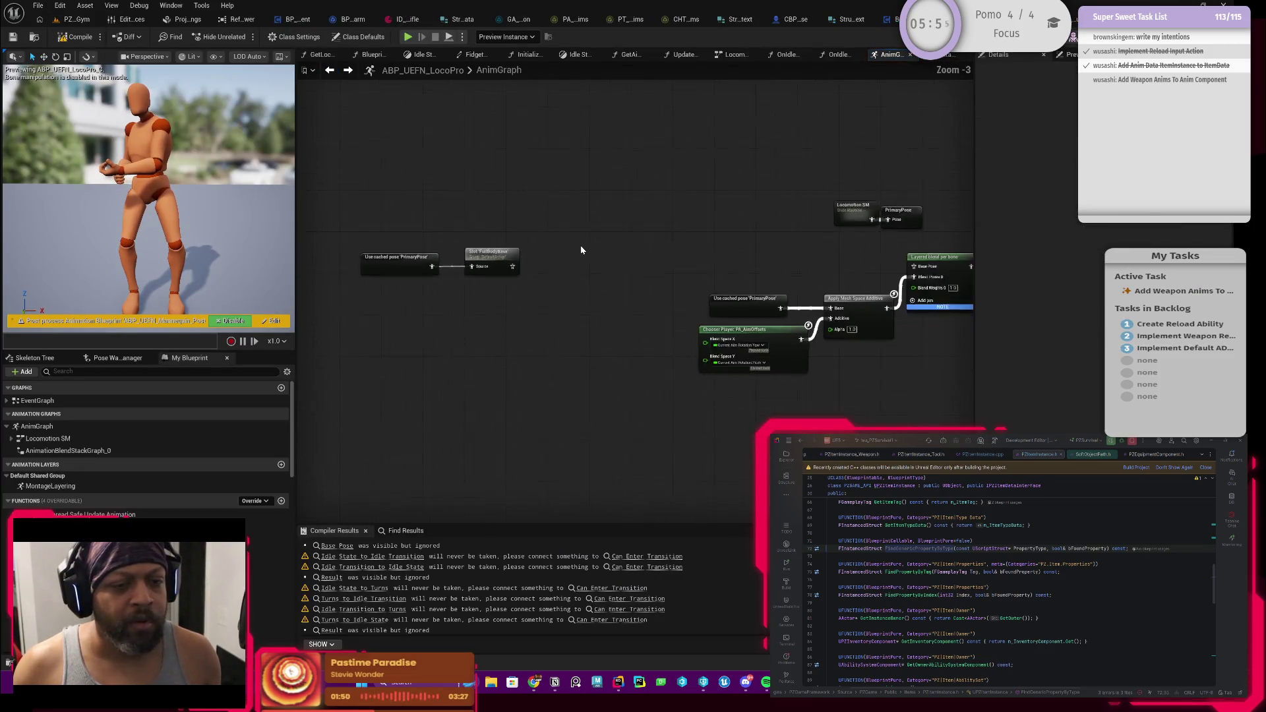
scroll(579, 277, up, 1)
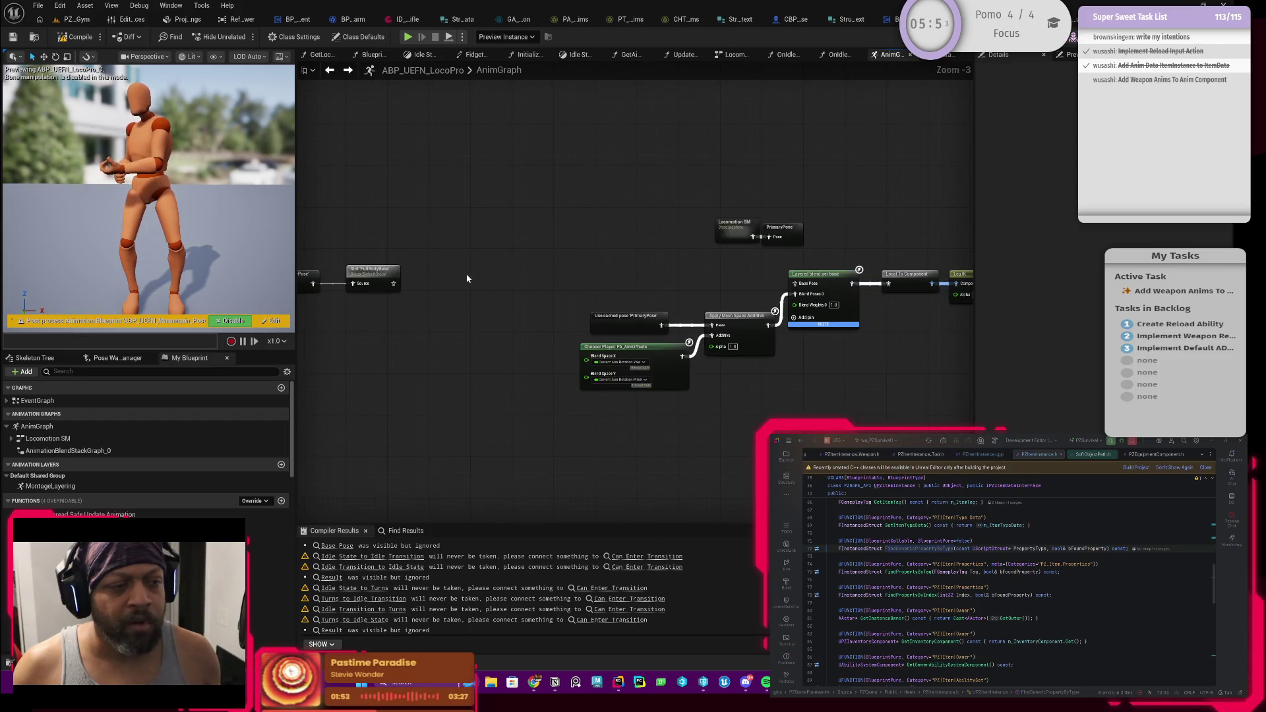
Move the cached pose and Slot nodes to the right and compile
mouse_move(334, 228)
mouse_down()
mouse_move(499, 306)
mouse_move(757, 265)
mouse_up()
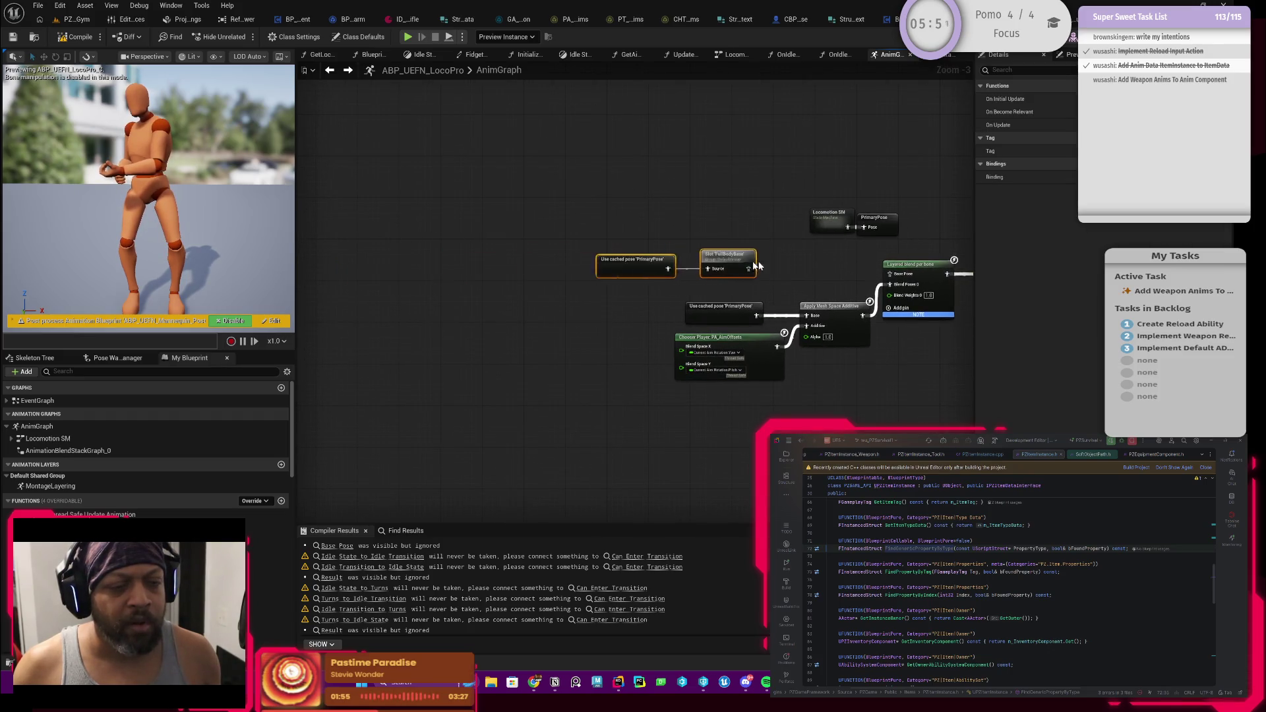
scroll(718, 240, up, 3)
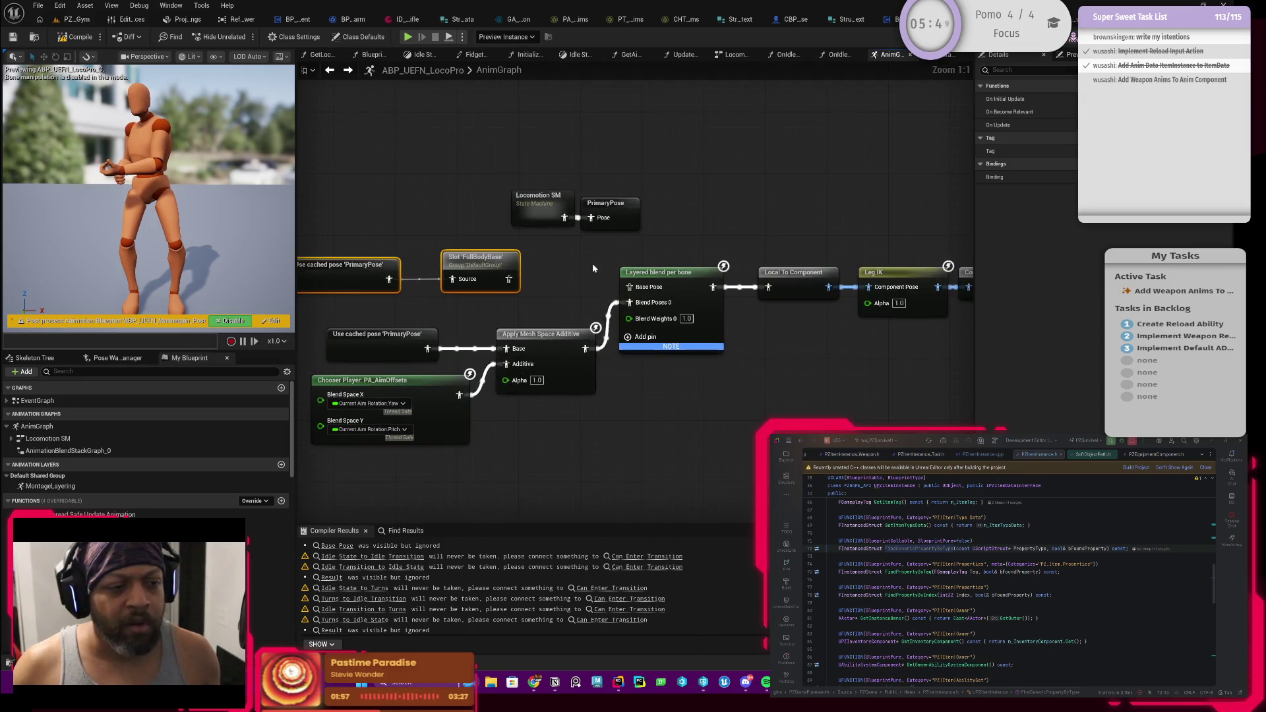
mouse_move(584, 271)
mouse_down()
mouse_move(569, 278)
mouse_move(582, 296)
mouse_move(581, 276)
mouse_move(666, 279)
mouse_up()
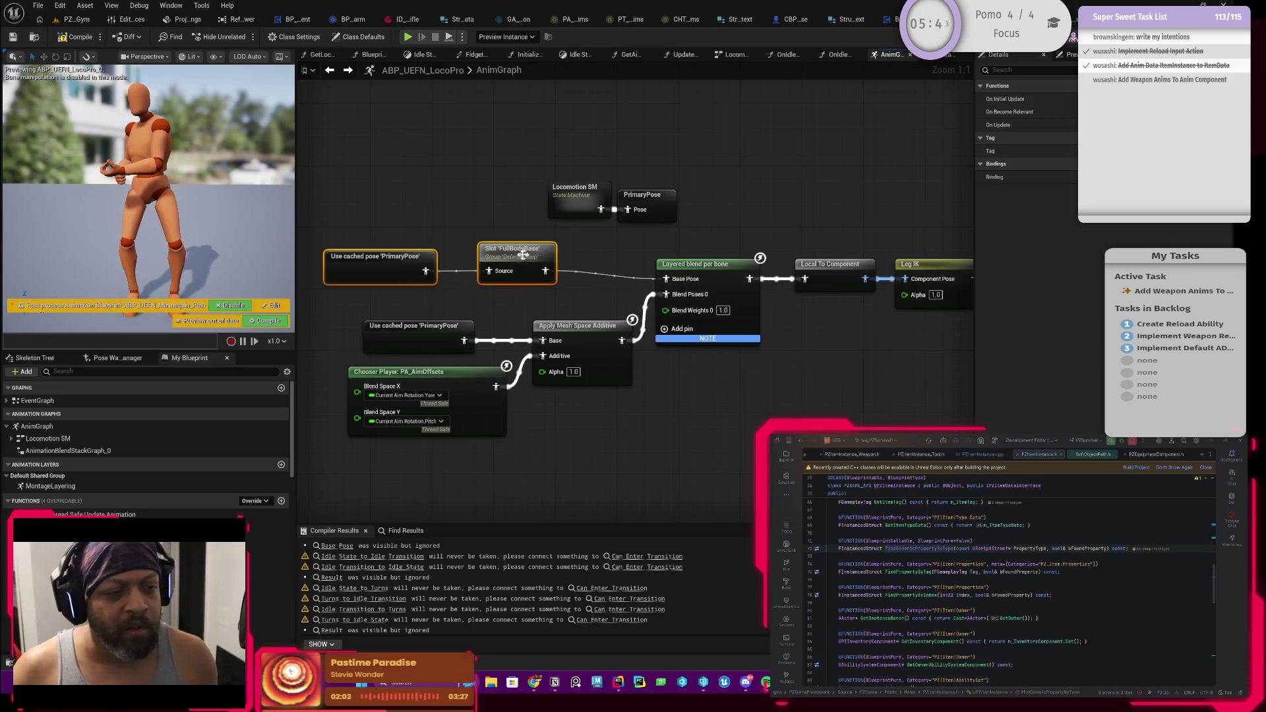
drag(523, 254, 592, 262)
key(F7)
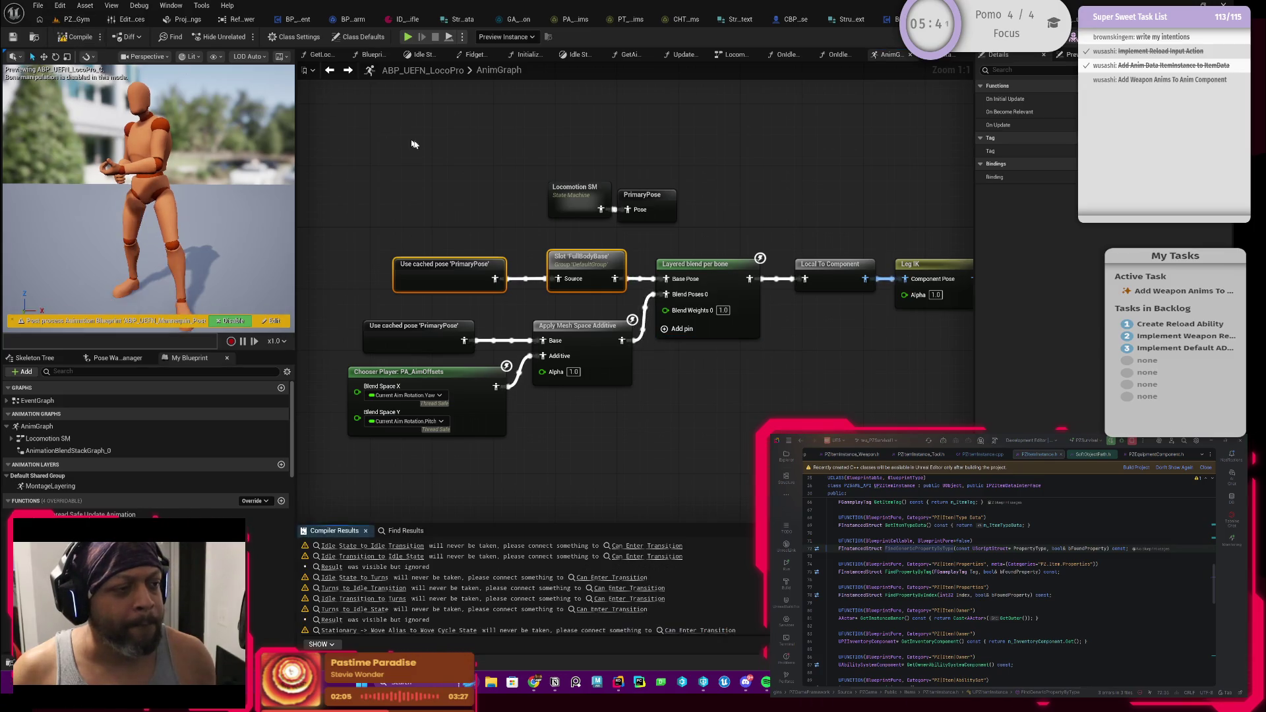
scroll(688, 269, down, 2)
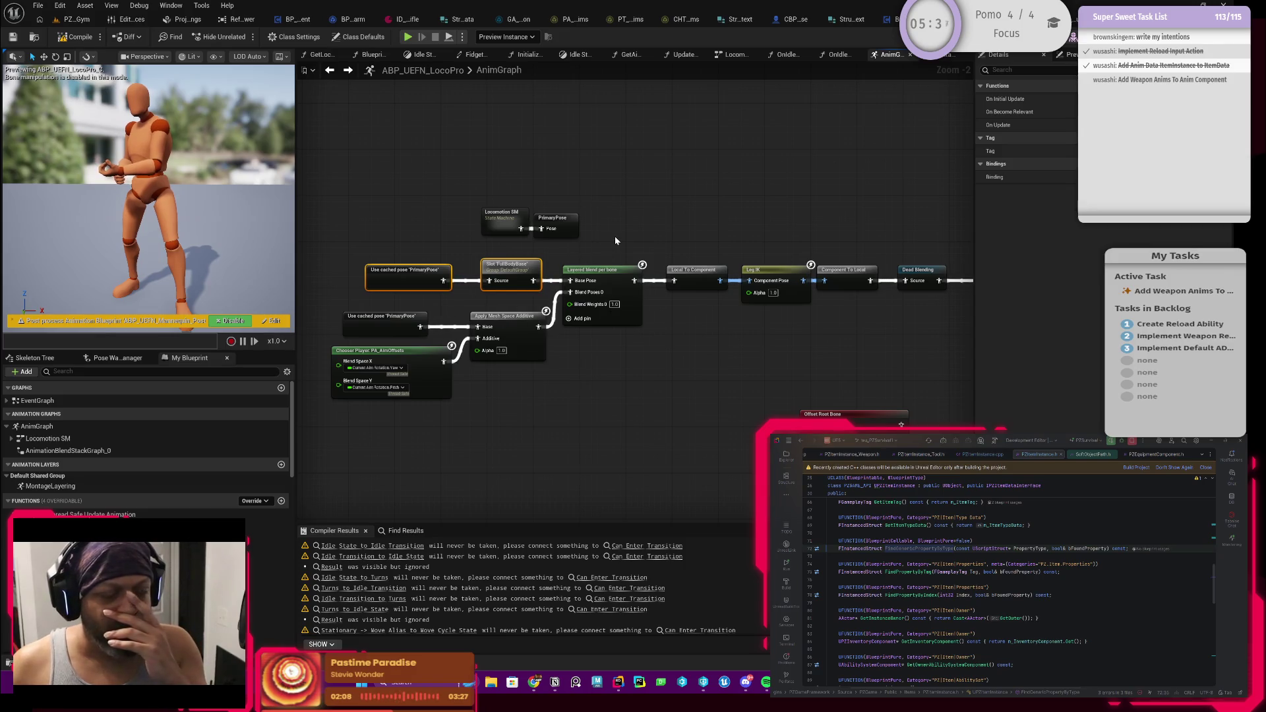
mouse_move(615, 240)
mouse_down()
mouse_move(665, 224)
mouse_move(594, 238)
mouse_up()
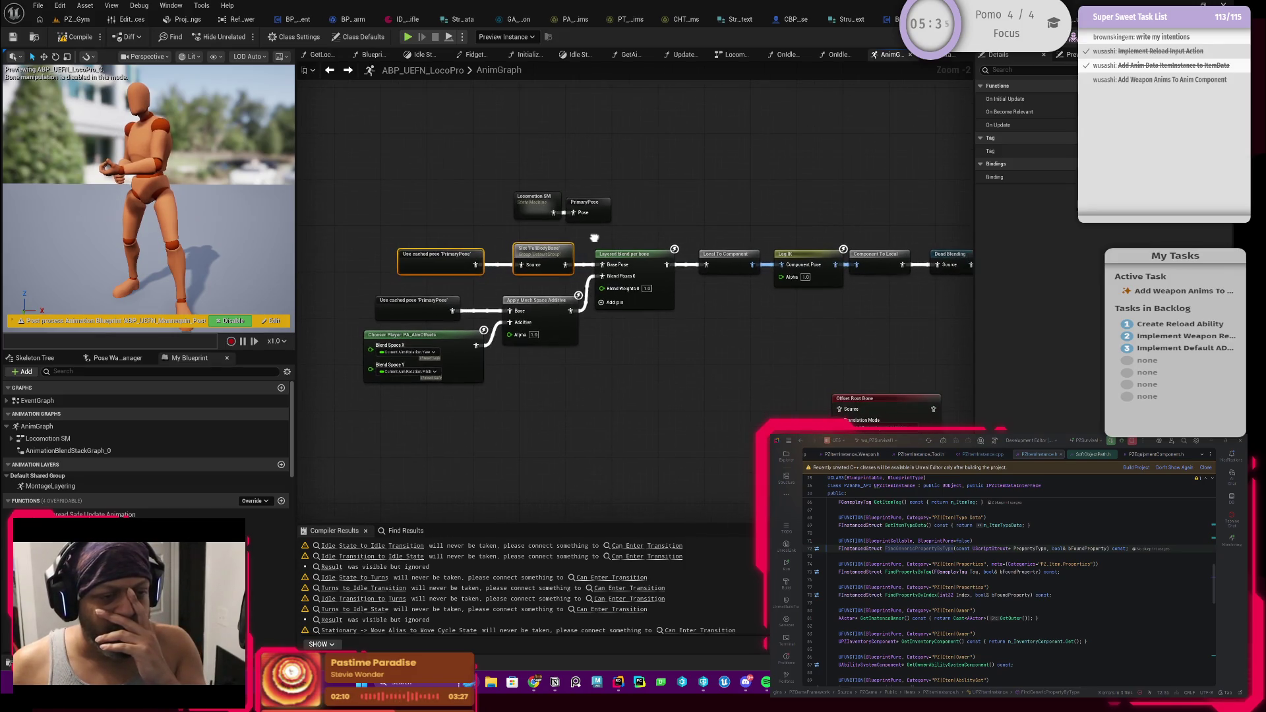
scroll(538, 247, up, 2)
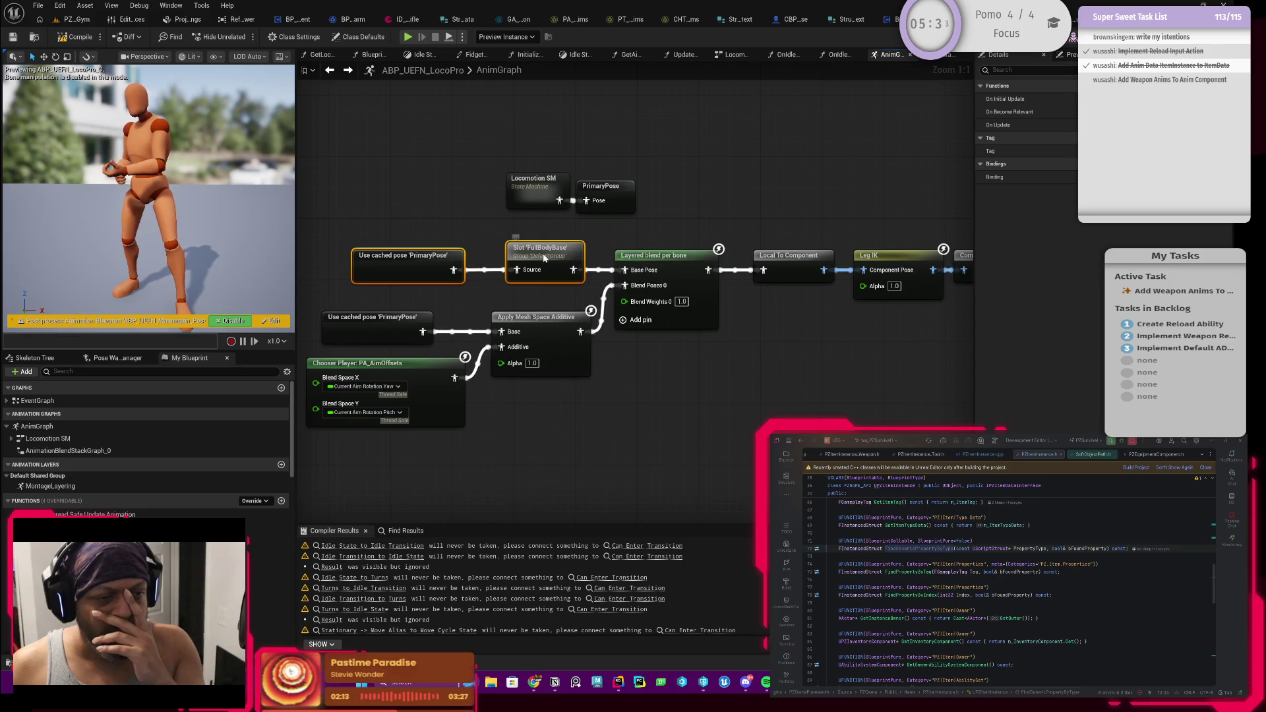
Delete the Slot 'FullBodyBase' node and place a MontageLayering layer node in its spot
click(542, 254)
key(Delete)
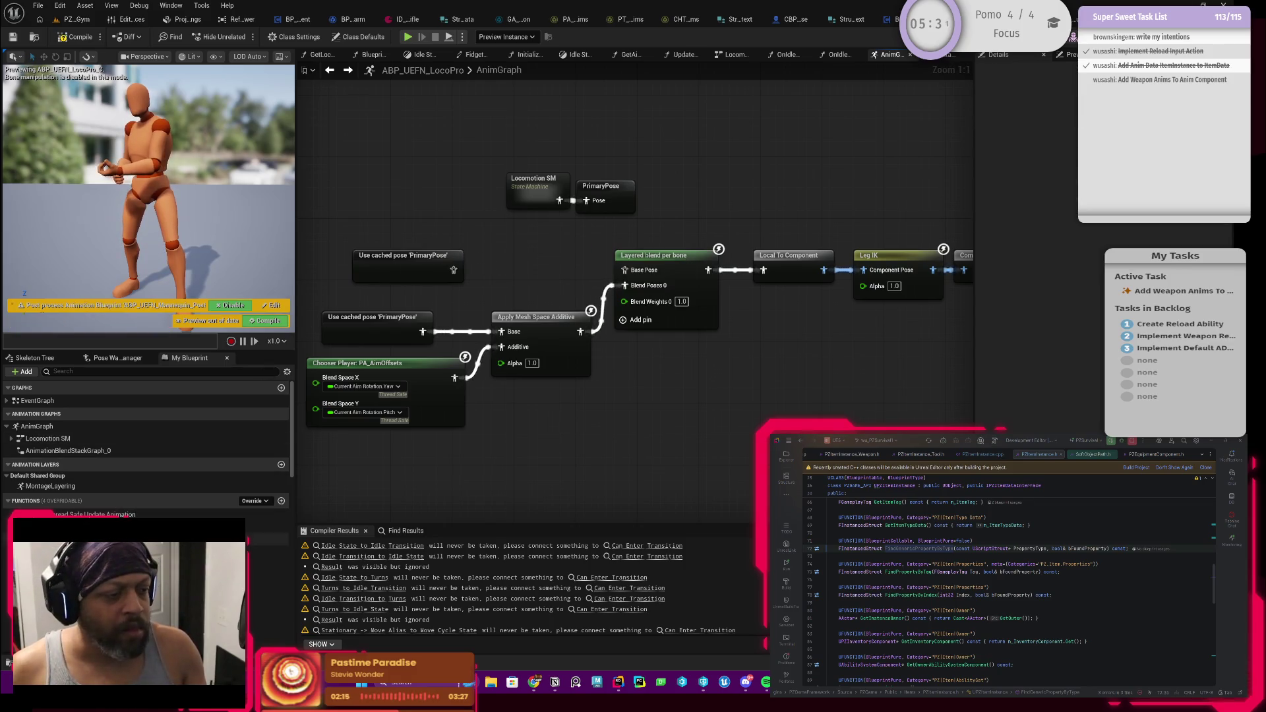
mouse_move(66, 493)
mouse_down()
mouse_move(325, 396)
mouse_move(493, 279)
mouse_up()
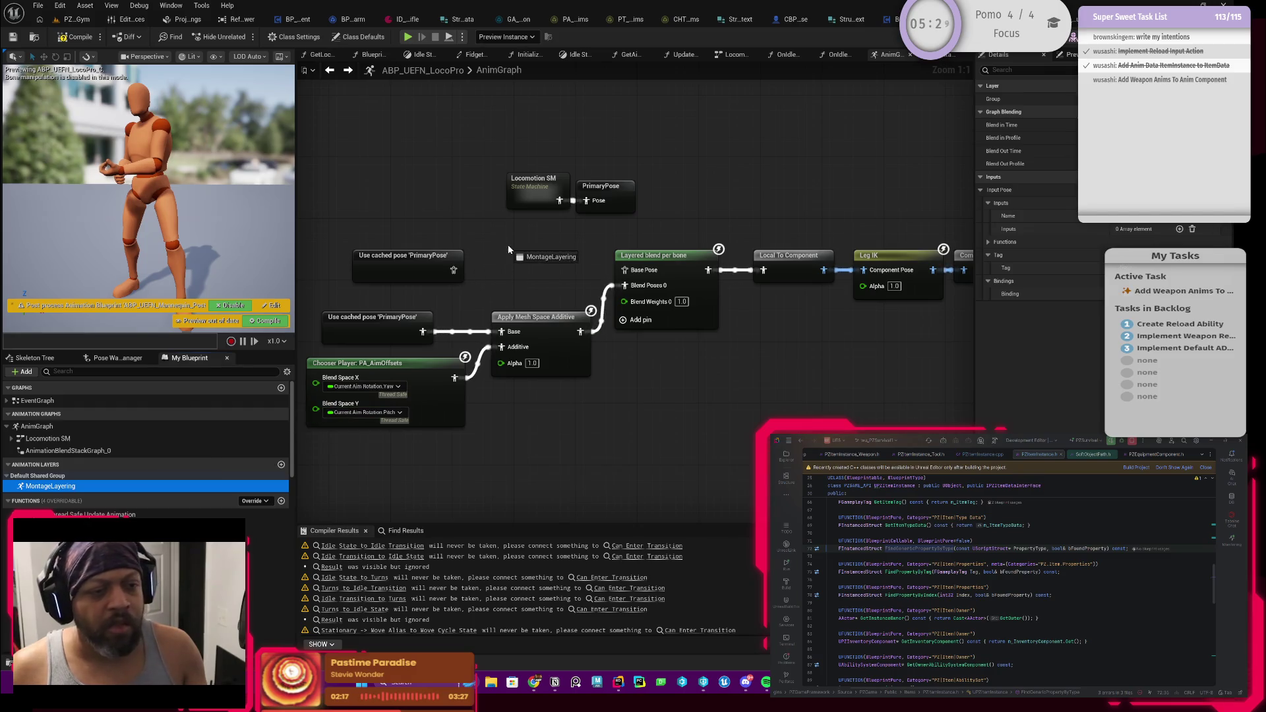
Recompile, then shift the Locomotion SM and PrimaryPose nodes up-left in AnimGraph
click(535, 261)
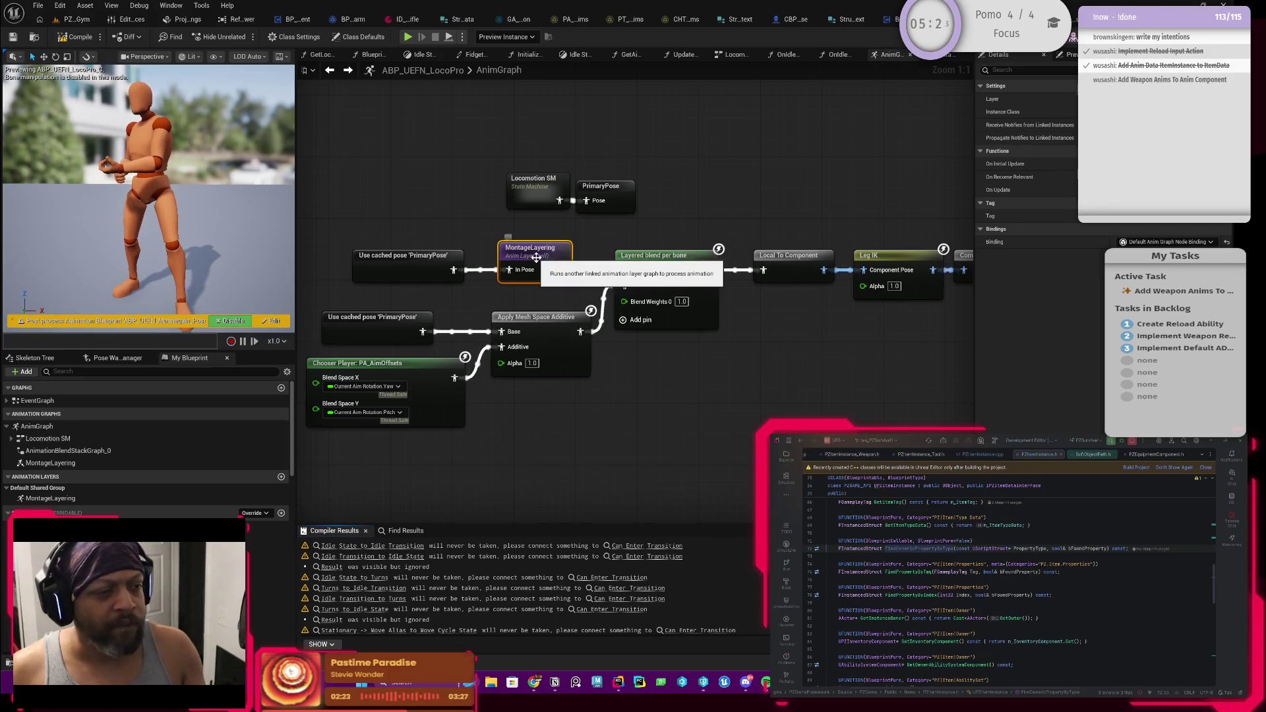
double_click(536, 261)
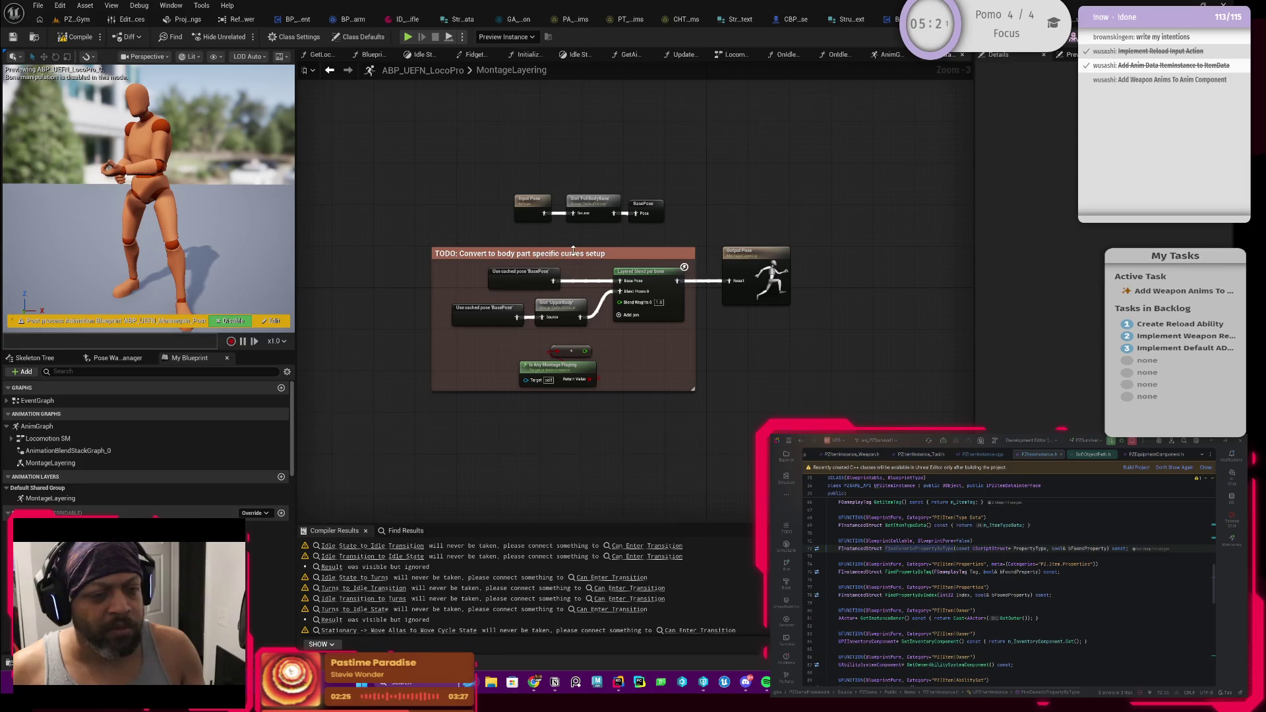
click(80, 38)
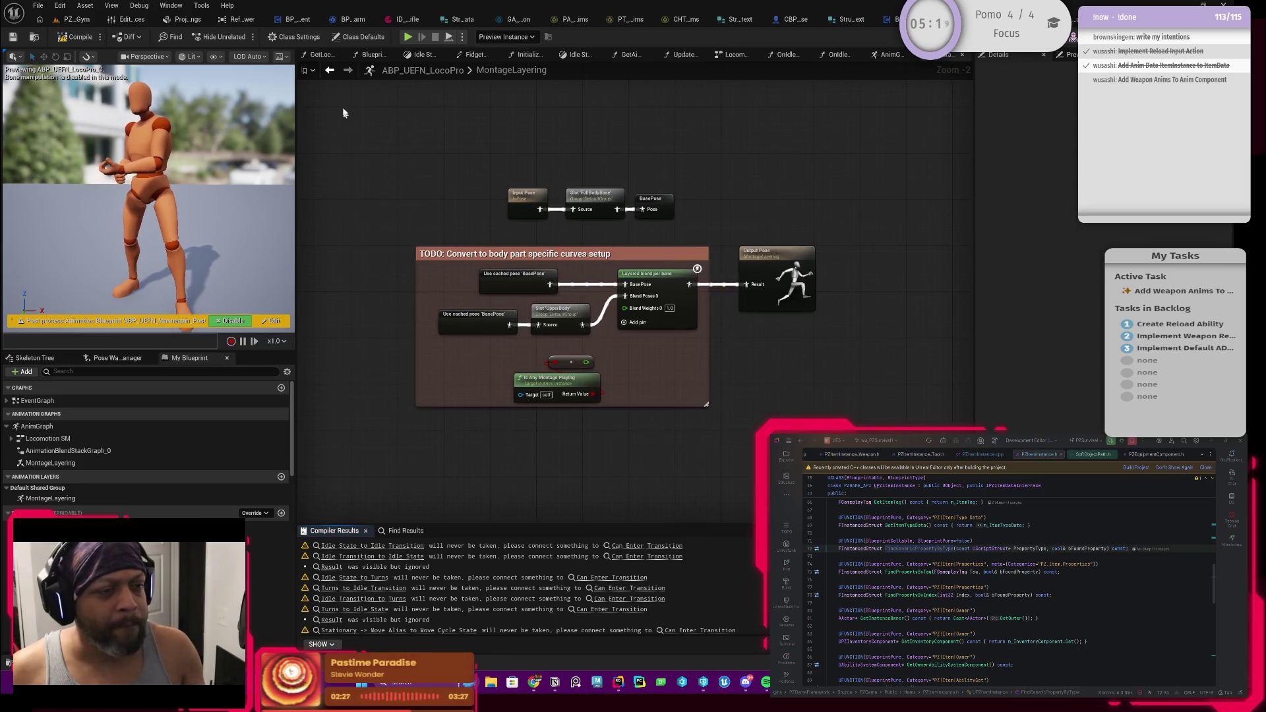
click(328, 73)
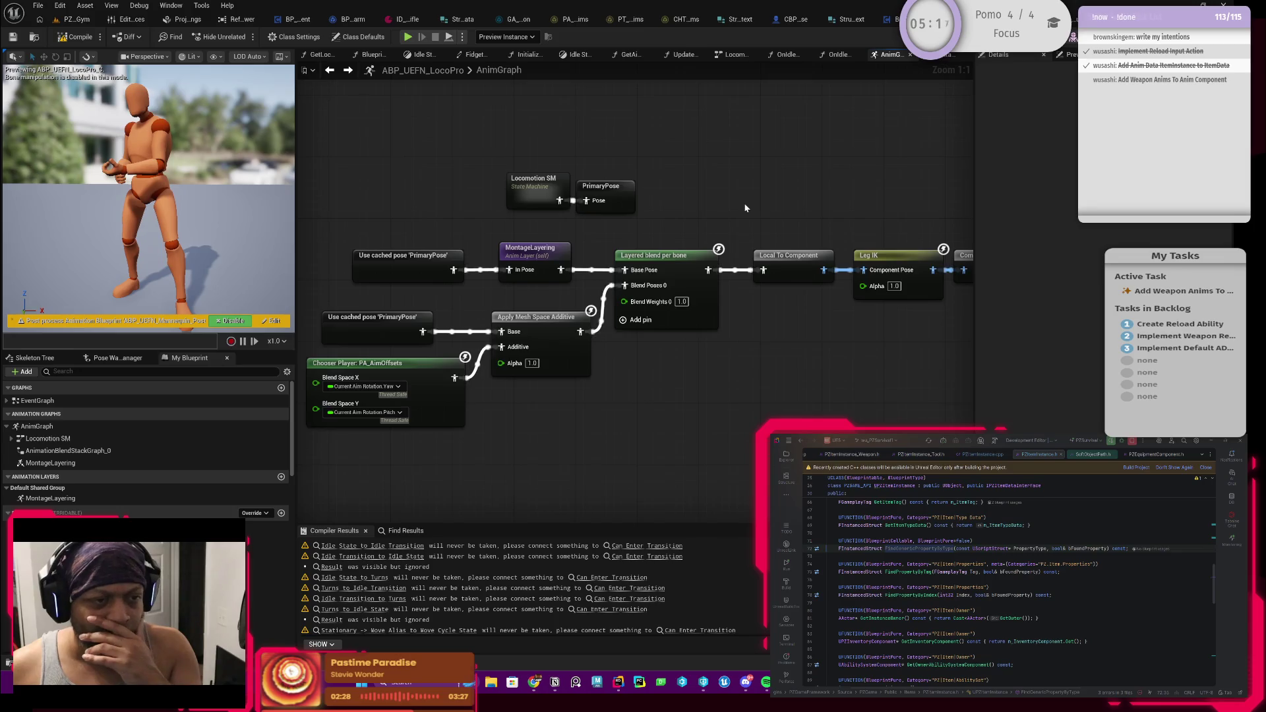
mouse_move(587, 190)
mouse_down()
mouse_move(726, 251)
mouse_move(589, 180)
mouse_up()
mouse_move(885, 359)
mouse_down()
mouse_move(734, 299)
mouse_move(540, 292)
mouse_move(474, 264)
mouse_move(636, 287)
mouse_up()
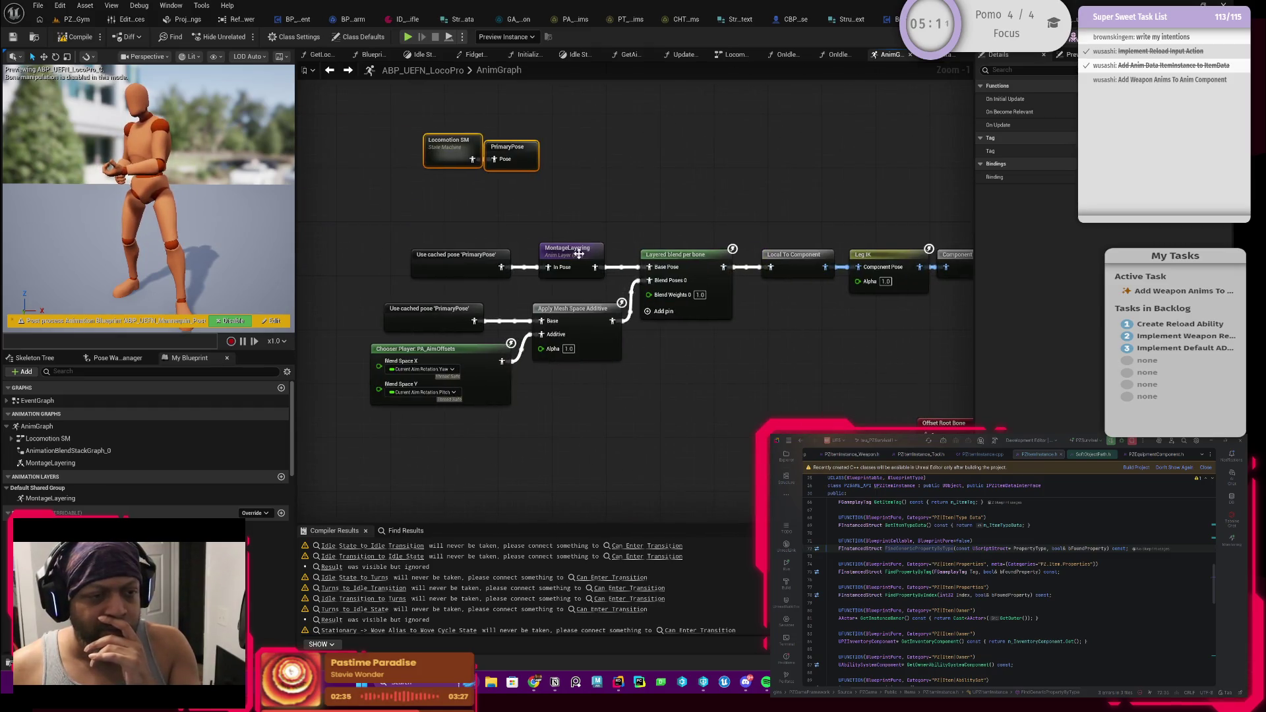
double_click(579, 253)
Wire the reroute into Blend Weights 0, compile, save, and go to the PZLocoGym level
scroll(679, 303, up, 2)
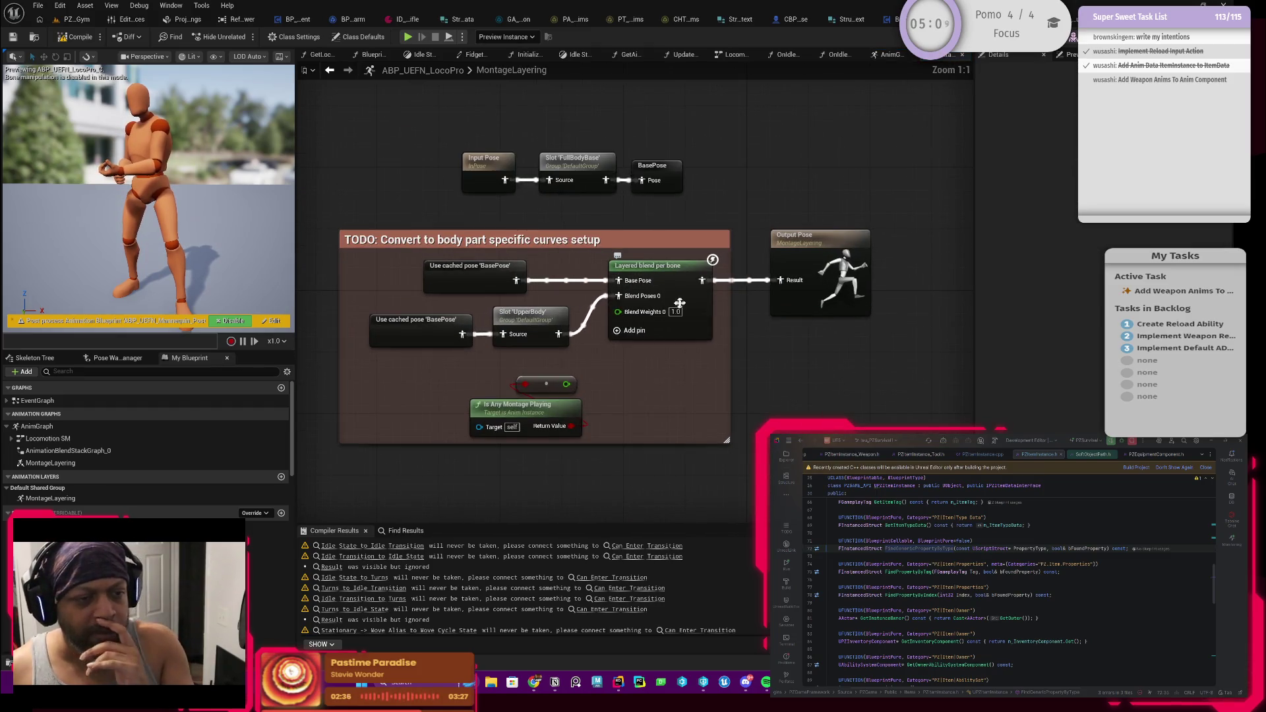
click(565, 323)
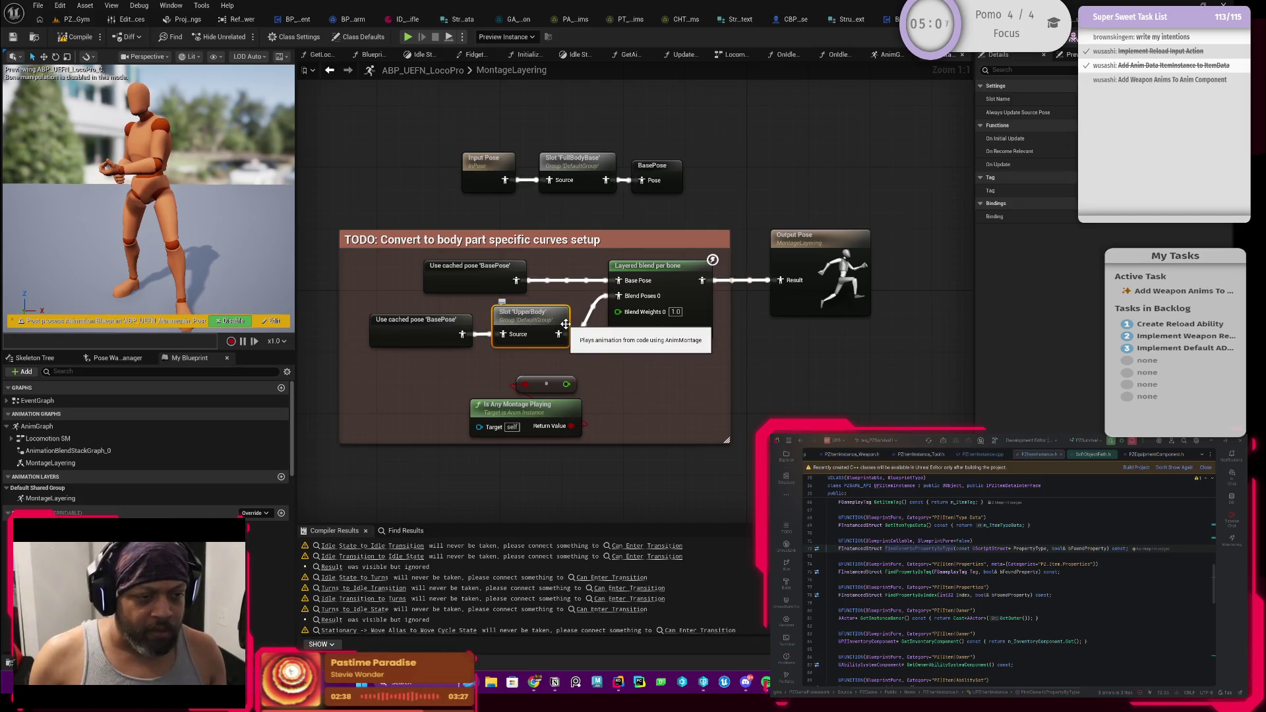
drag(566, 383, 618, 311)
click(76, 37)
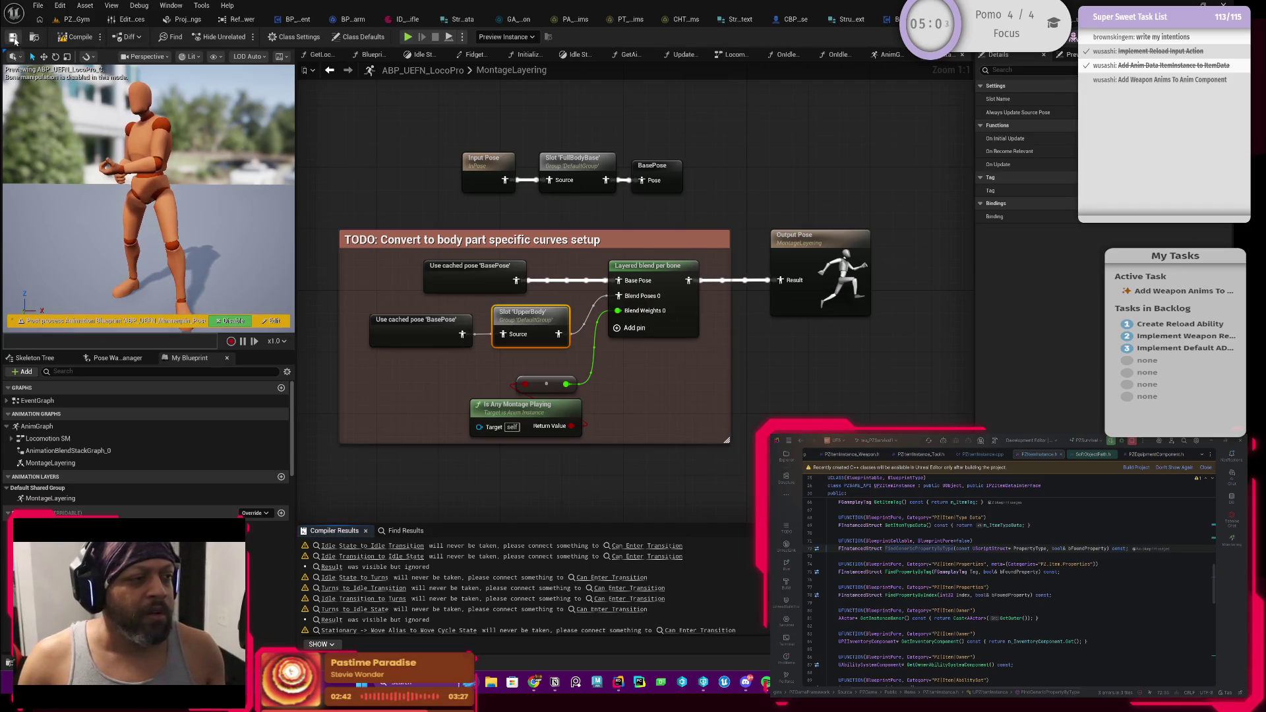
click(13, 38)
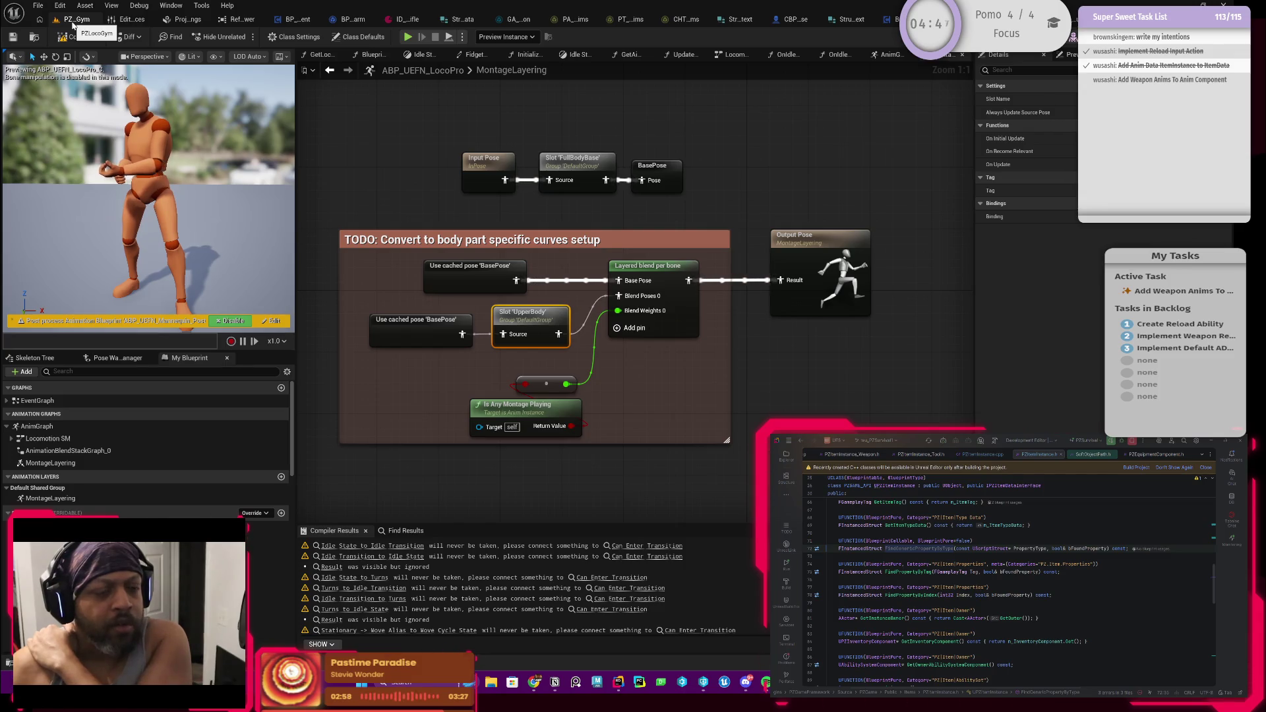
click(73, 22)
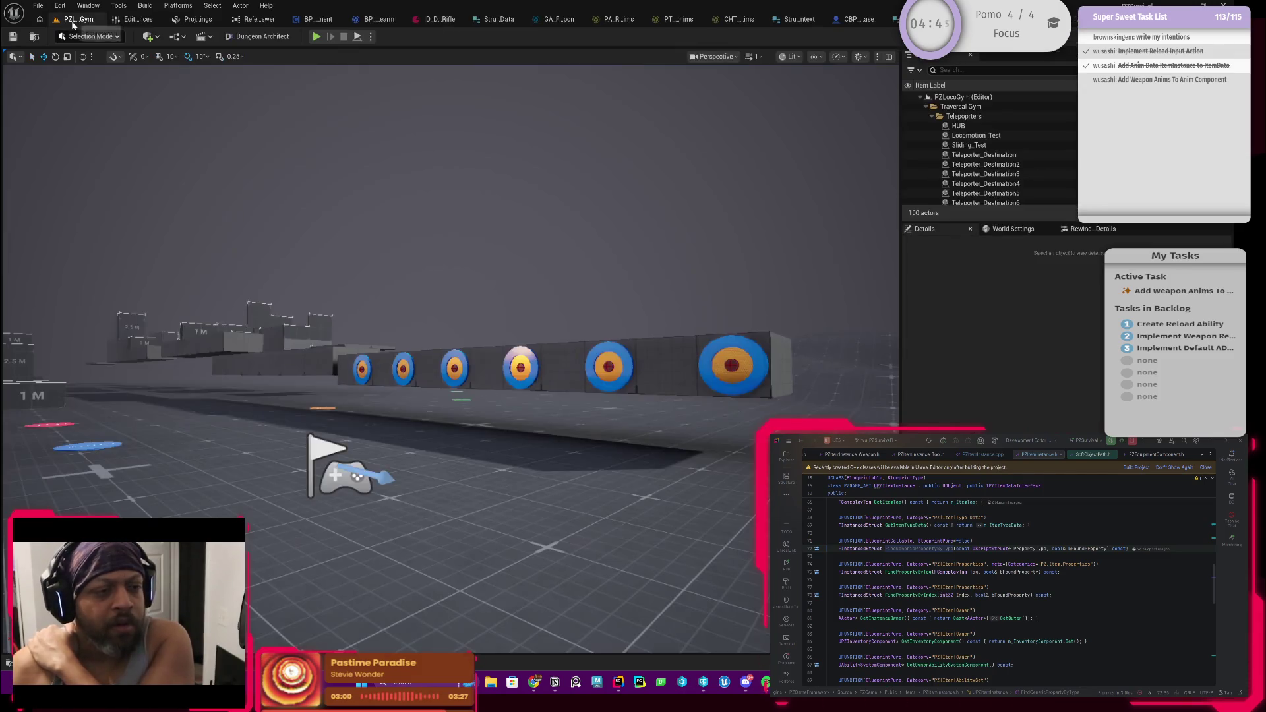
Play-test the level, opening and closing the inventory with I, then return to BP_PZAnimComponent
click(317, 37)
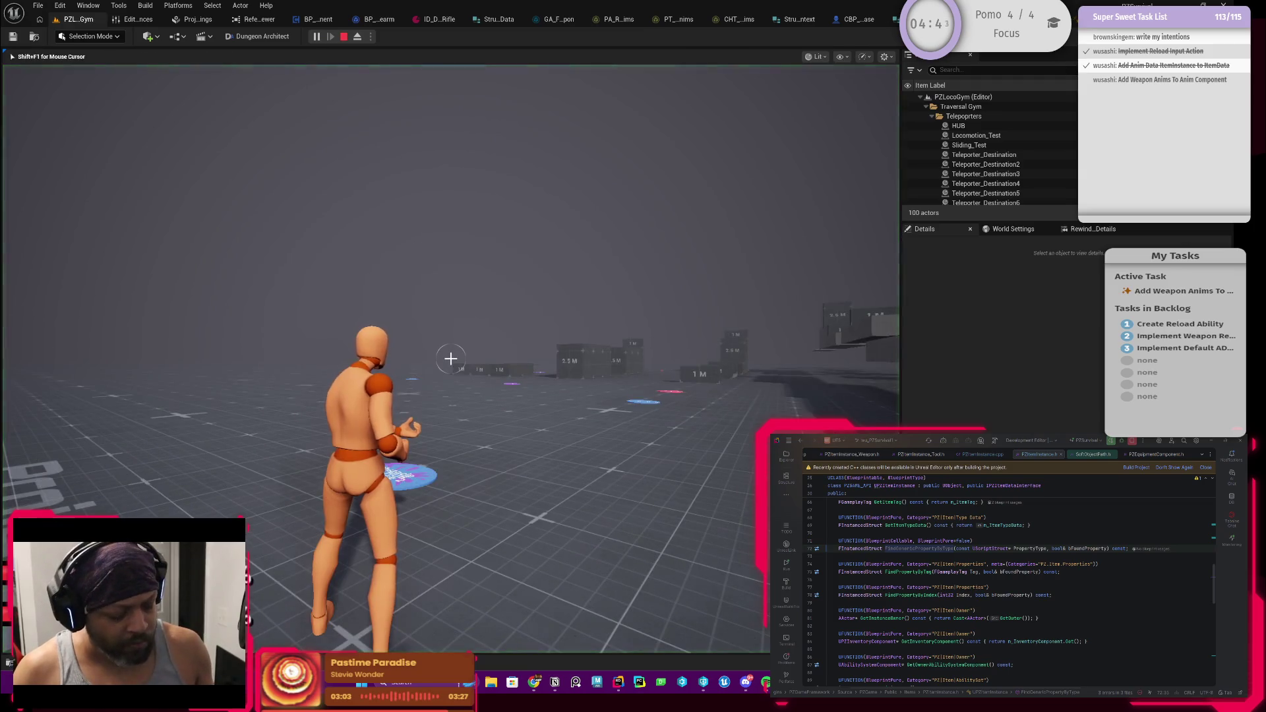
key(i)
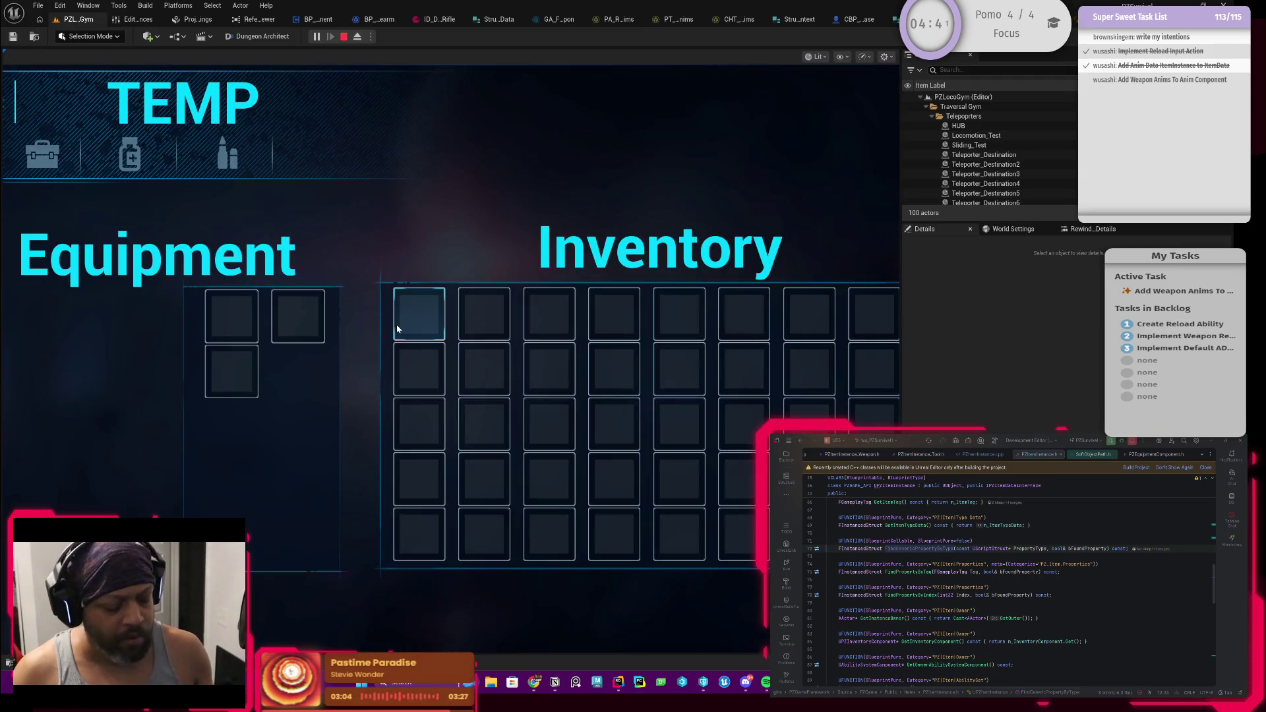
key(i)
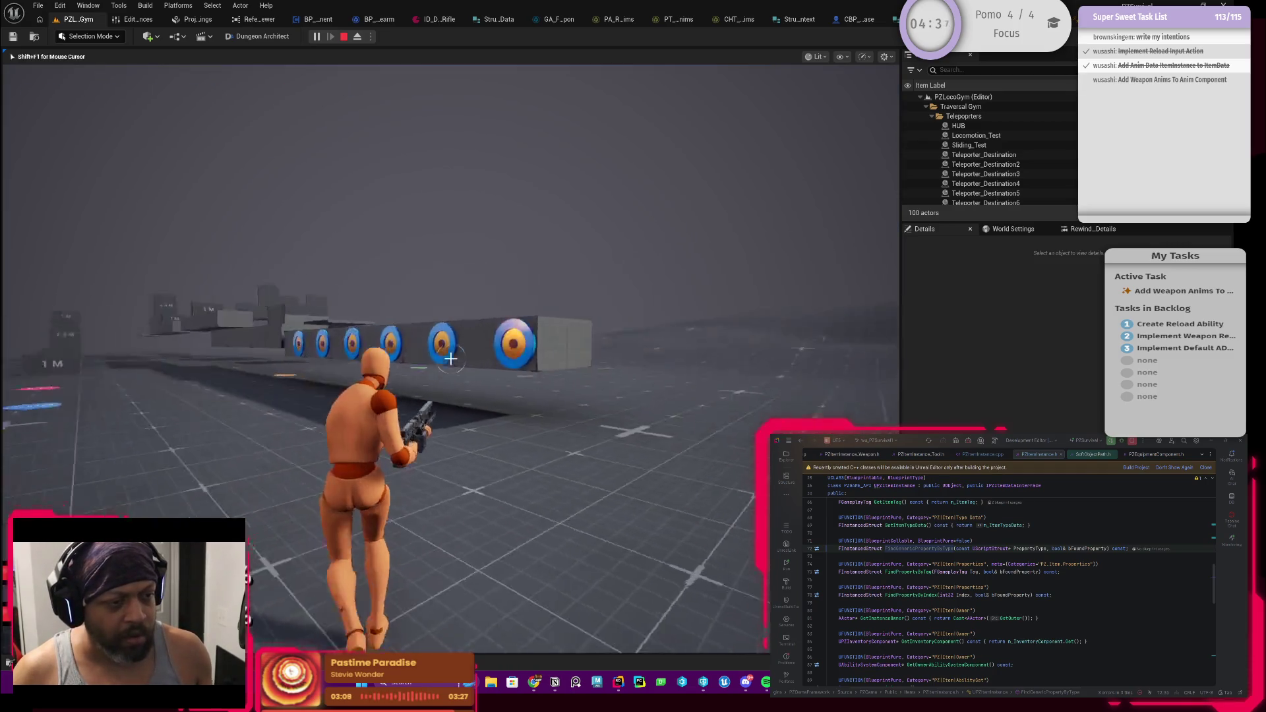
key(Escape)
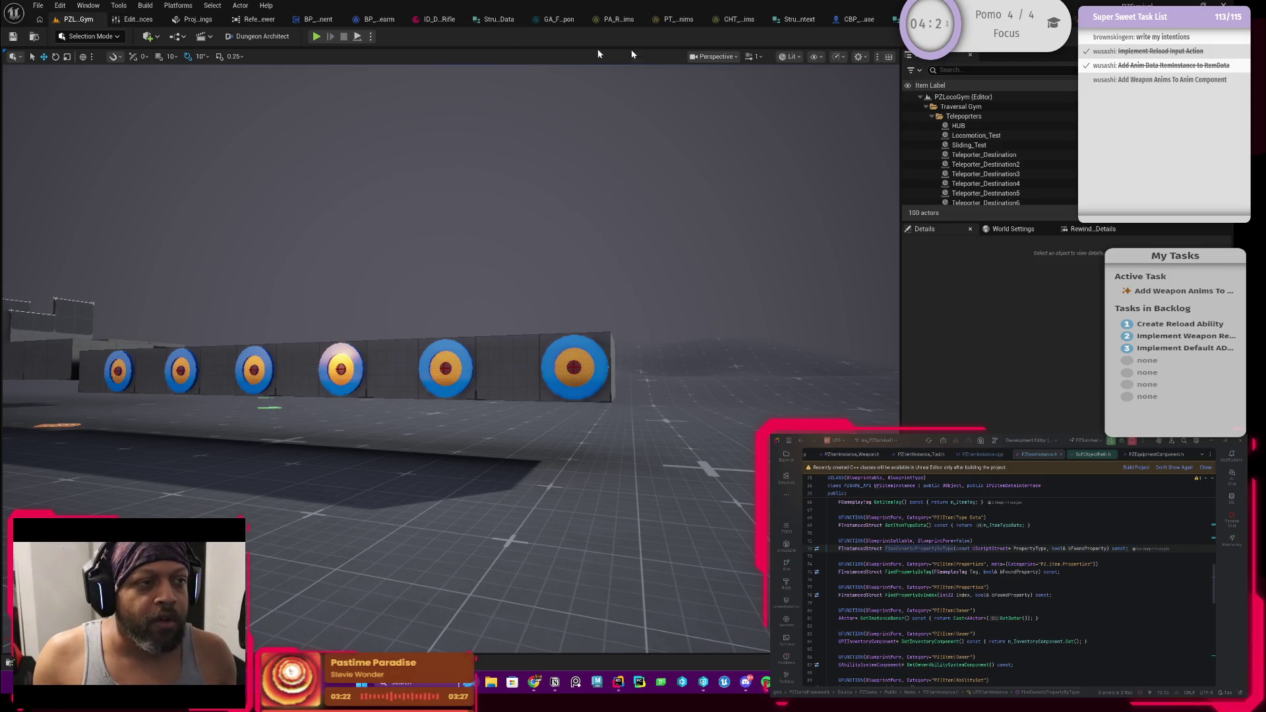
key(alt+Tab)
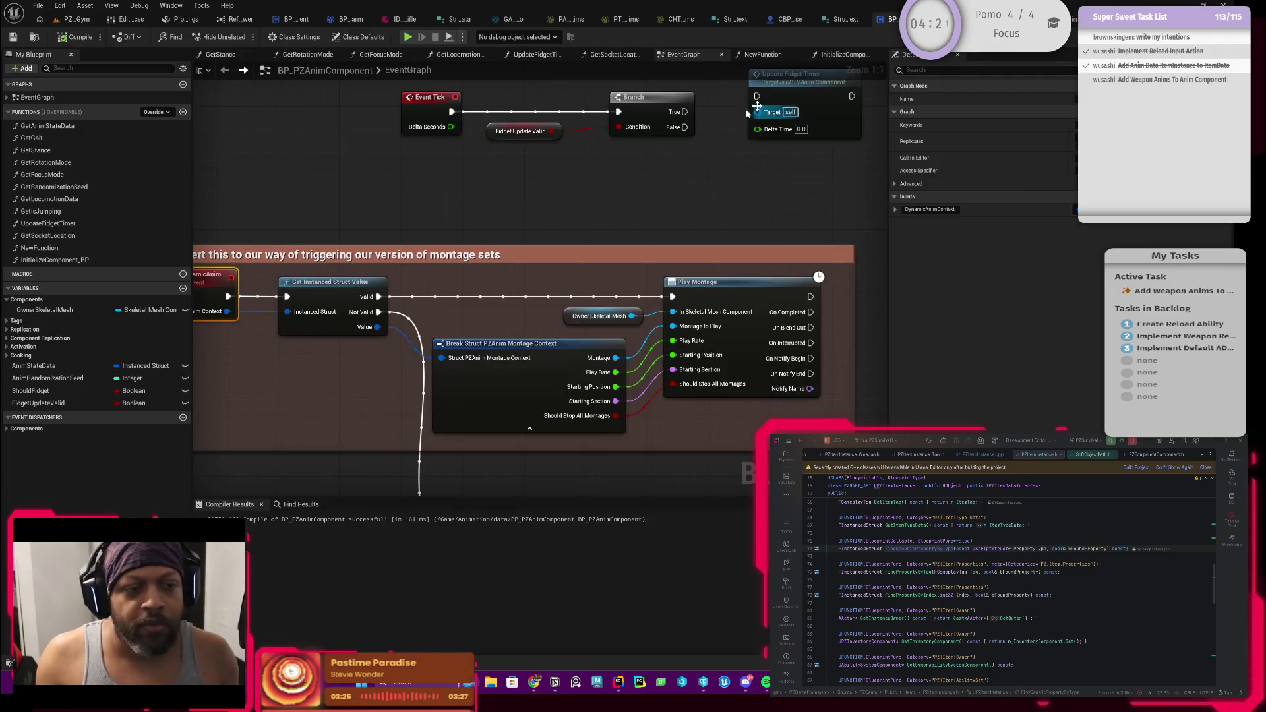
From CBP_PlayerBase's event graph, open the Reload Active Tools function definition
drag(600, 196, 668, 211)
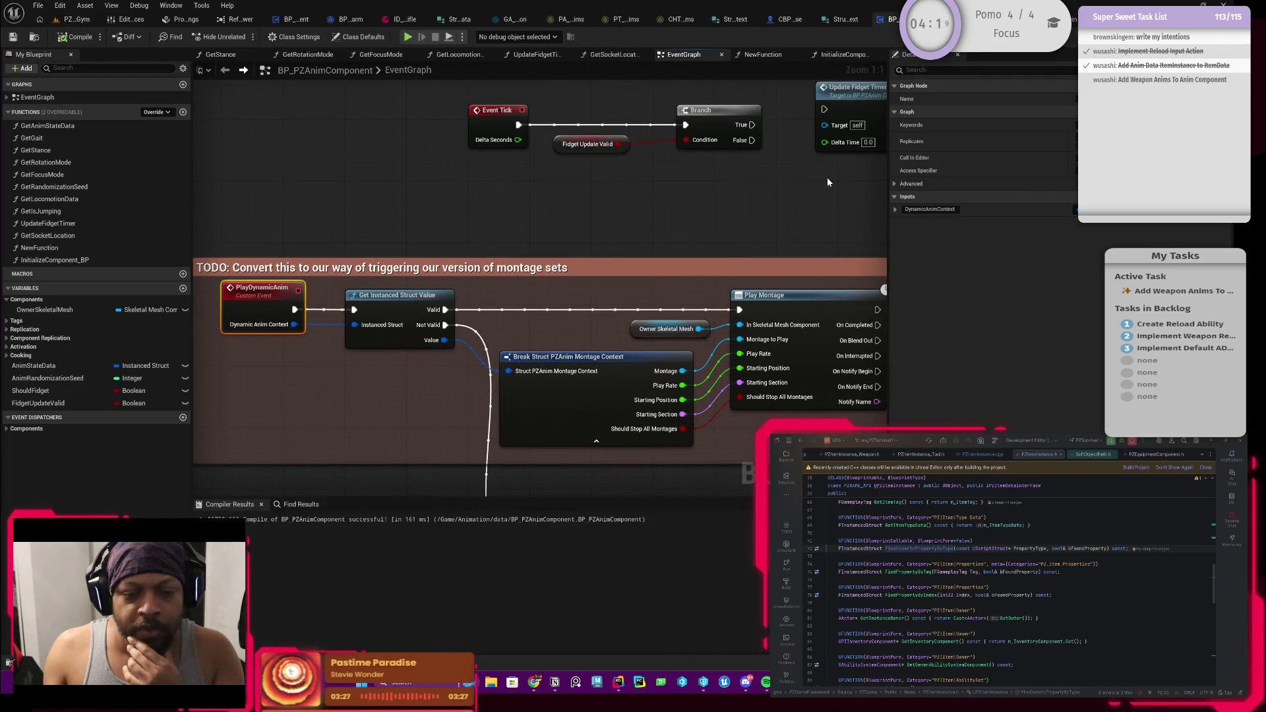
click(296, 20)
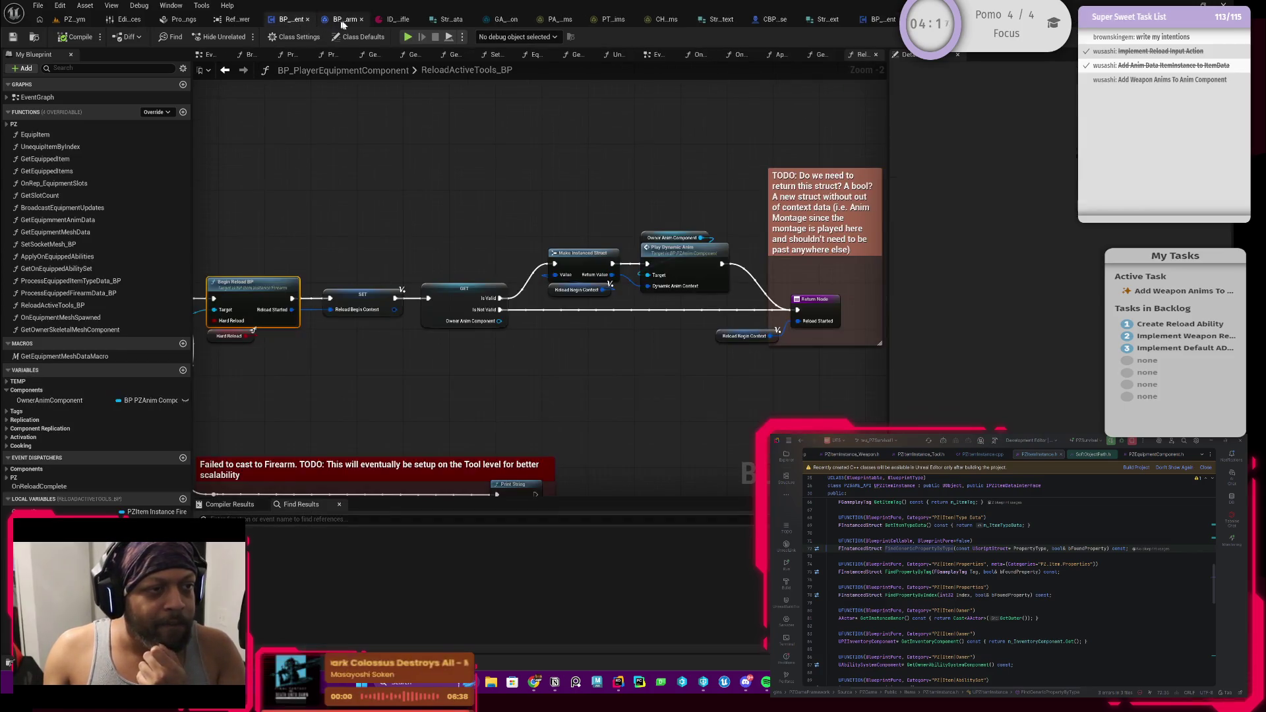
drag(401, 166, 497, 181)
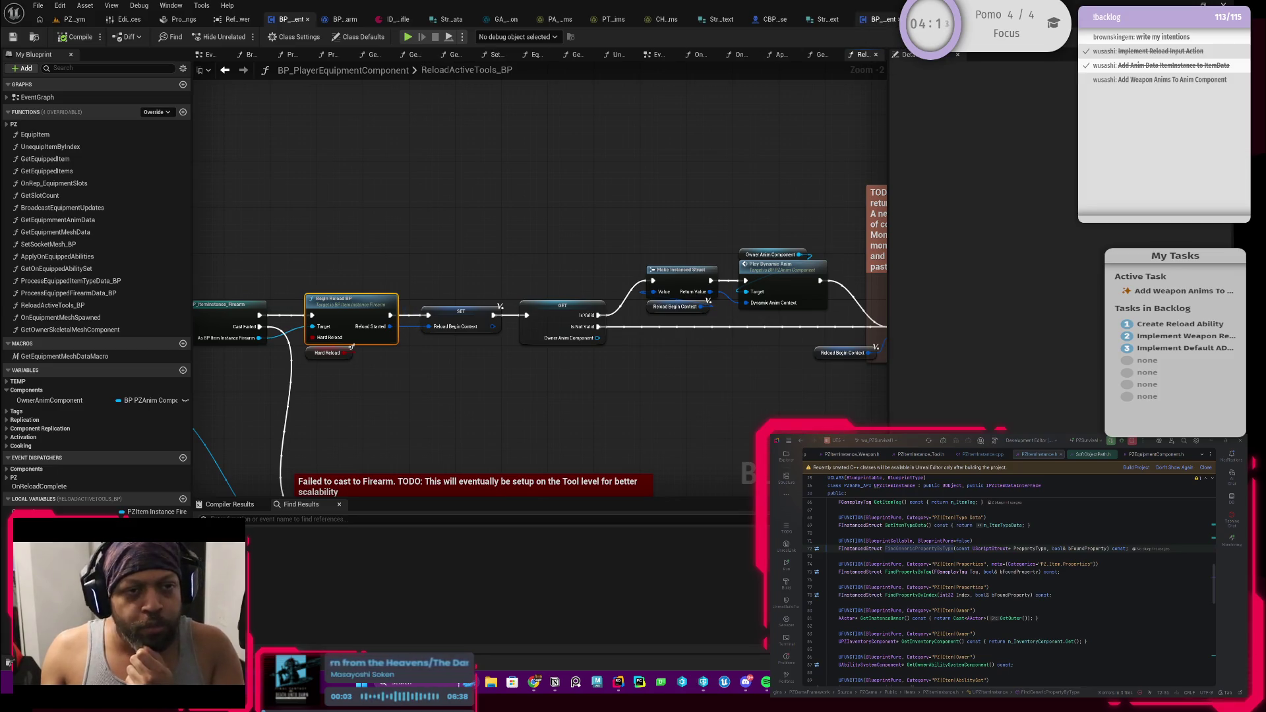
click(768, 20)
scroll(462, 247, down, 1)
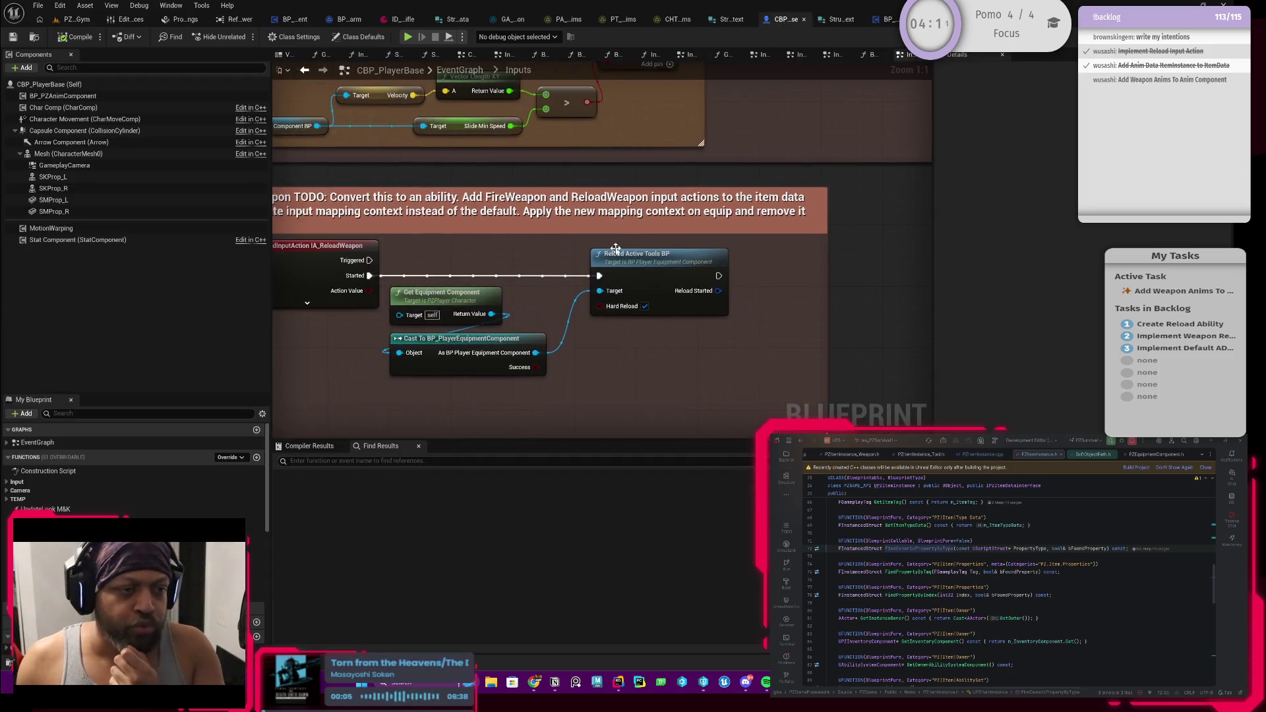
drag(512, 255, 713, 289)
double_click(712, 290)
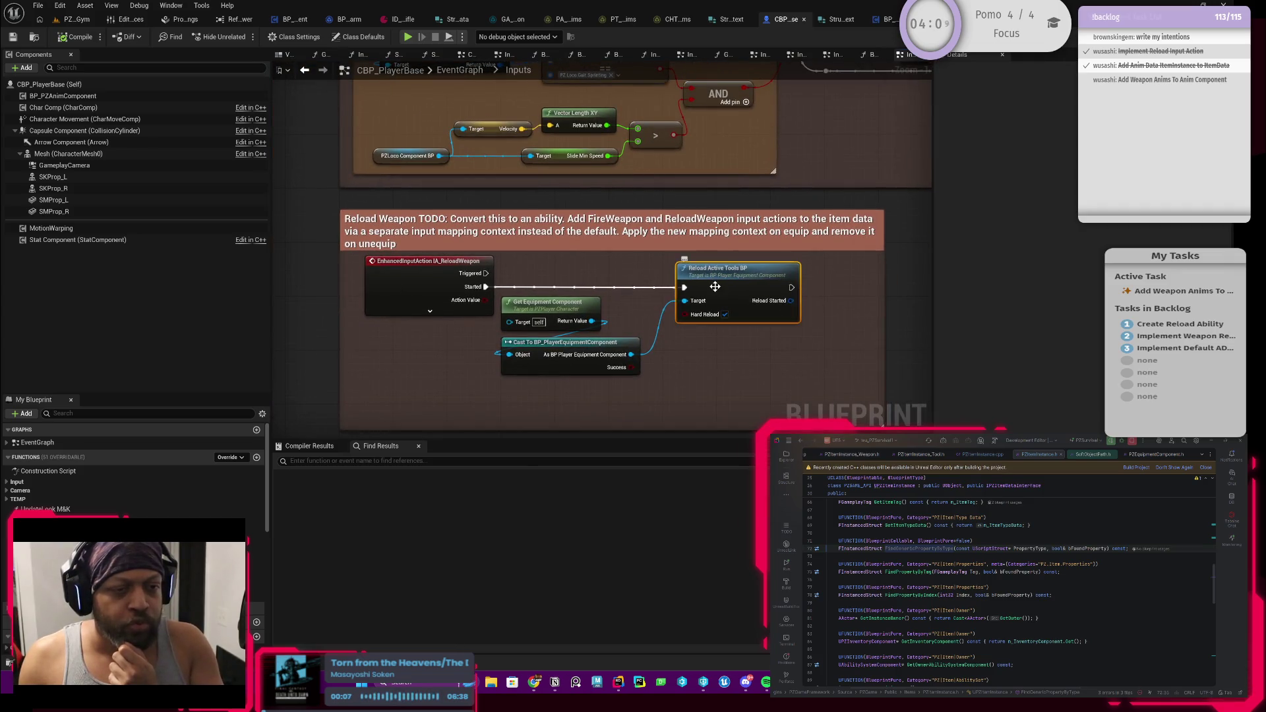
Put a breakpoint on the Begin Reload BP node, then return to the level editor
mouse_move(673, 376)
mouse_down()
mouse_move(498, 319)
mouse_move(602, 321)
mouse_up()
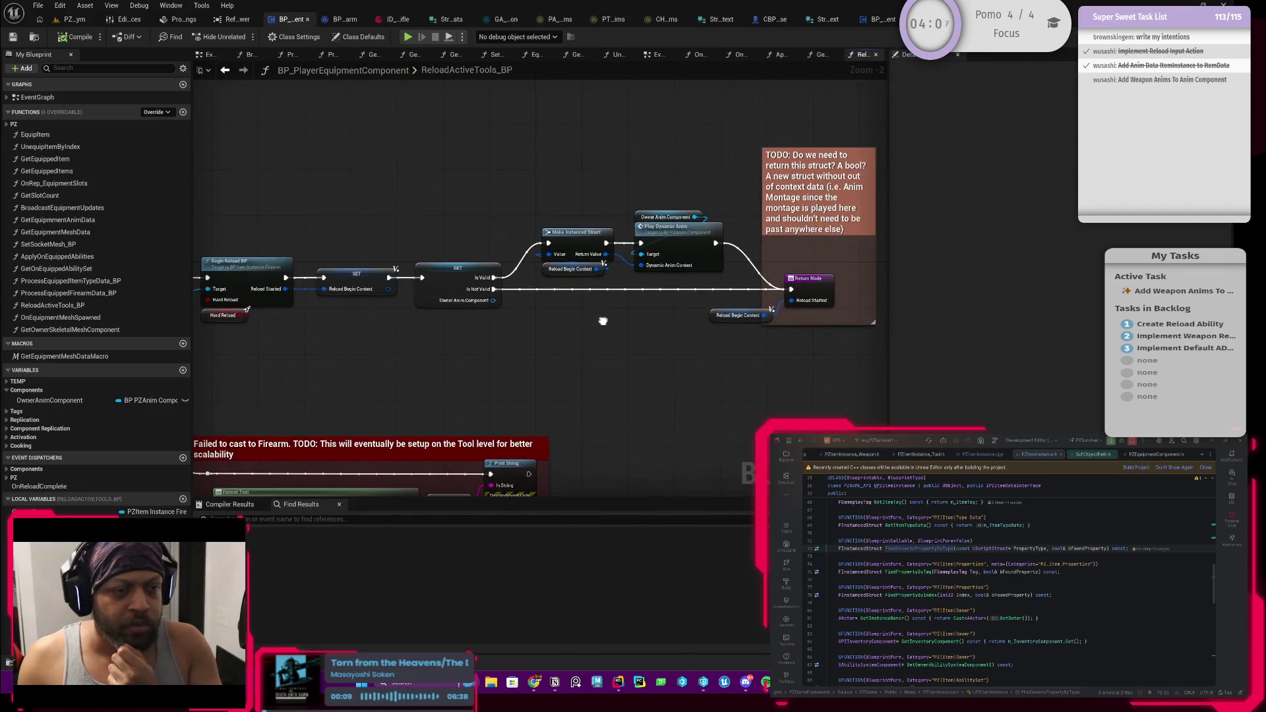
drag(464, 339, 850, 333)
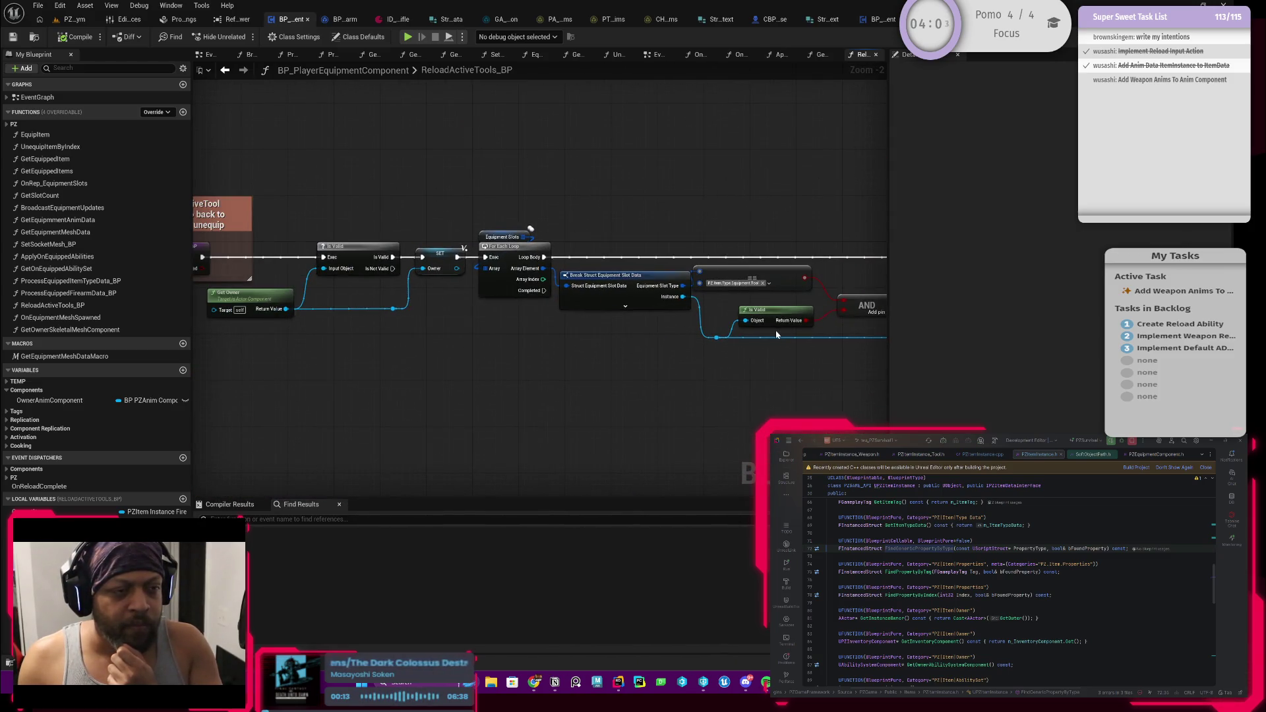
scroll(615, 327, up, 2)
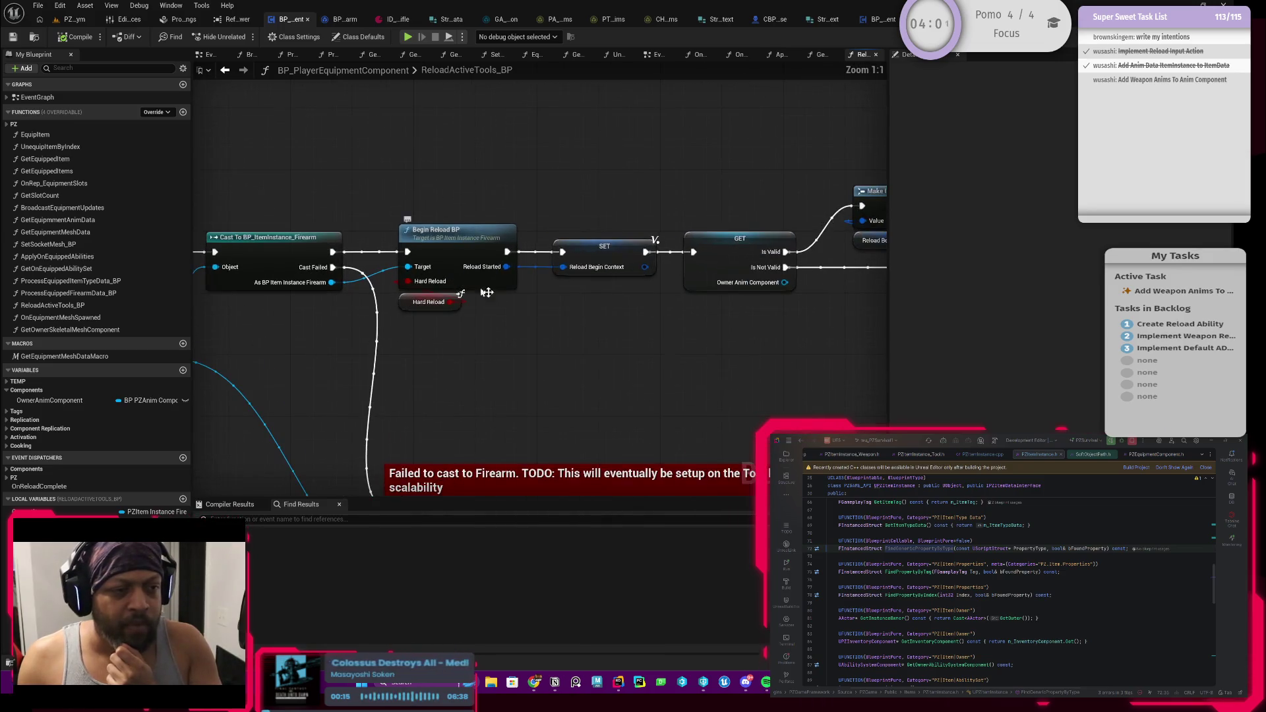
click(465, 273)
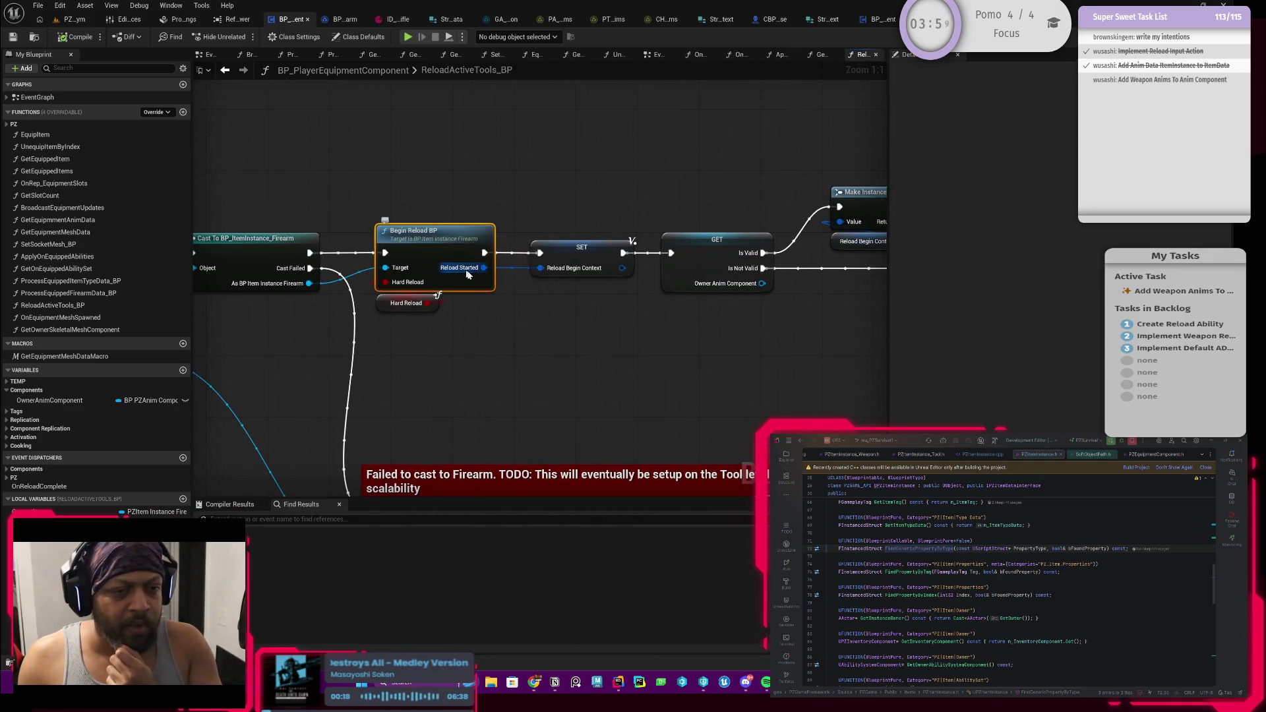
right_click(447, 248)
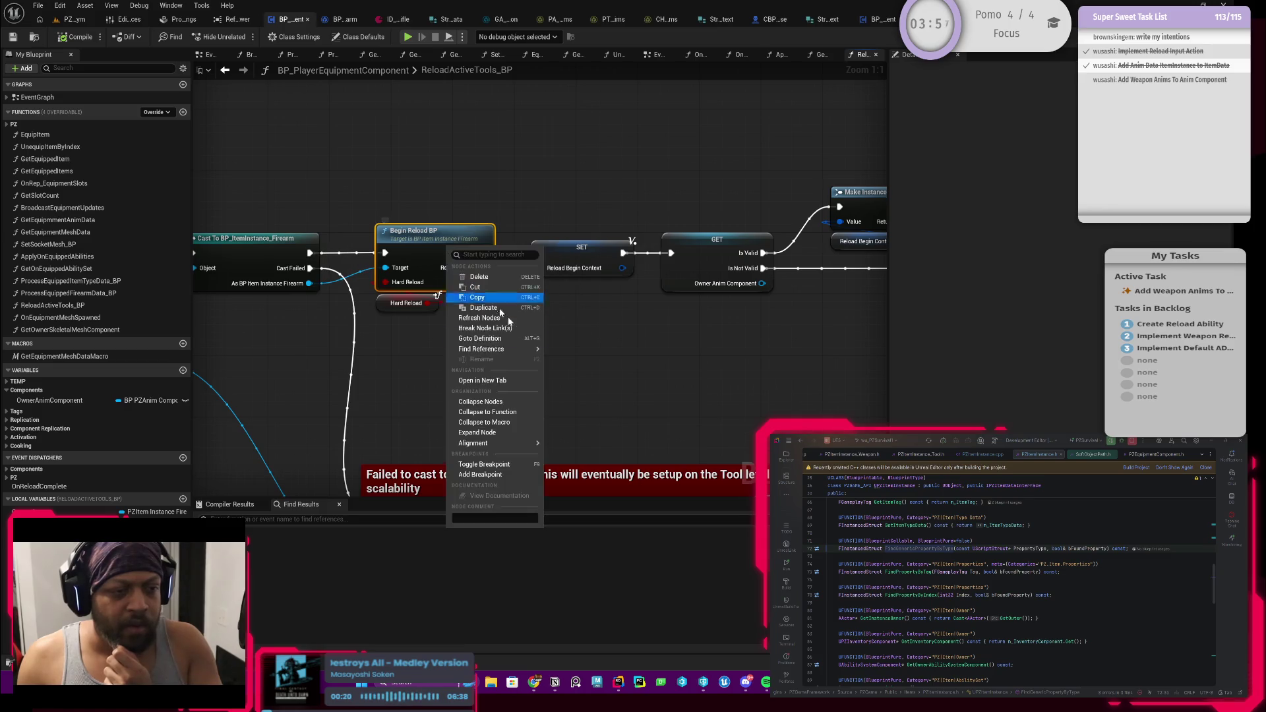
click(484, 464)
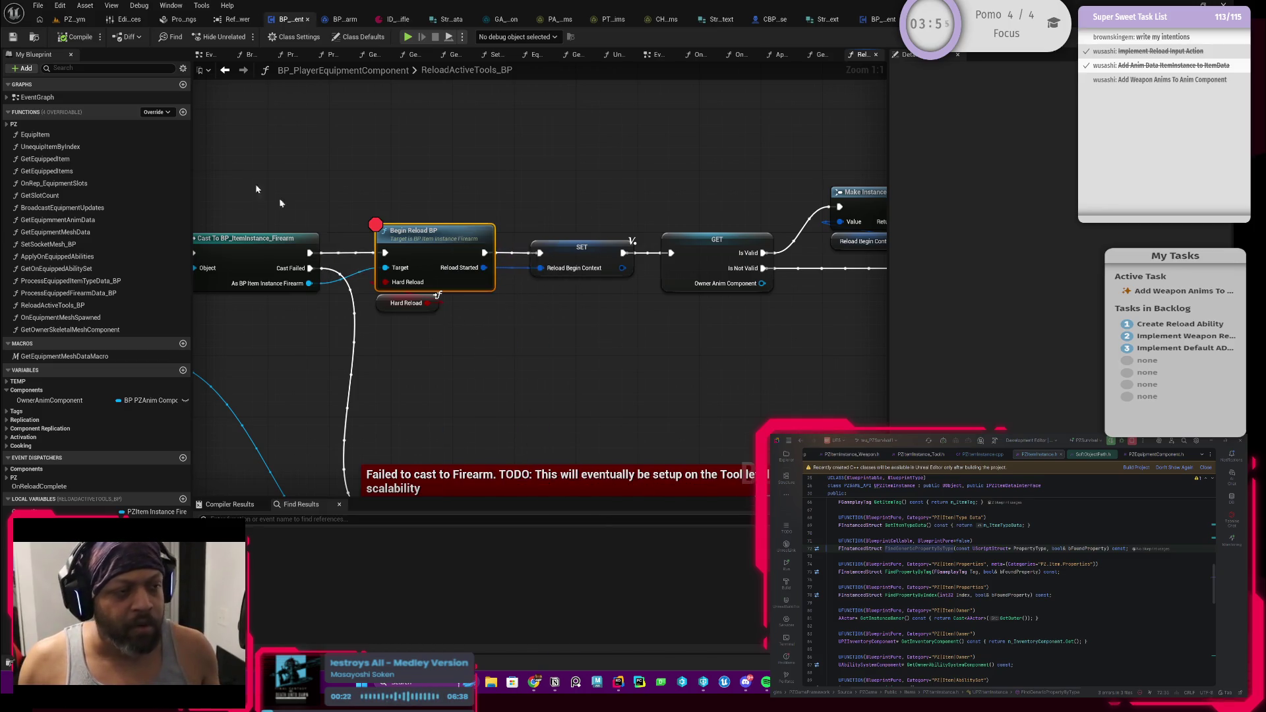
click(73, 24)
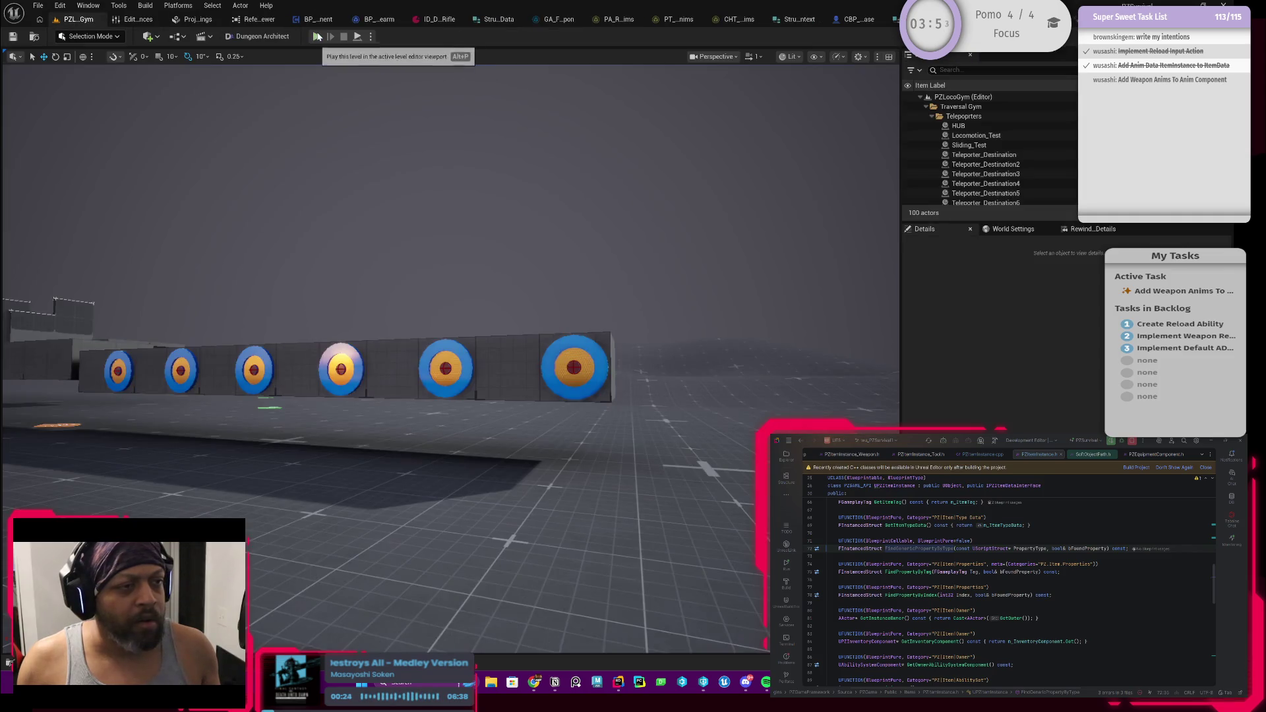
Play, equip the rifle from the Tab inventory, and press R to hit the Begin Reload BP breakpoint
click(316, 36)
key(Tab)
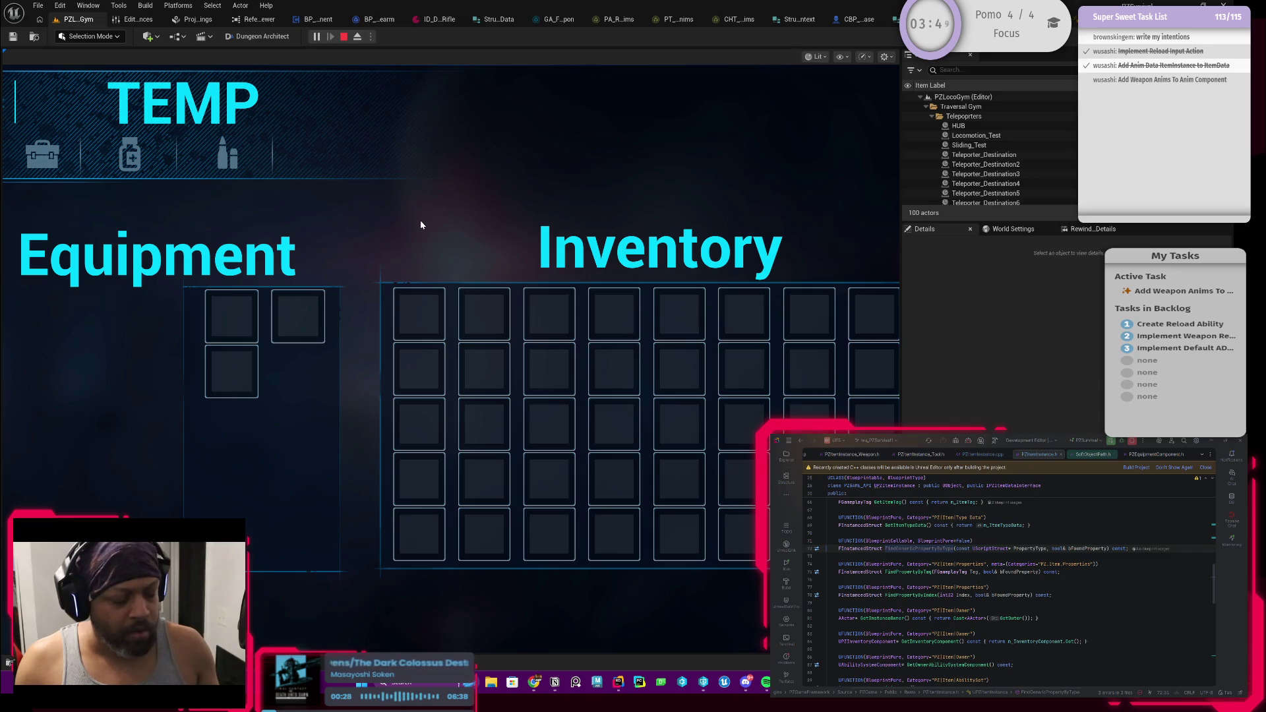
key(Escape)
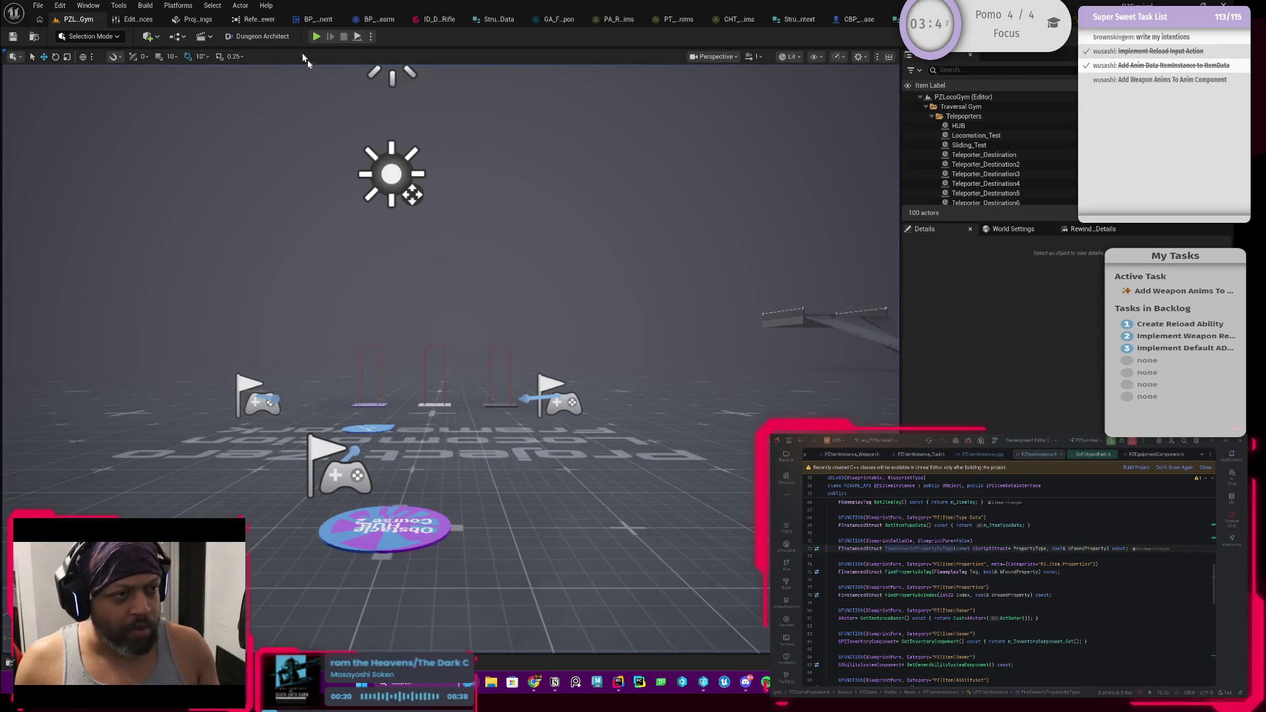
click(316, 36)
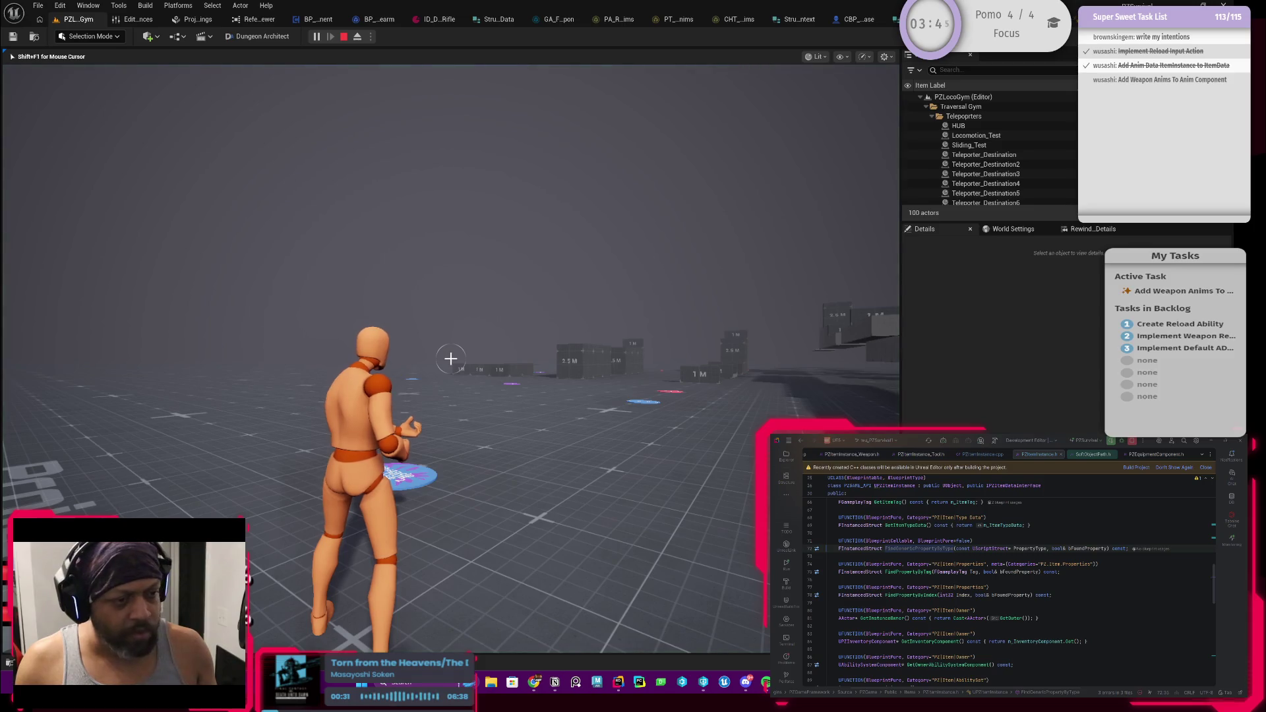
key(Tab)
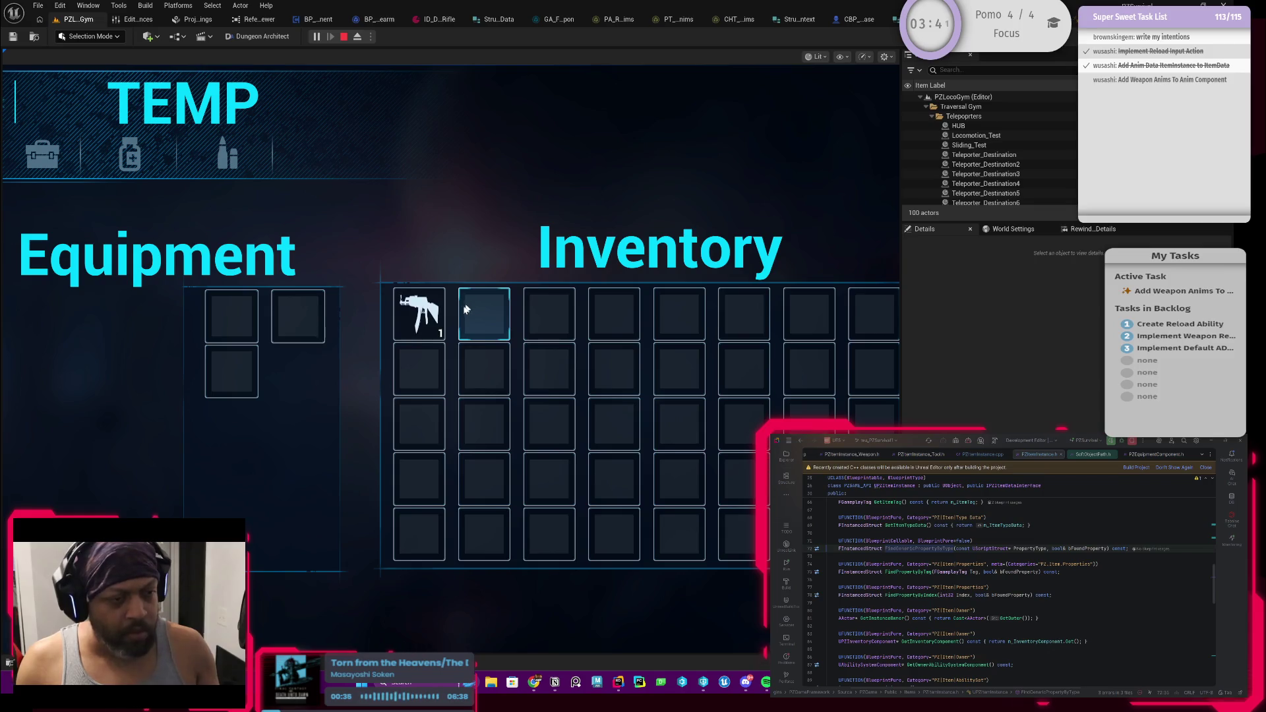
click(427, 314)
key(Tab)
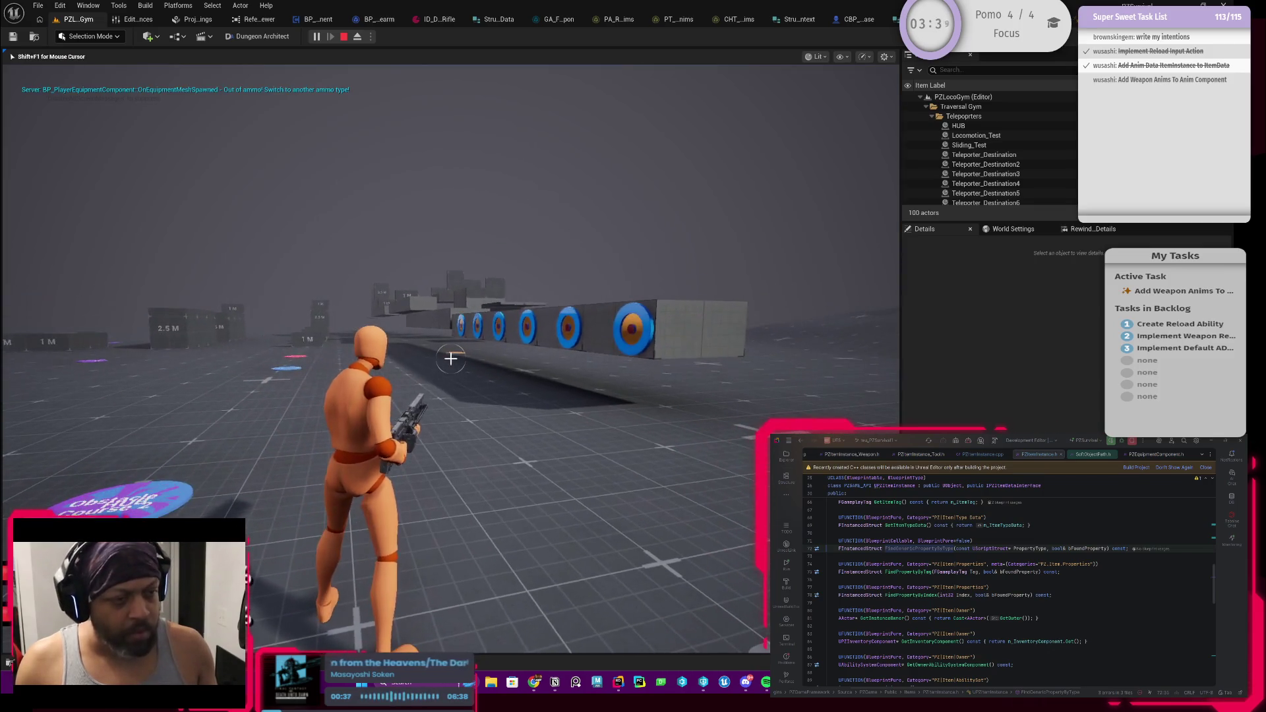
key(r)
mouse_move(585, 287)
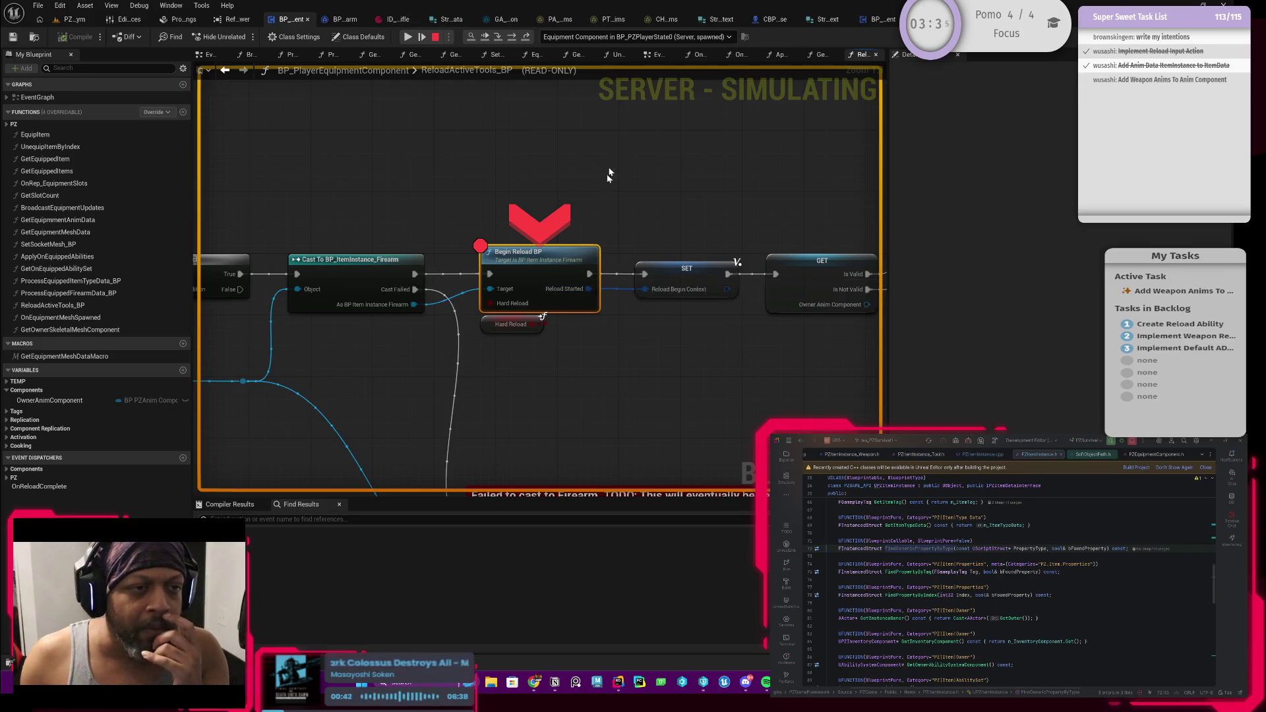
Step into BeginReload_BP and step through its validation checks and loop to the Return Node
click(497, 37)
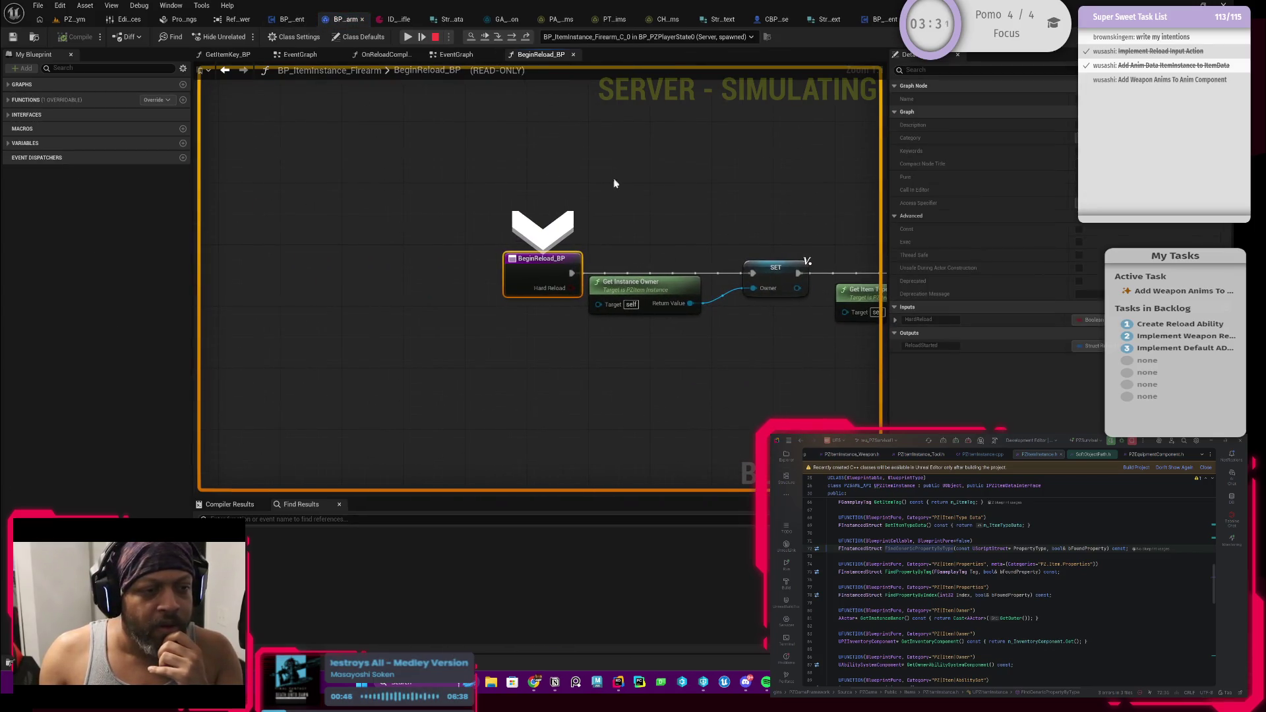
drag(504, 204, 468, 202)
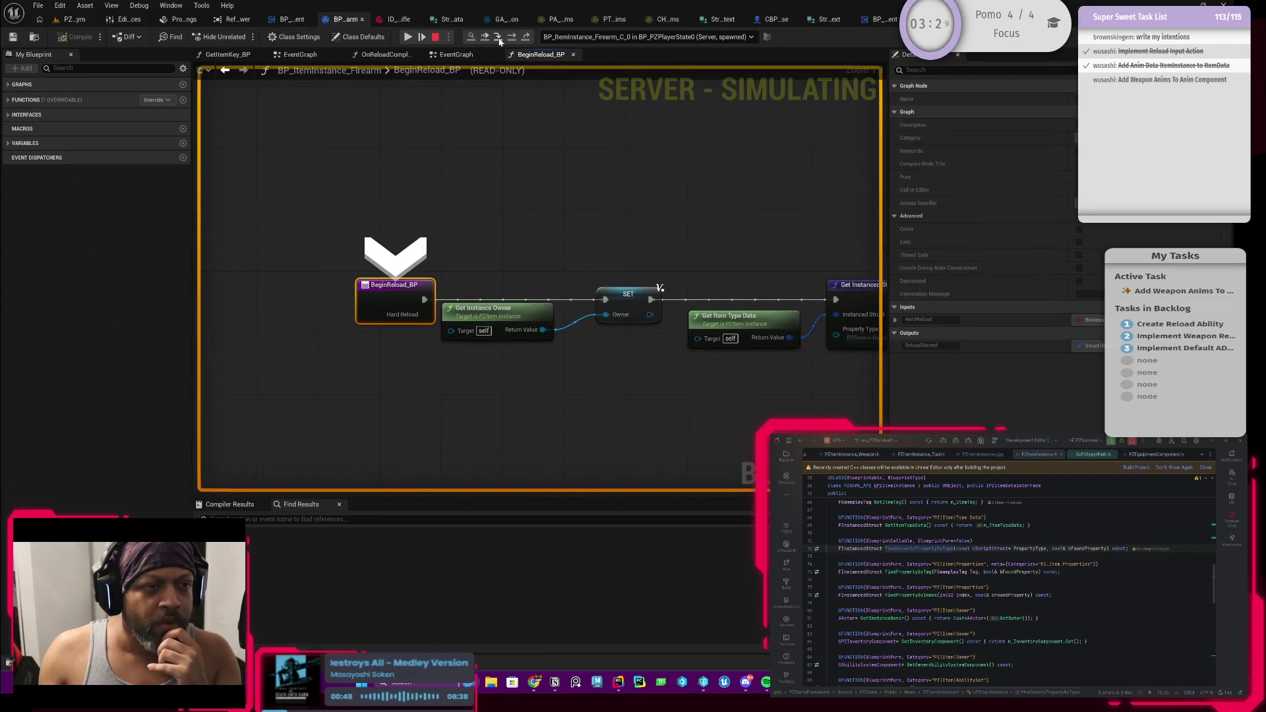
click(499, 38)
click(513, 37)
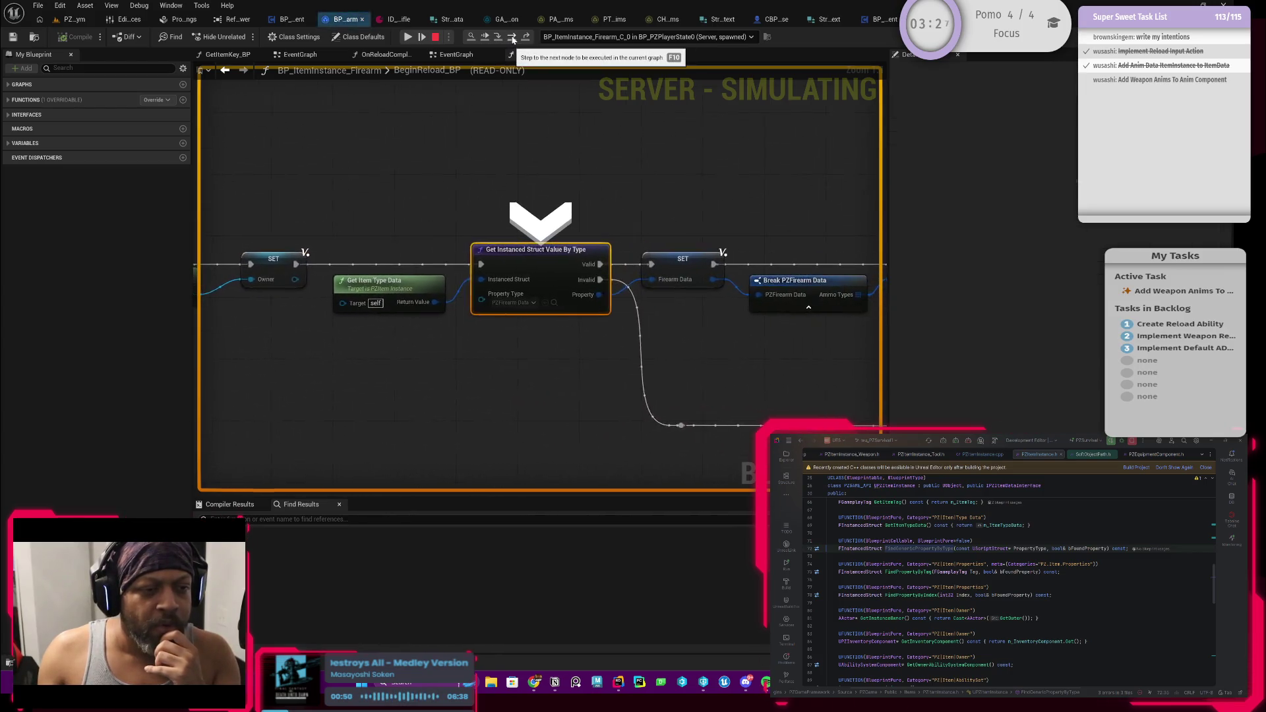
click(513, 38)
click(513, 37)
click(513, 37)
click(513, 37)
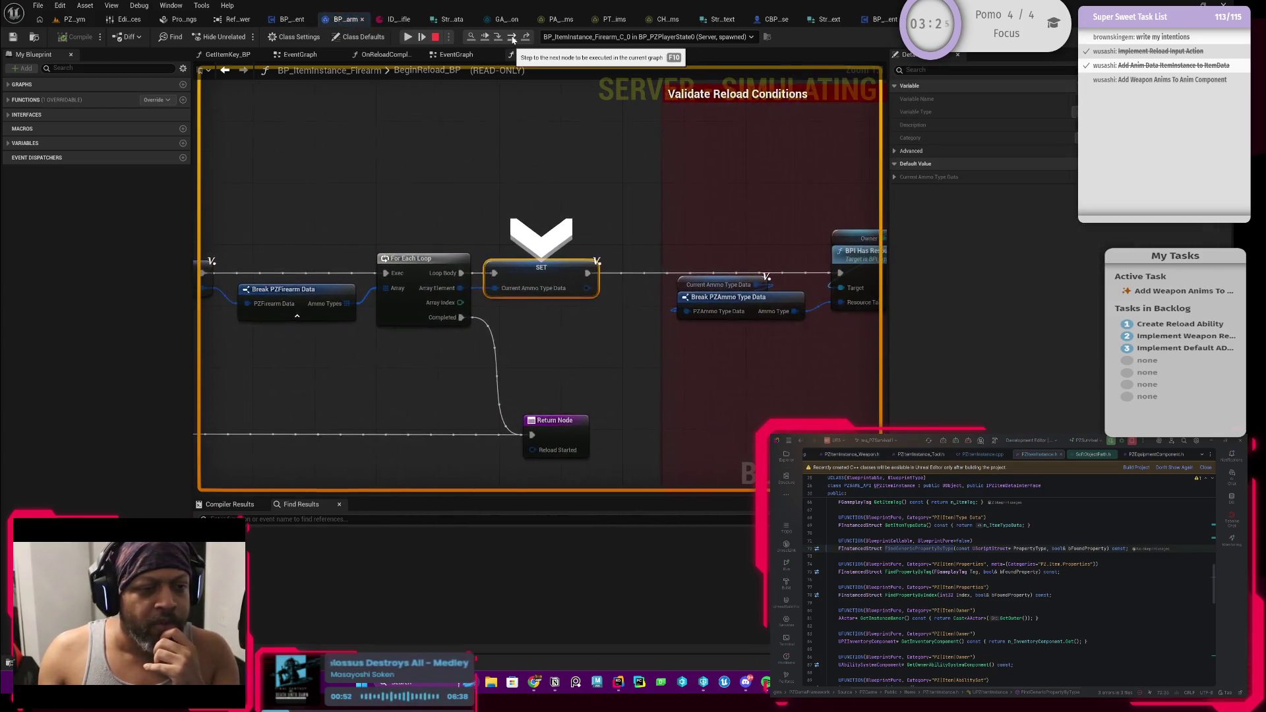
click(513, 38)
click(513, 38)
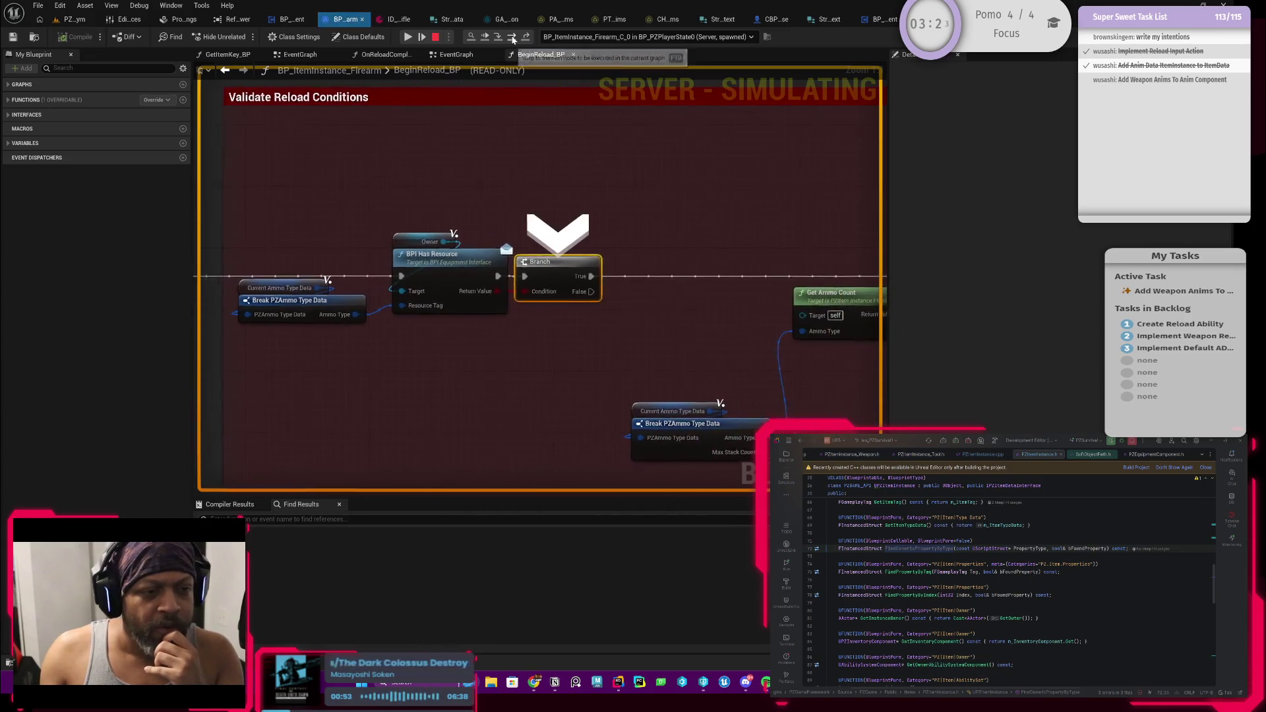
click(512, 38)
click(513, 38)
click(513, 38)
click(513, 37)
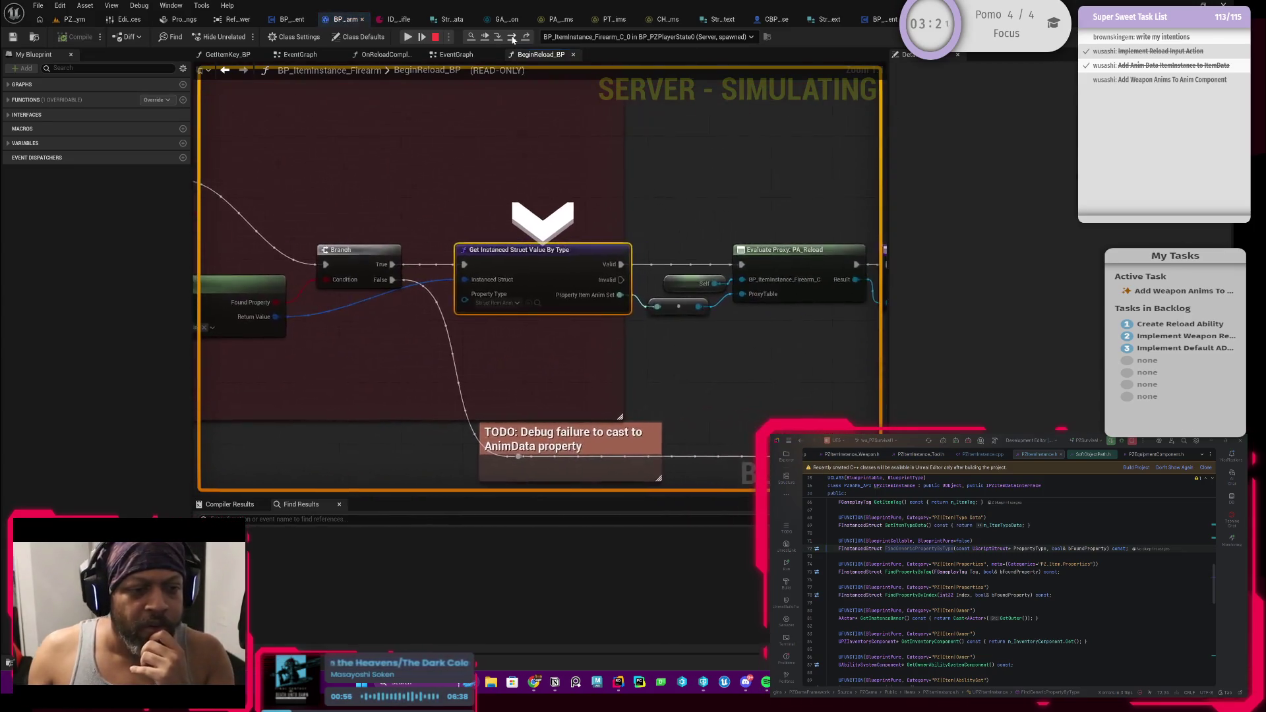
click(513, 38)
click(513, 37)
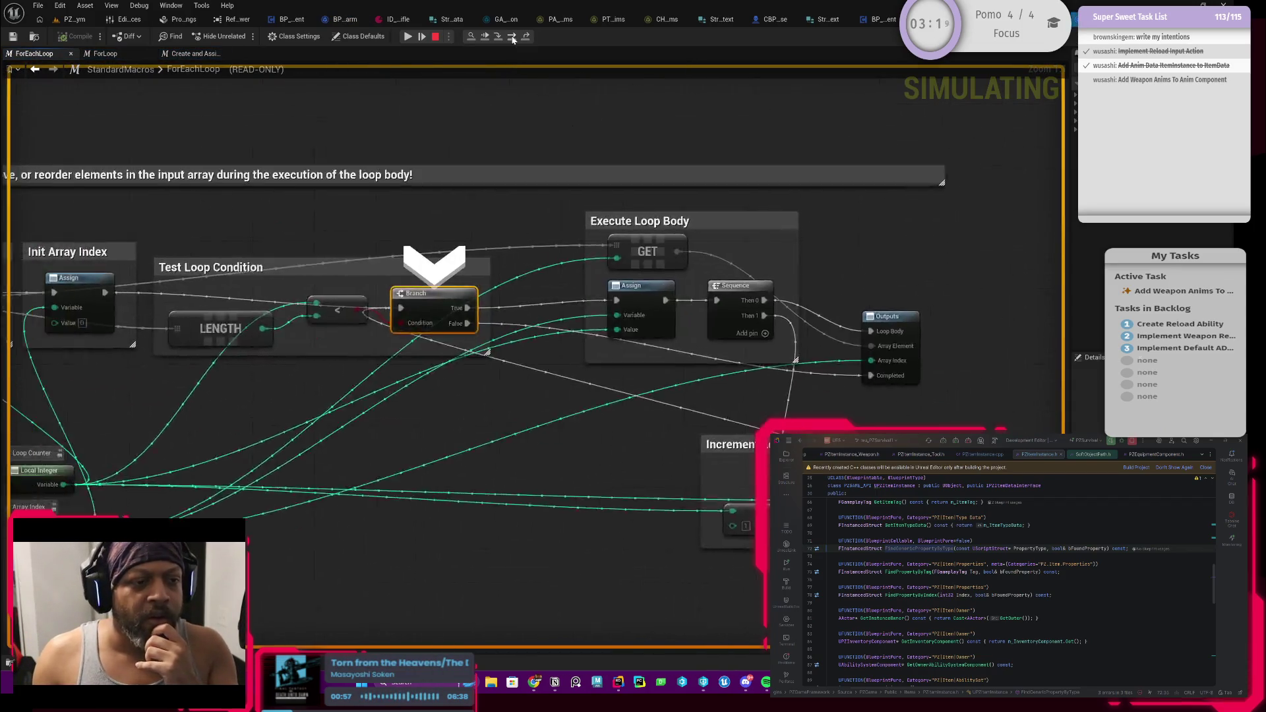
click(513, 38)
click(513, 38)
click(513, 37)
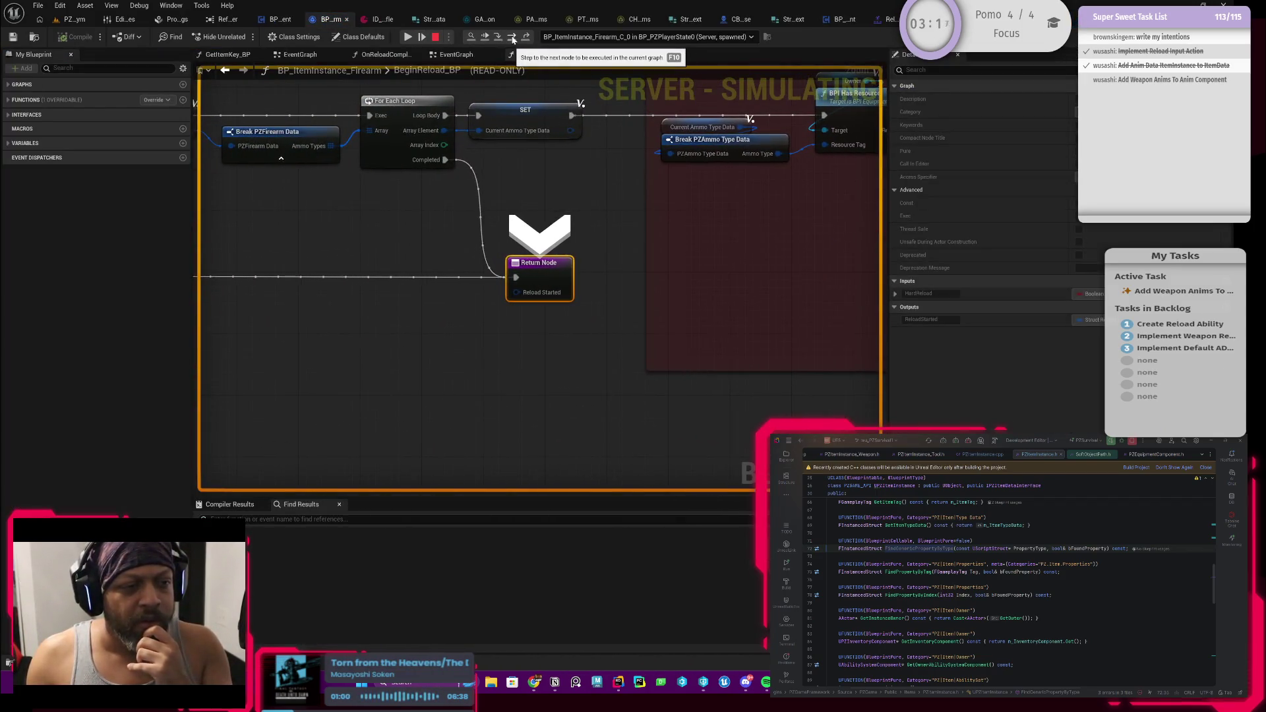
Pan back over the loop nodes and the Get Instanced Struct Value By Type node
mouse_move(387, 206)
mouse_down()
mouse_move(457, 305)
mouse_move(518, 325)
mouse_up()
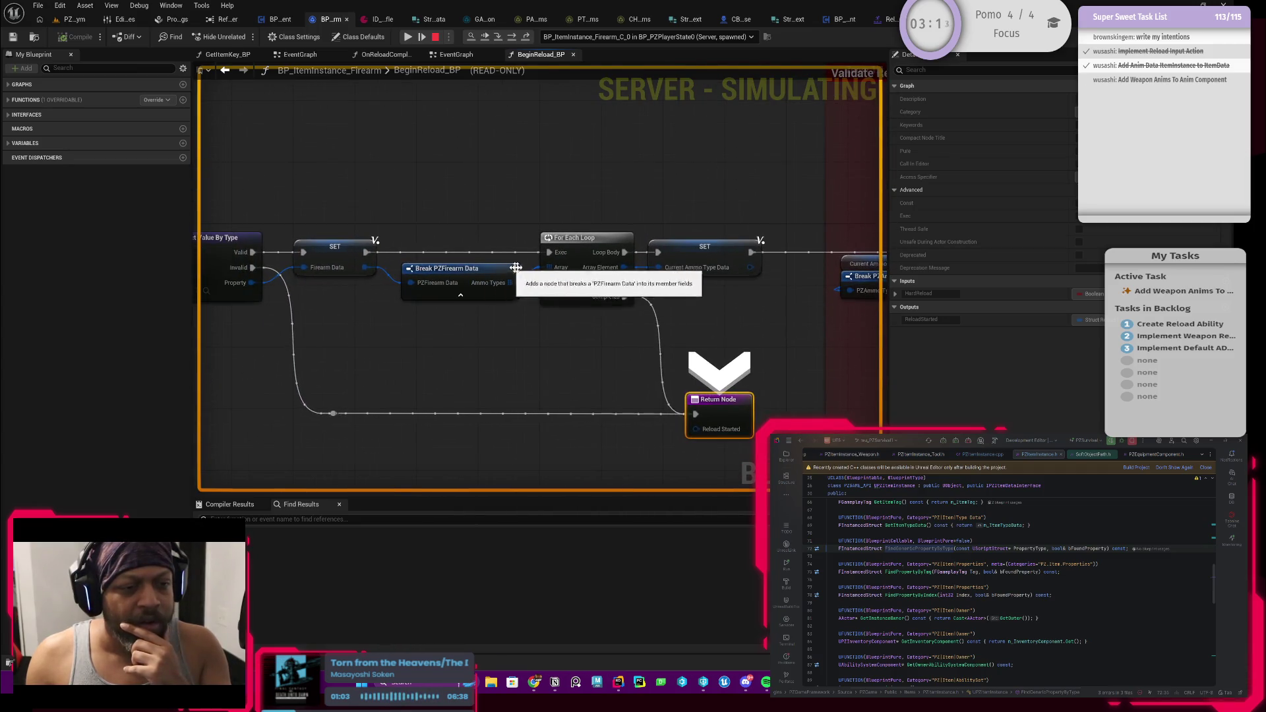
mouse_move(618, 354)
mouse_down()
mouse_move(638, 351)
mouse_move(418, 336)
mouse_up()
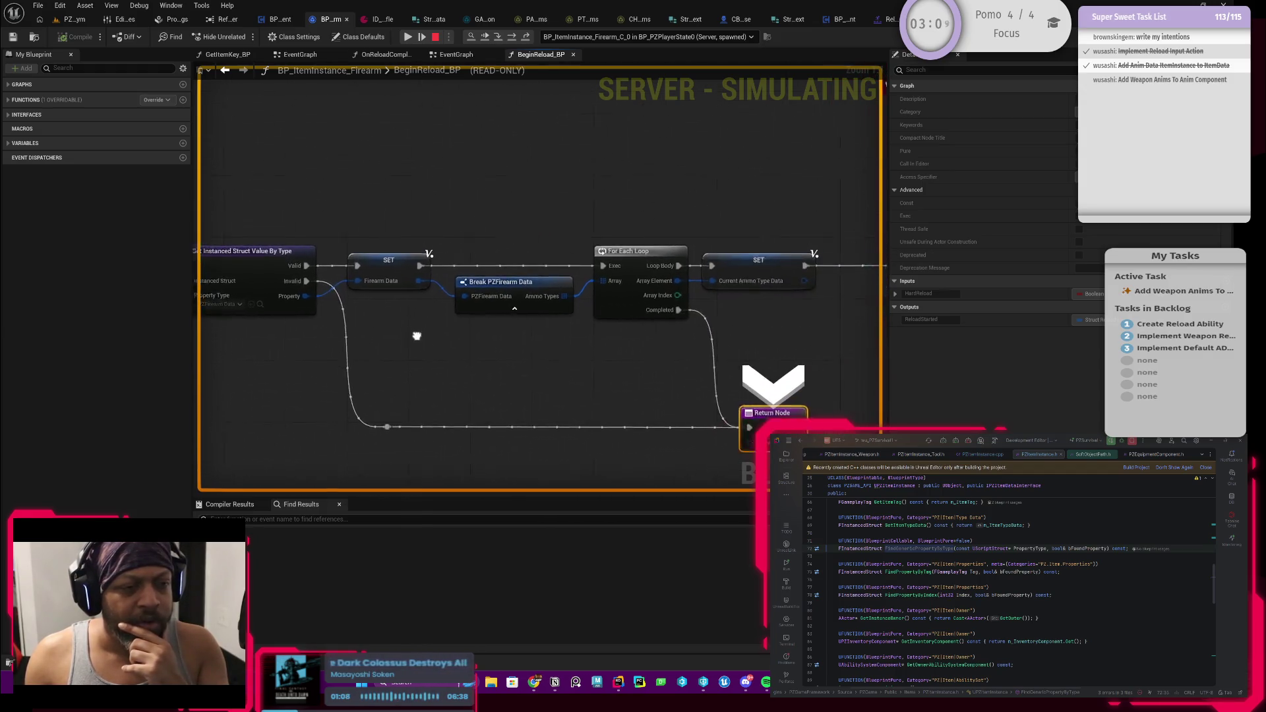
drag(537, 361, 400, 359)
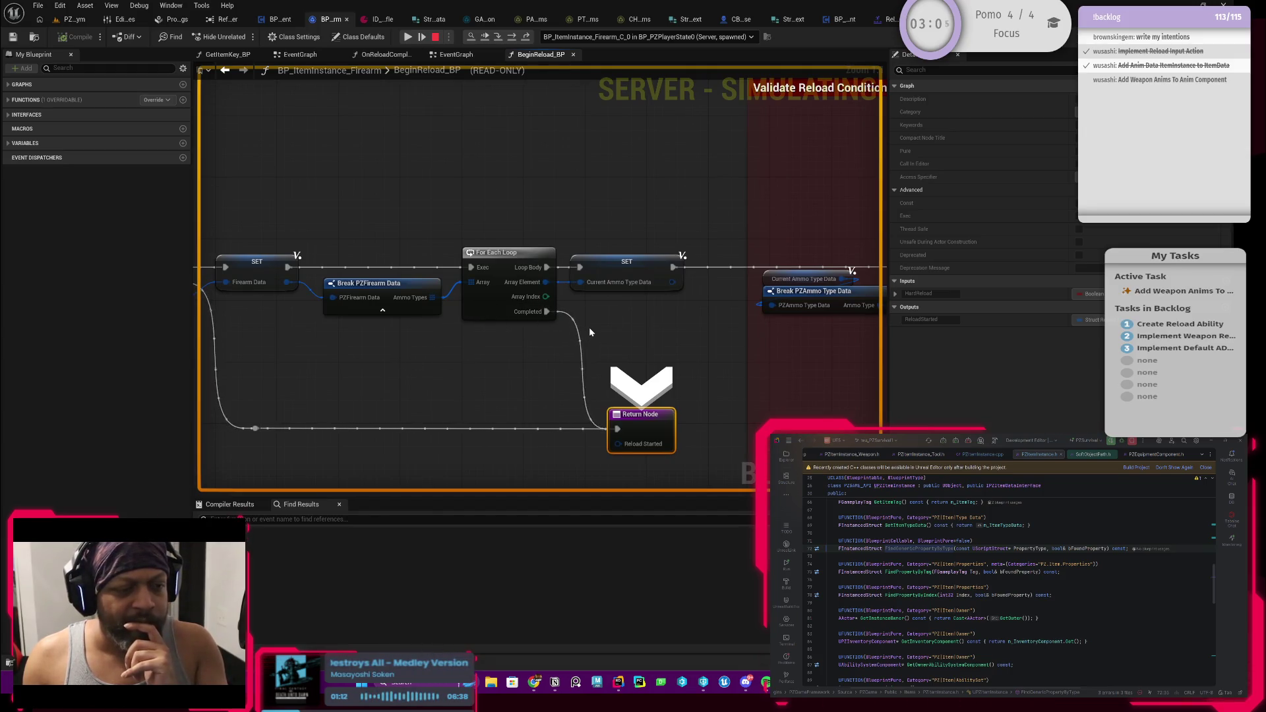
drag(588, 327, 559, 322)
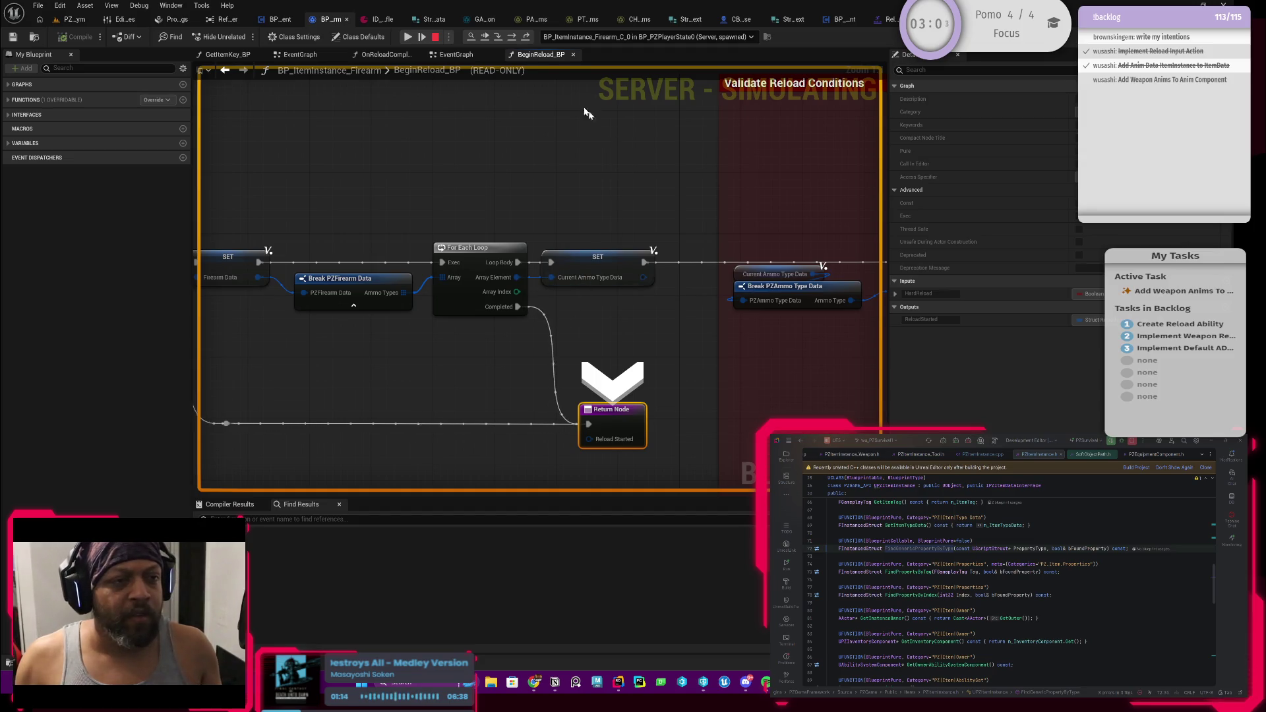
Step back to the caller, expand the Reload Begin Context result, and reopen BeginReload_BP
click(499, 37)
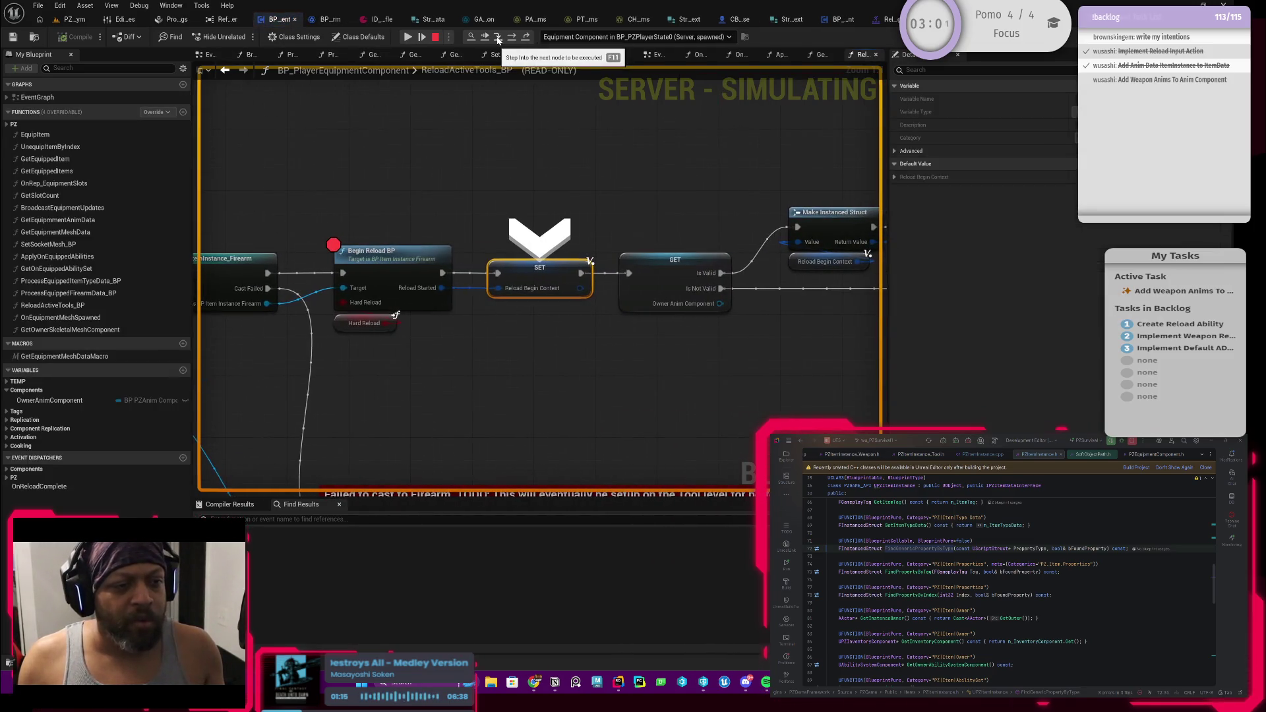
mouse_move(500, 288)
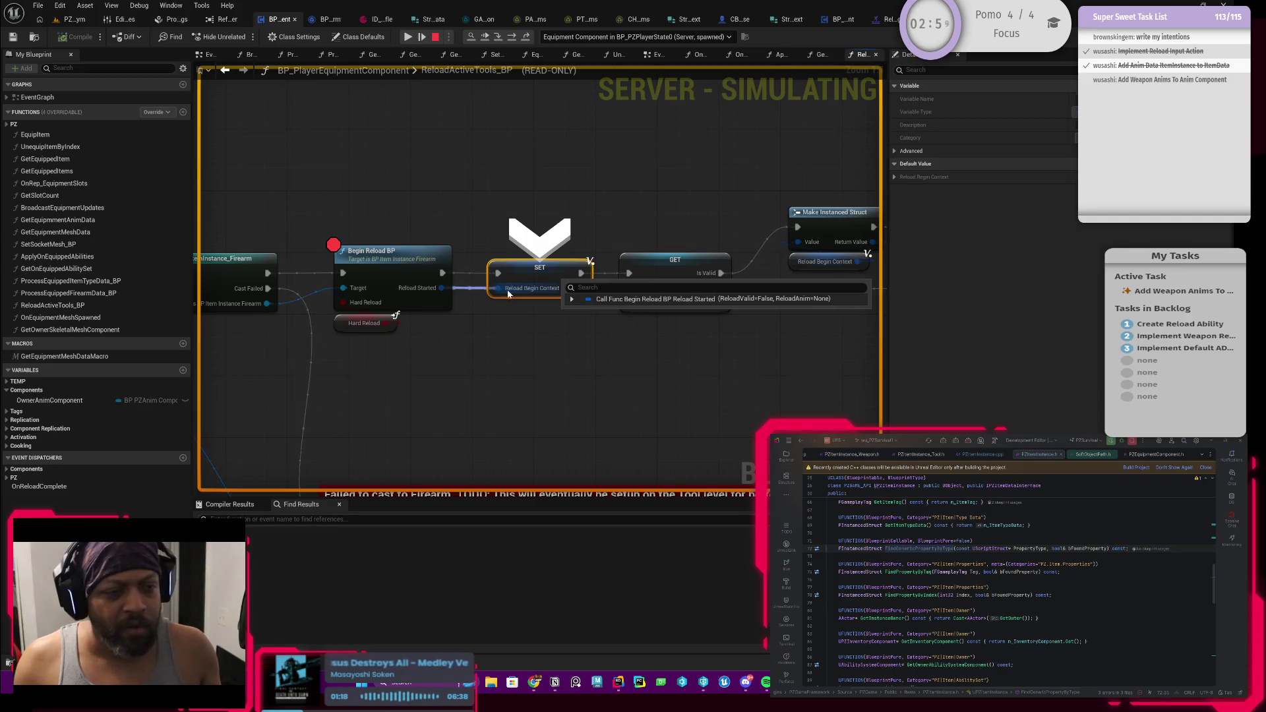
click(571, 300)
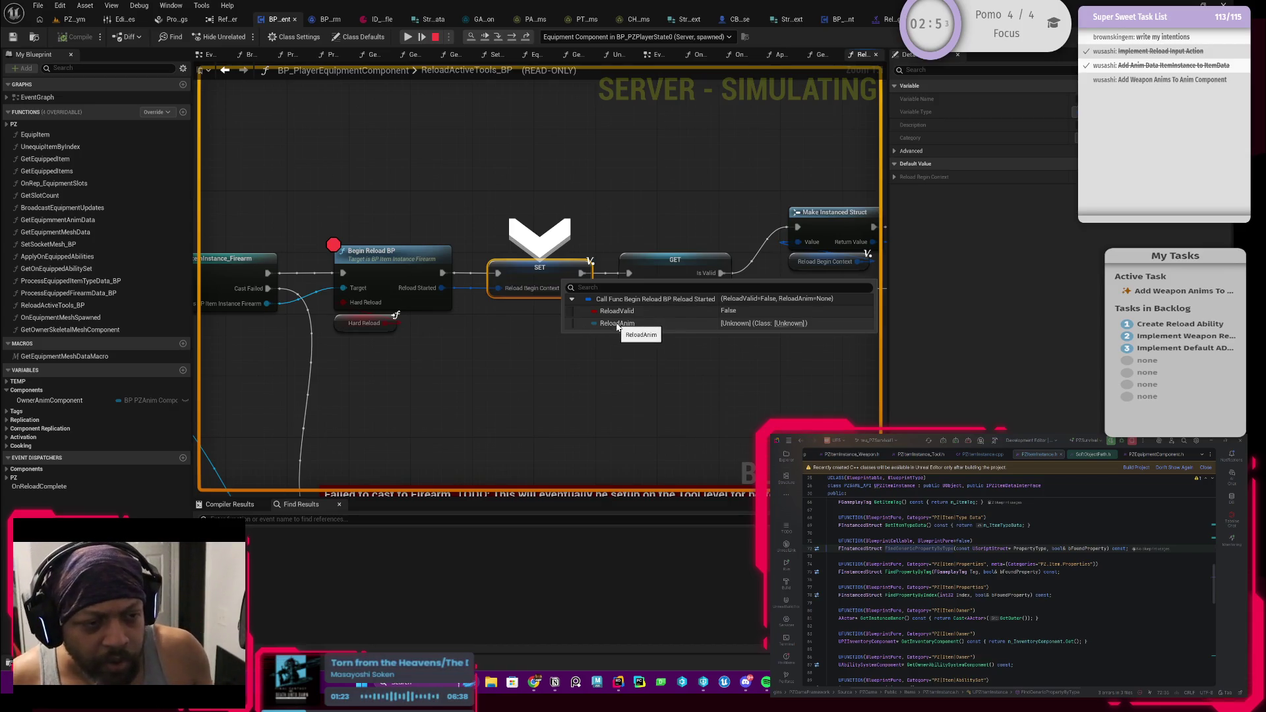
click(393, 272)
double_click(392, 272)
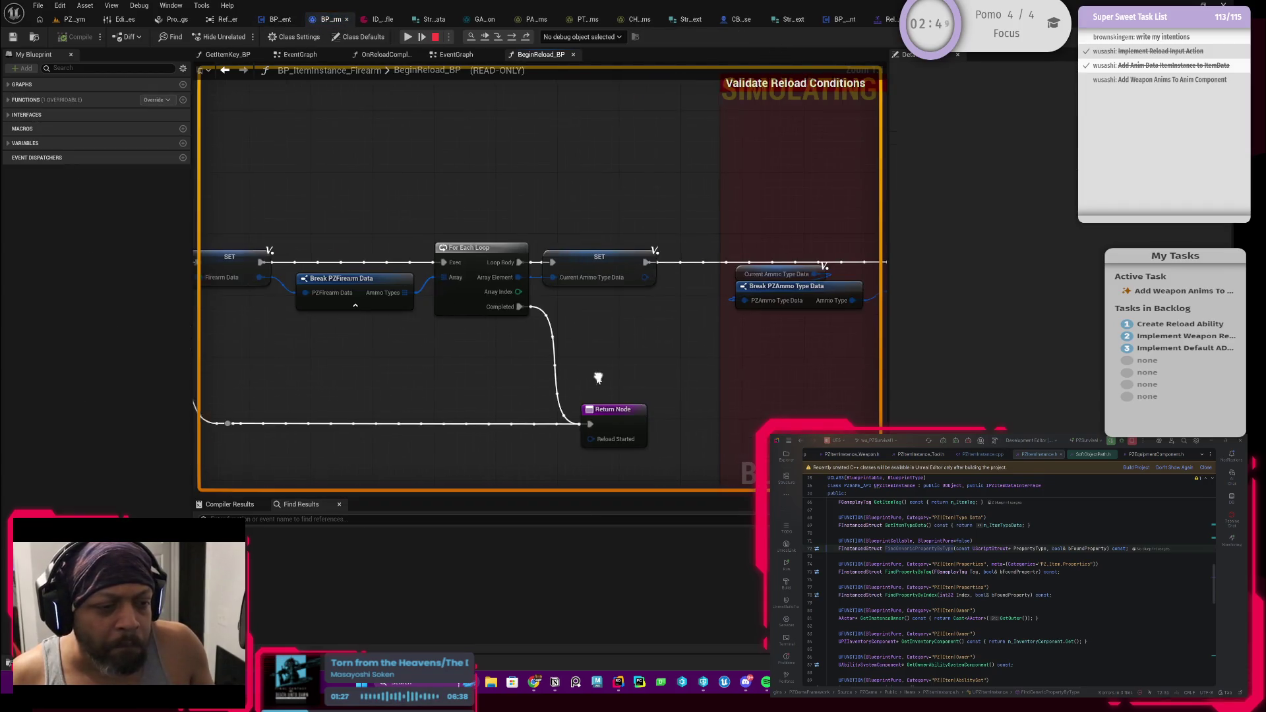
Add a breakpoint on the BeginReload_BP entry node and resume the game
scroll(483, 354, down, 2)
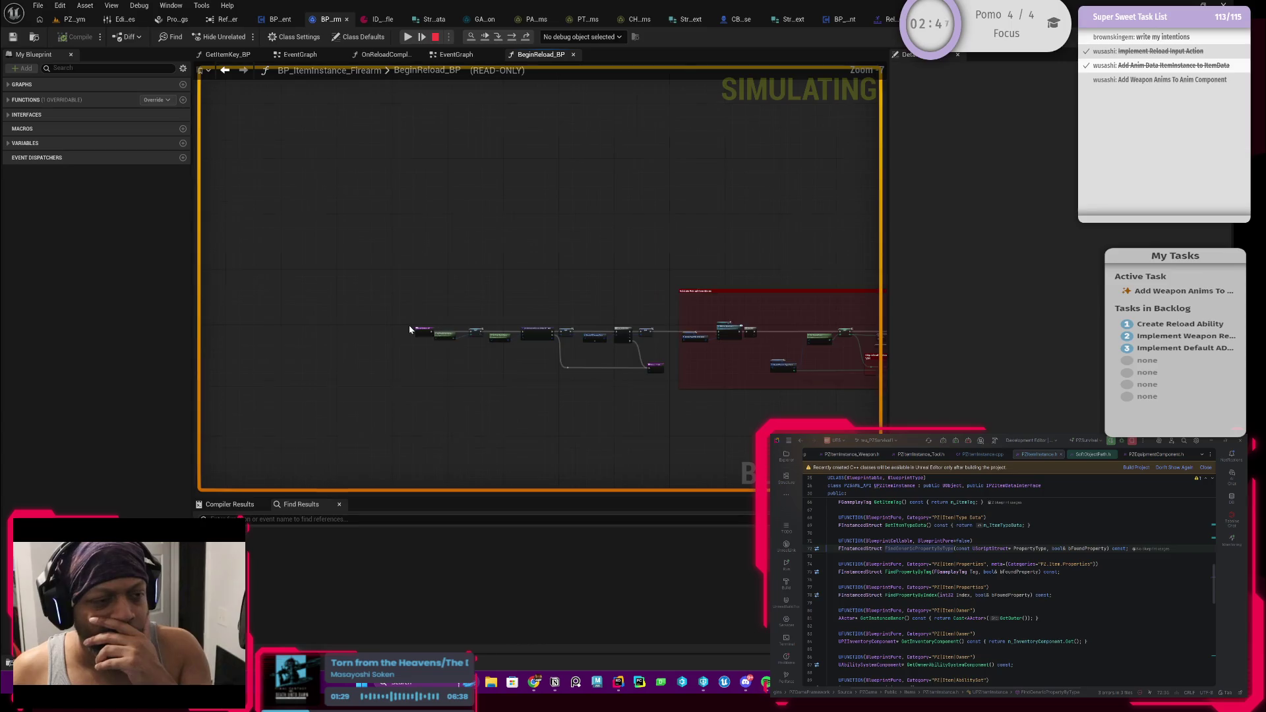
scroll(409, 326, up, 5)
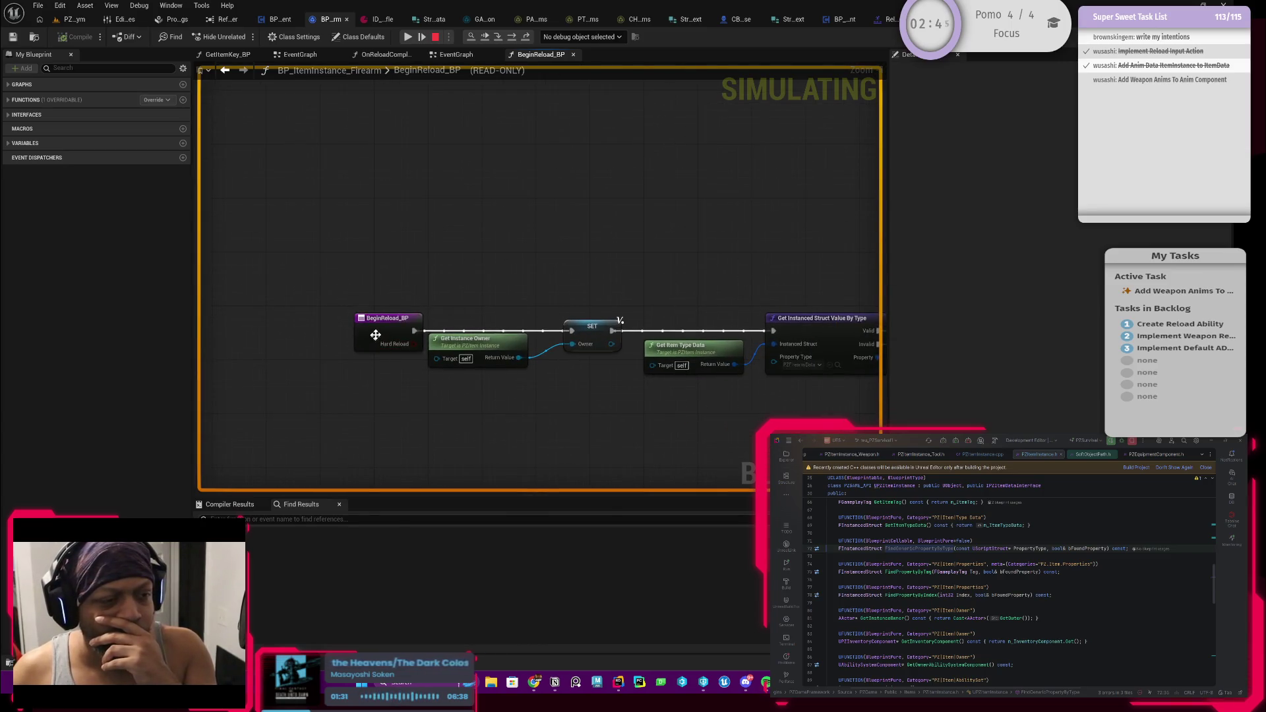
right_click(375, 335)
click(428, 418)
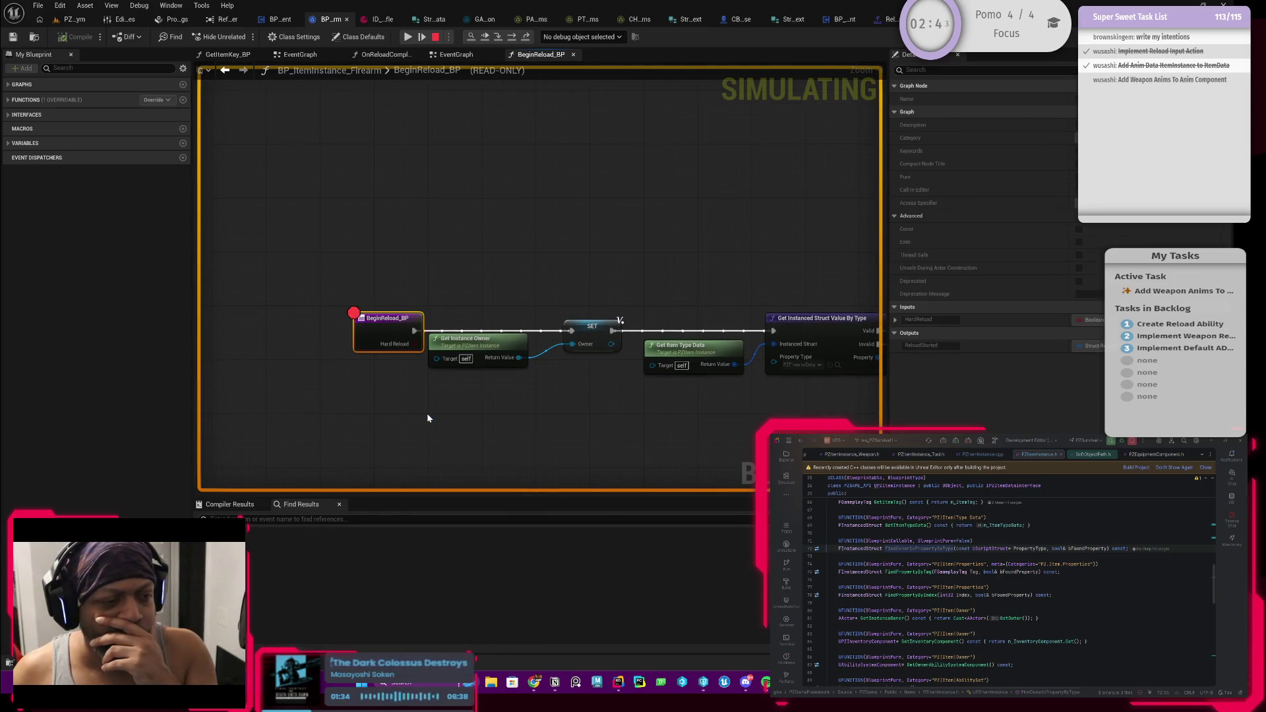
click(421, 31)
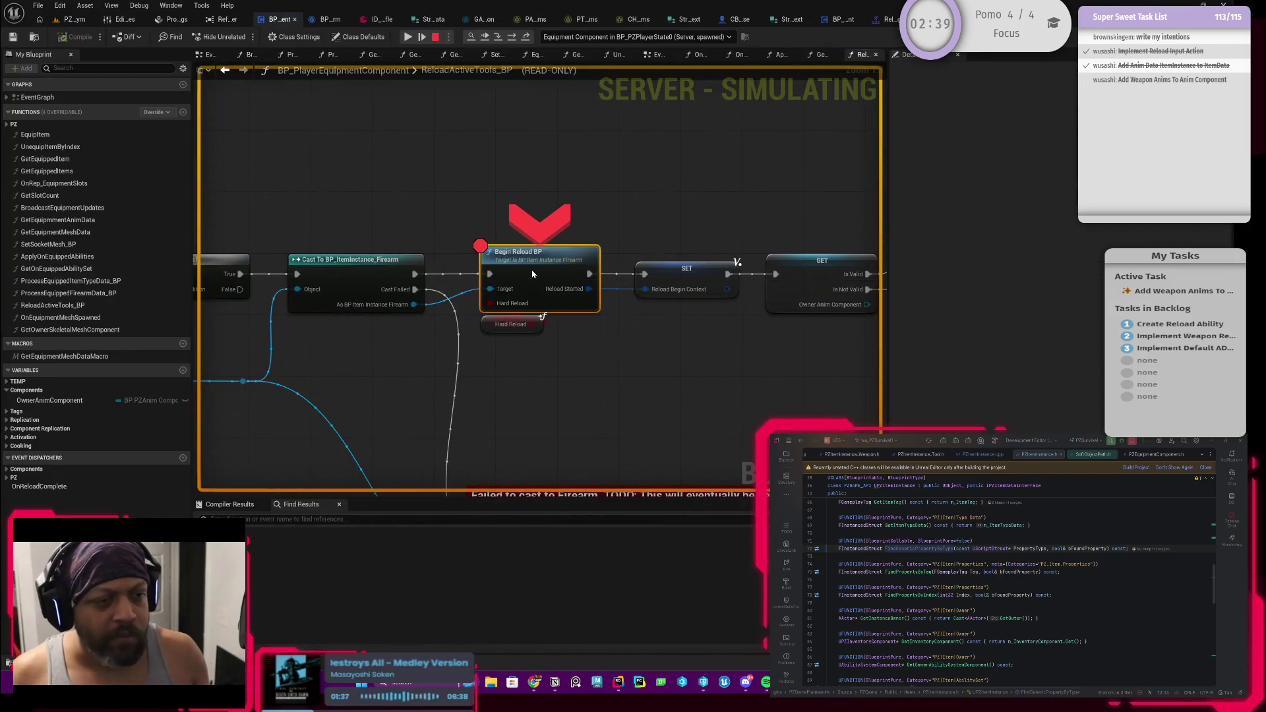
Disable the breakpoint on the caller's Begin Reload BP call and continue execution
right_click(536, 273)
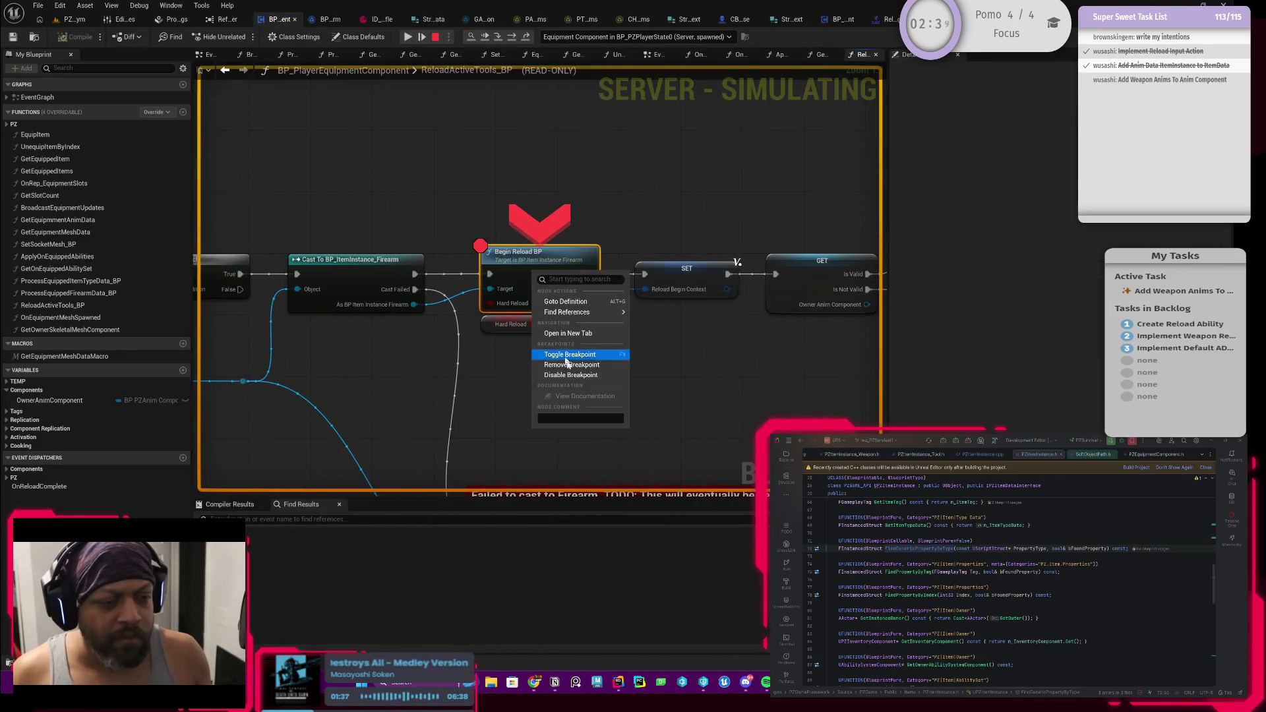
click(575, 375)
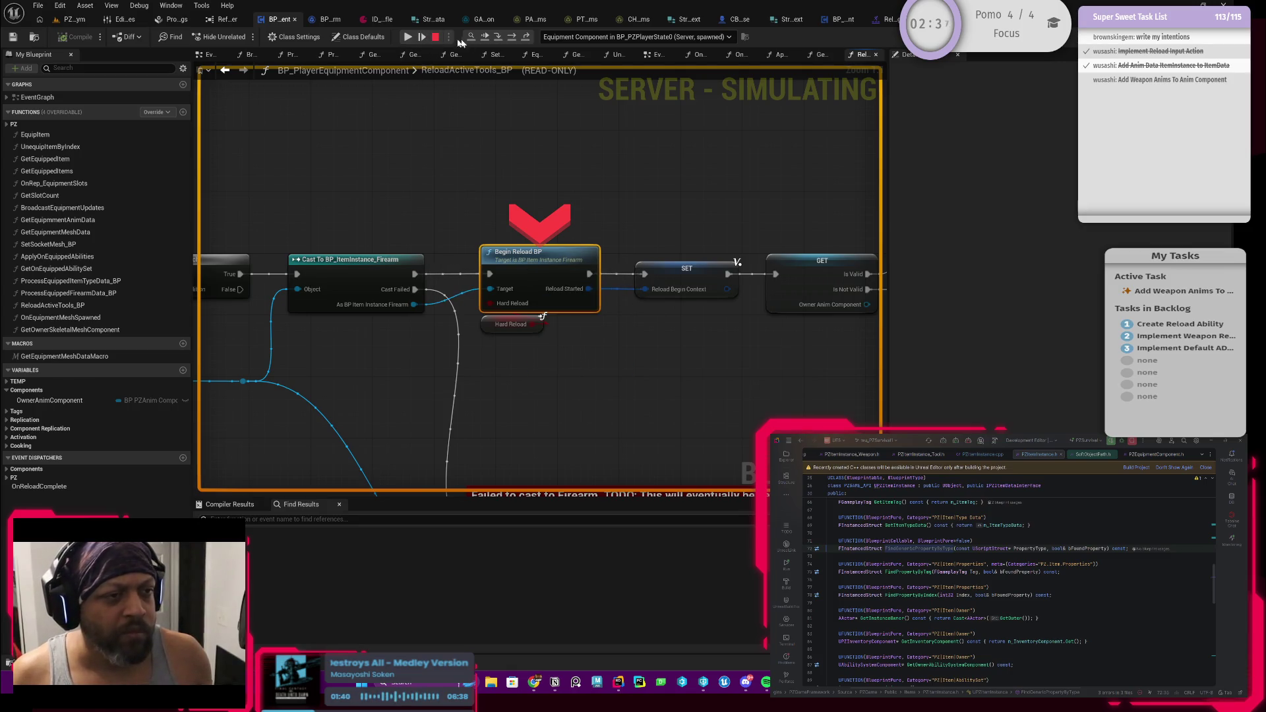
click(406, 37)
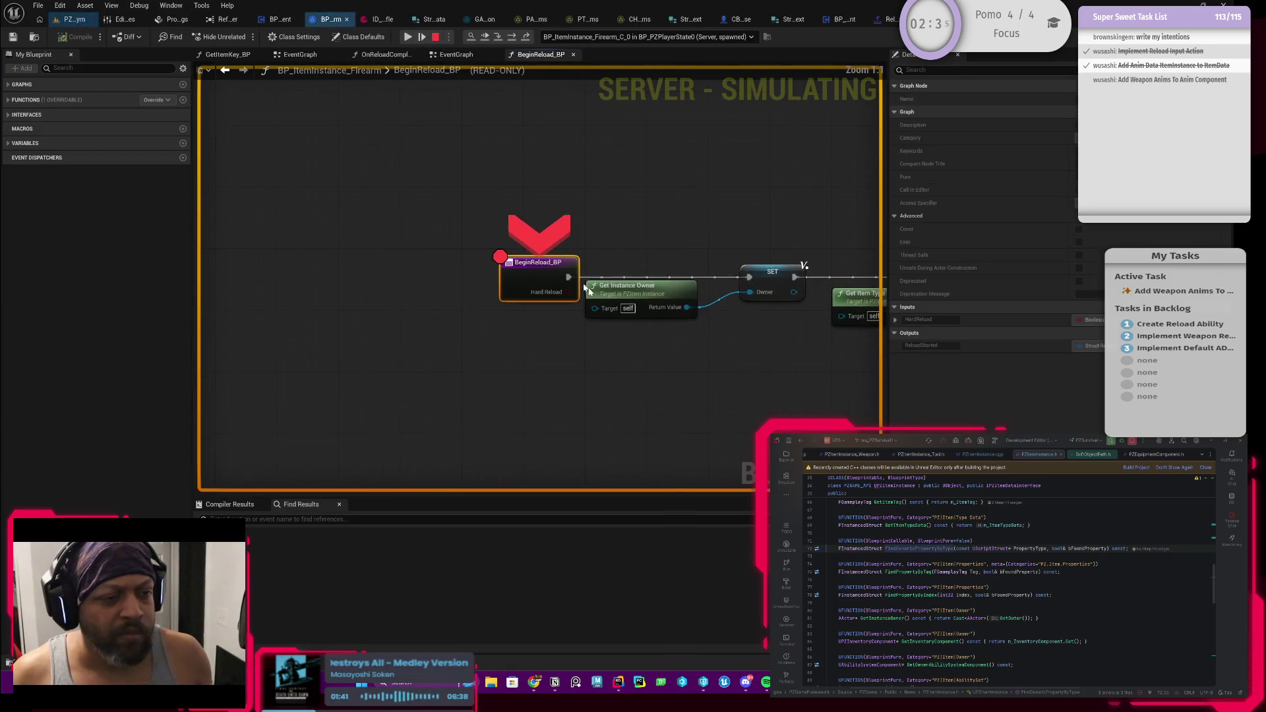
Step past the instanced struct lookup to the For Each Loop and inspect Current Ammo Type Data
click(513, 38)
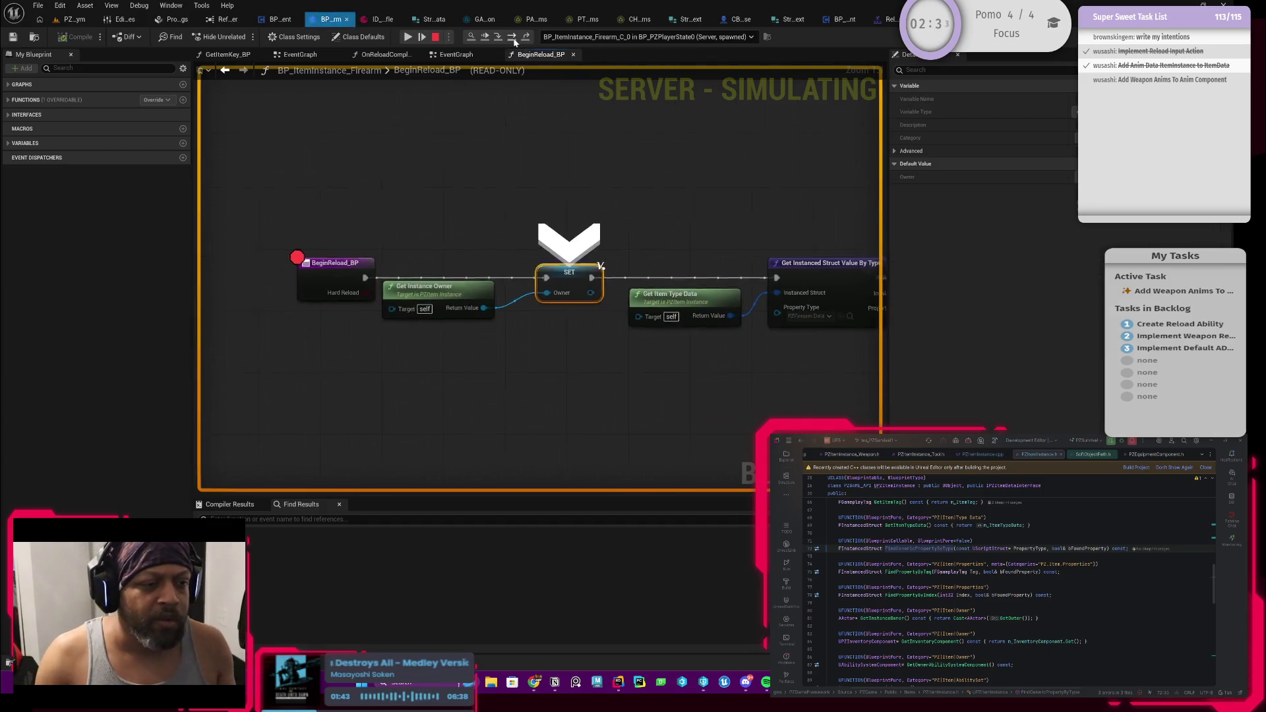
click(513, 38)
click(513, 38)
click(512, 38)
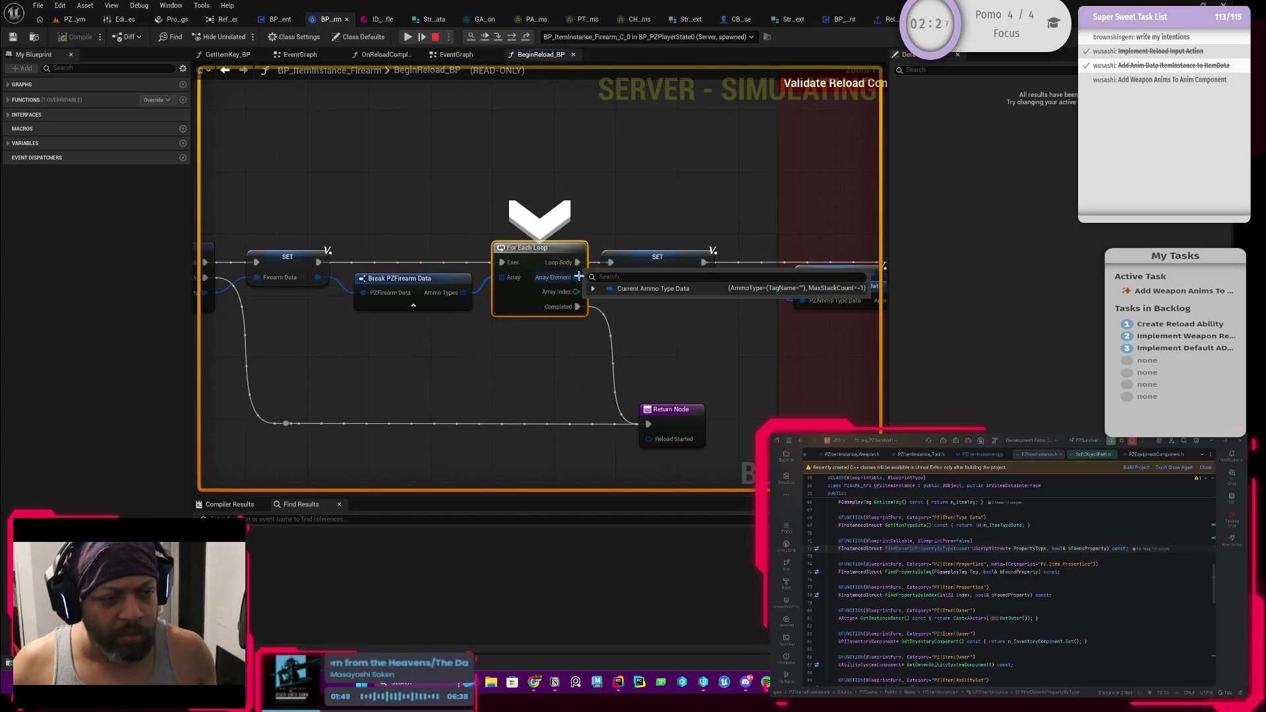
click(594, 289)
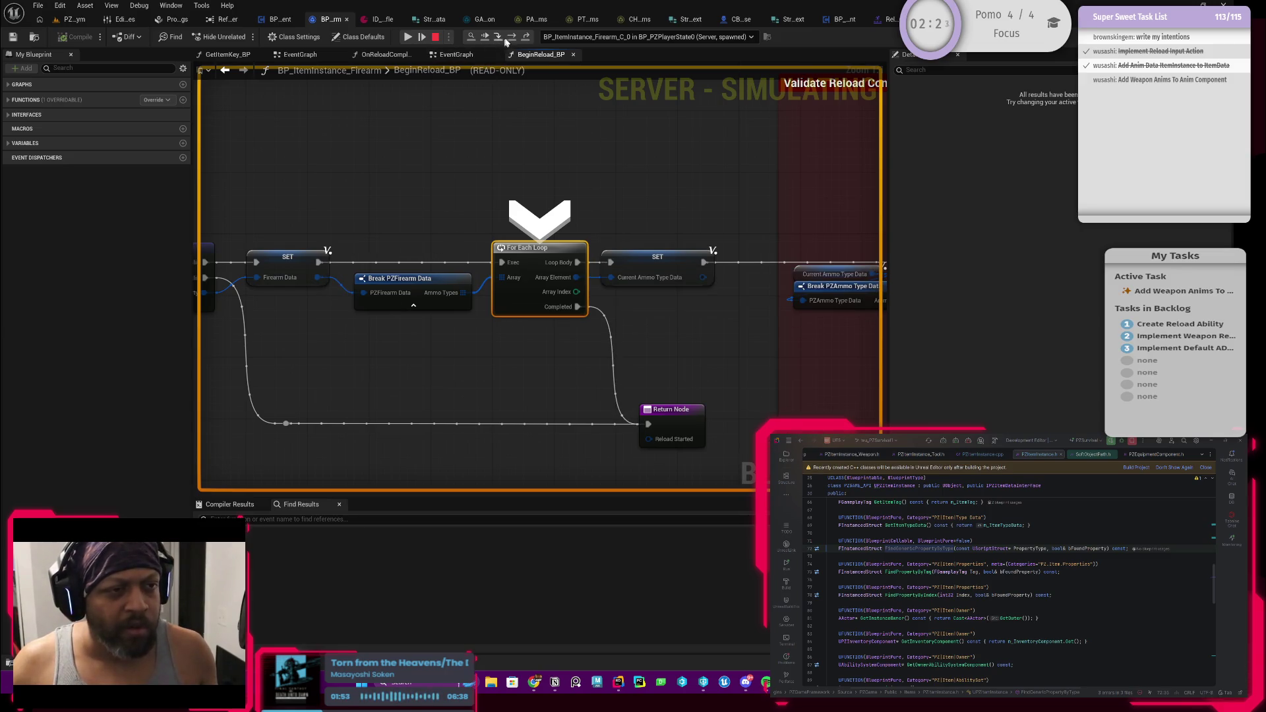
click(503, 38)
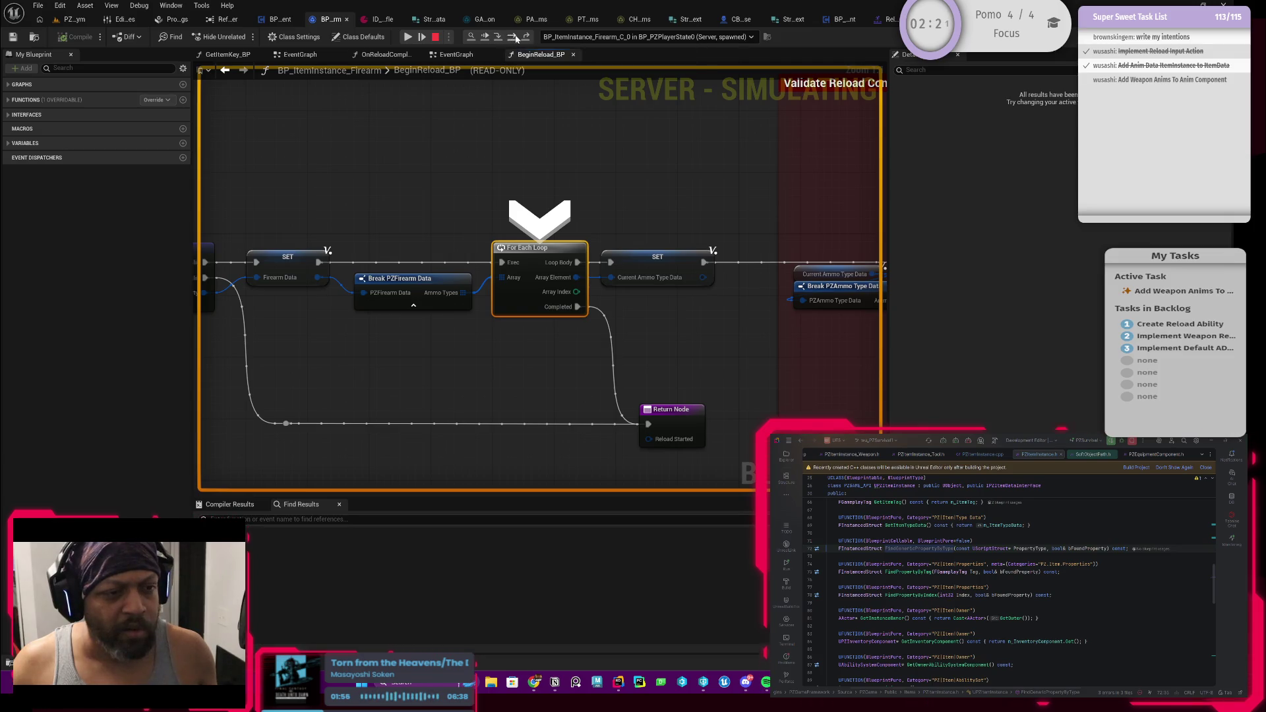
Step through the ammo resource check and the storing of the current ammo count
click(516, 38)
click(516, 38)
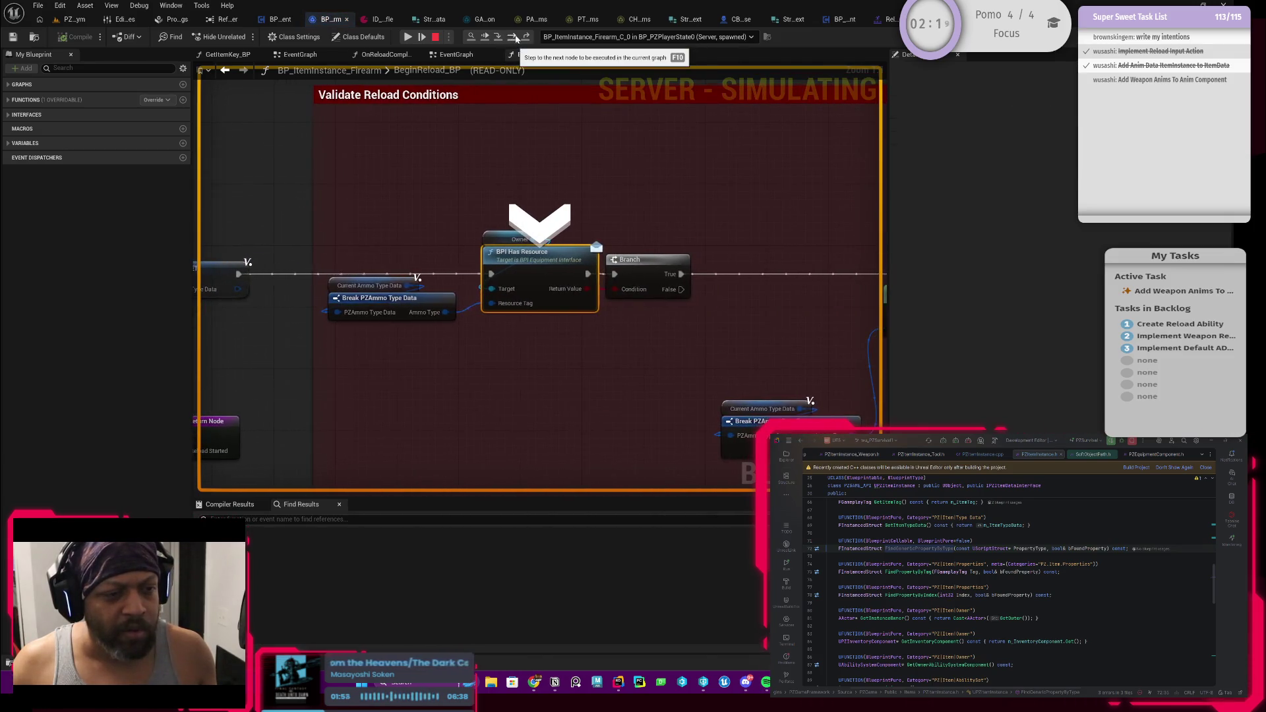
click(516, 38)
click(516, 38)
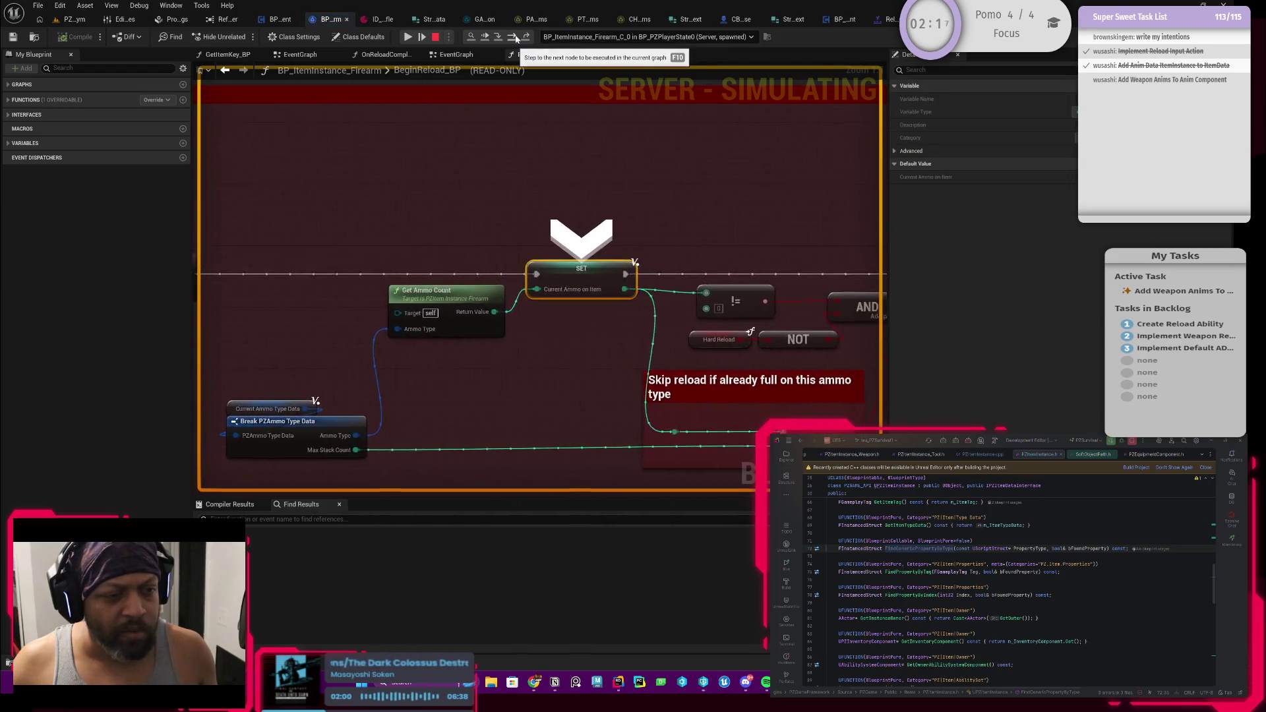
click(517, 38)
click(516, 38)
click(516, 39)
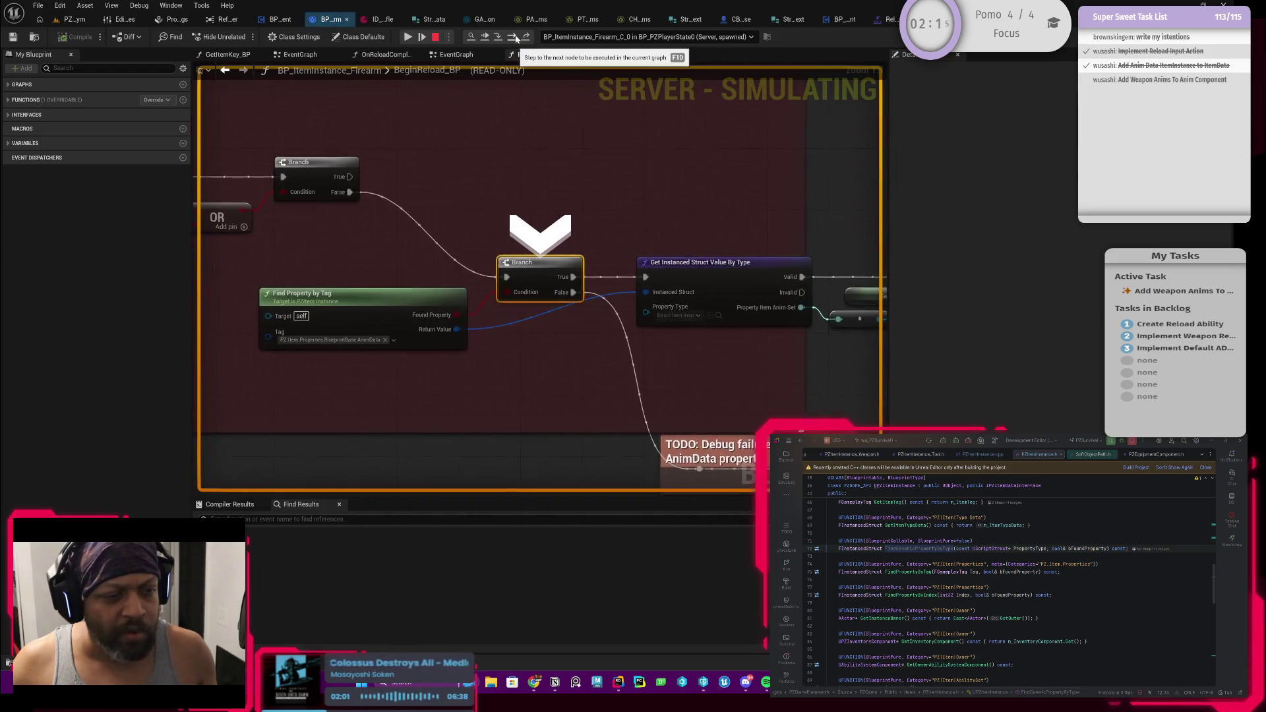
click(516, 38)
Step through the loop's counter and condition, then out to the Return Node
click(517, 39)
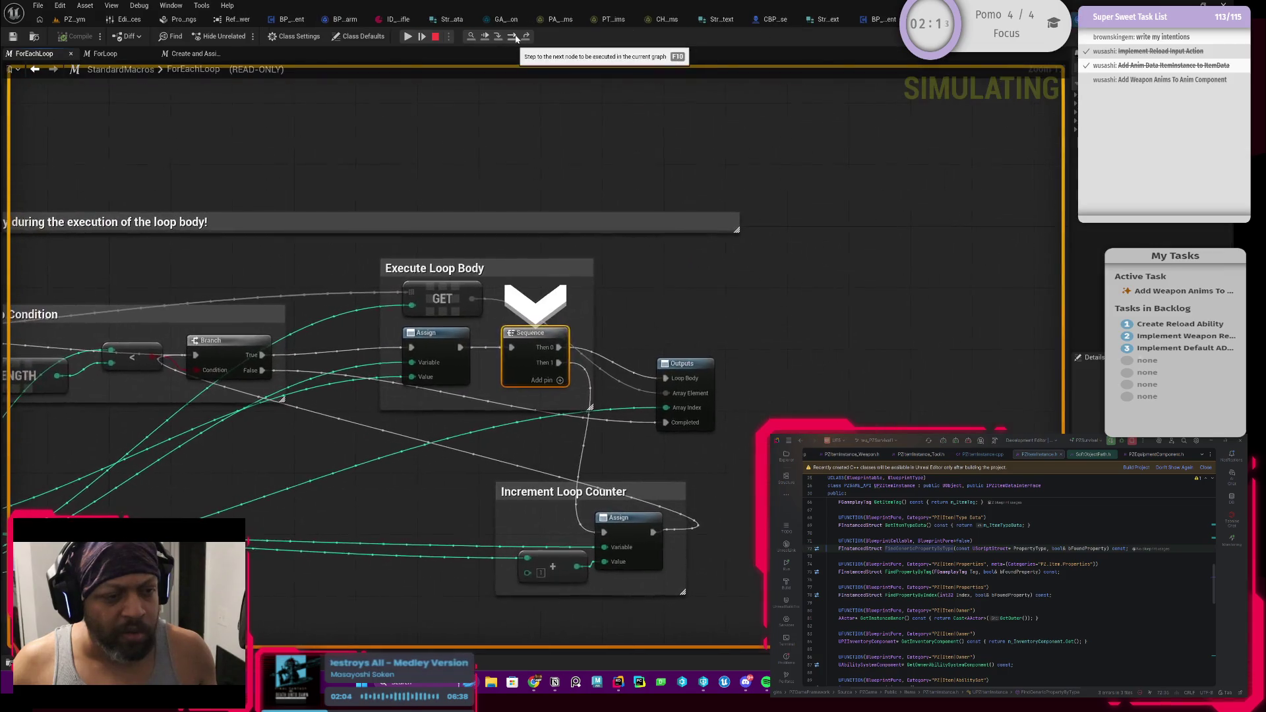
click(516, 38)
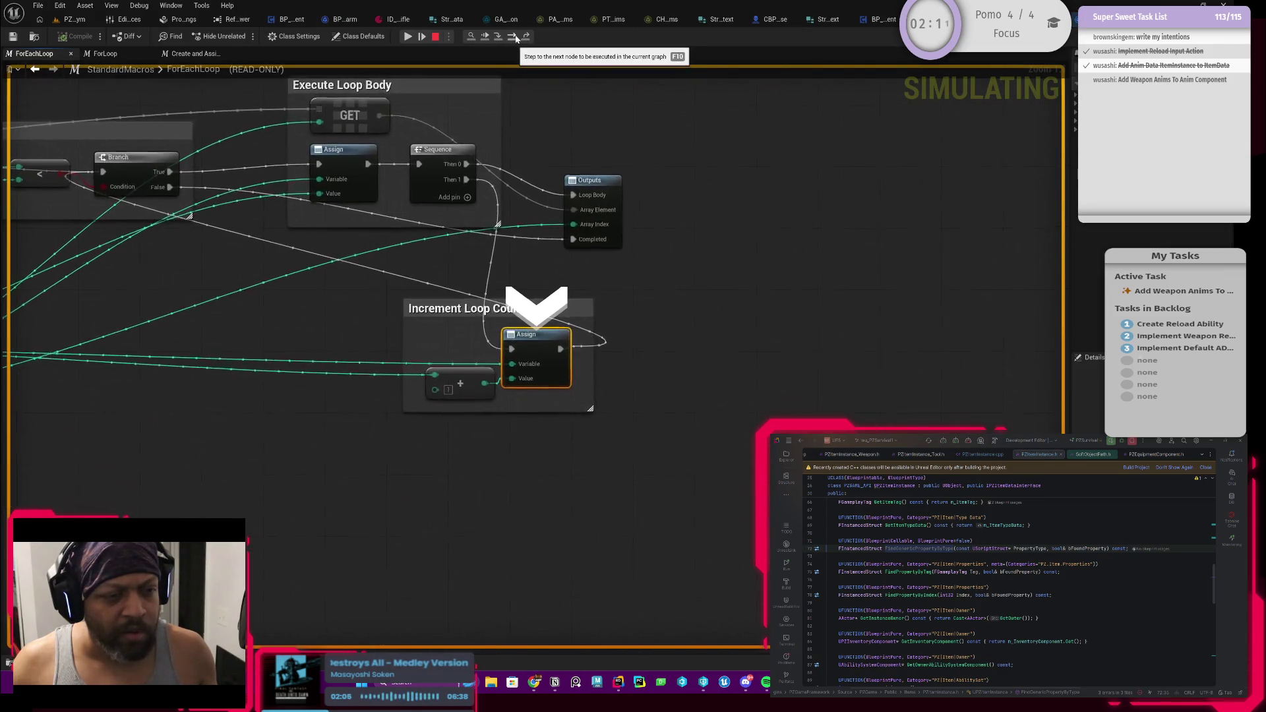
click(517, 38)
click(516, 38)
click(516, 38)
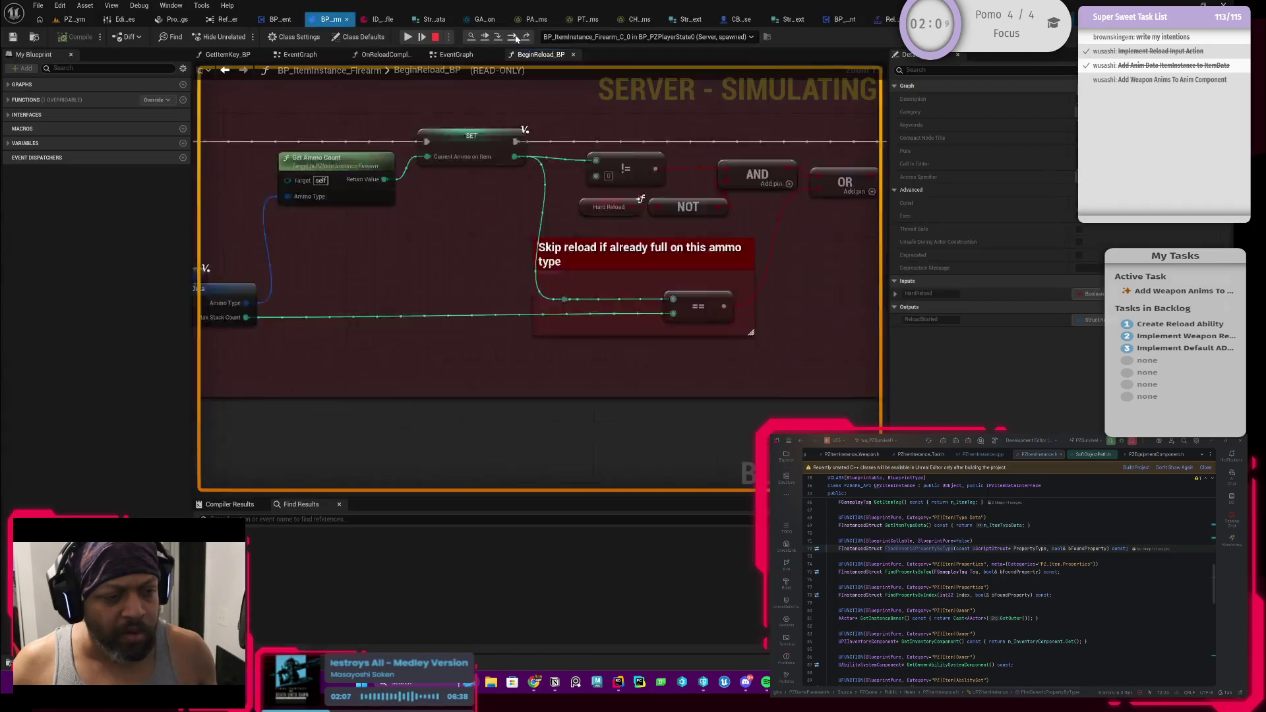
scroll(602, 327, down, 5)
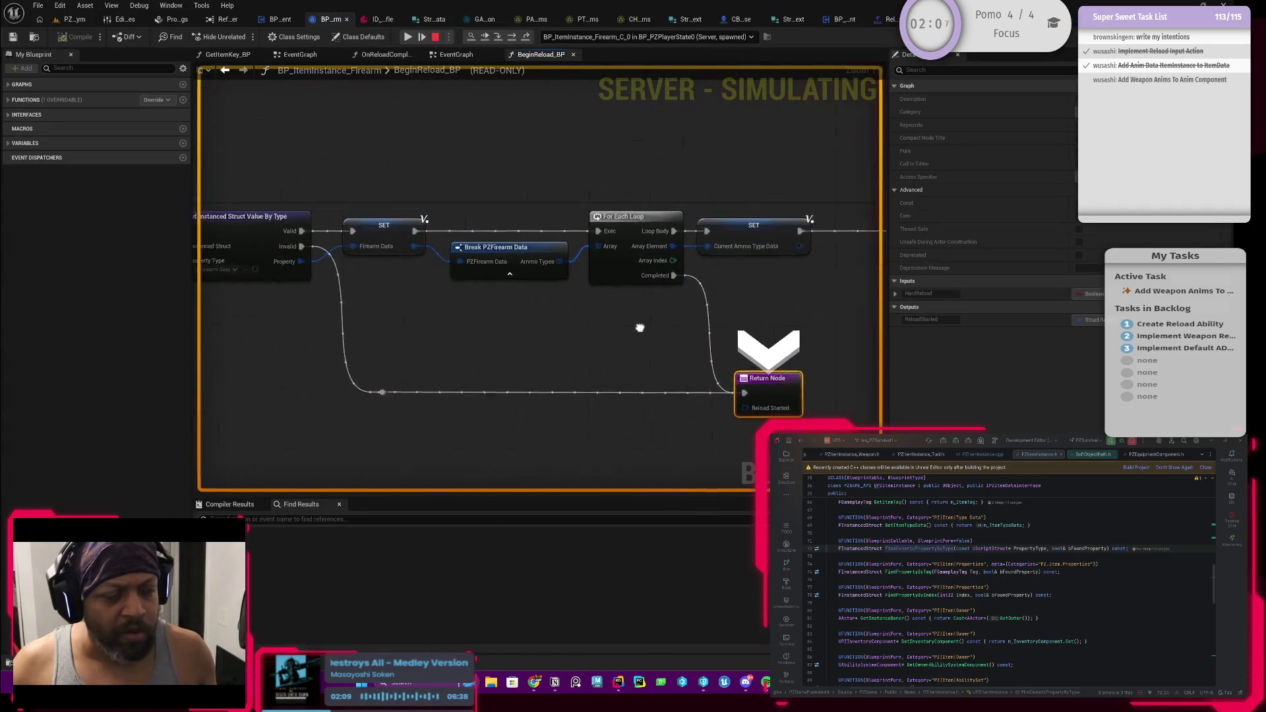
mouse_move(585, 331)
mouse_down()
mouse_move(735, 341)
mouse_move(353, 353)
mouse_move(313, 337)
mouse_up()
scroll(376, 349, up, 3)
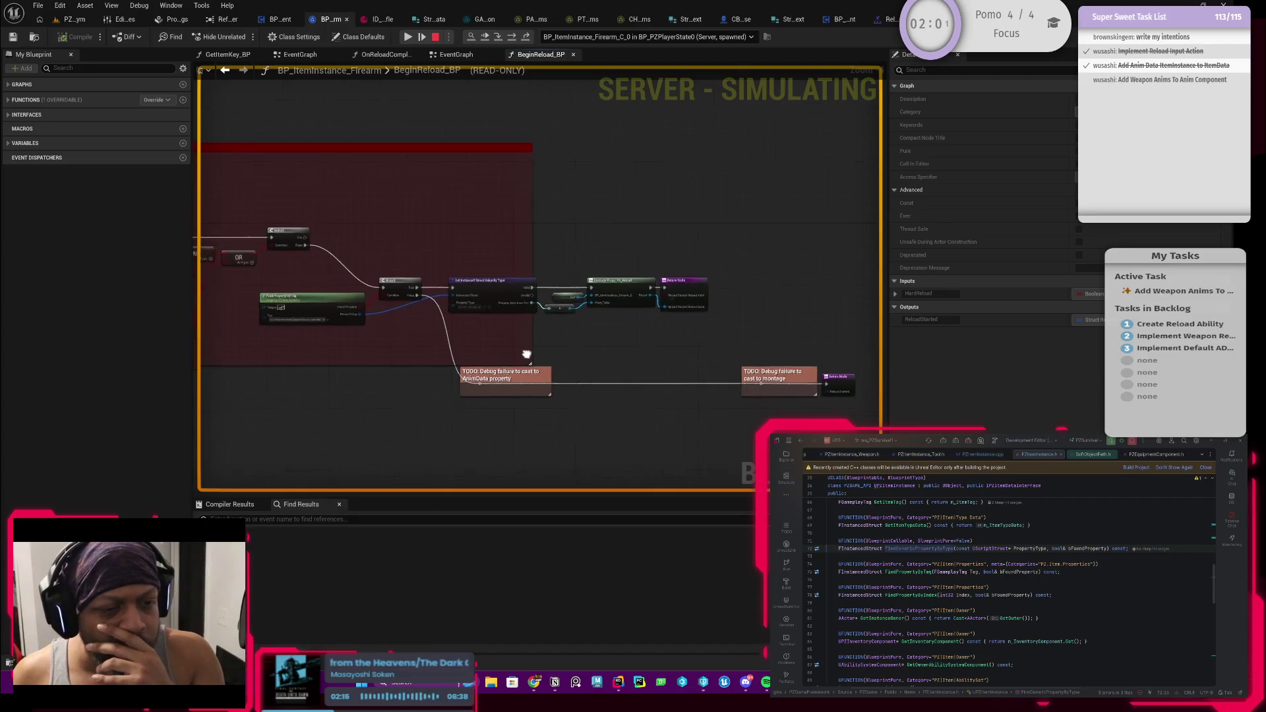
Pan and zoom the graph to inspect the branch and struct lookup nodes
mouse_move(525, 356)
mouse_down()
mouse_move(444, 325)
mouse_move(548, 330)
mouse_up()
scroll(532, 300, up, 1)
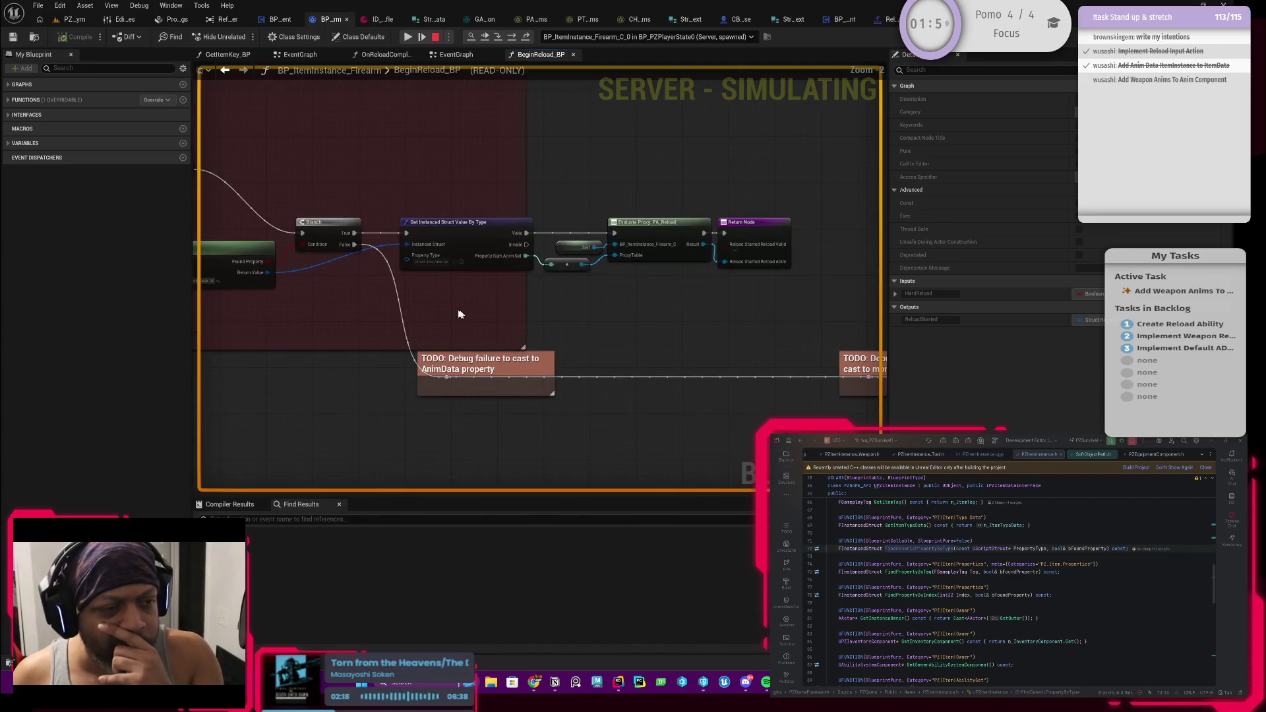
mouse_move(458, 314)
mouse_down()
mouse_move(545, 325)
mouse_move(349, 362)
mouse_move(790, 376)
mouse_move(578, 370)
mouse_up()
scroll(544, 330, up, 1)
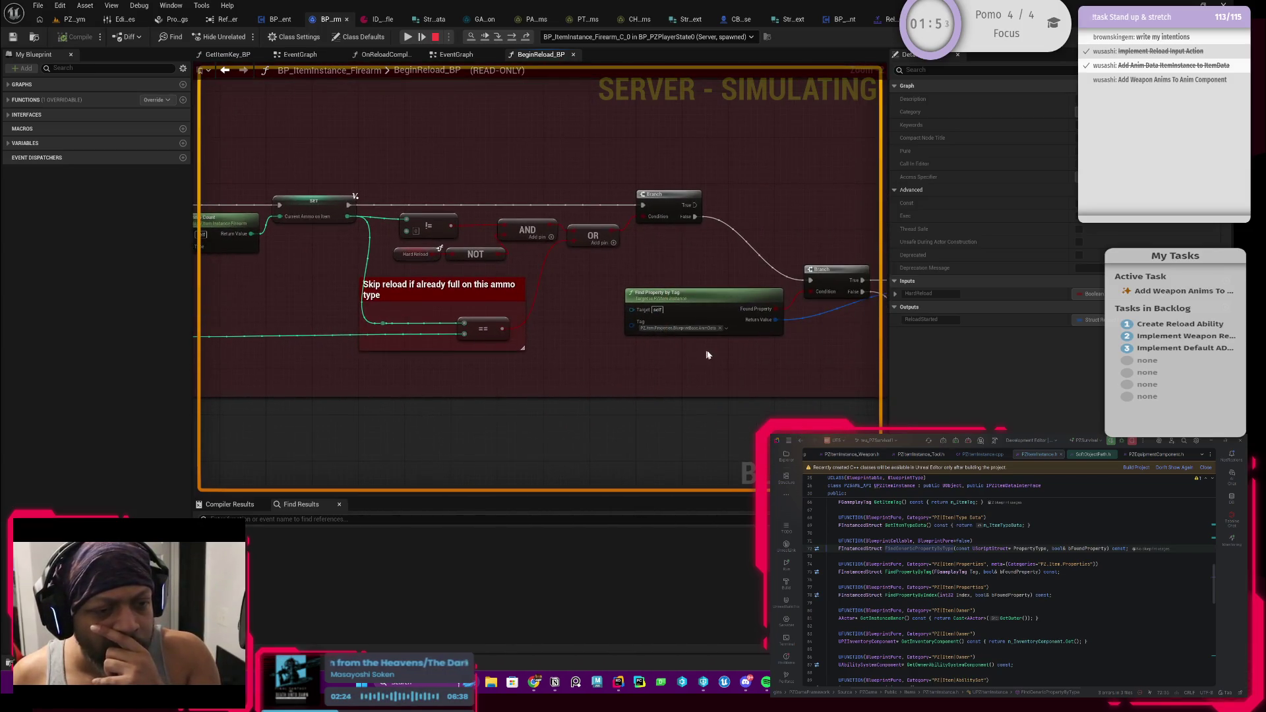
scroll(707, 355, up, 1)
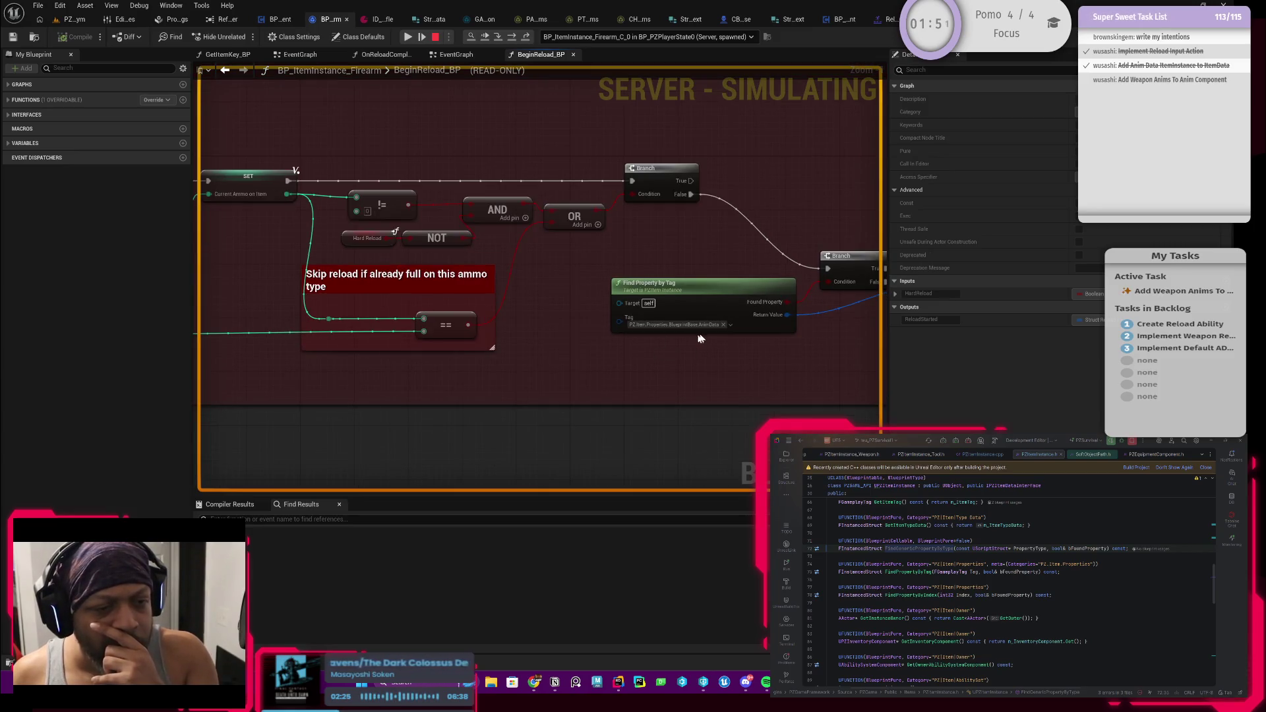
Check the rifle's data asset, return to the firearm graph, and stop the play session
click(381, 19)
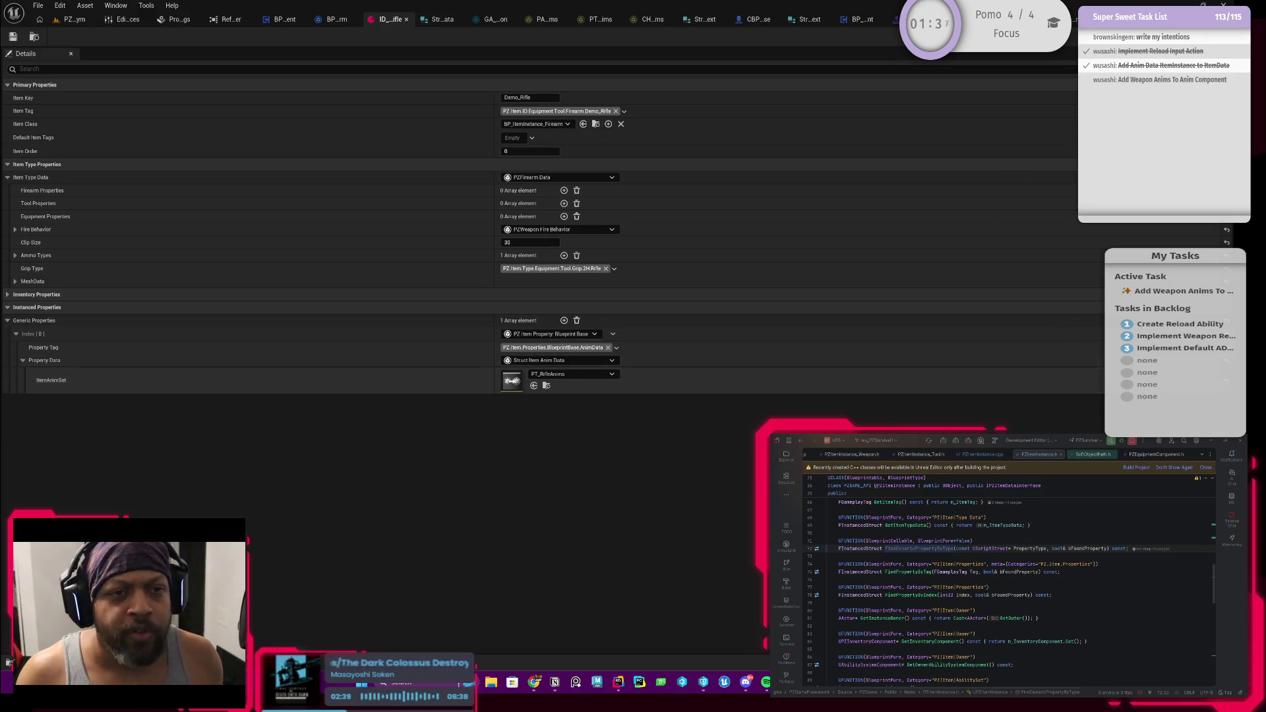
click(339, 22)
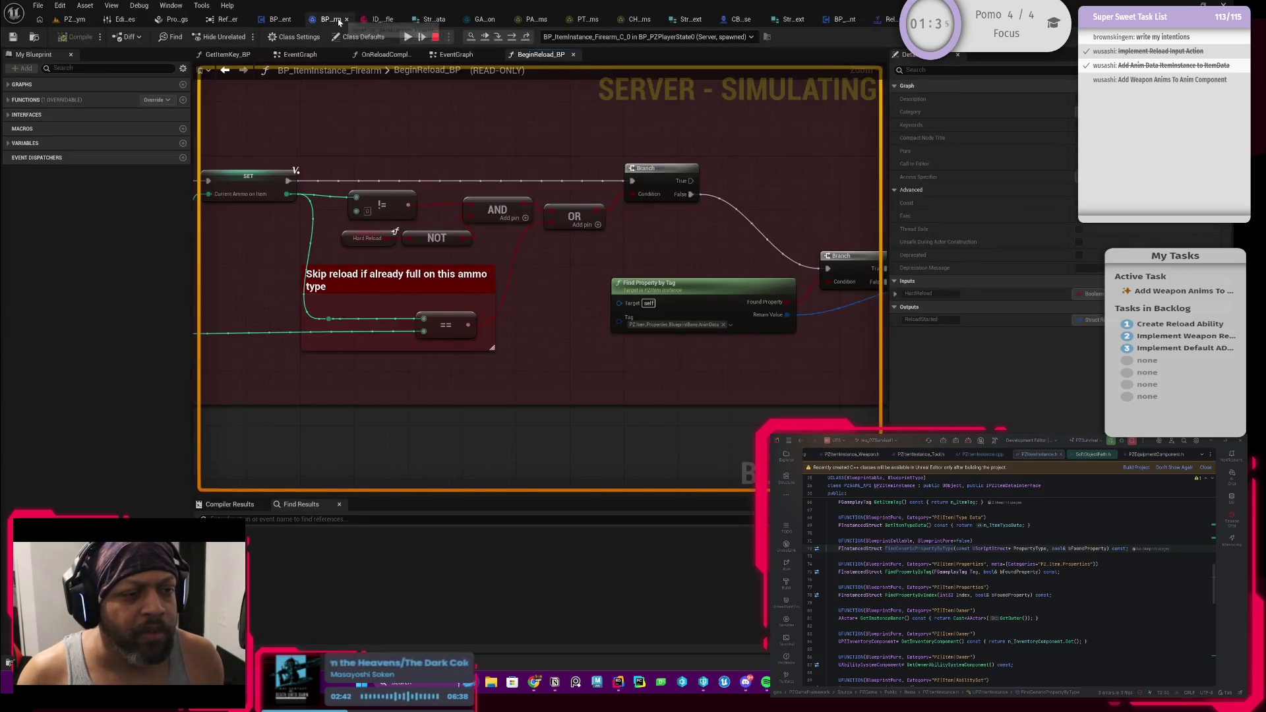
scroll(635, 257, down, 2)
scroll(635, 257, up, 6)
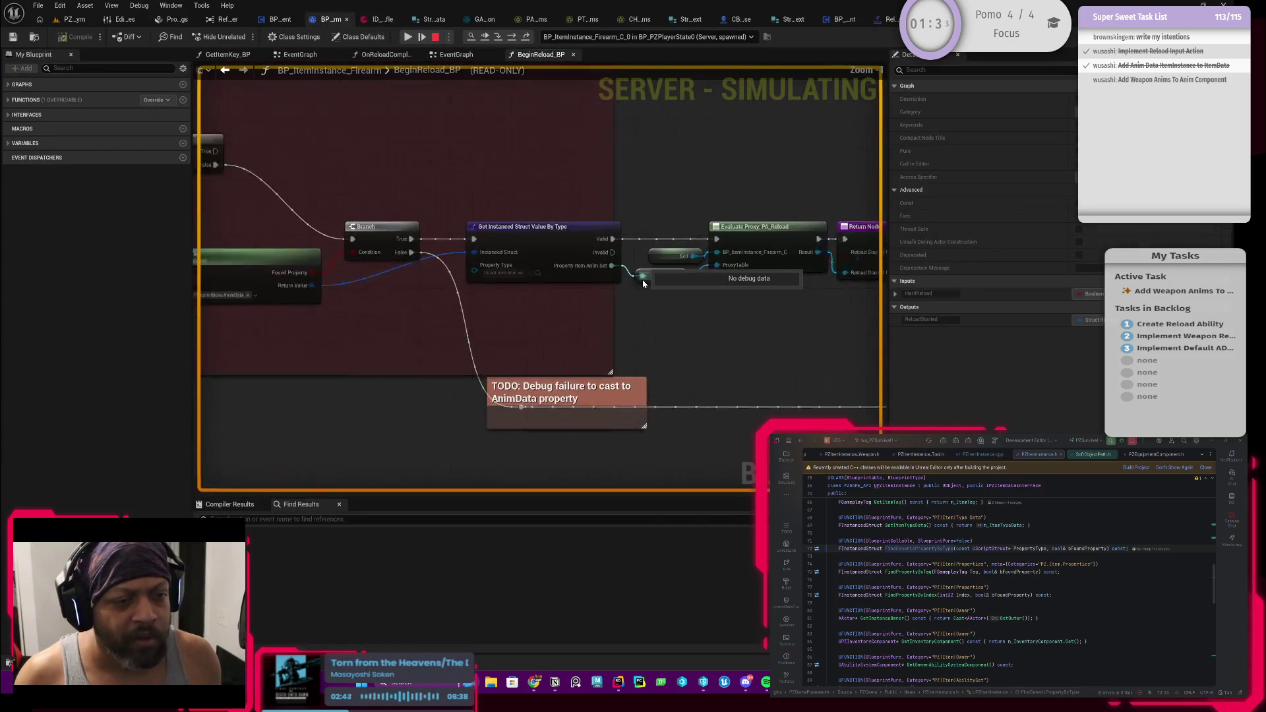
drag(574, 314, 525, 319)
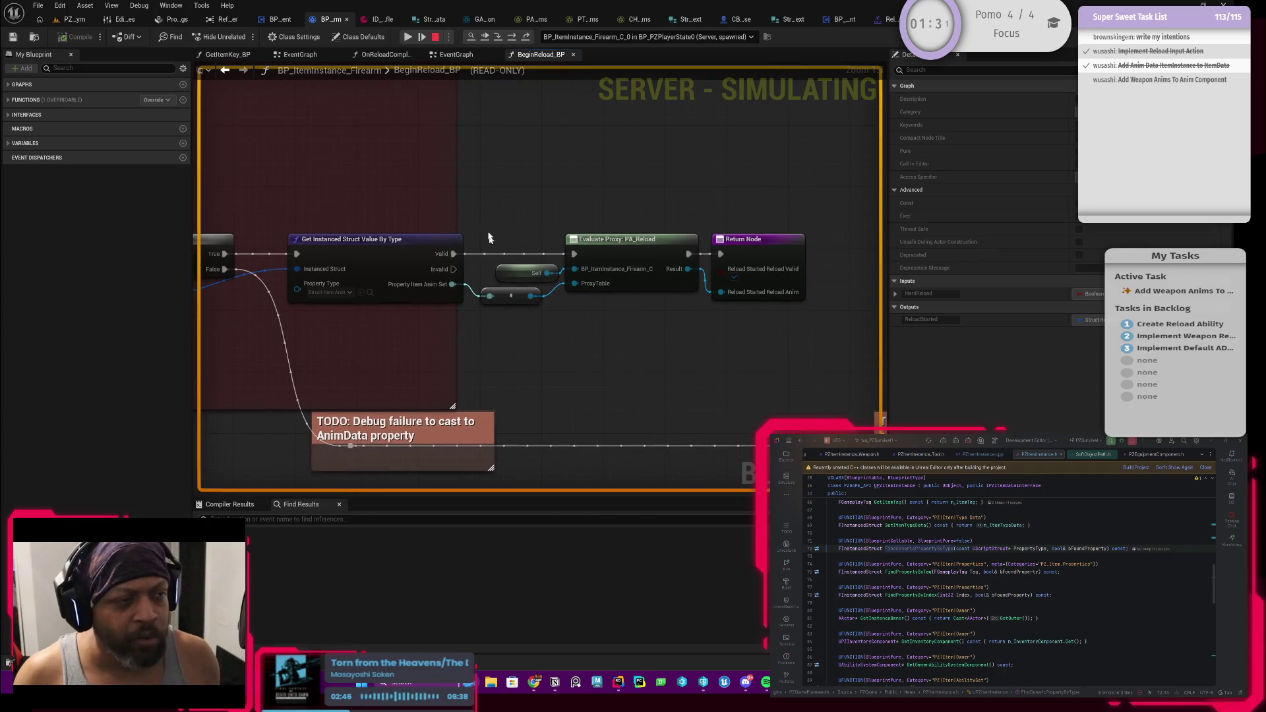
click(435, 37)
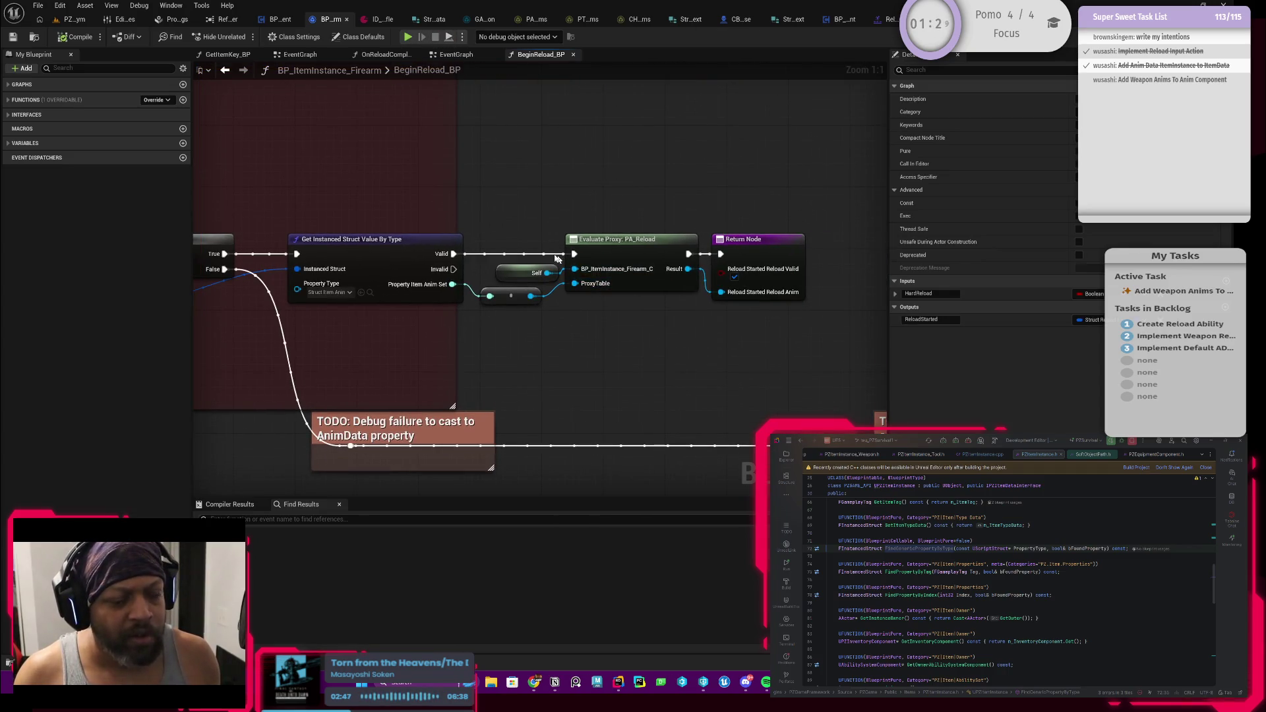
Make room and add a Load Asset Blocking node from the anim set output, unhooking Evaluate Proxy's exec
drag(494, 231, 791, 309)
drag(593, 254, 724, 255)
click(617, 301)
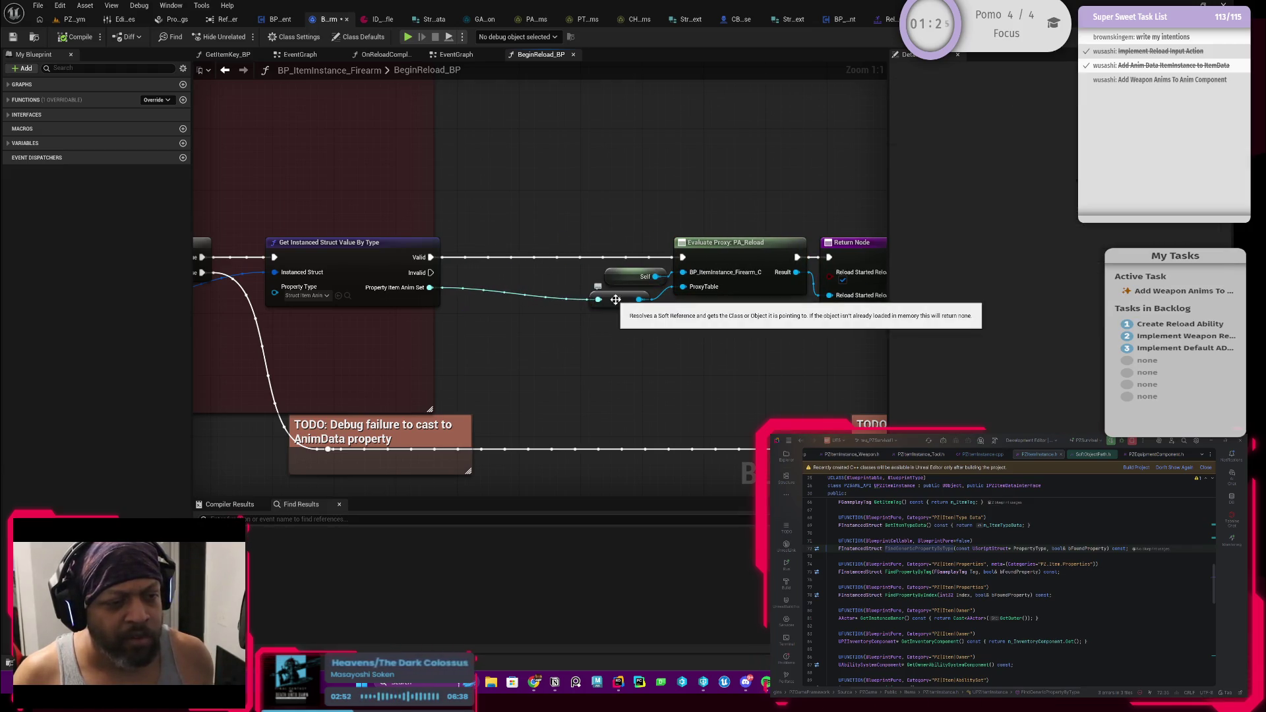
drag(614, 301, 541, 364)
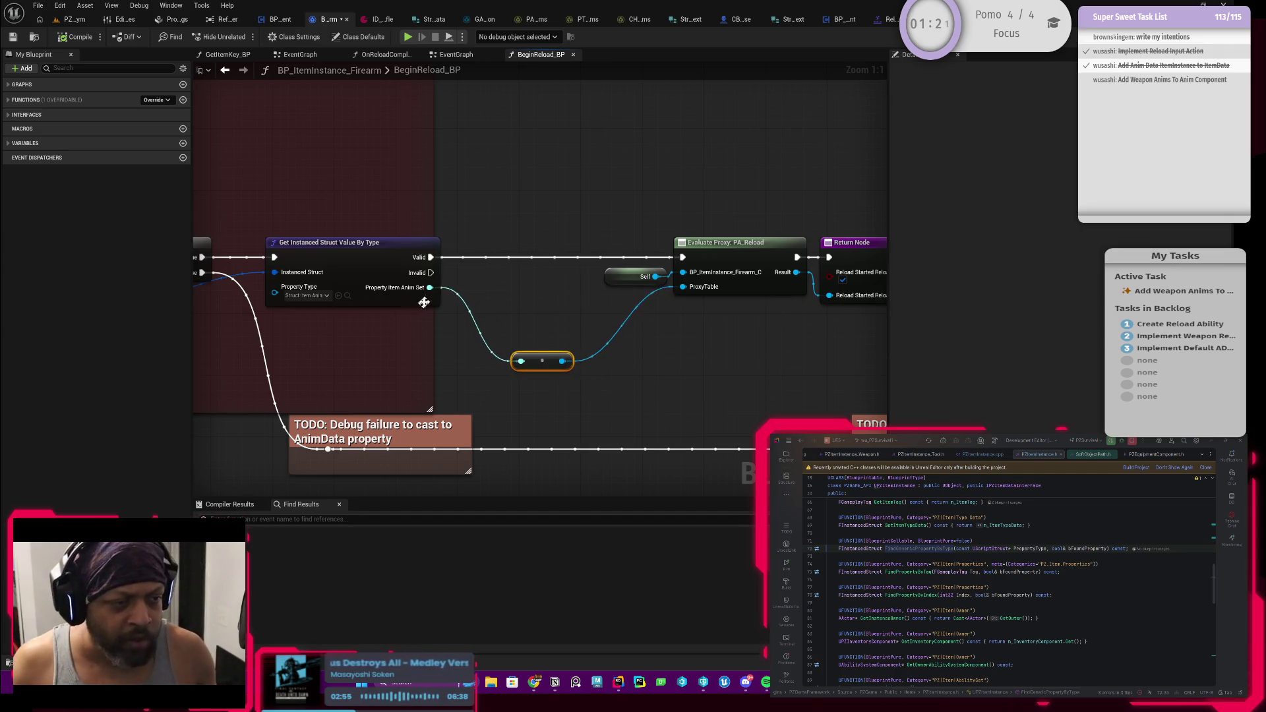
drag(430, 288, 467, 267)
text(load)
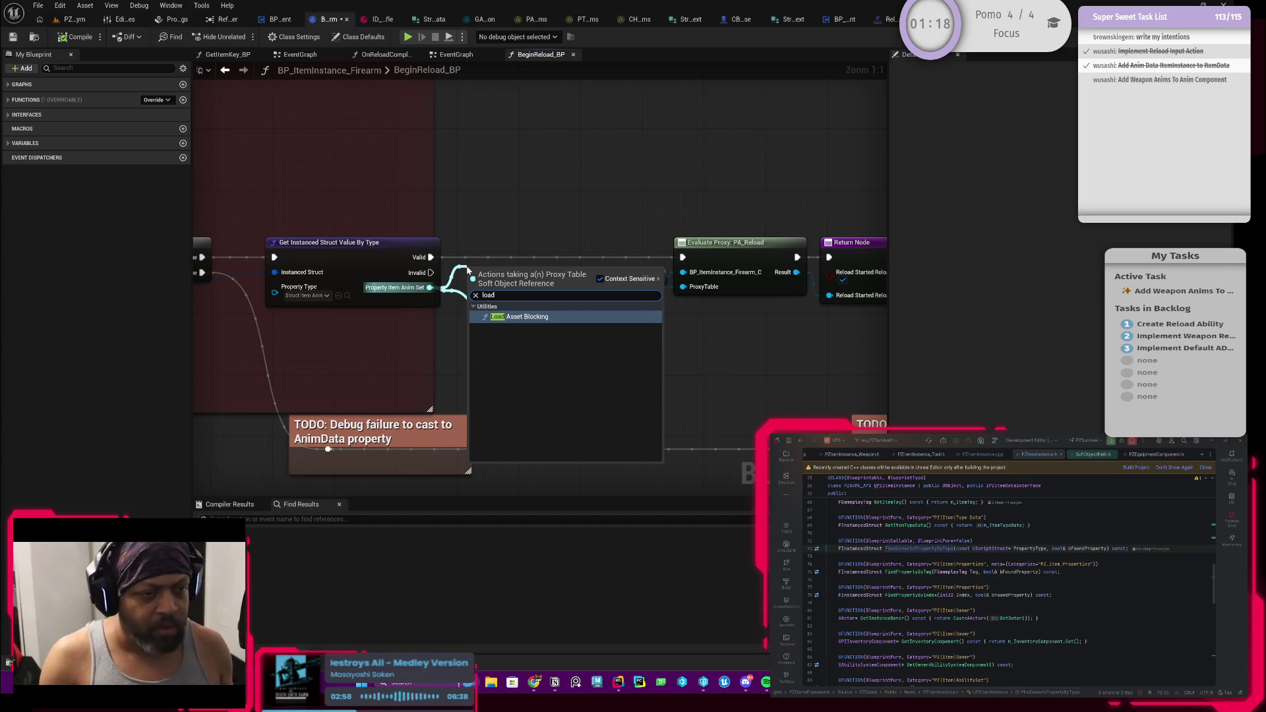
key(Return)
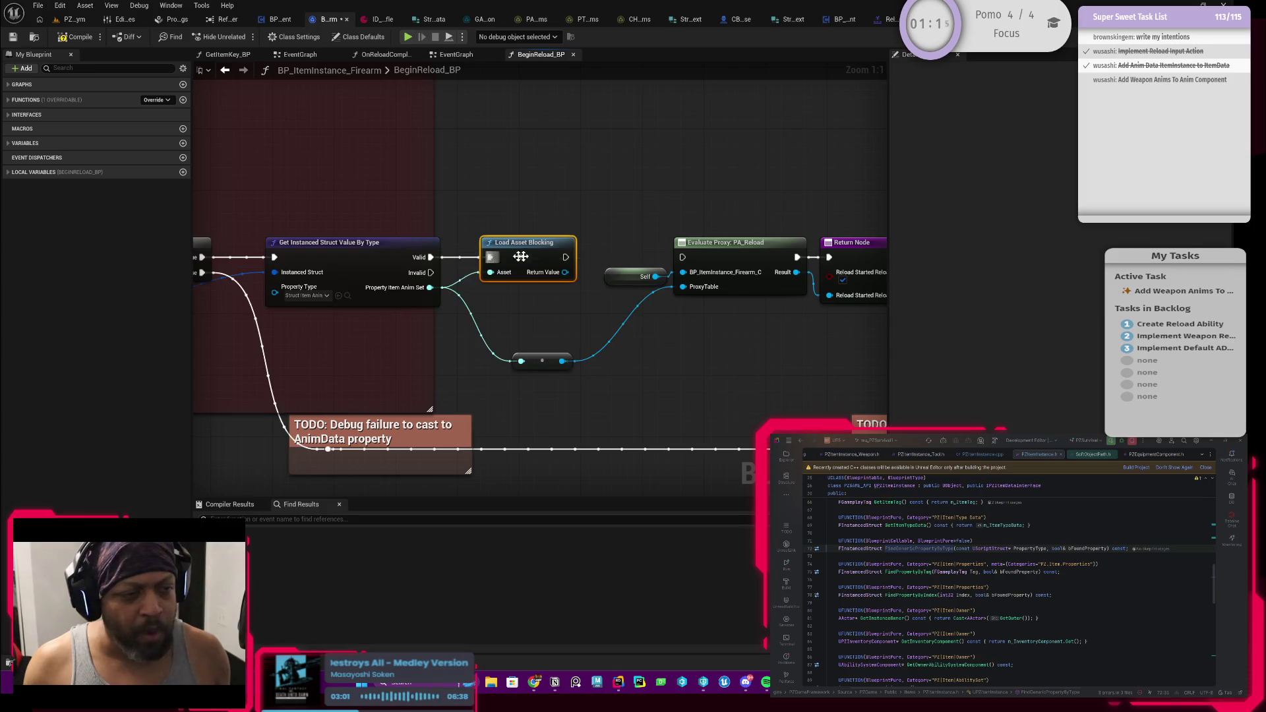
alt+click(565, 257)
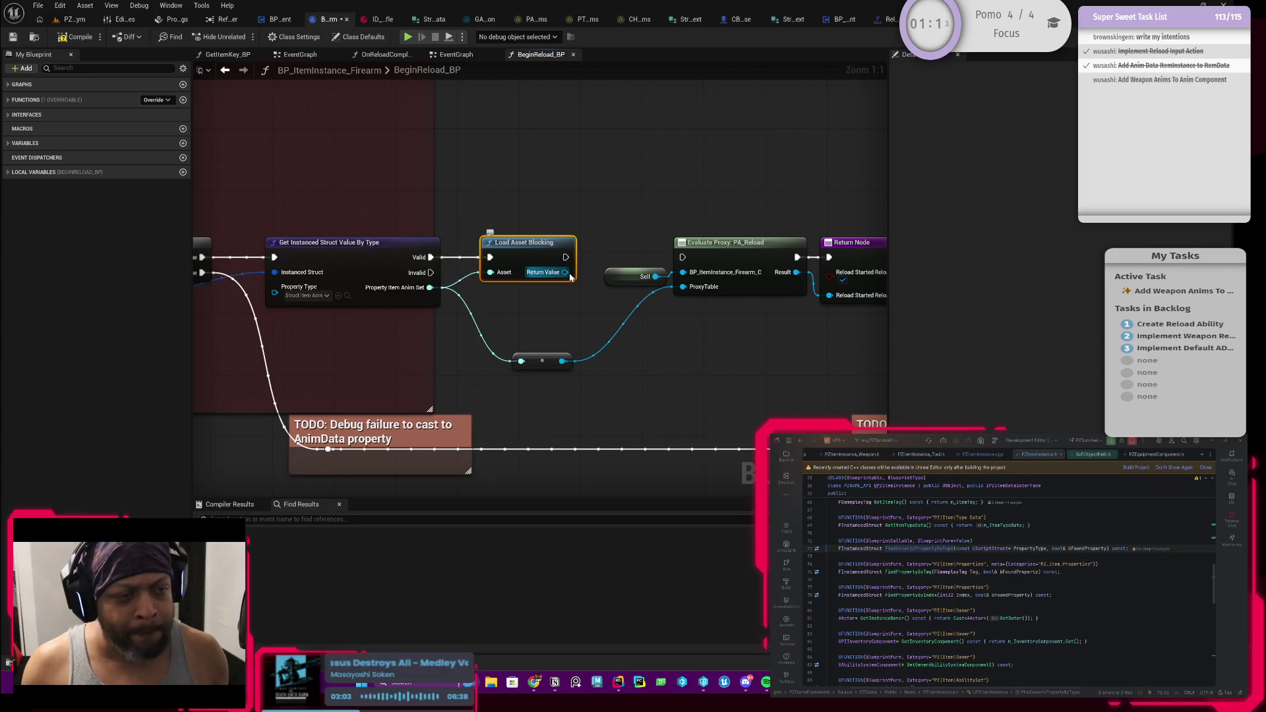
mouse_move(569, 275)
mouse_down()
mouse_move(685, 290)
mouse_move(581, 356)
mouse_move(520, 360)
mouse_move(581, 363)
mouse_move(673, 291)
mouse_up()
click(662, 315)
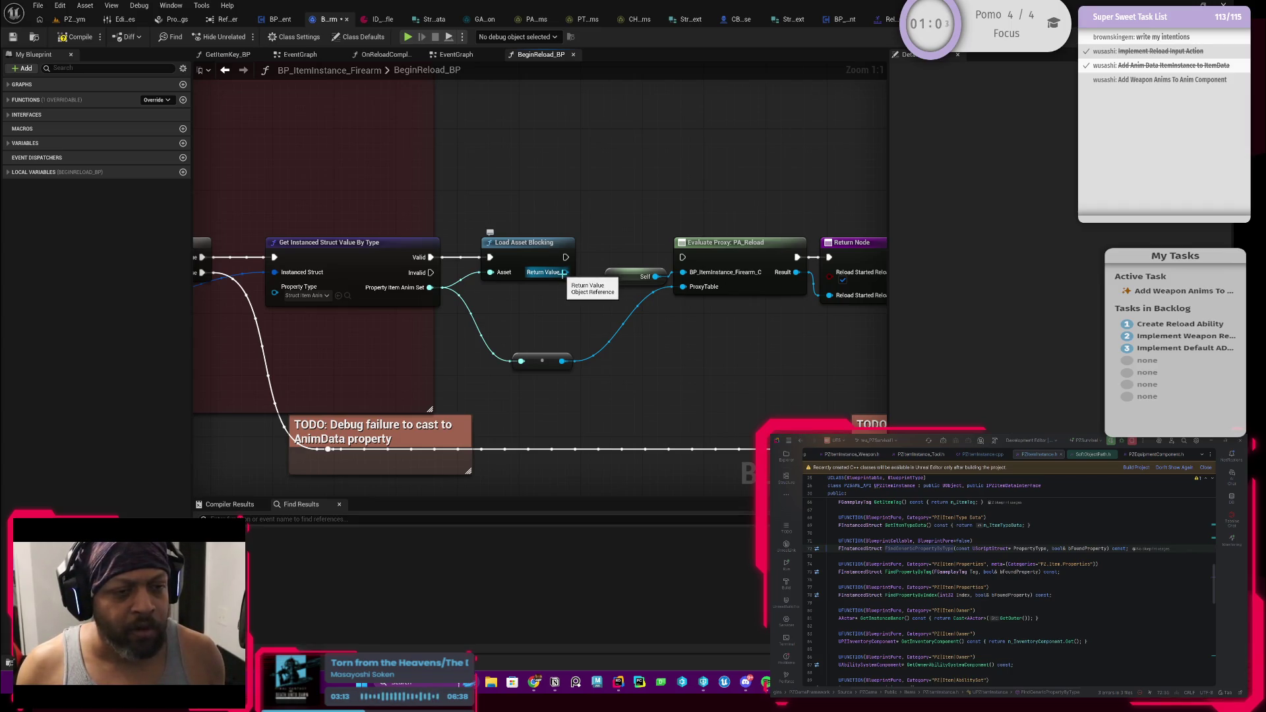
Try a pure Cast To ProxyTable node beside the Self node, then delete it
drag(564, 272, 625, 210)
text(ca)
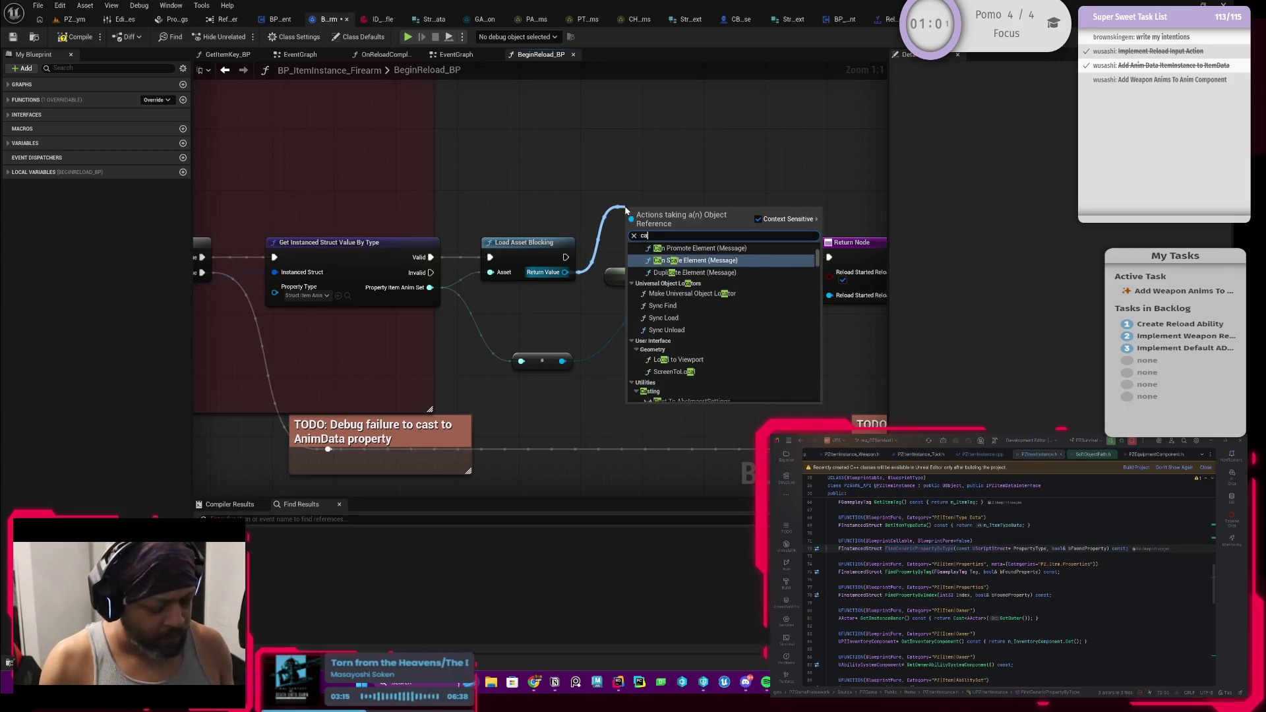
text(sttoproxy)
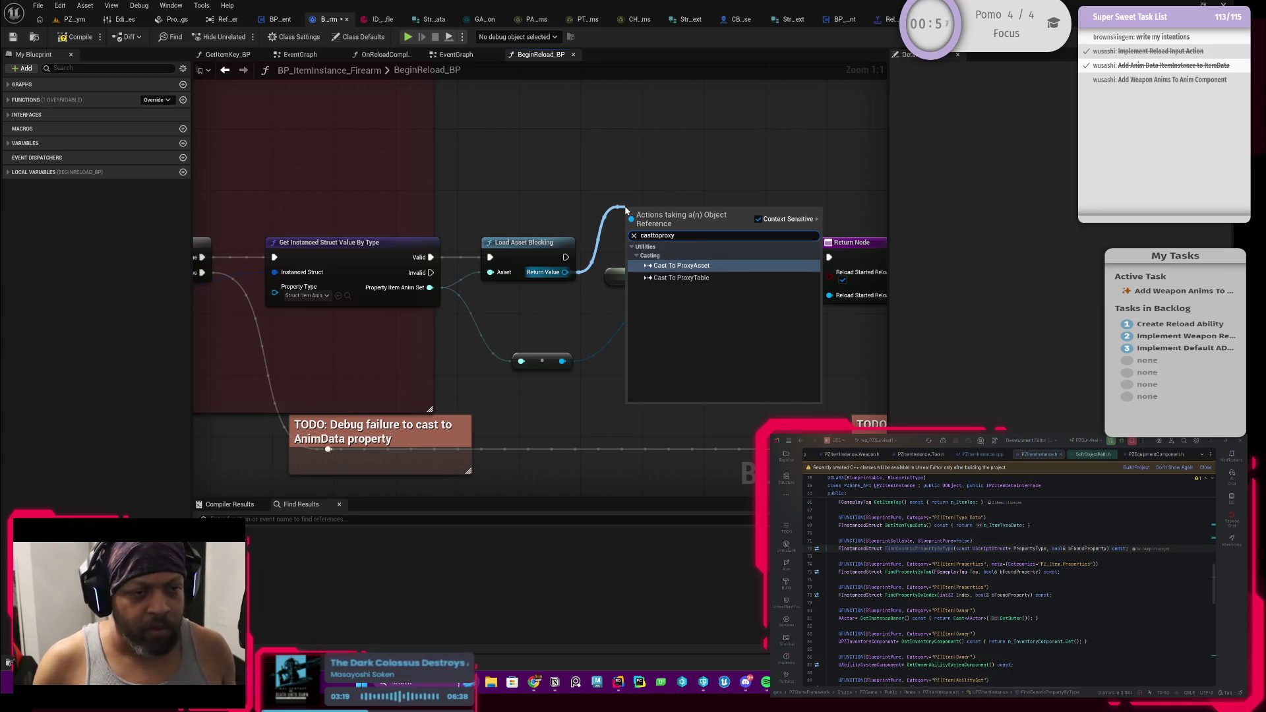
click(681, 277)
drag(679, 231, 641, 187)
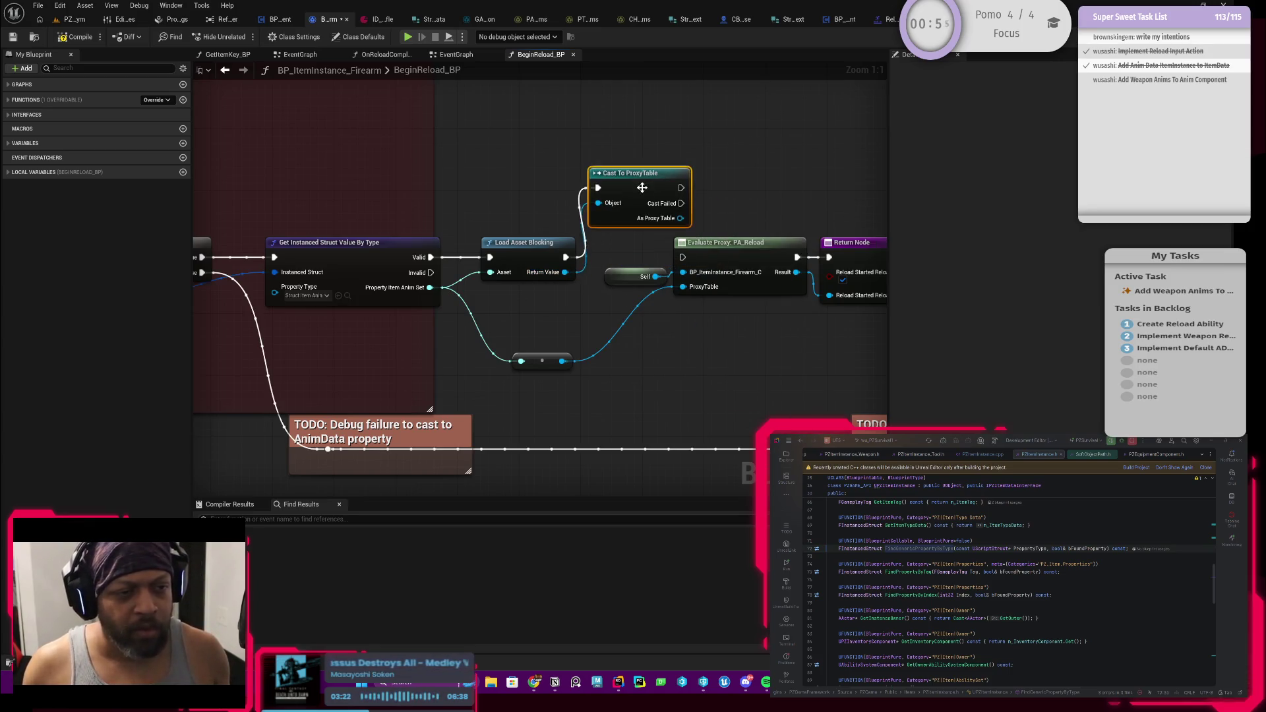
right_click(658, 223)
click(696, 326)
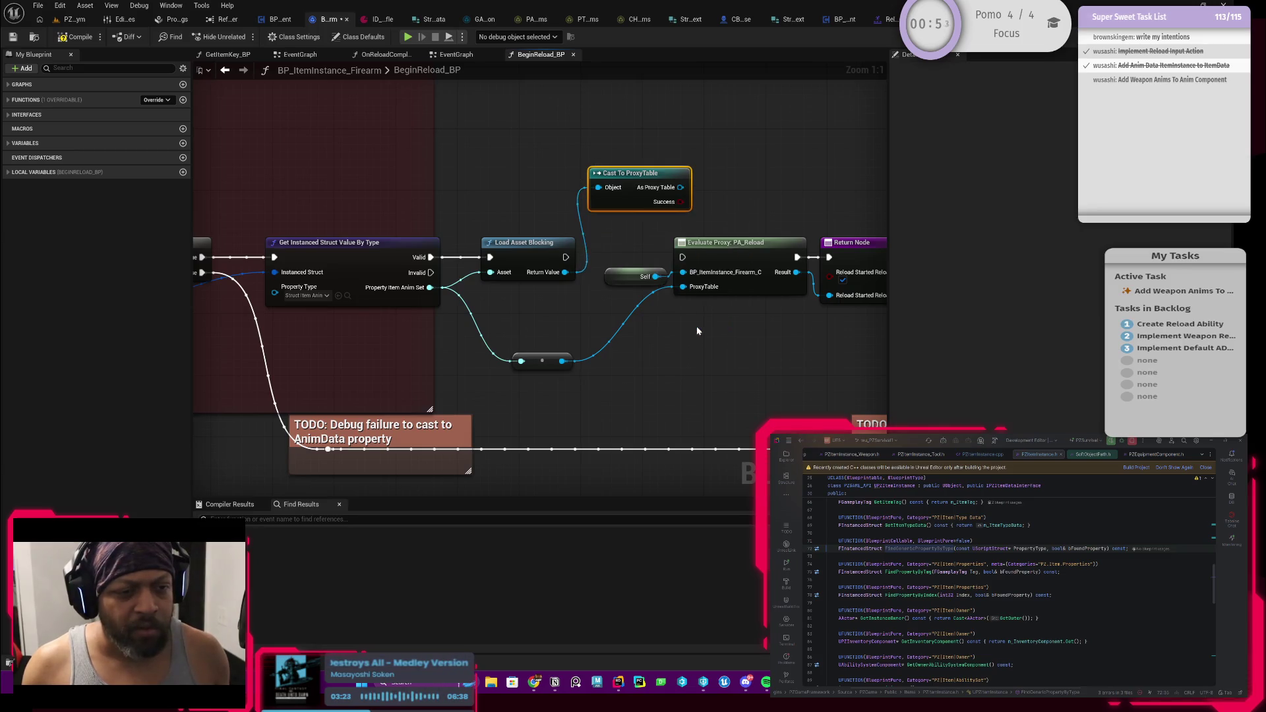
drag(446, 239, 828, 328)
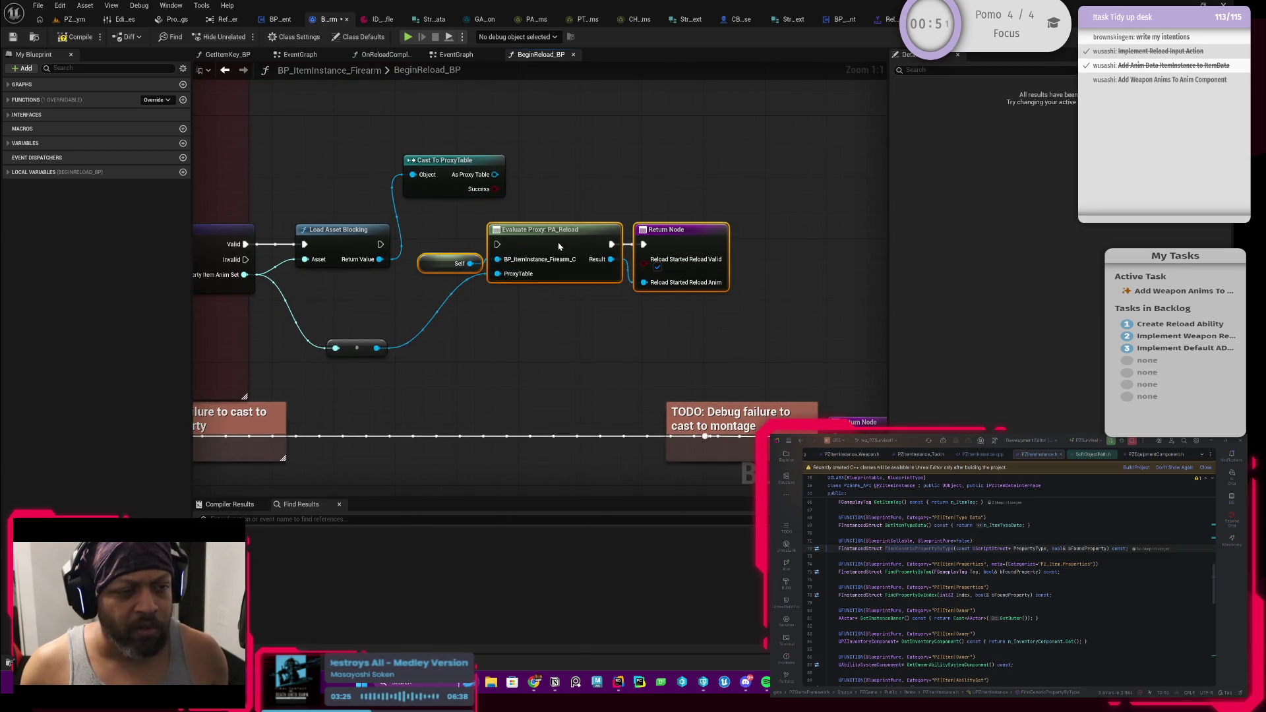
drag(541, 229, 633, 230)
mouse_move(440, 187)
mouse_down()
mouse_move(446, 279)
mouse_move(590, 273)
mouse_up()
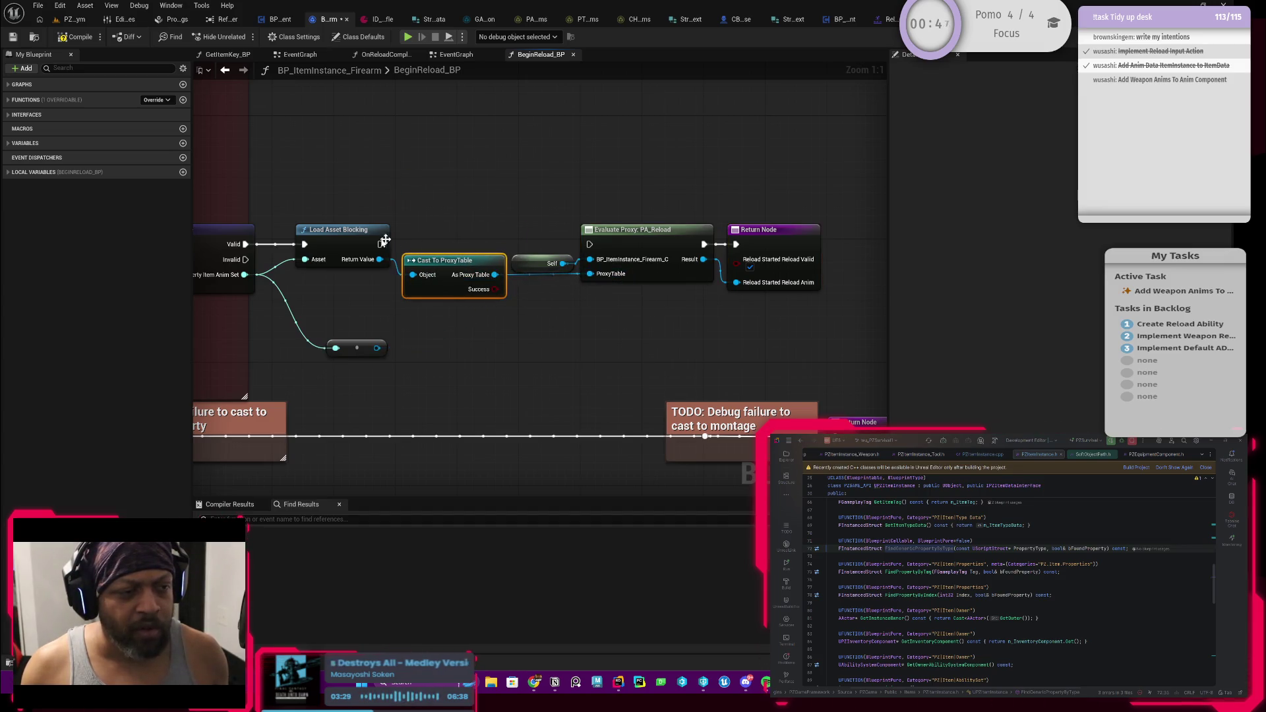
drag(366, 287, 415, 291)
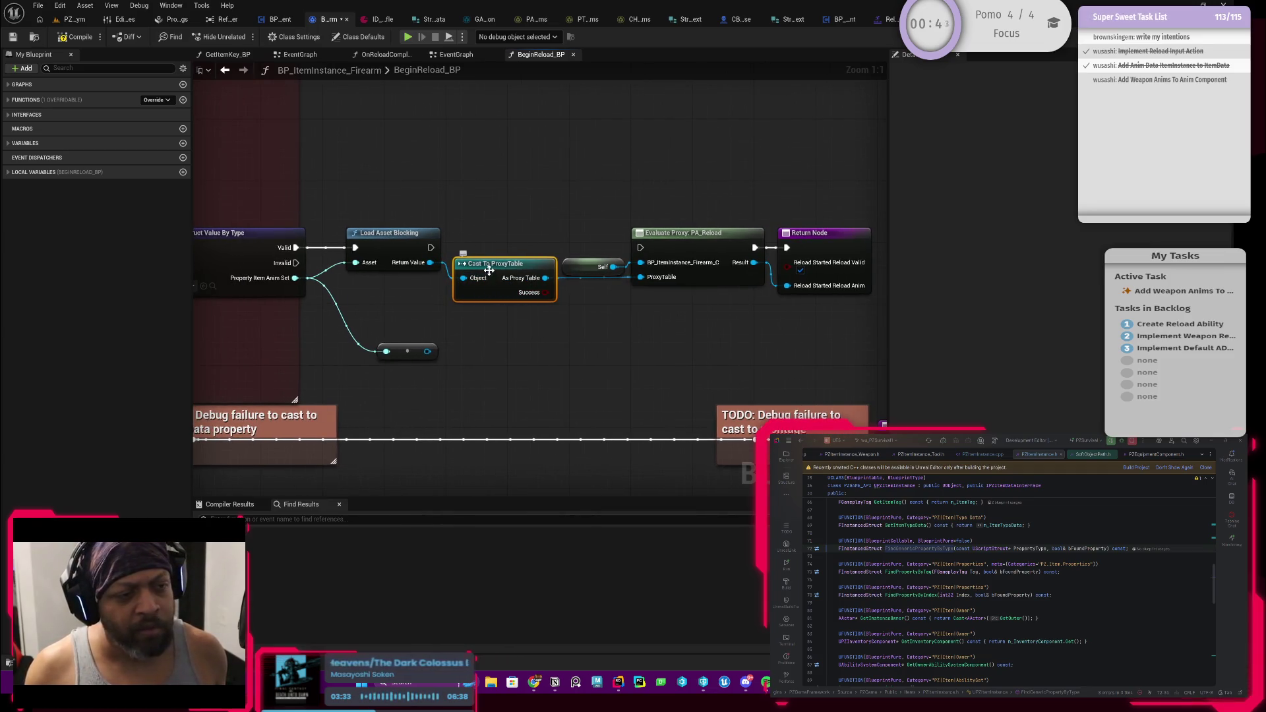
key(Delete)
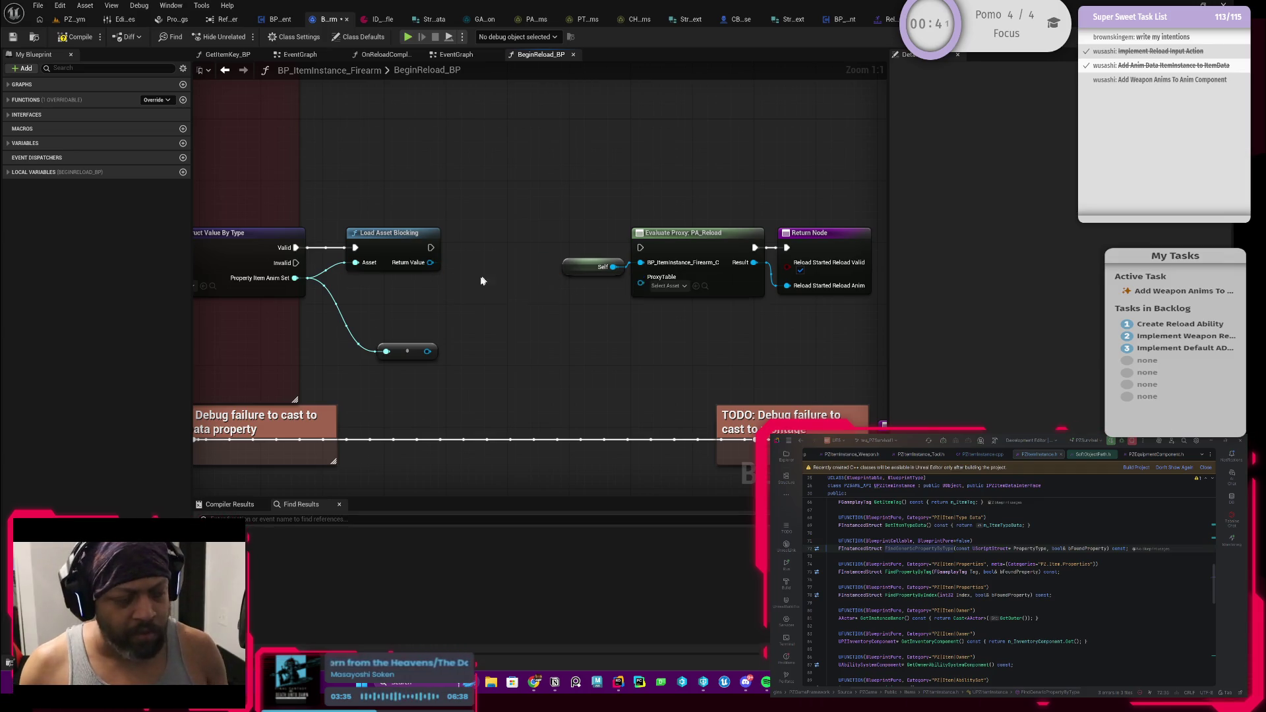
Add an impure Cast To ProxyTable after the load, wire it into Evaluate Proxy, delete the reroute
drag(430, 262, 479, 317)
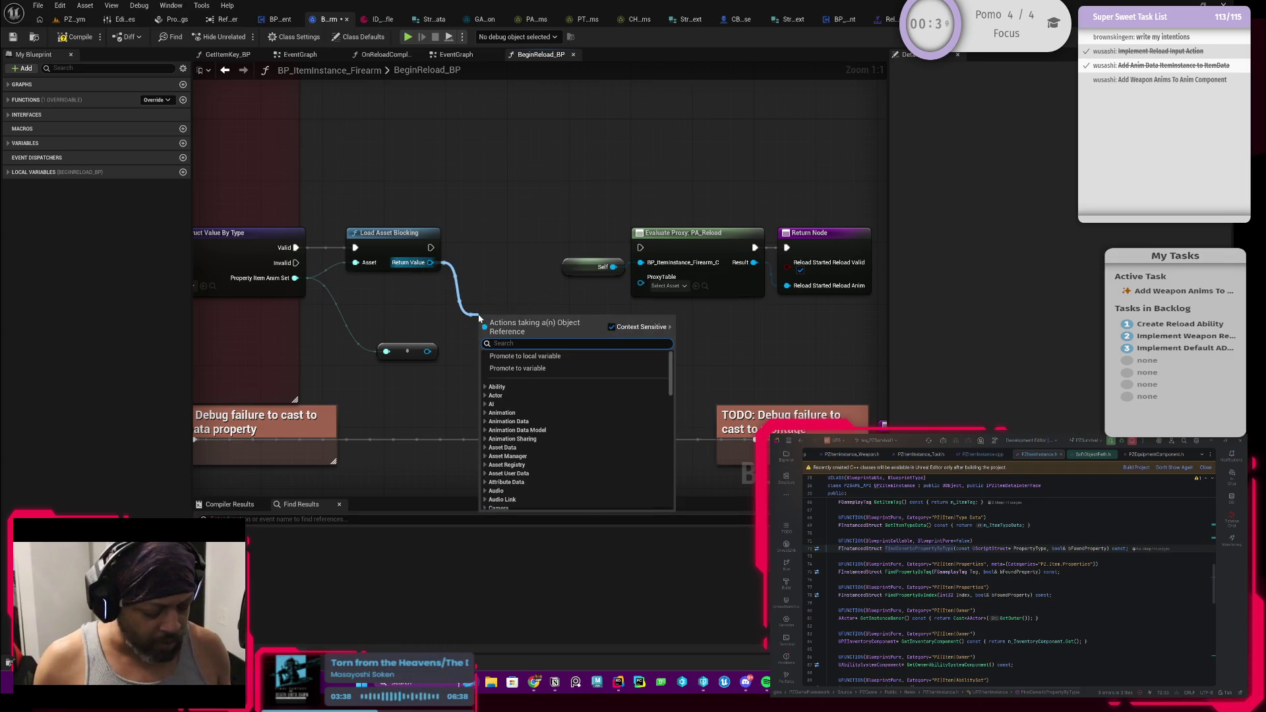
text(castto)
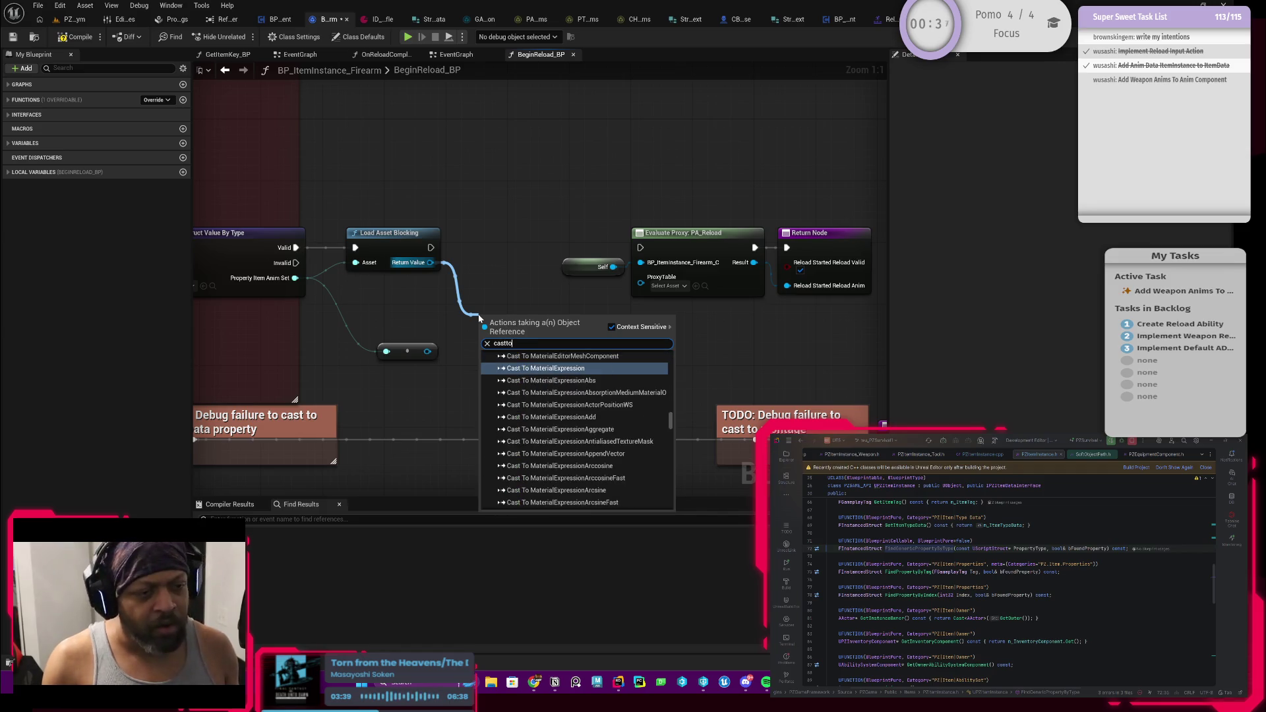
text(proxy)
key(Return)
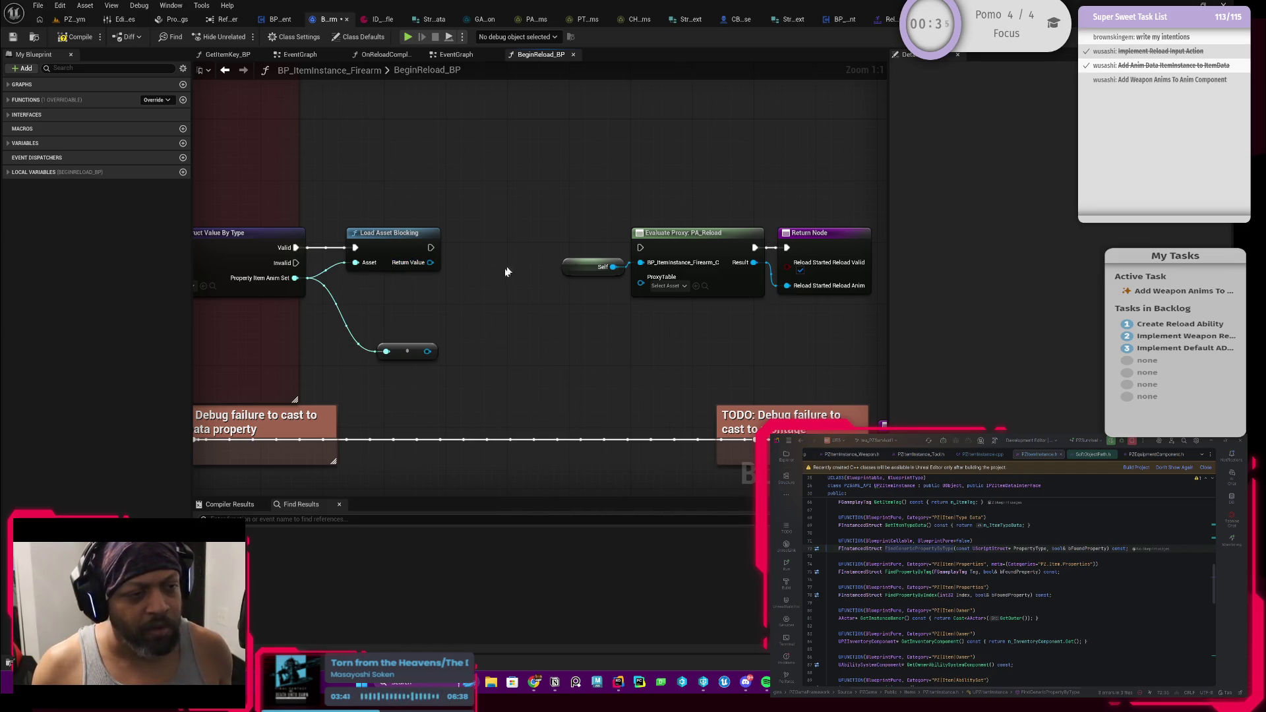
right_click(497, 267)
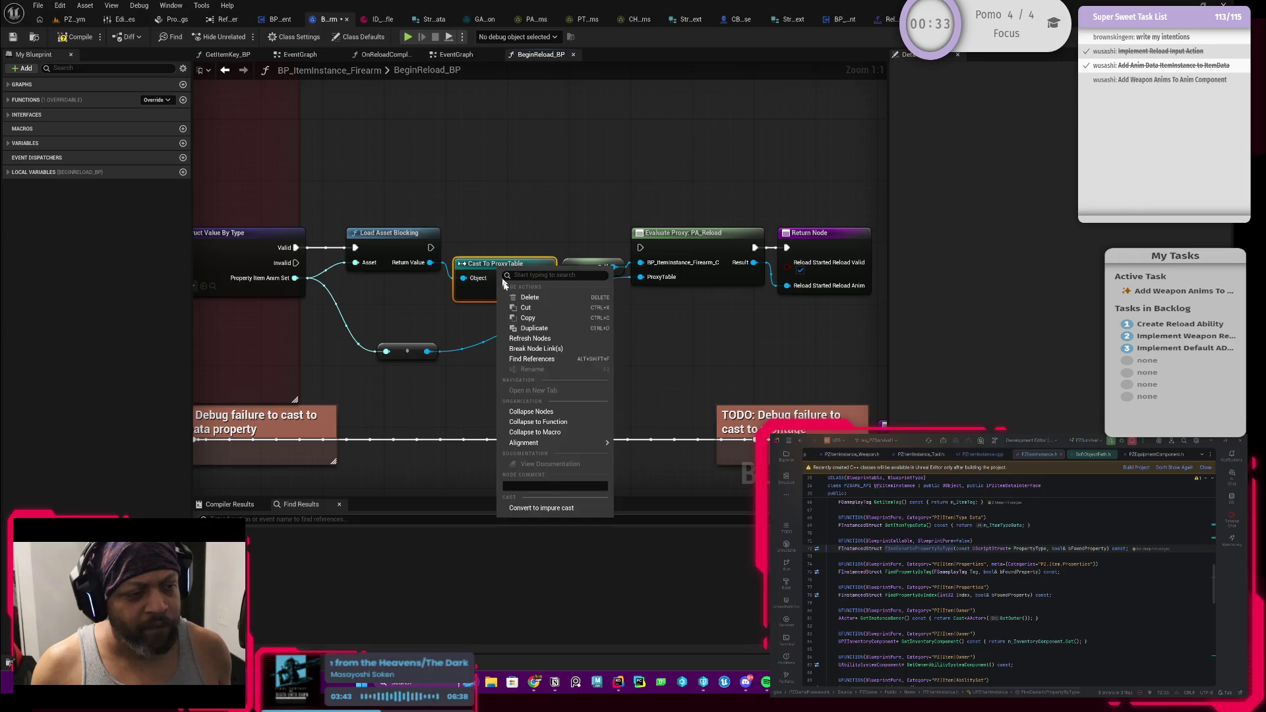
click(551, 508)
drag(497, 275, 506, 247)
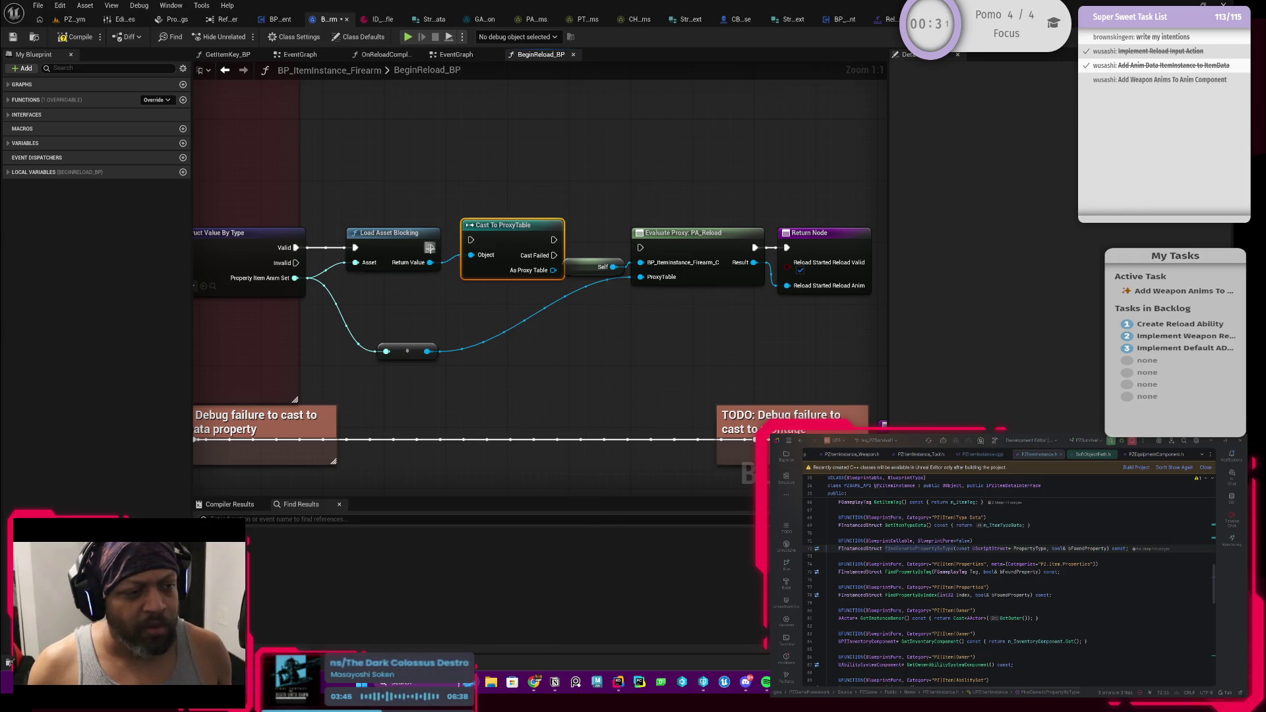
drag(429, 248, 639, 249)
drag(532, 282, 640, 276)
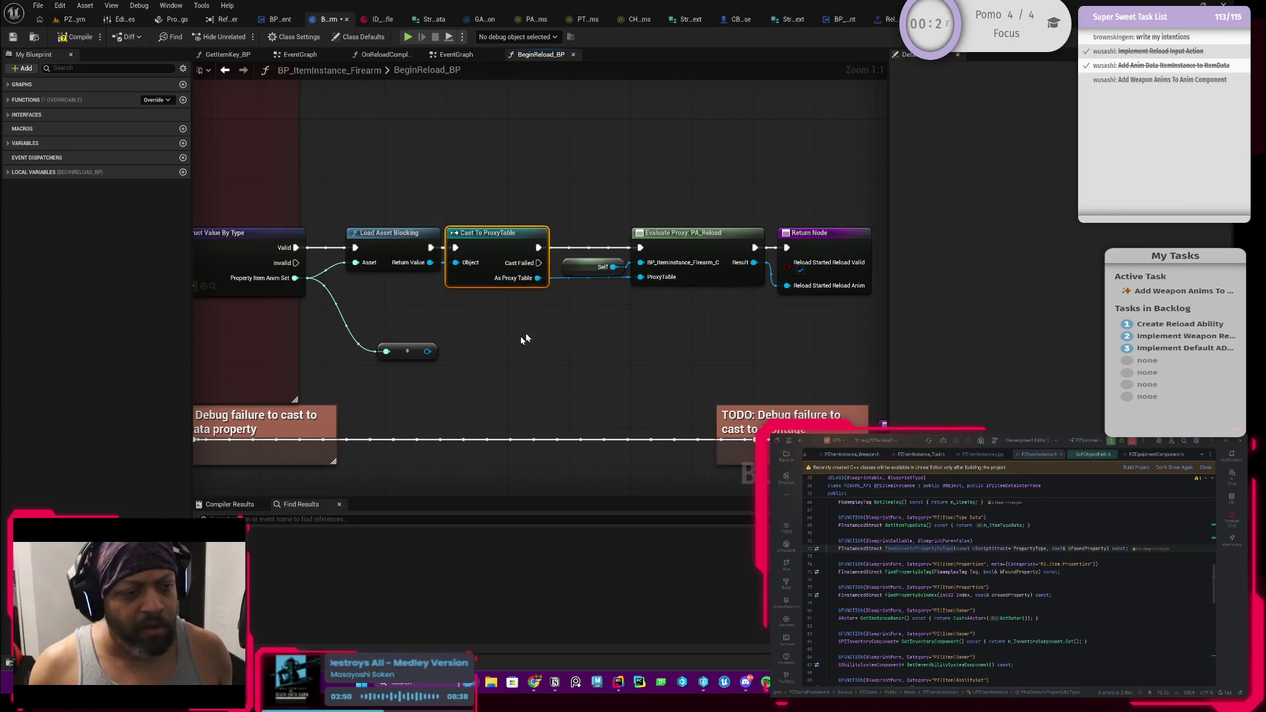
drag(464, 336, 369, 380)
key(Delete)
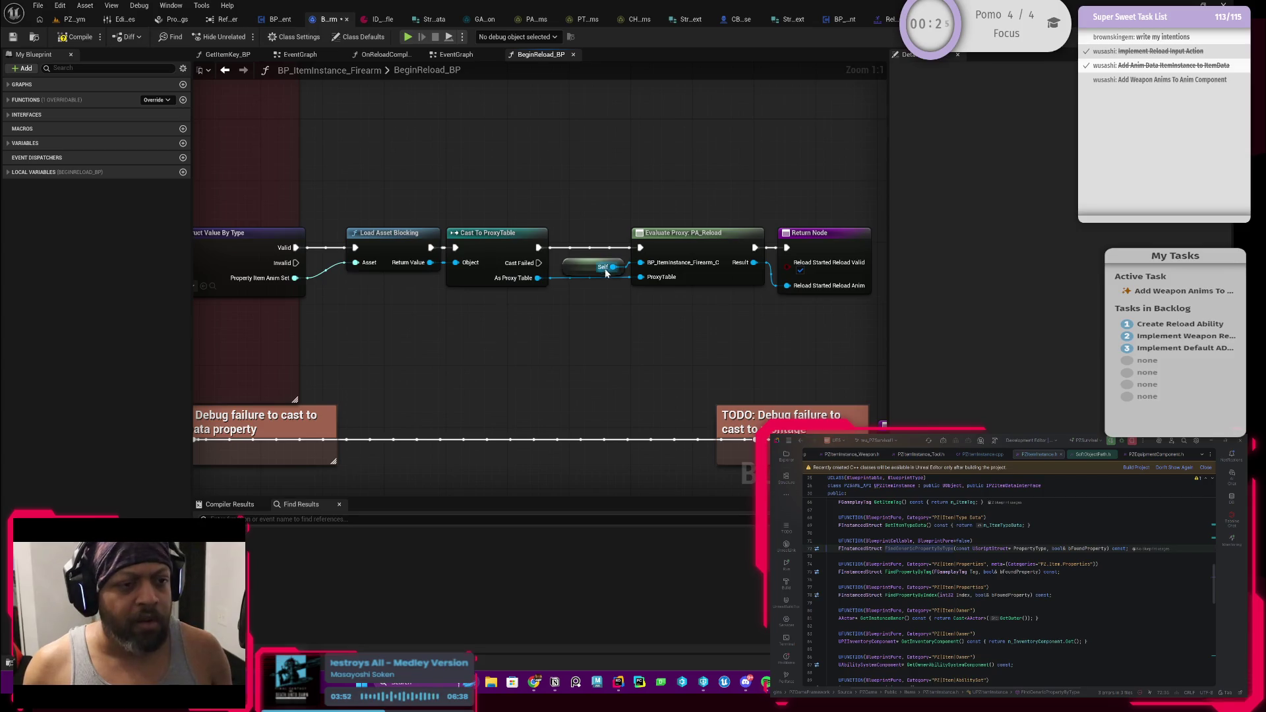
drag(576, 271, 578, 268)
scroll(466, 326, down, 1)
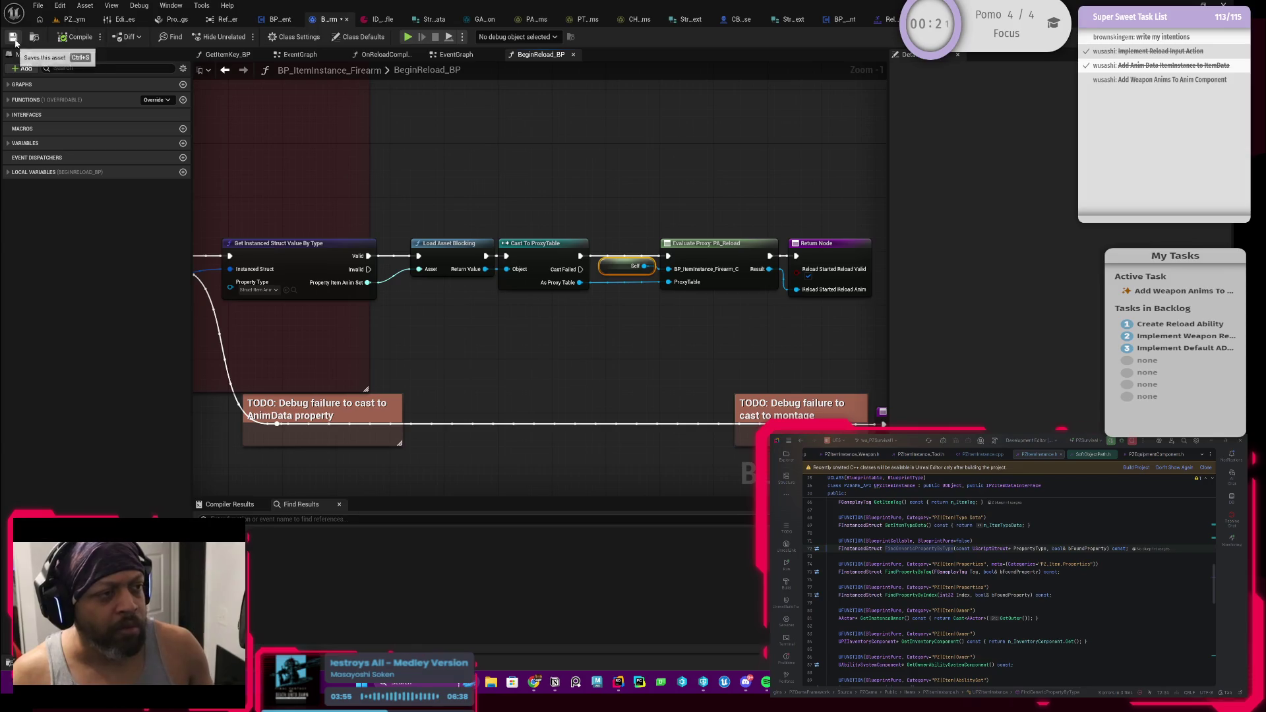
Shift the downstream nodes right and wrap Load Asset Blocking in a 'TODO: Should be loaded before reaching here' comment
scroll(414, 237, down, 2)
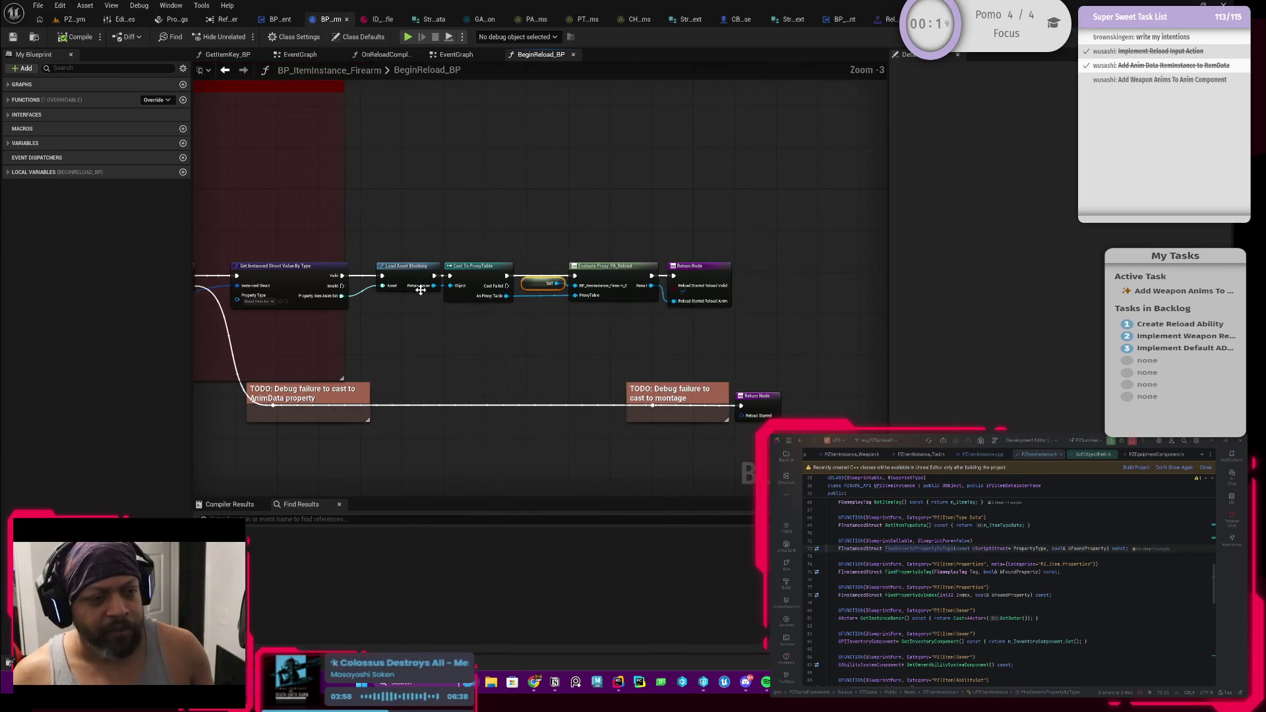
drag(440, 249, 676, 314)
drag(616, 275, 696, 275)
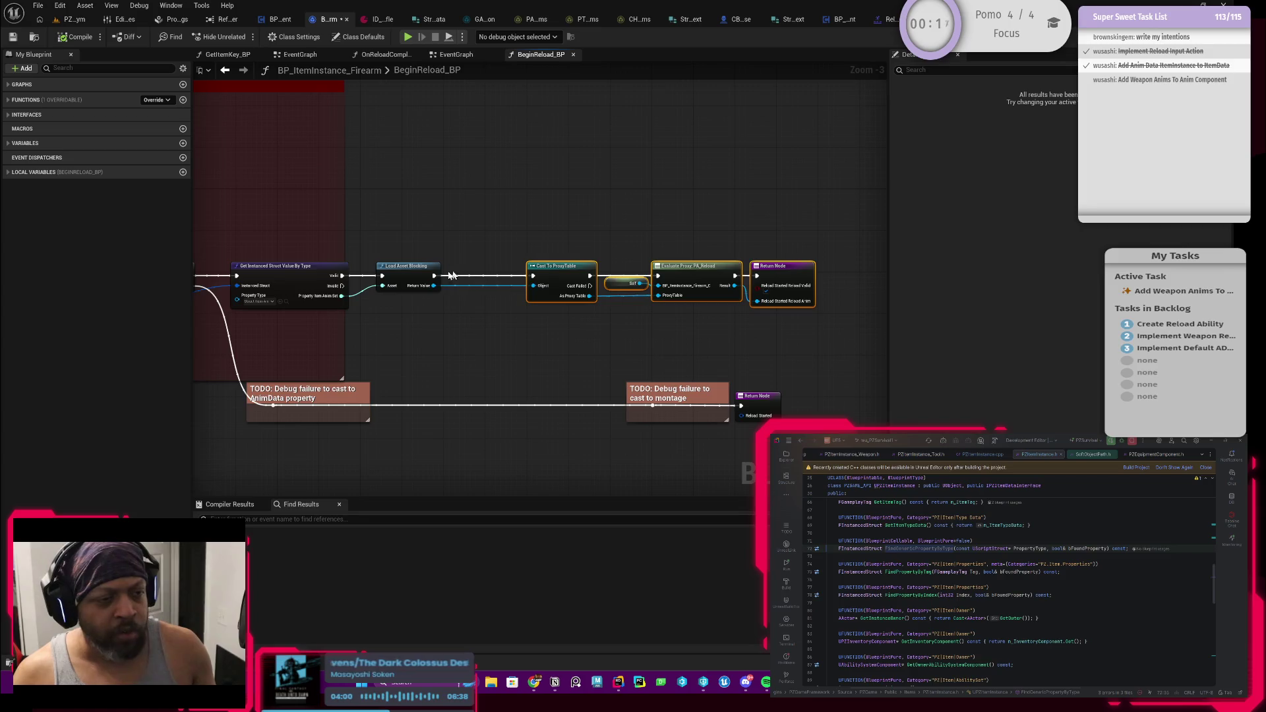
click(422, 272)
key(c)
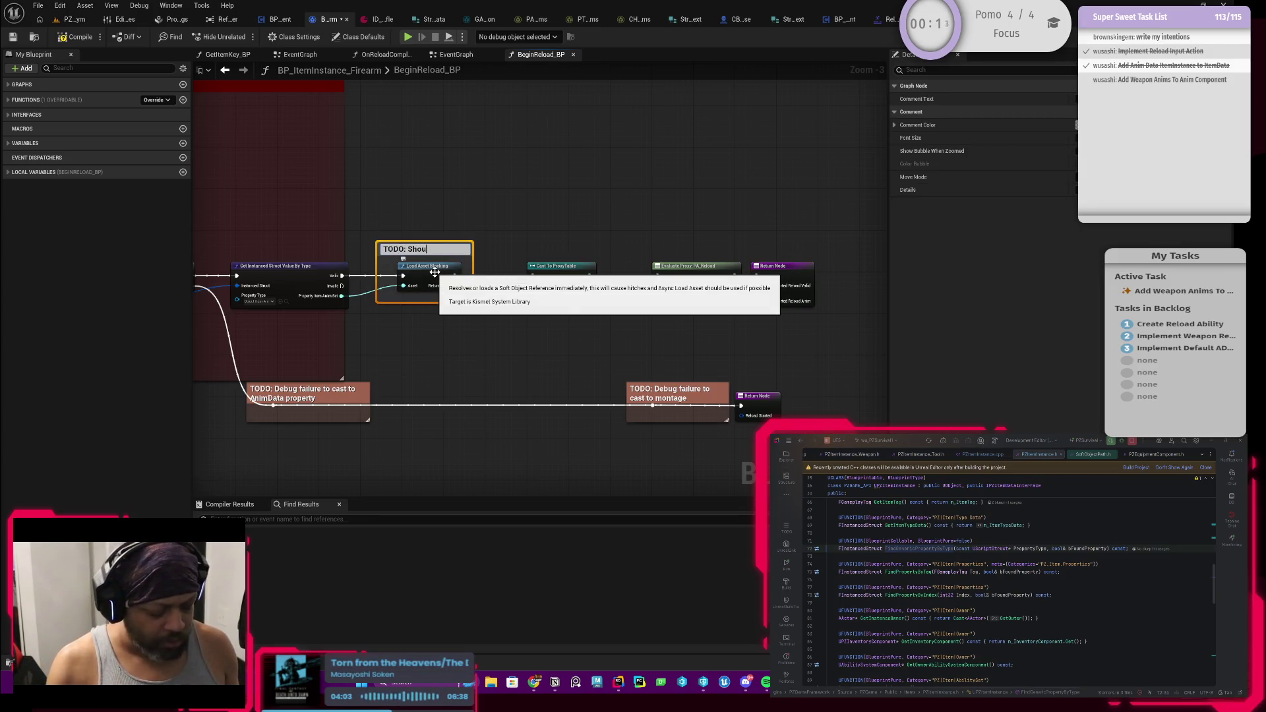
text(d before reaching)
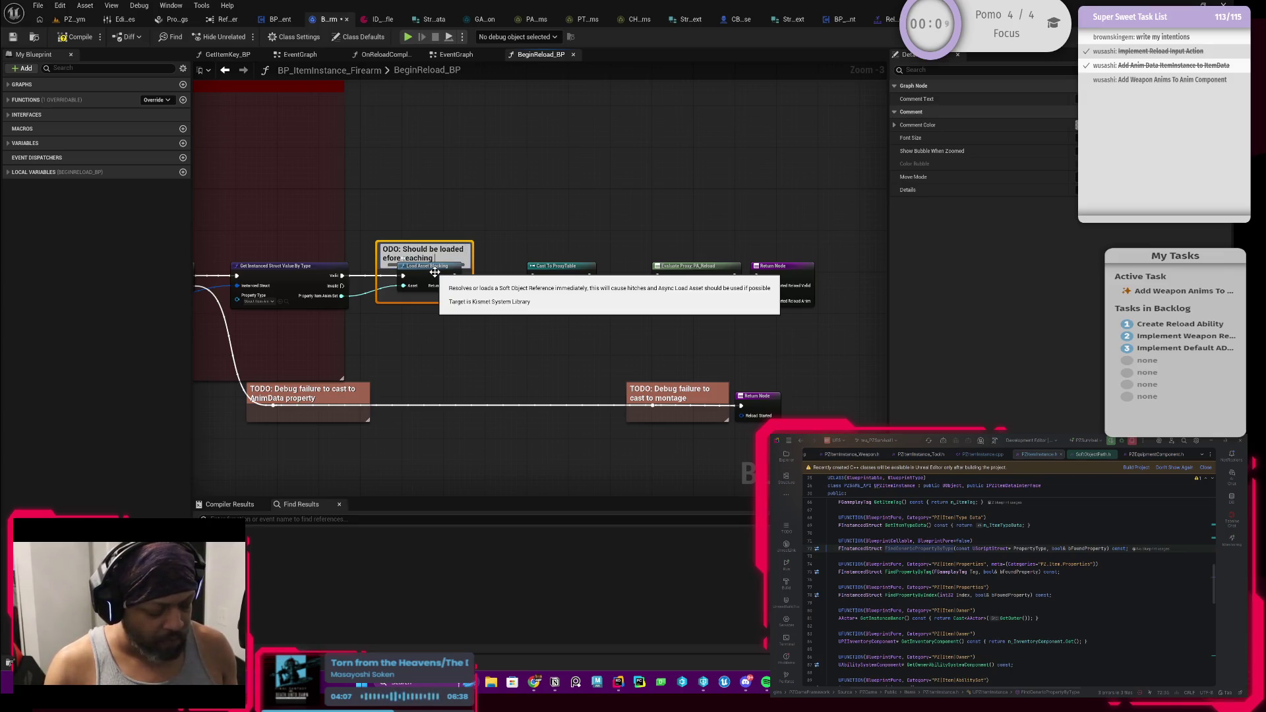
text(er)
key(Return)
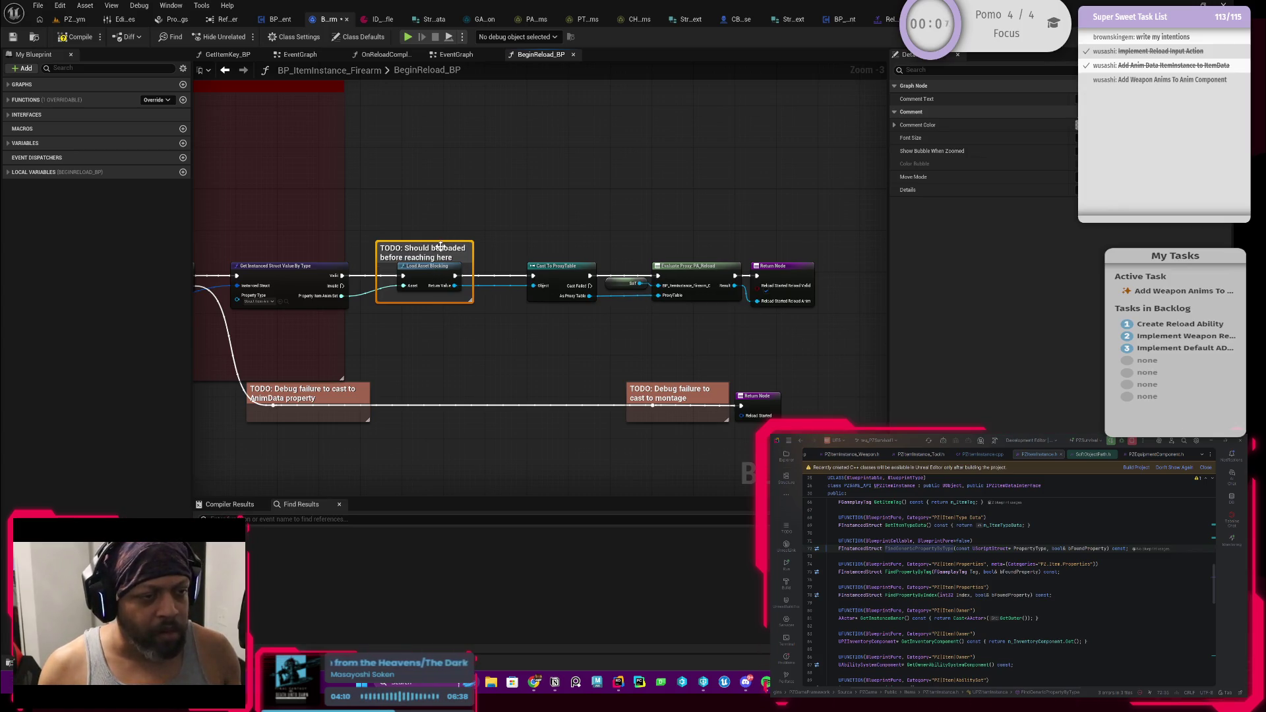
Give the comment a reddish colour and adjust its box height
drag(441, 242, 440, 216)
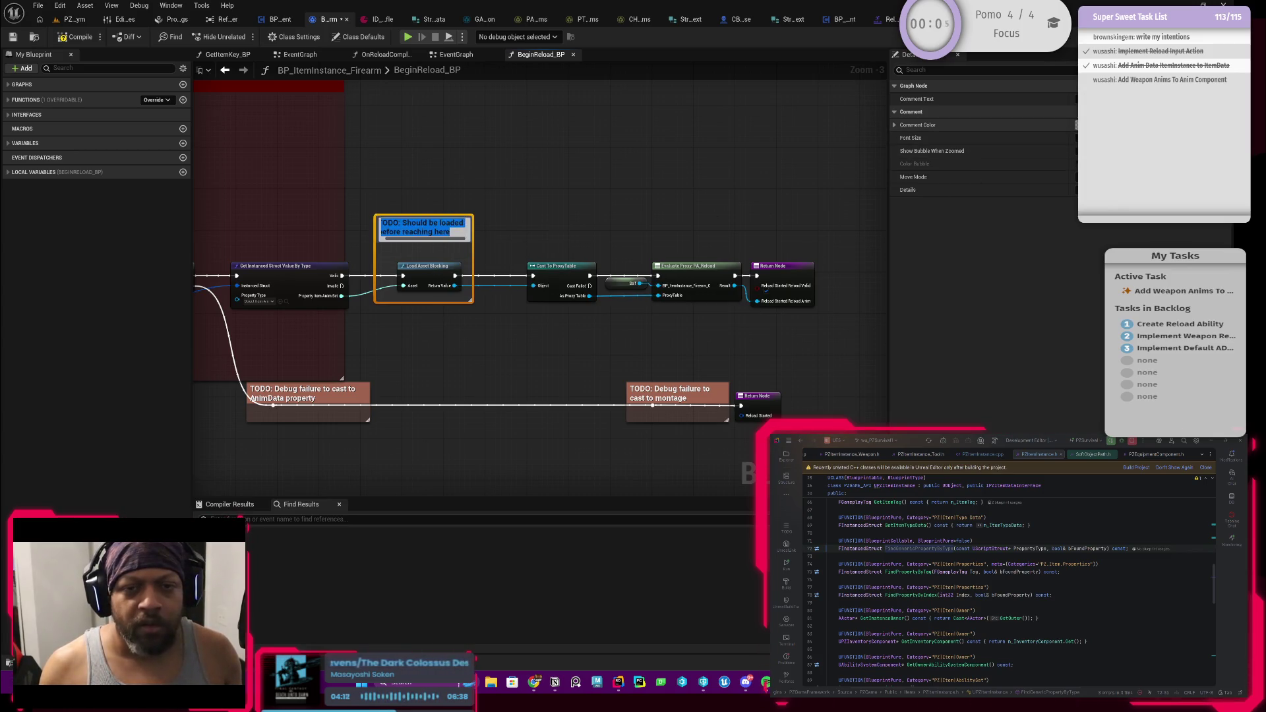
click(1076, 125)
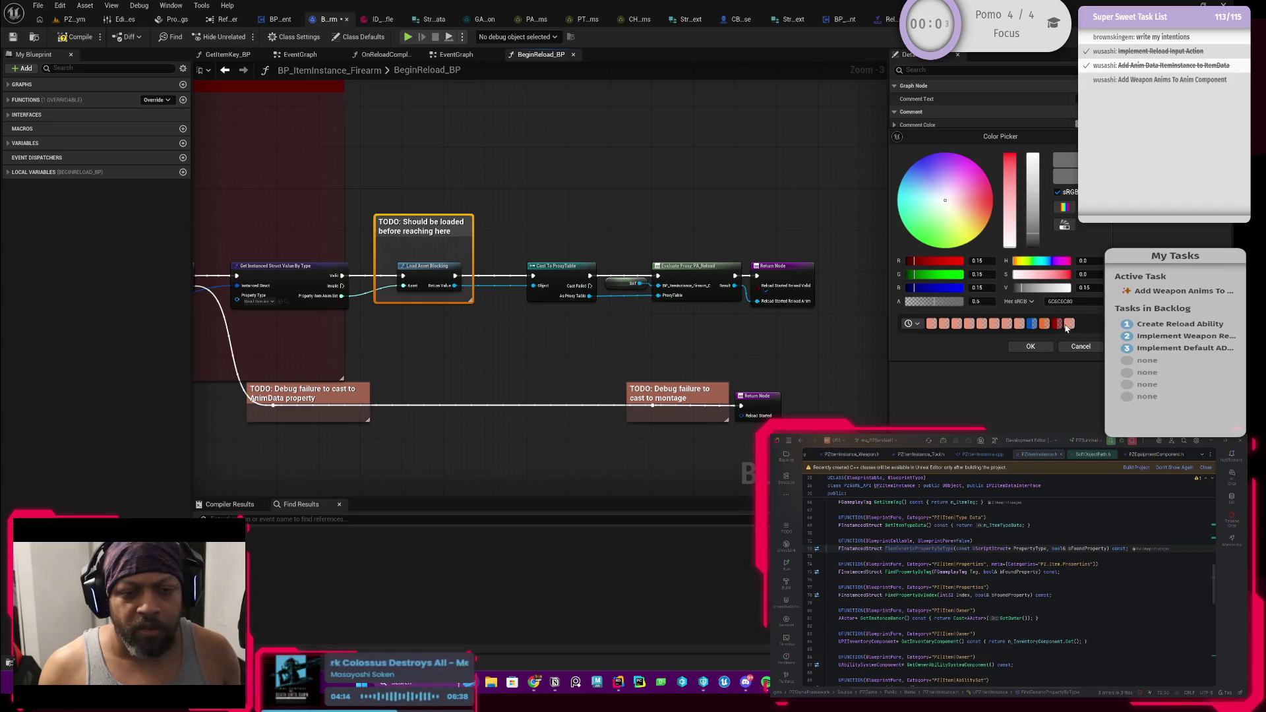
click(1033, 347)
scroll(457, 219, up, 4)
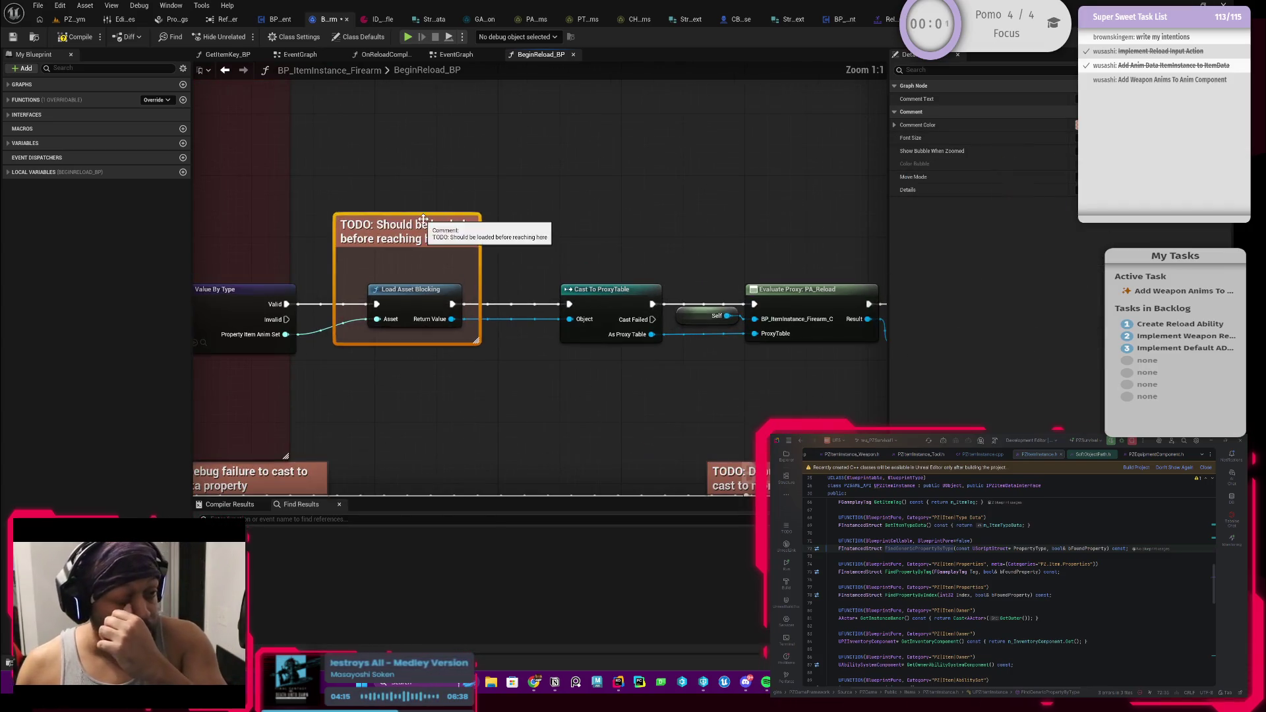
drag(416, 214, 417, 235)
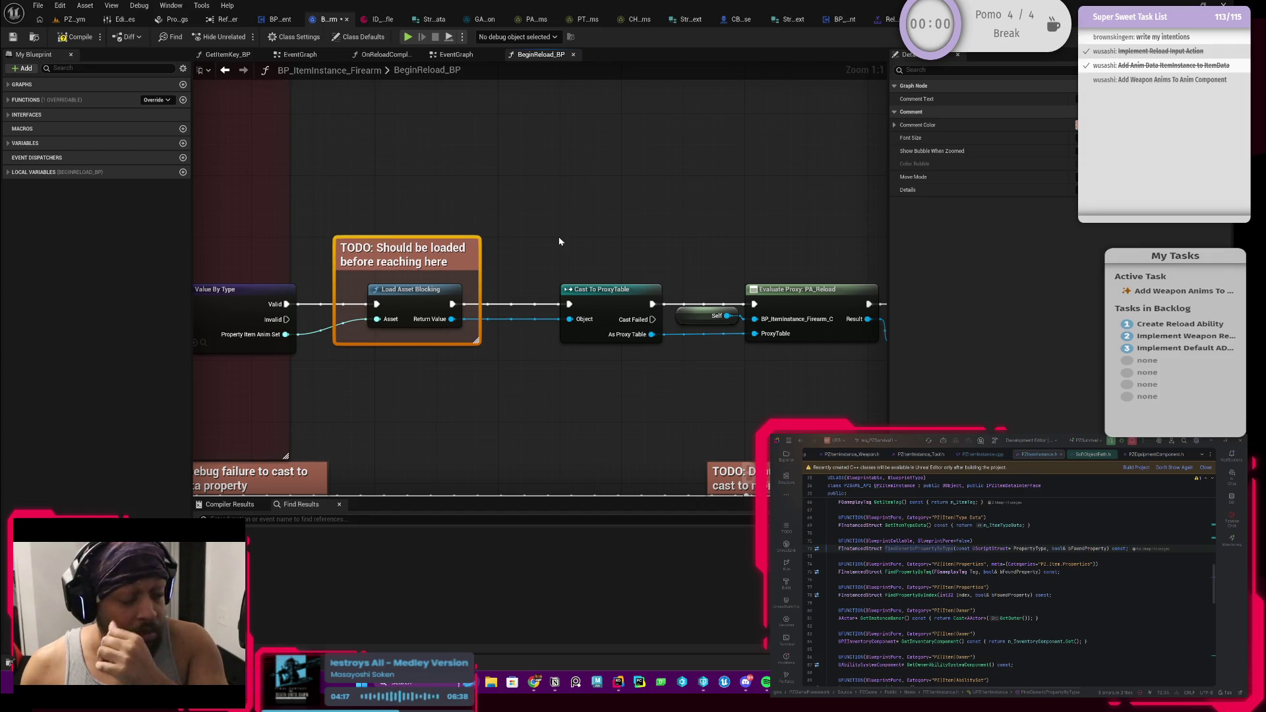
drag(559, 241, 469, 238)
Save the Blueprint and switch to the PZ_Gym level
click(13, 37)
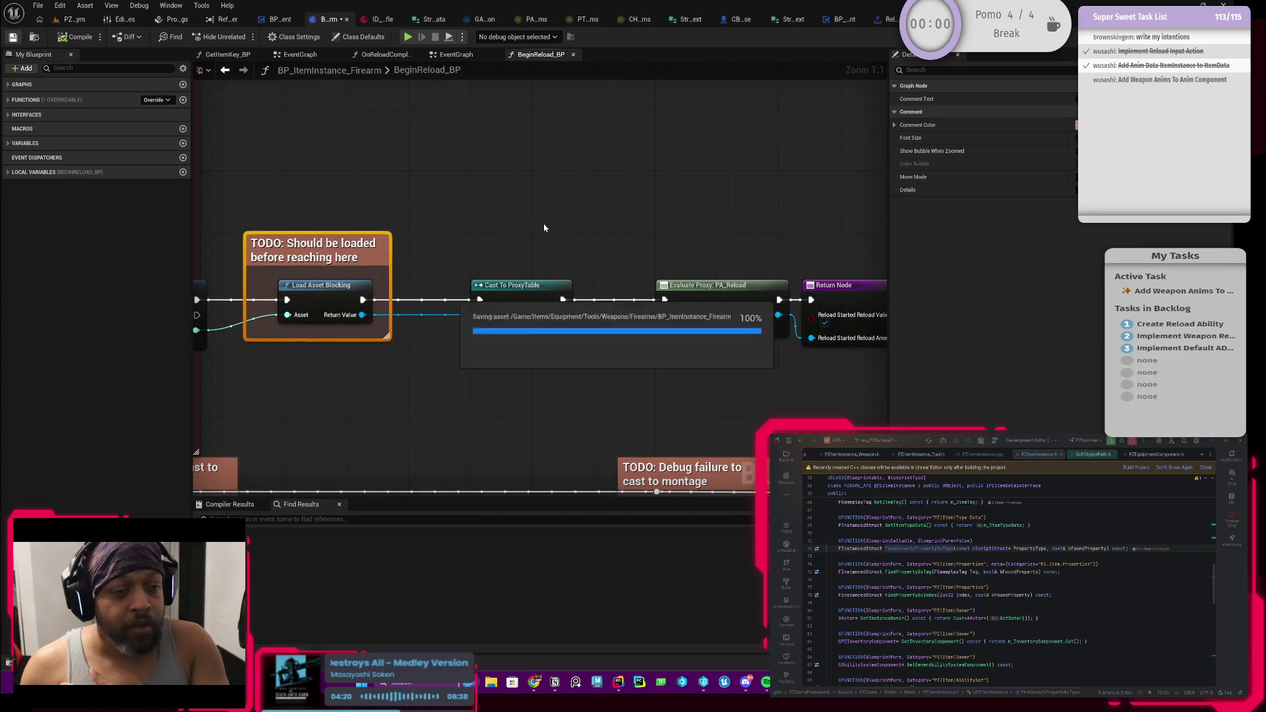
scroll(356, 232, down, 2)
drag(323, 185, 352, 186)
click(77, 21)
Play the level, equip the gun from the inventory, reload to hit the breakpoint, and resume
click(316, 37)
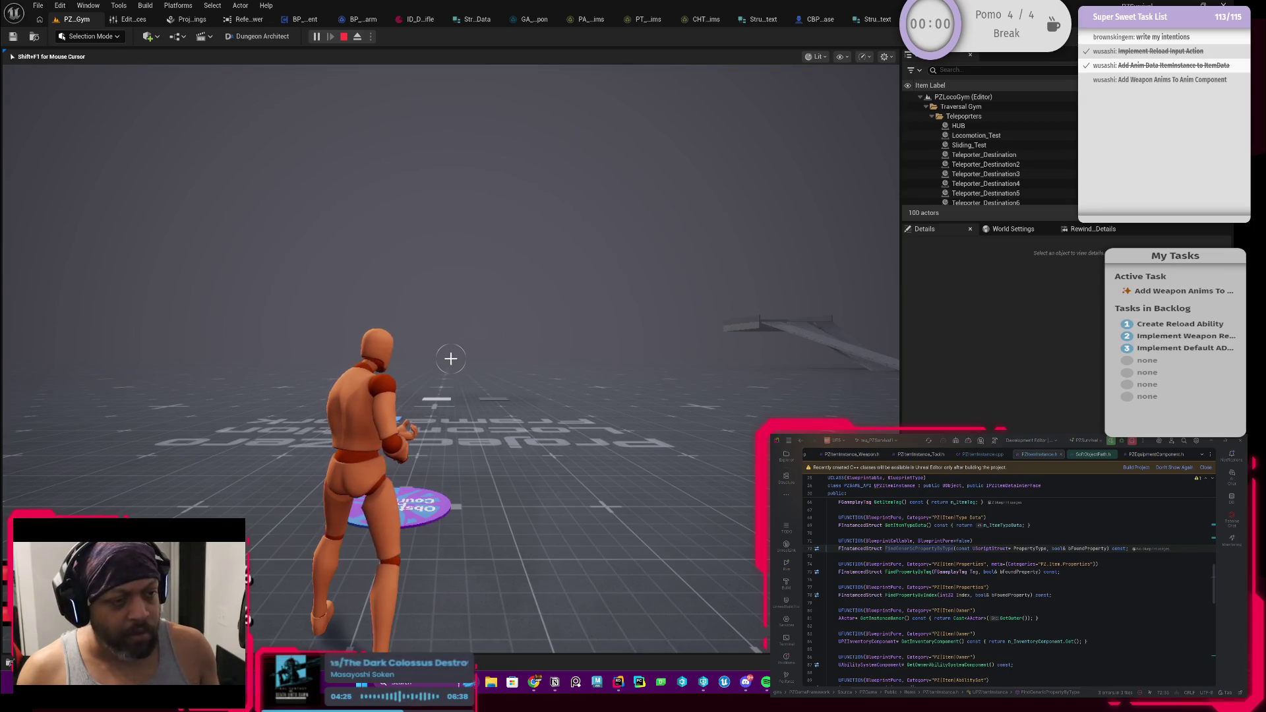
key(i)
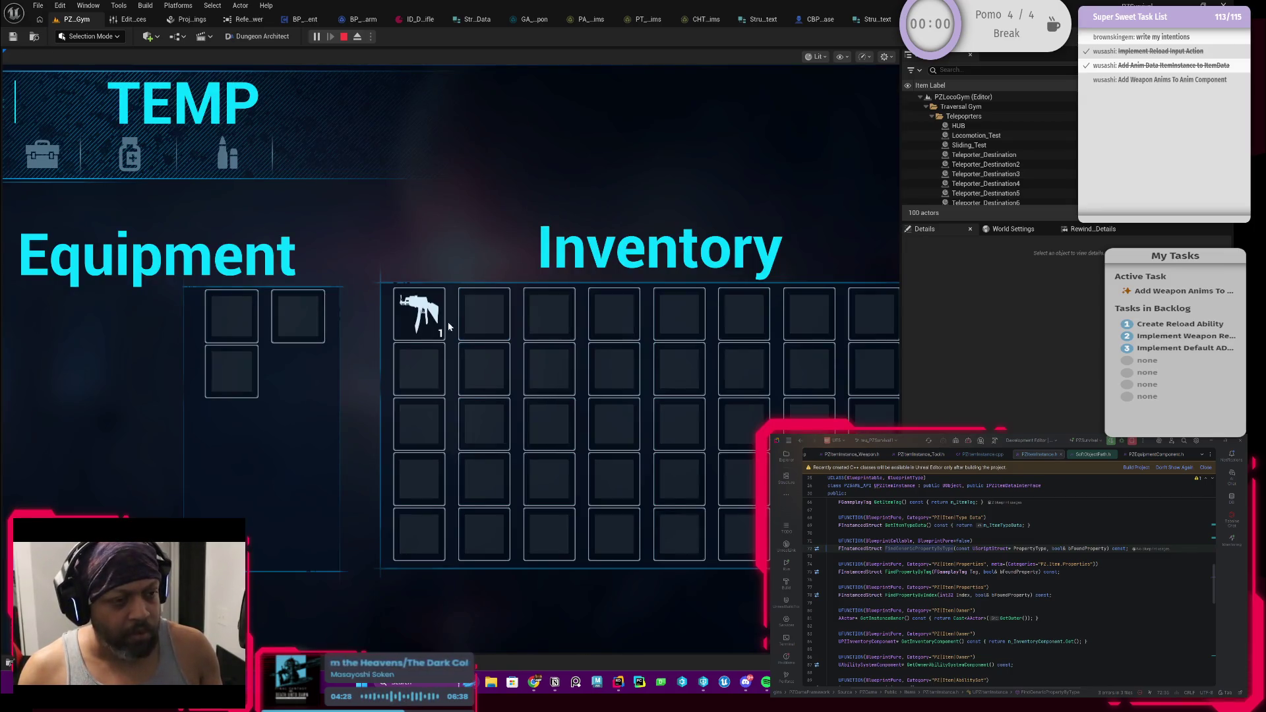
double_click(422, 324)
key(i)
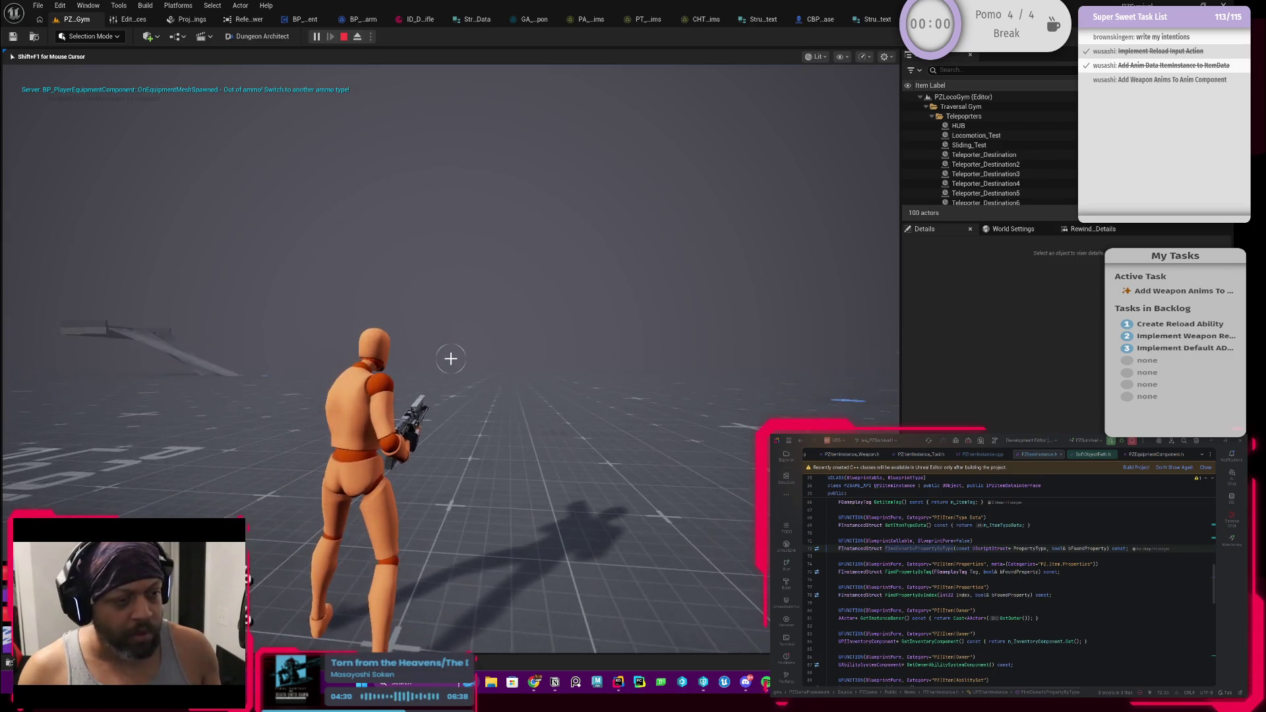
key(r)
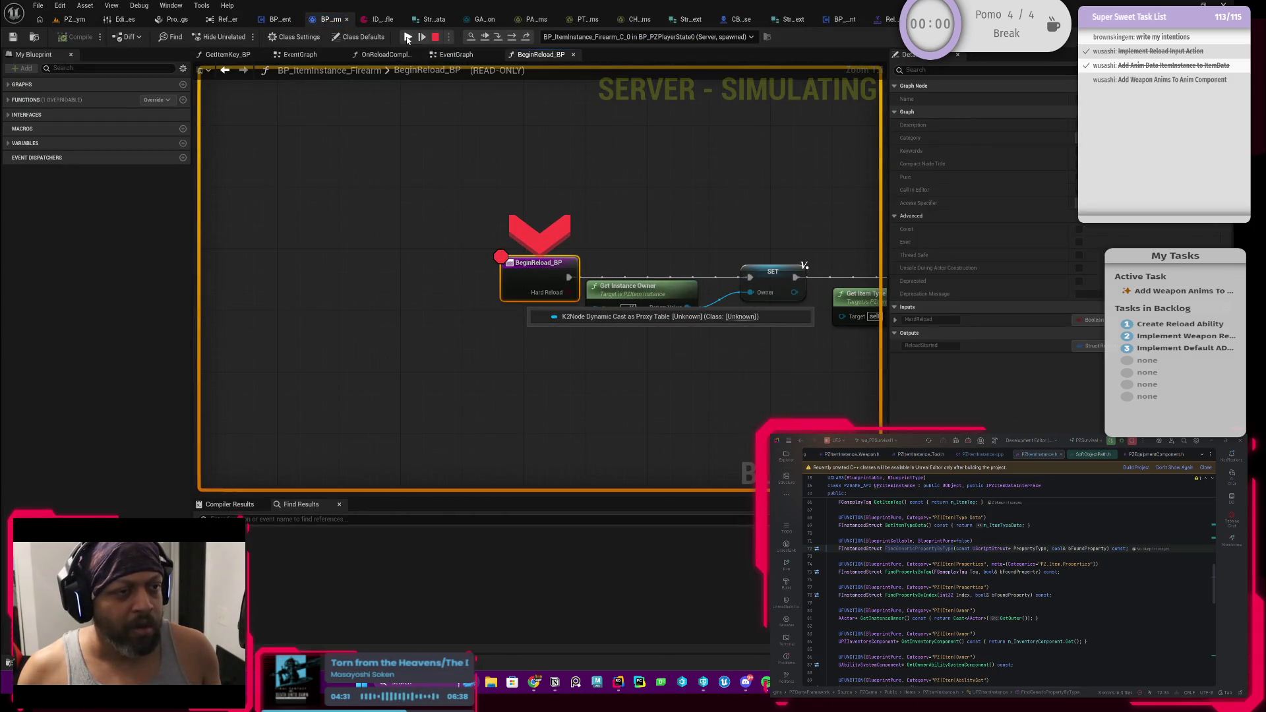
click(408, 38)
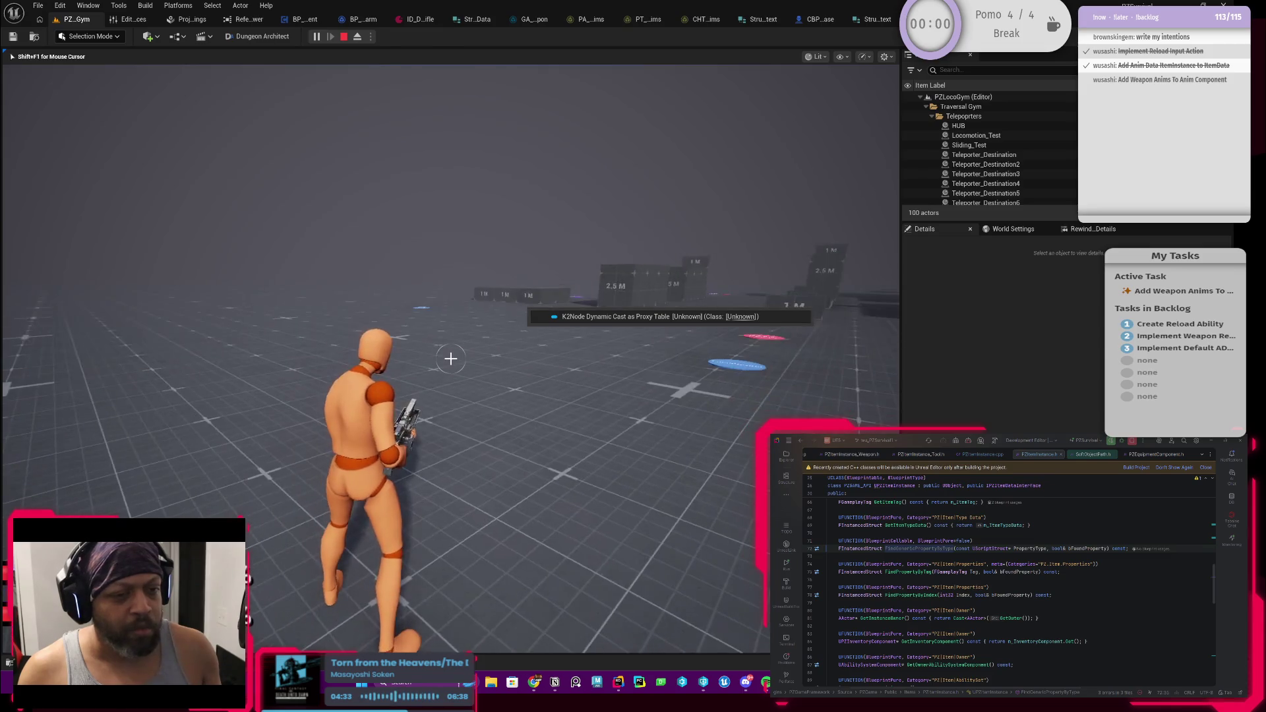
Trigger a reload and step through the SET, Branch and ForEachLoop nodes to the Return Node
key(r)
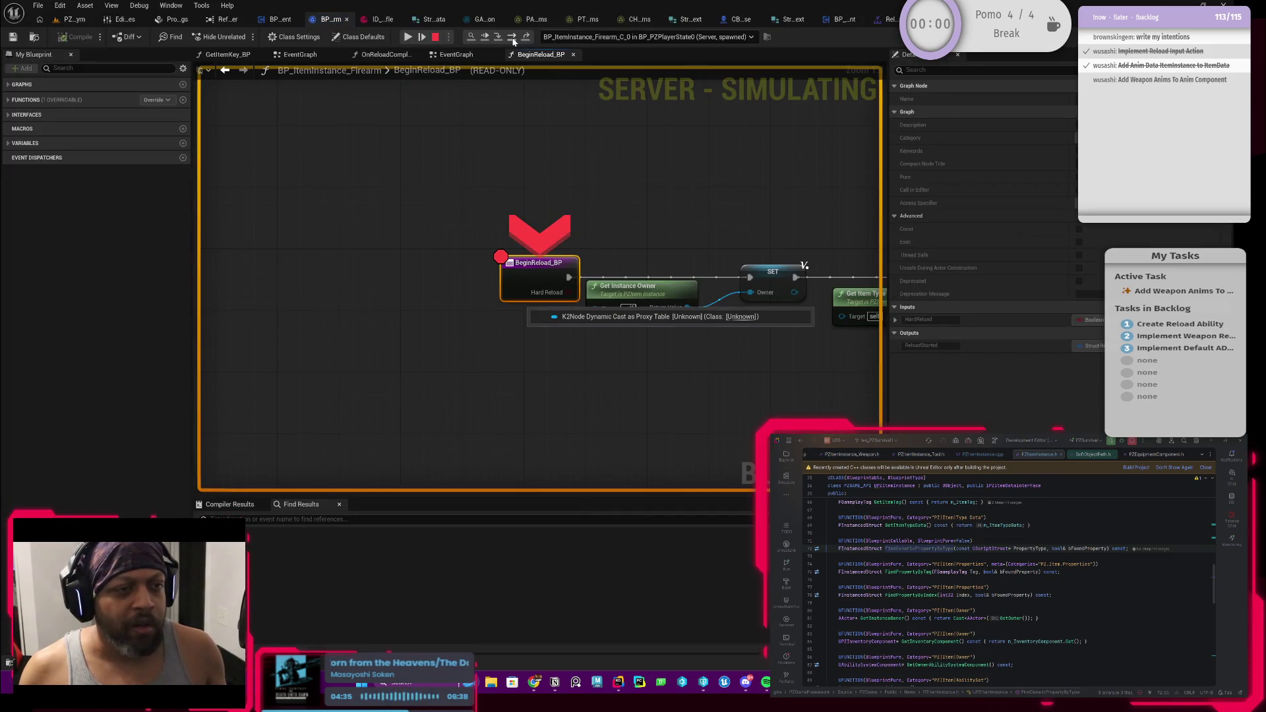
click(513, 38)
click(513, 38)
click(513, 38)
click(513, 38)
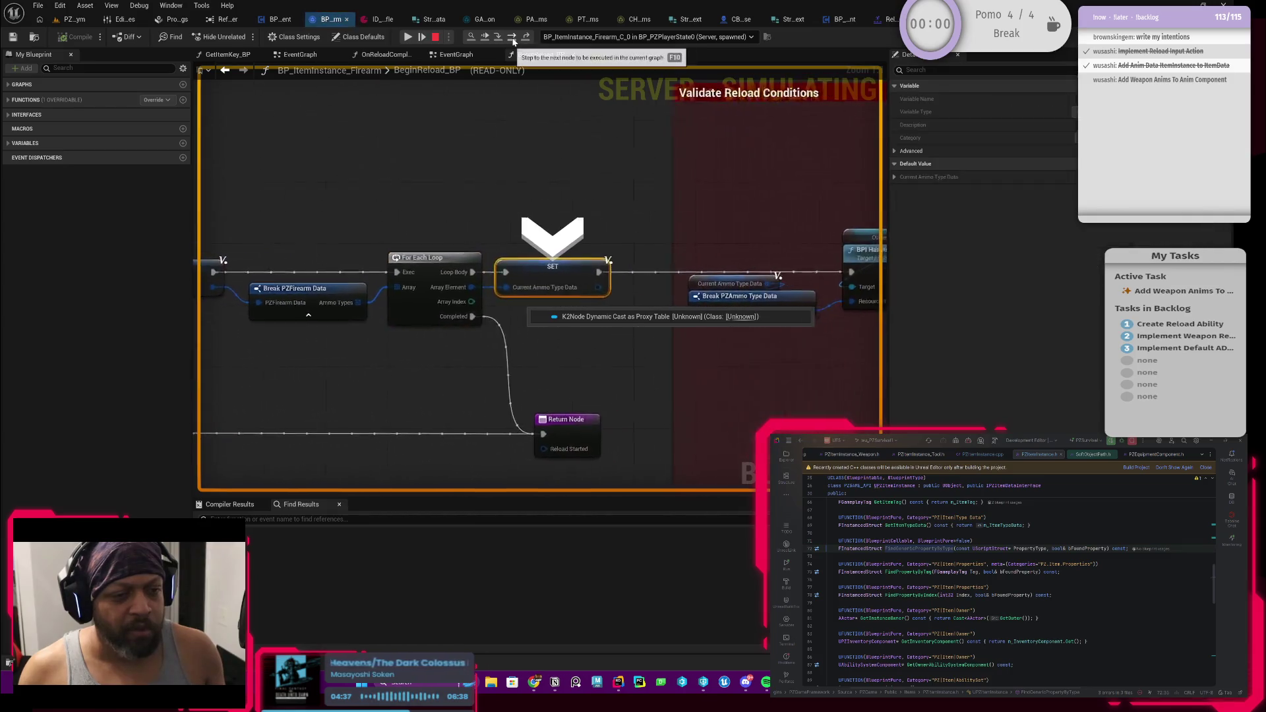
click(513, 38)
click(513, 38)
click(513, 38)
click(513, 38)
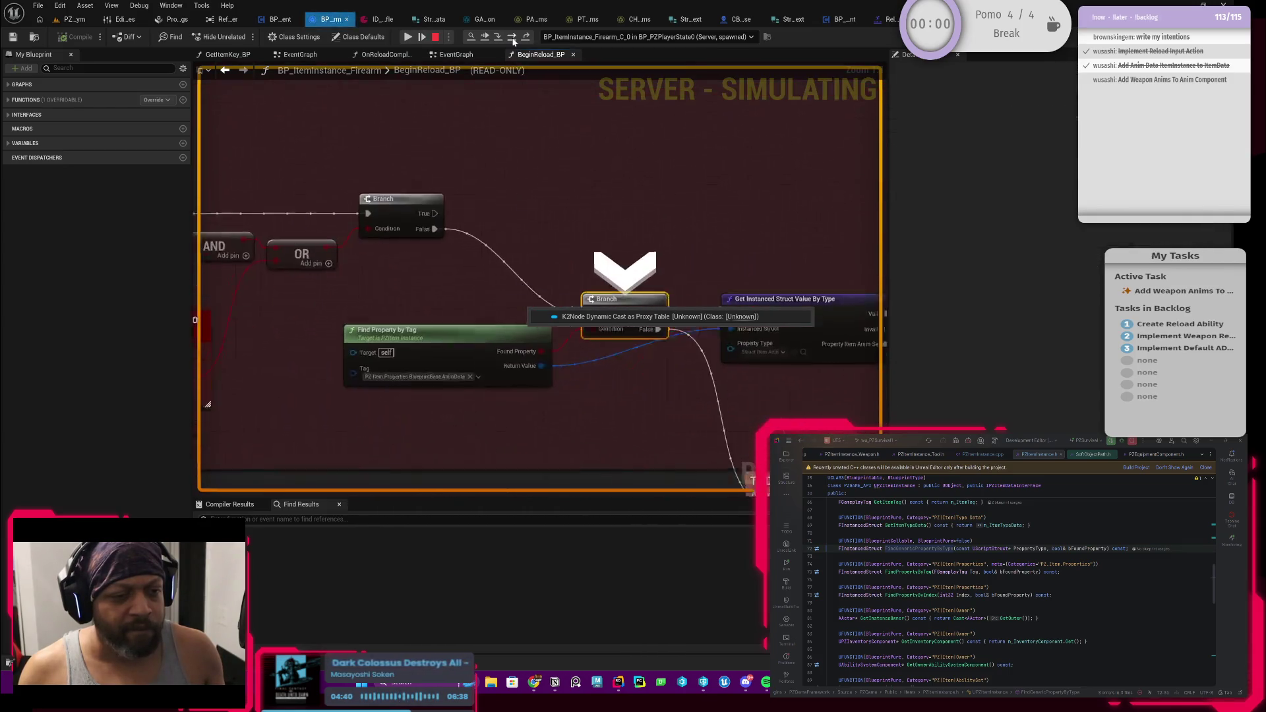
click(513, 38)
click(513, 38)
click(513, 38)
click(513, 38)
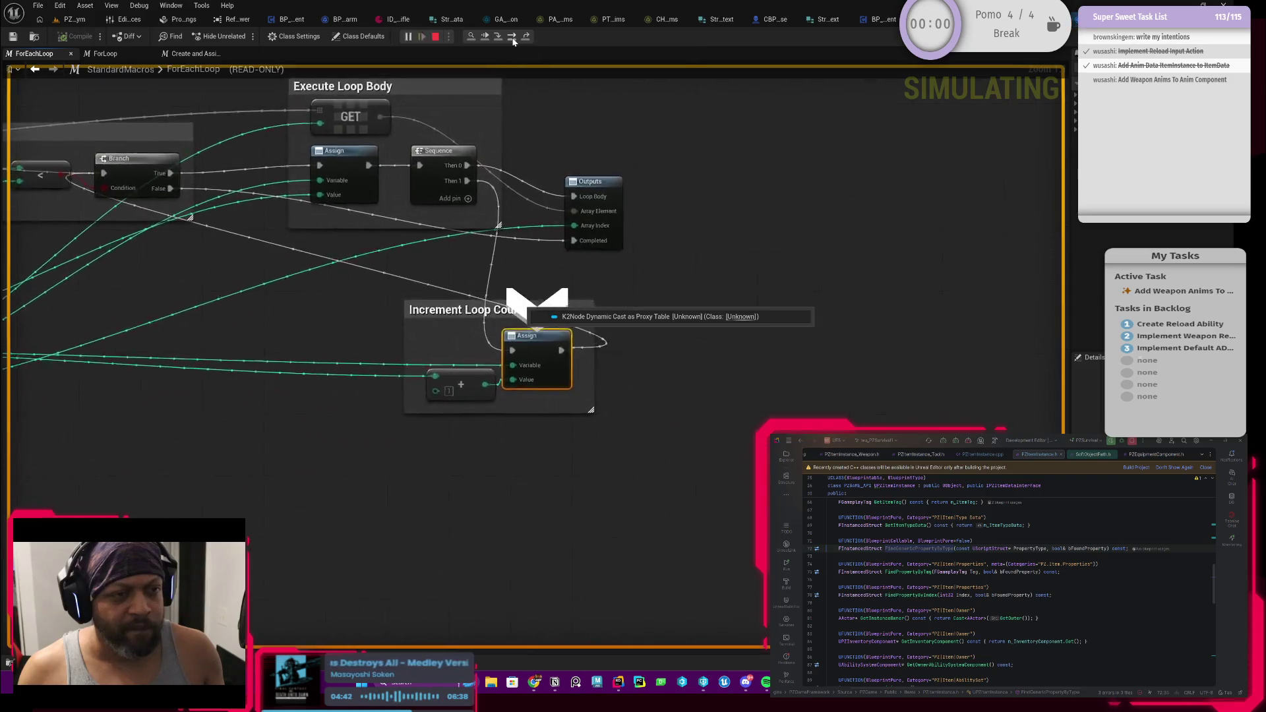
click(513, 38)
click(513, 38)
click(512, 38)
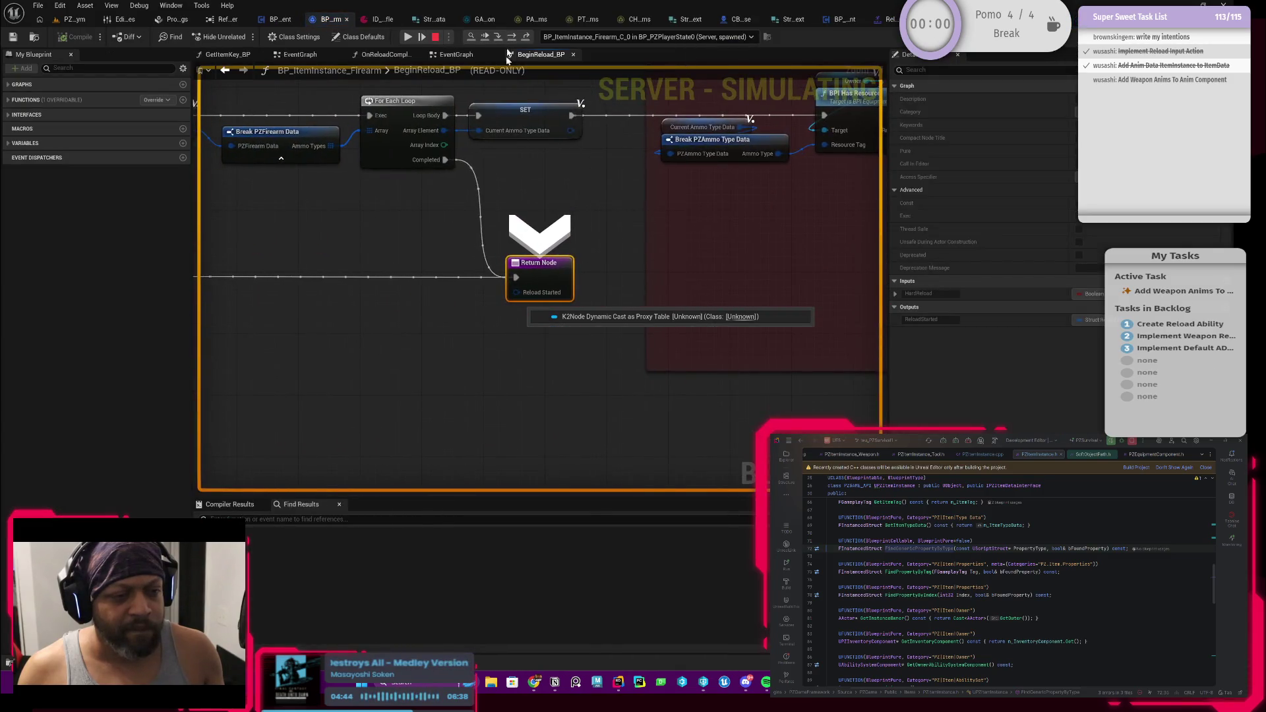
Add a breakpoint on the Get Instanced Struct Value By Type node
mouse_move(652, 206)
mouse_down()
mouse_move(536, 278)
mouse_move(673, 328)
mouse_move(303, 286)
mouse_up()
drag(627, 241, 299, 197)
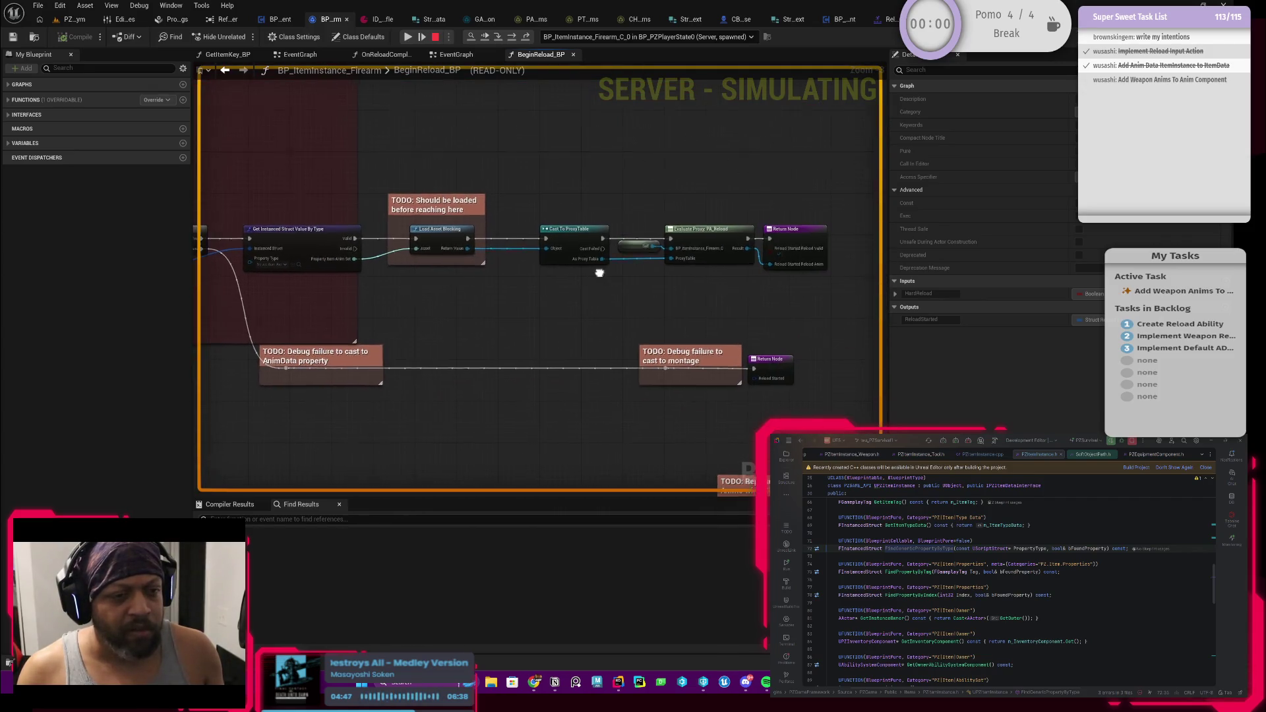
mouse_move(599, 272)
mouse_down()
mouse_move(509, 304)
mouse_move(409, 310)
mouse_move(542, 330)
mouse_up()
scroll(541, 329, up, 2)
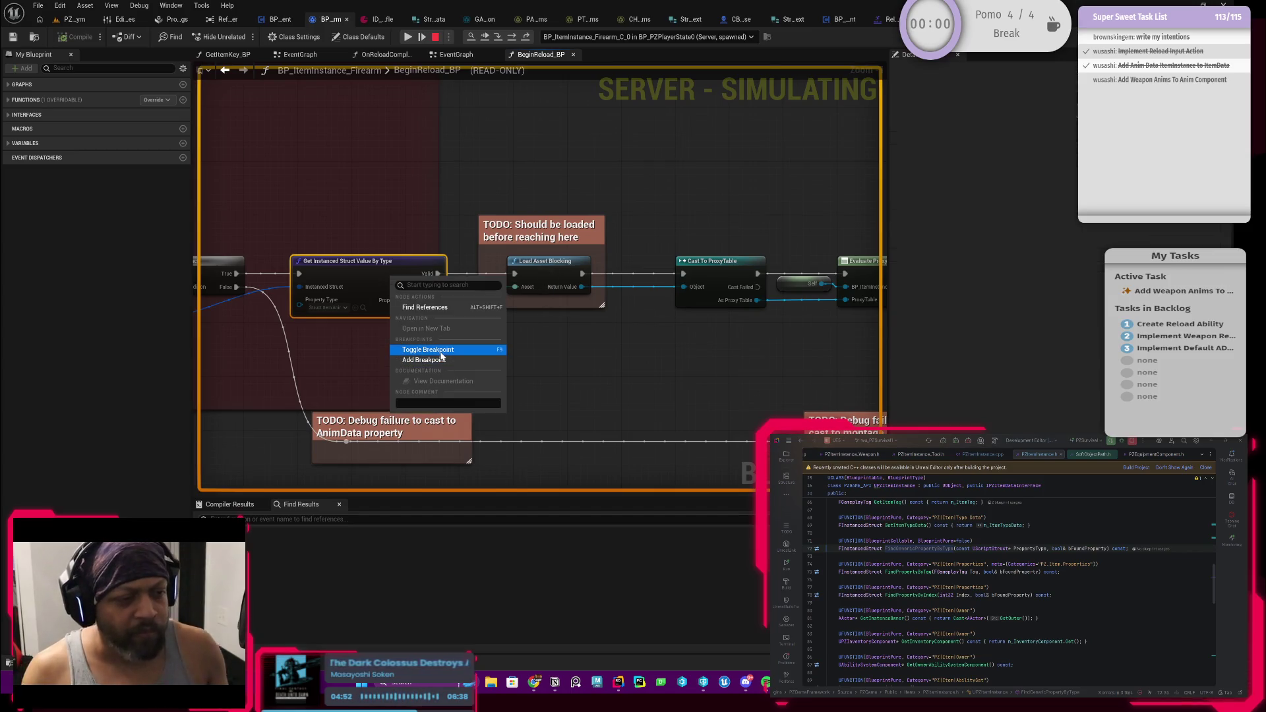
click(432, 350)
Reload again, continue to the new breakpoint, and step forward out of the loop macro
key(alt+Tab)
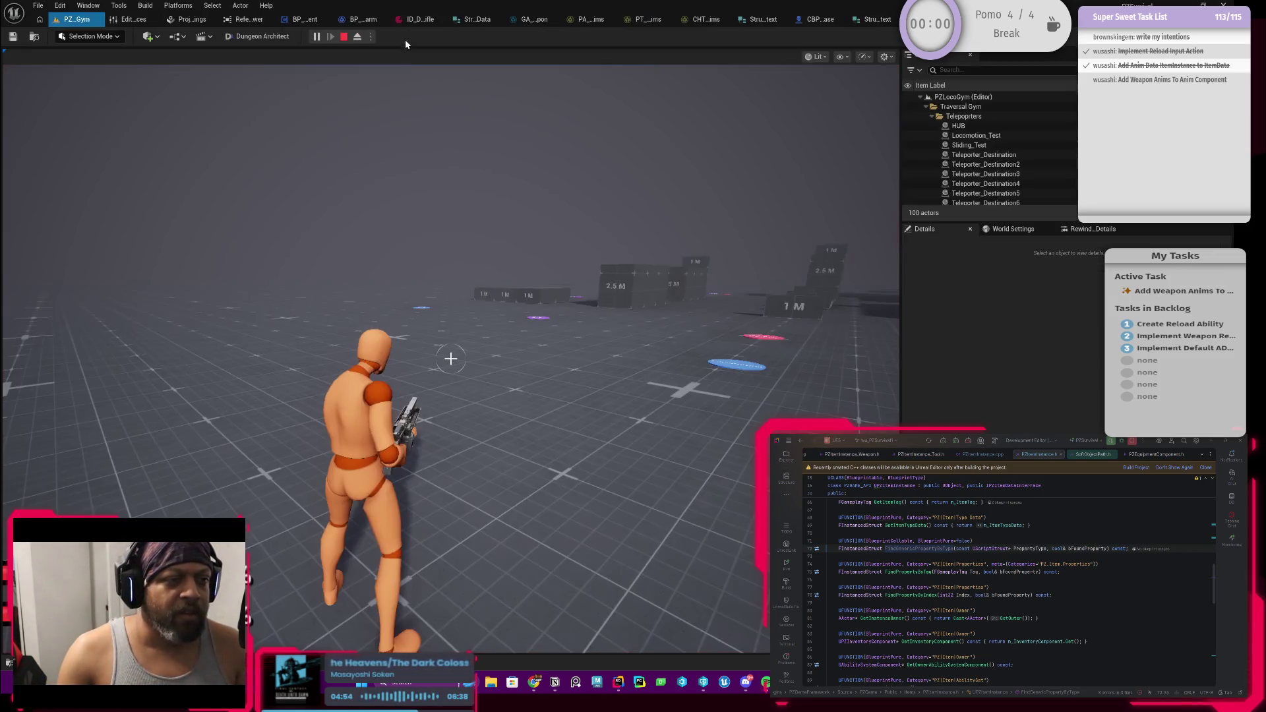
key(r)
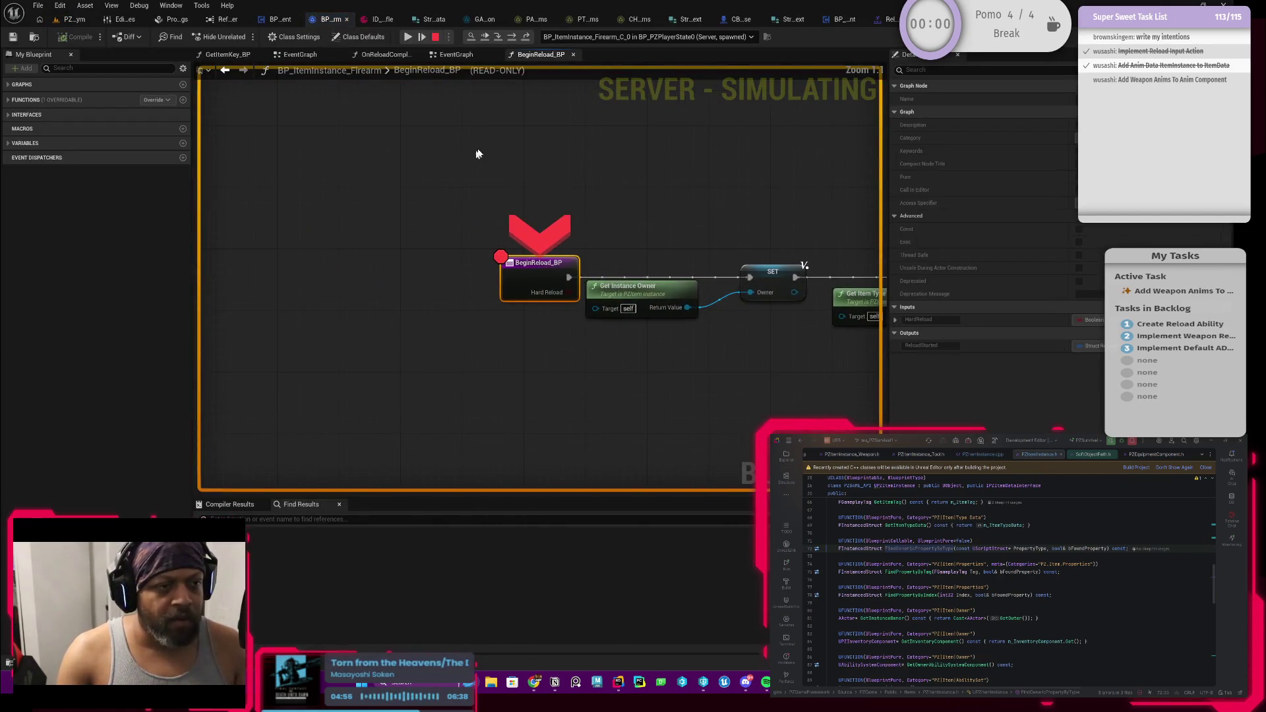
click(409, 37)
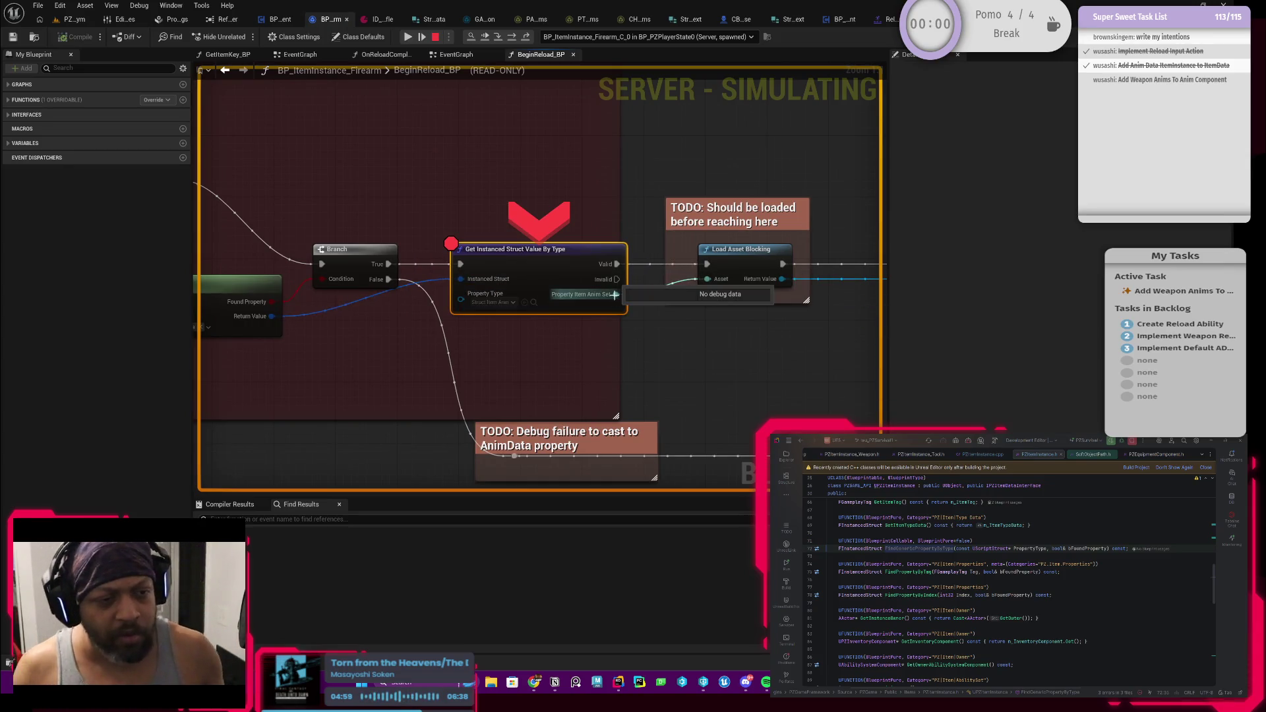
drag(672, 387, 505, 92)
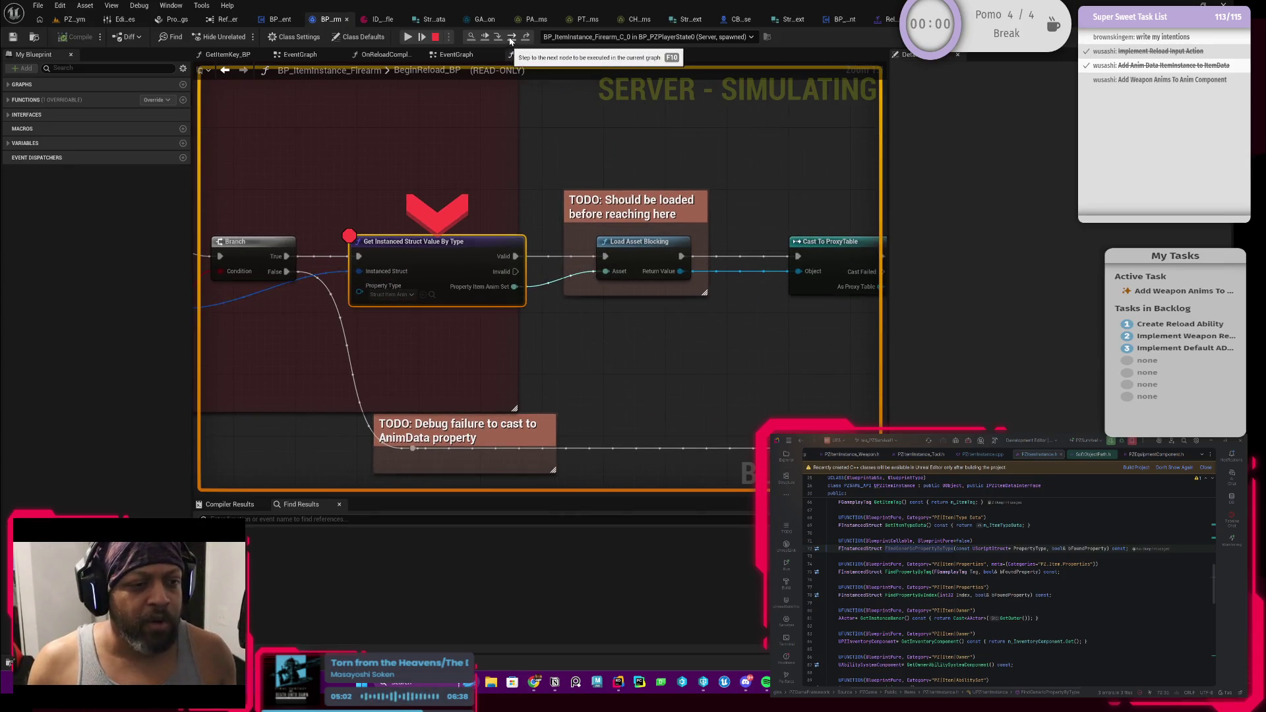
click(510, 37)
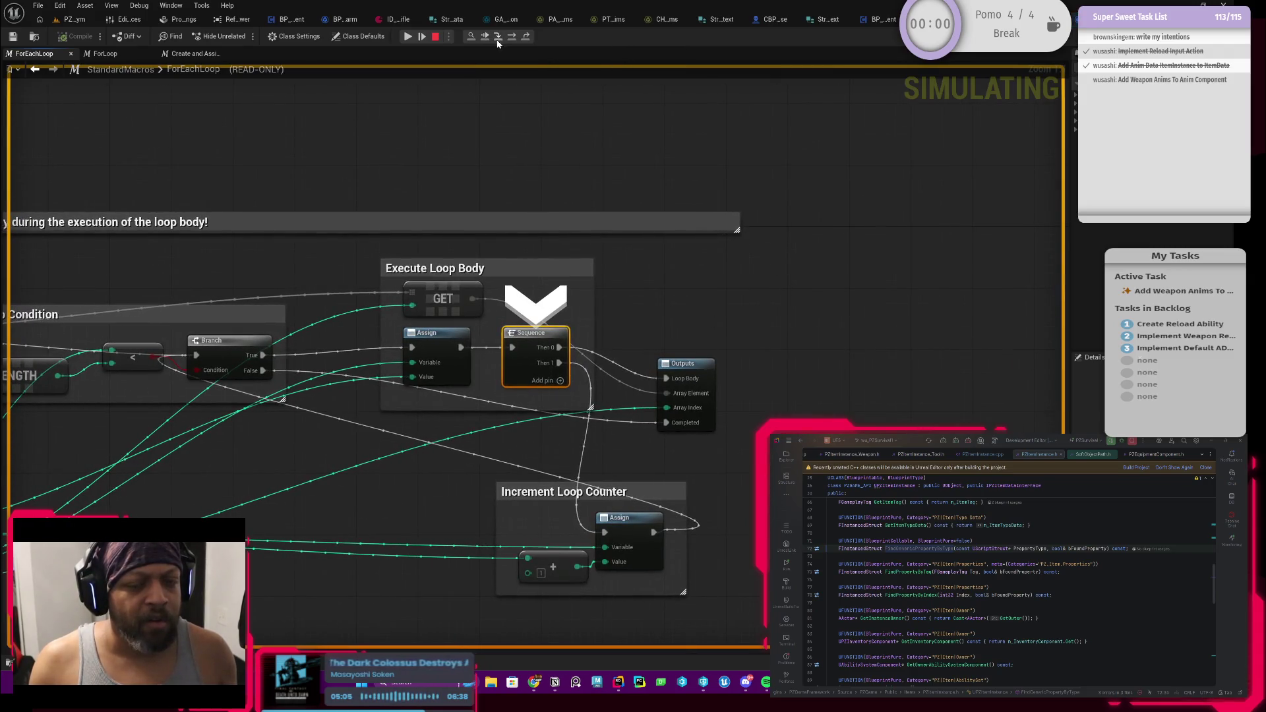
click(497, 37)
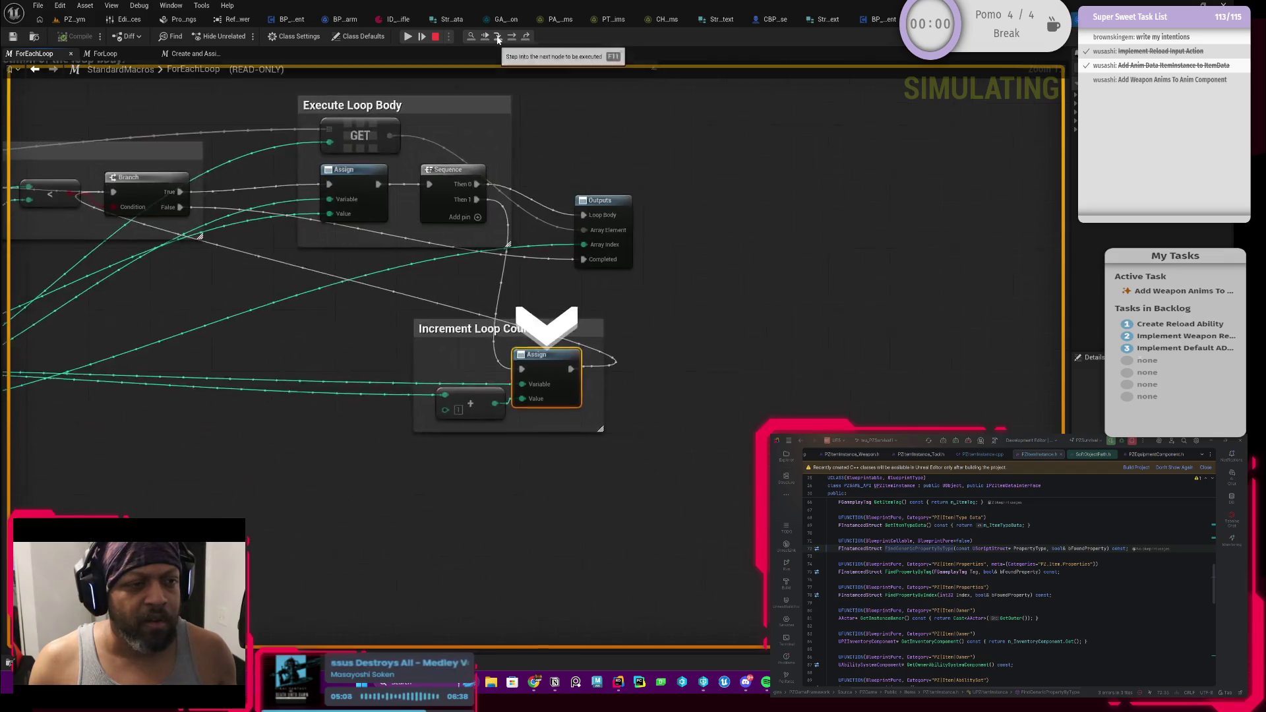
click(498, 38)
click(497, 38)
click(498, 38)
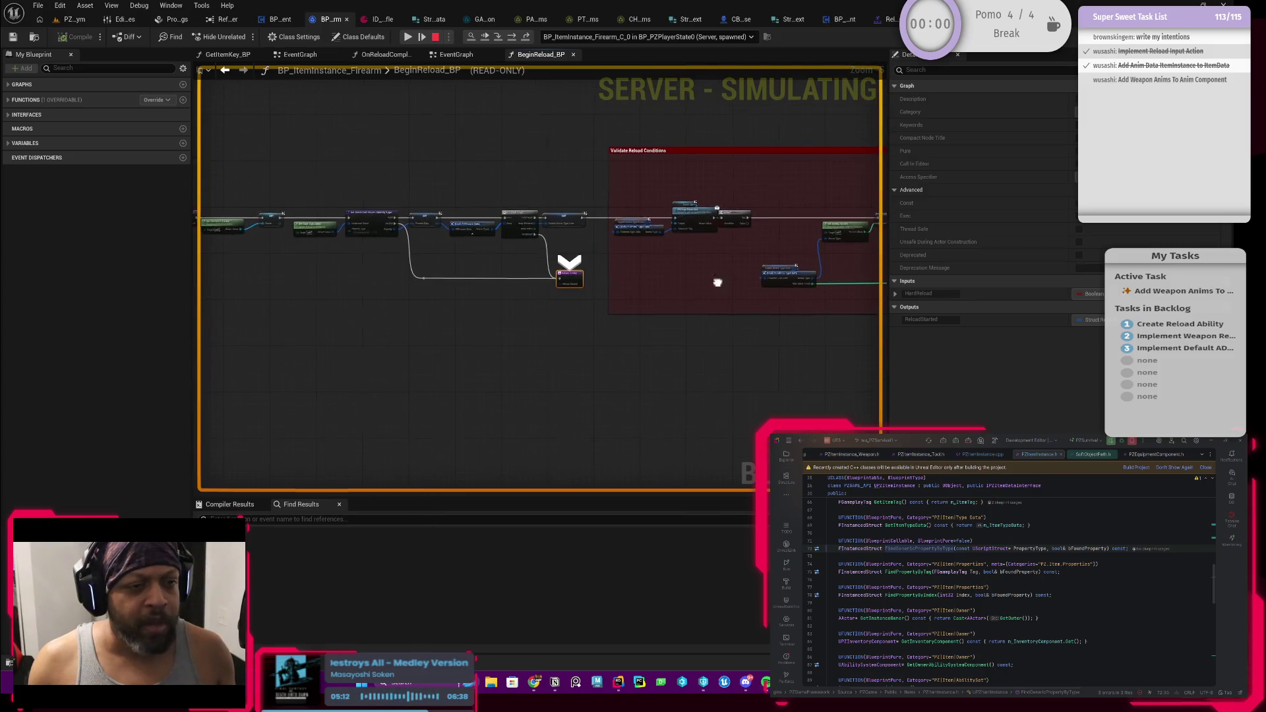
scroll(576, 297, up, 3)
scroll(643, 310, up, 3)
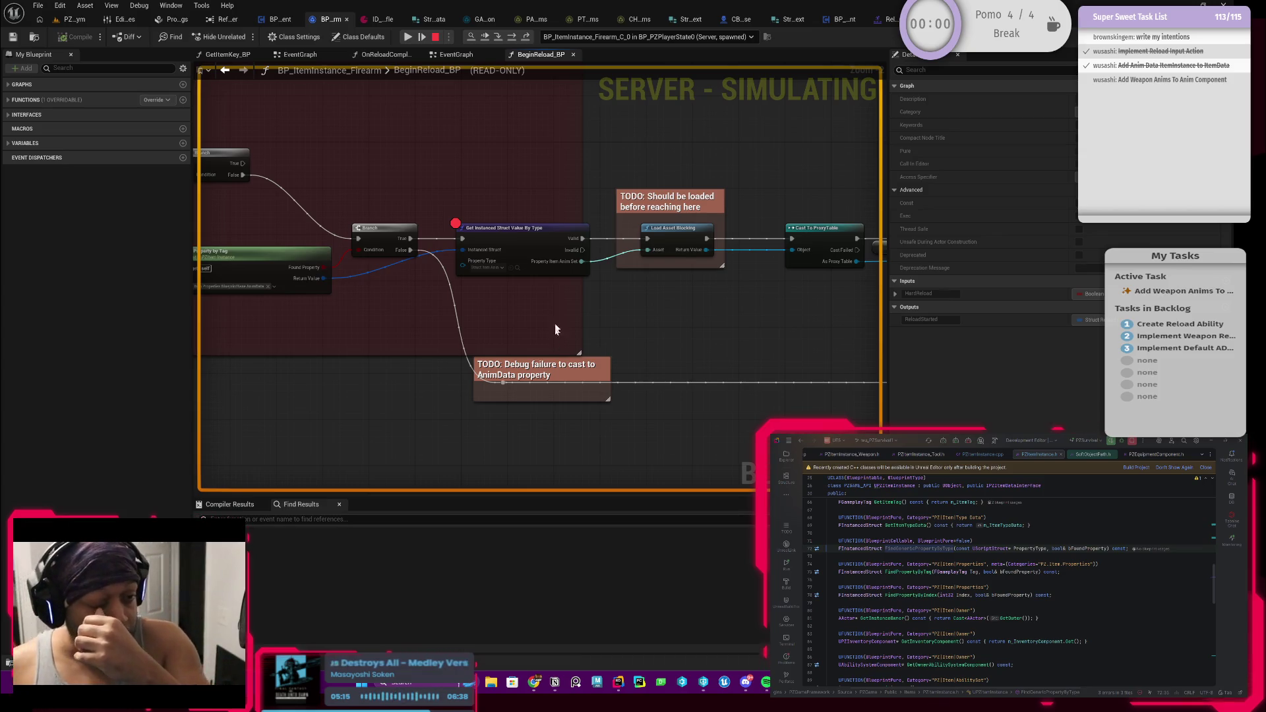
Add a breakpoint on Load Asset Blocking and resume the paused game
mouse_move(582, 263)
mouse_move(650, 251)
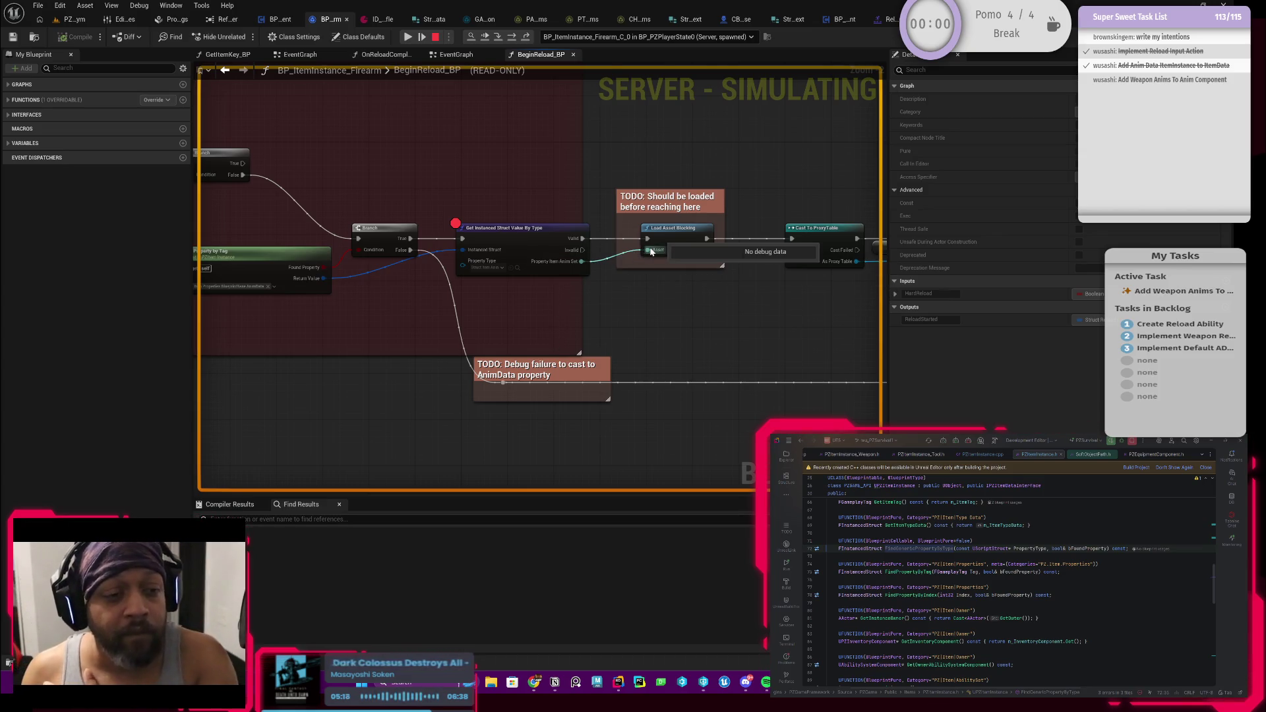
scroll(571, 258, up, 2)
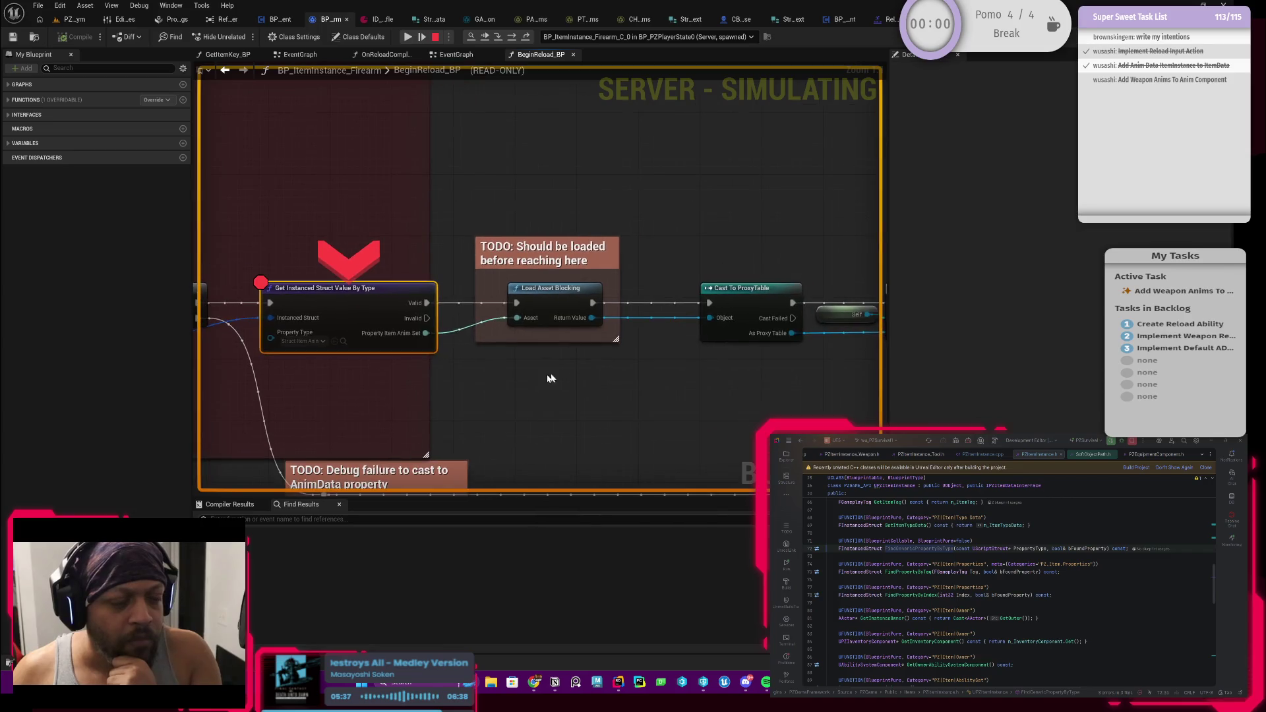
right_click(527, 301)
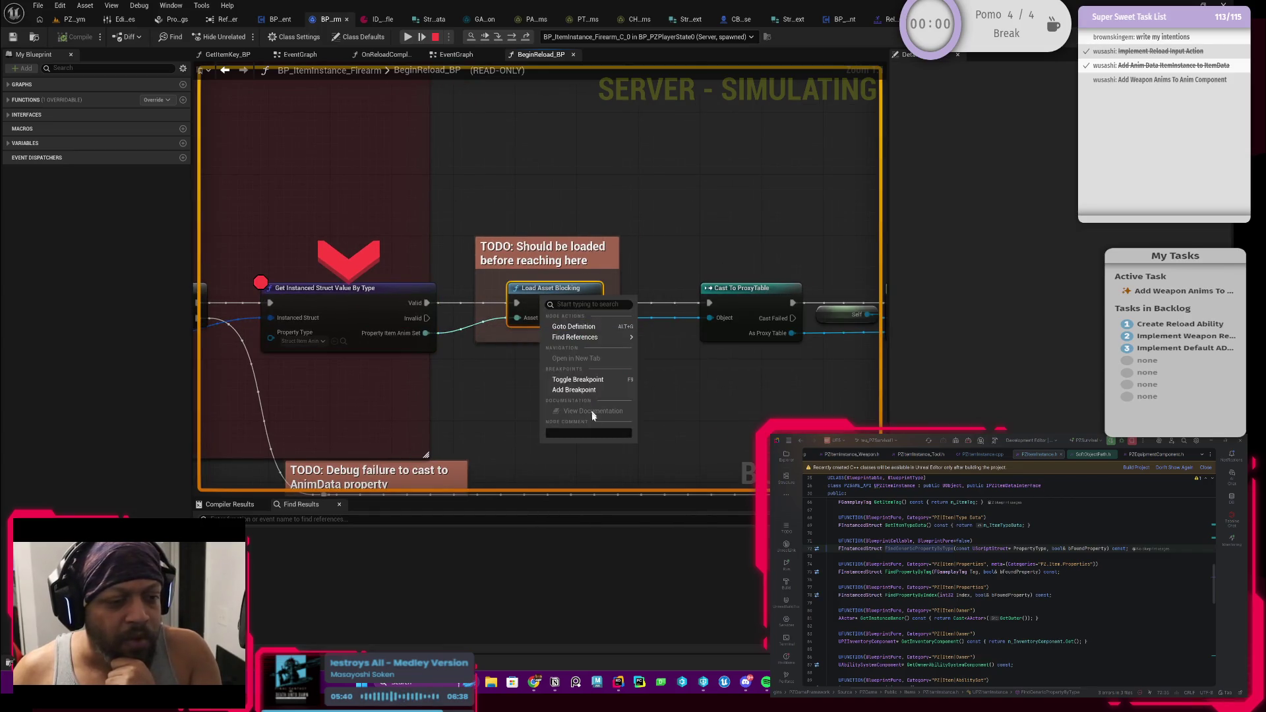
click(573, 390)
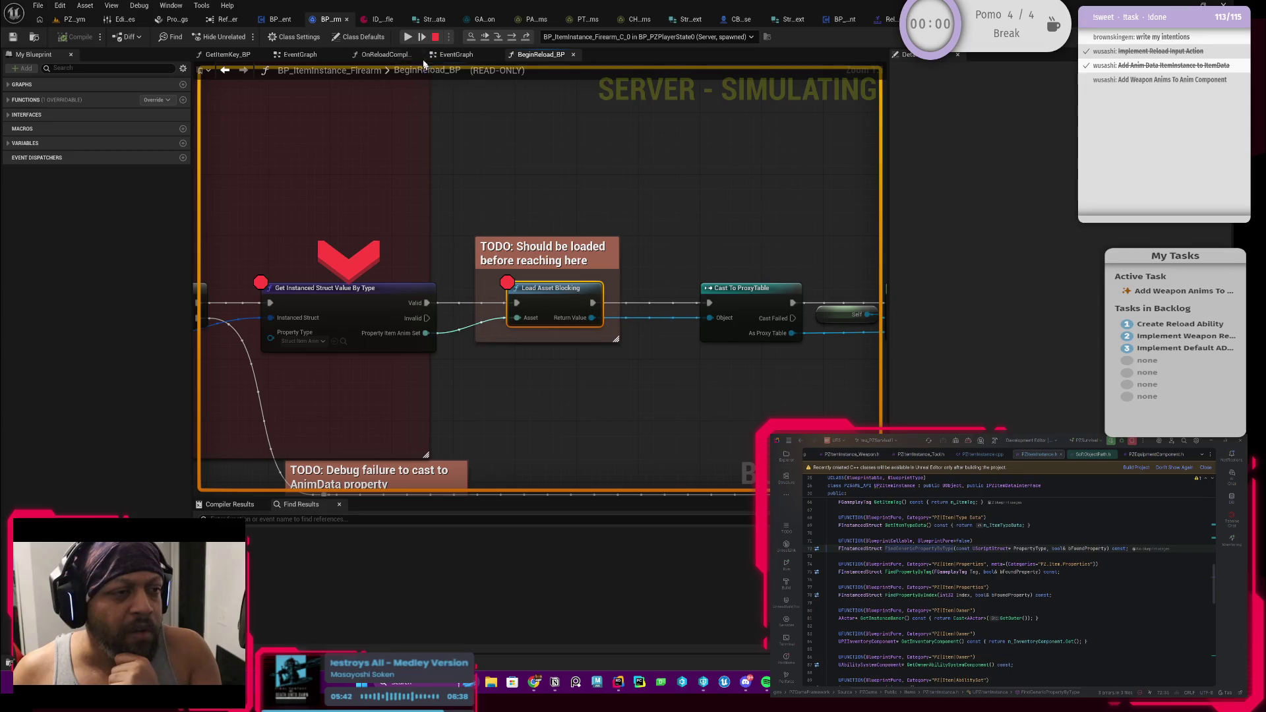
click(409, 38)
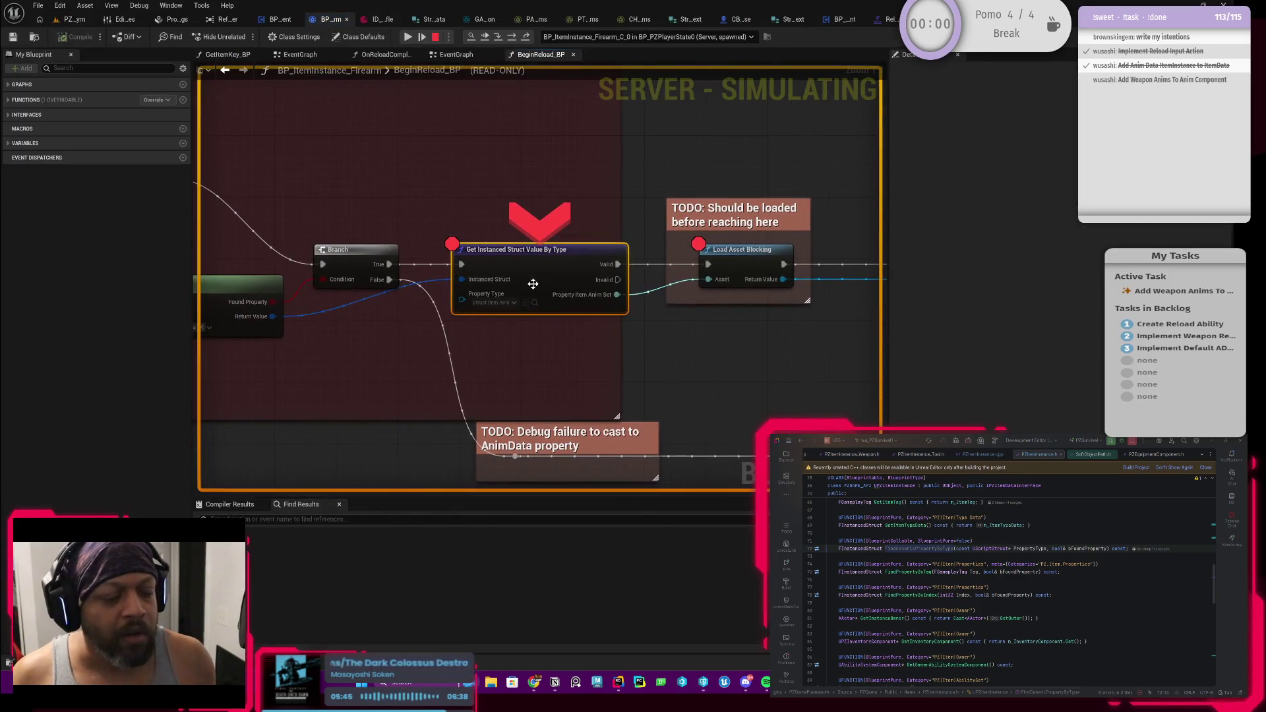
Check the Get Instanced Struct node's options without changes, then resume execution
right_click(532, 284)
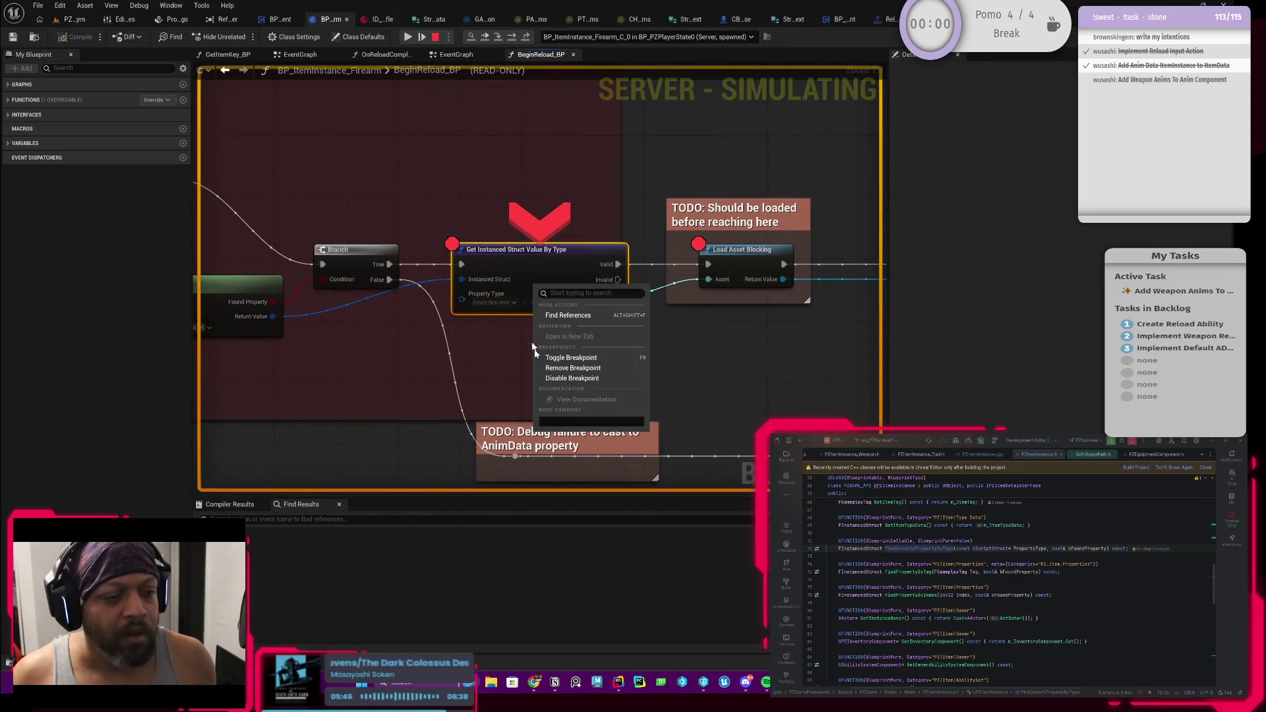
click(494, 378)
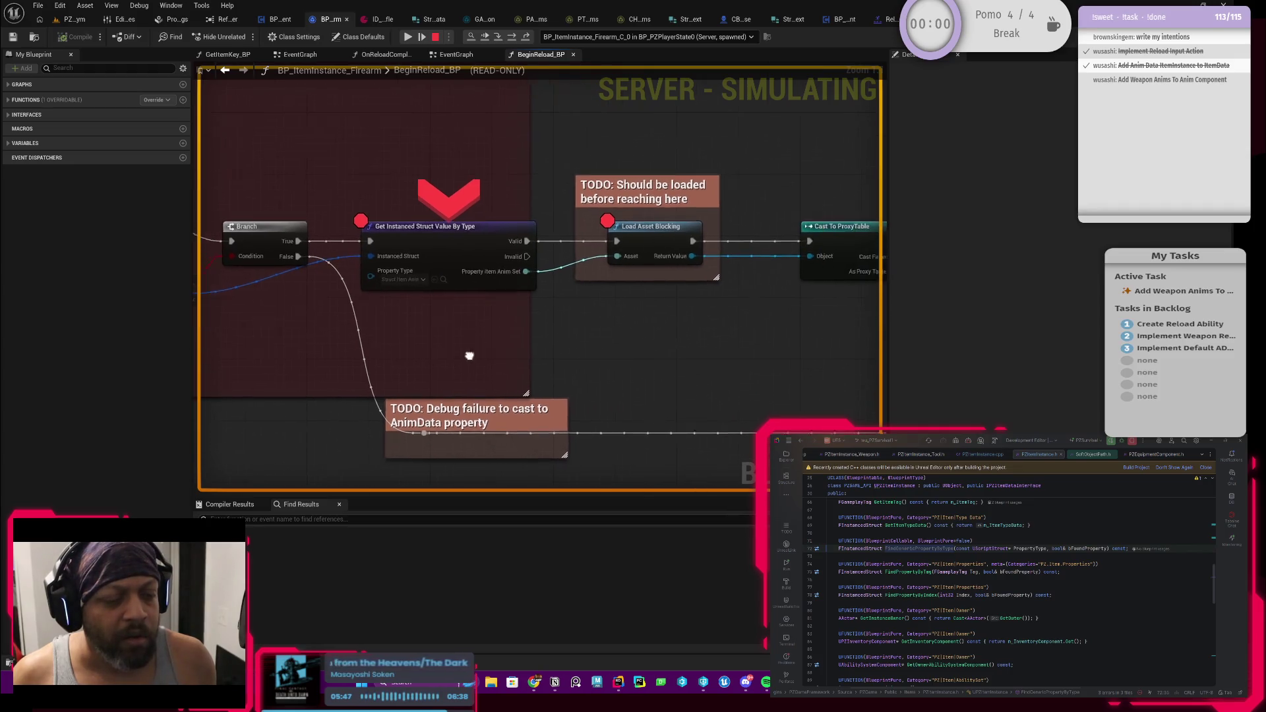
scroll(537, 307, down, 2)
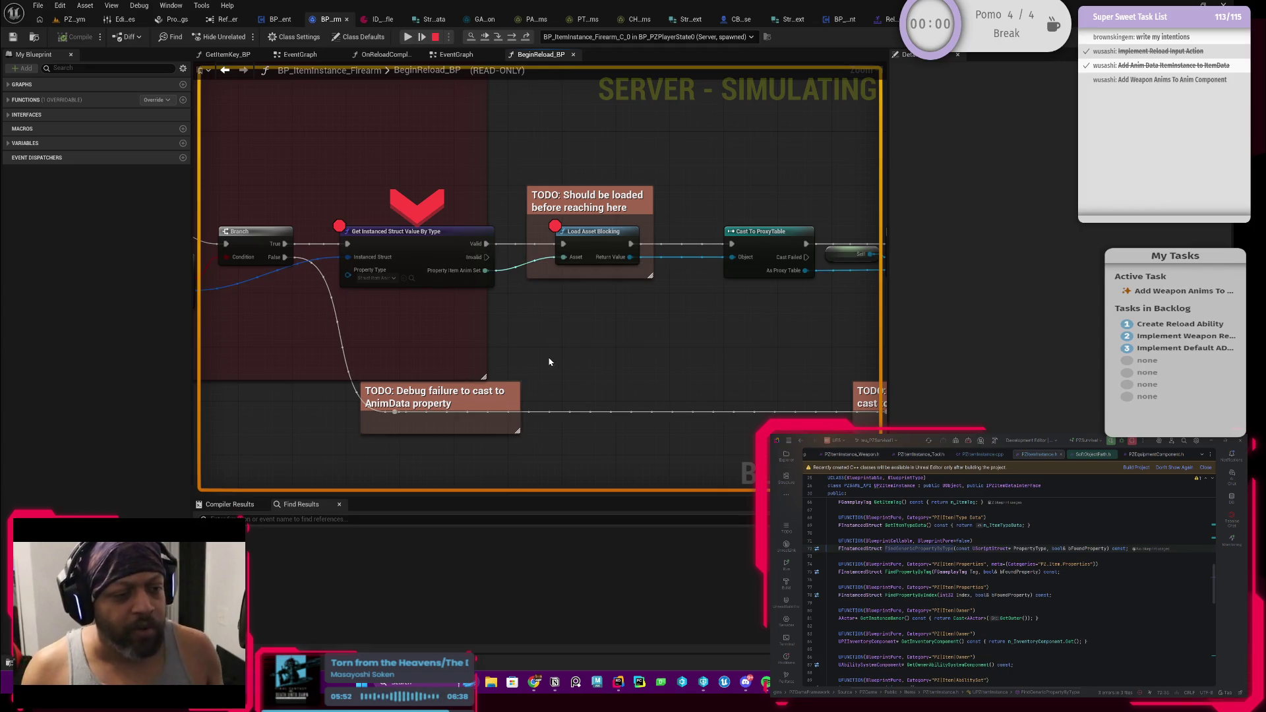
click(409, 36)
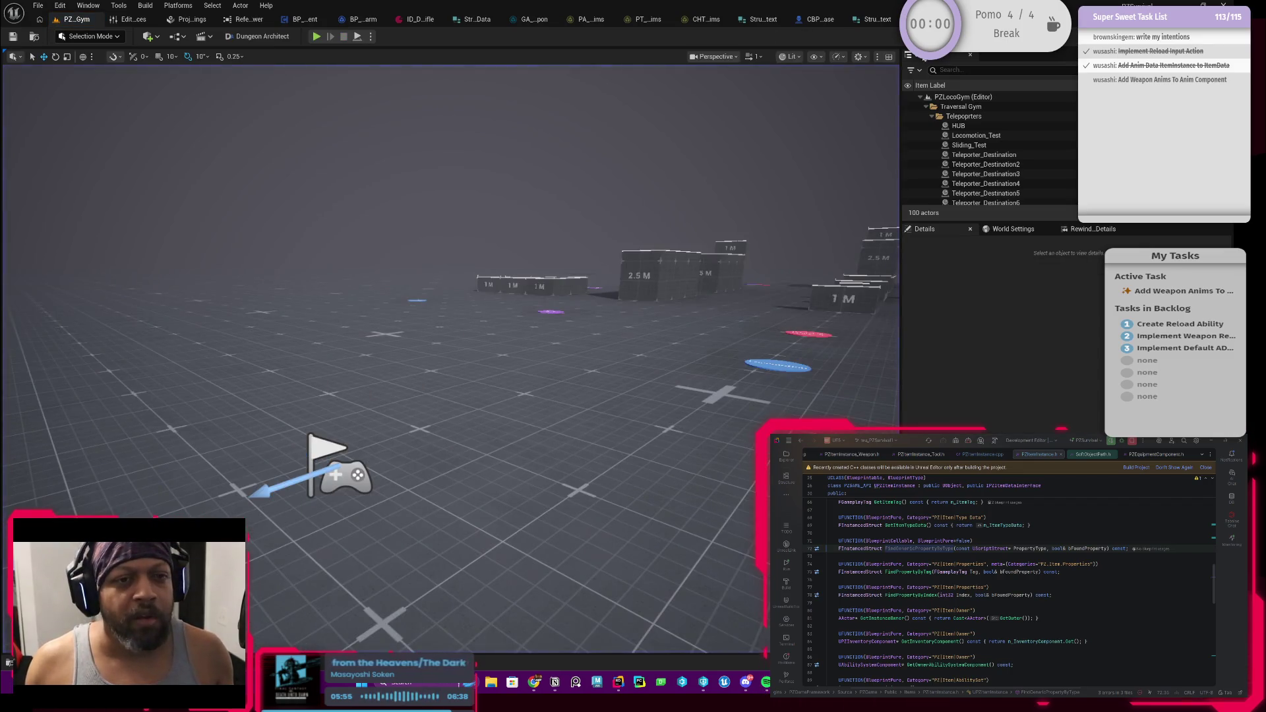
Attach a Print String node to the struct lookup's Invalid output in the firearm blueprint
click(347, 22)
drag(569, 264, 501, 330)
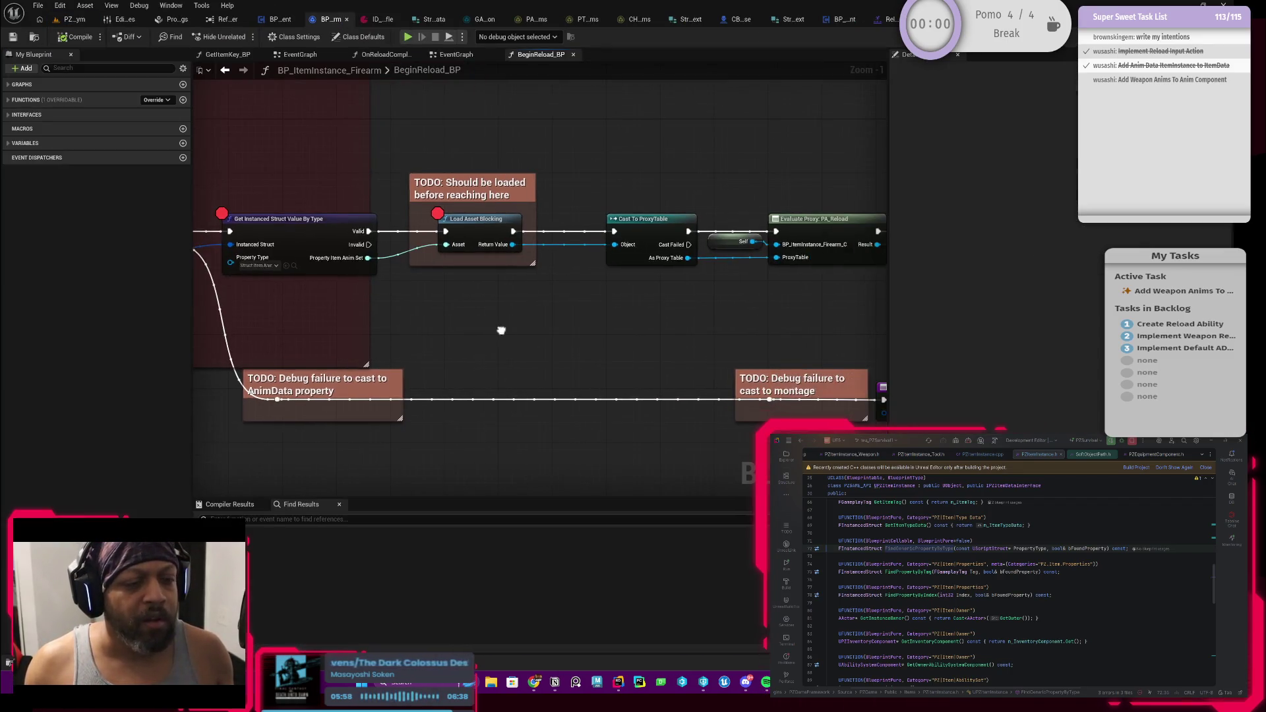
drag(362, 249, 465, 364)
text(print)
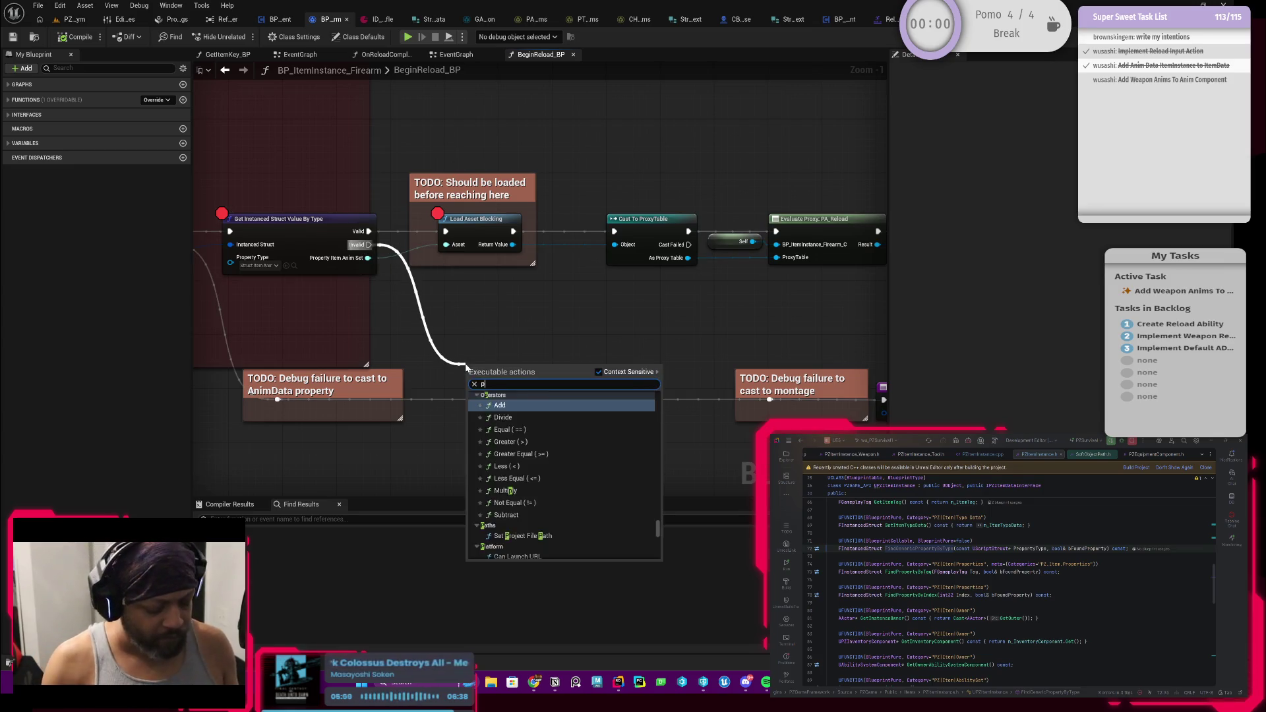
click(505, 405)
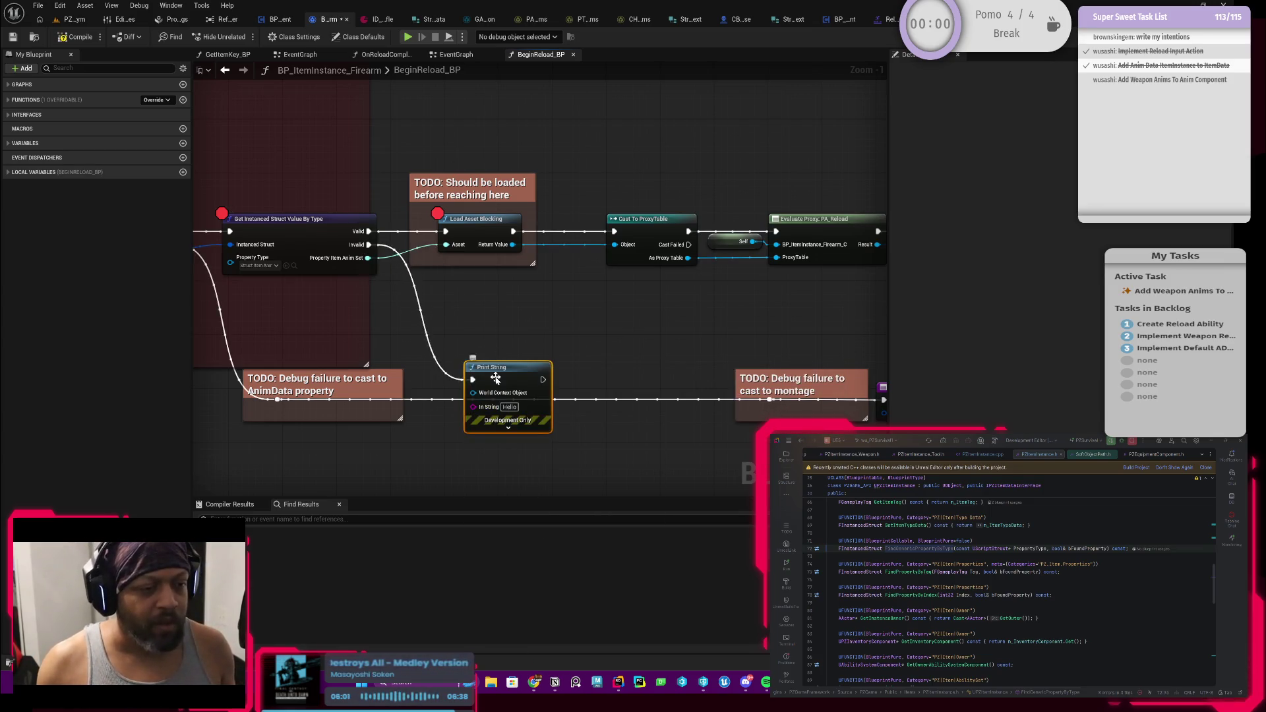
drag(507, 415, 507, 381)
Feed a Self reference into the Print String's World Context Object
click(509, 374)
text(Yikes!!)
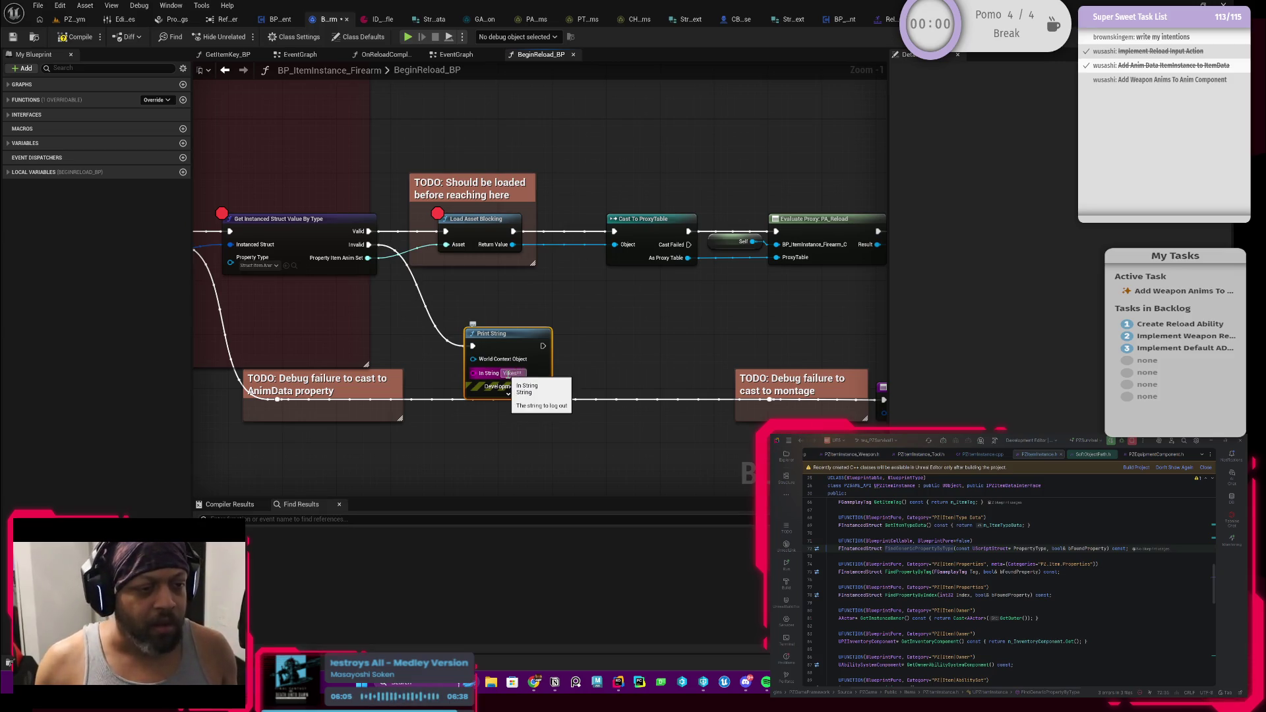
drag(472, 359, 443, 358)
text(this)
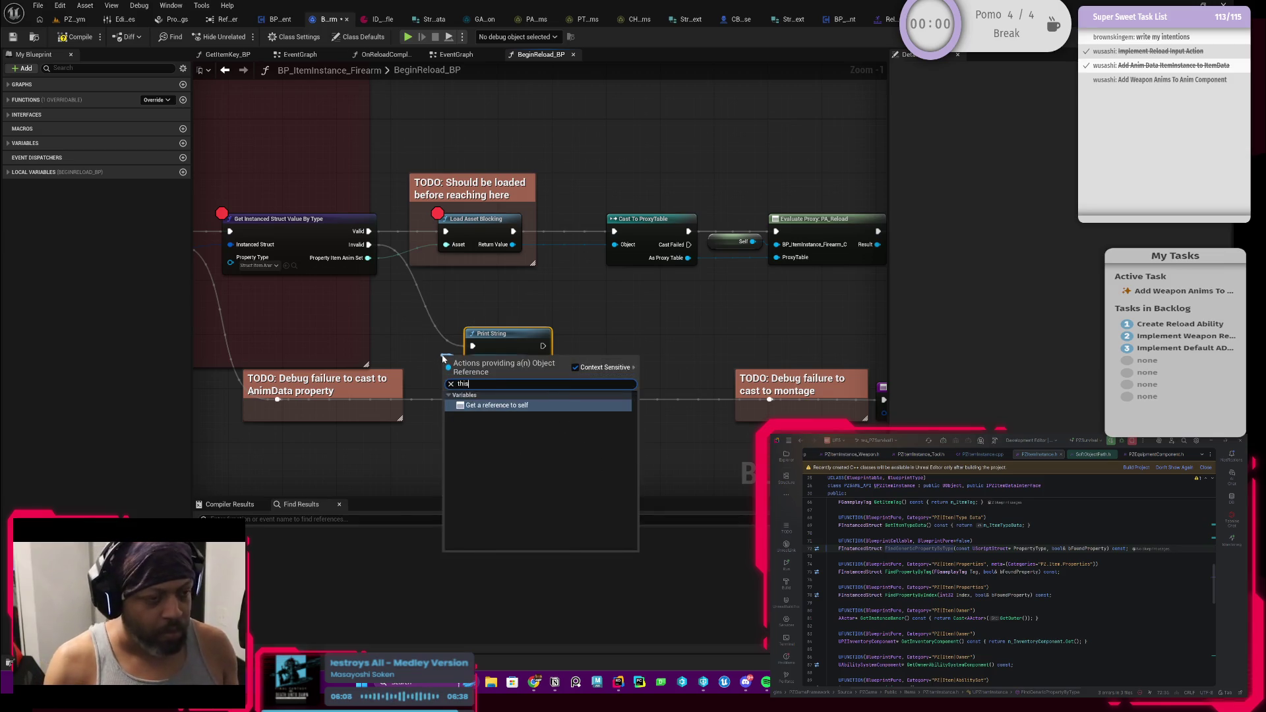
key(Return)
click(81, 22)
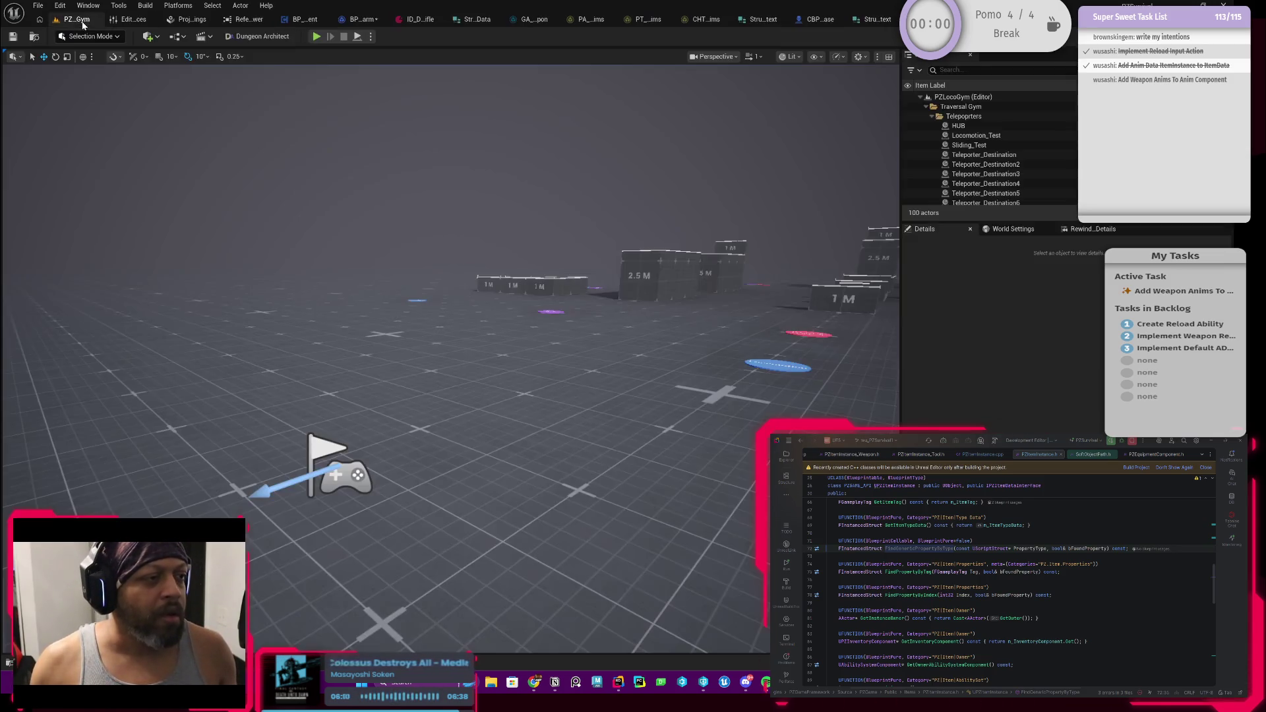
Play the level, equip the weapon from the first inventory slot, and reload to hit the breakpoint
click(317, 37)
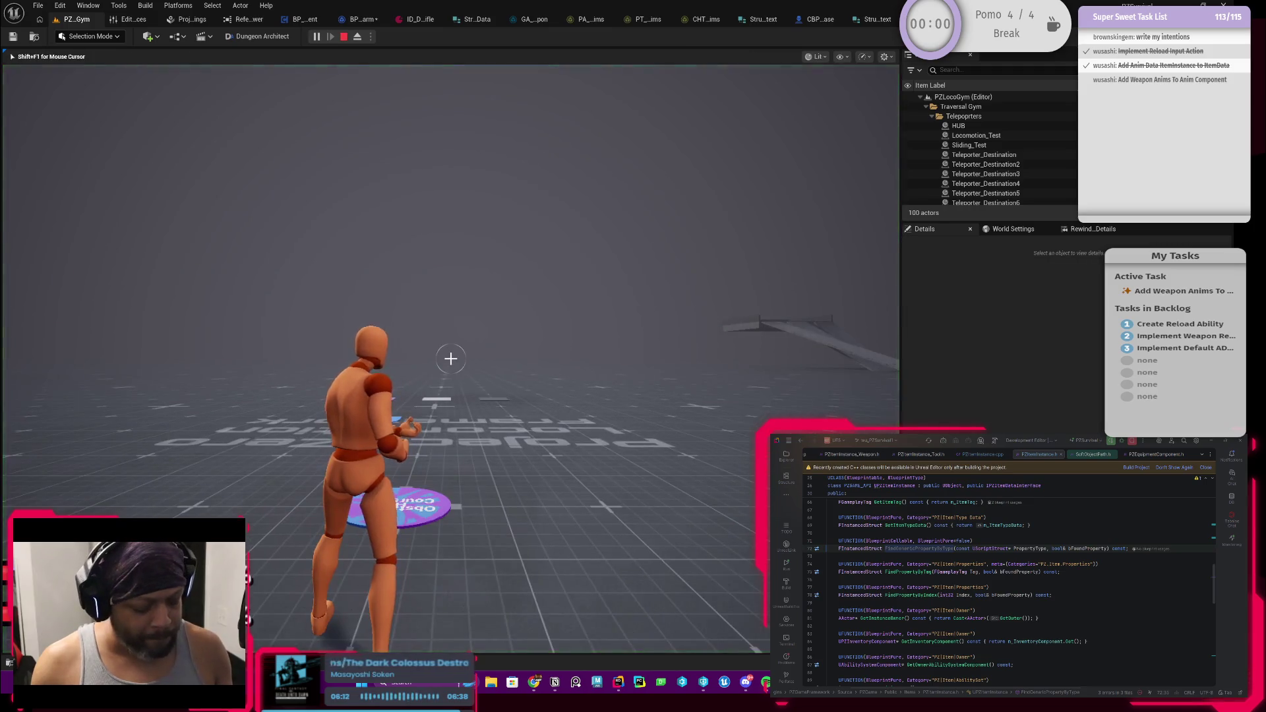
key(Tab)
right_click(432, 330)
key(Tab)
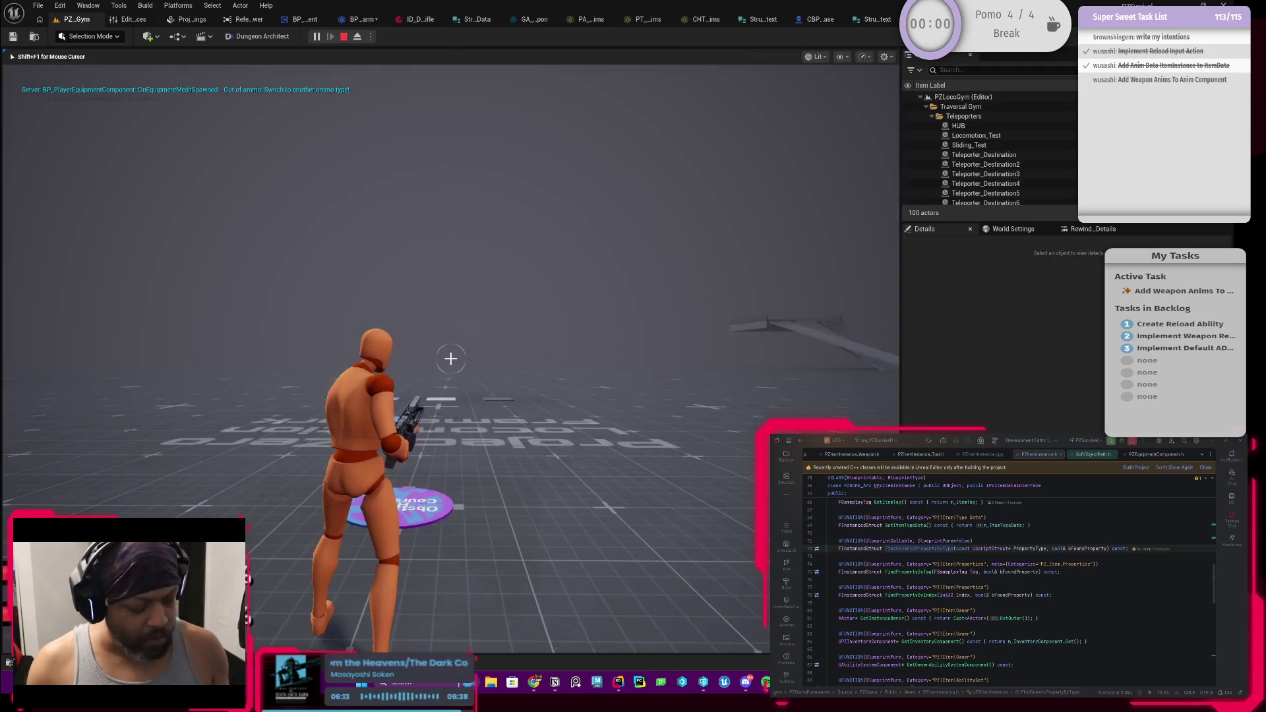
key(r)
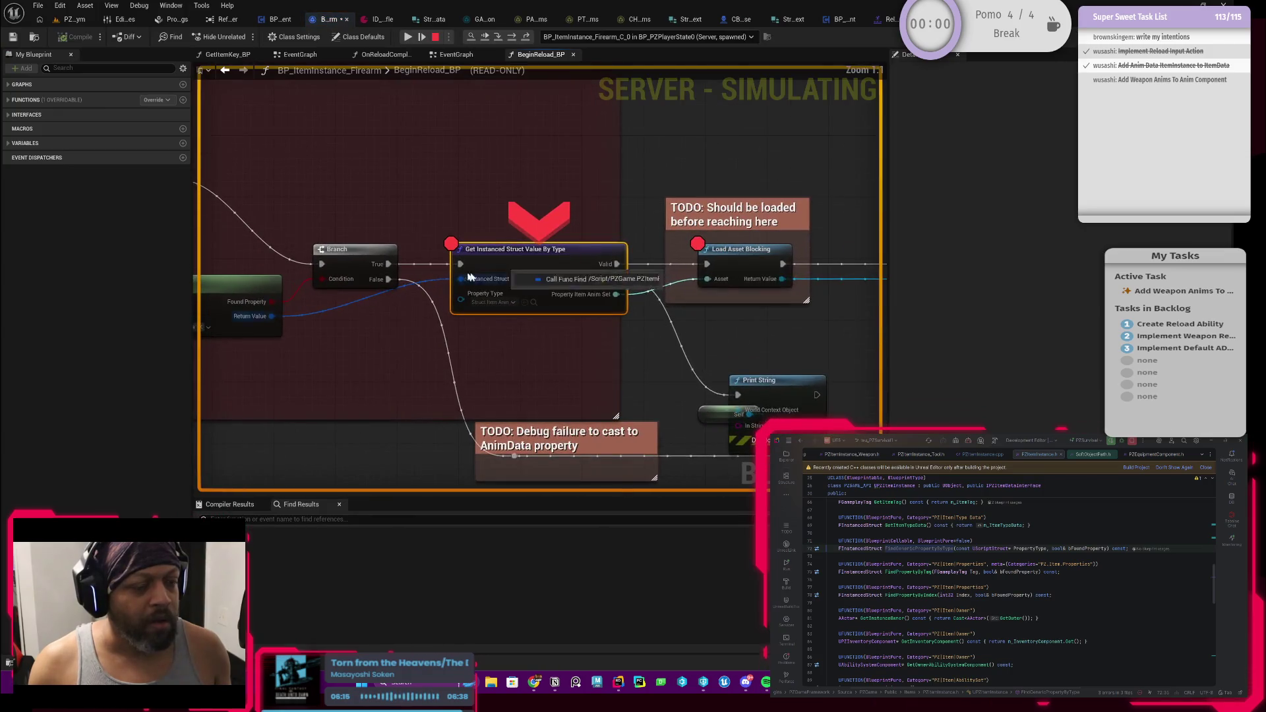
Remove the Get Instanced Struct breakpoint, resume, stop play-in-editor, and return to BeginReload_BP
right_click(516, 267)
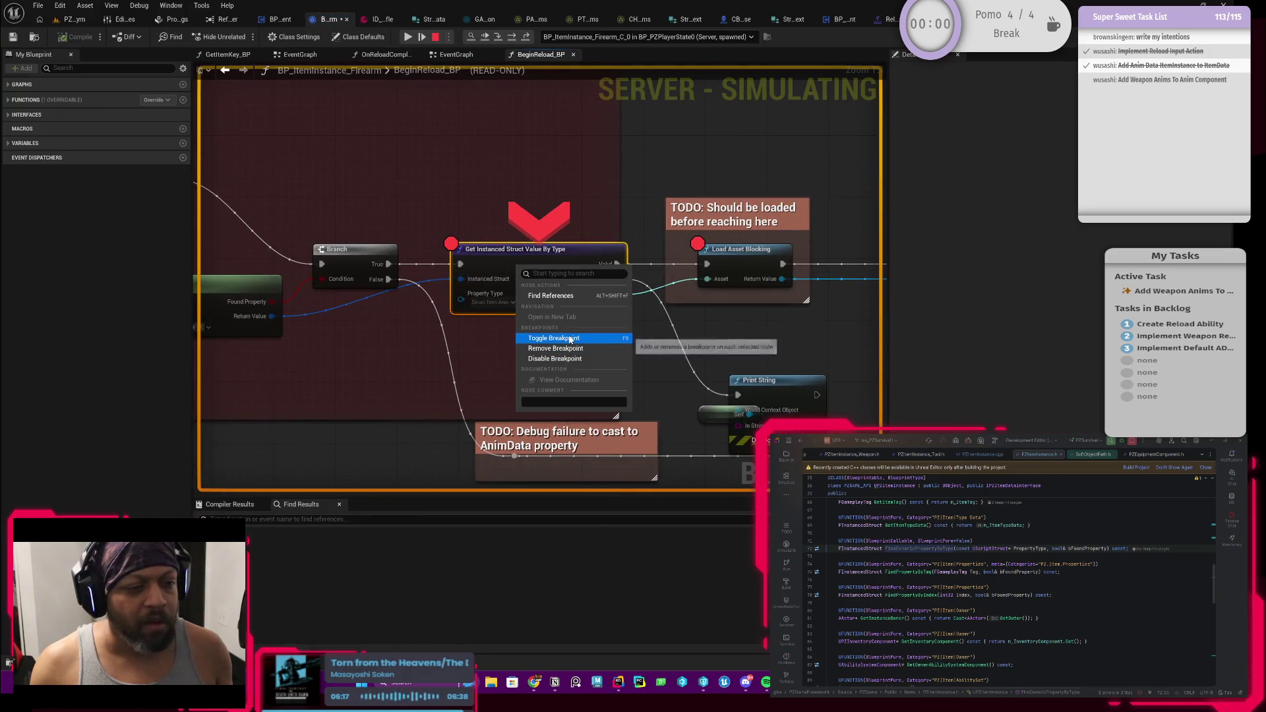
click(556, 337)
click(407, 37)
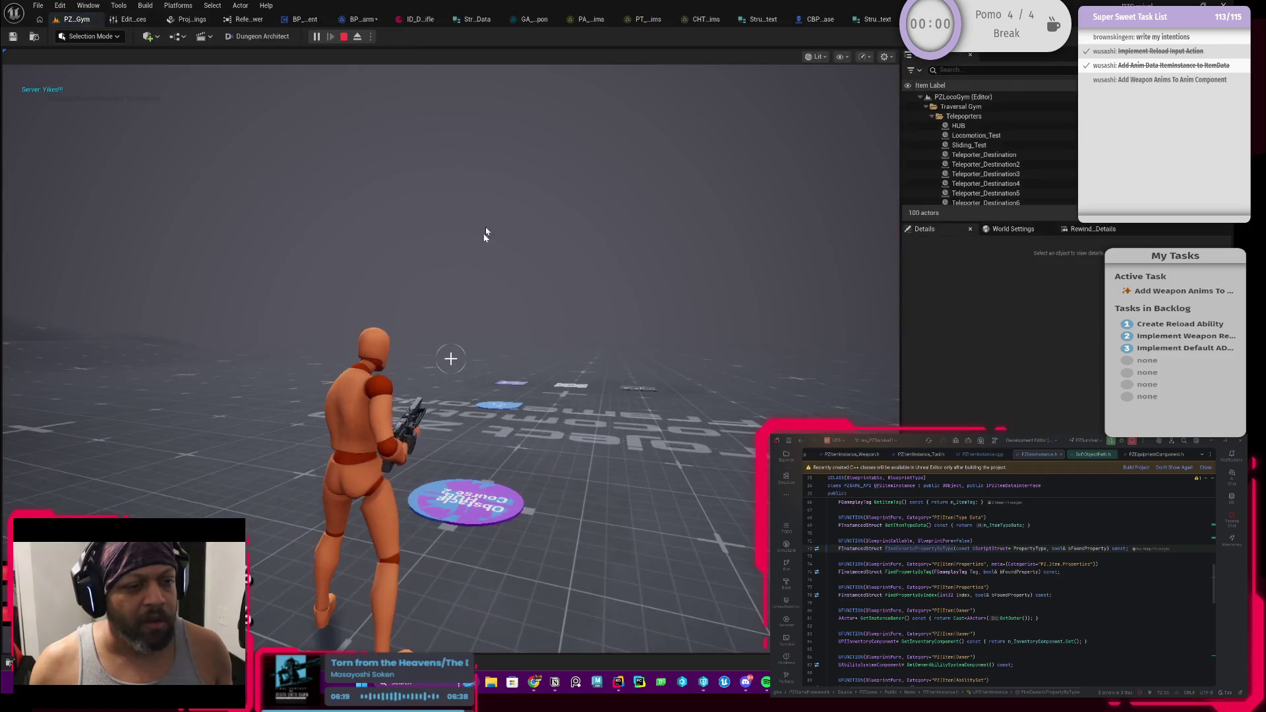
key(Escape)
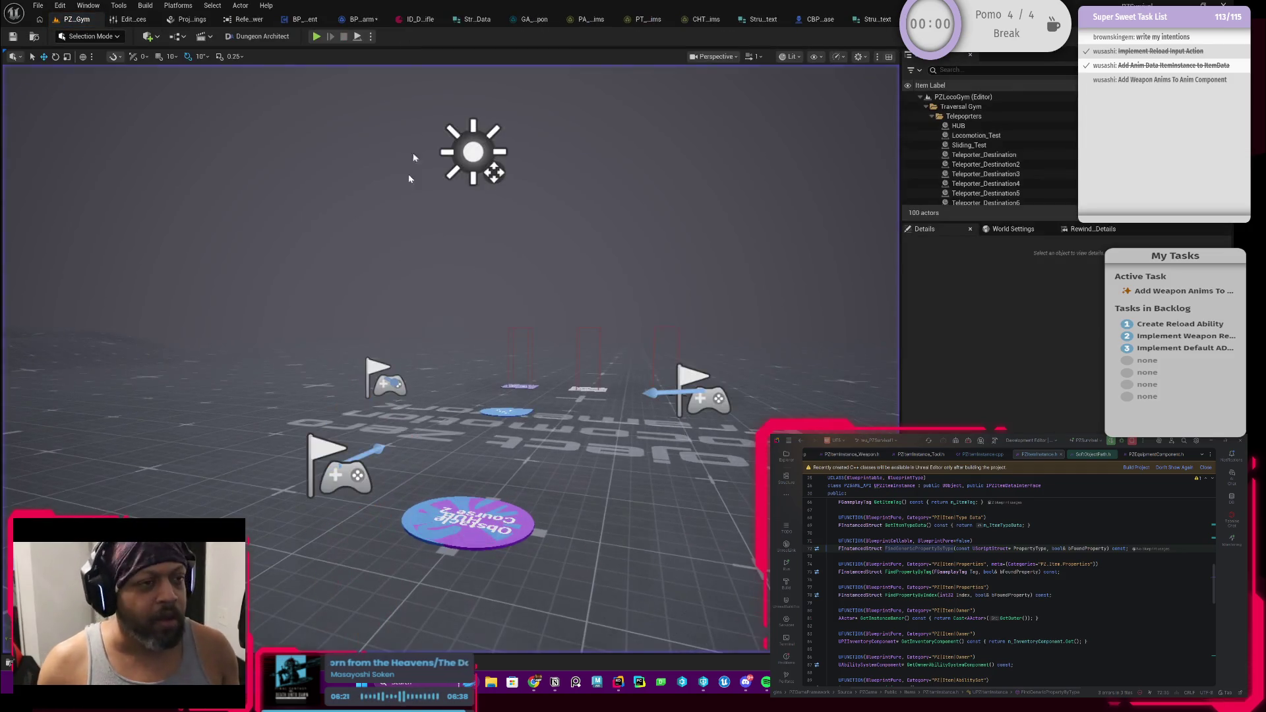
click(361, 19)
scroll(587, 362, down, 1)
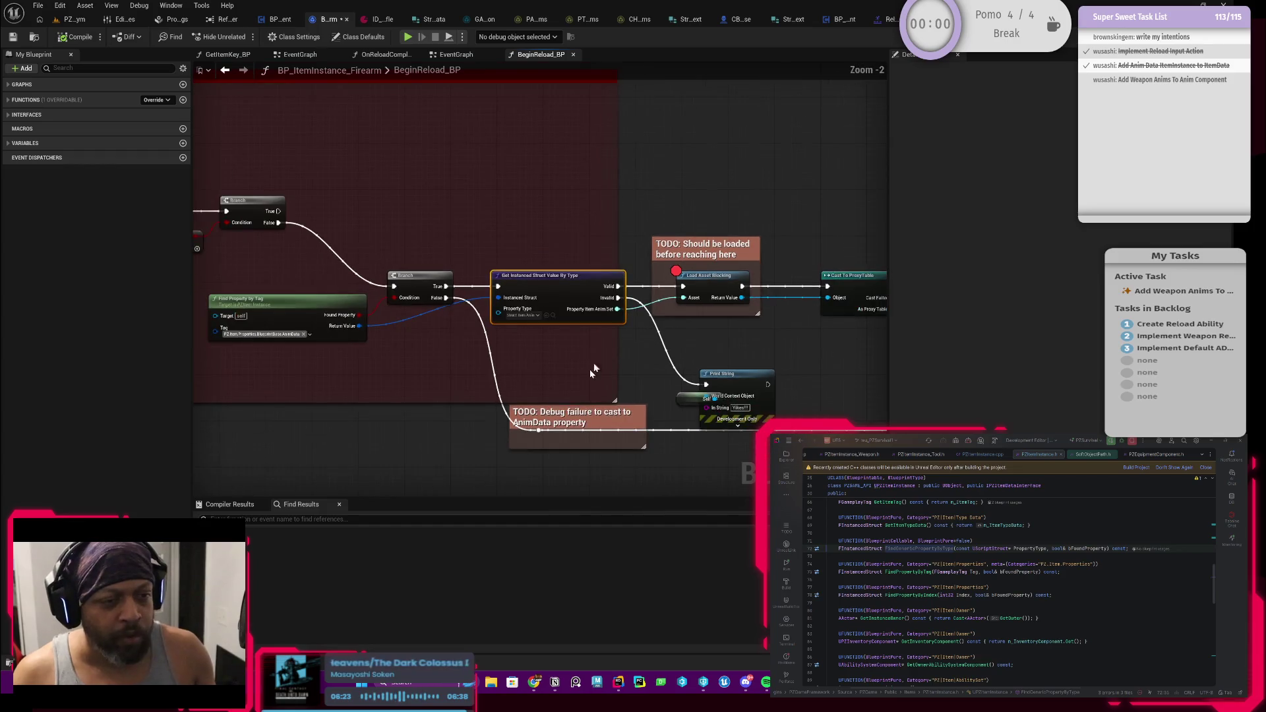
Check the Demo_Rifle item data asset, then return to the BeginReload_BP graph
scroll(592, 363, up, 1)
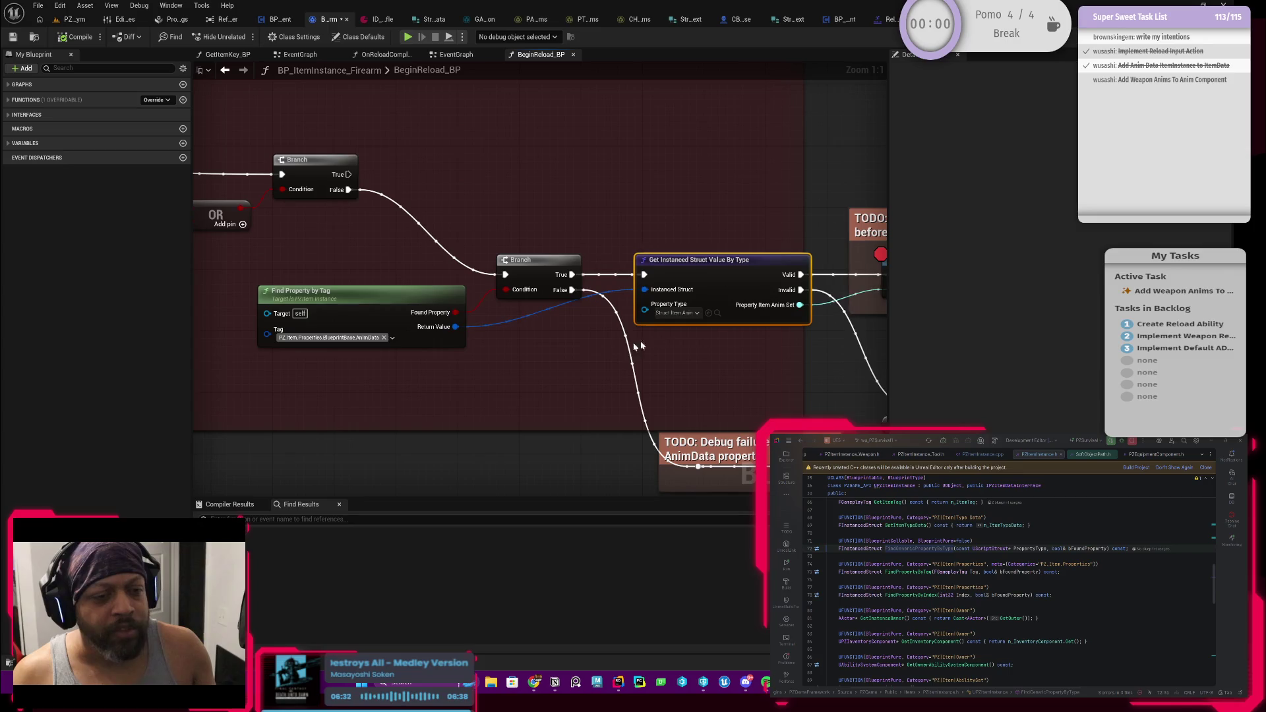
drag(528, 355, 569, 350)
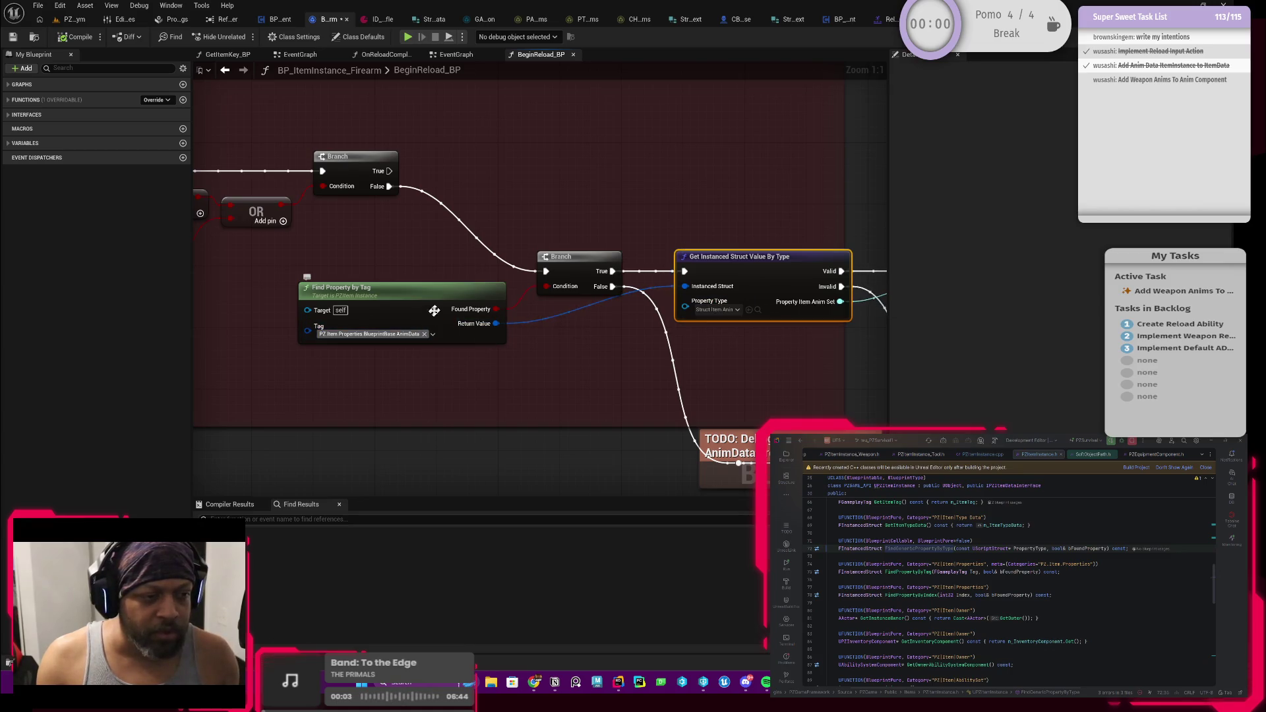
click(373, 21)
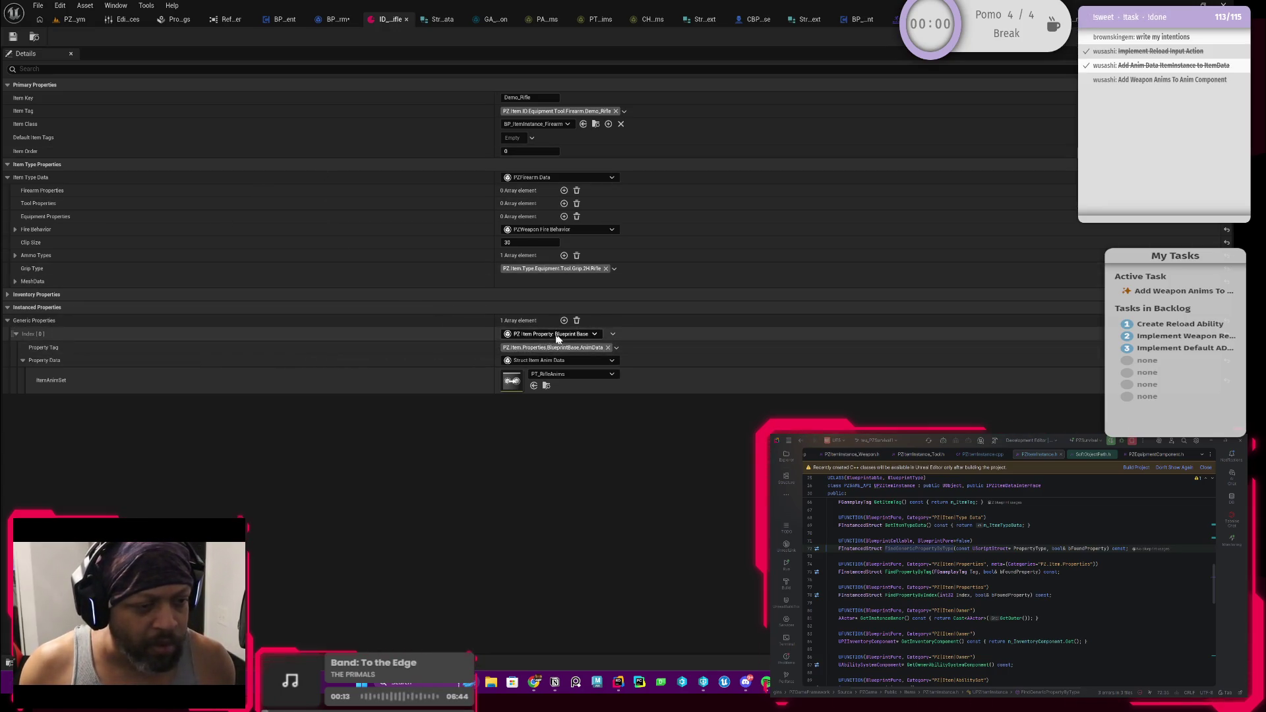
click(331, 20)
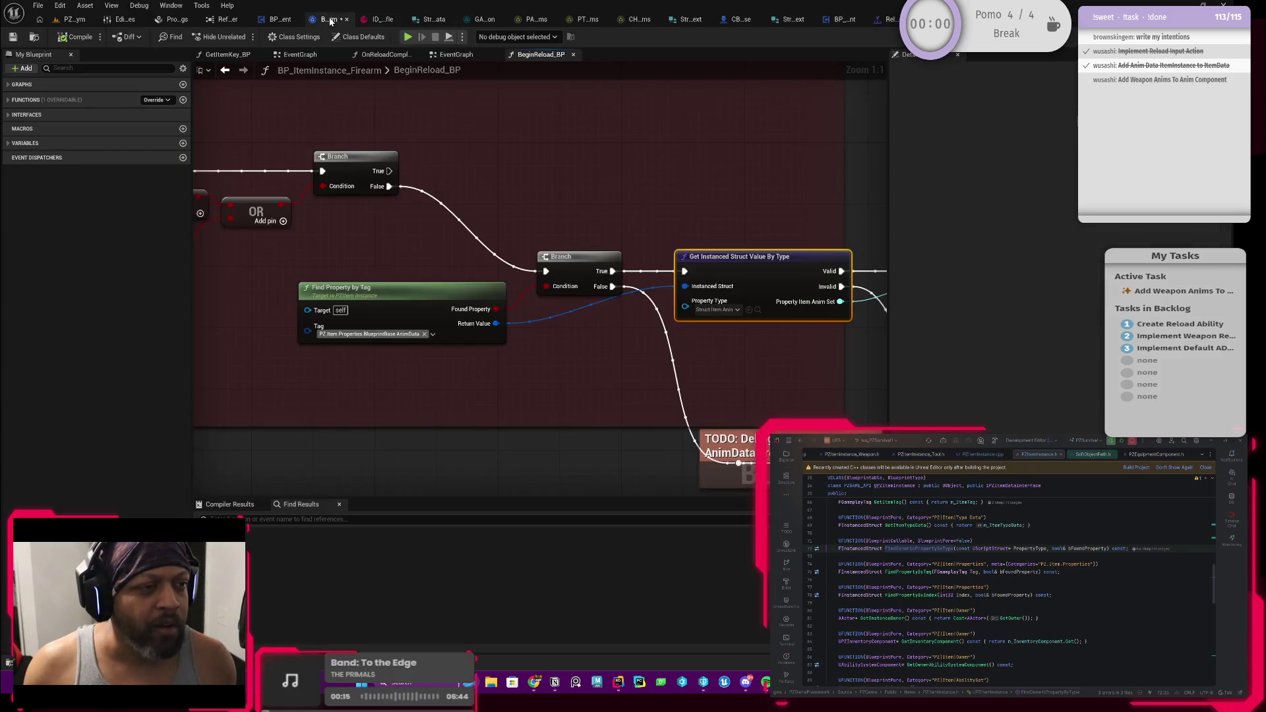
Change the lookup node's Property Type to PZ Item Property: Blueprint Base
click(718, 310)
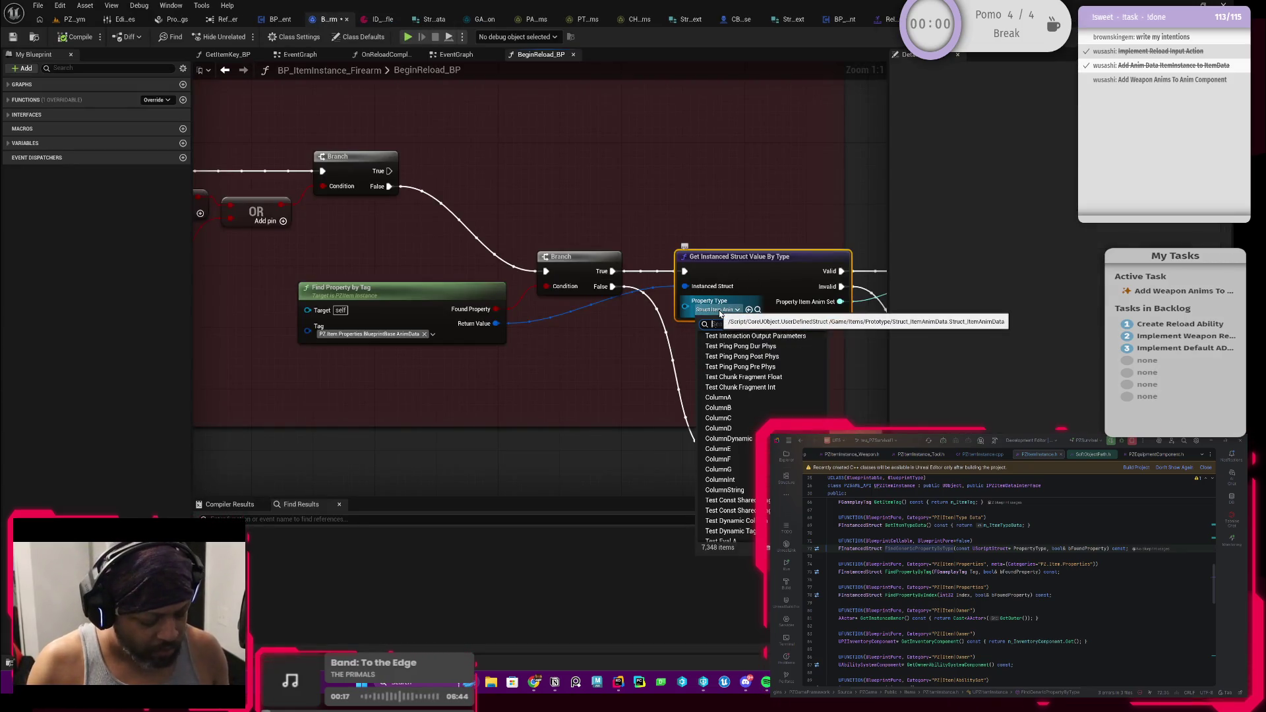
text(blueprint)
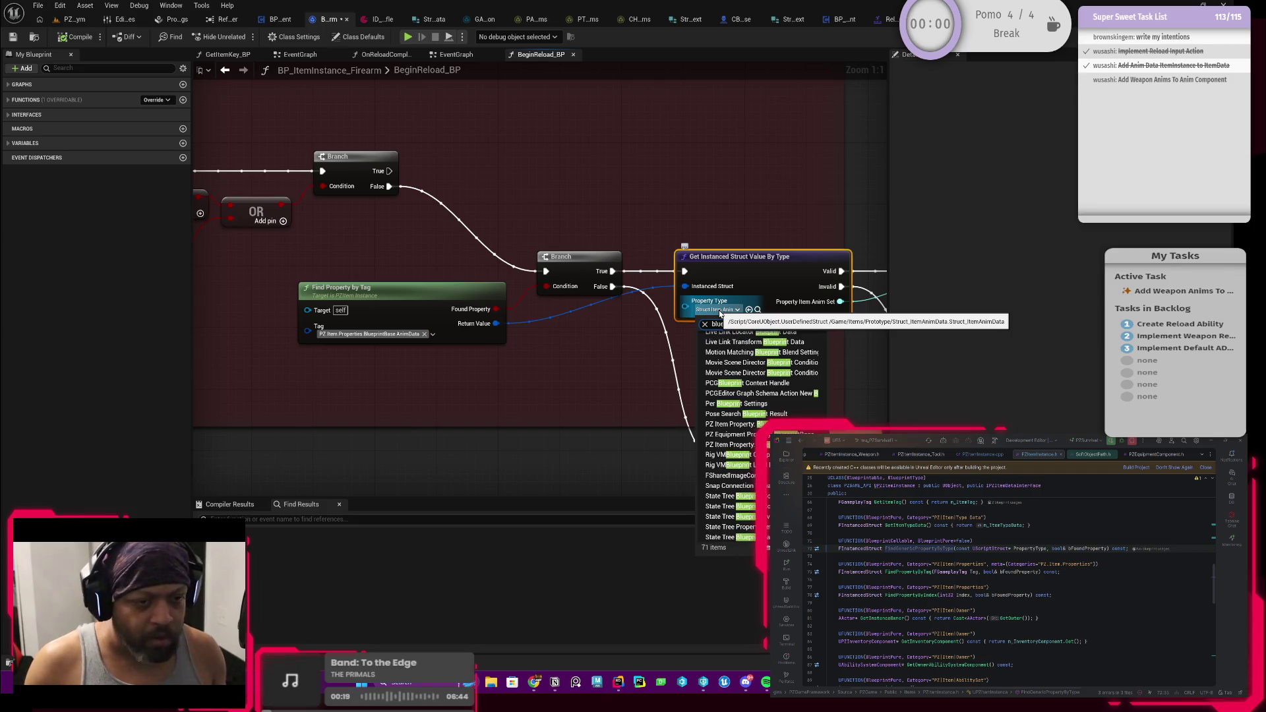
text(base)
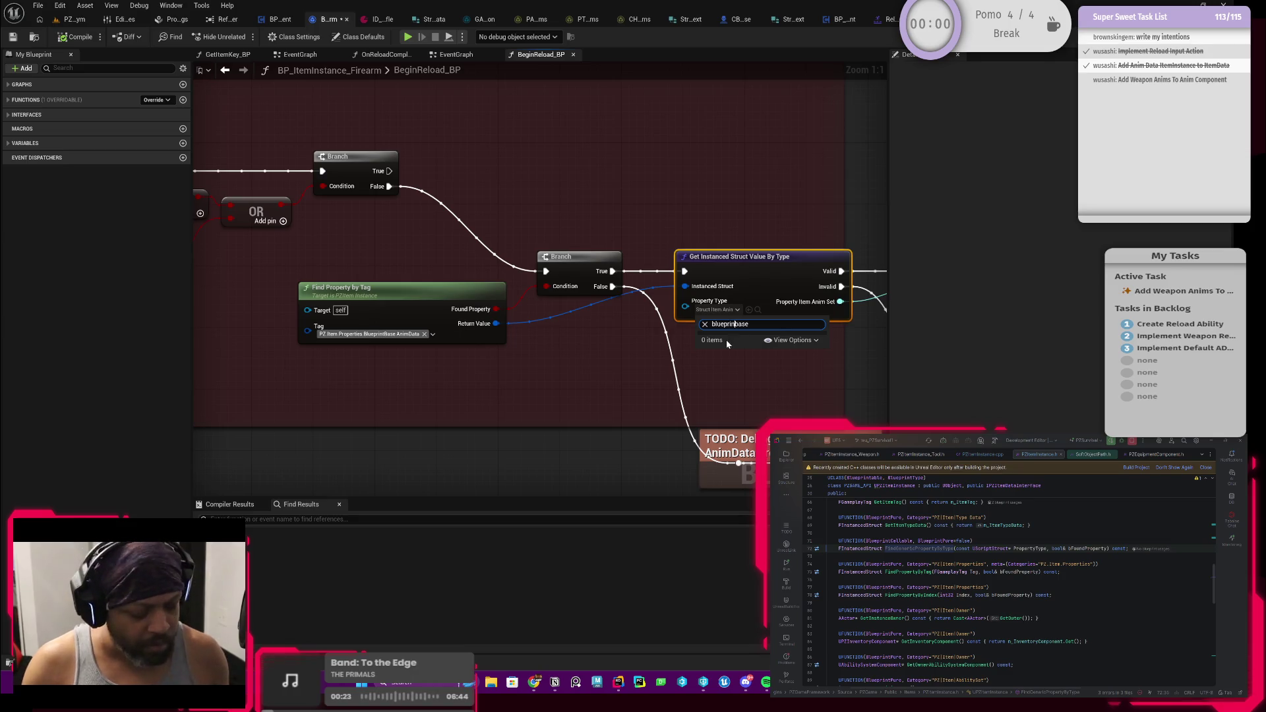
text(t)
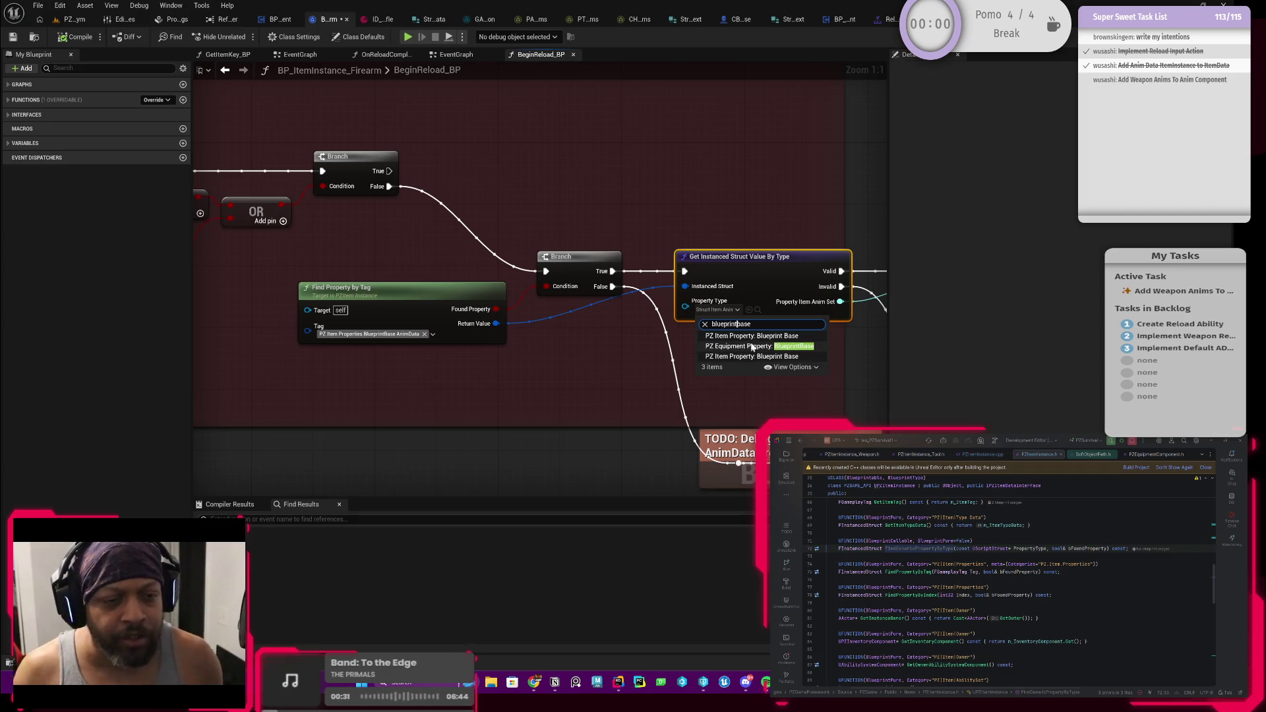
click(755, 338)
drag(773, 344, 641, 373)
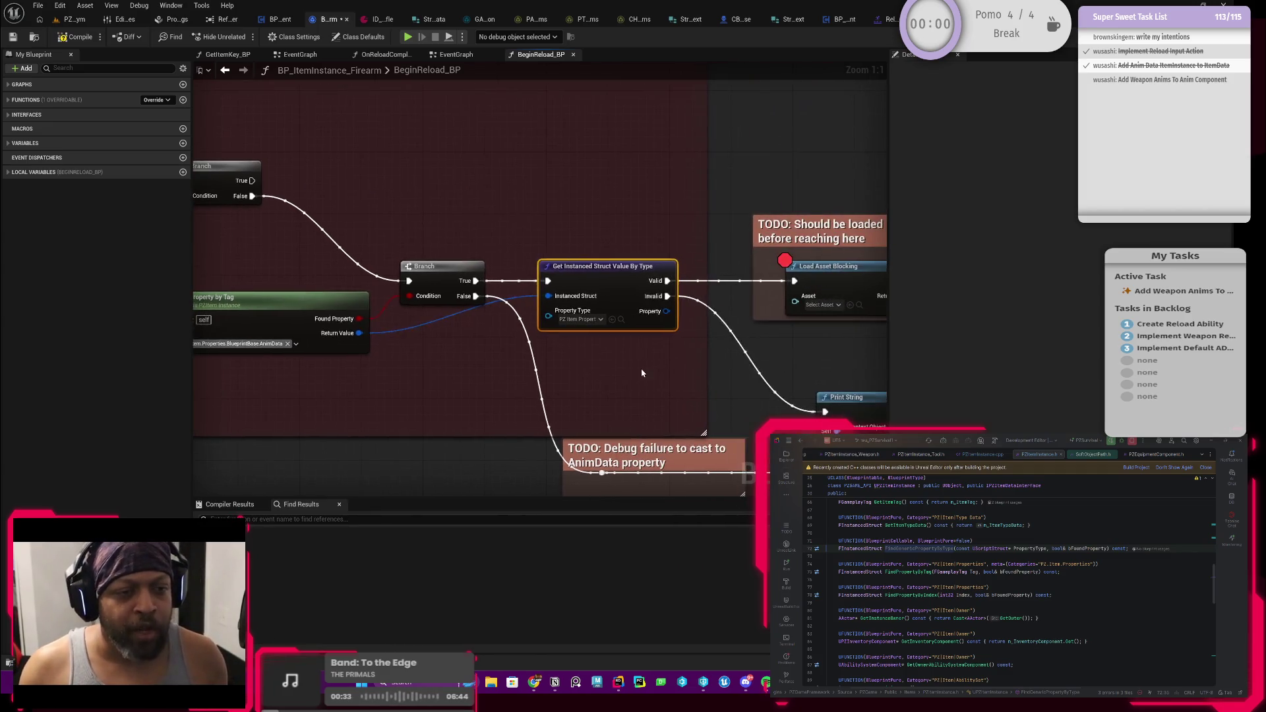
click(922, 548)
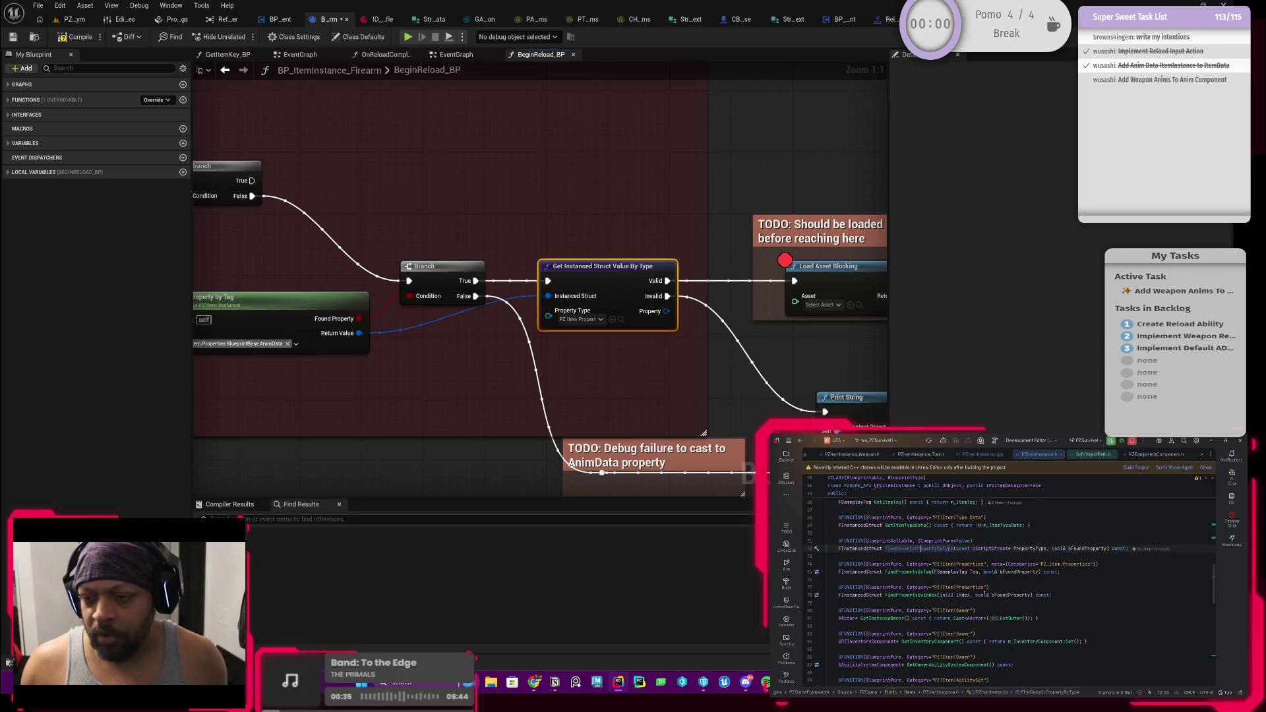
In Rider, open PZToolProperty_Misc.h and delete 'Item' from the Blueprint Base display name
ctrl+click(923, 549)
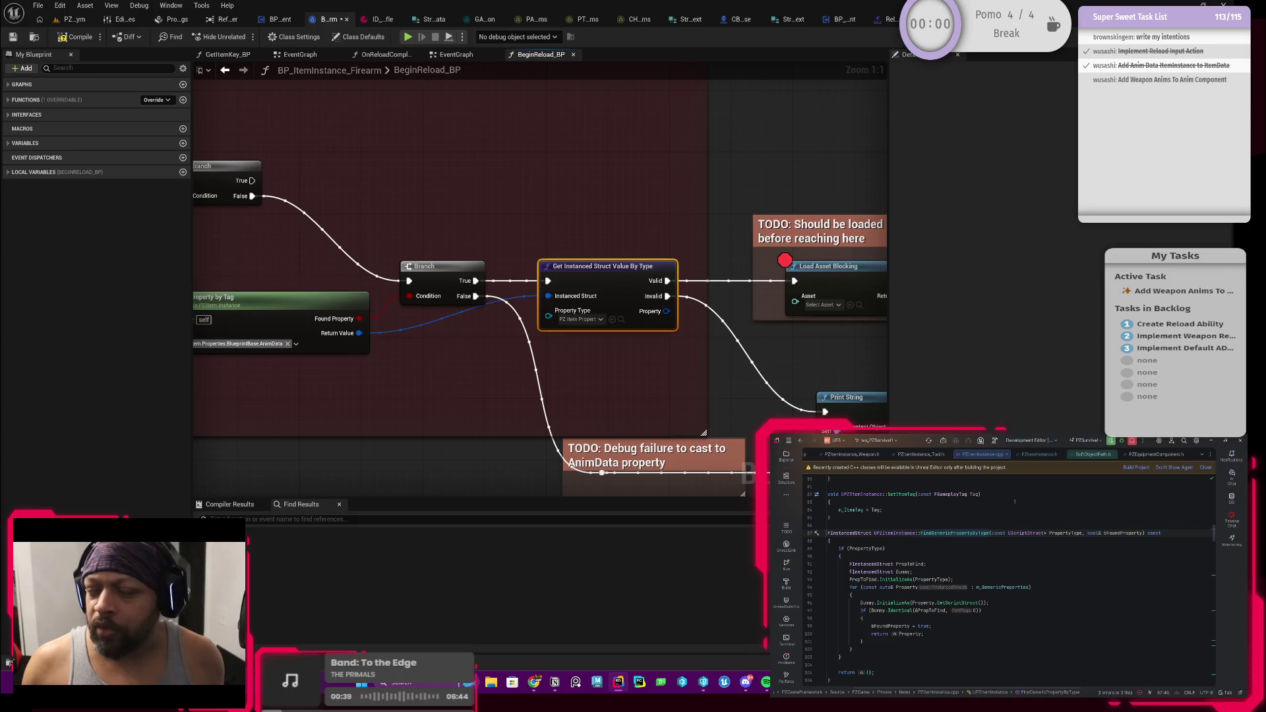
click(787, 455)
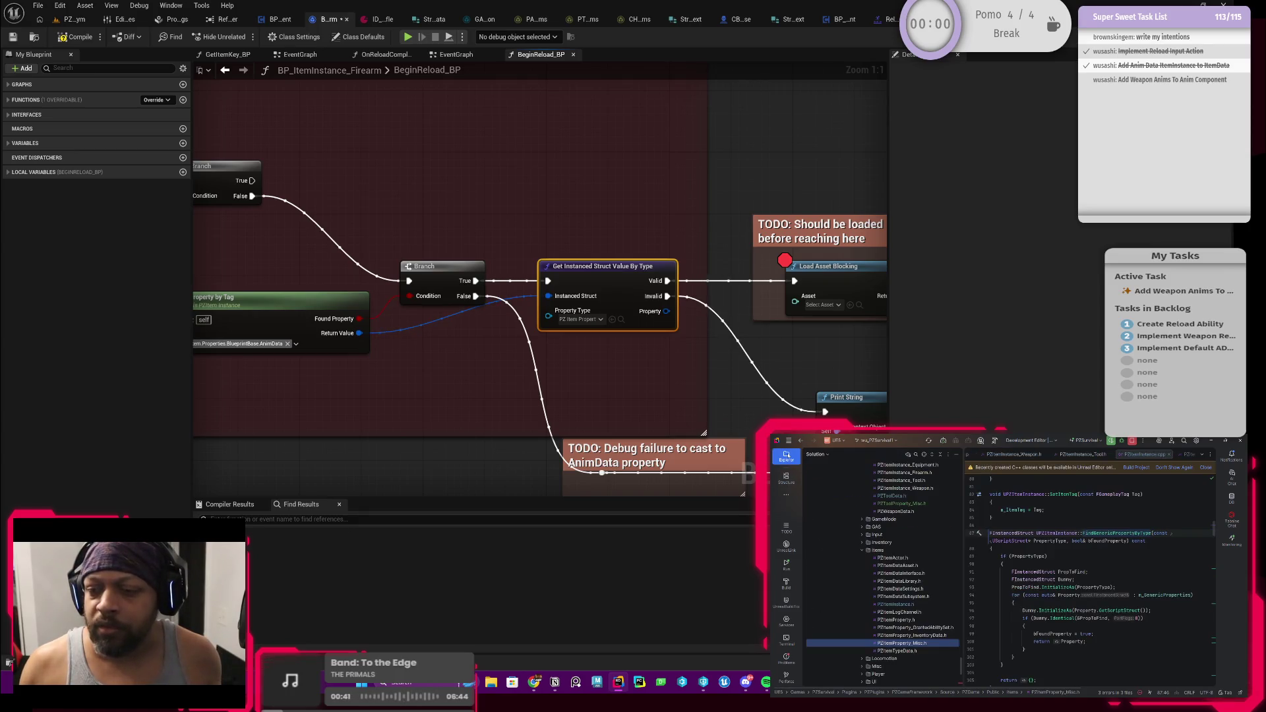
scroll(907, 584, up, 2)
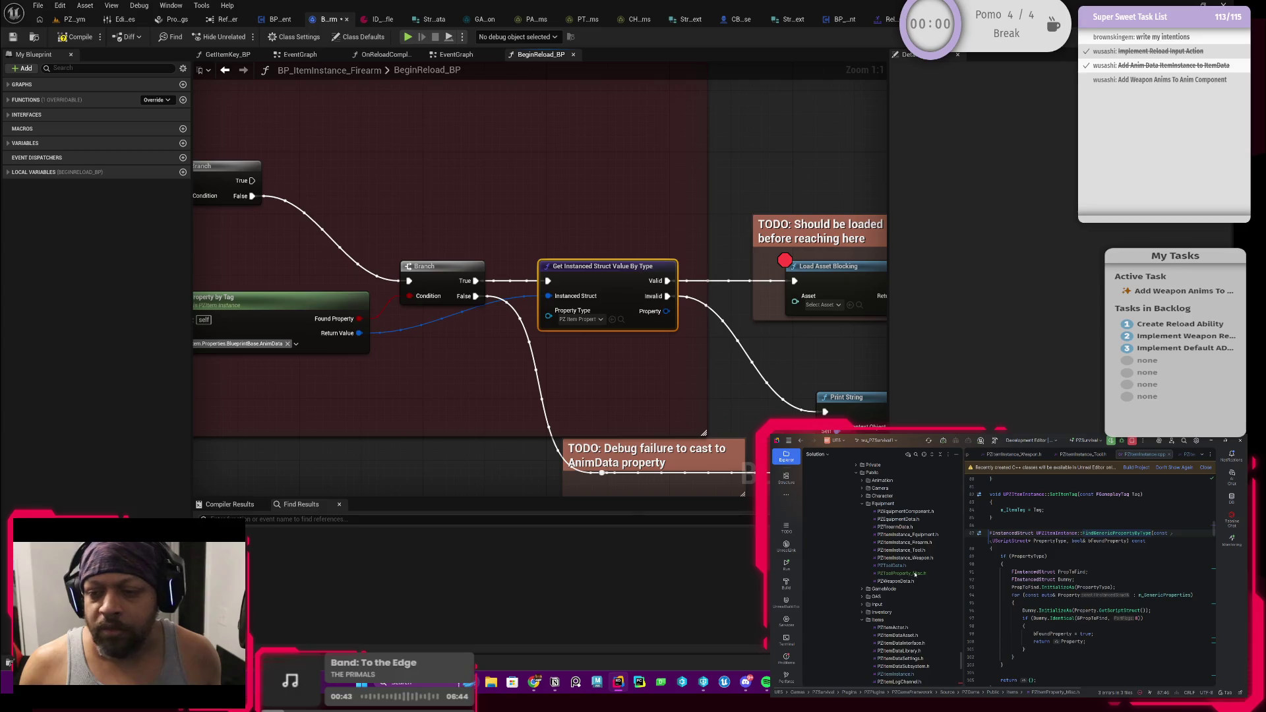
double_click(903, 573)
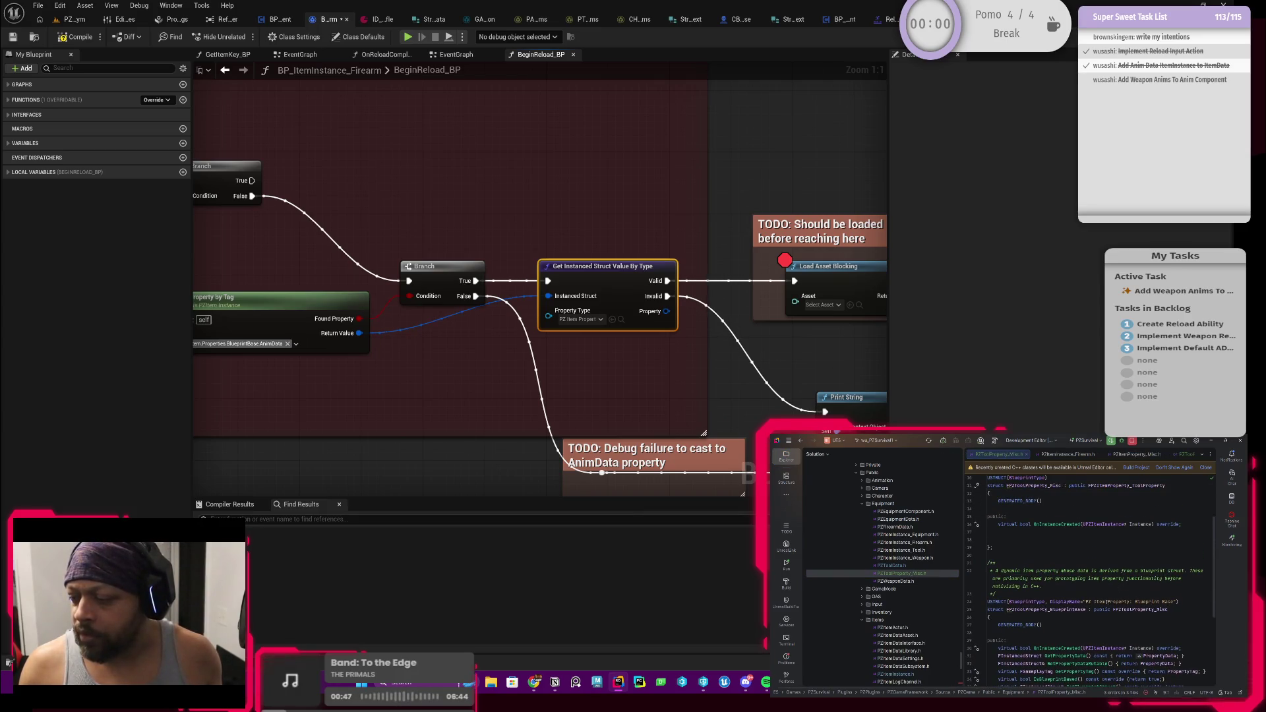
click(1103, 601)
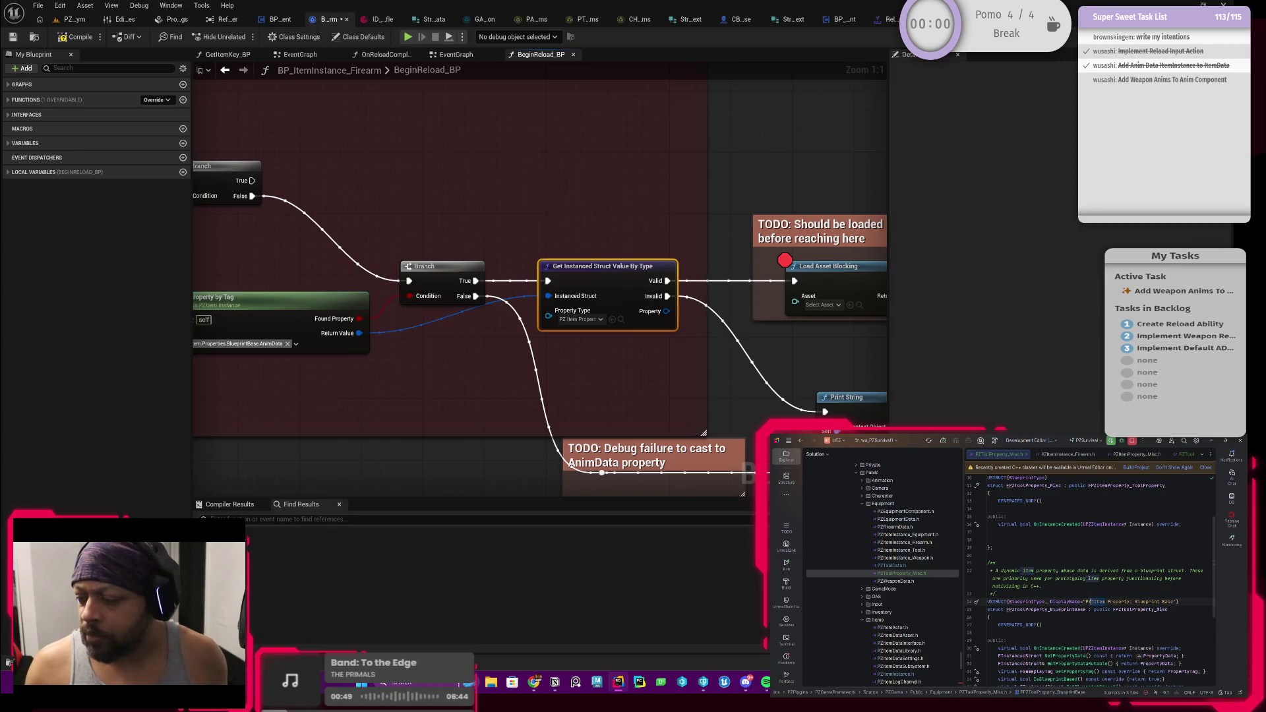
key(ctrl+Delete)
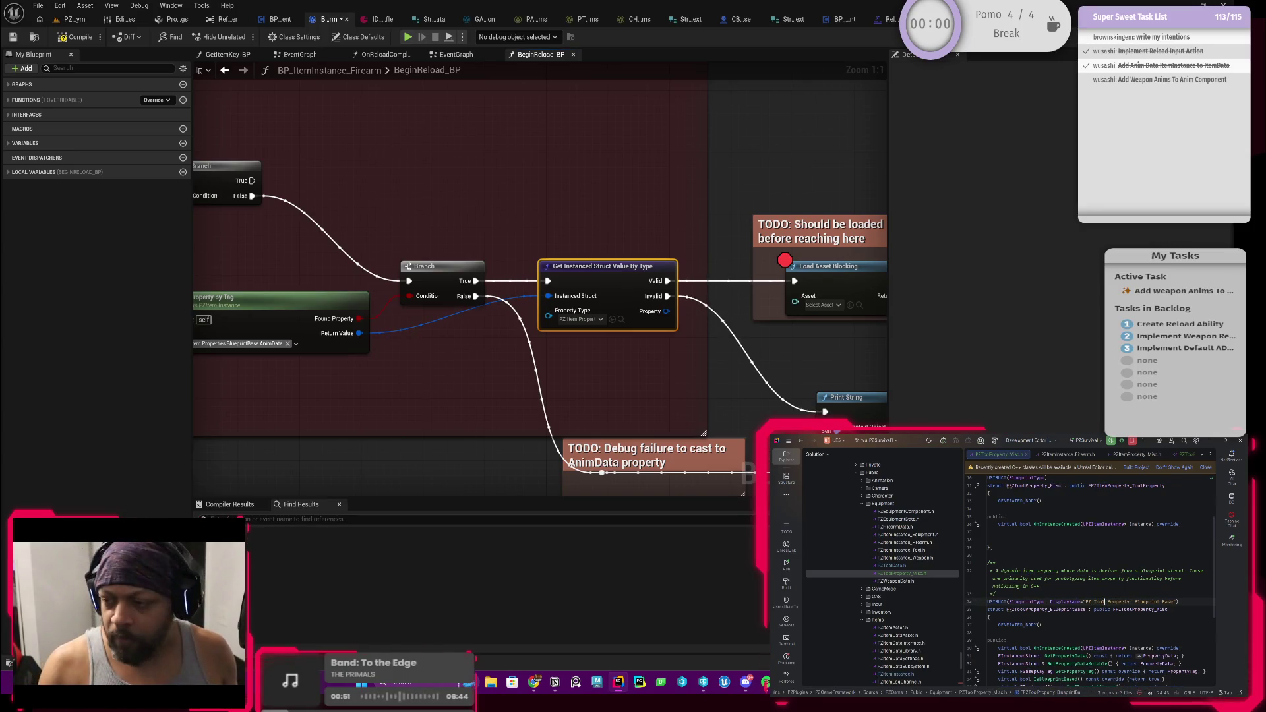
scroll(1122, 580, up, 3)
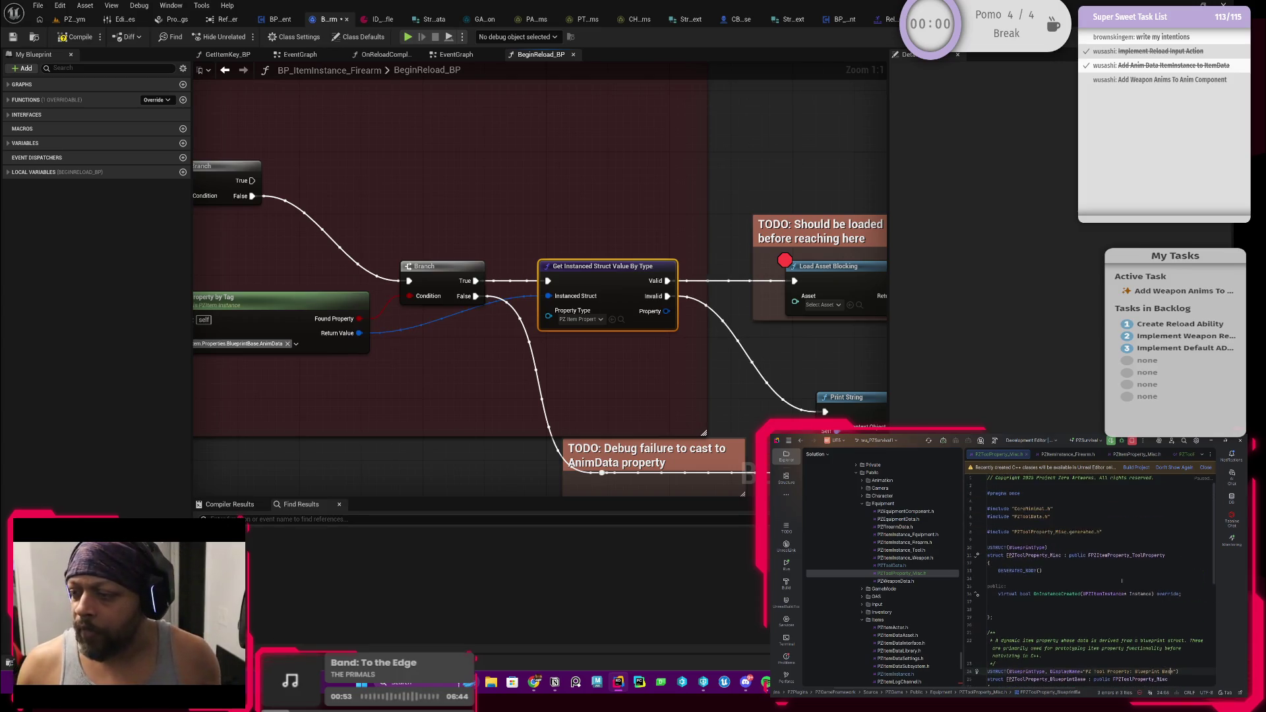
click(745, 326)
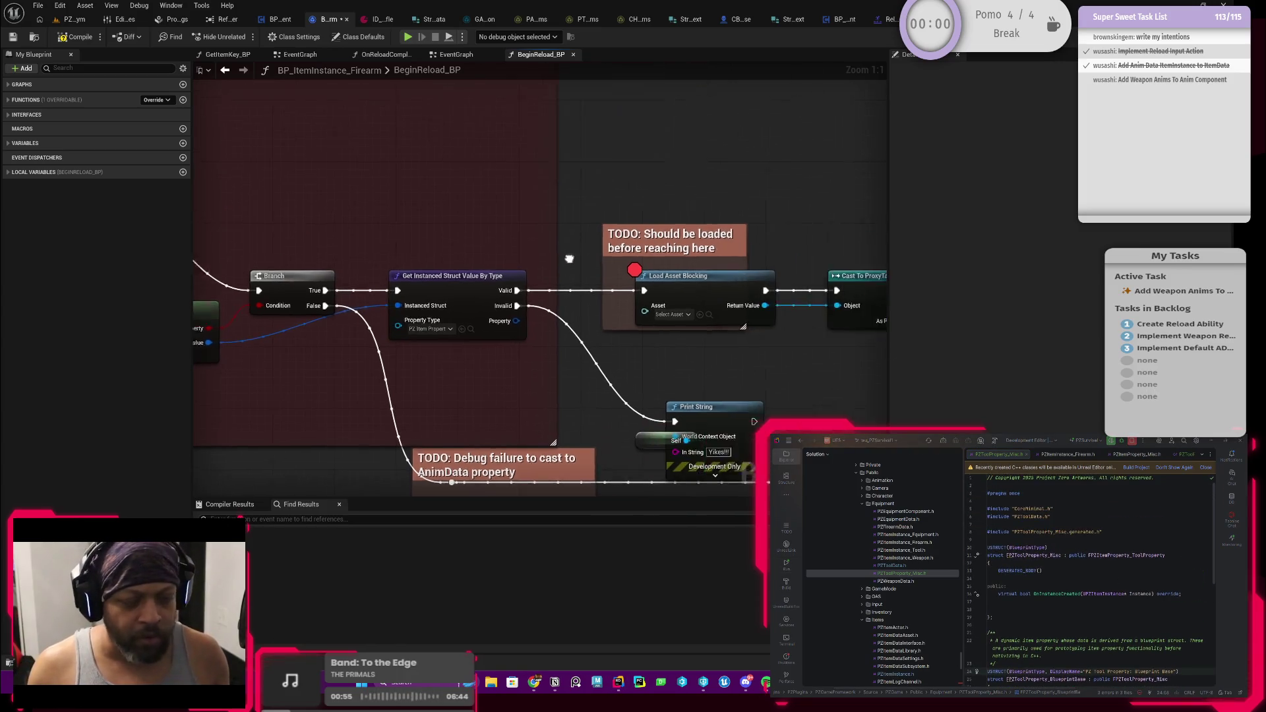
Split the Property output into Tag and Data, and add a Get Instanced Struct Value By Type off Data
drag(745, 326, 585, 337)
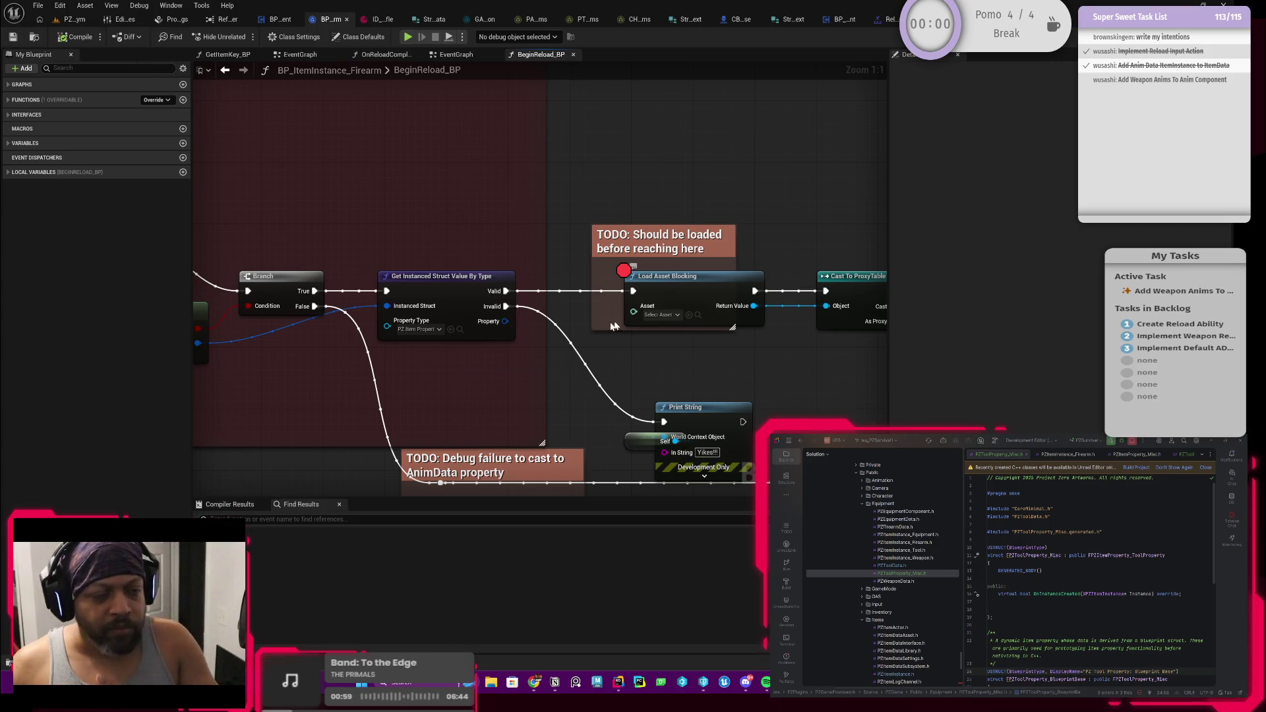
drag(550, 339, 613, 311)
right_click(567, 298)
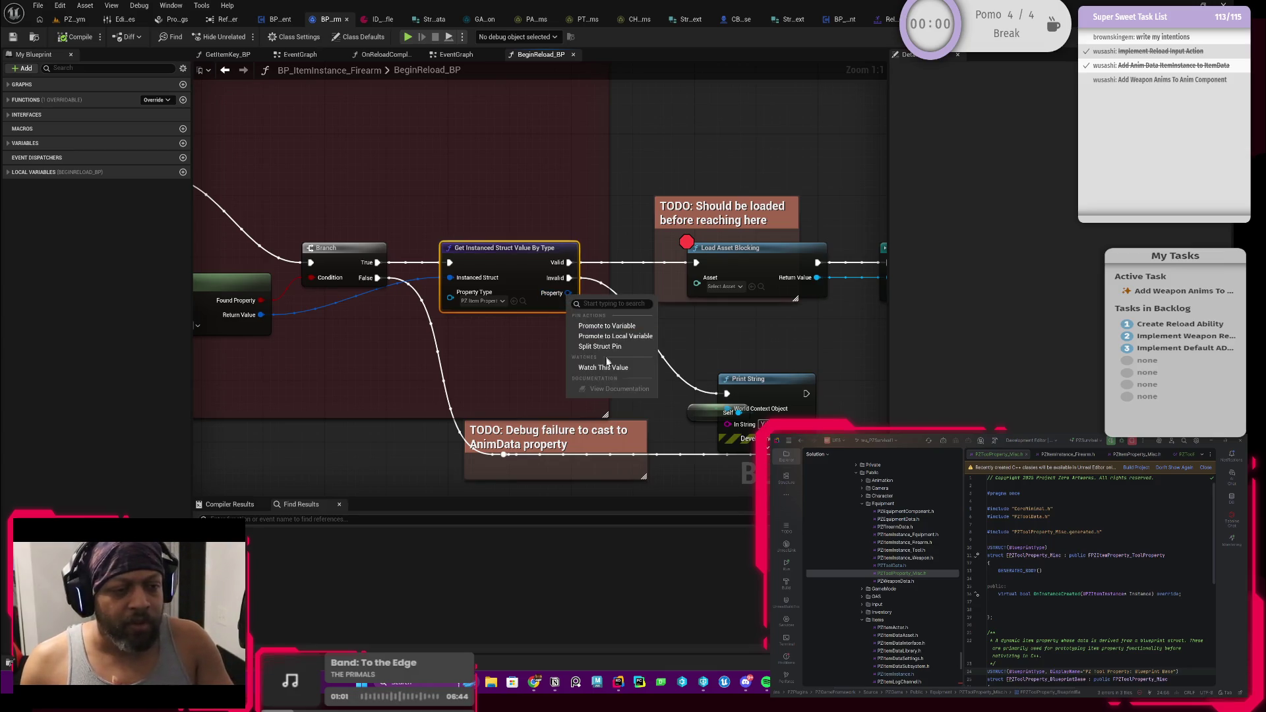
click(607, 347)
mouse_move(603, 347)
mouse_down()
mouse_move(573, 336)
mouse_move(606, 348)
mouse_up()
text(get)
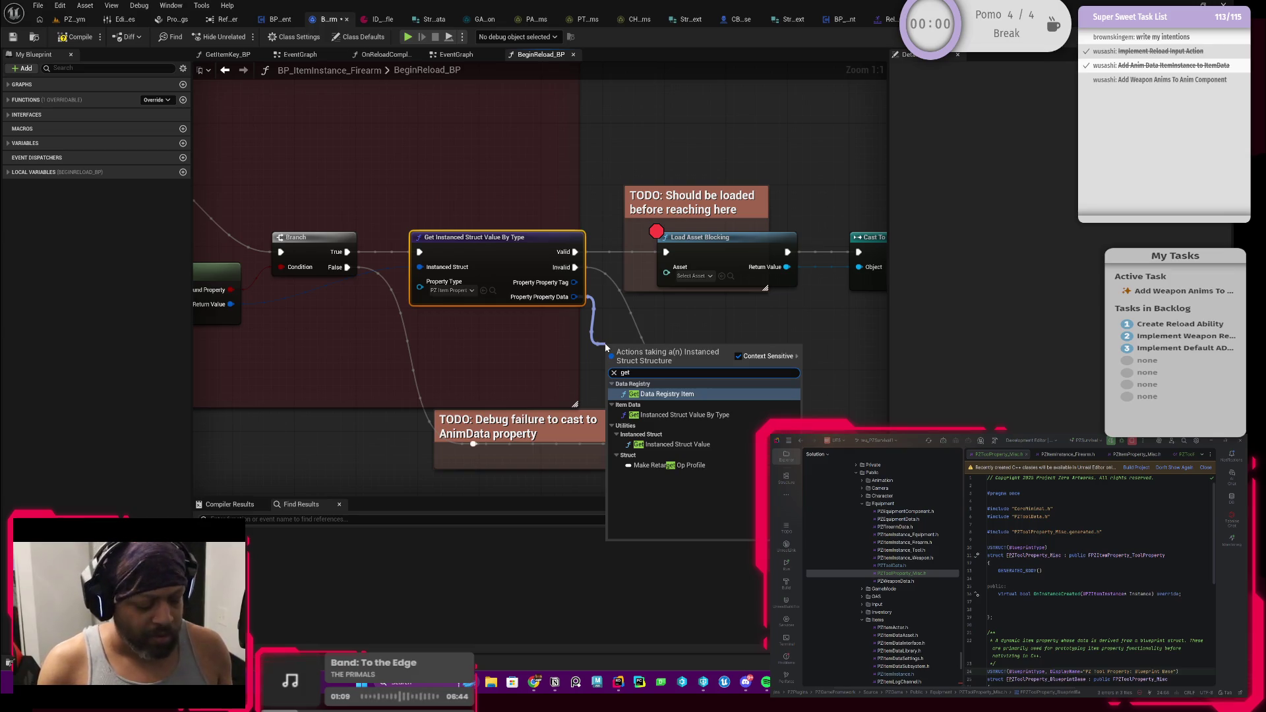
text(in)
click(679, 393)
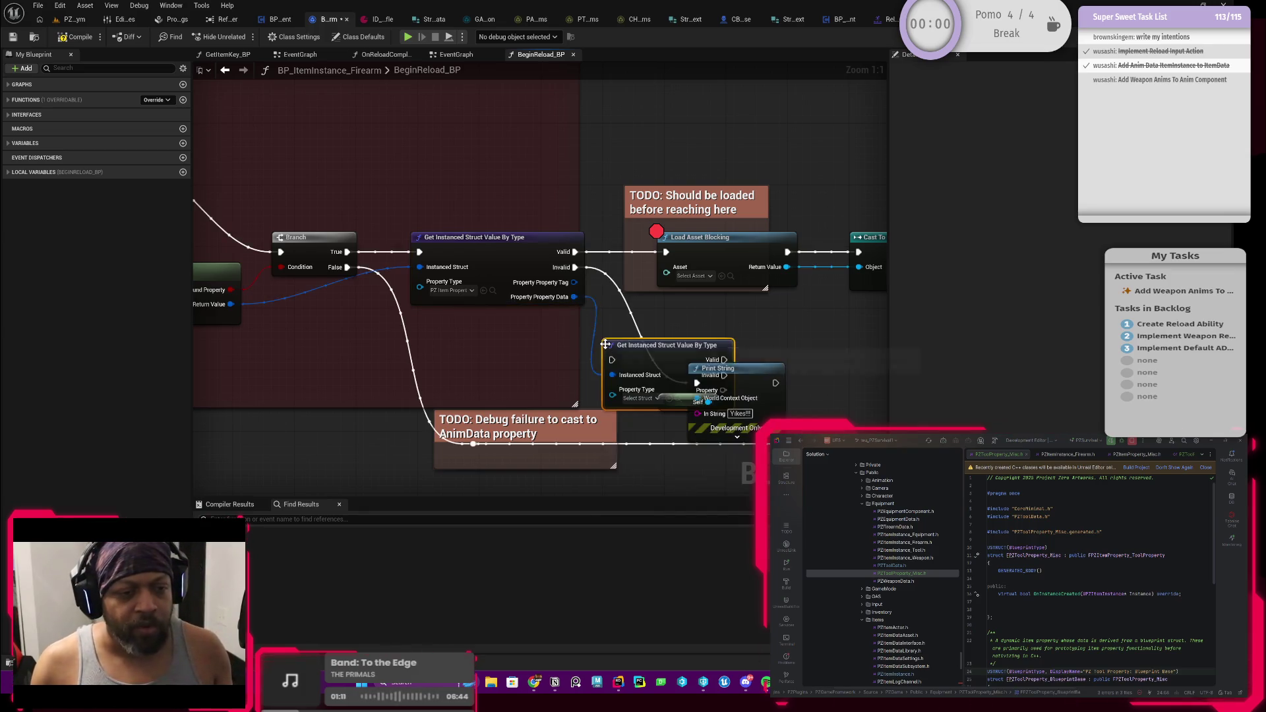
Position the new lookup node, rewire its Instanced Struct input, and run it from the first lookup's Valid
drag(660, 344, 666, 314)
click(665, 371)
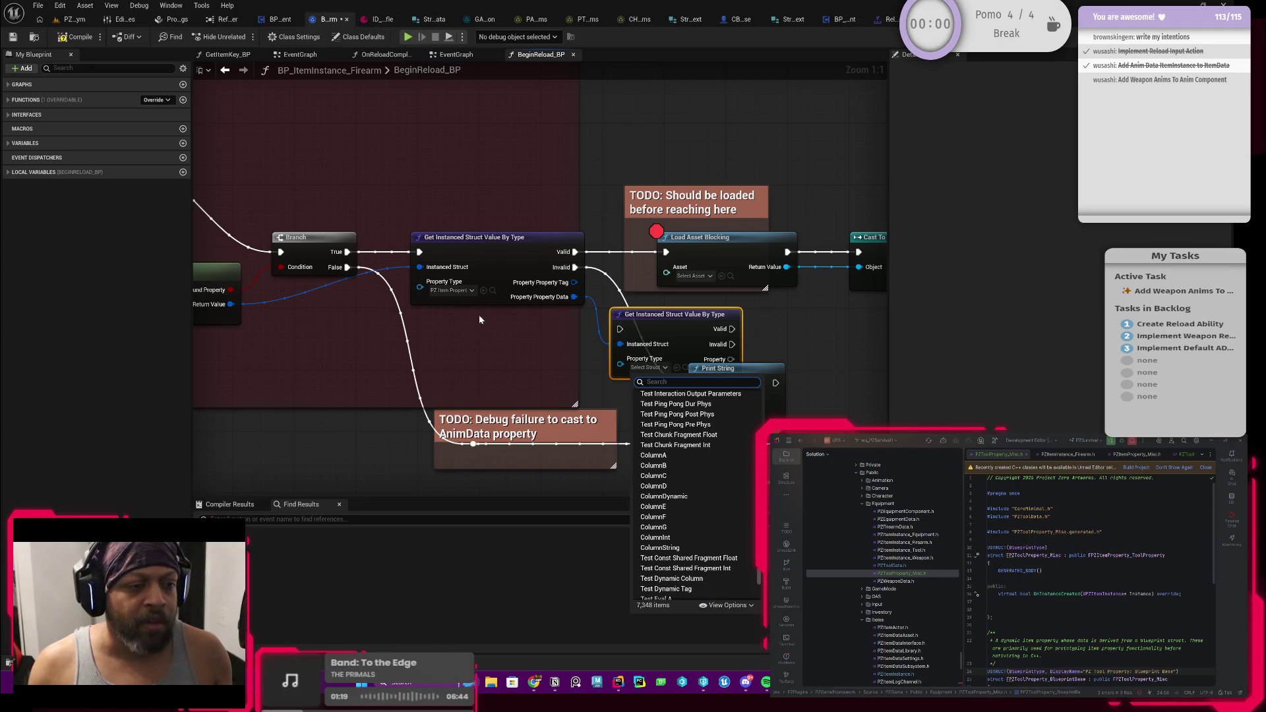
drag(479, 317, 587, 306)
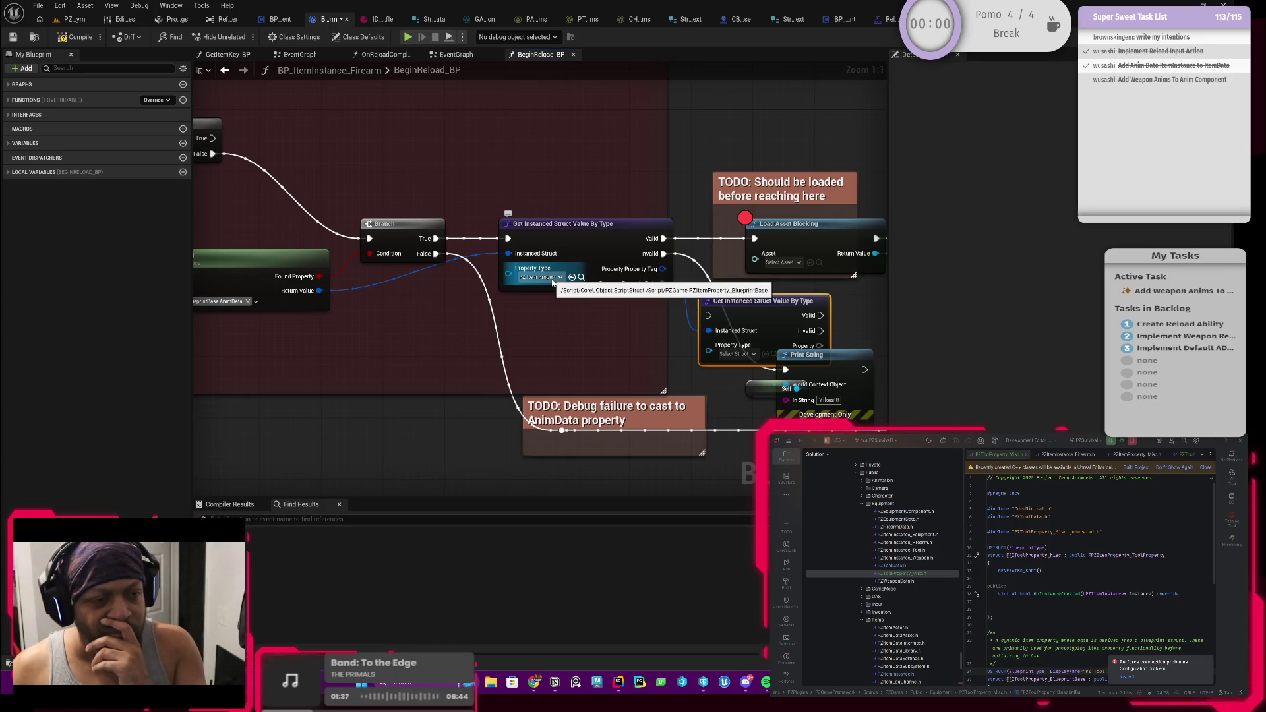
mouse_move(428, 310)
mouse_down()
mouse_move(555, 321)
mouse_move(397, 310)
mouse_up()
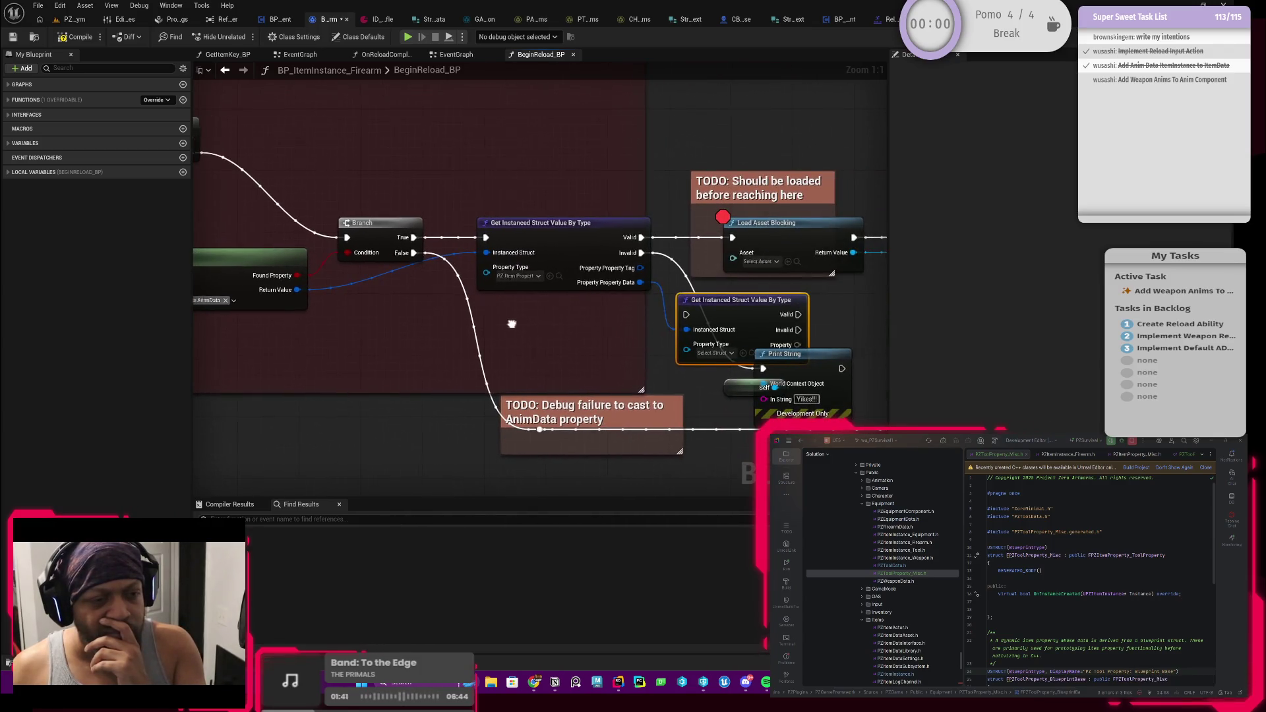
drag(513, 324, 384, 317)
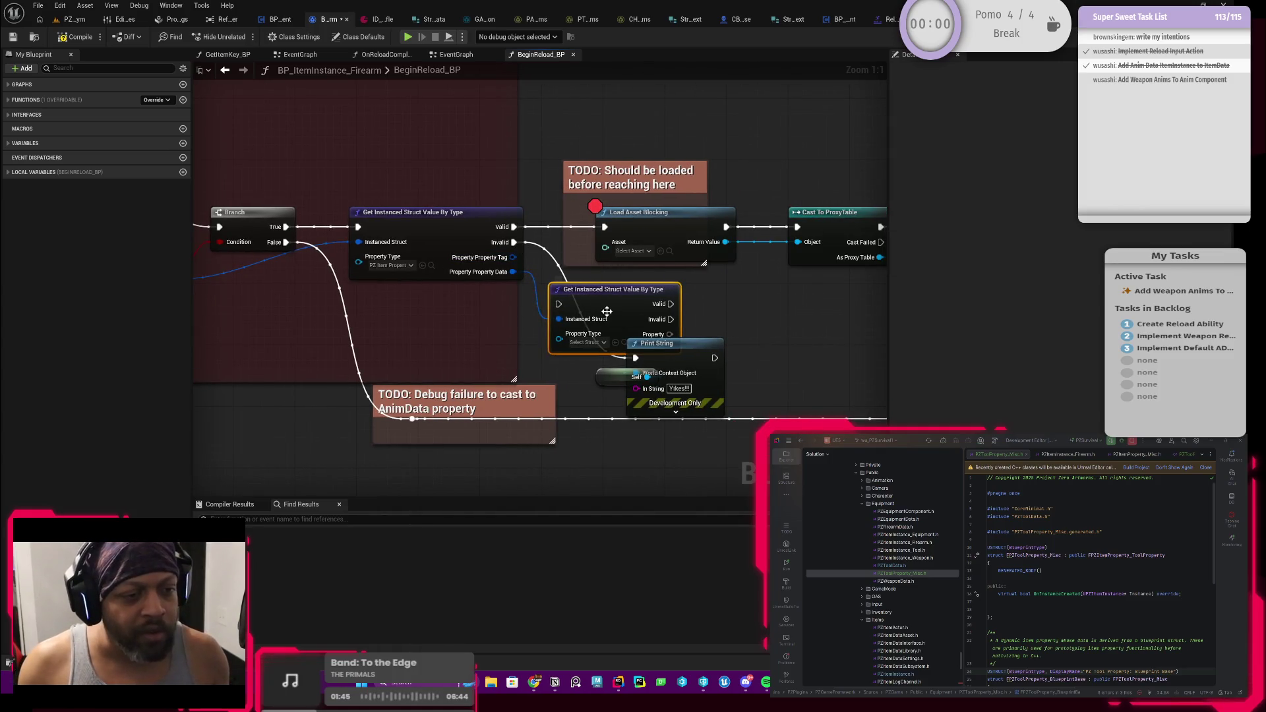
drag(606, 311, 615, 311)
drag(566, 318, 533, 269)
mouse_move(511, 227)
mouse_down()
mouse_move(564, 314)
mouse_move(461, 340)
mouse_move(477, 327)
mouse_up()
Start searching the new node's struct type list for the reload struct
click(480, 361)
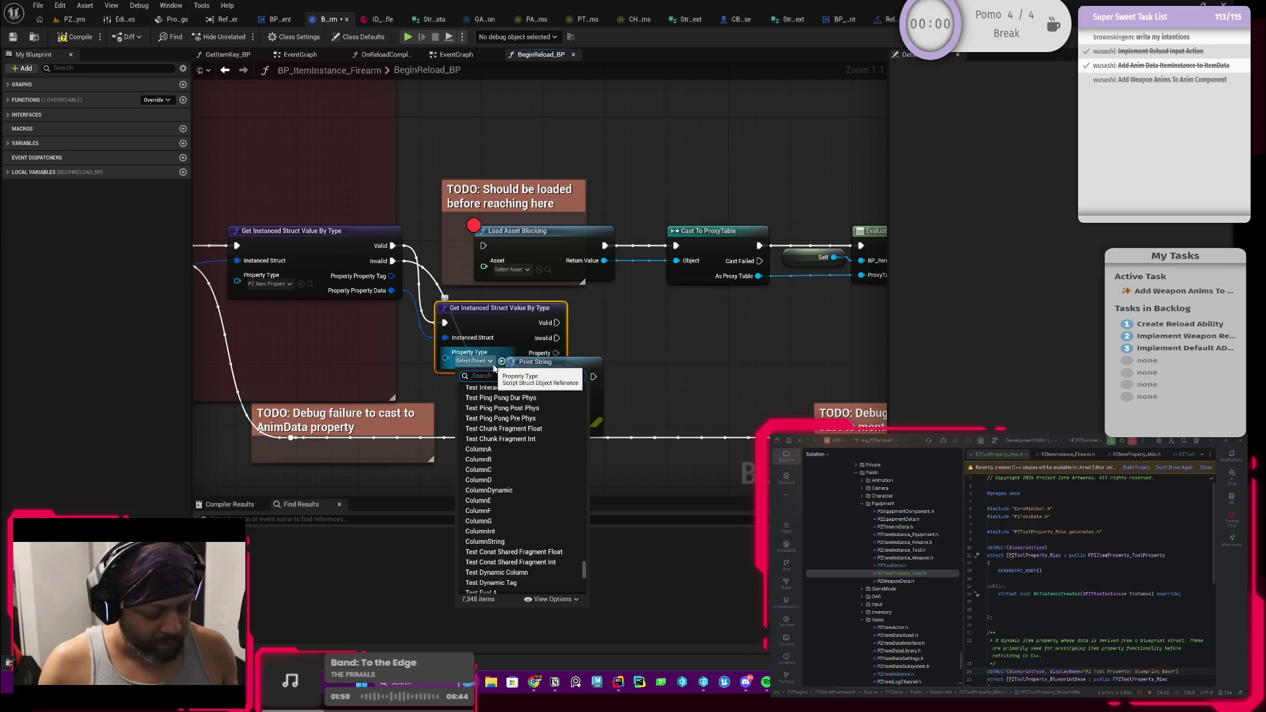
text(struct_r)
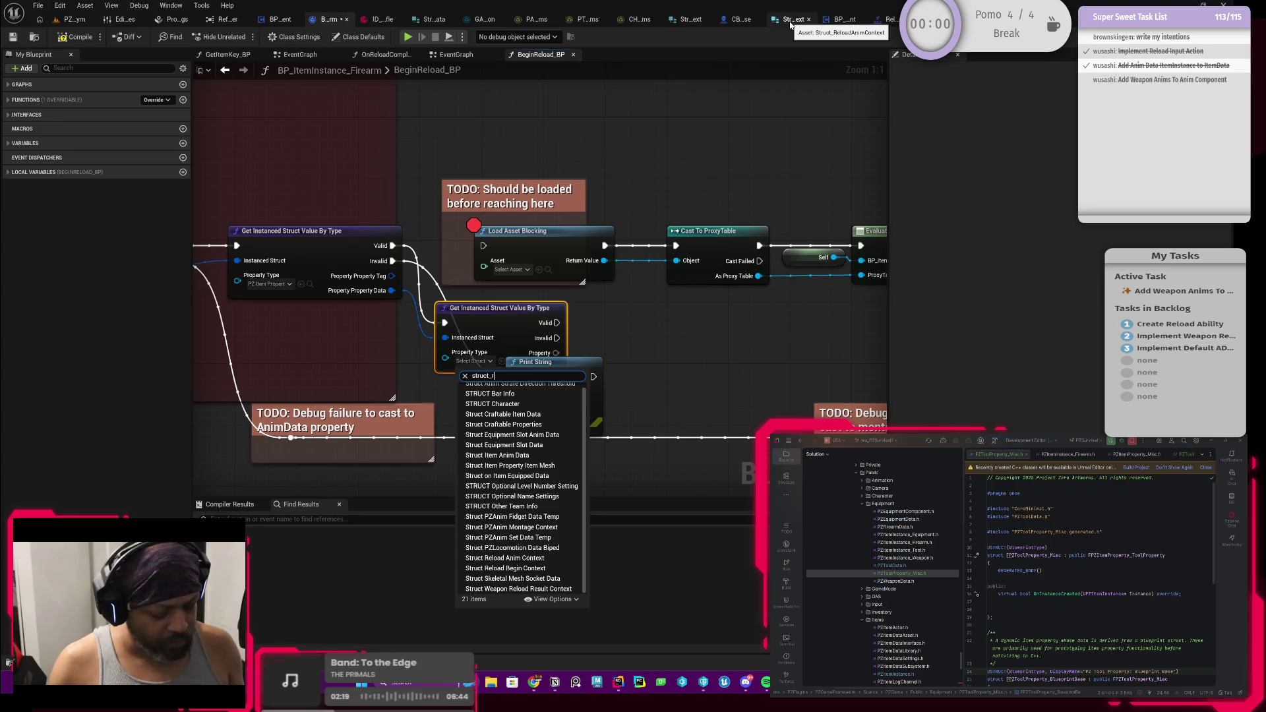
text(eload)
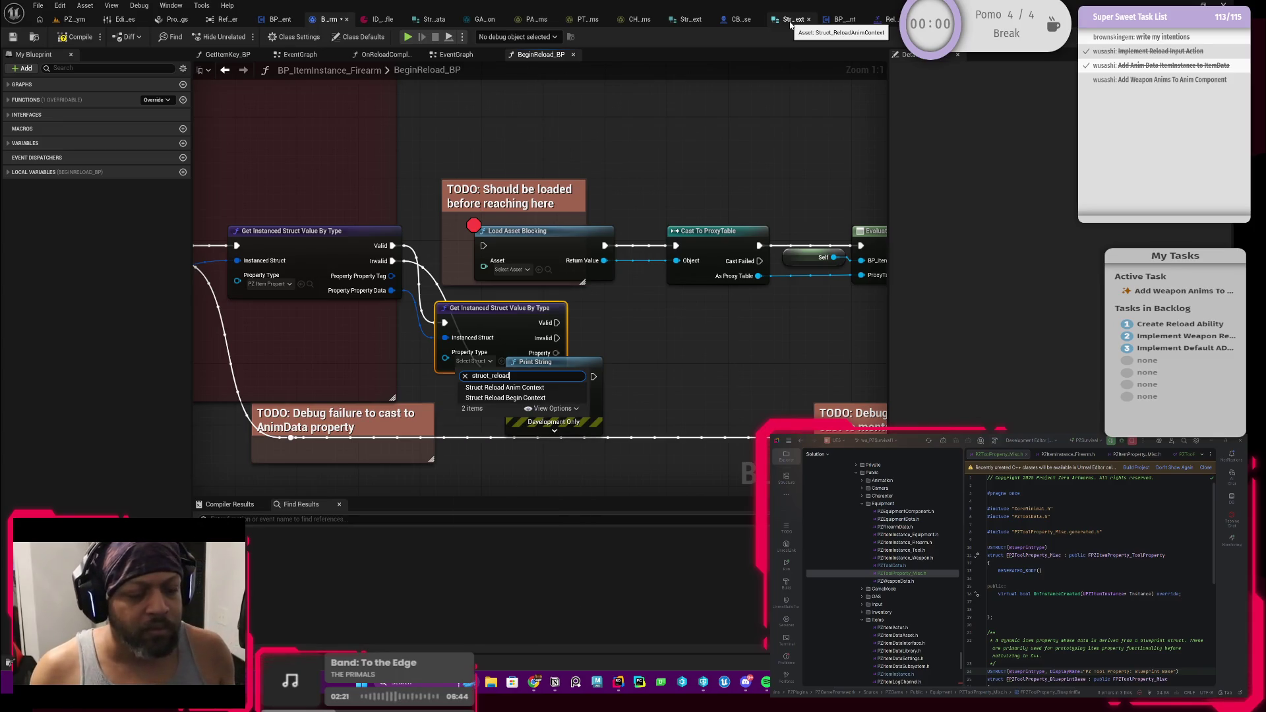
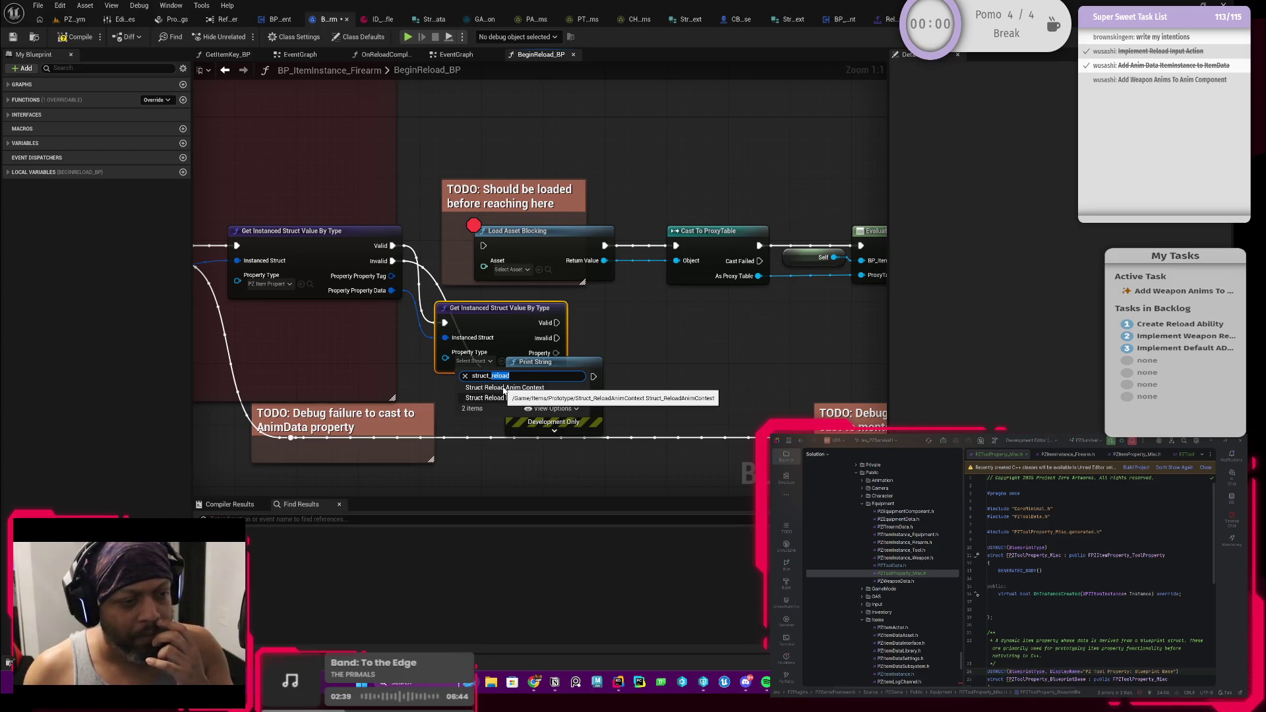
Undo and redo in the graph to bring back the second Get Instanced Struct Value By Type node
click(387, 333)
click(388, 333)
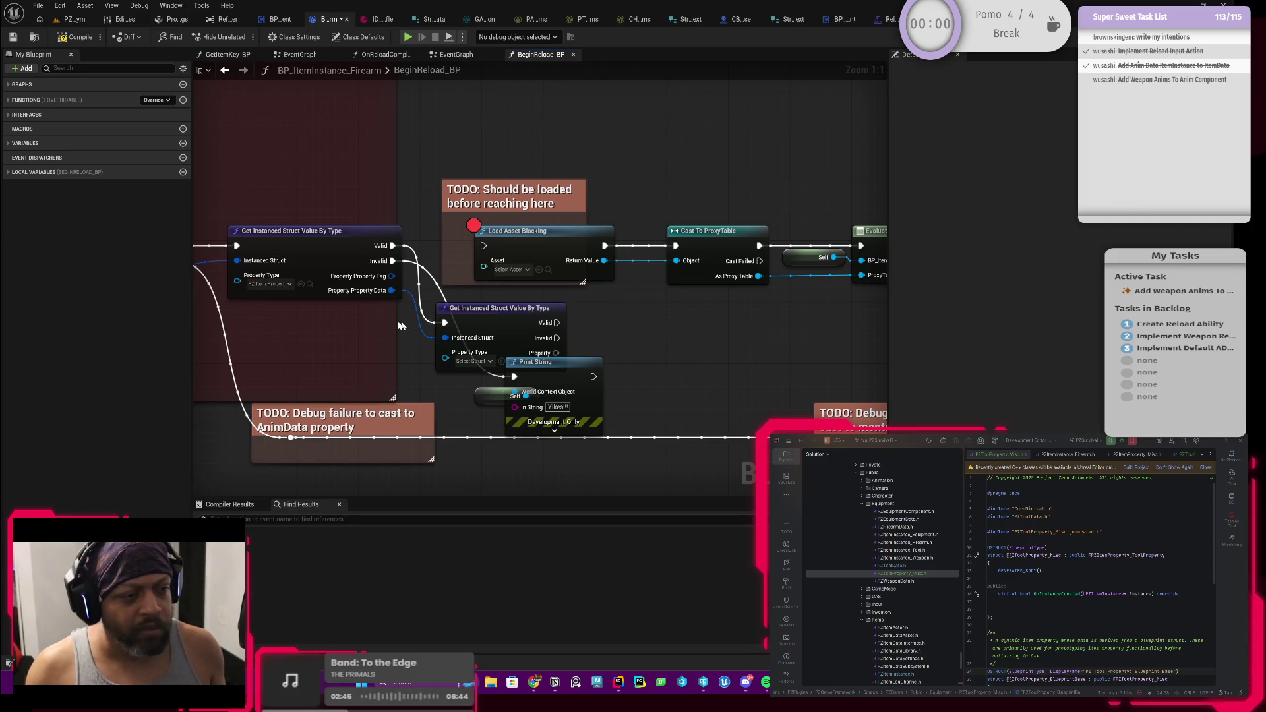
key(ctrl+z)
scroll(379, 309, down, 1)
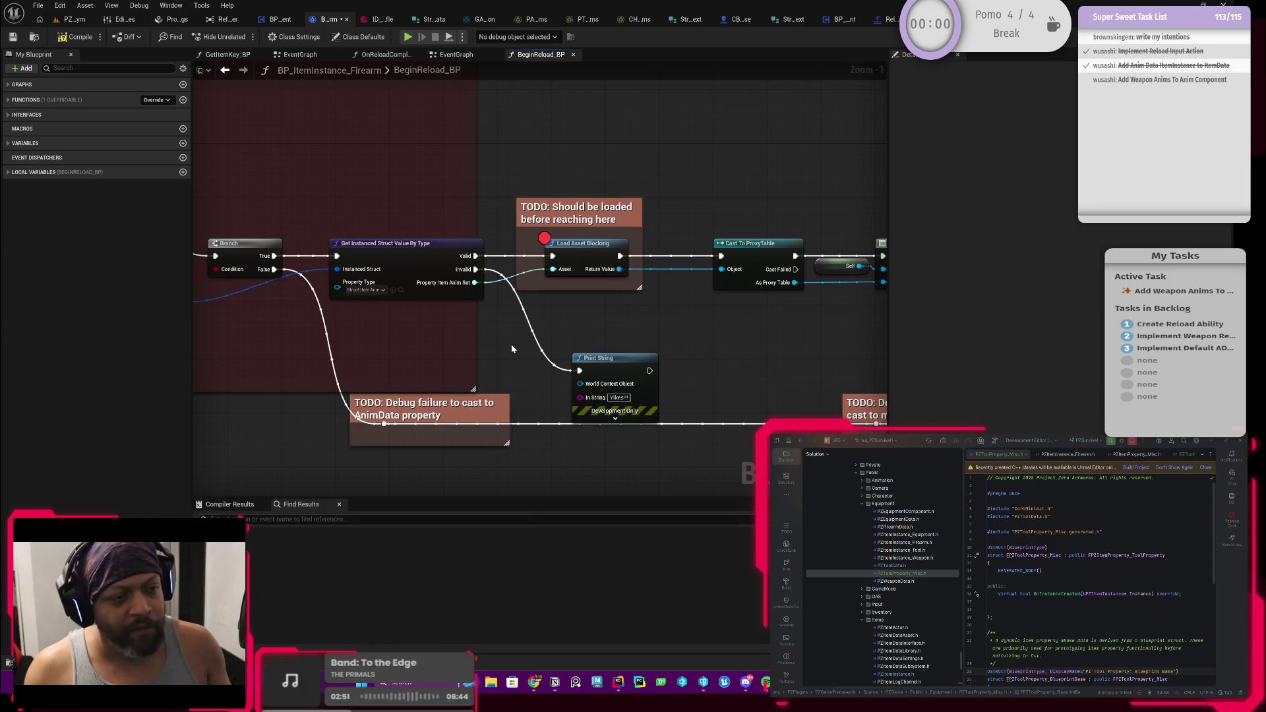
key(ctrl+z)
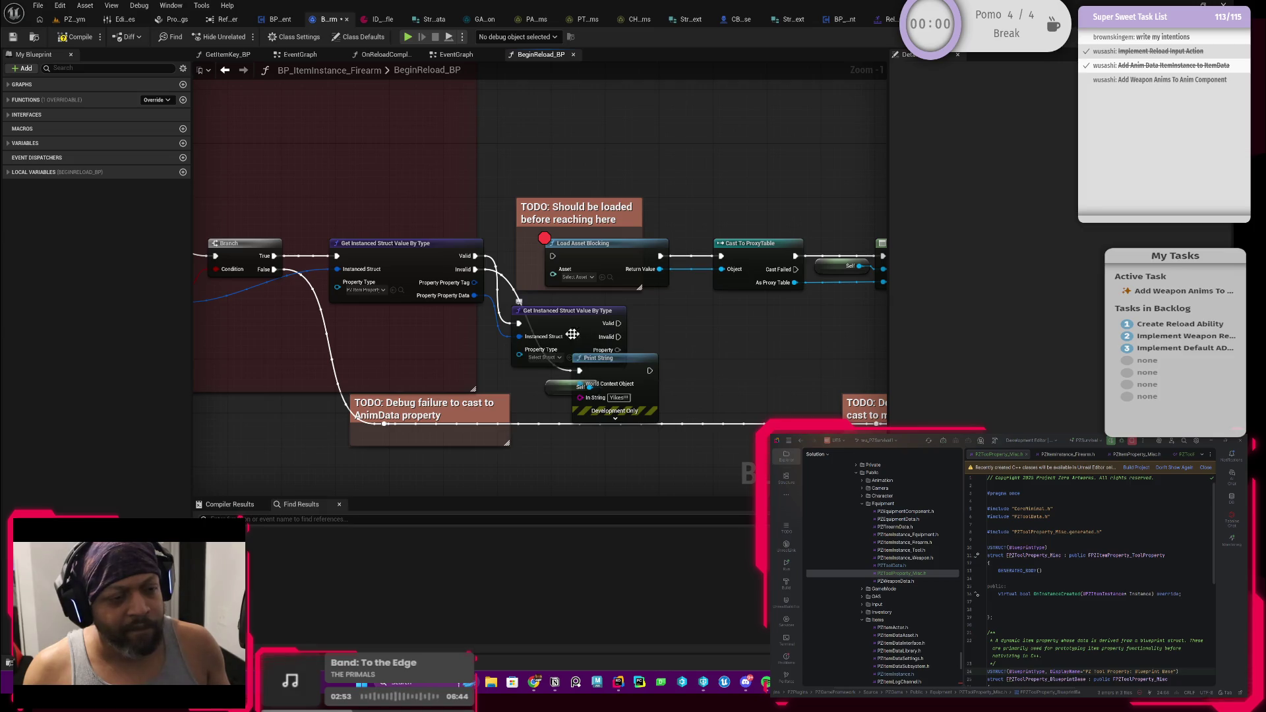
Set the node's Property Type to Struct Item Anim Data and move it above the TODO comment
click(544, 358)
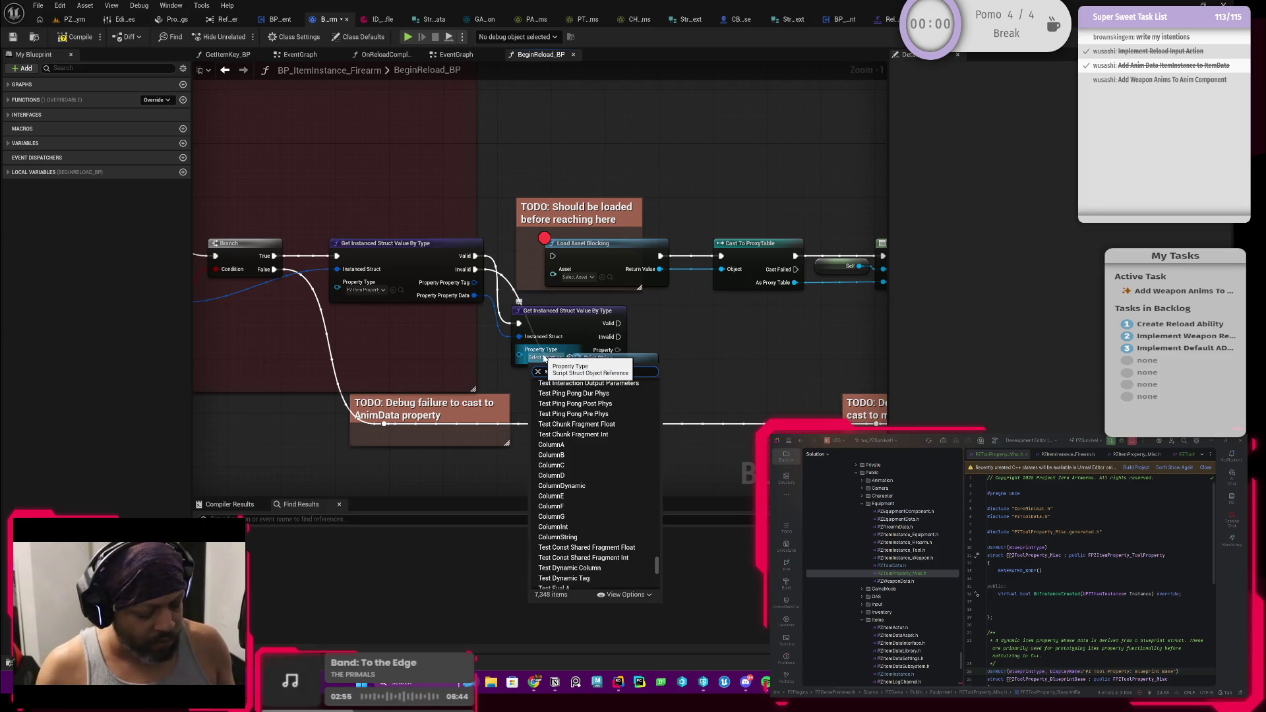
text(struct)
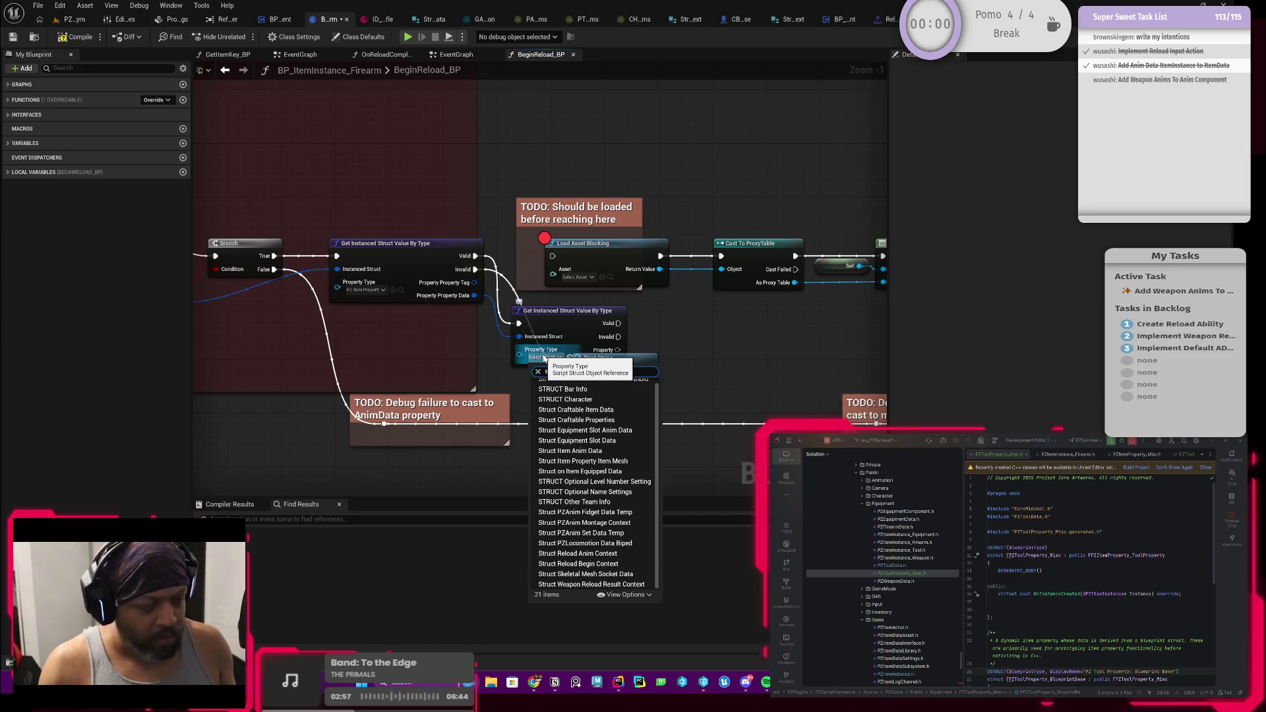
click(570, 450)
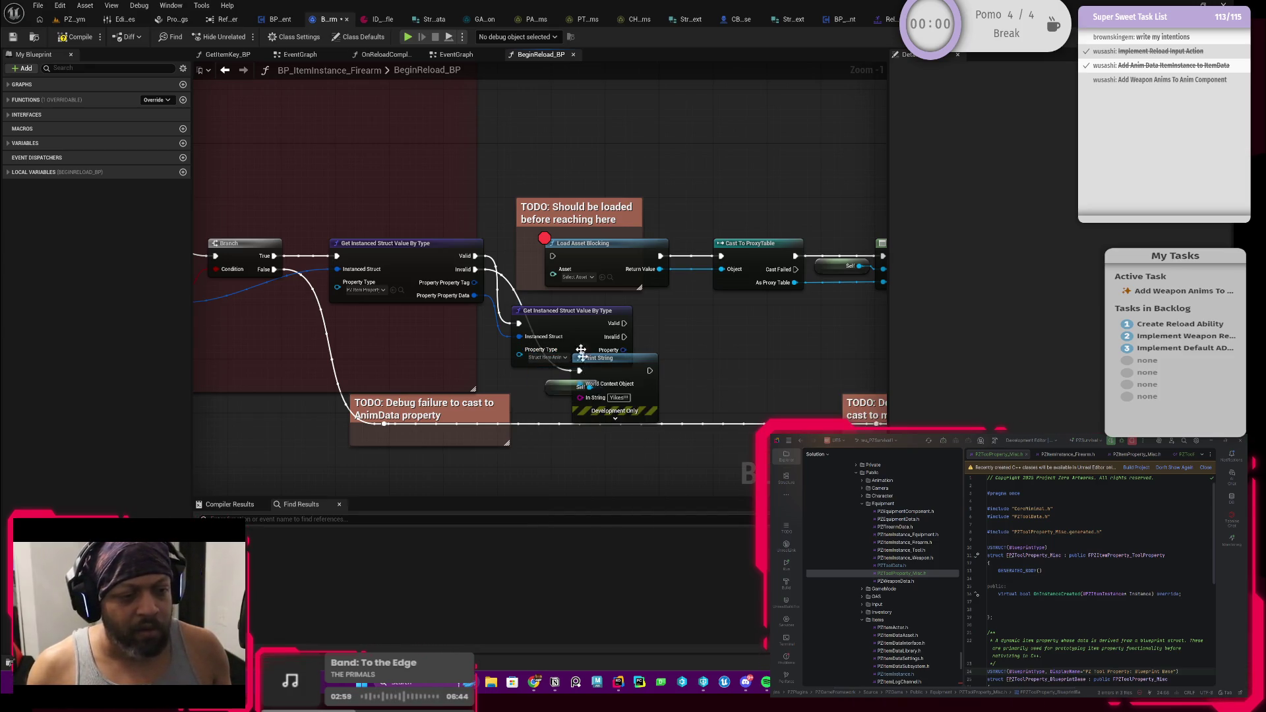
drag(580, 351, 561, 170)
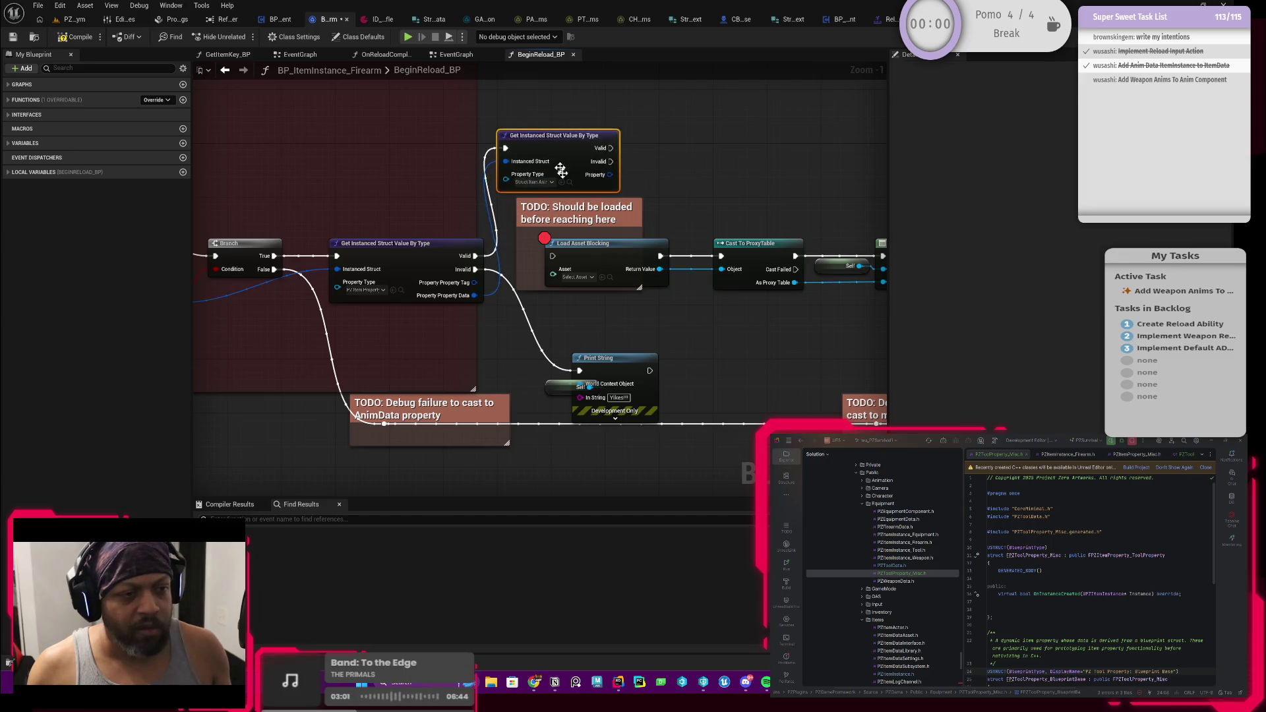
Split the Property pin, wiring Item Anim Set to Asset and Valid to Load Asset Blocking
right_click(558, 186)
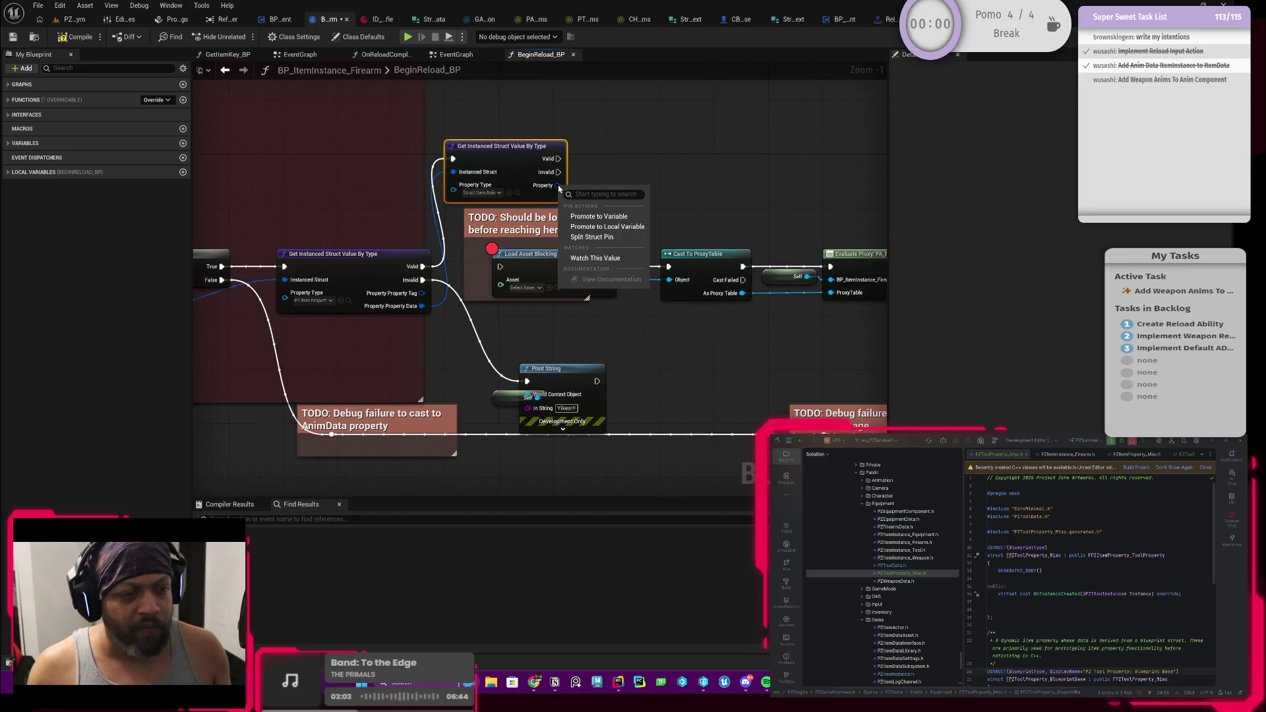
click(591, 229)
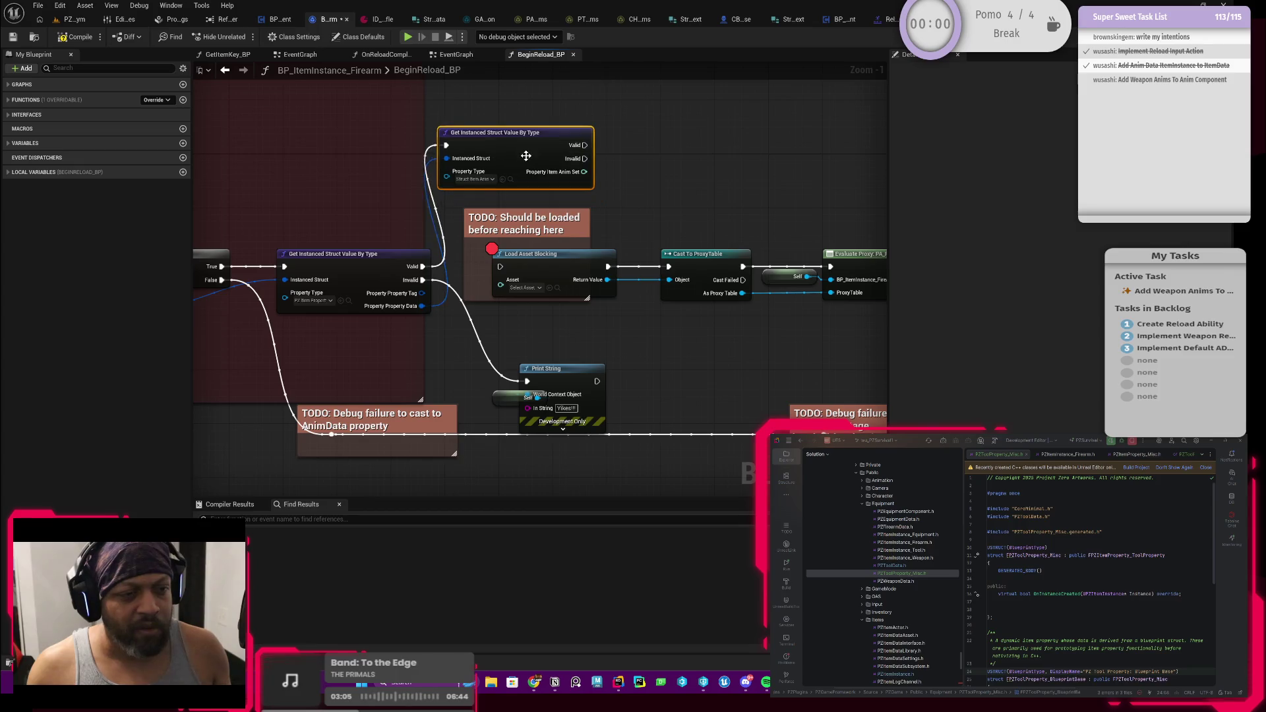
mouse_move(584, 172)
mouse_down()
mouse_move(492, 251)
mouse_move(501, 279)
mouse_up()
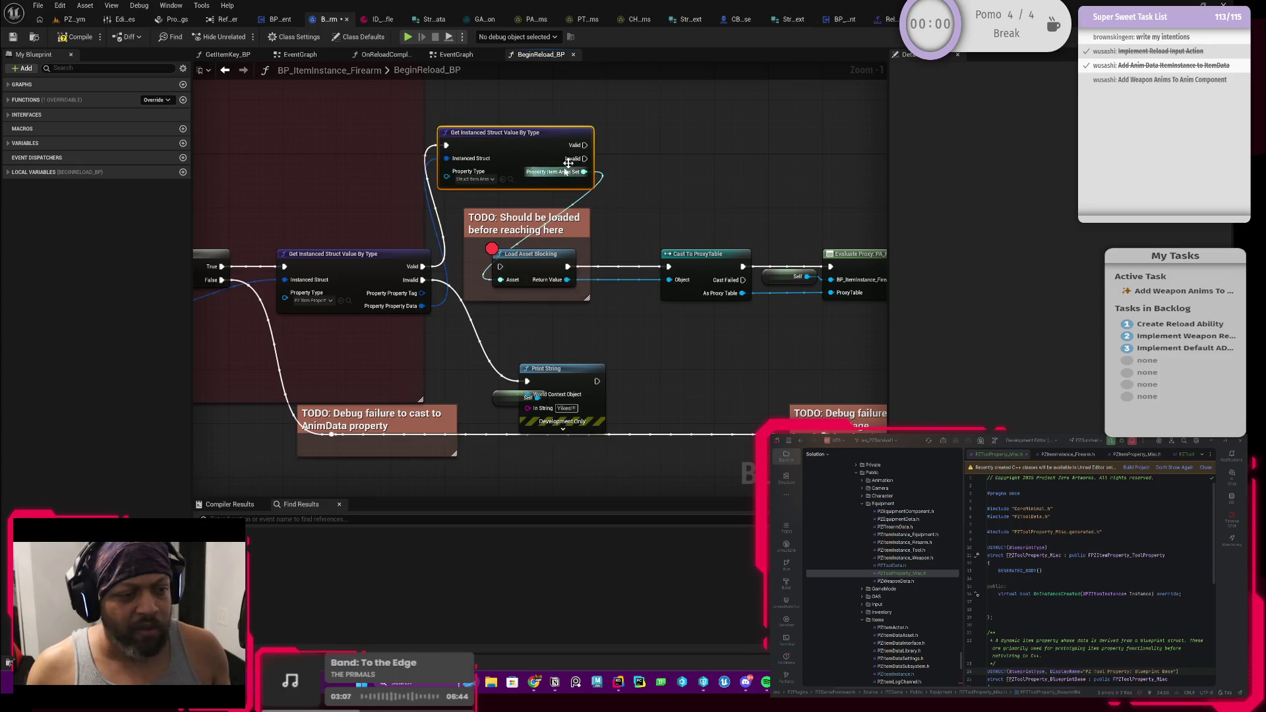
mouse_move(584, 143)
mouse_down()
mouse_move(495, 254)
mouse_move(500, 266)
mouse_up()
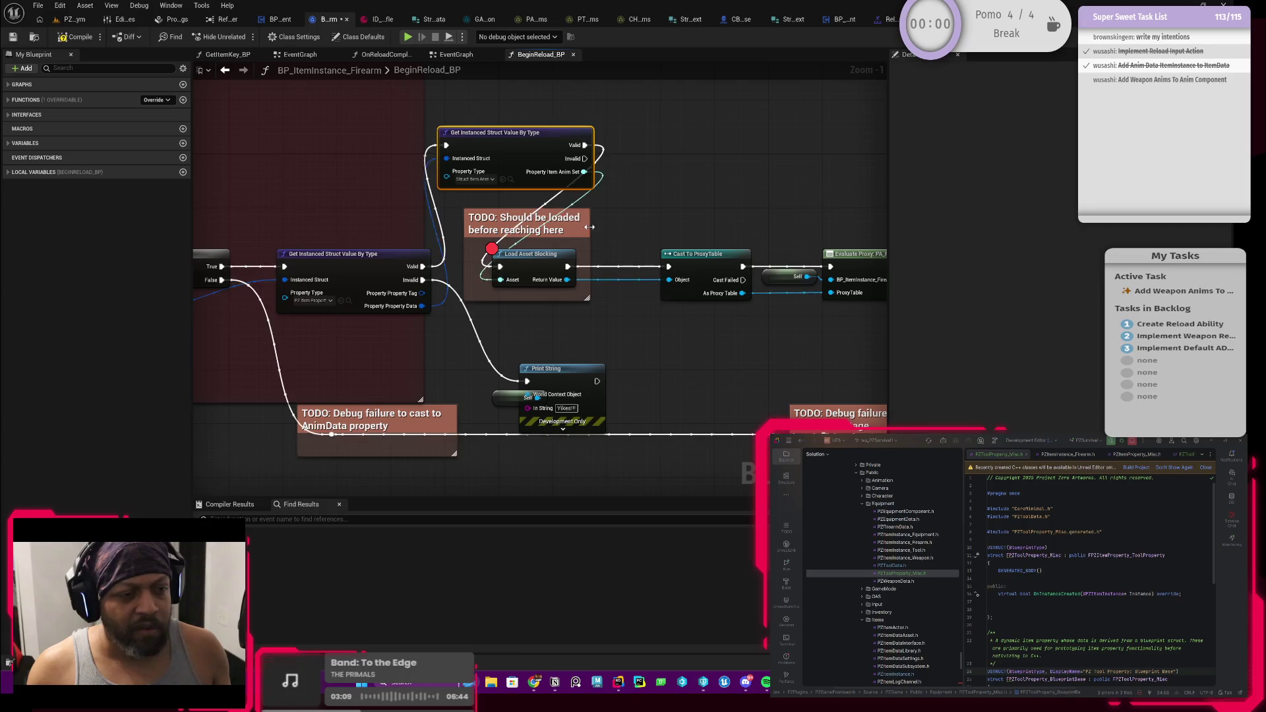
Move the TODO comment and loading chain up beside the new anim-data node
scroll(540, 252, down, 3)
drag(434, 294, 717, 231)
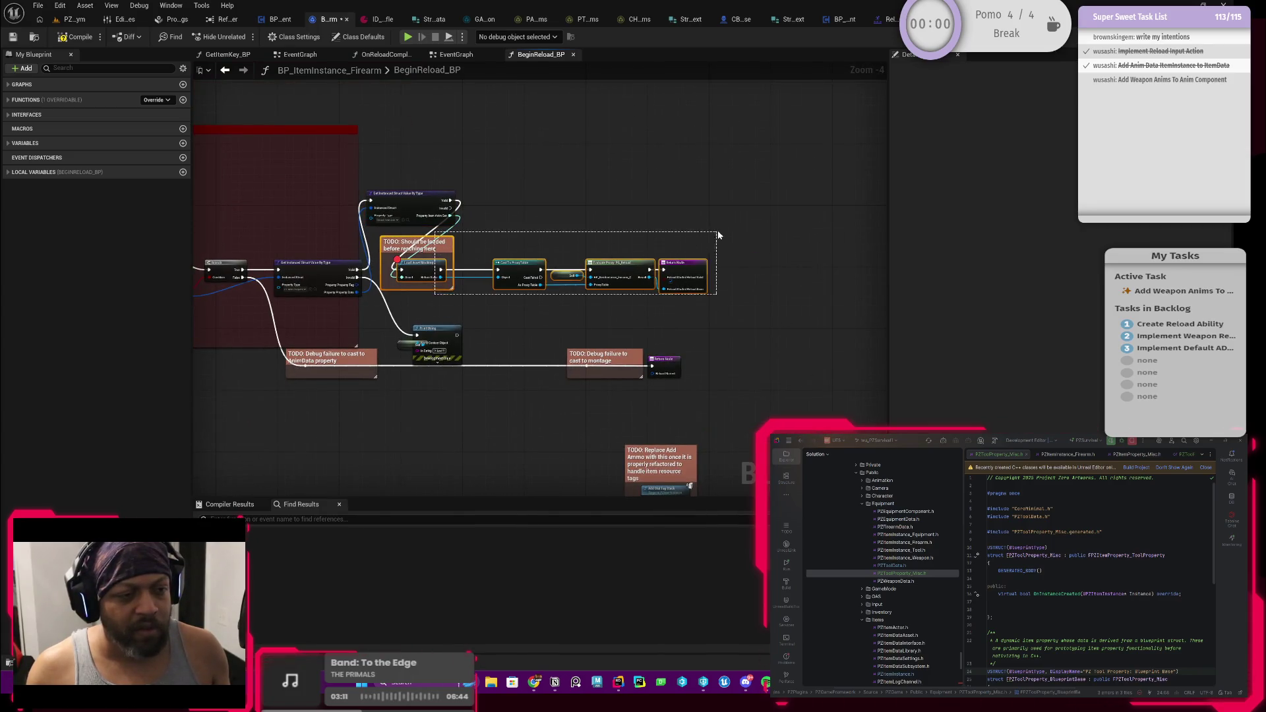
click(453, 257)
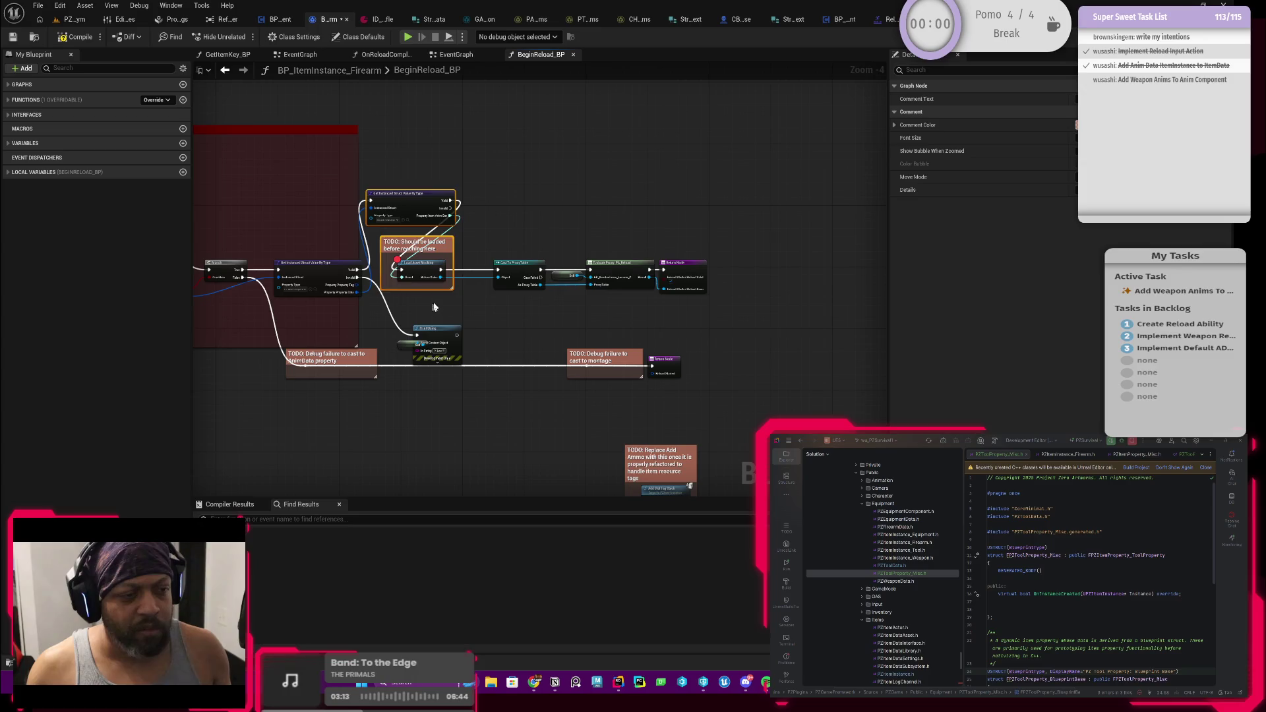
drag(434, 307, 697, 249)
drag(453, 250, 587, 264)
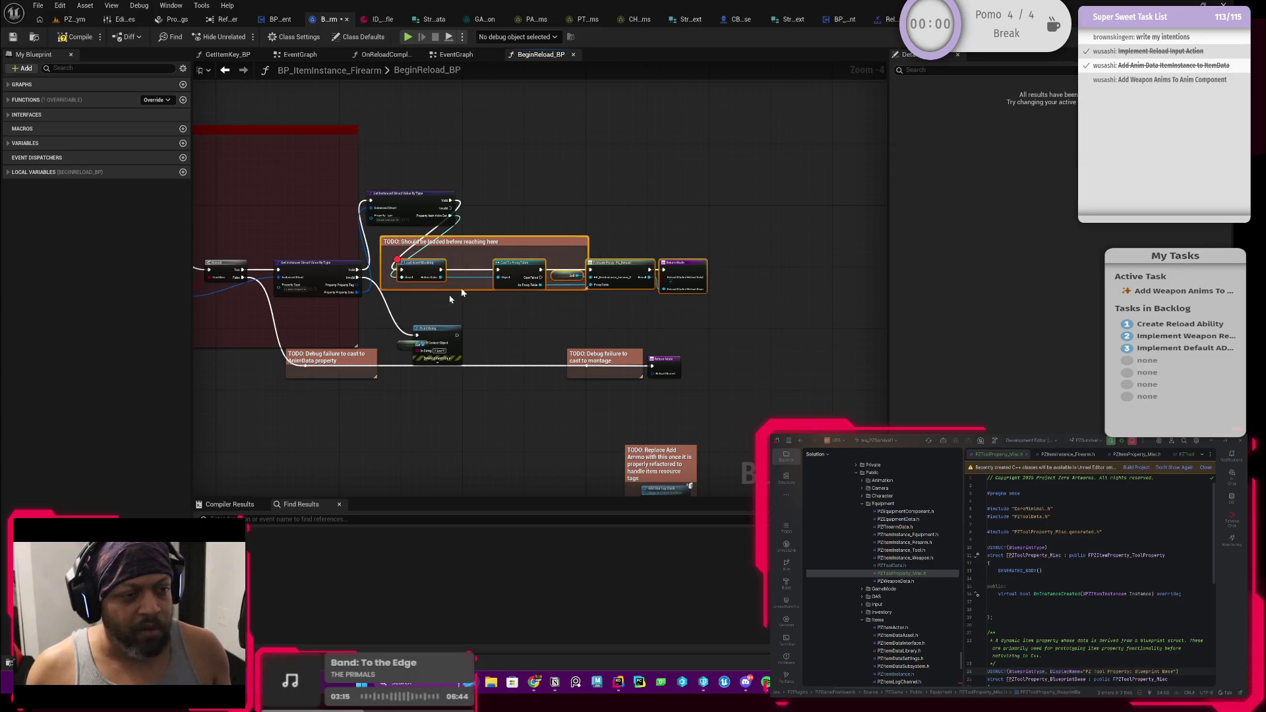
key(ctrl+z)
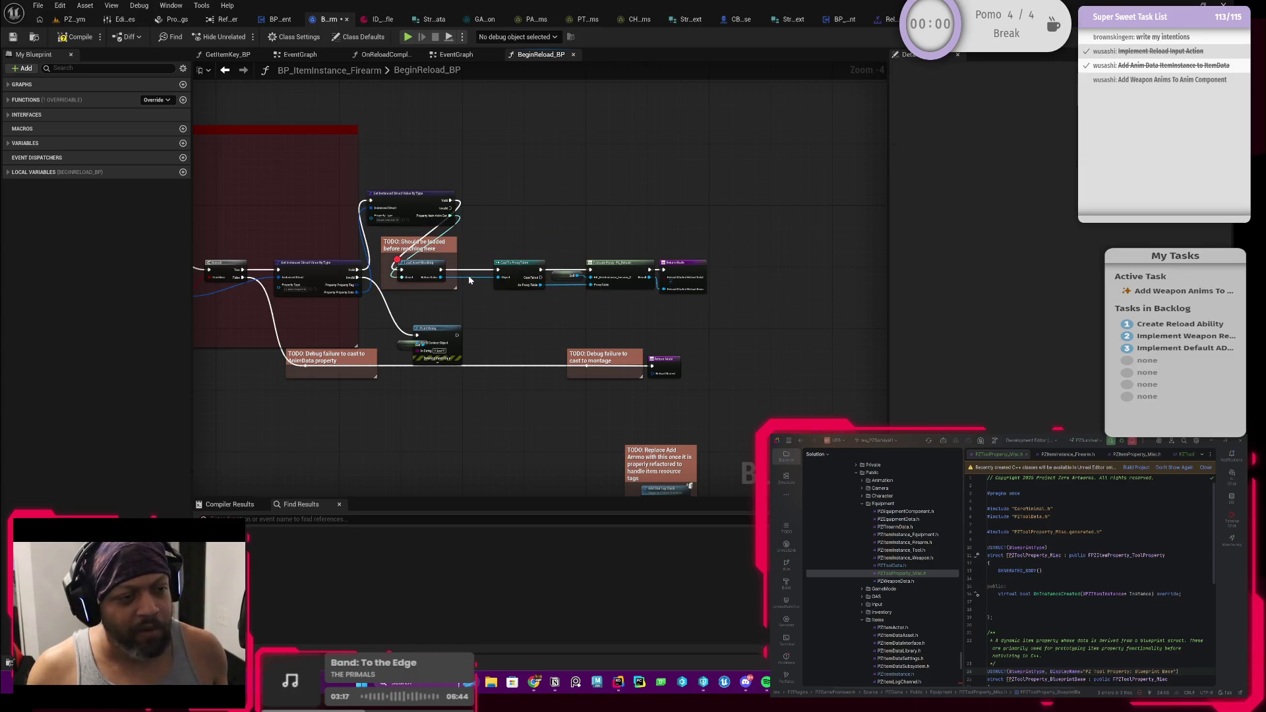
drag(451, 310, 725, 257)
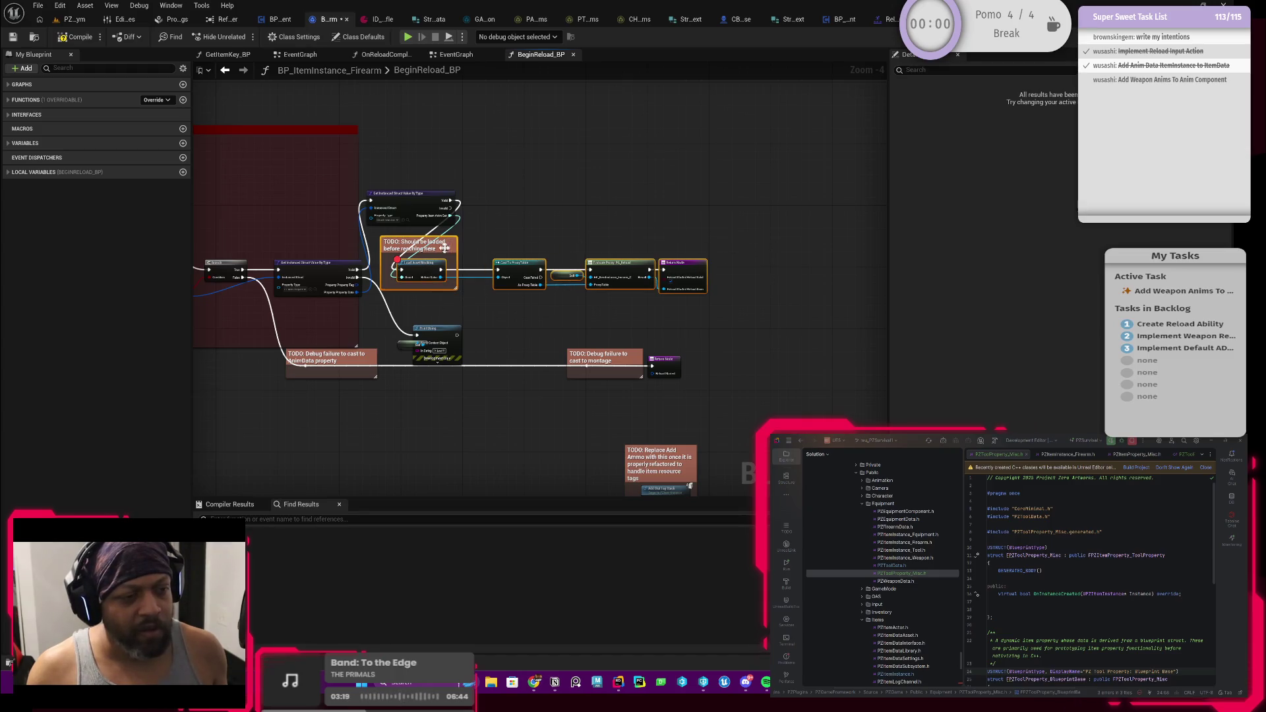
mouse_move(442, 251)
mouse_down()
mouse_move(613, 207)
mouse_move(540, 183)
mouse_up()
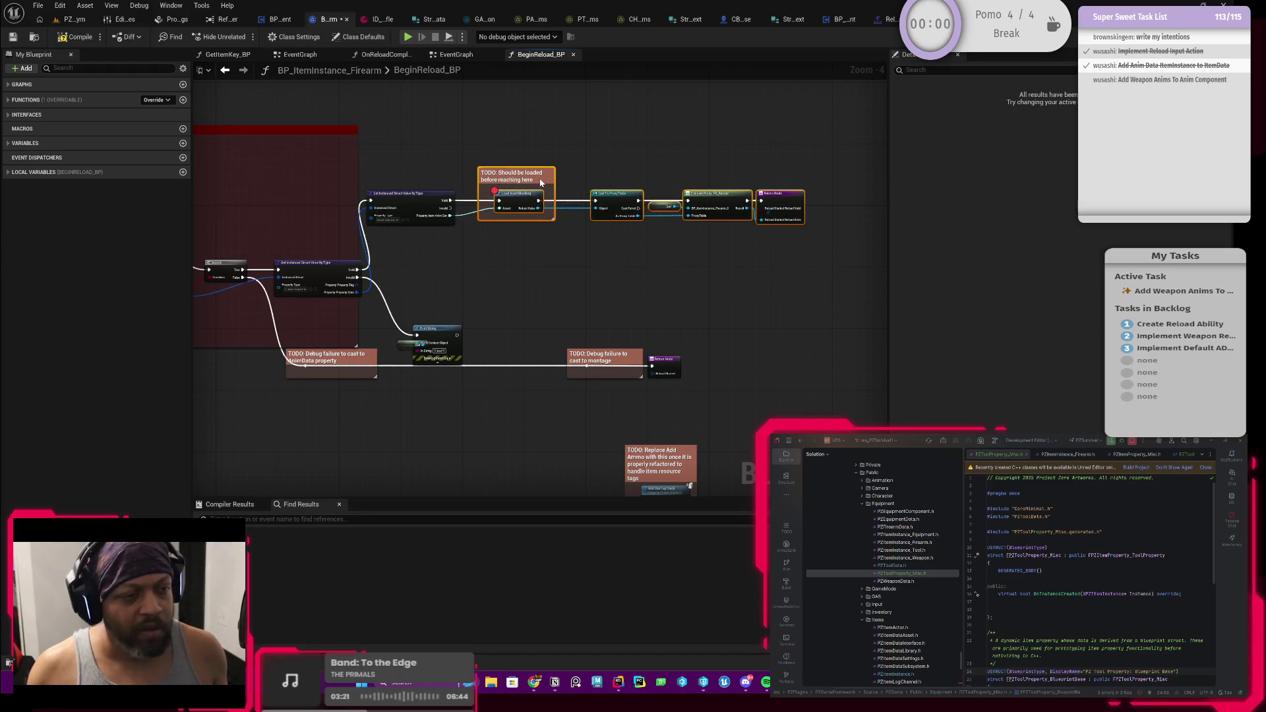
scroll(525, 222, up, 1)
scroll(489, 274, down, 2)
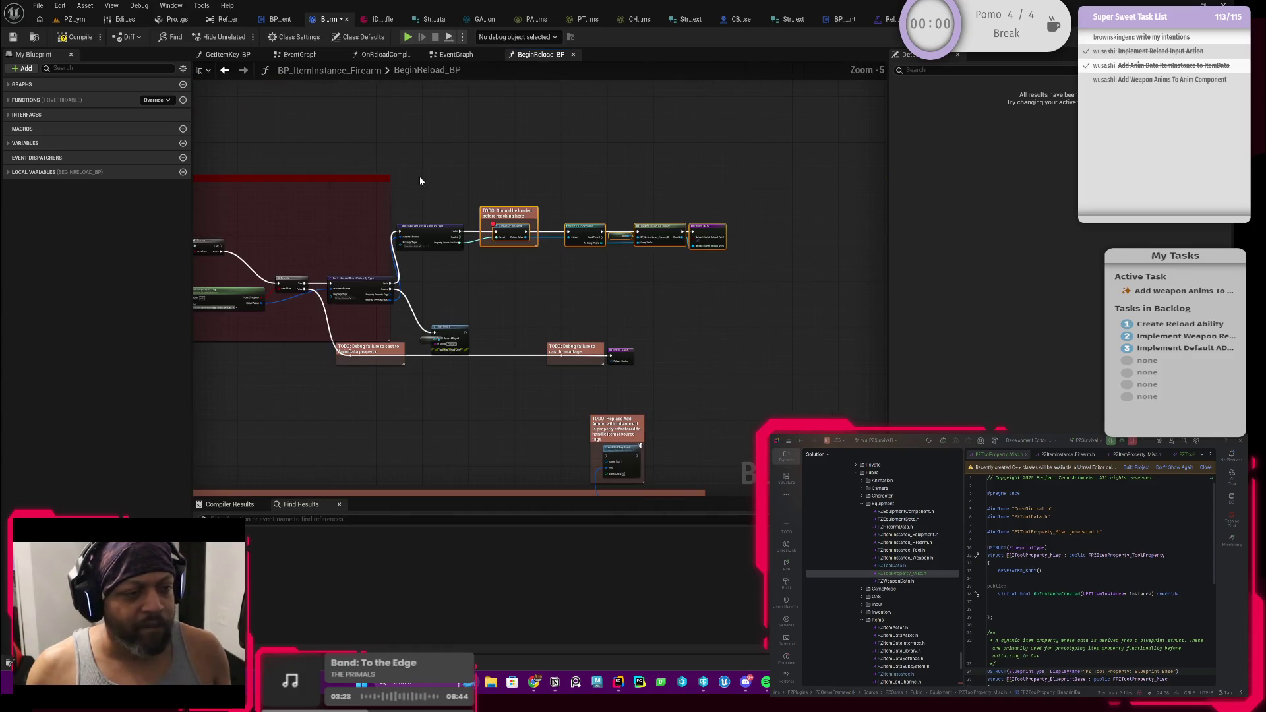
scroll(424, 225, up, 4)
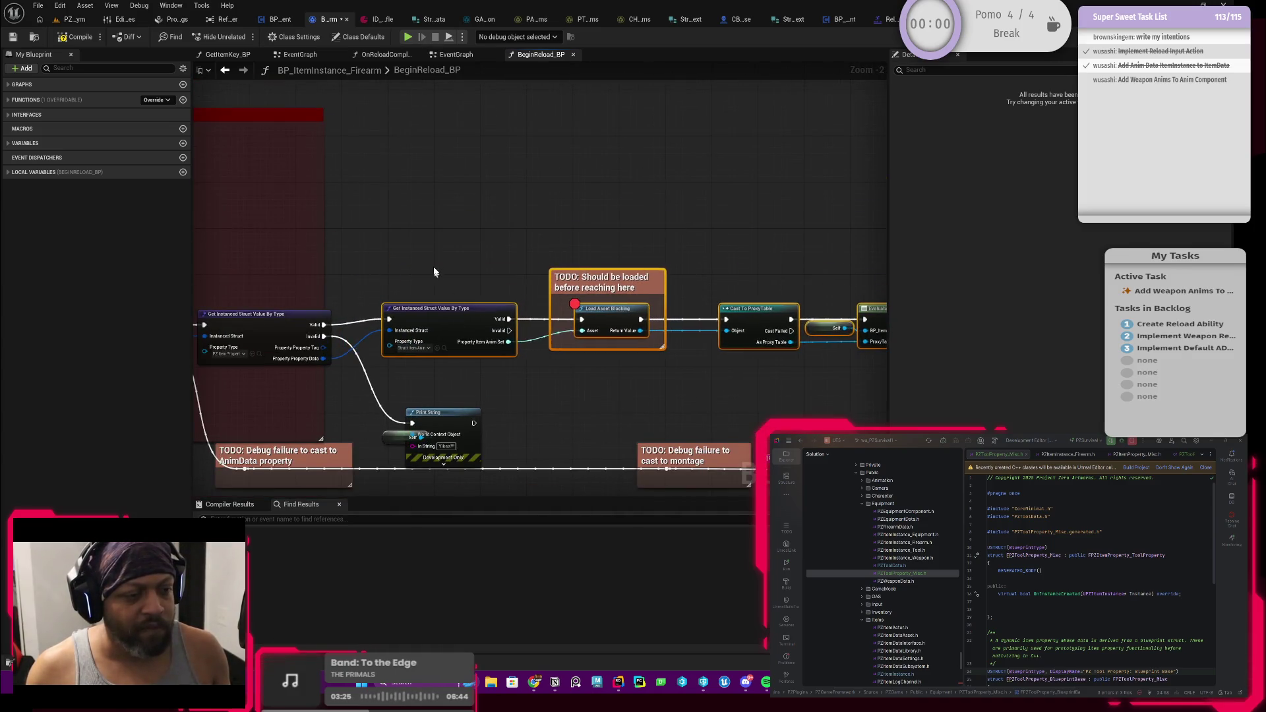
Move the Self node out from under Print String and nudge the loading row into line
mouse_move(422, 369)
mouse_down()
mouse_move(351, 369)
mouse_move(372, 369)
mouse_up()
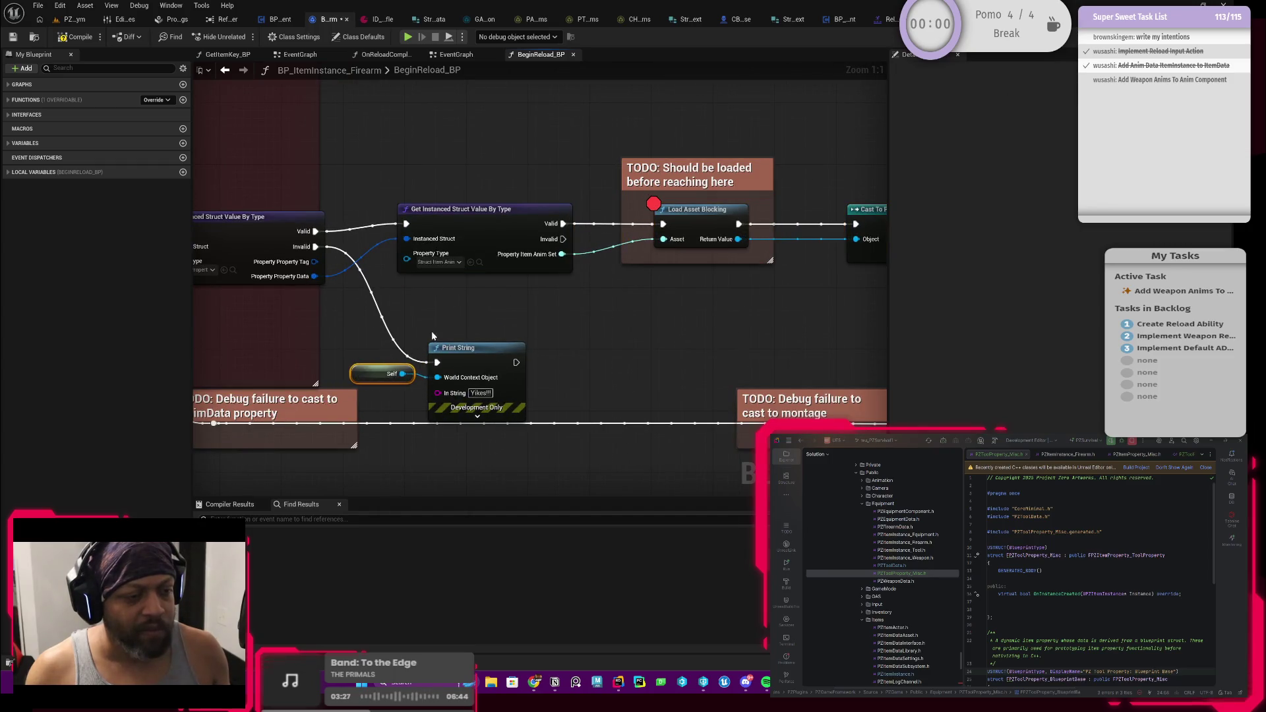
scroll(539, 305, up, 1)
scroll(514, 287, down, 2)
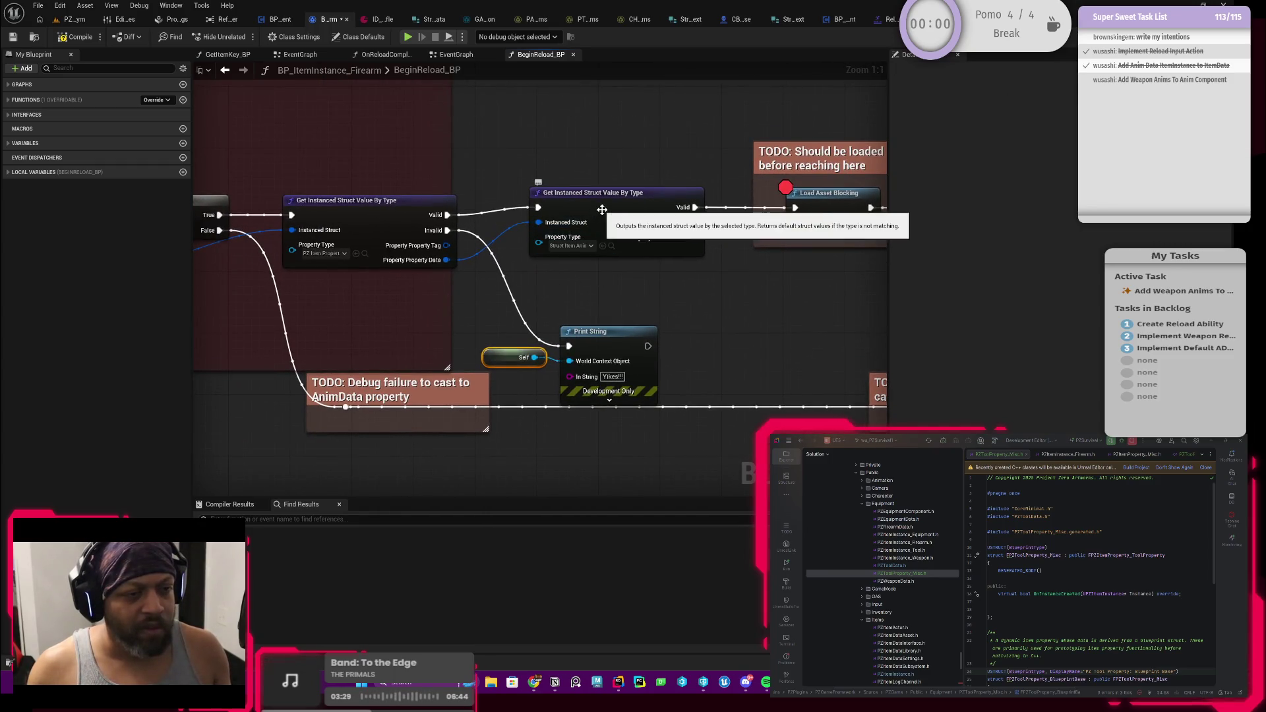
scroll(628, 222, down, 2)
mouse_move(628, 222)
mouse_down()
mouse_move(511, 286)
mouse_move(710, 282)
mouse_up()
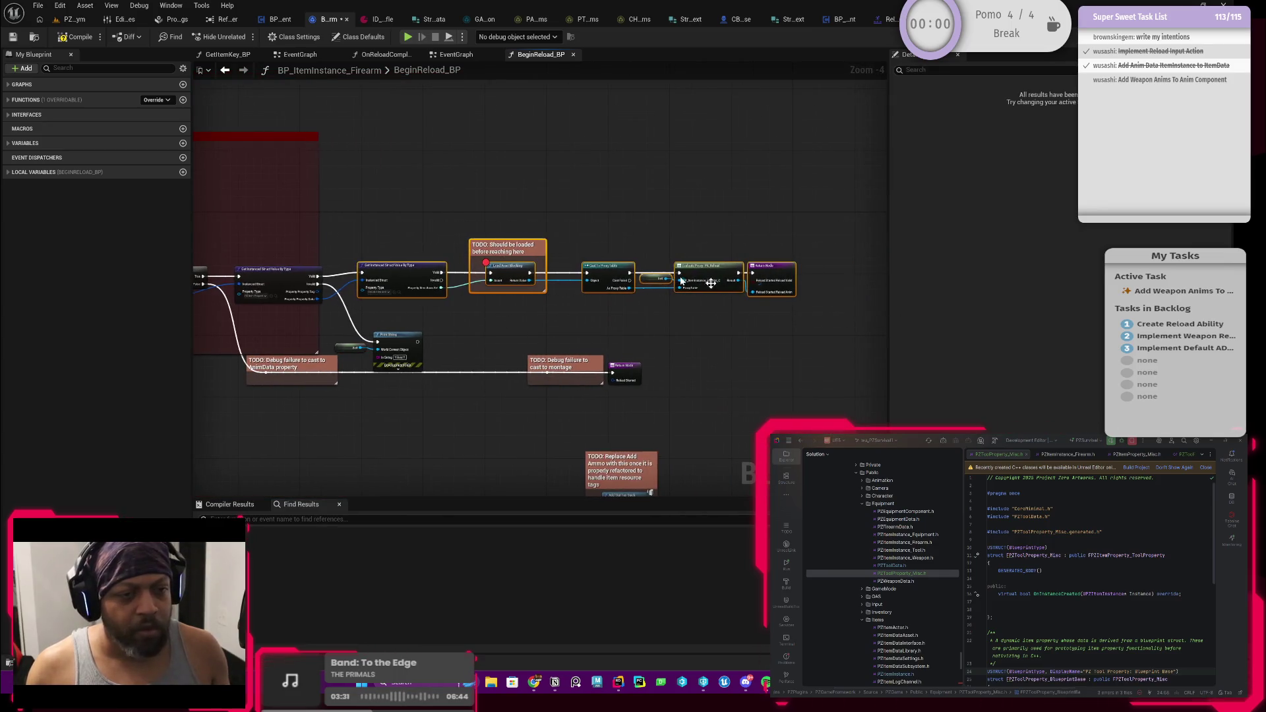
drag(516, 246, 514, 256)
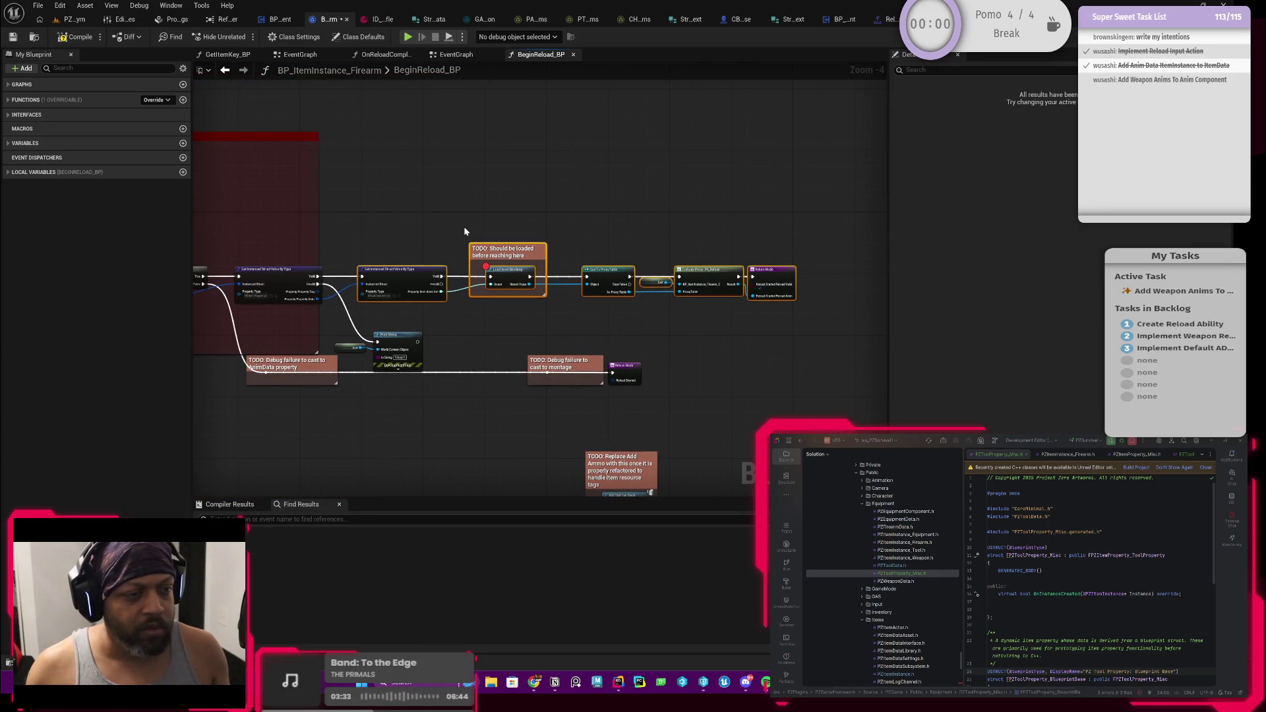
scroll(465, 231, up, 4)
right_click(553, 245)
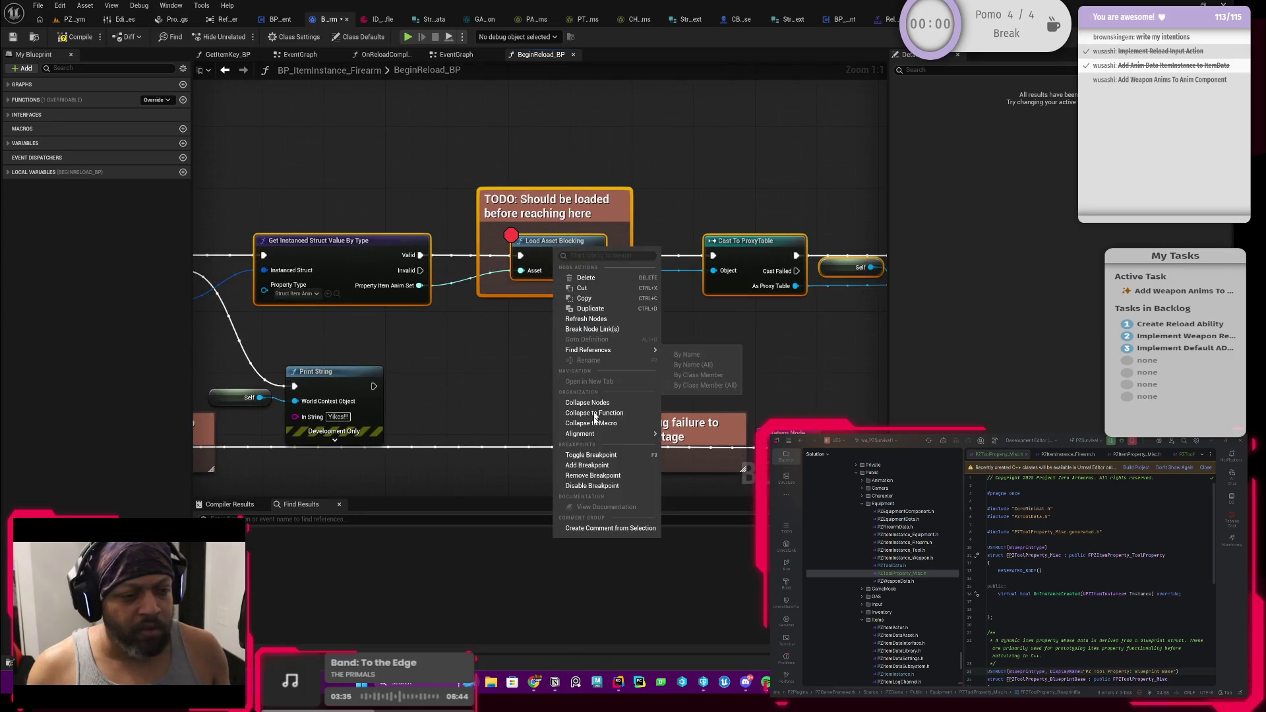
Remove the breakpoint from Load Asset Blocking and save the firearm Blueprint
click(593, 475)
click(452, 192)
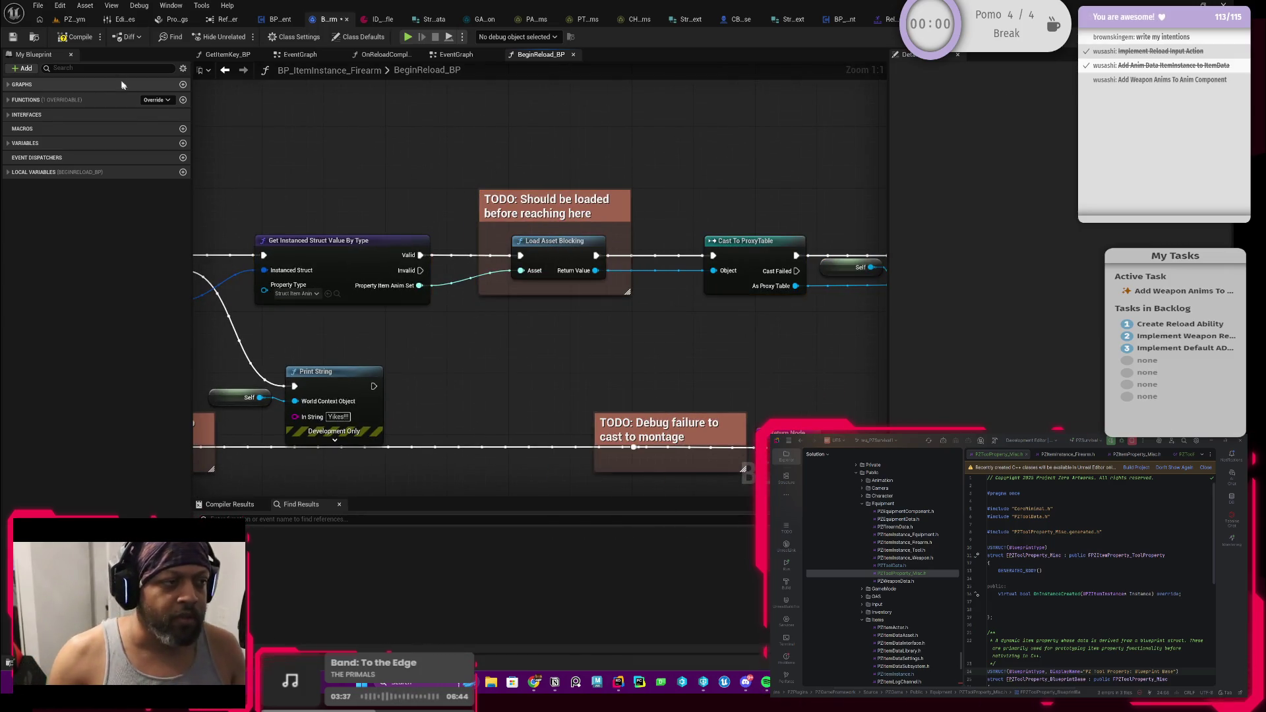
key(ctrl+s)
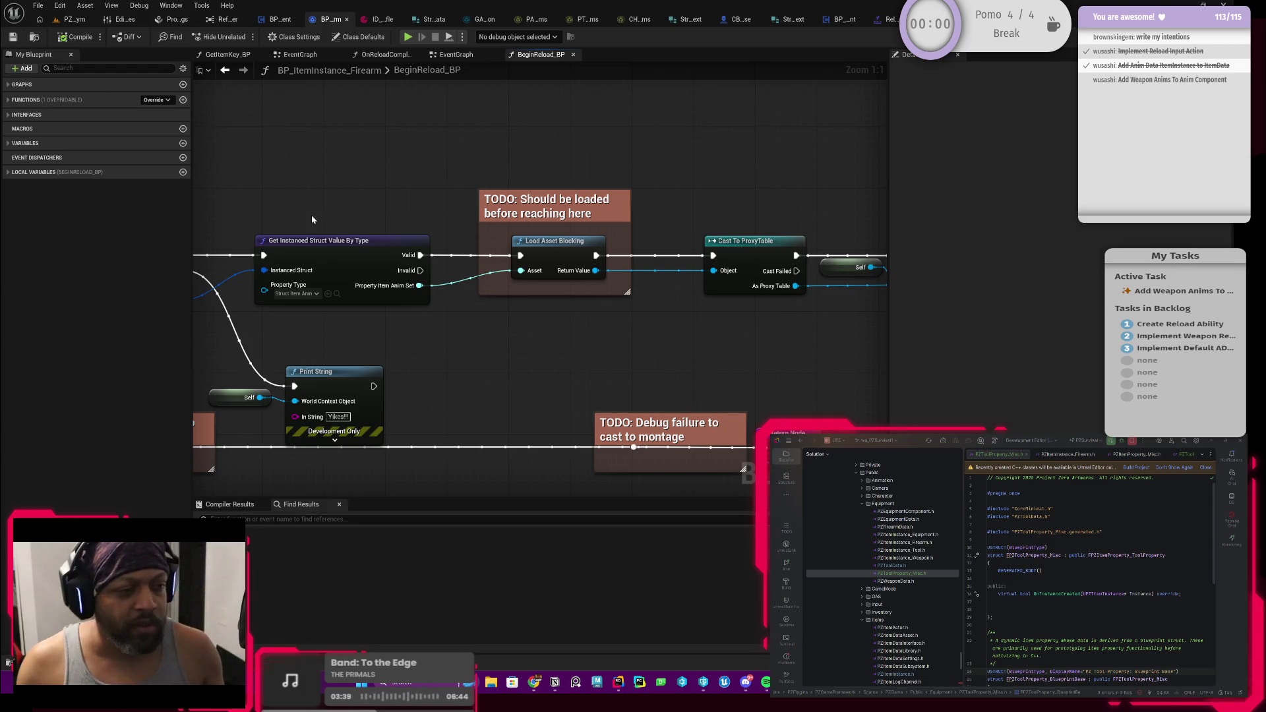
Play the PZ_Gym level in the editor and equip the gun from the inventory
click(83, 25)
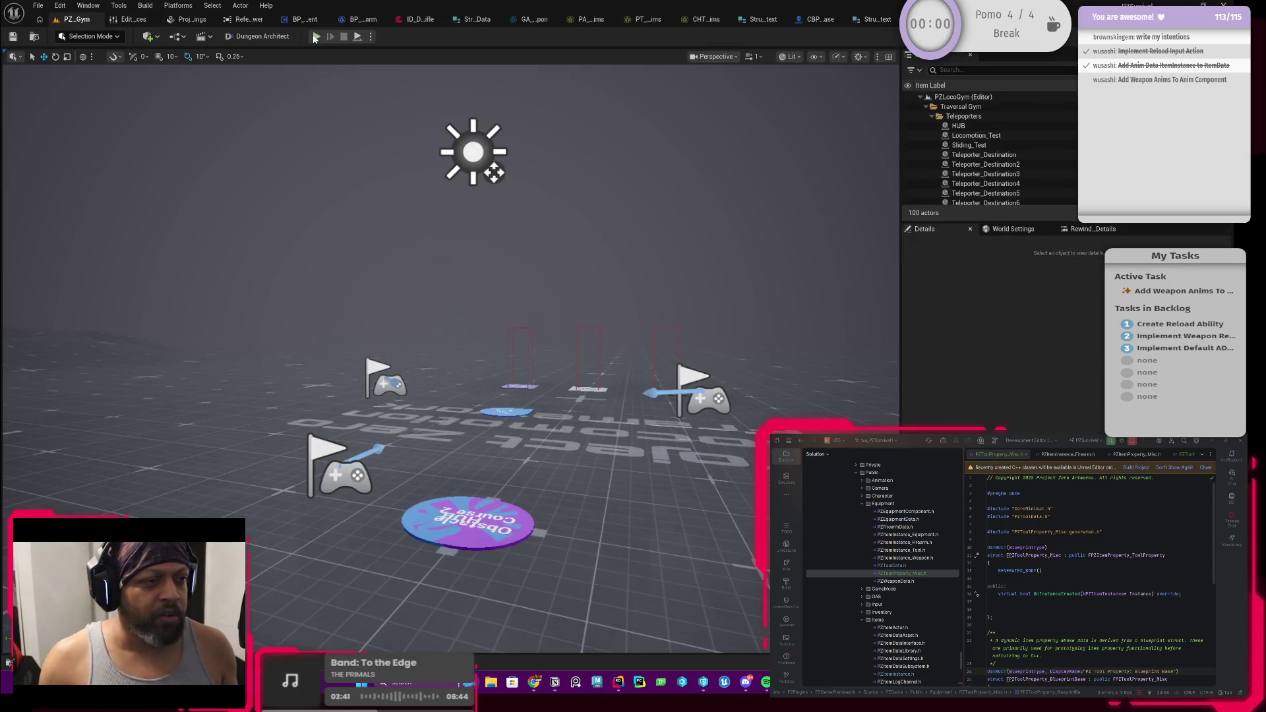
click(316, 36)
key(i)
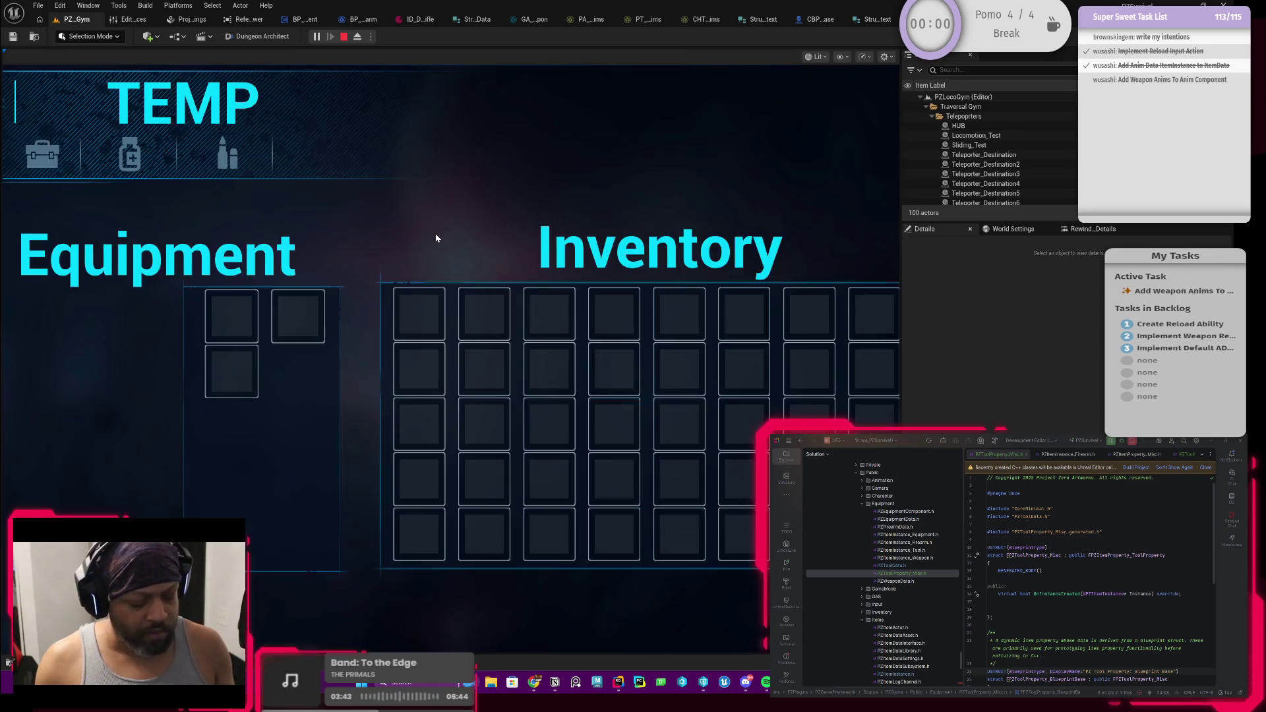
double_click(422, 313)
key(i)
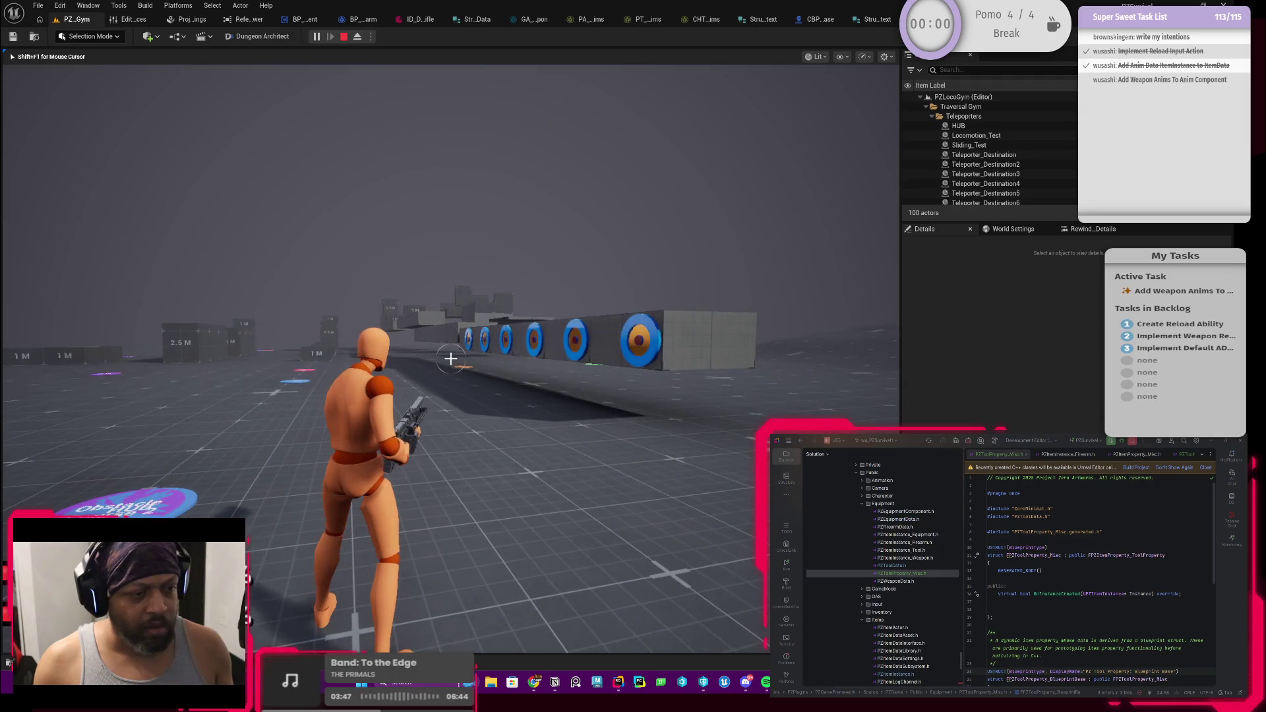
Release the mouse with Shift+F1 and bring up the BP_ItemInstance_Firearm BeginReload_BP graph
key(shift+F1)
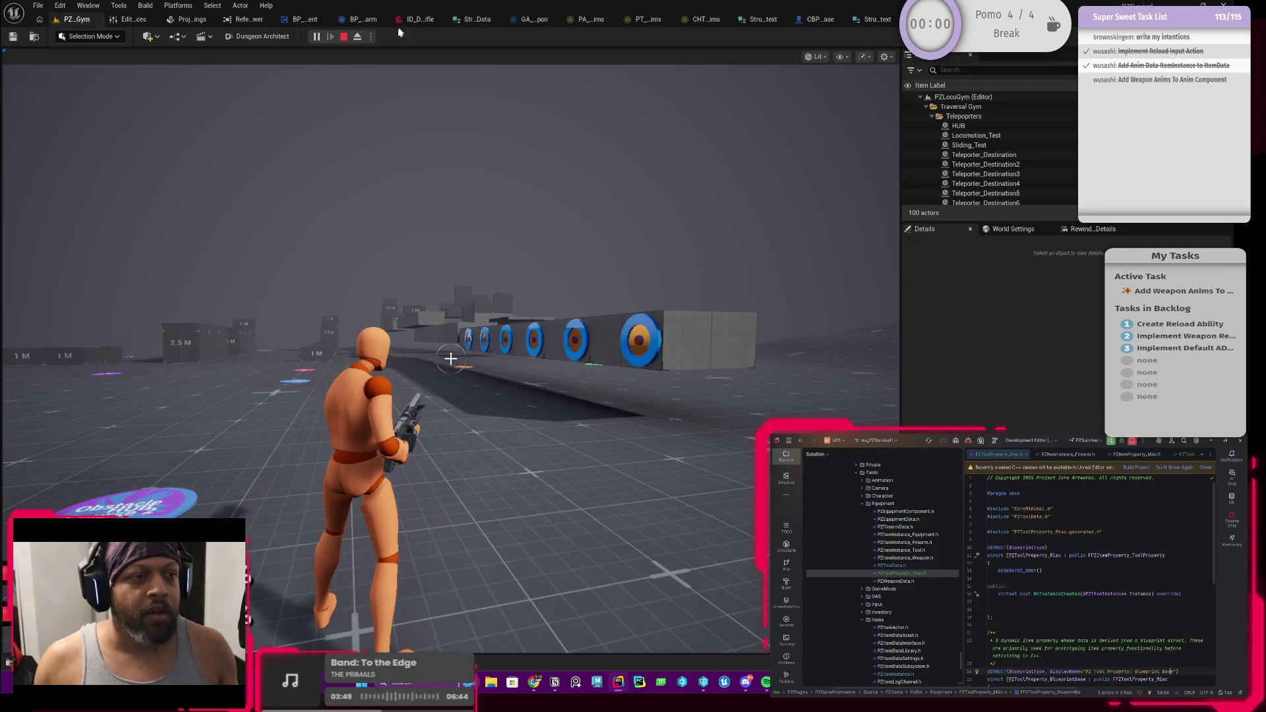
click(363, 19)
scroll(555, 303, down, 3)
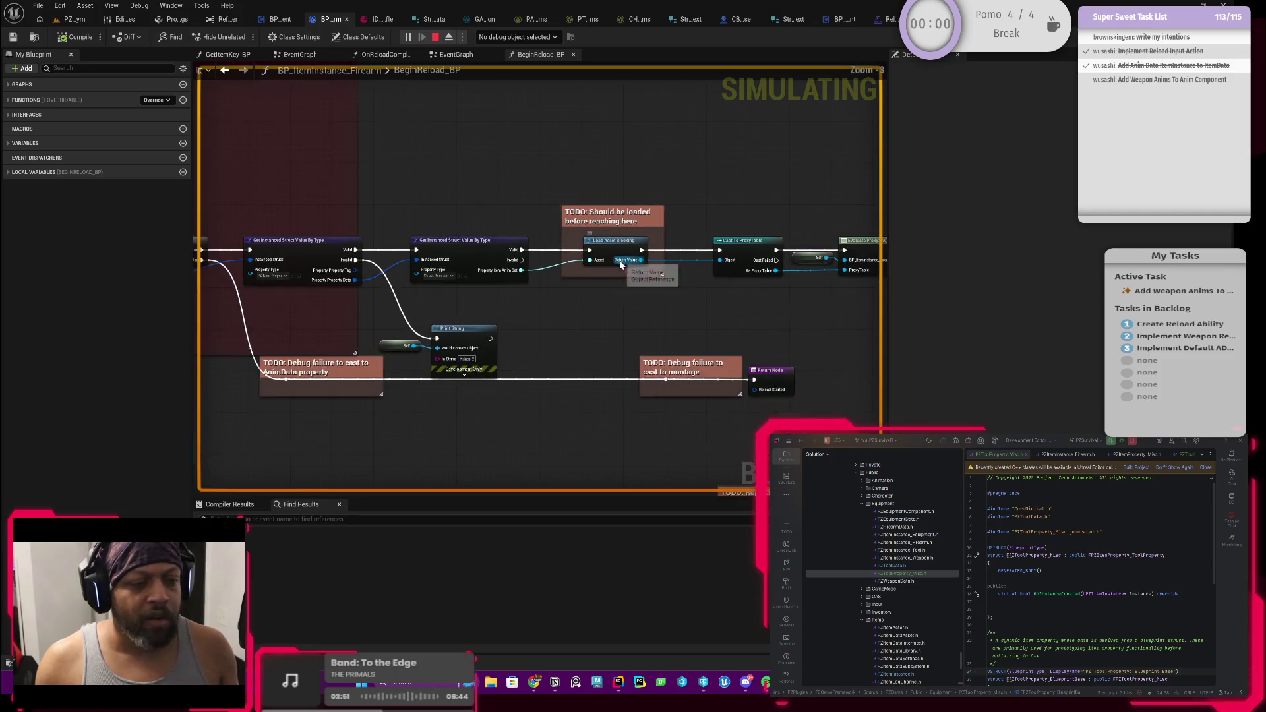
Add a breakpoint to the second Get Instanced Struct Value By Type node
scroll(512, 287, up, 4)
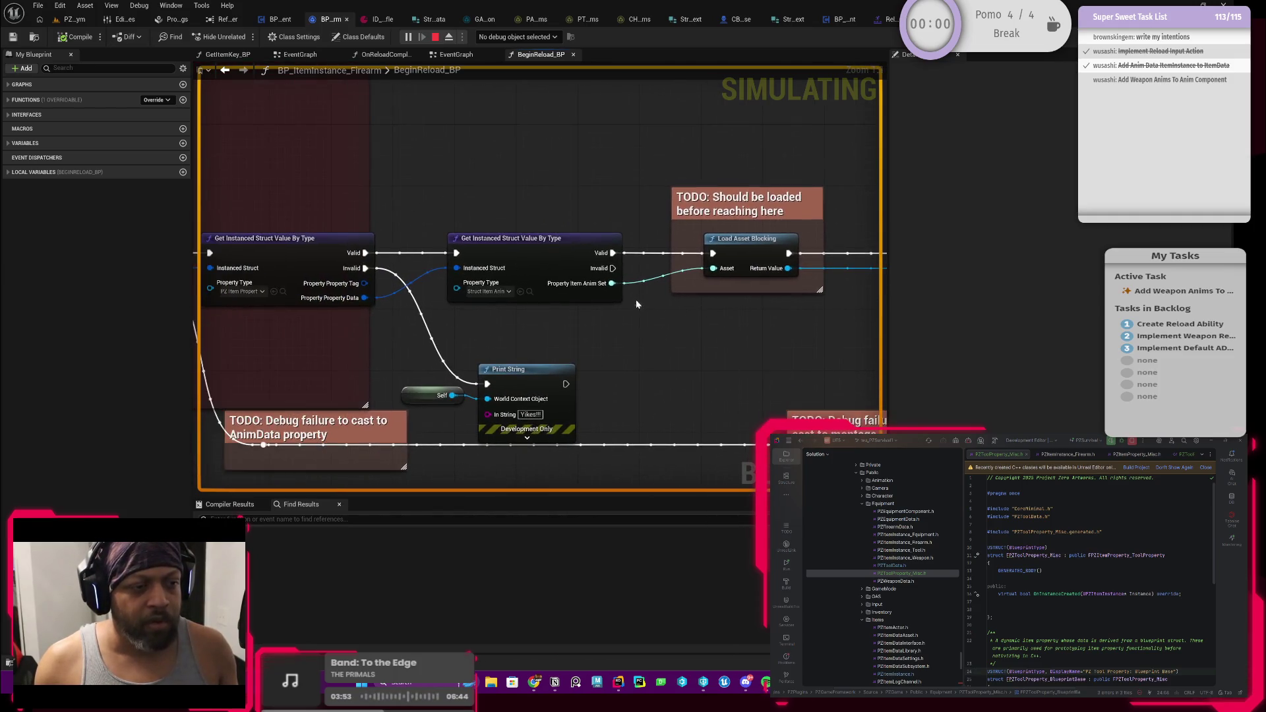
right_click(625, 271)
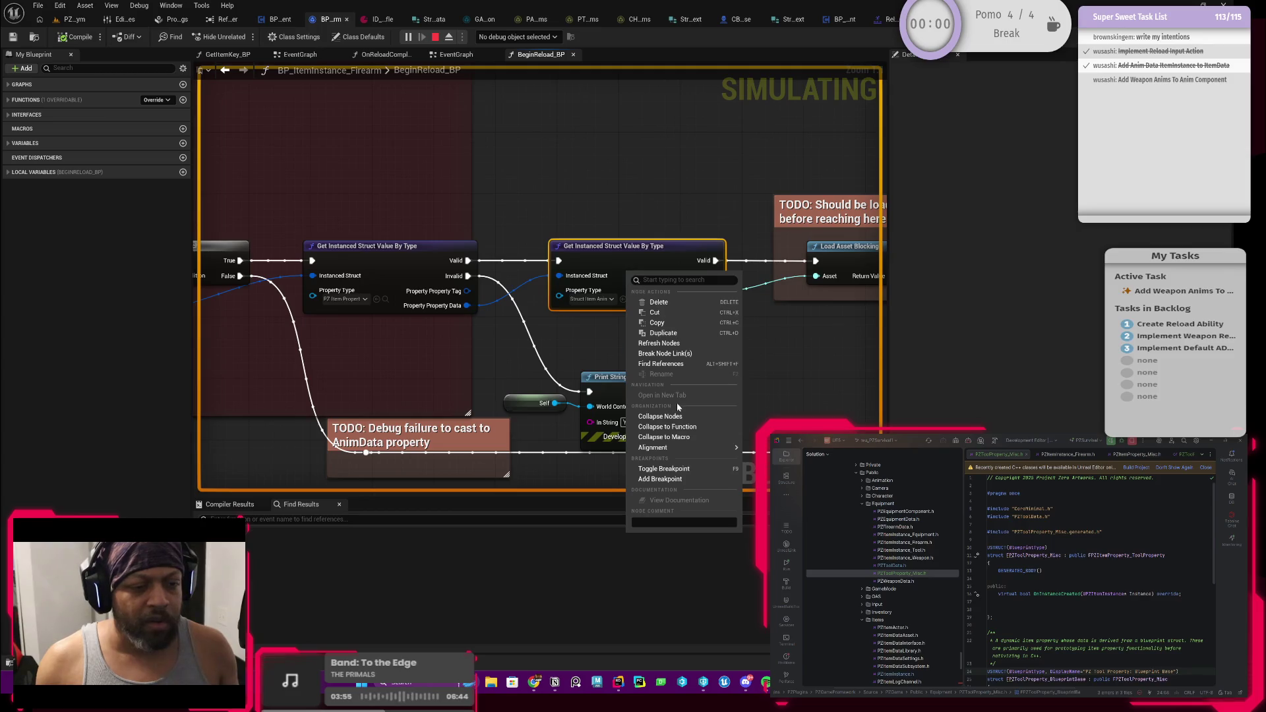
click(659, 479)
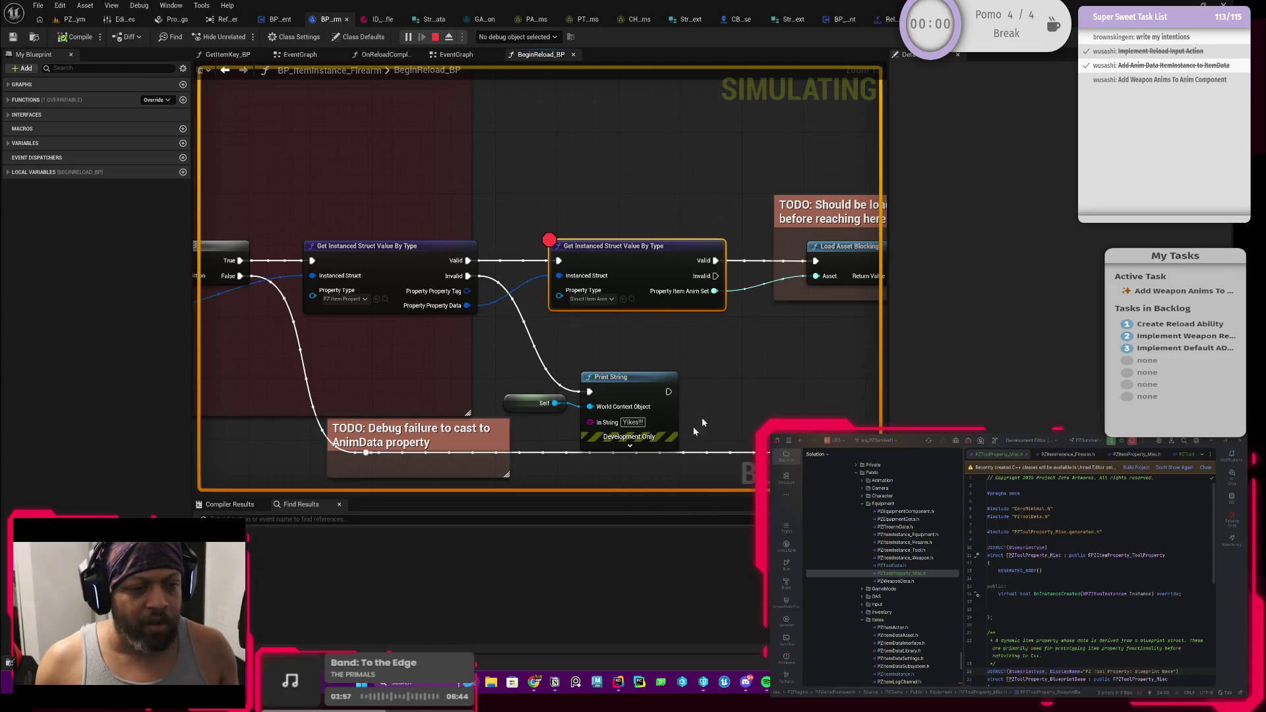
Wire a Print String reading "Double yikes!!!" from its Invalid output, then return to PZ_Gym
mouse_move(717, 300)
mouse_down()
mouse_move(513, 282)
mouse_move(521, 267)
mouse_move(587, 375)
mouse_move(603, 389)
mouse_move(628, 359)
mouse_up()
text(print string)
key(Return)
click(630, 390)
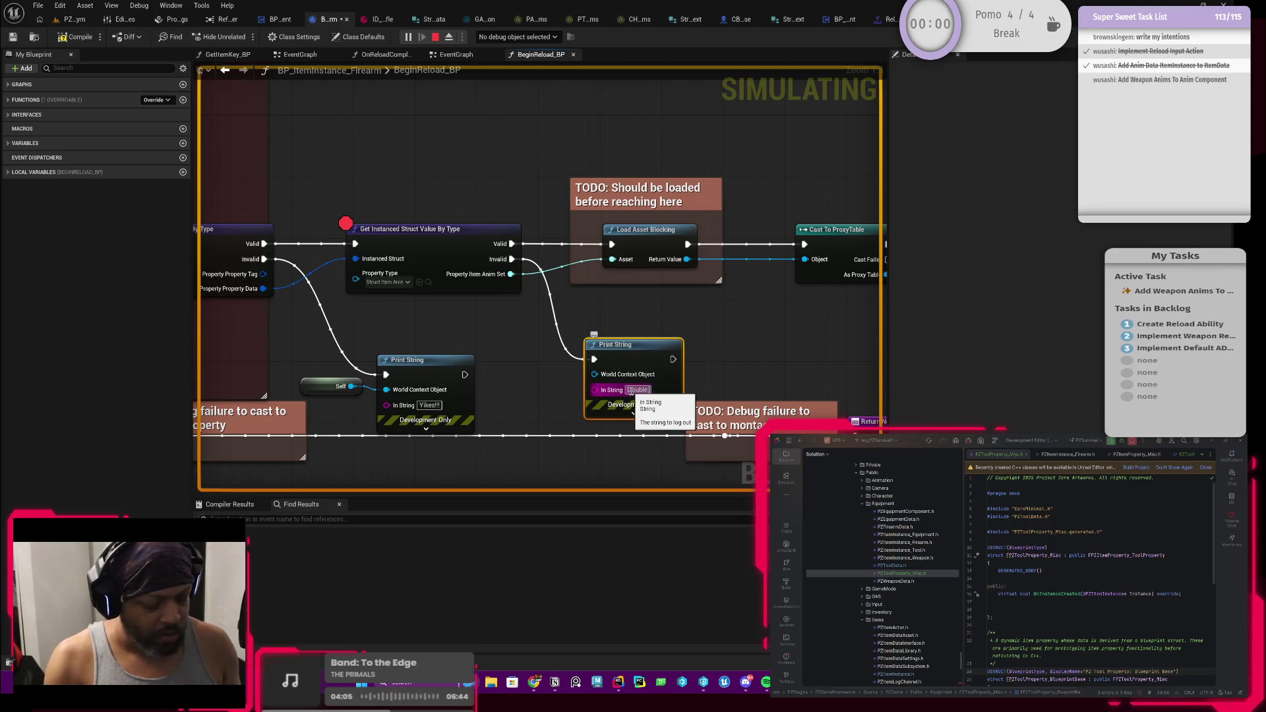
text(yikes!!!)
click(771, 353)
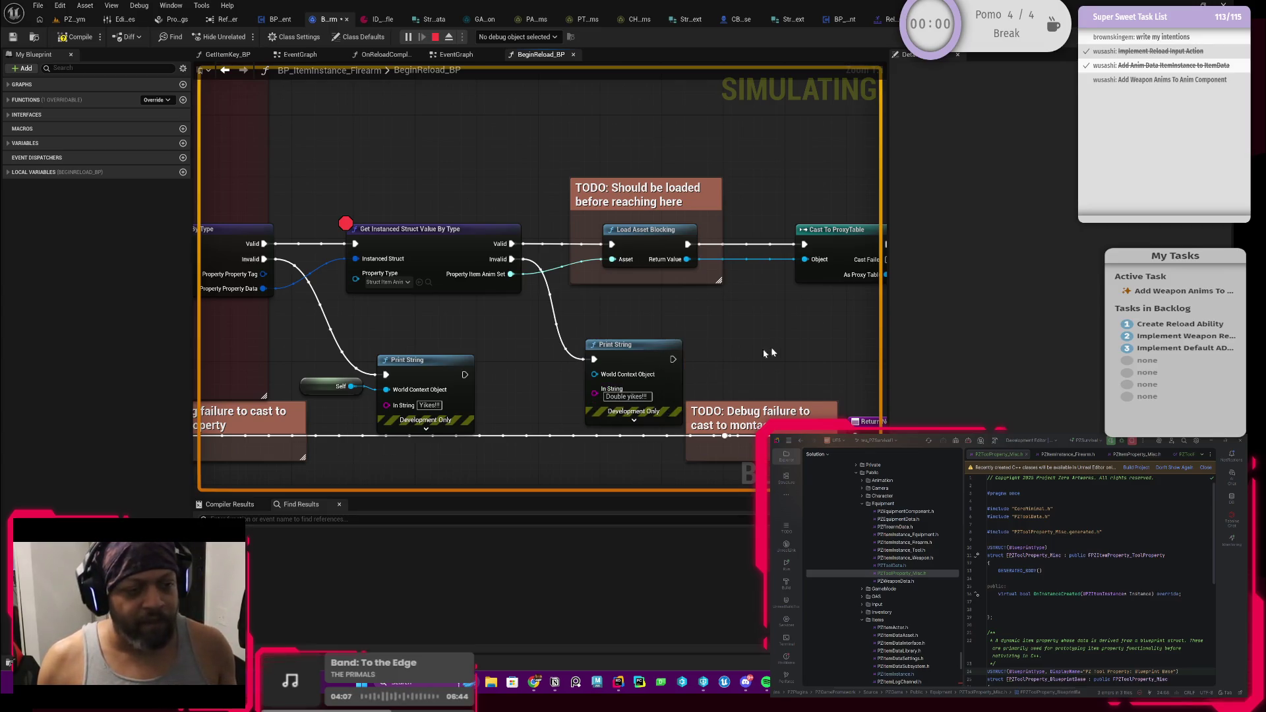
click(73, 21)
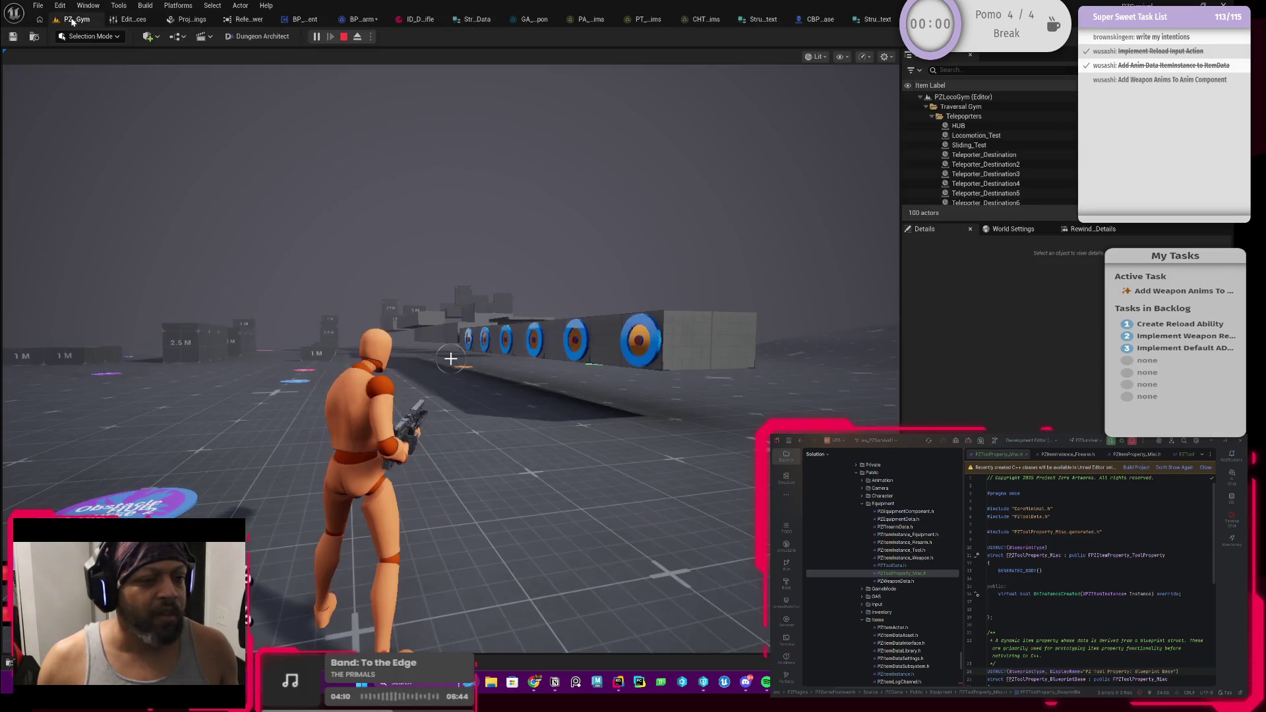
Trigger a reload in the running game and resume from the pause
click(385, 109)
key(r)
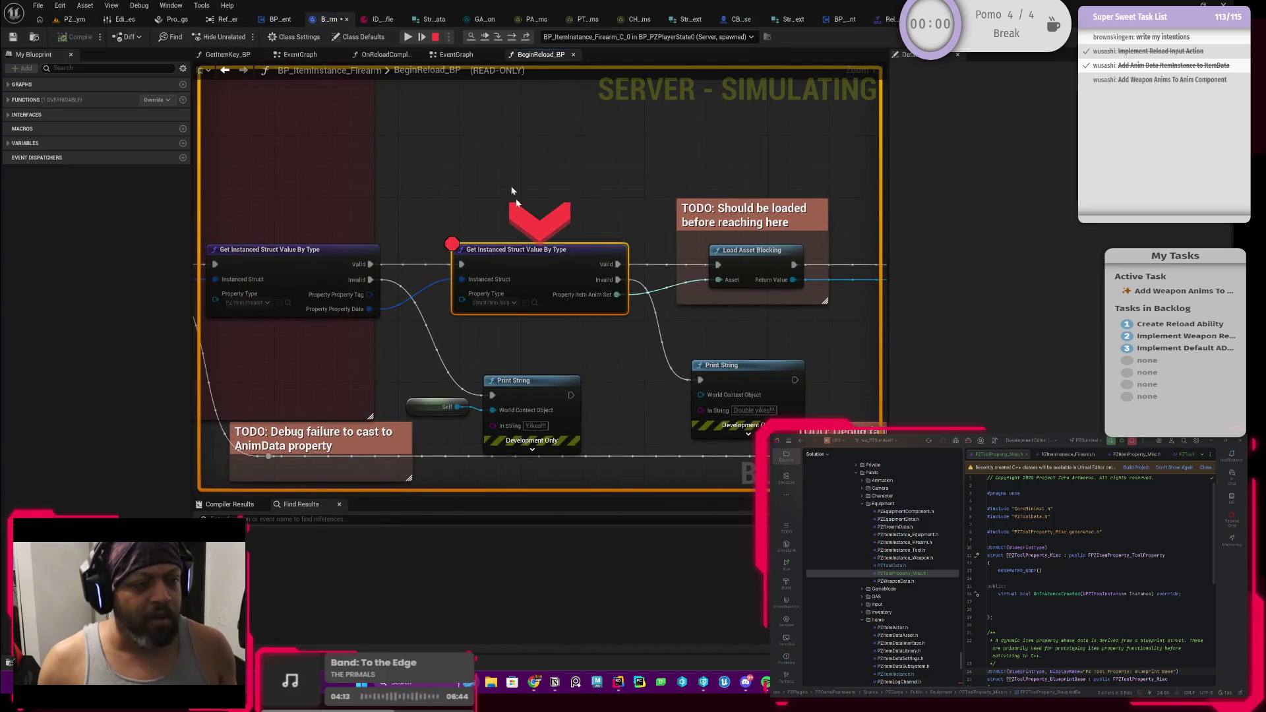
click(408, 38)
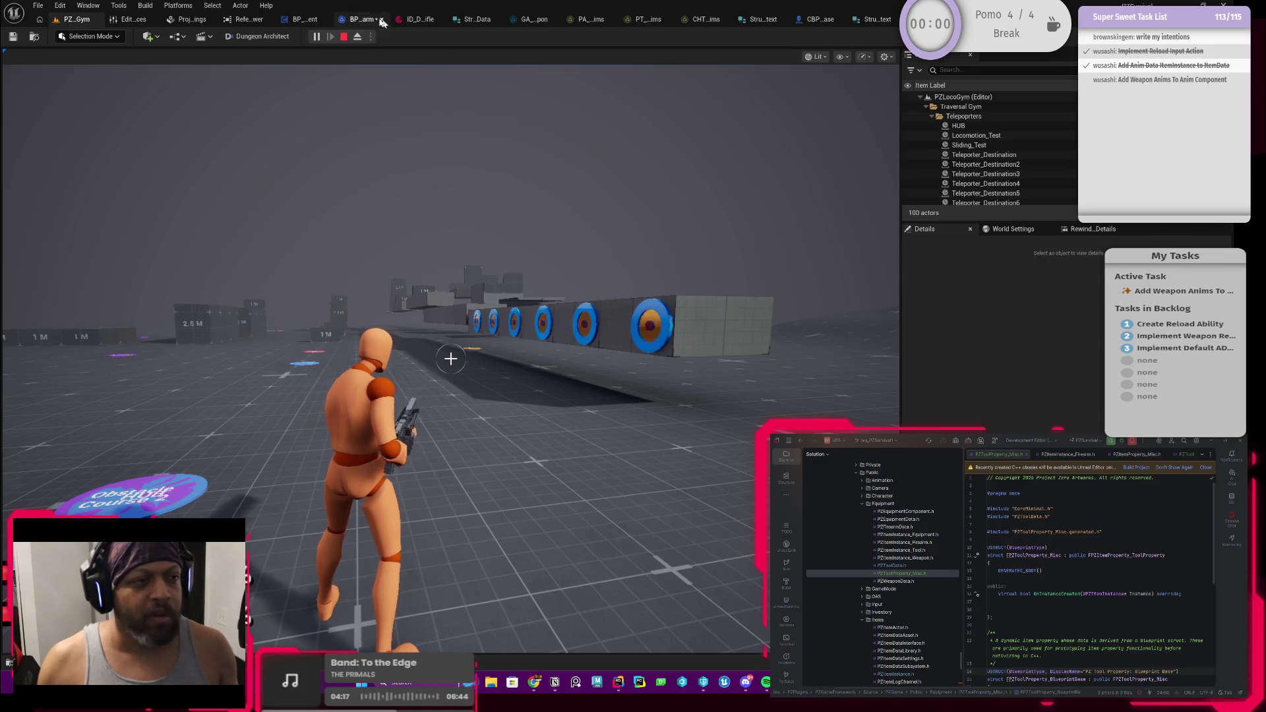
Add a breakpoint to Cast To ProxyTable in the firearm reload graph, then return to the level
click(349, 23)
drag(559, 212, 448, 254)
scroll(448, 254, down, 2)
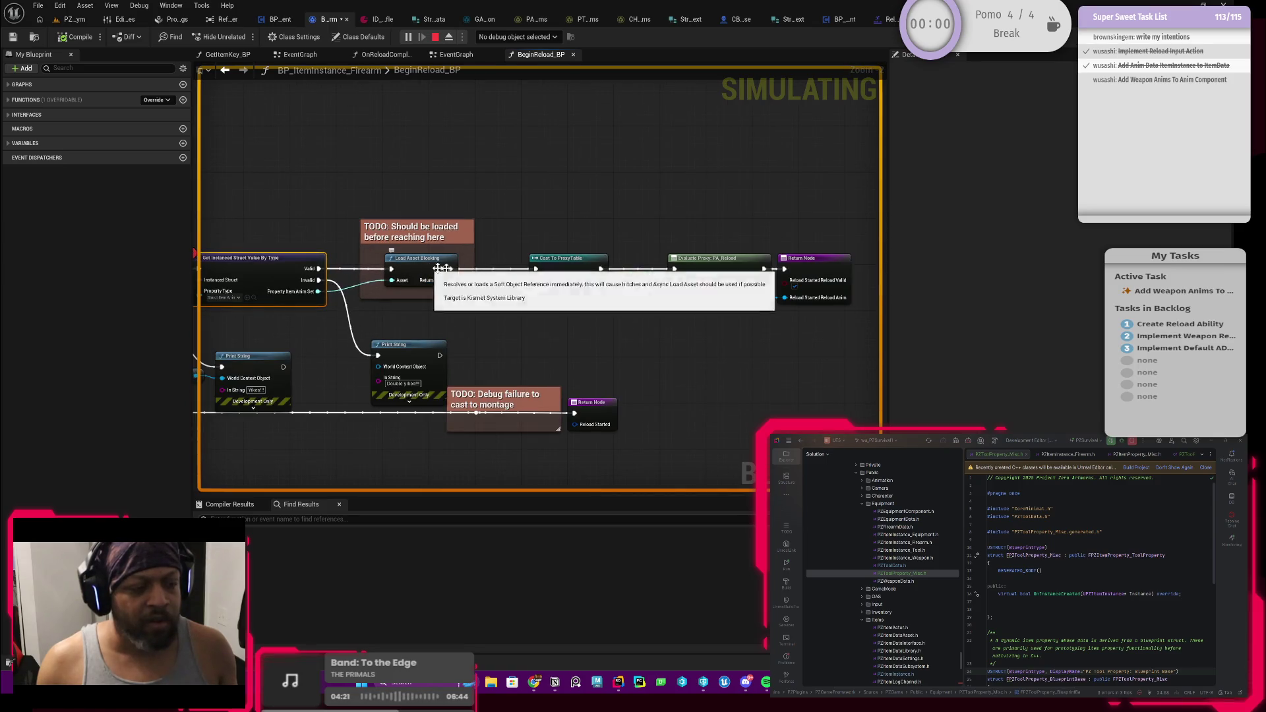
right_click(570, 275)
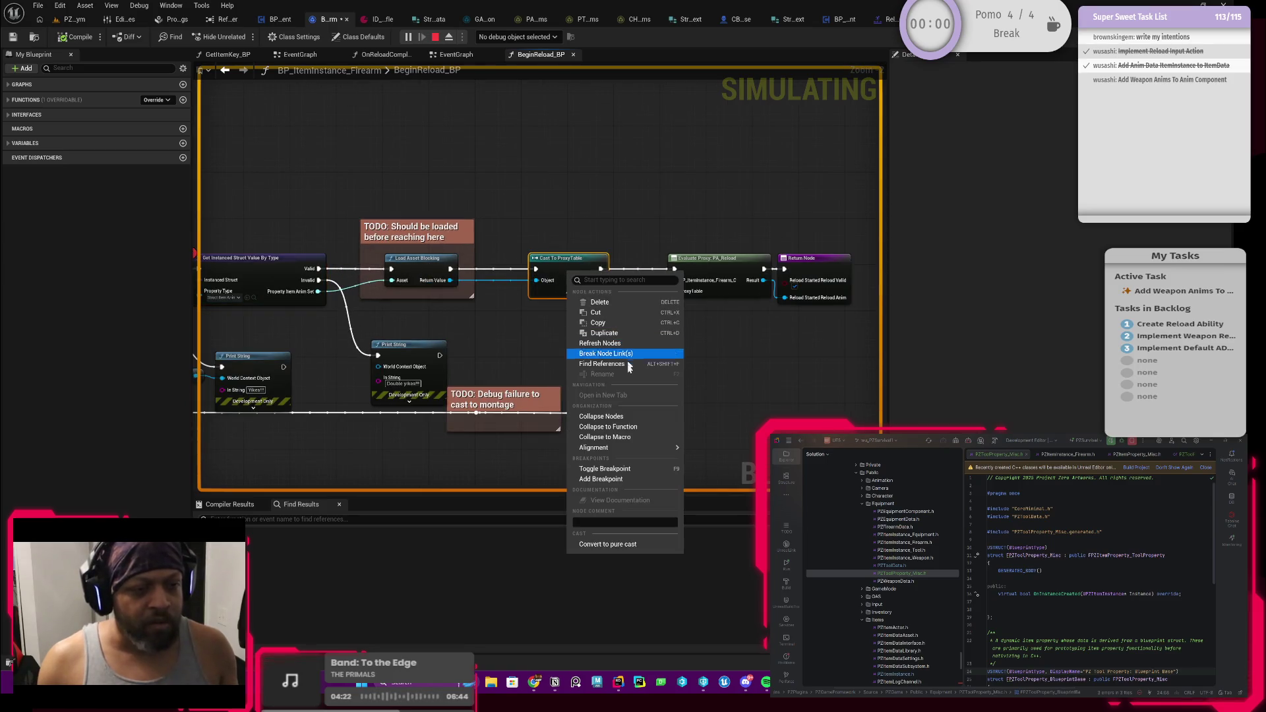
click(627, 488)
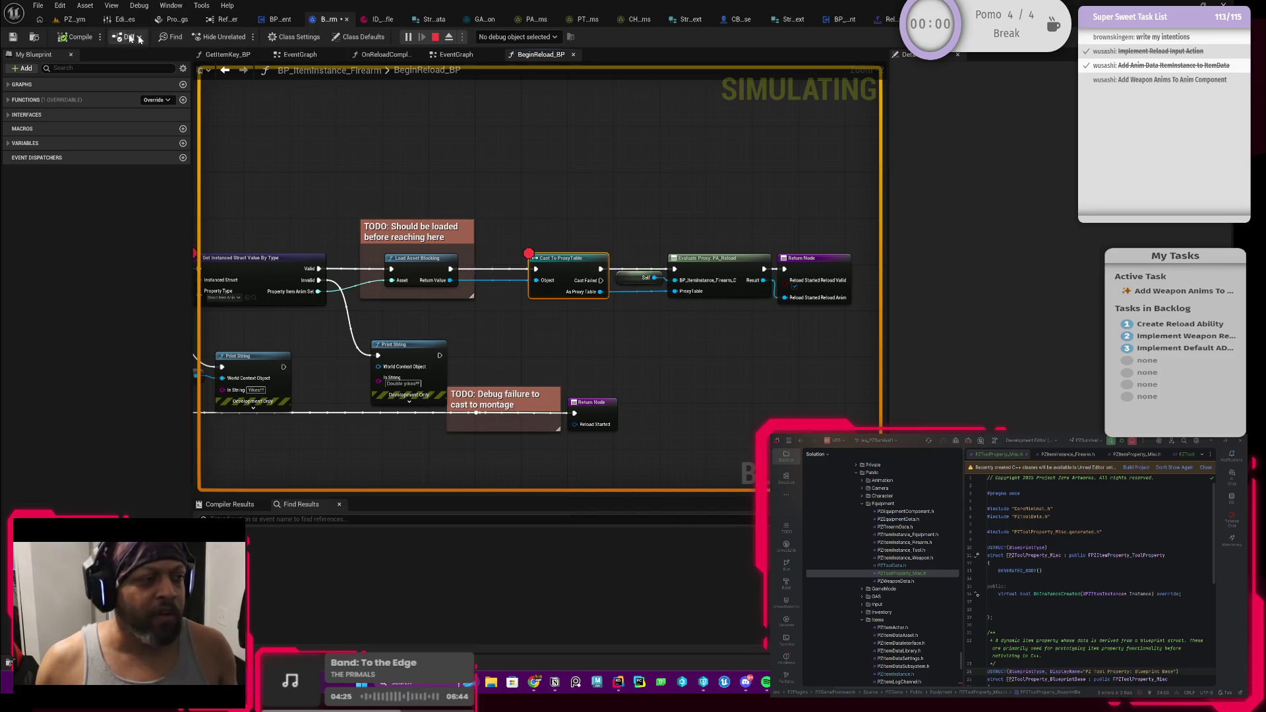
click(77, 22)
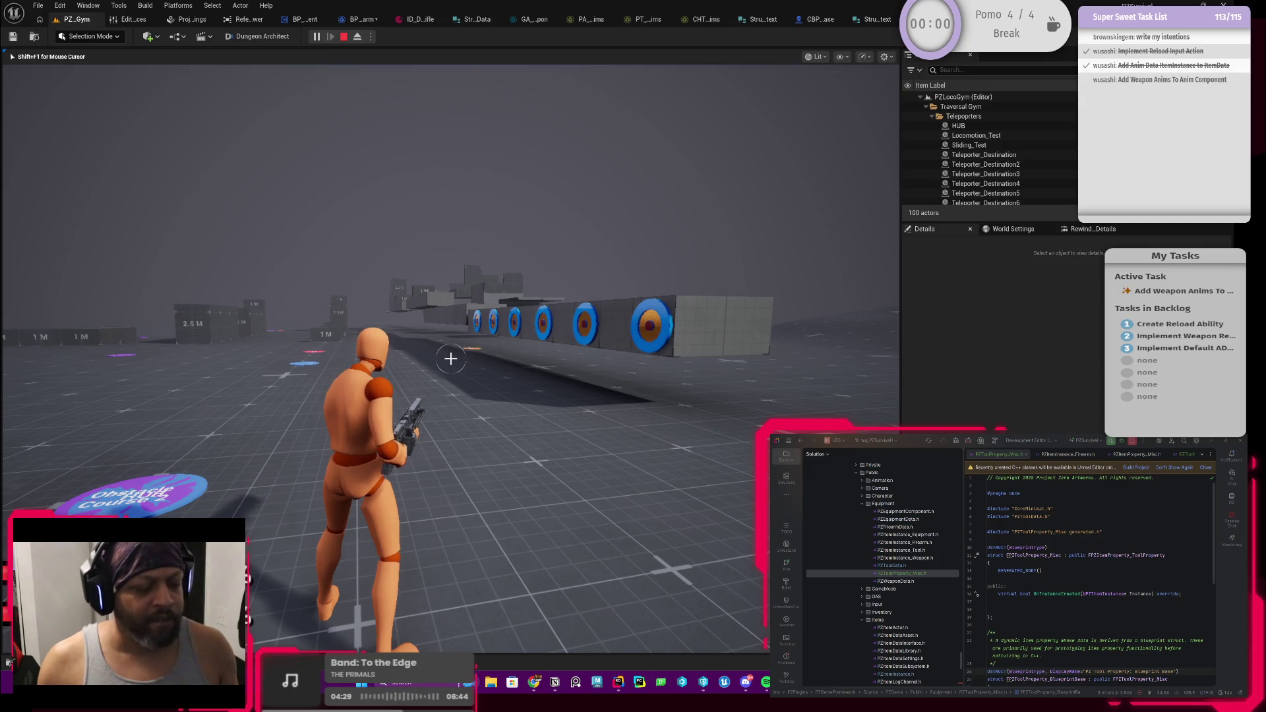
Equip the weapon from the inventory and reload to reach the Cast To ProxyTable breakpoint
key(F8)
key(F8)
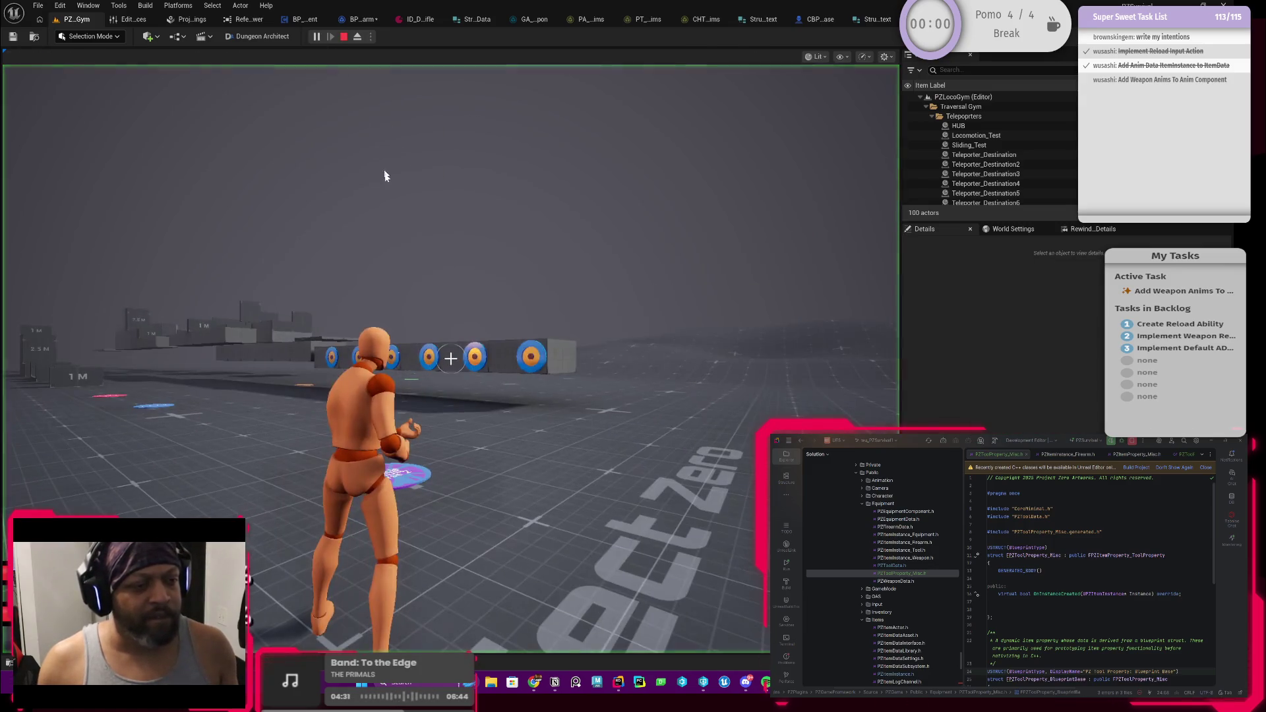
key(i)
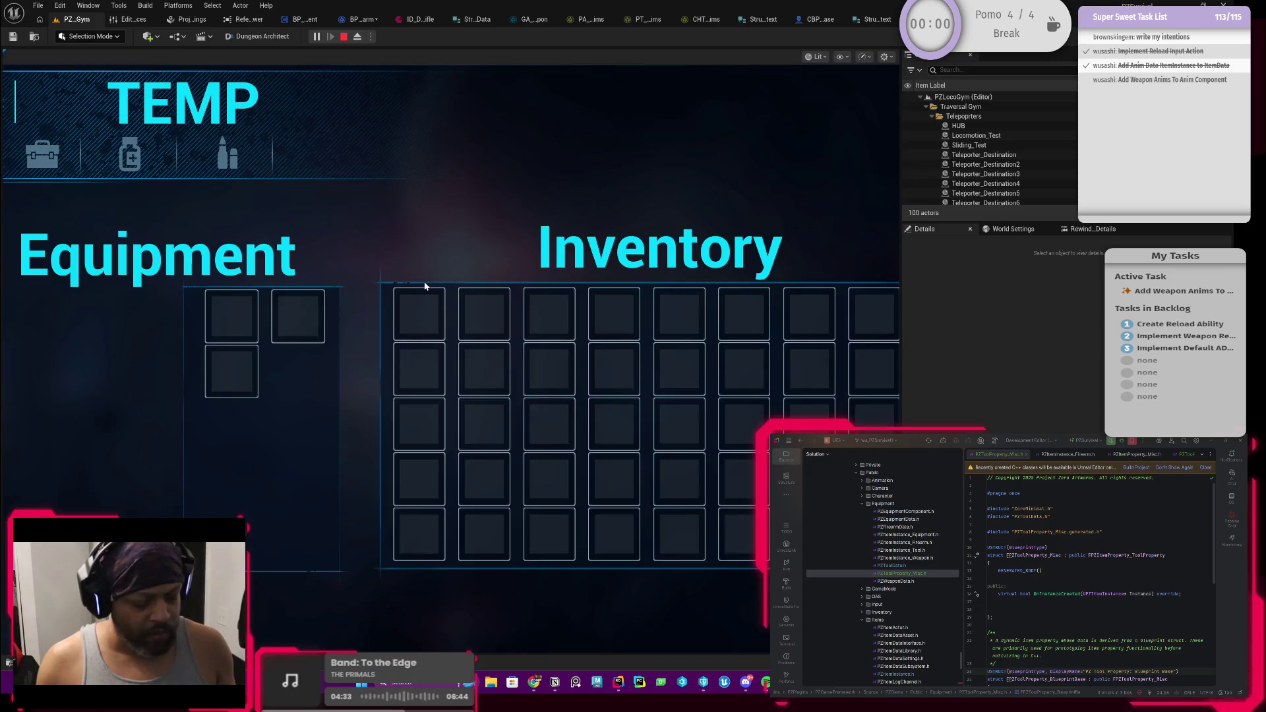
double_click(416, 315)
key(i)
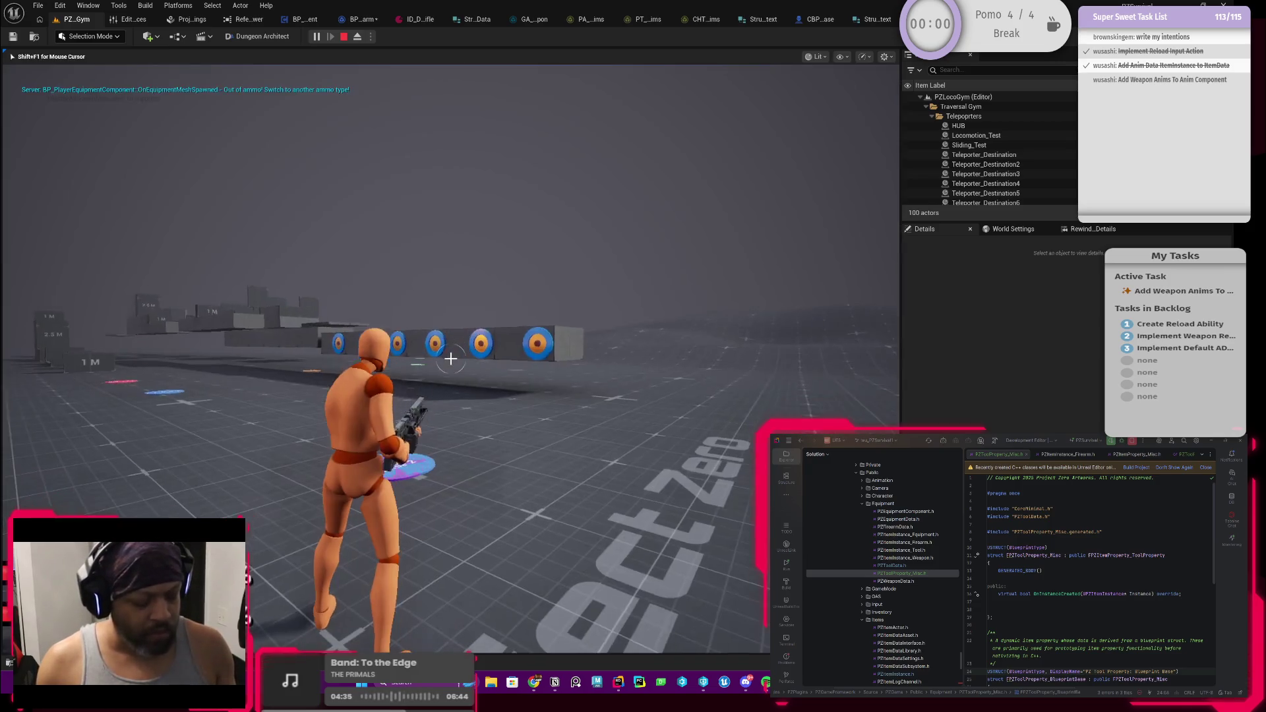
key(r)
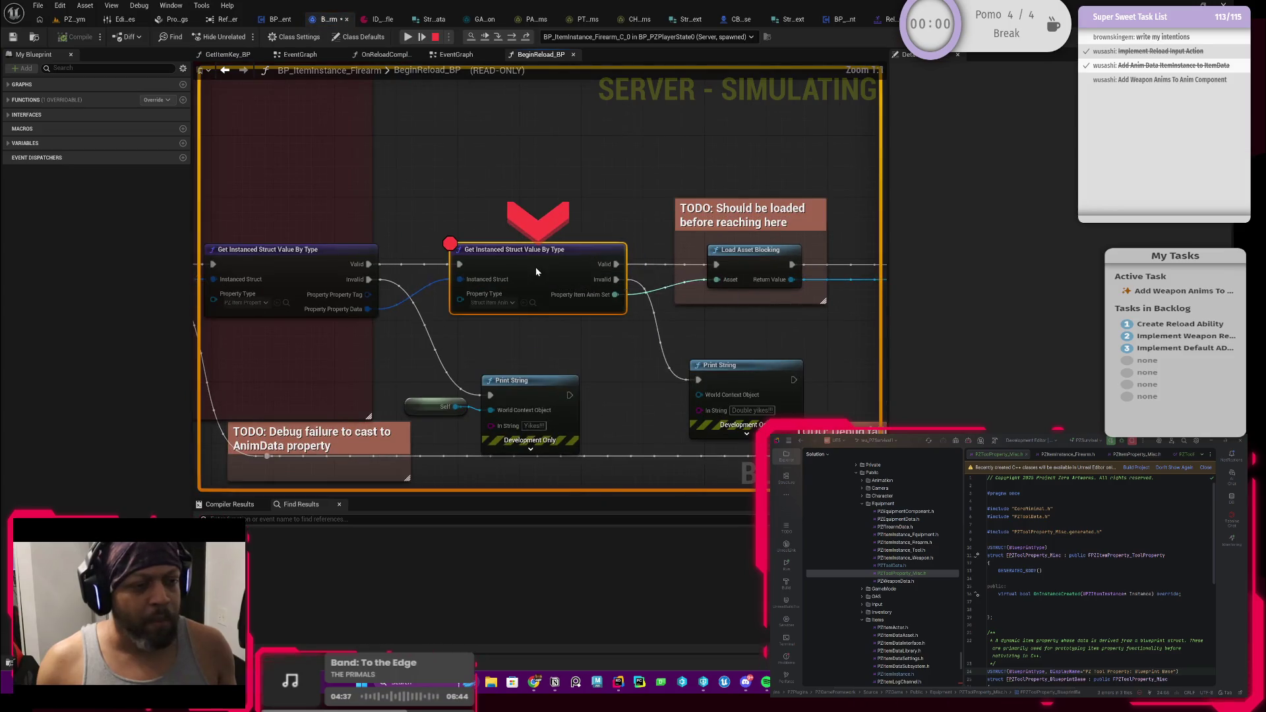
click(411, 37)
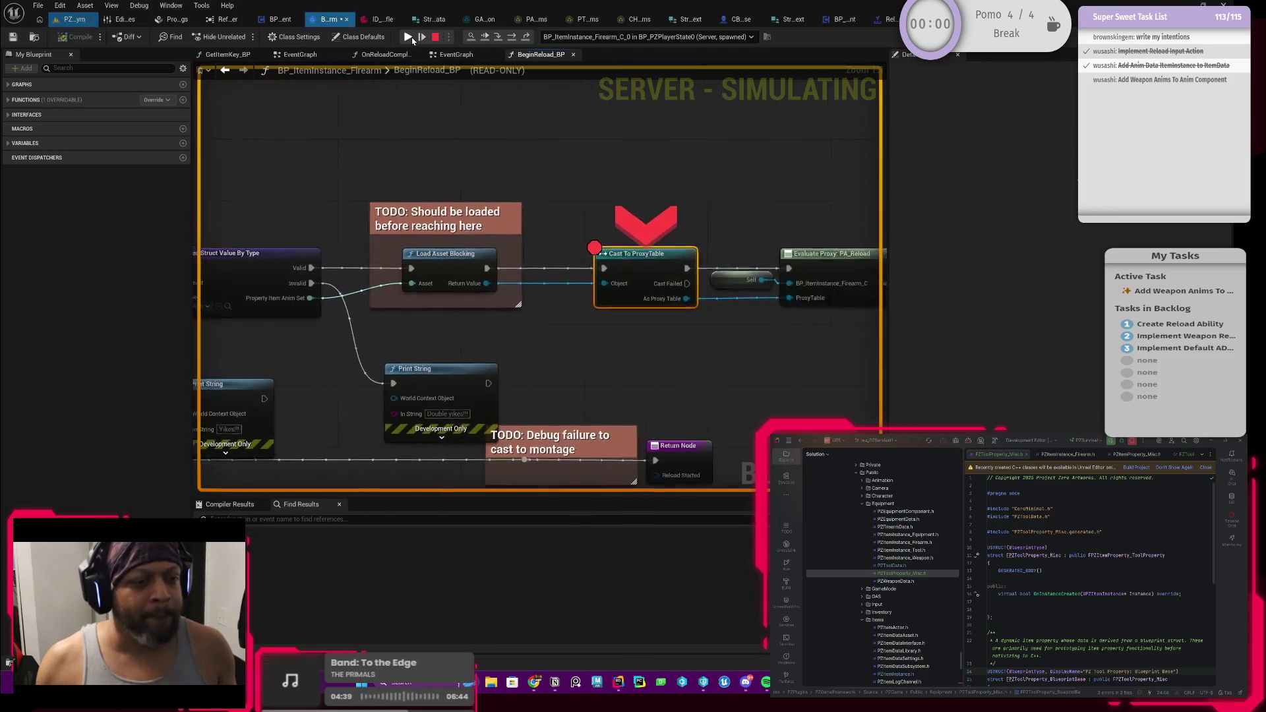
Step through Evaluate Proxy PA_Reload and the Return Node, step out, and resume
click(514, 38)
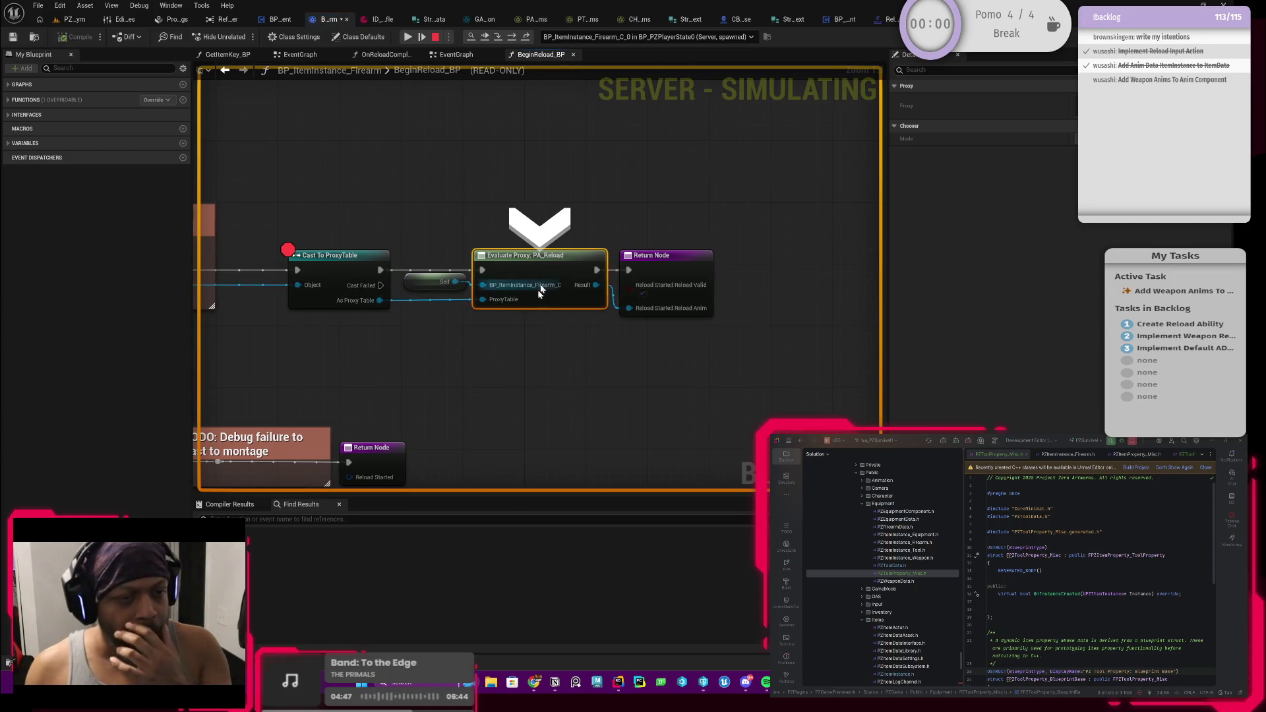
mouse_move(485, 301)
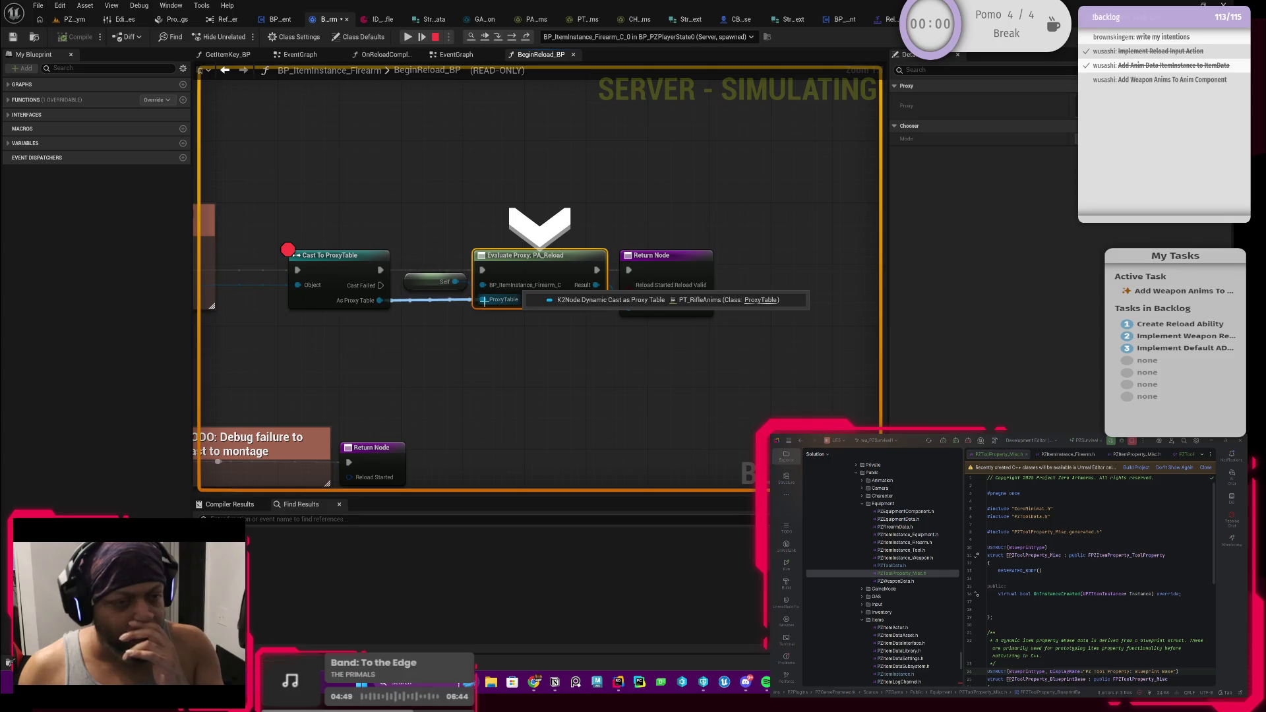
click(512, 40)
mouse_move(502, 303)
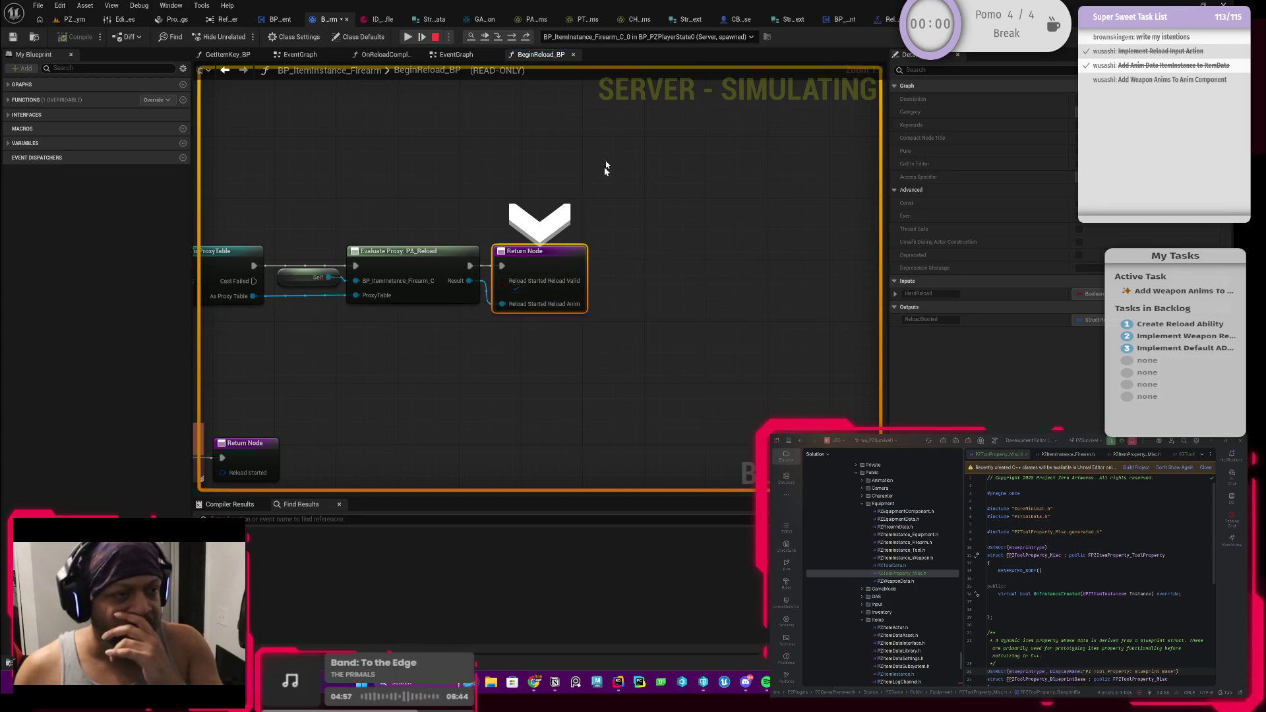
click(528, 36)
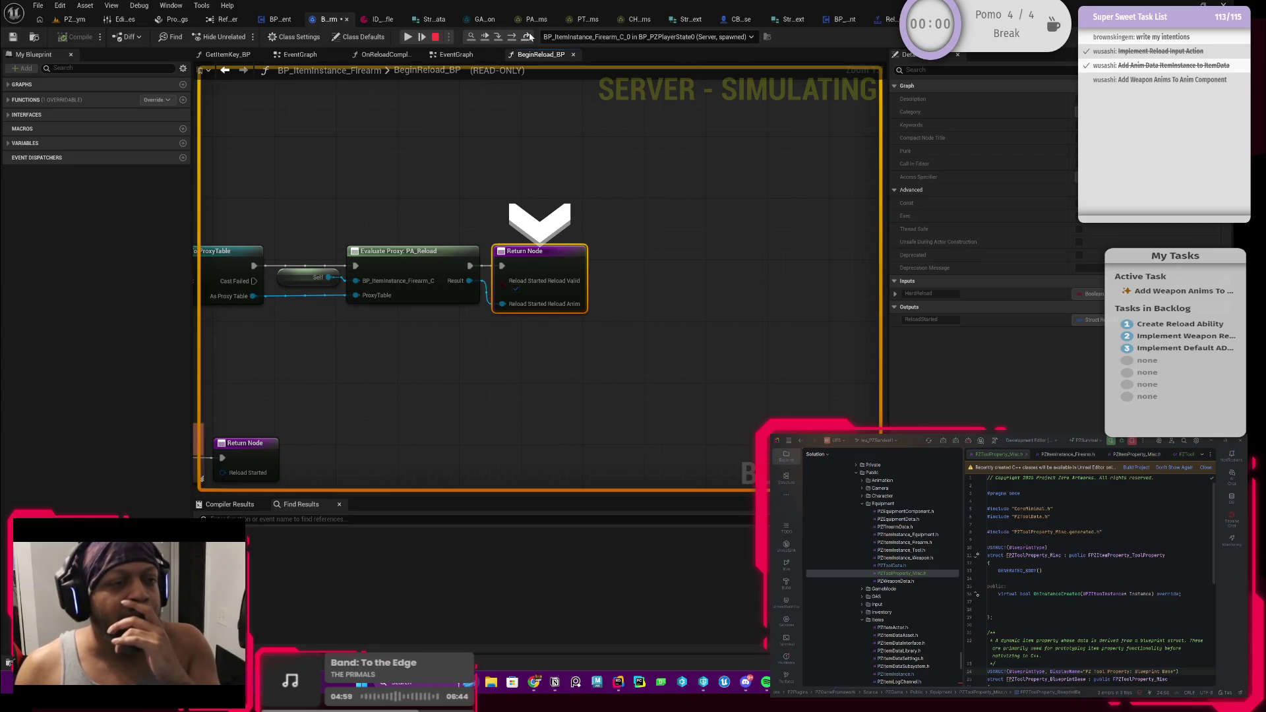
drag(635, 211, 559, 219)
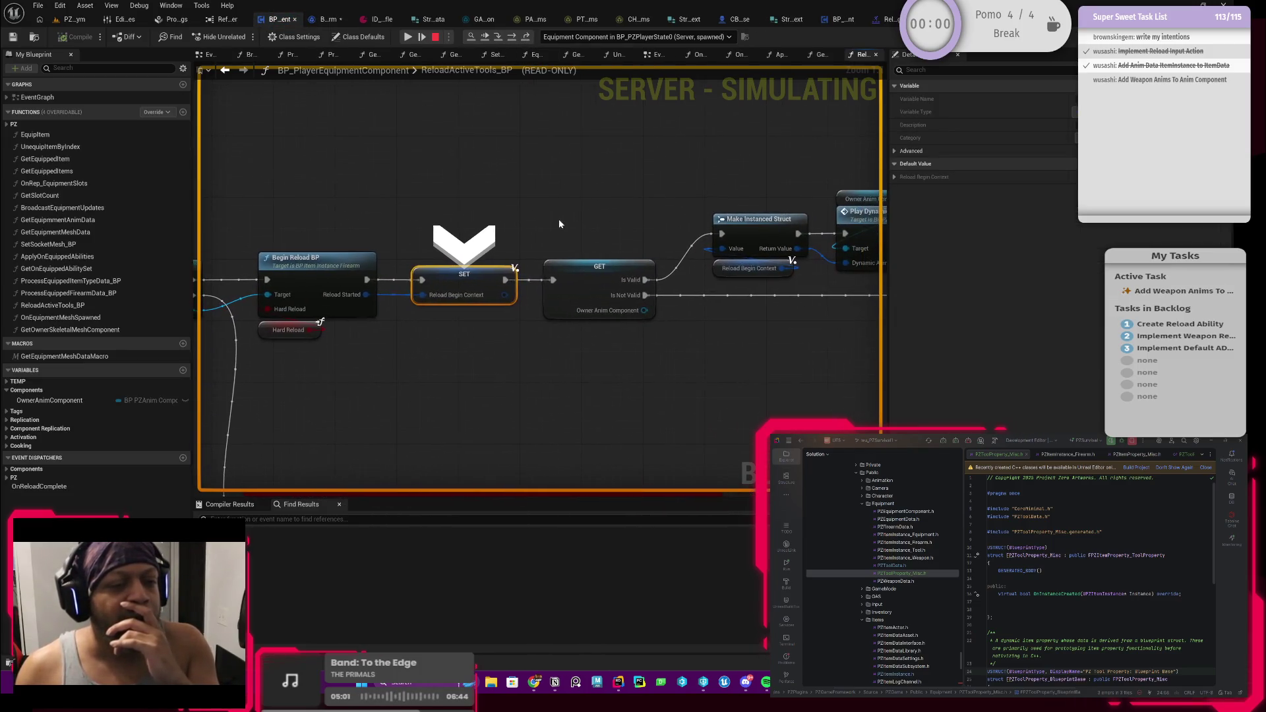
drag(573, 170, 517, 170)
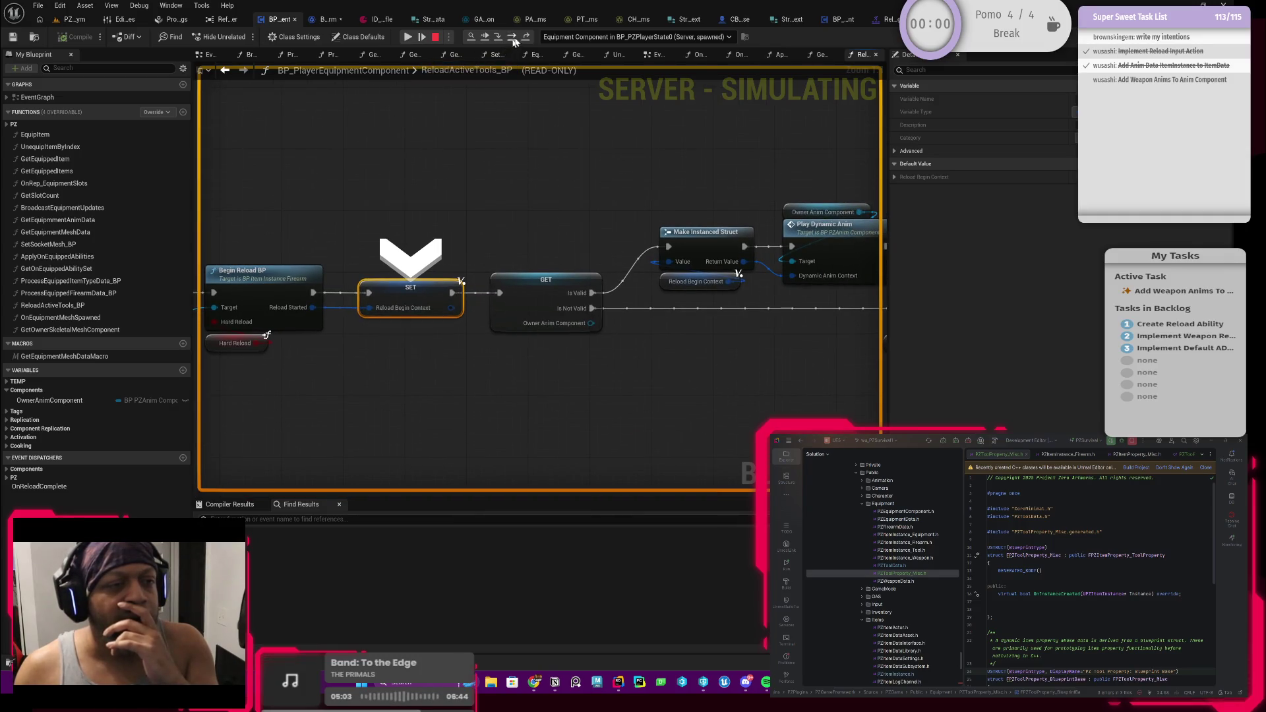
click(526, 39)
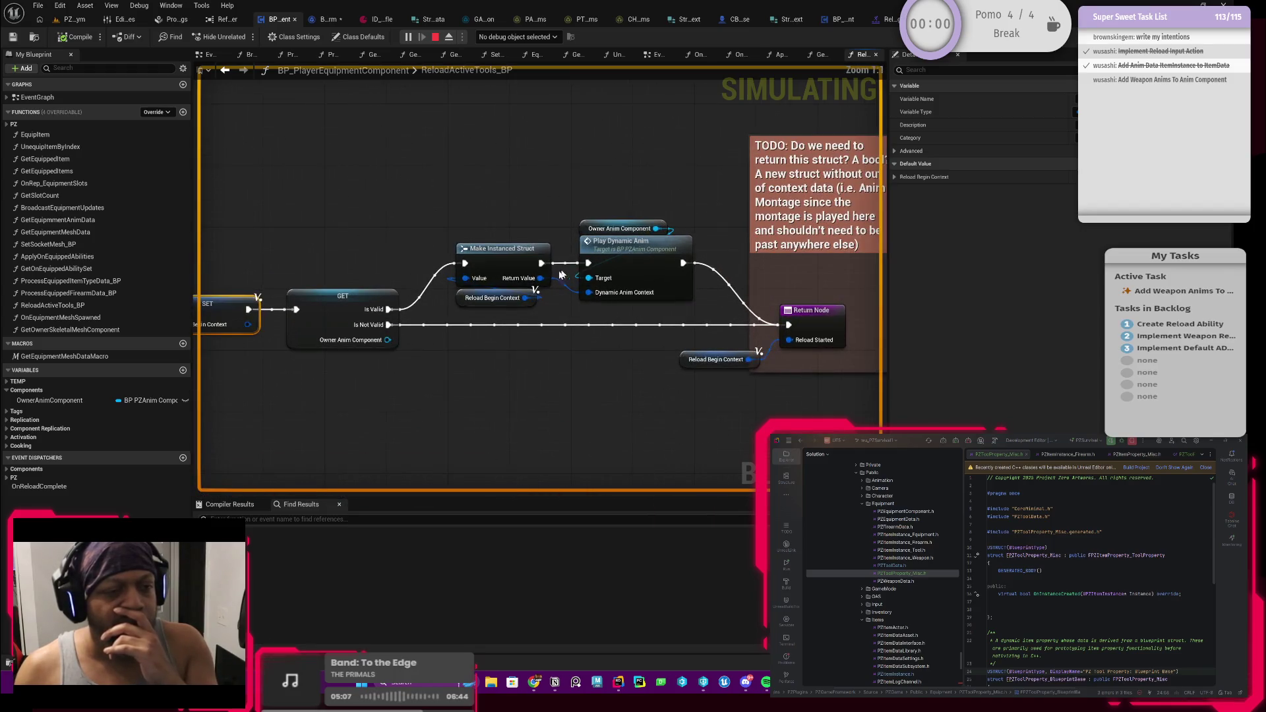
Add a breakpoint to Play Dynamic Anim and return to the running level
right_click(634, 247)
click(689, 540)
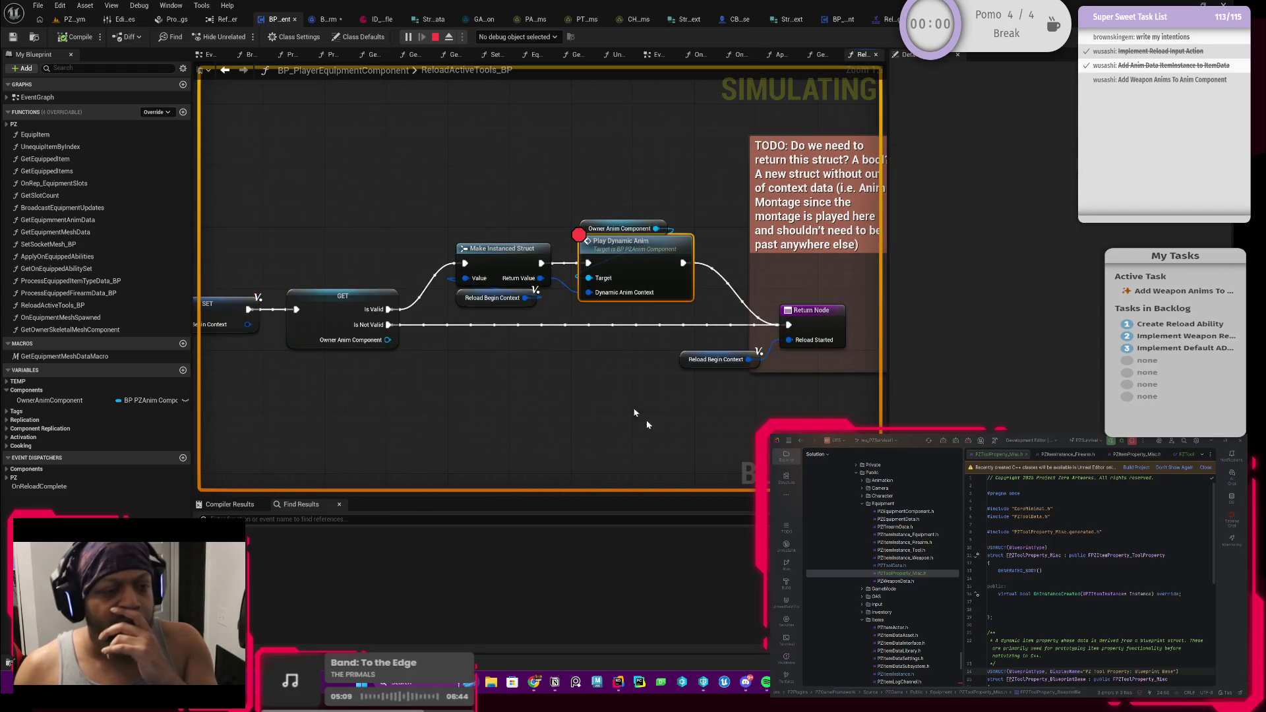
click(74, 19)
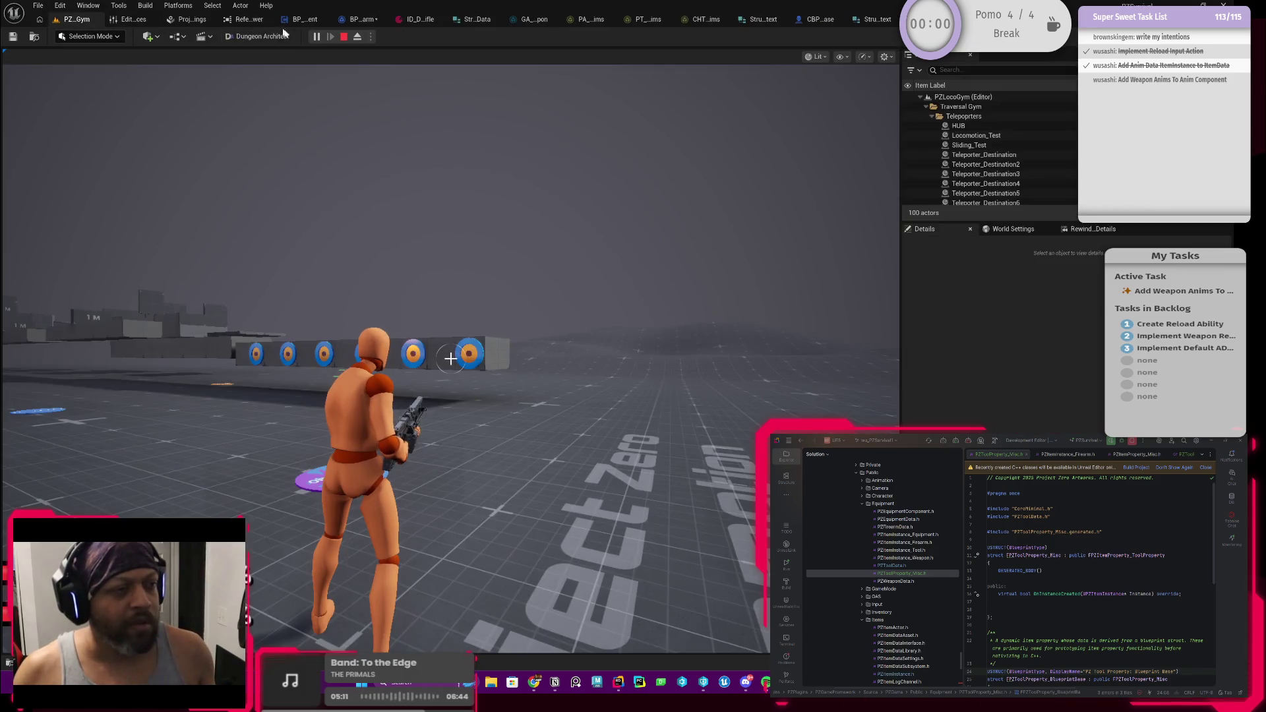
Reload, then remove breakpoints from the struct lookup node and Cast To ProxyTable, resuming each time
key(r)
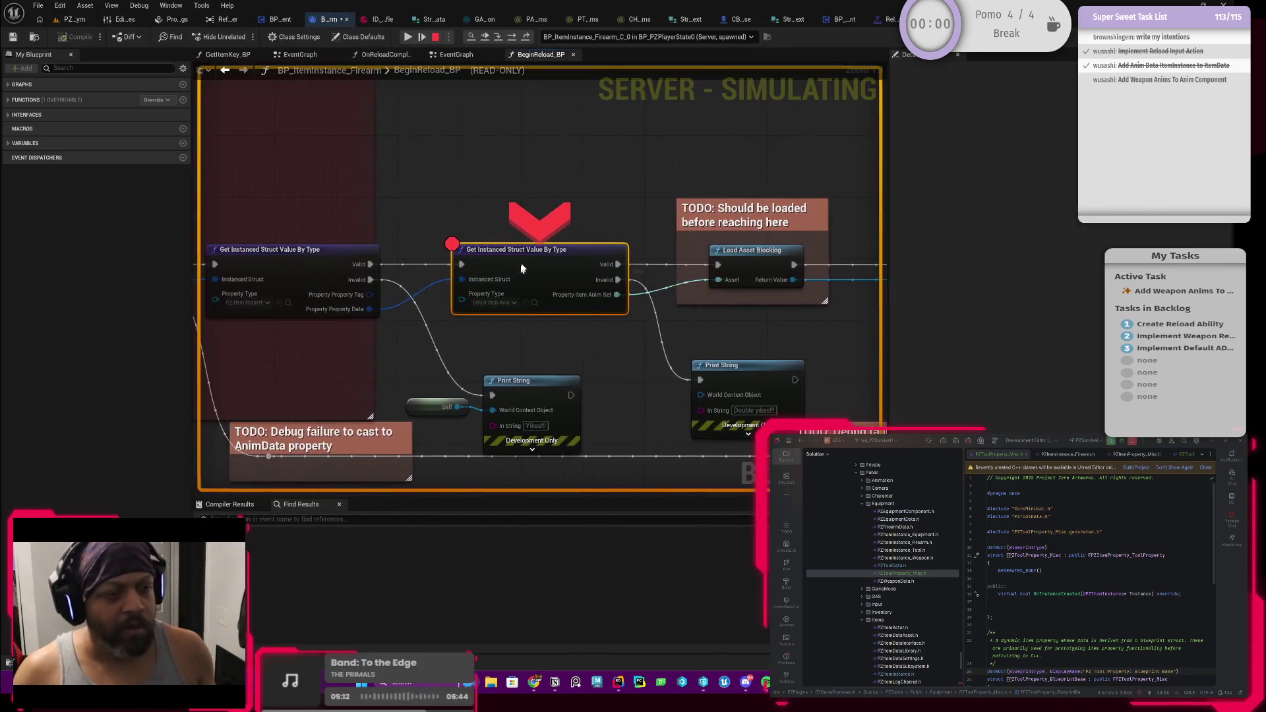
right_click(525, 267)
click(561, 346)
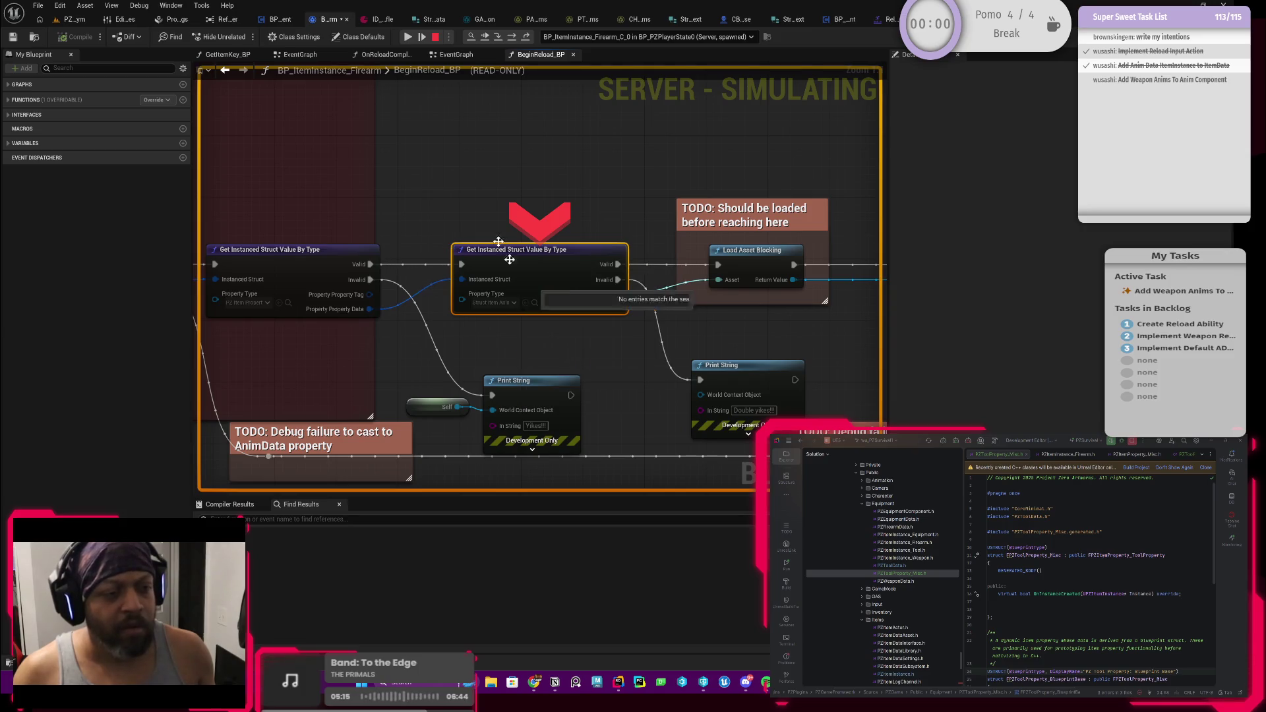
click(408, 36)
right_click(548, 261)
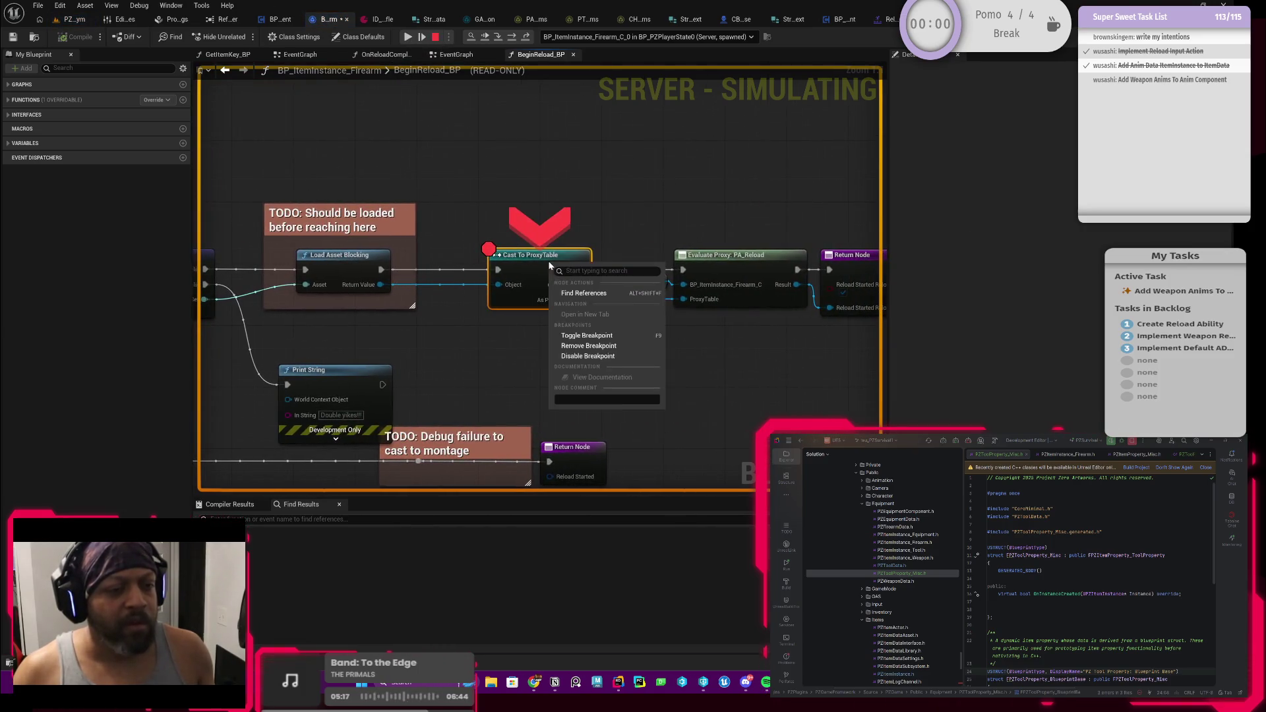
click(588, 345)
click(408, 36)
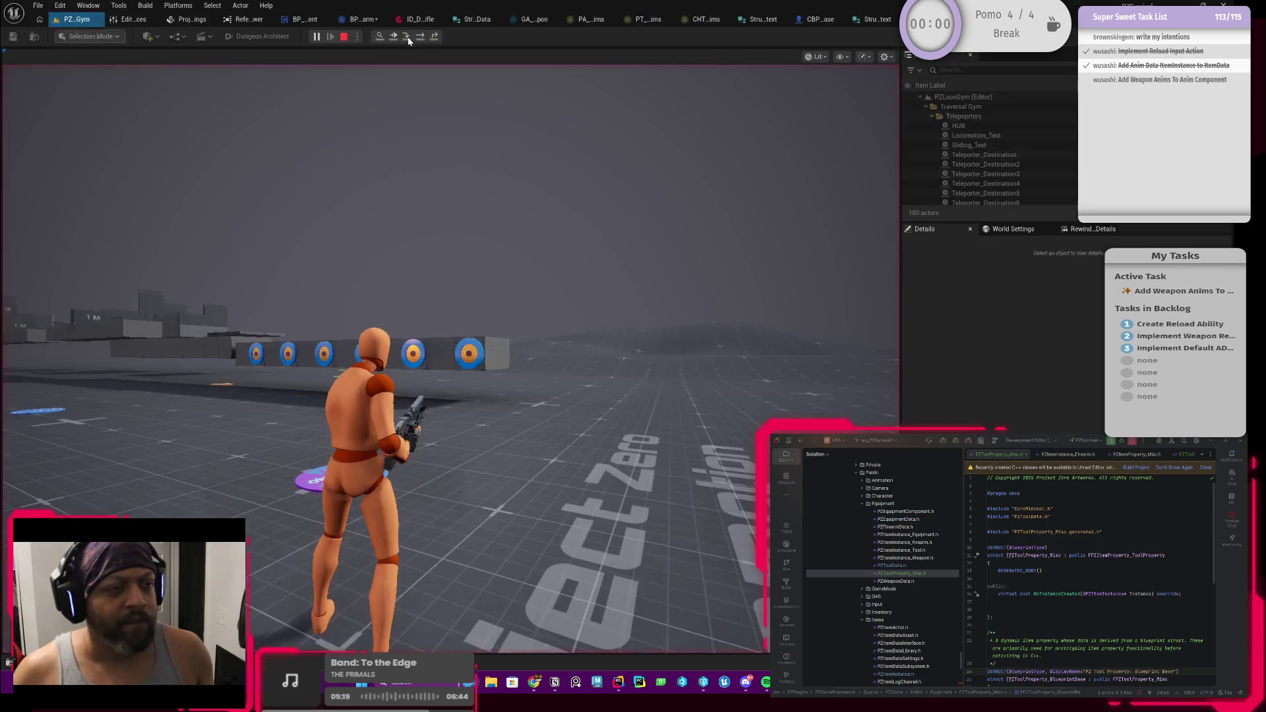
Release input from the game with Shift+F1 and stop the play session
click(426, 85)
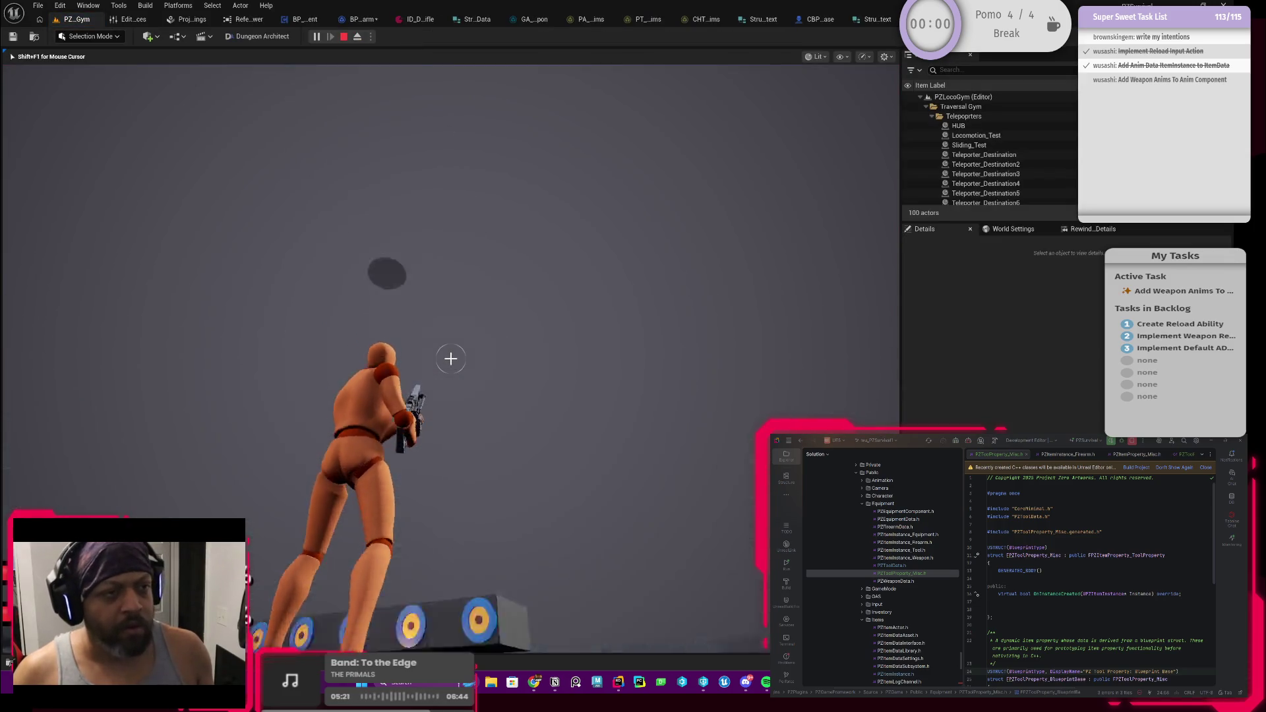
key(shift+F1)
click(344, 36)
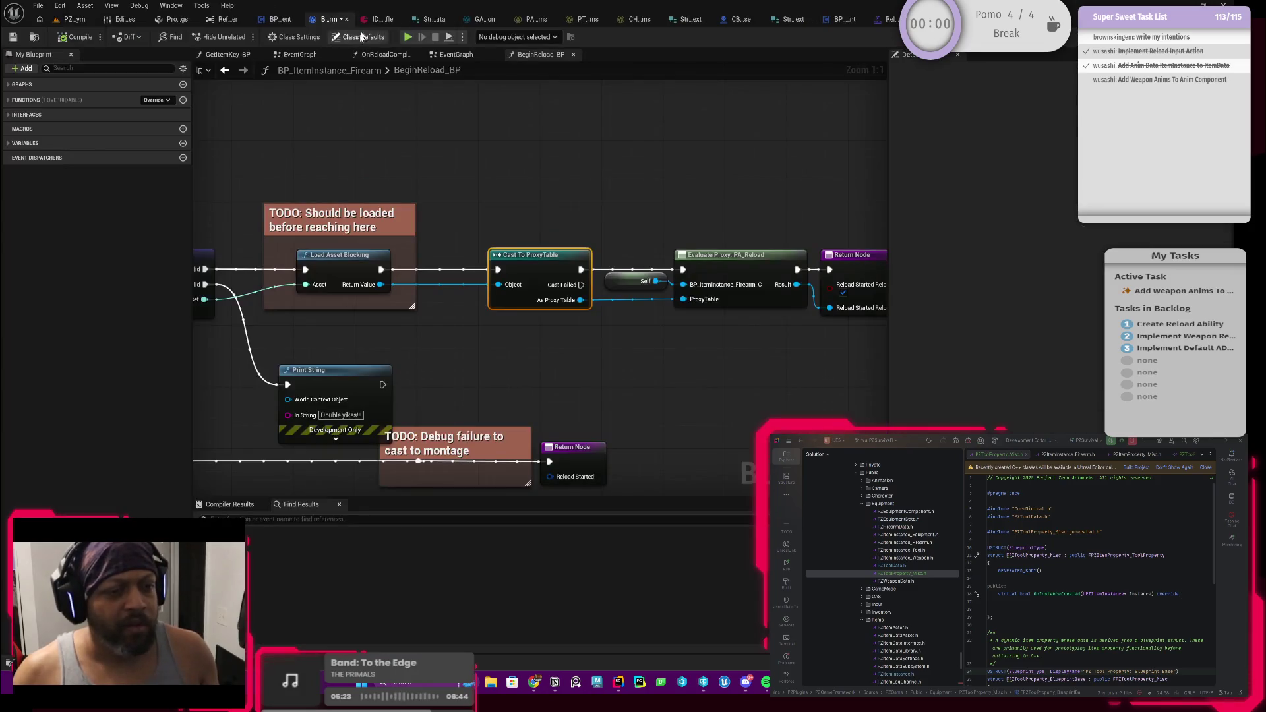
scroll(515, 295, up, 1)
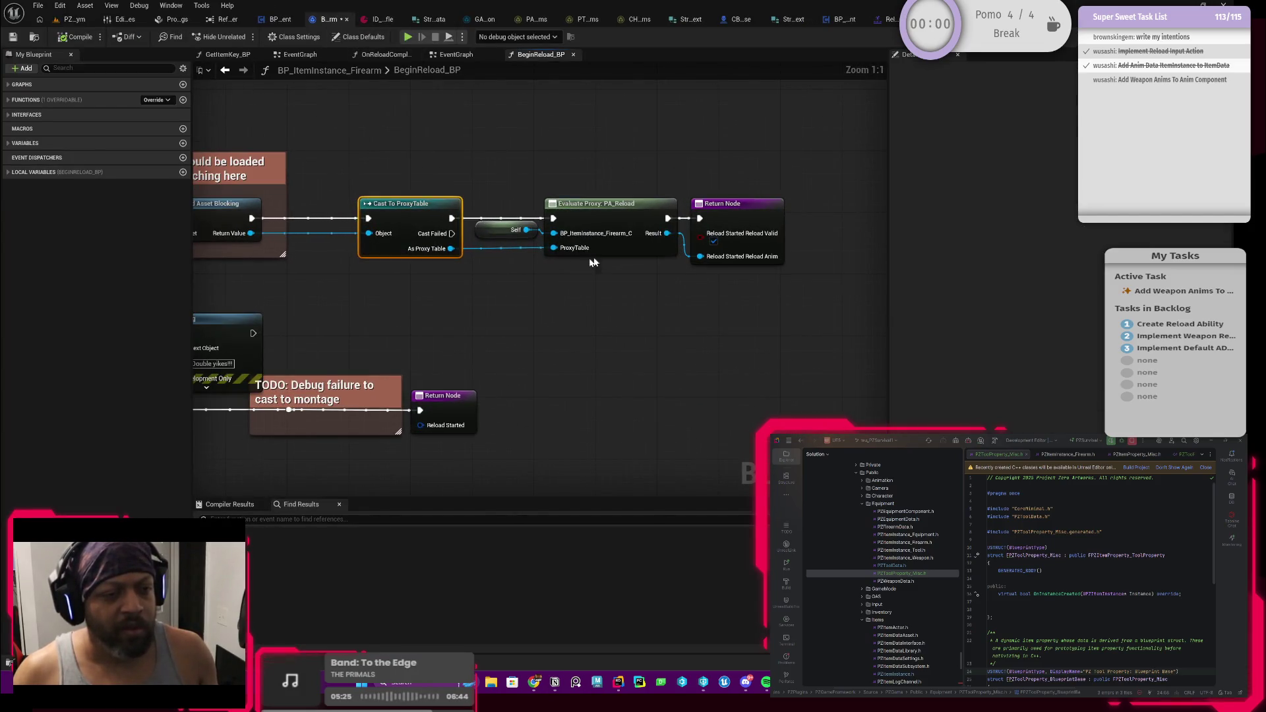
Add a breakpoint to BeginReload_BP's Return Node and switch to the PZ_Gym level
click(595, 223)
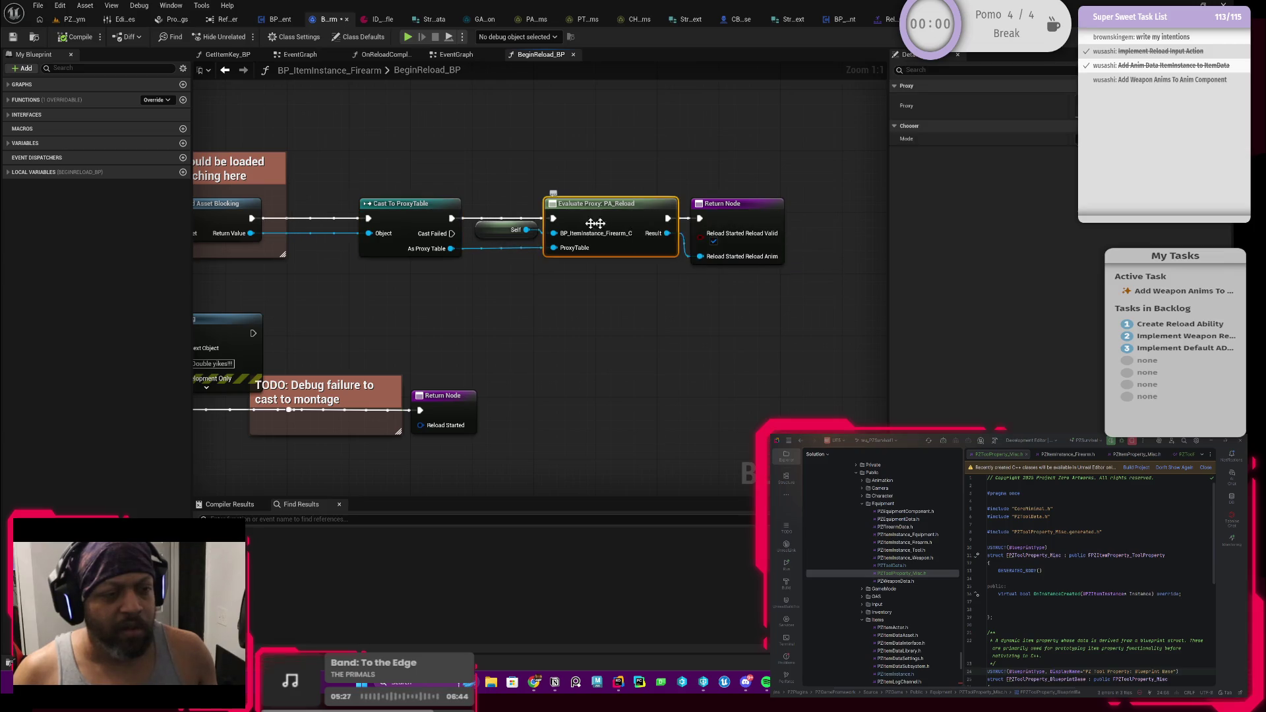
right_click(592, 218)
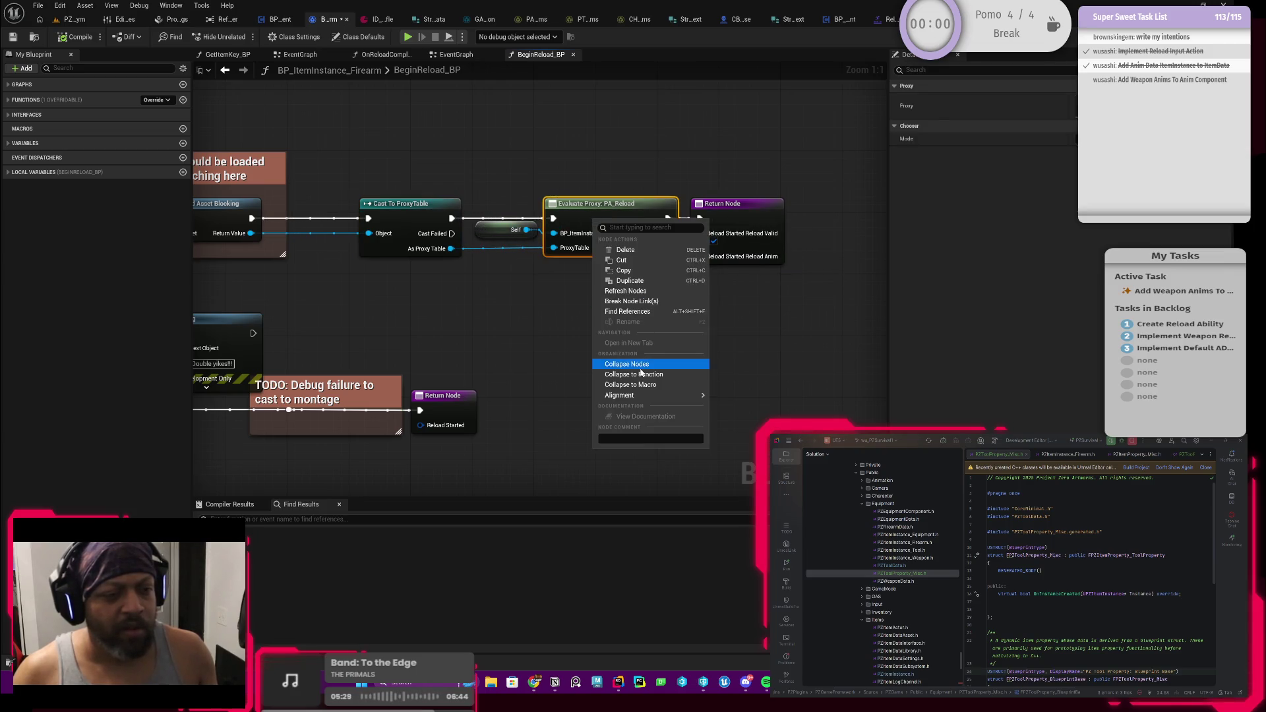
mouse_move(634, 395)
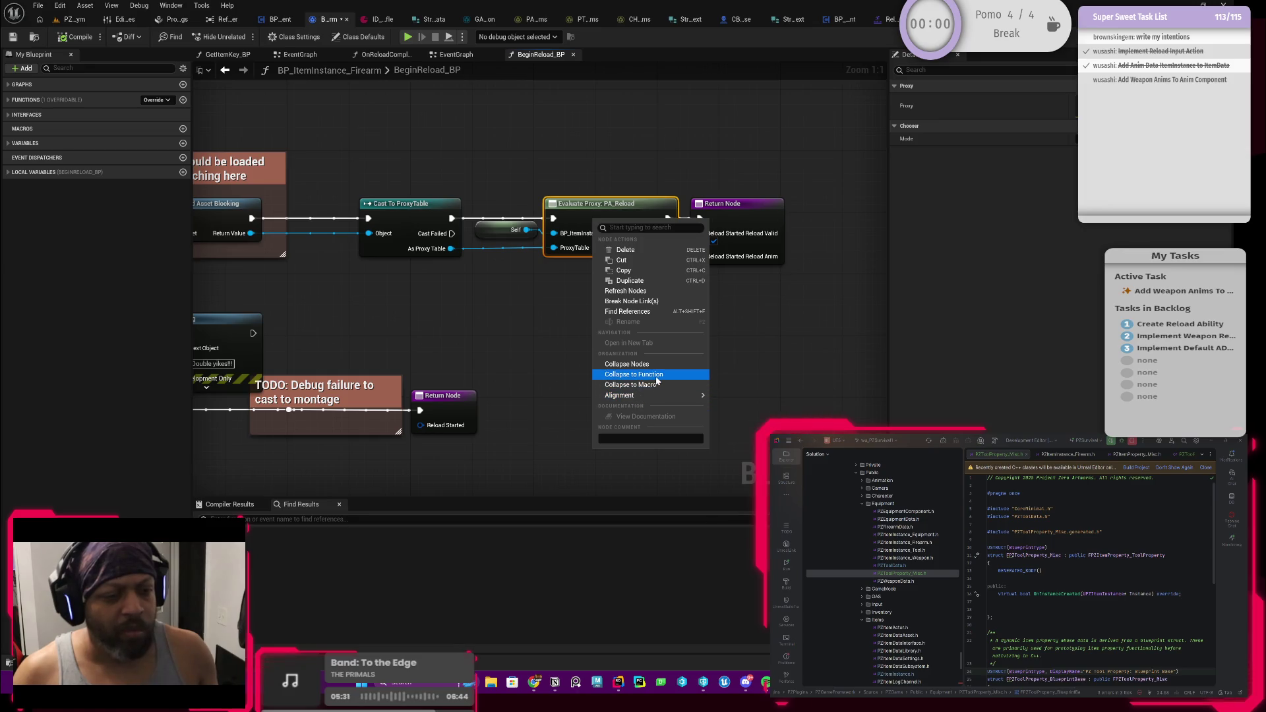
click(717, 219)
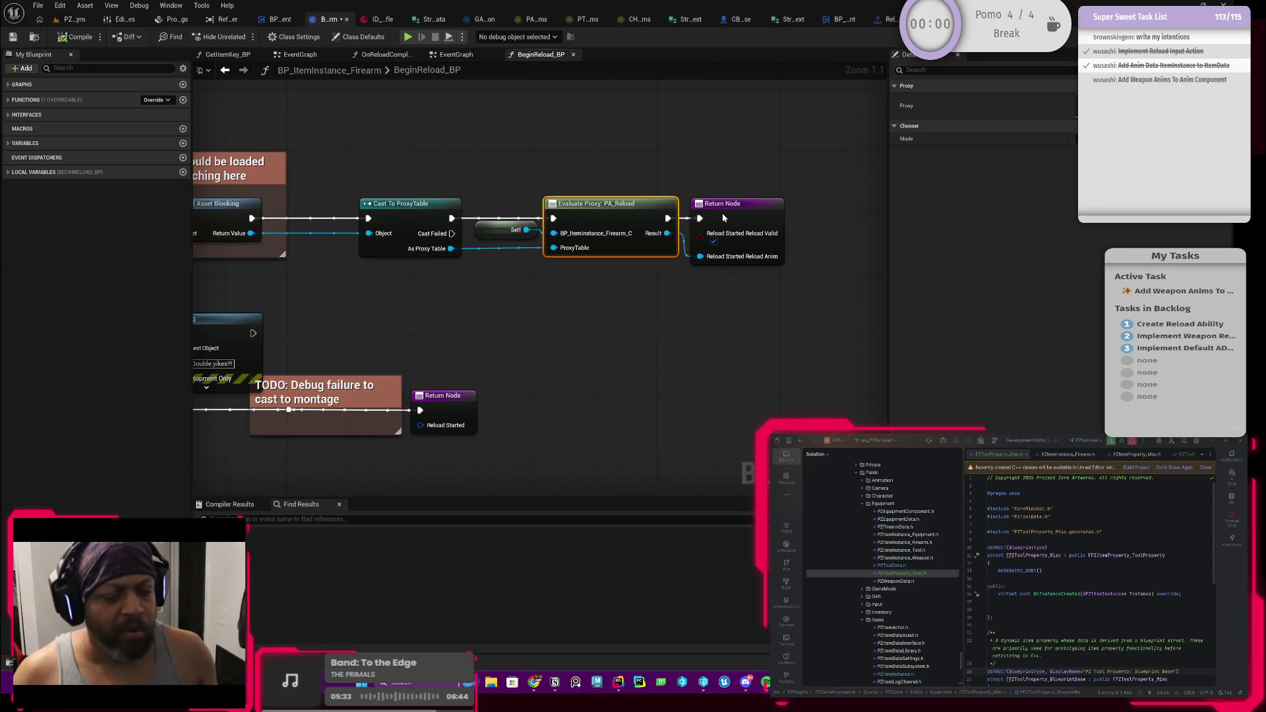
right_click(724, 218)
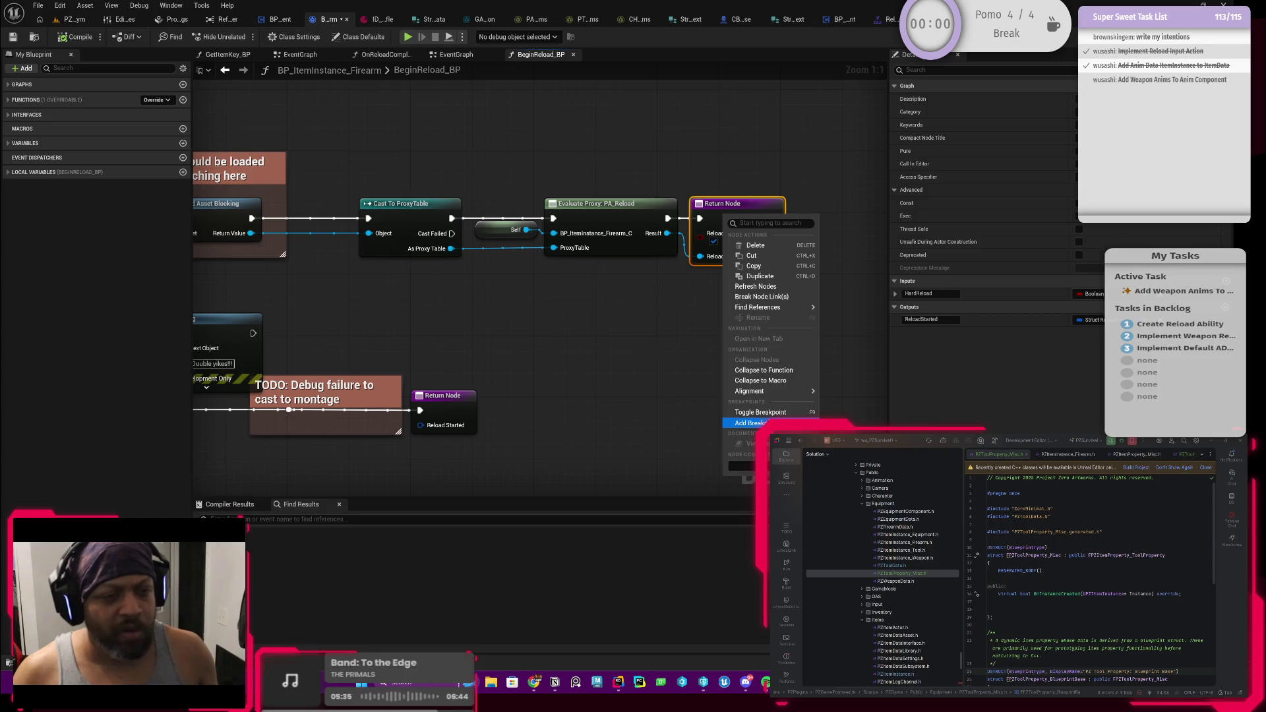
click(749, 422)
click(74, 19)
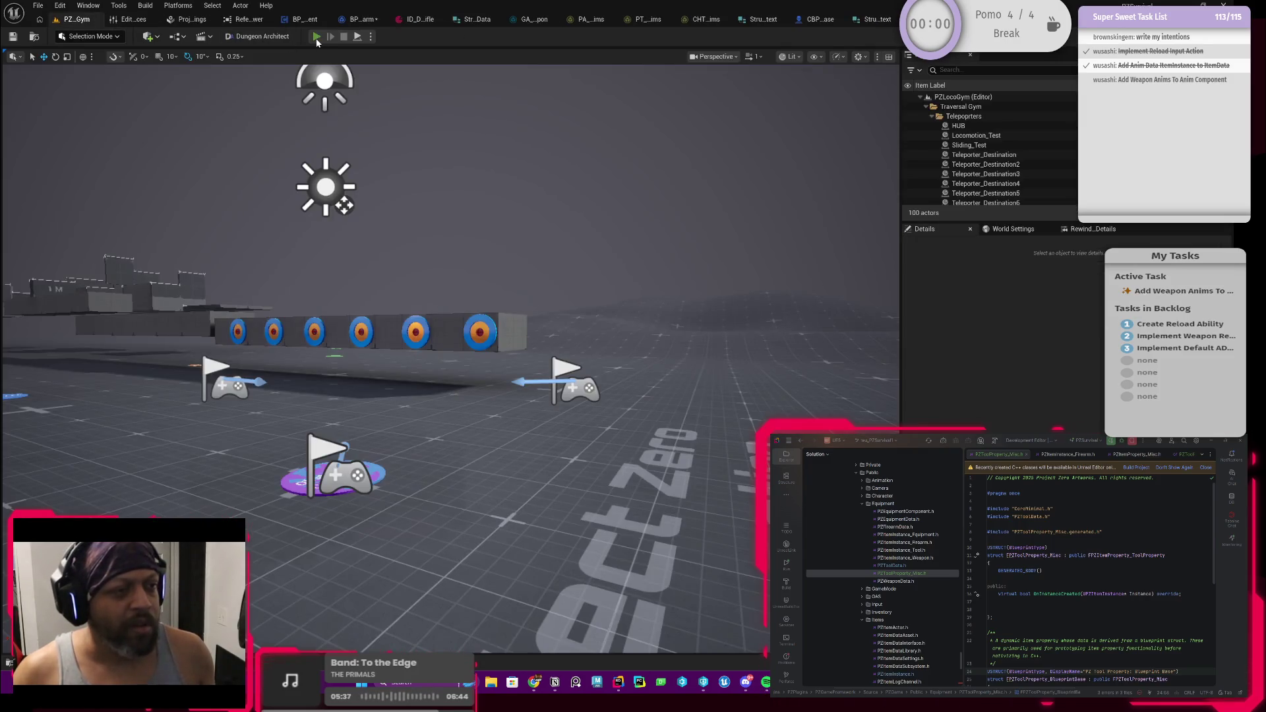
Play the level, equip the rifle from the inventory, and reload to hit the breakpoint
click(317, 38)
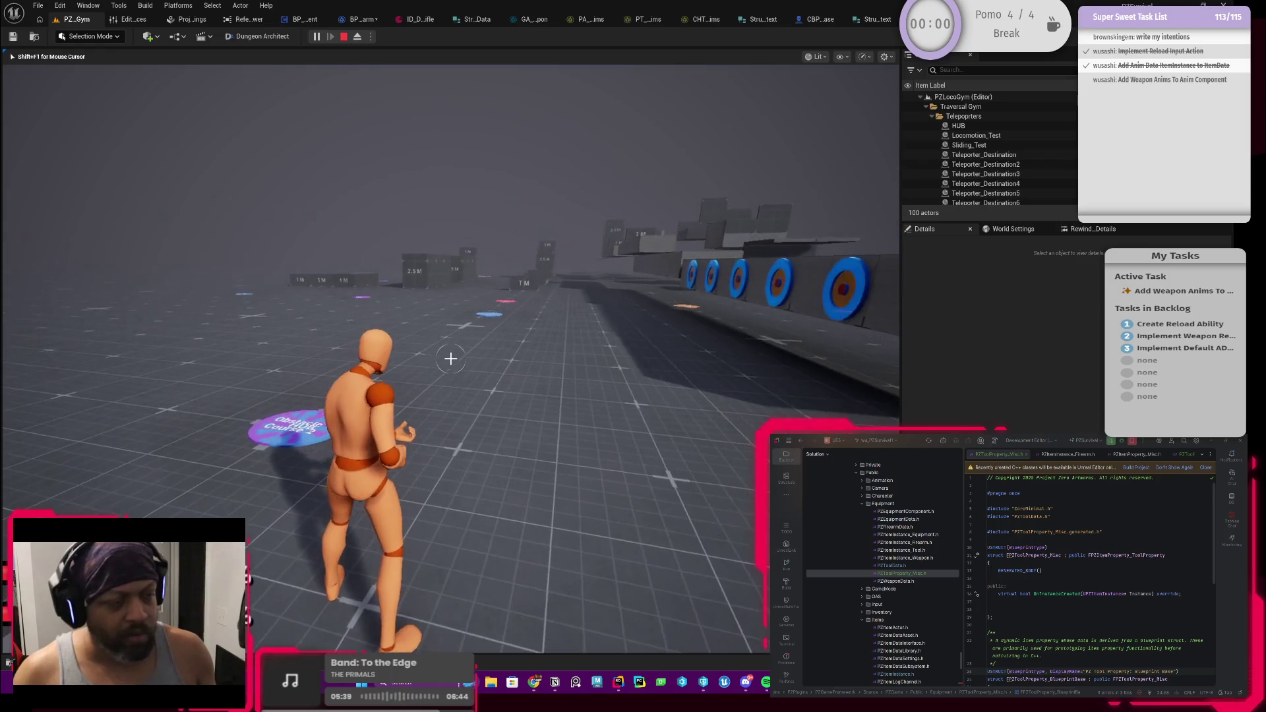
key(Tab)
right_click(421, 317)
key(Tab)
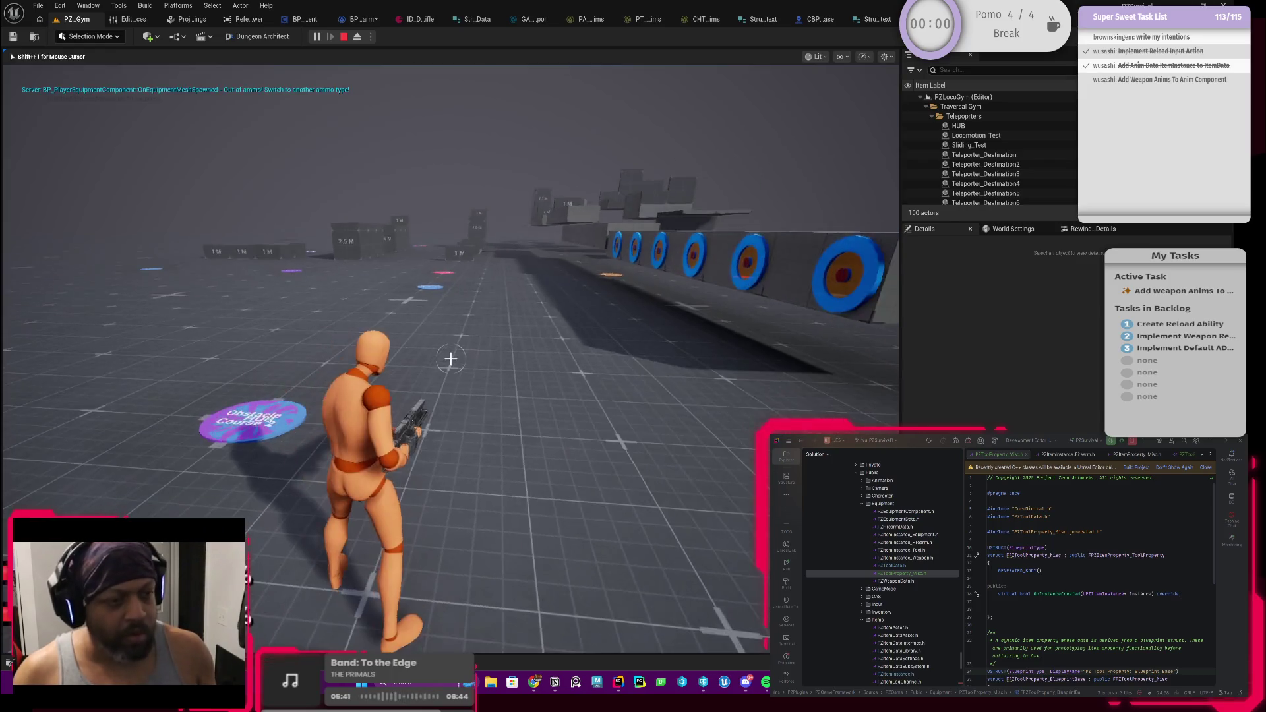
key(r)
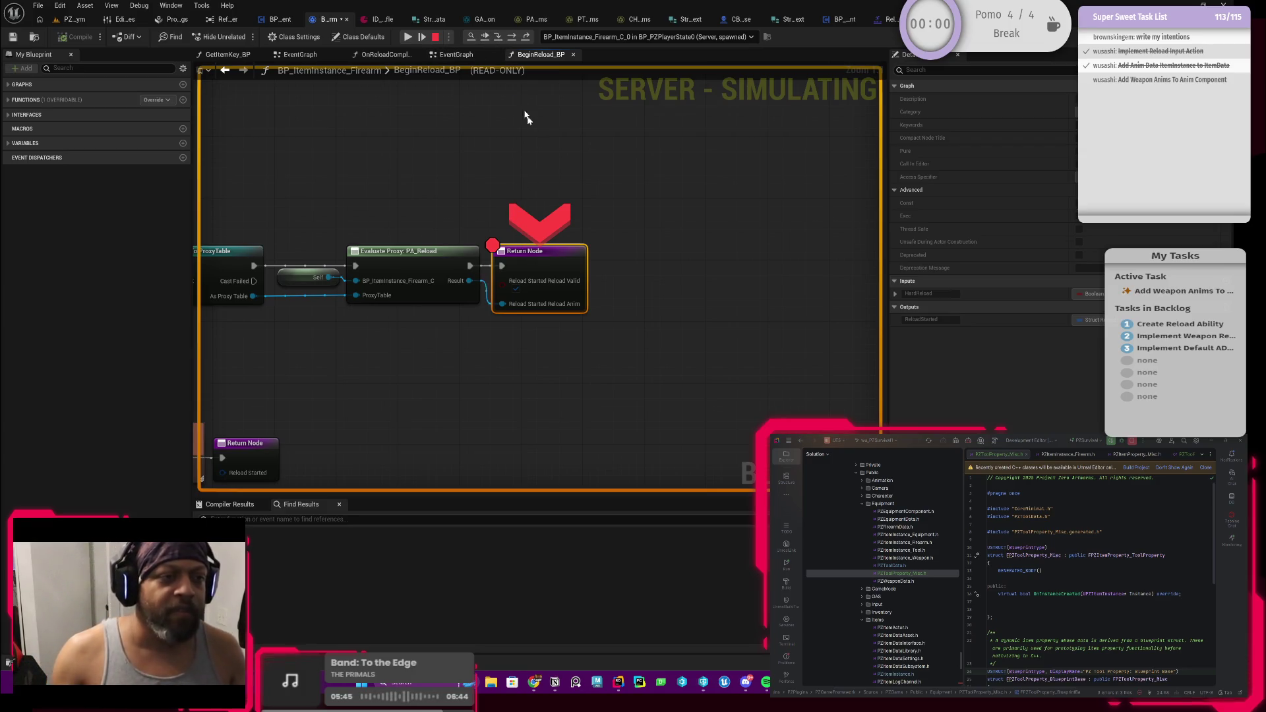
Step out into ReloadActiveTools_BP and step over to the Owner Anim Component GET node
click(526, 37)
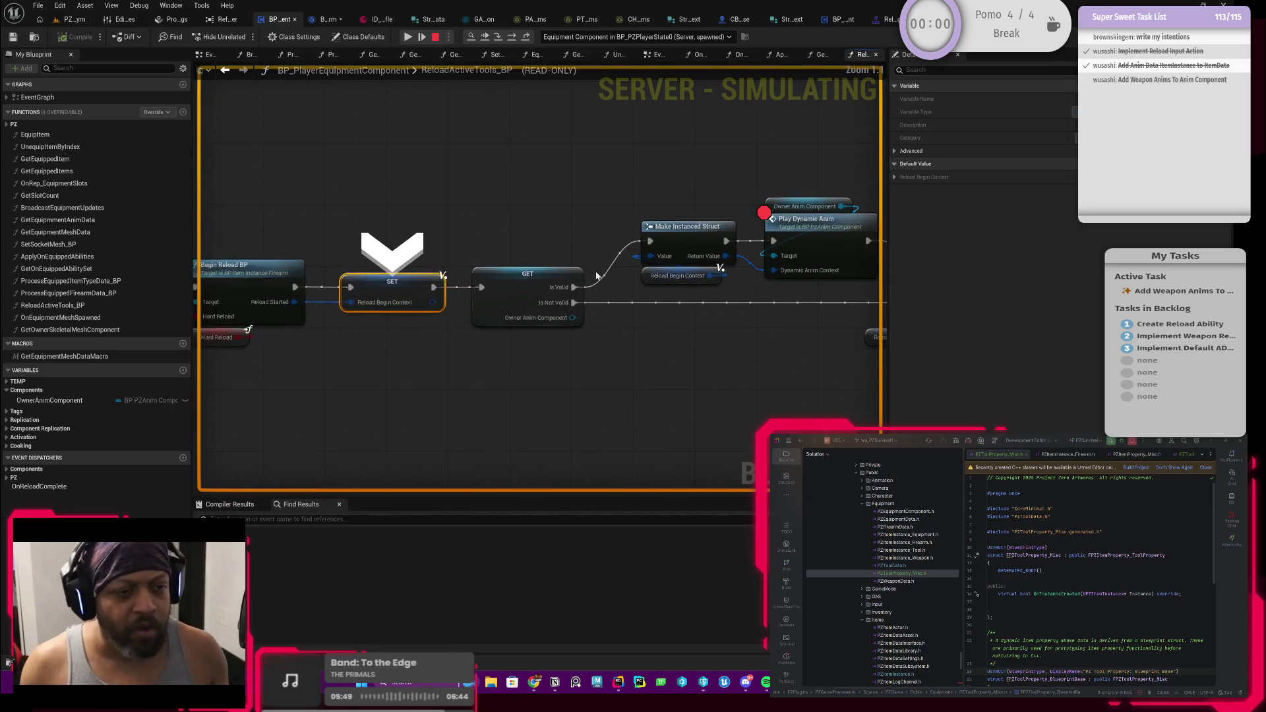
key(F10)
mouse_move(476, 318)
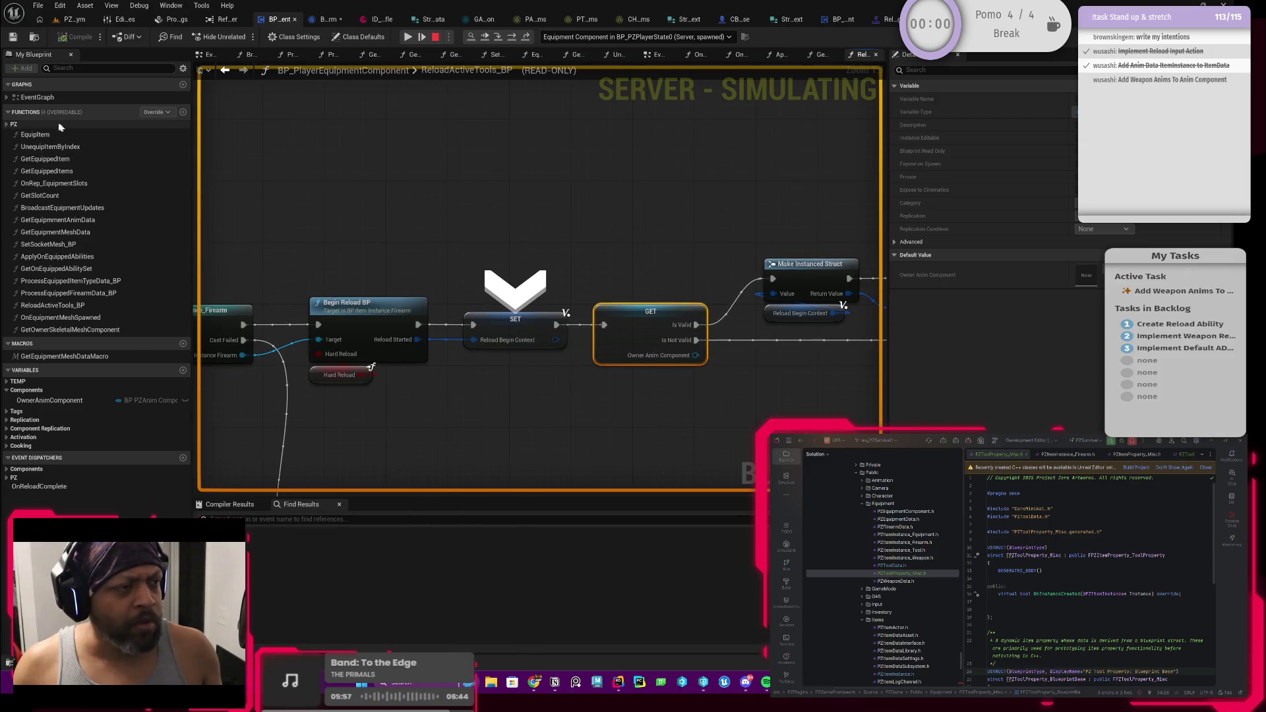
double_click(37, 97)
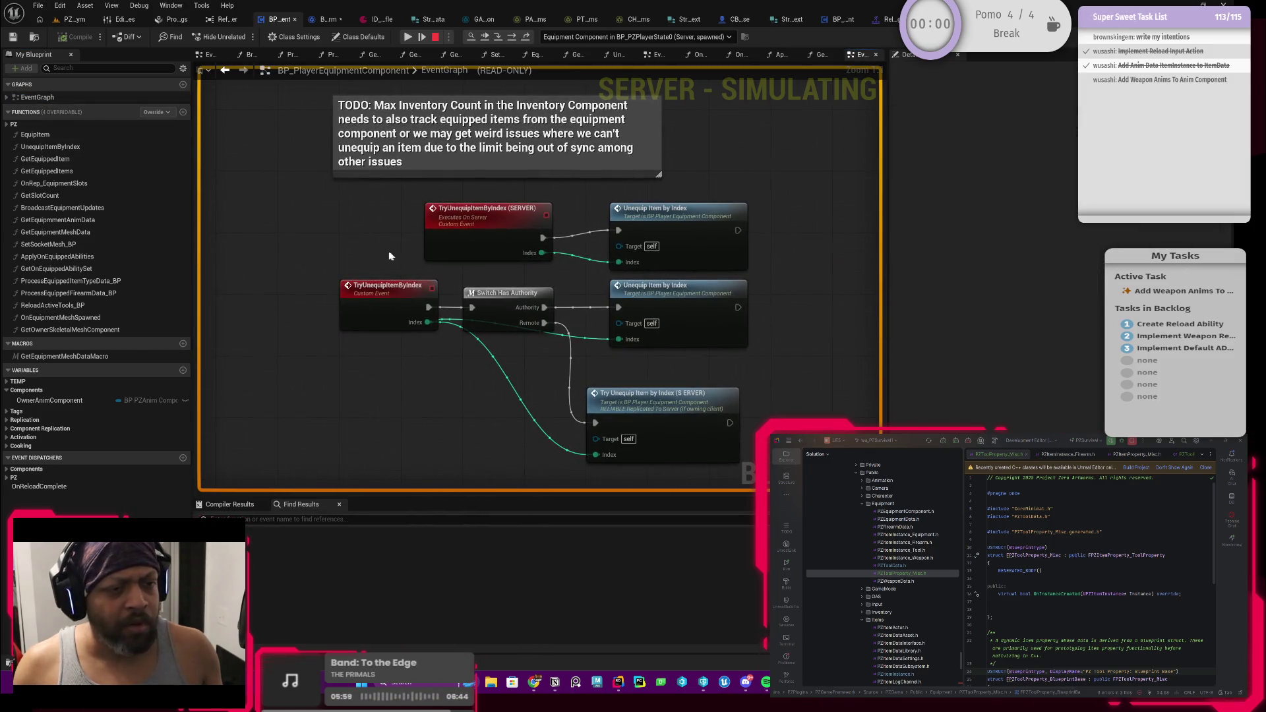
Pan the EventGraph to empty space and stop the simulation so it can be edited
scroll(389, 256, down, 1)
scroll(462, 263, down, 1)
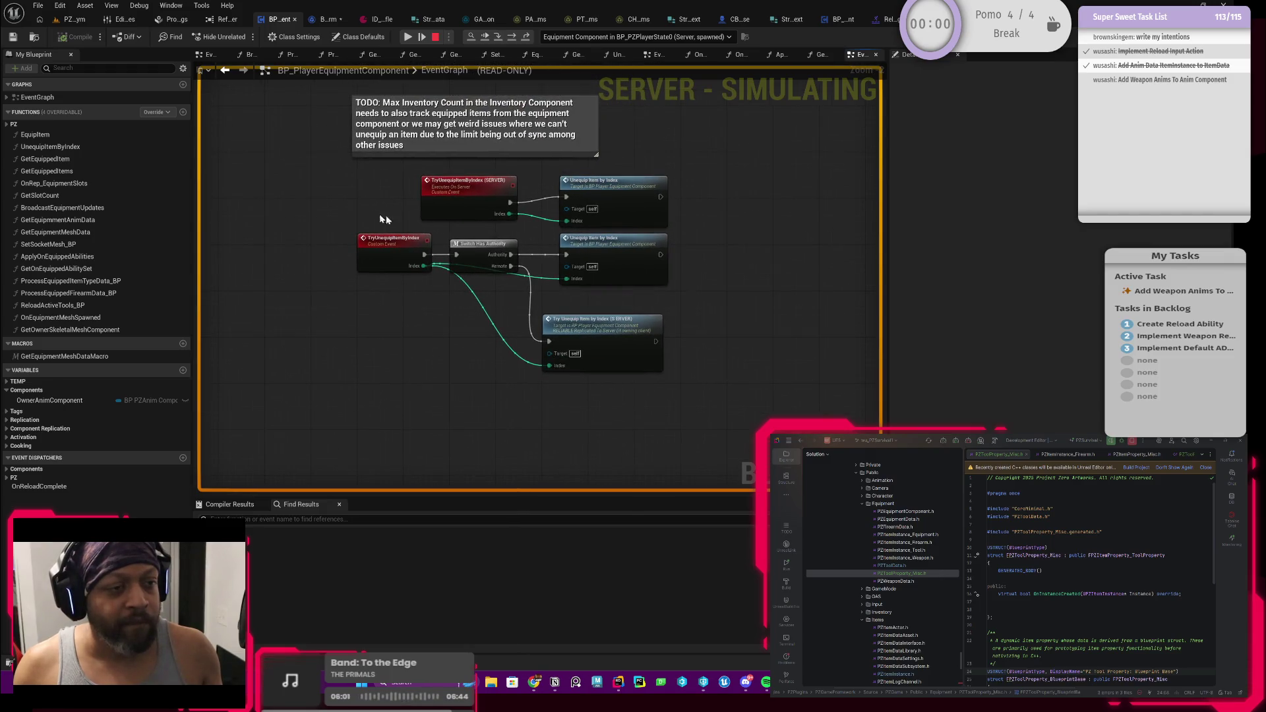
drag(389, 232, 389, 202)
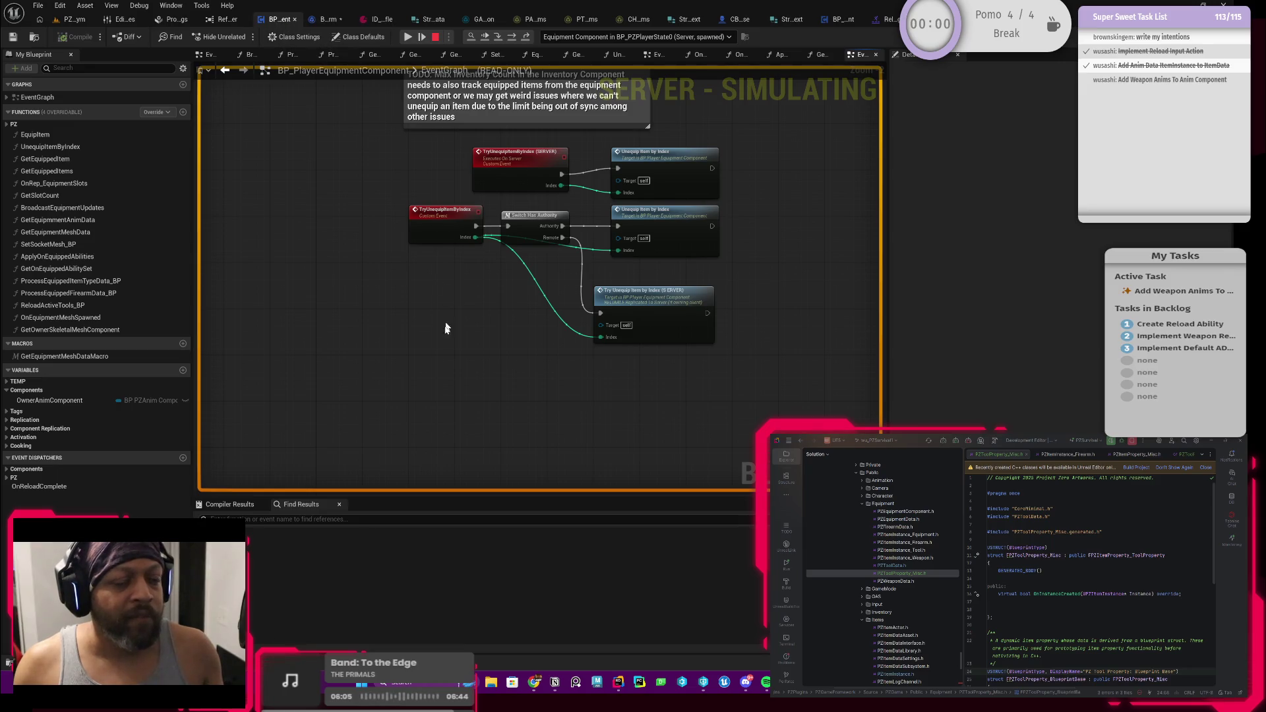
right_click(434, 333)
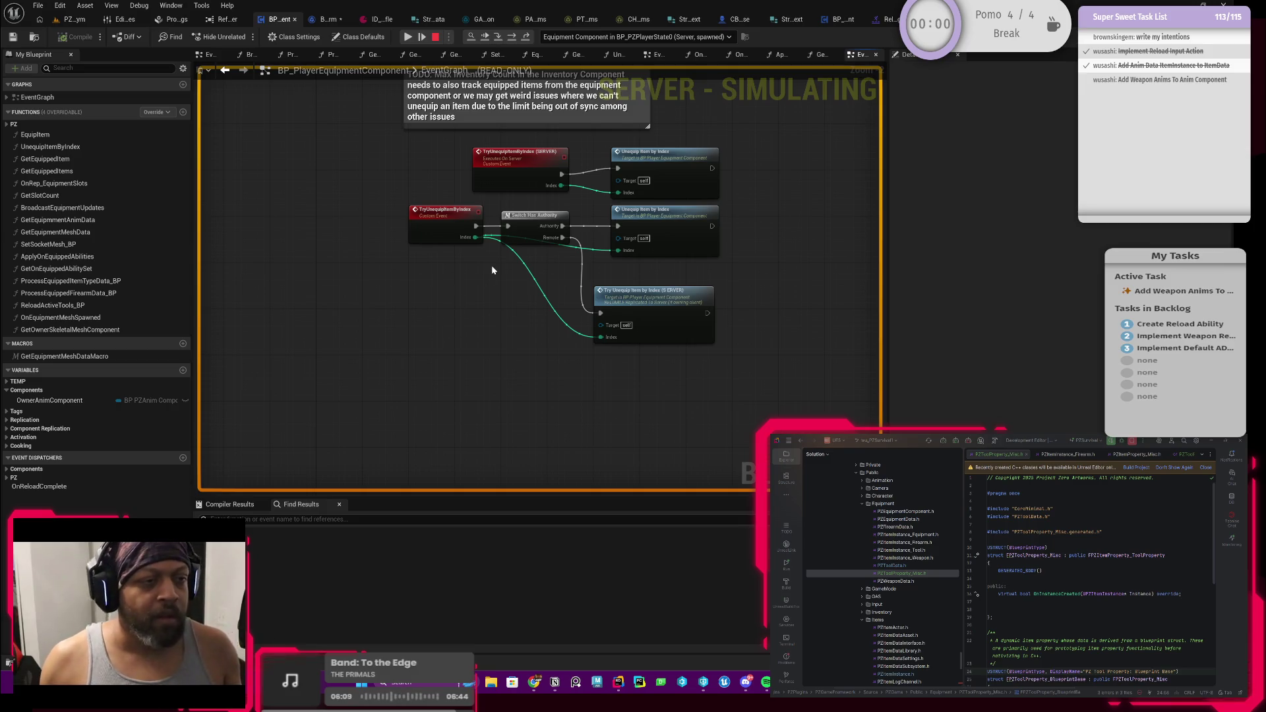
click(437, 38)
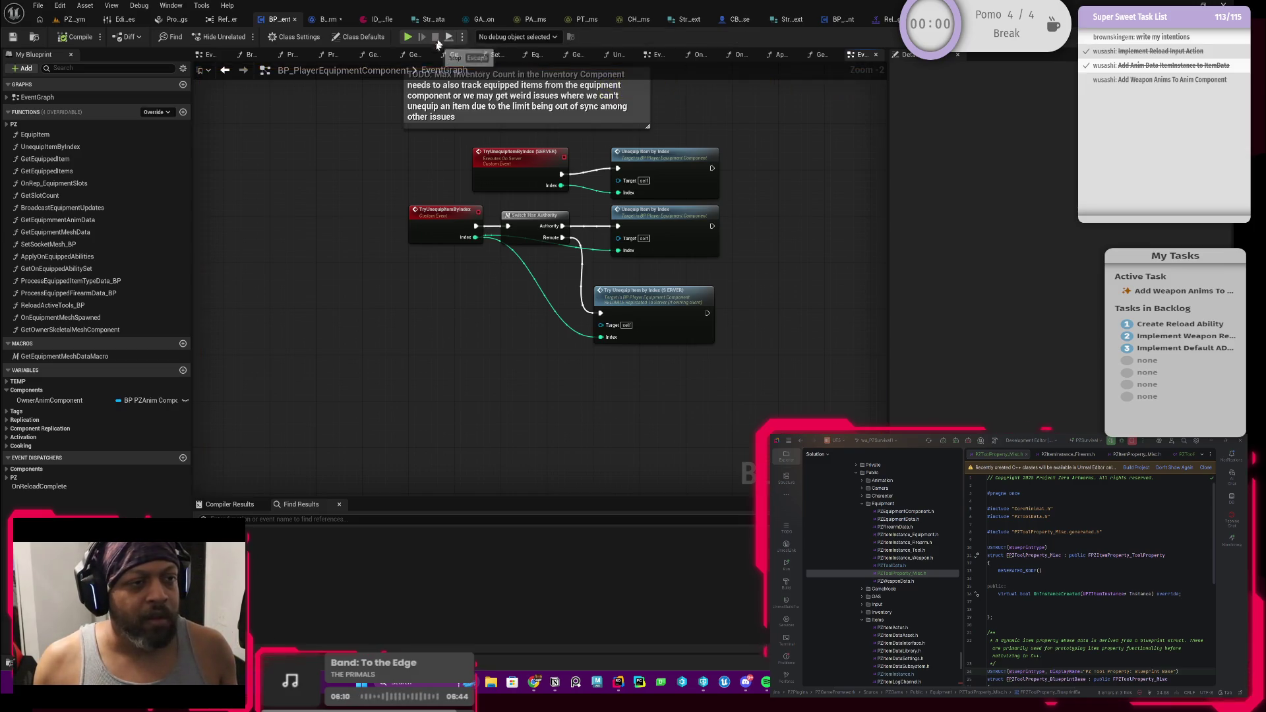
Add an Event Begin Play node to the EventGraph
right_click(417, 338)
key(Escape)
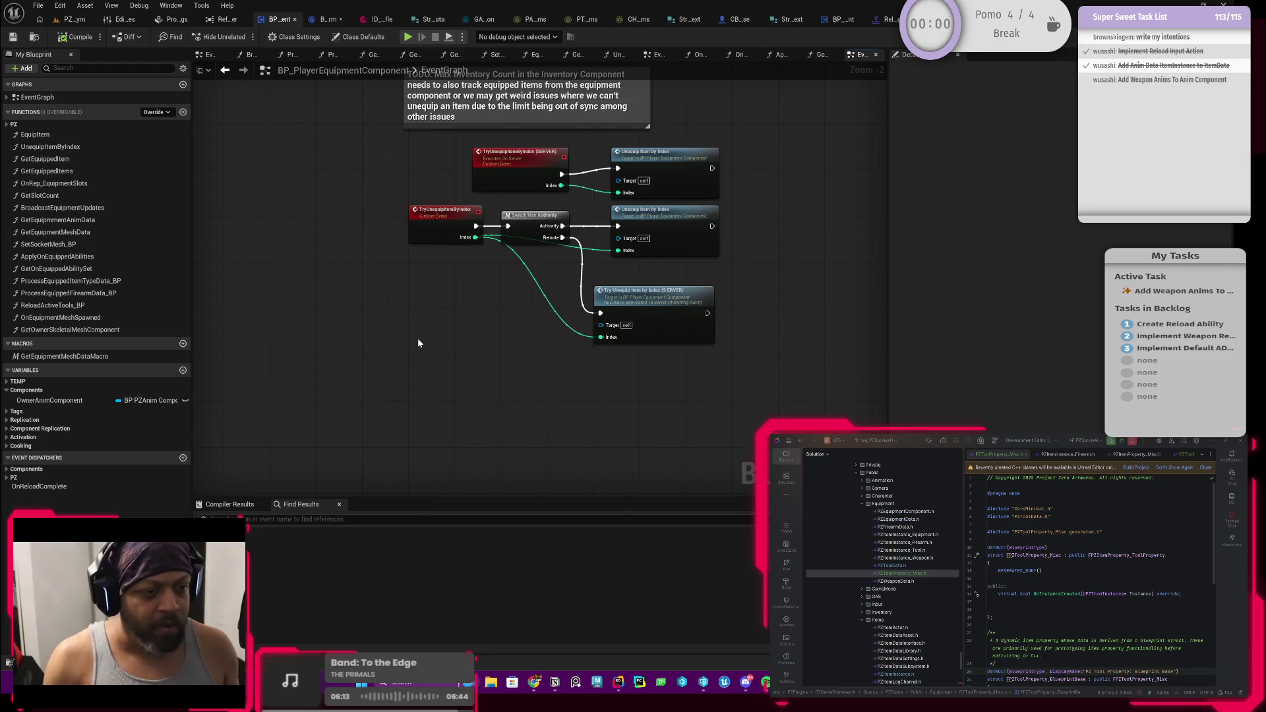
key(ctrl+v)
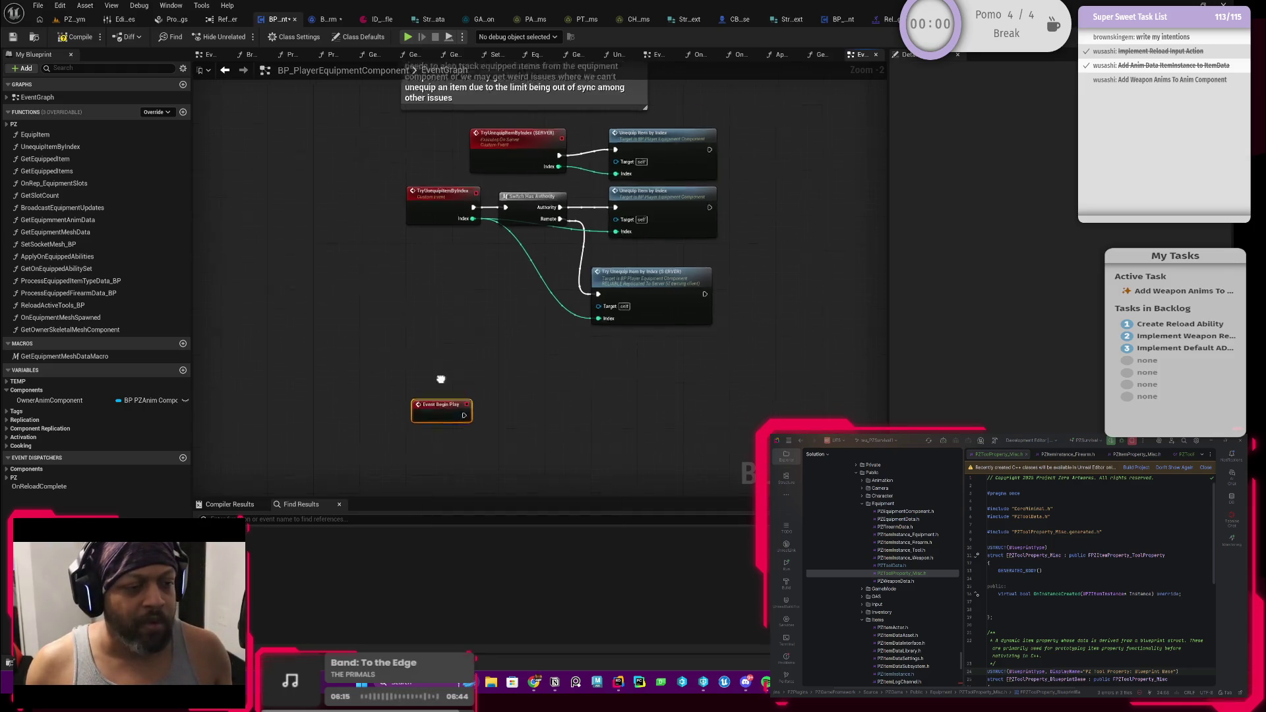
scroll(441, 379, up, 2)
Create a SET OwnerAnimComponent node and place it below Event Begin Play
drag(50, 400, 479, 357)
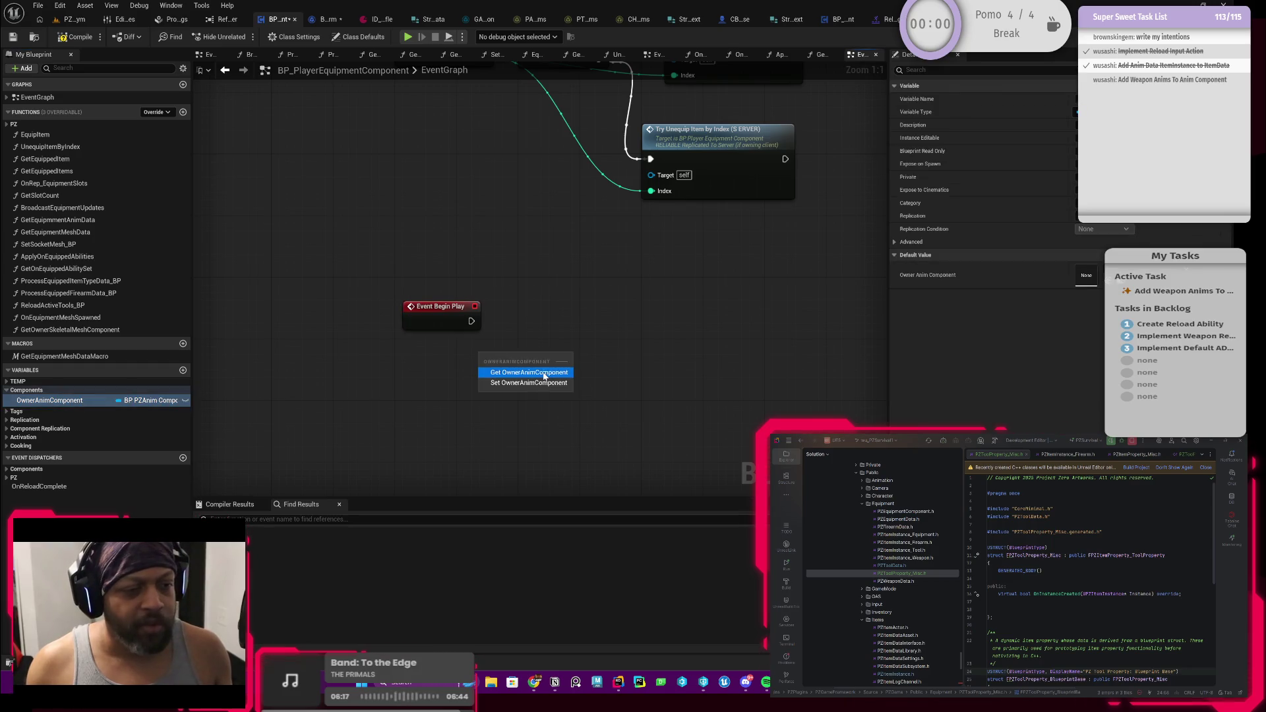
click(511, 390)
drag(523, 362, 600, 359)
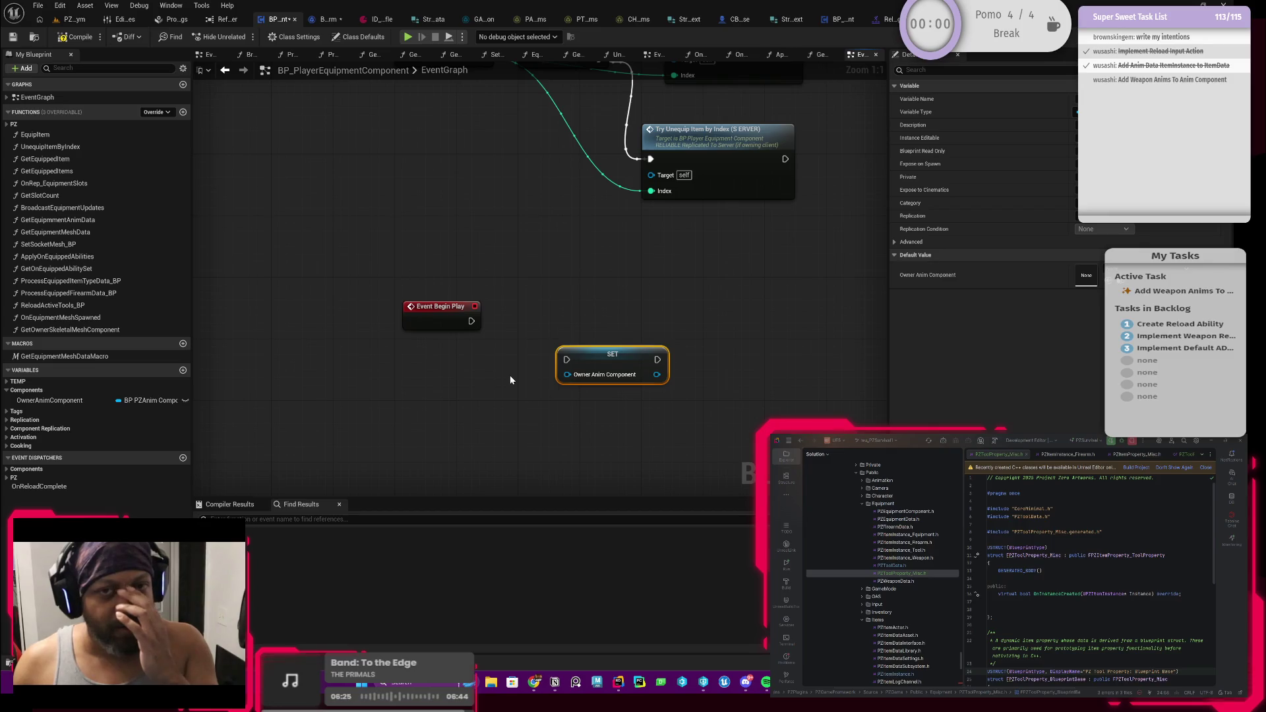
drag(607, 358, 583, 381)
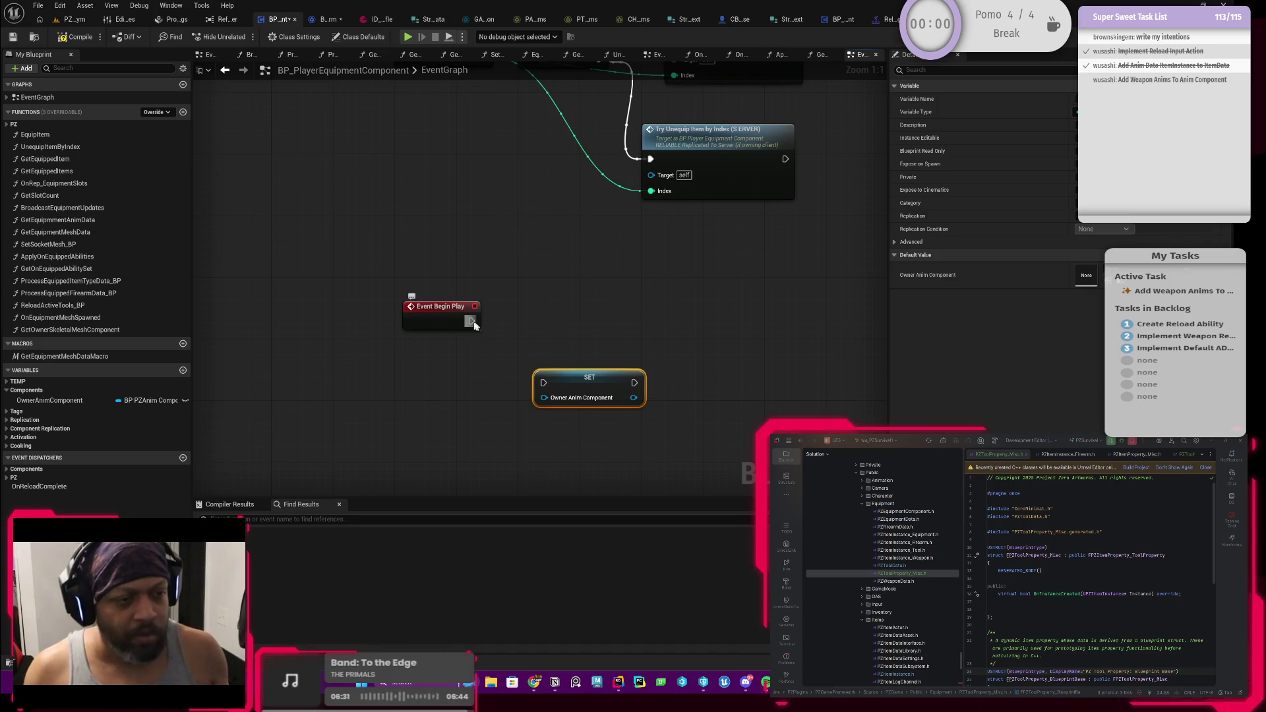
drag(444, 364, 465, 340)
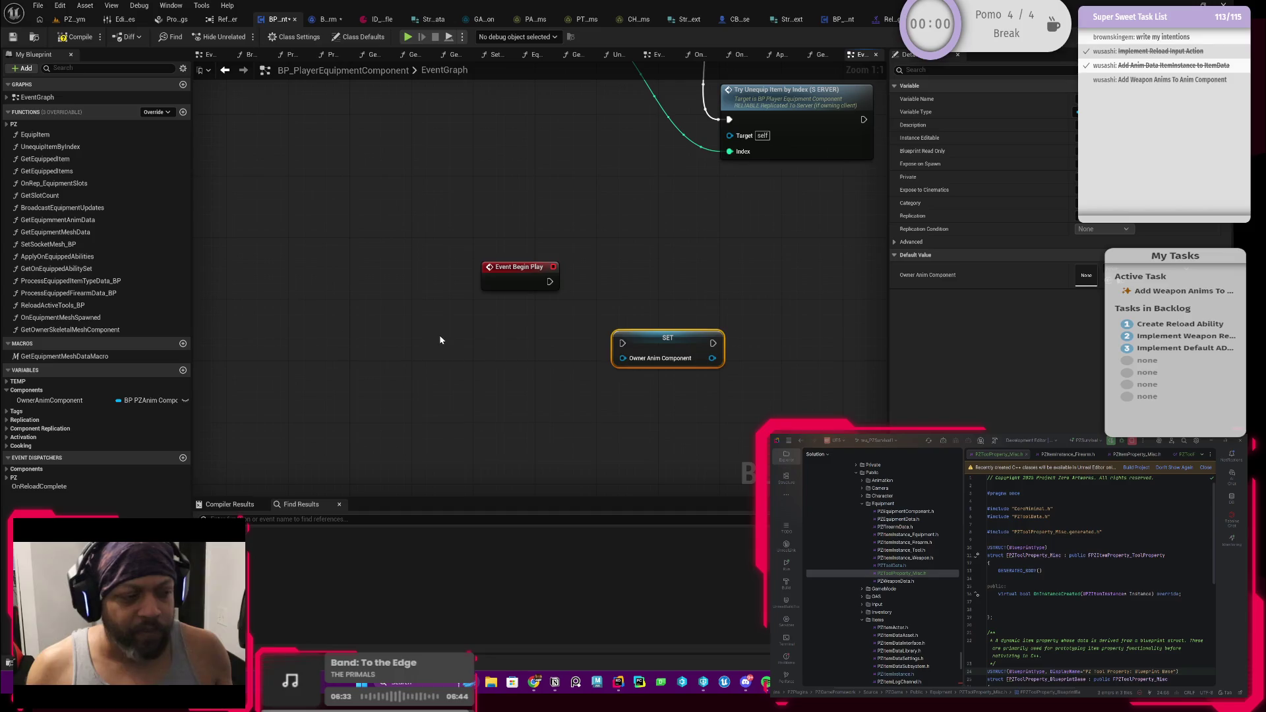
Add a Get Owner node from the 'get owner' search, then delete it
right_click(441, 340)
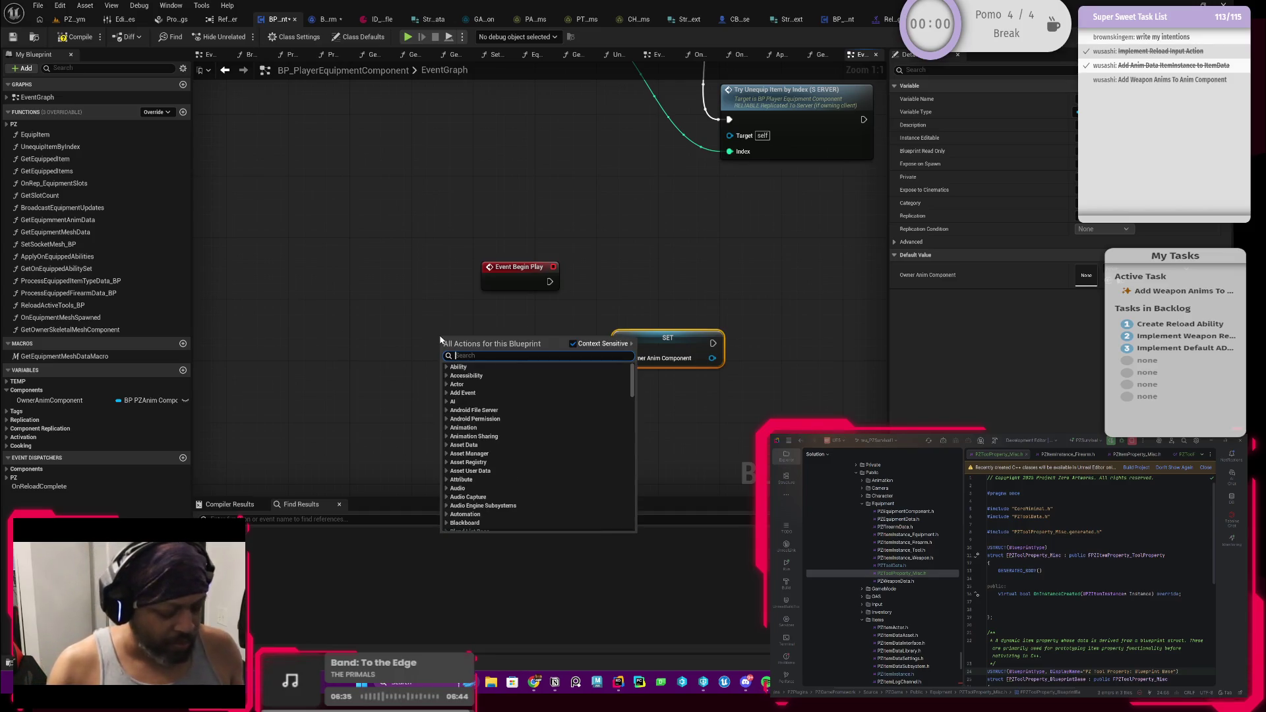
text(get owner)
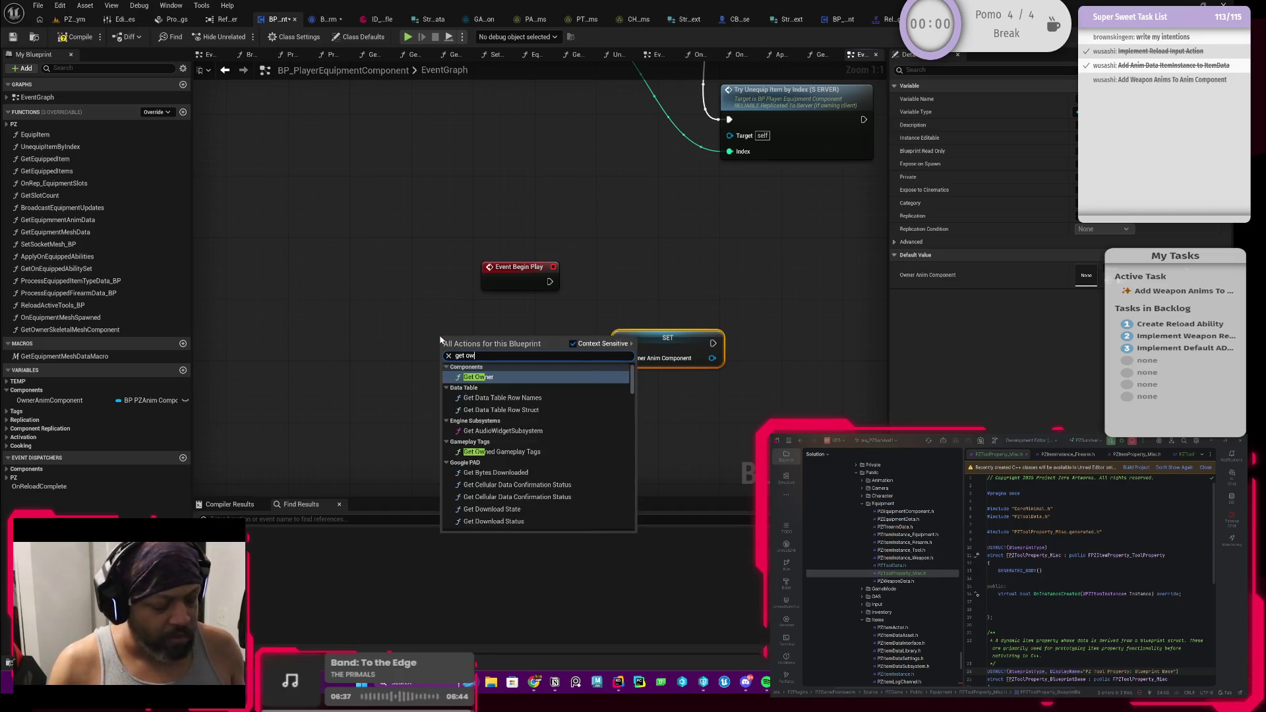
key(Down)
key(Up)
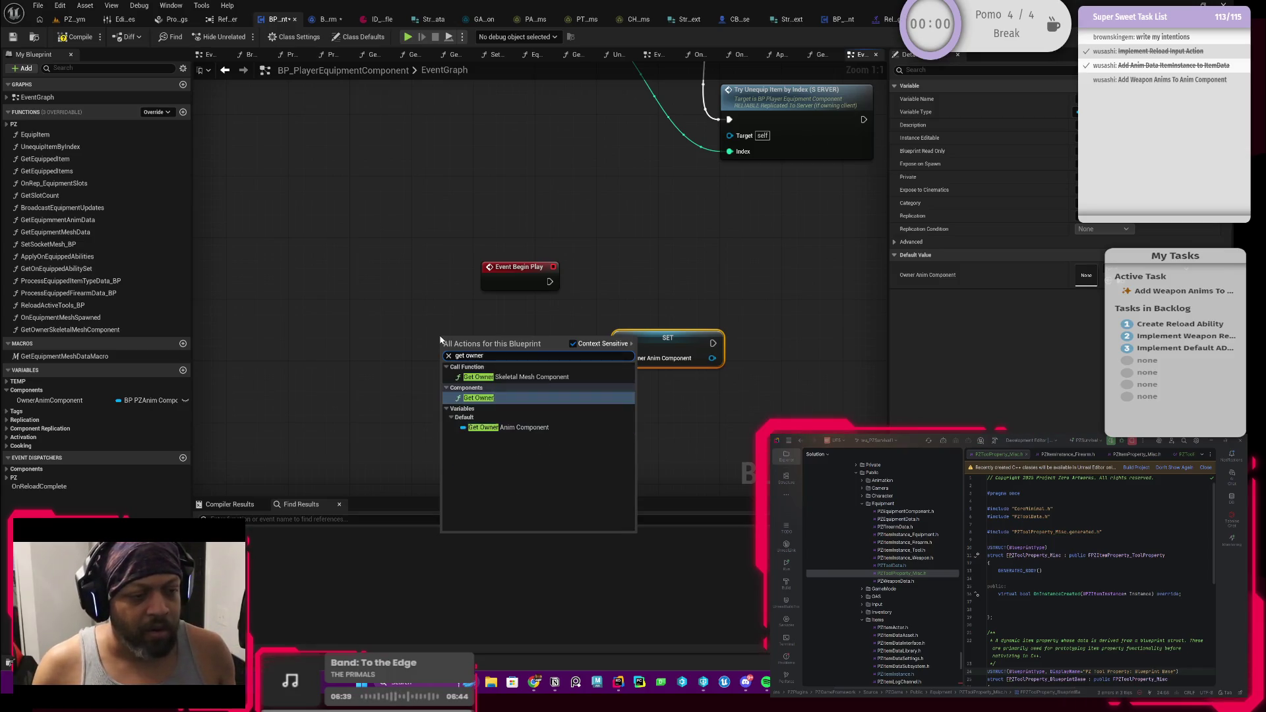
key(Return)
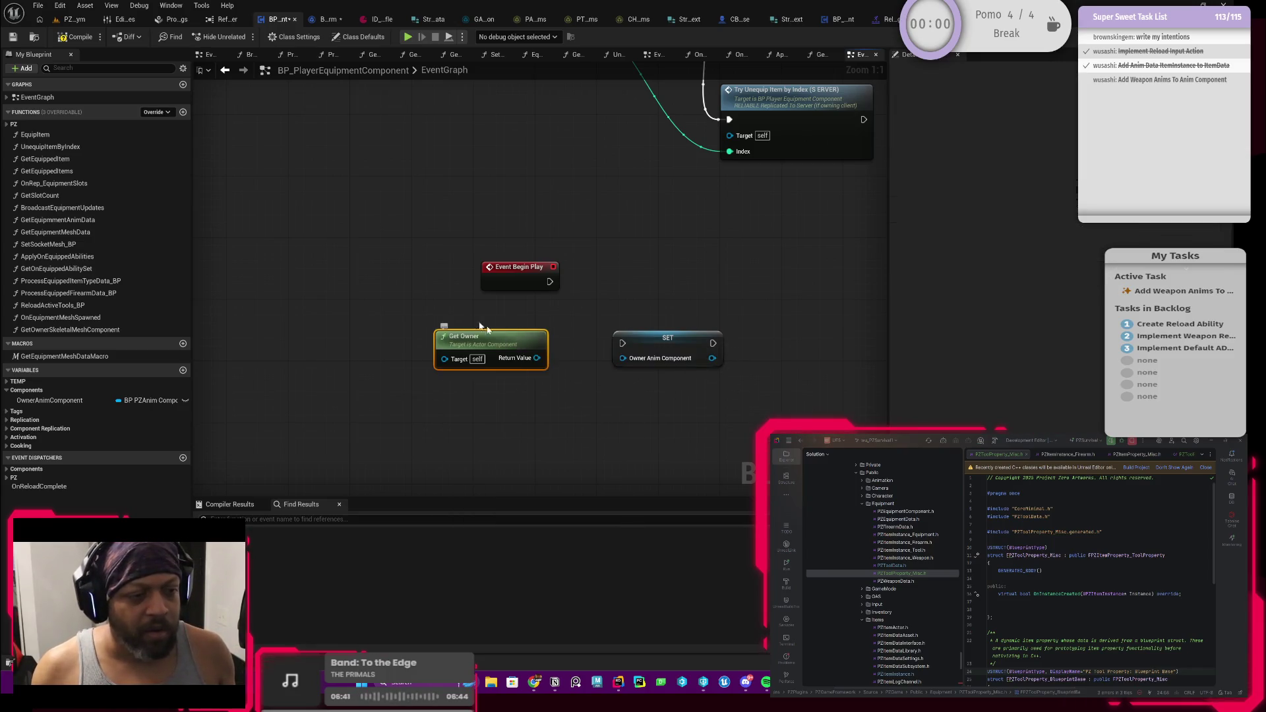
click(557, 392)
drag(465, 329, 472, 365)
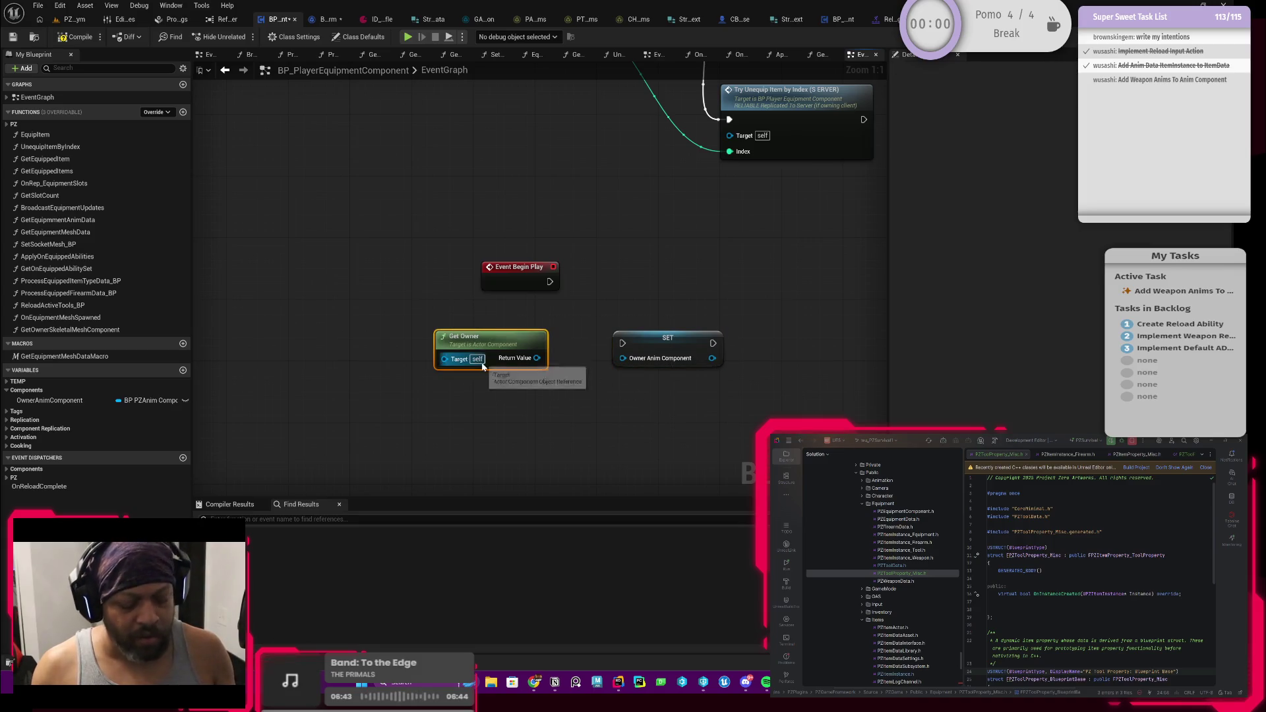
key(Delete)
Add a Get Owner Skeletal Mesh Component node and open its function graph
right_click(446, 364)
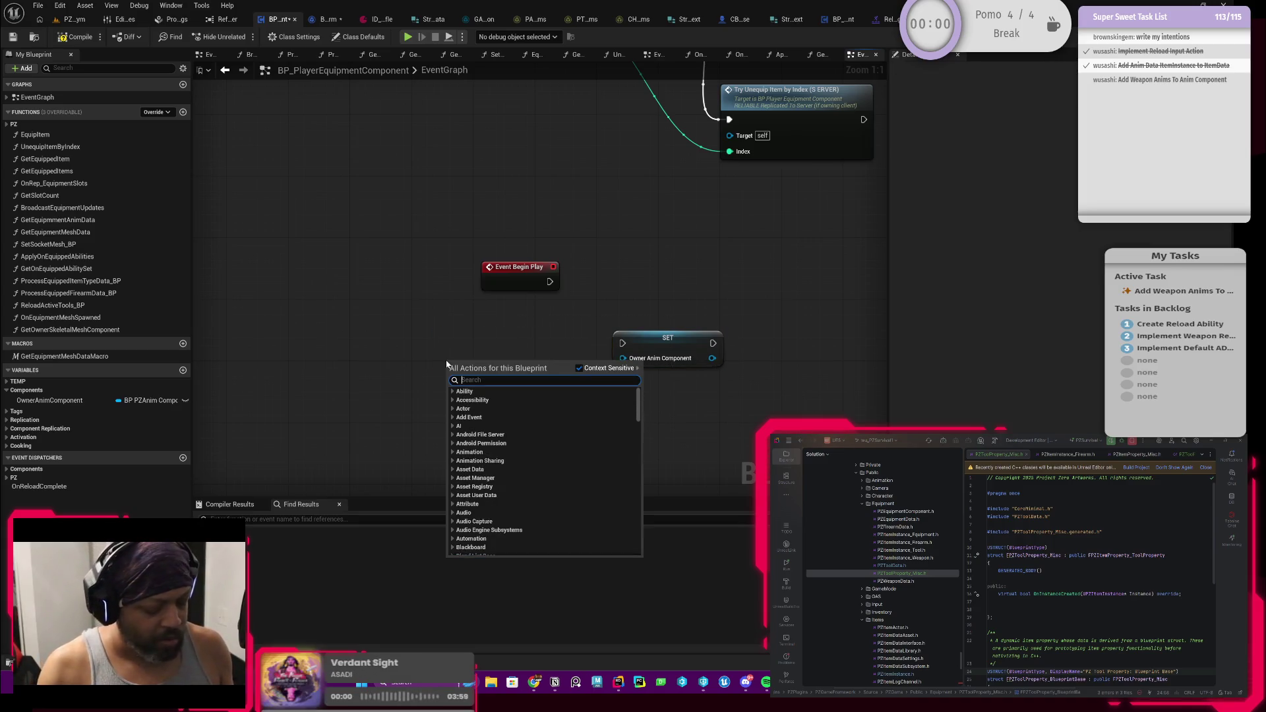
text(get opwn)
key(BackSpace)
key(BackSpace)
key(BackSpace)
text(wner)
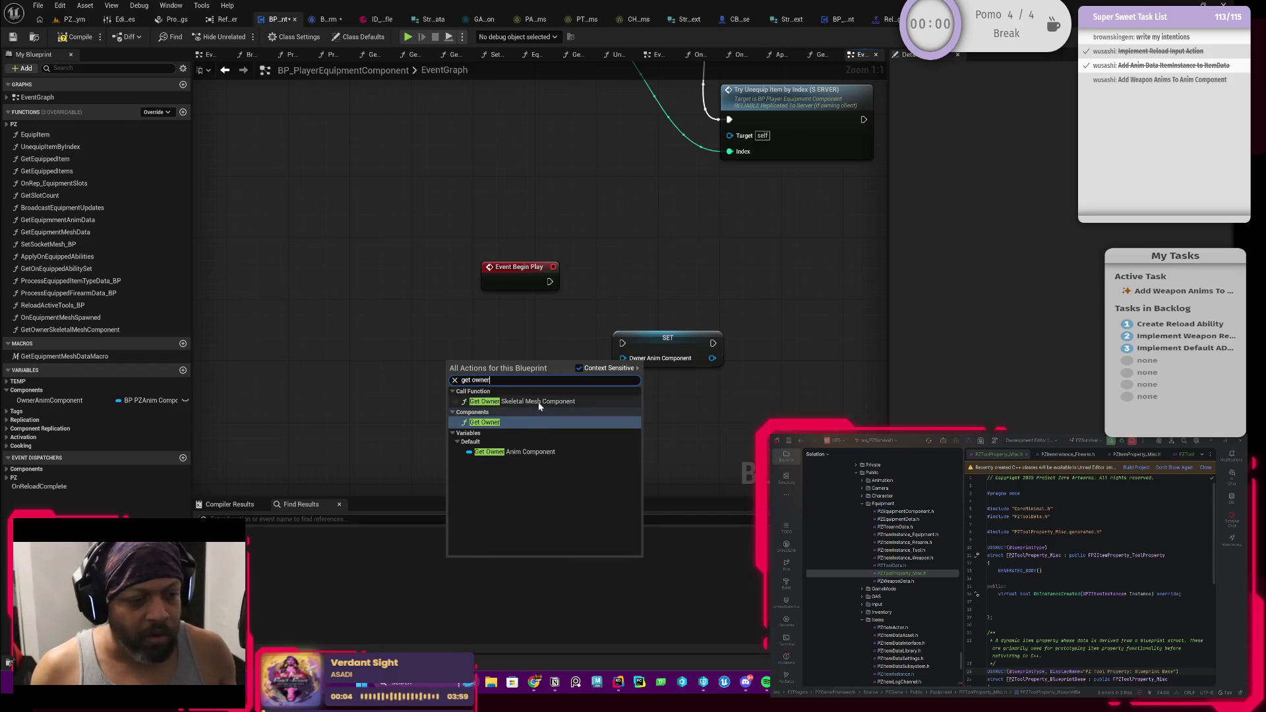
click(537, 402)
double_click(511, 369)
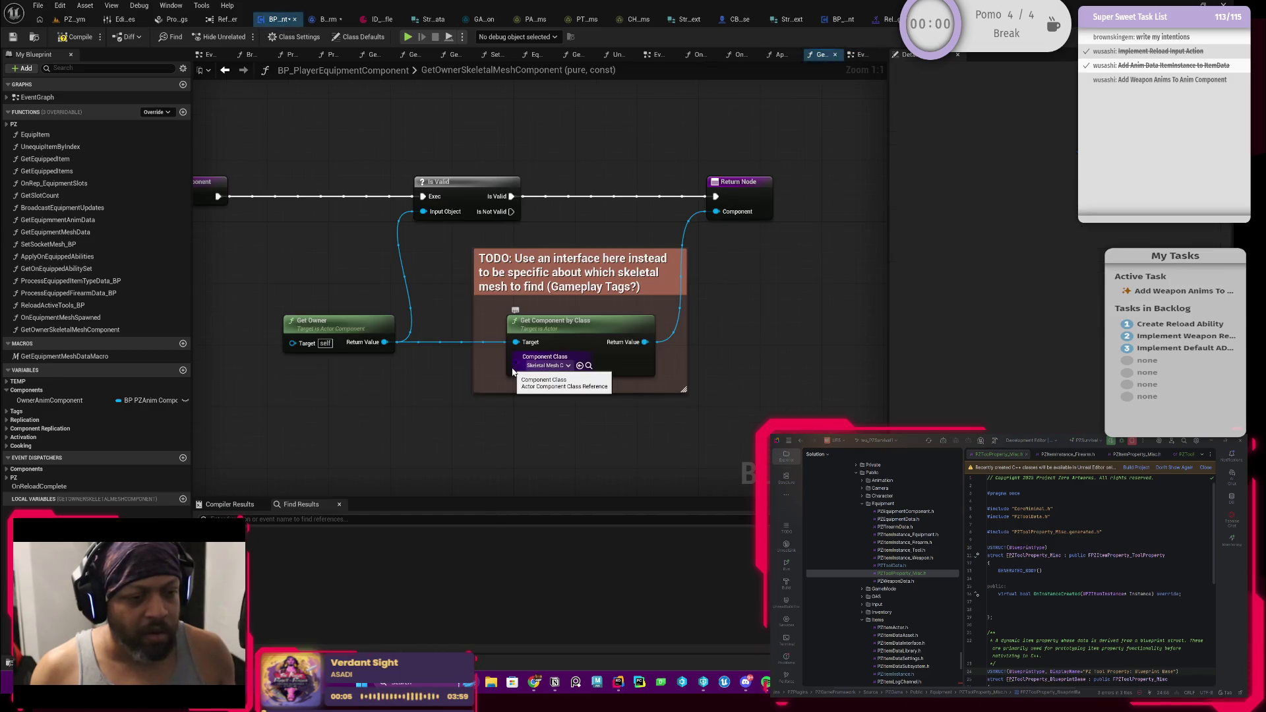
mouse_move(611, 289)
mouse_down()
mouse_move(668, 325)
mouse_move(656, 302)
mouse_up()
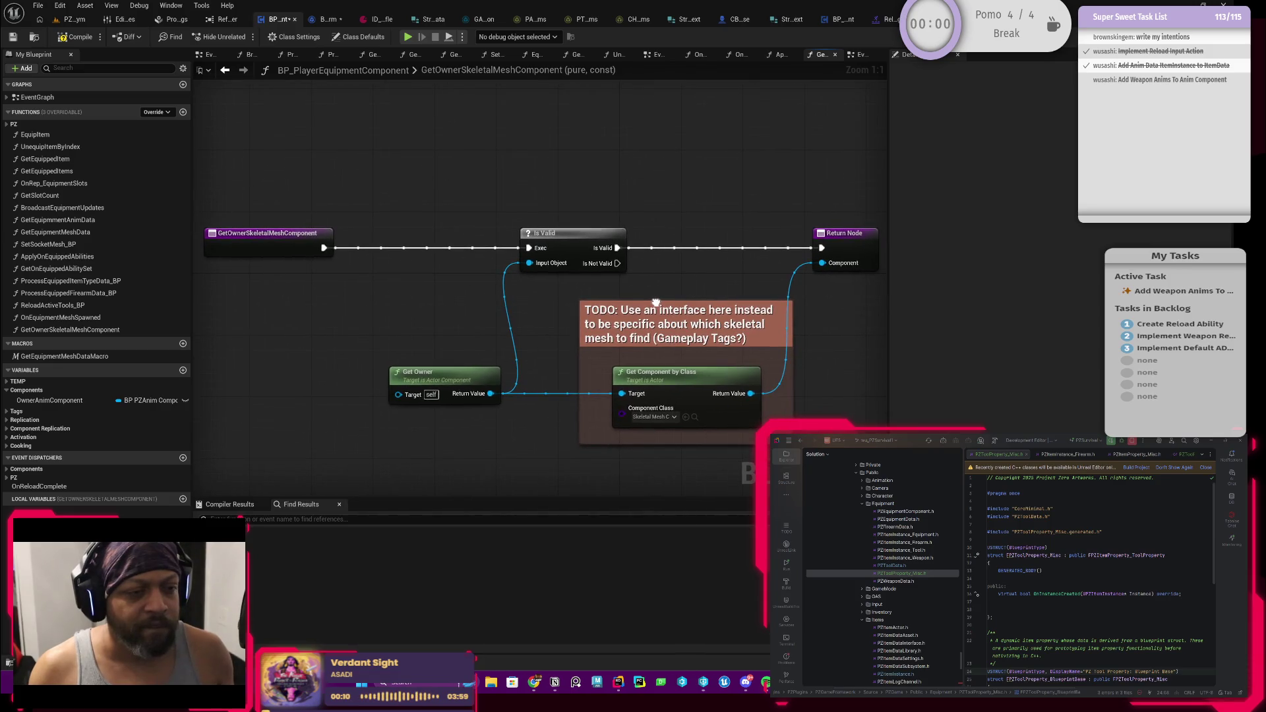
click(264, 246)
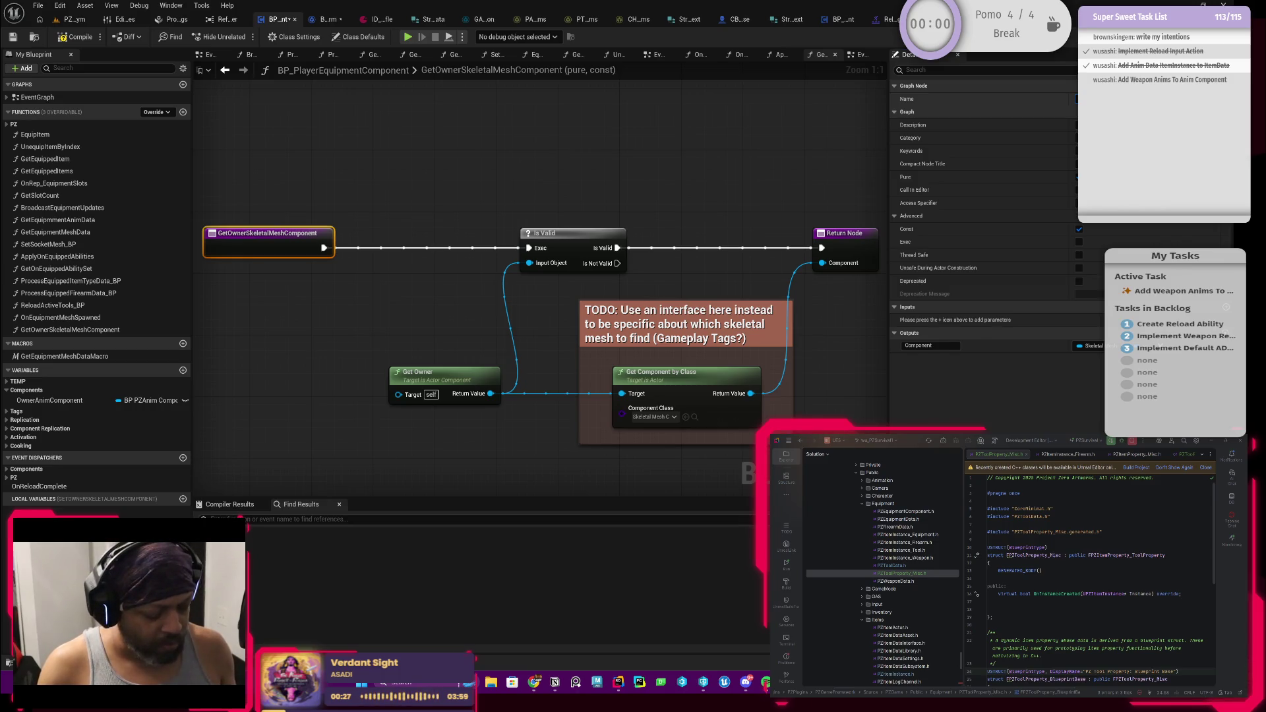
Rename the function to InitializeReferences and nudge the Return Node down slightly
key(Return)
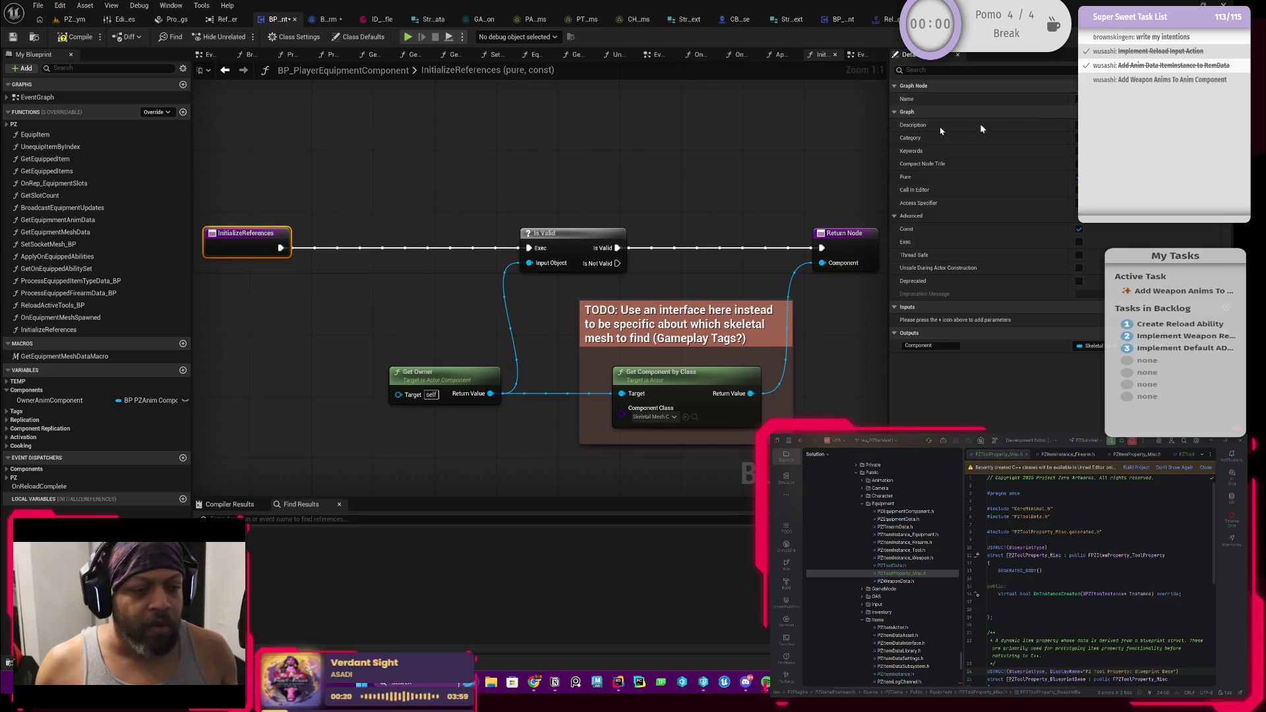
scroll(533, 189, down, 2)
click(788, 234)
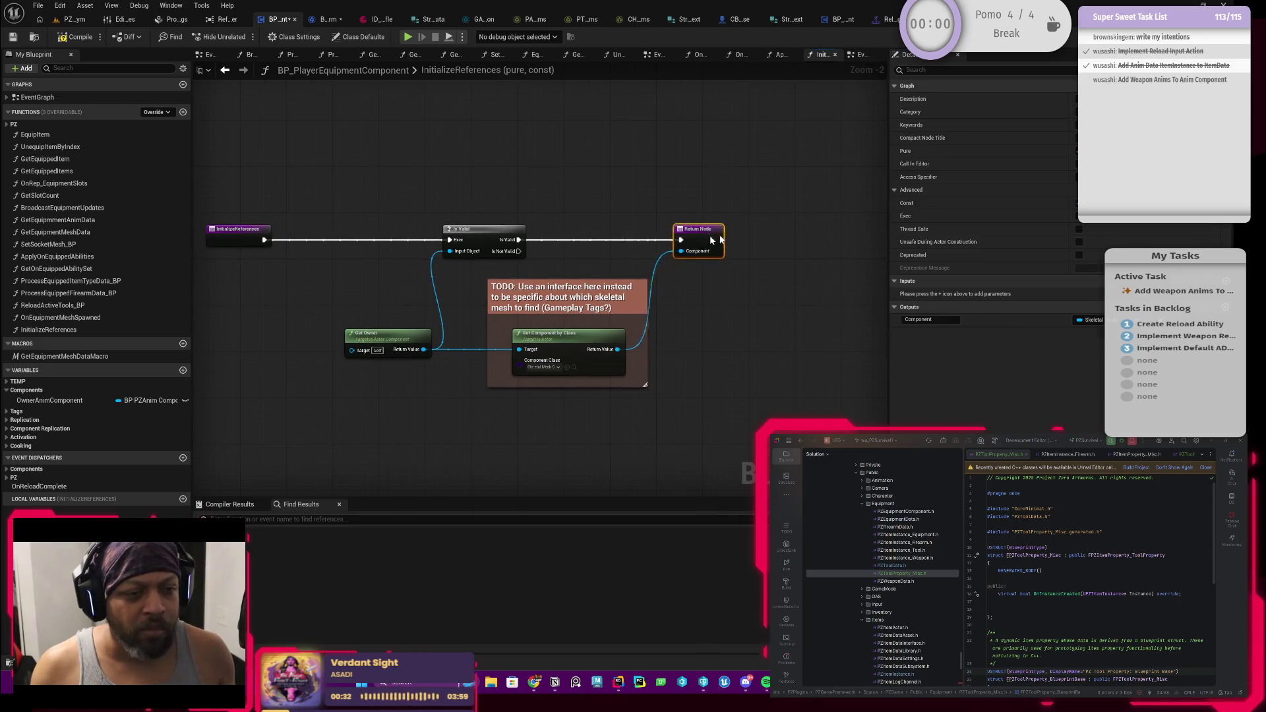
drag(789, 235, 789, 240)
click(716, 290)
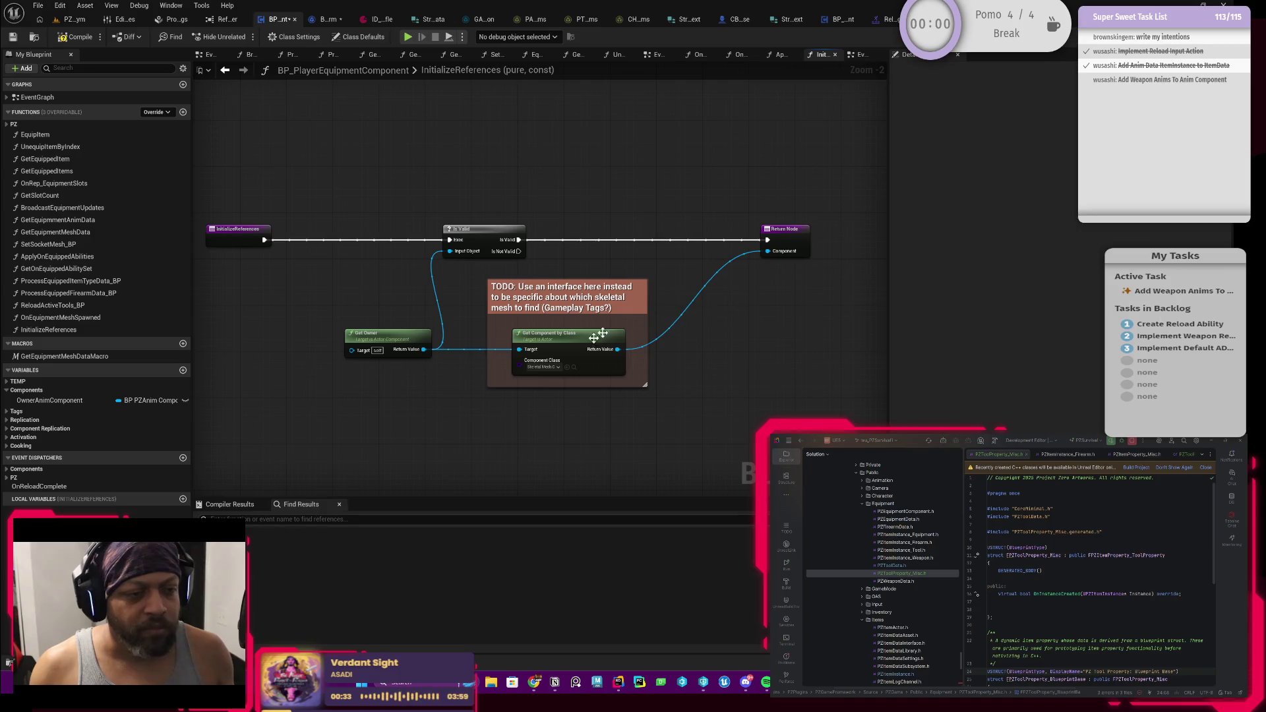
click(801, 245)
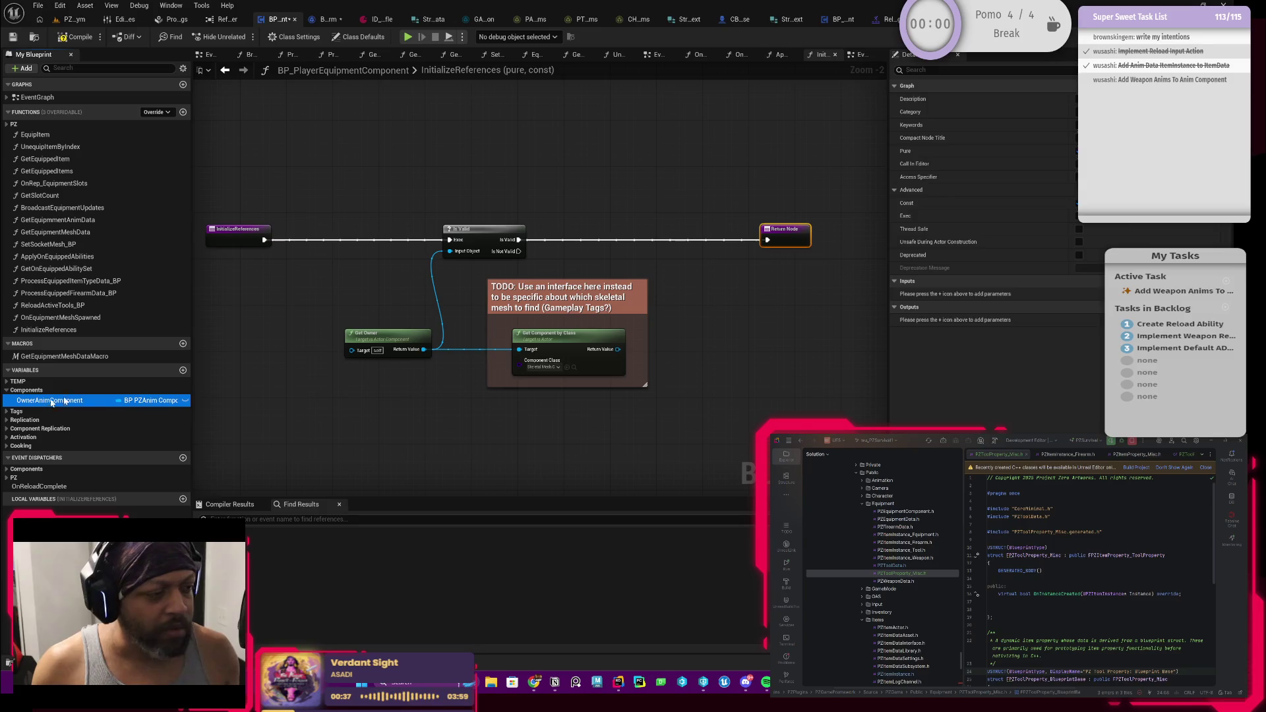
Try adding a SET Owner Anim Component node, then delete it and undo the Return Node change
mouse_move(66, 400)
mouse_down()
mouse_move(662, 295)
mouse_move(696, 250)
mouse_up()
click(694, 296)
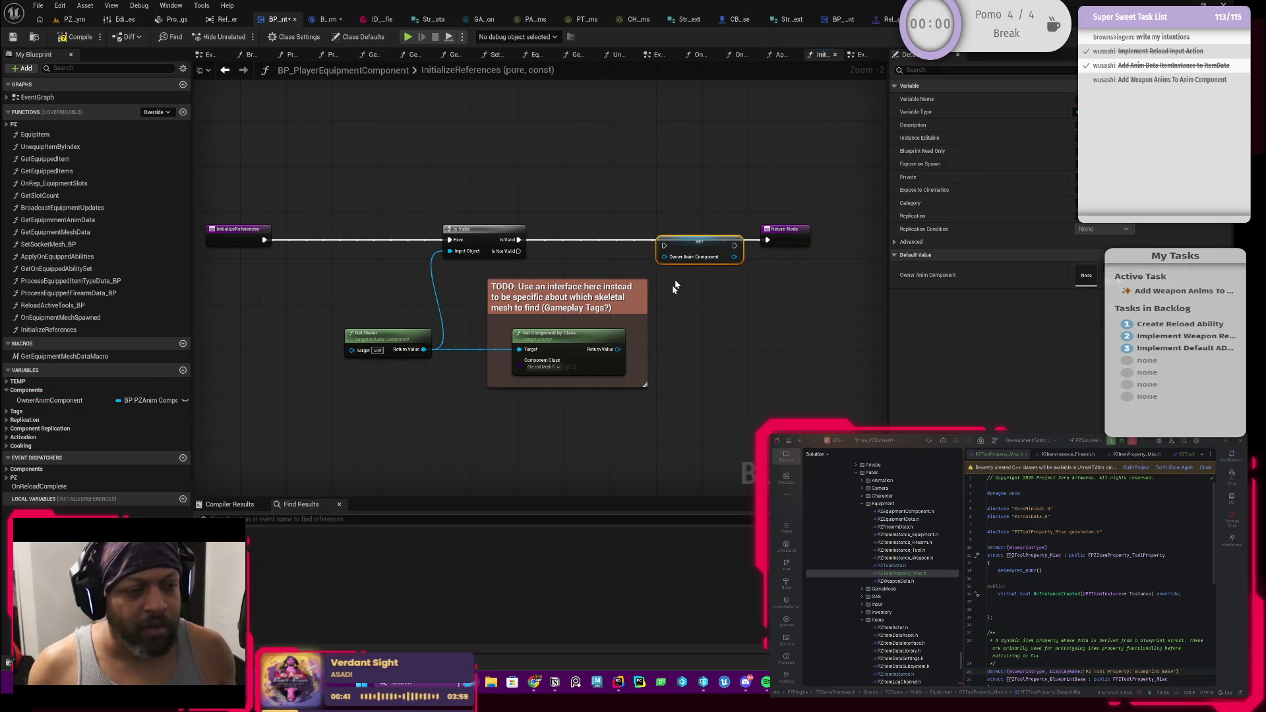
mouse_move(616, 352)
mouse_down()
mouse_move(670, 283)
mouse_move(664, 256)
mouse_up()
click(636, 285)
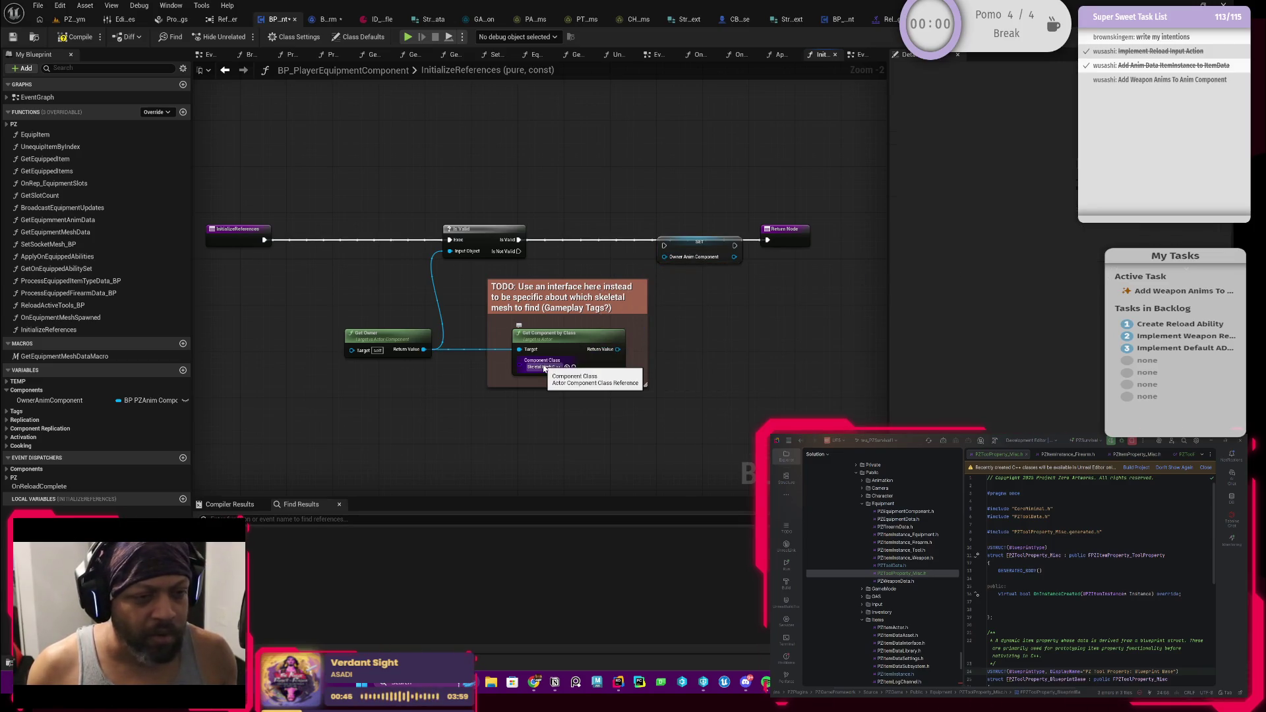
drag(697, 245, 754, 321)
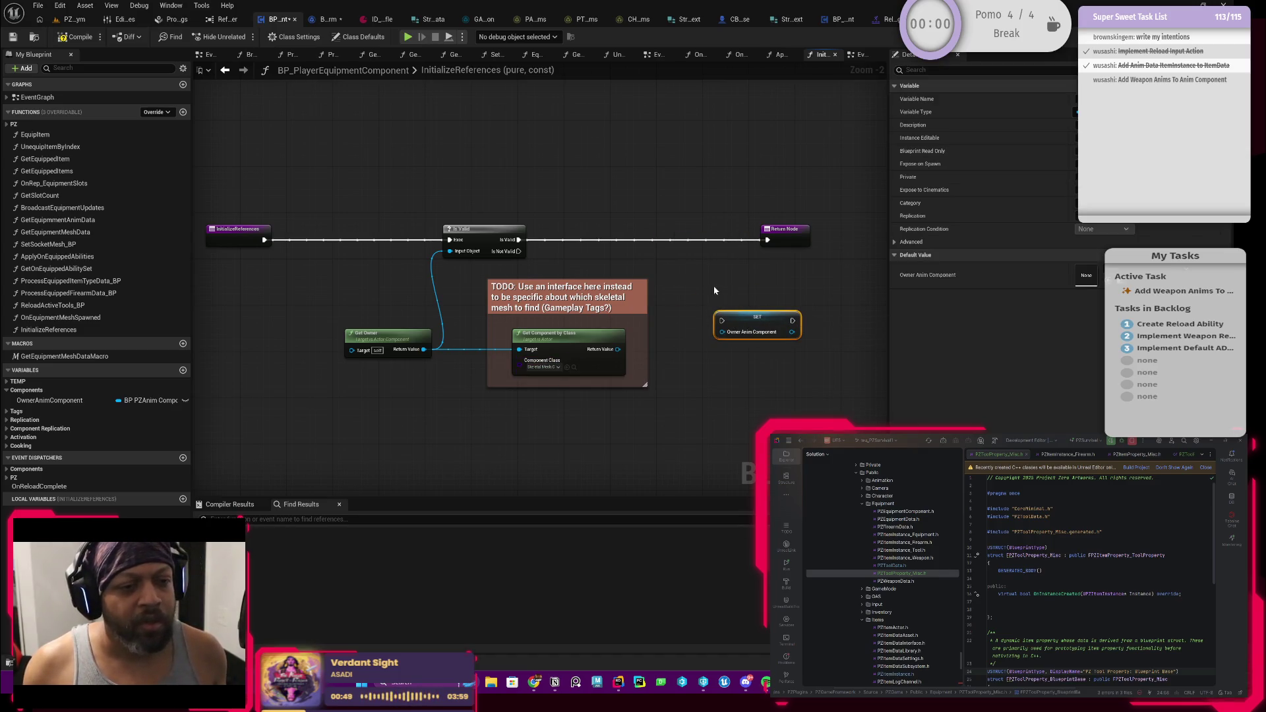
key(Delete)
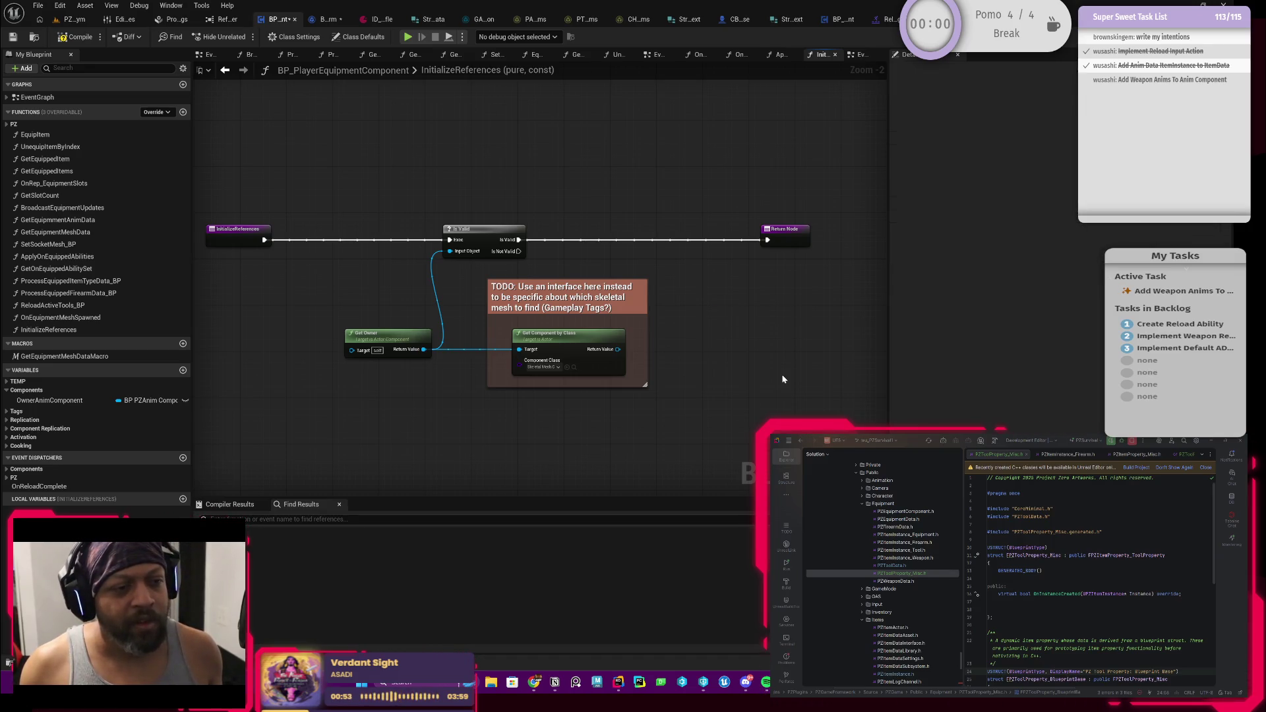
key(ctrl+z)
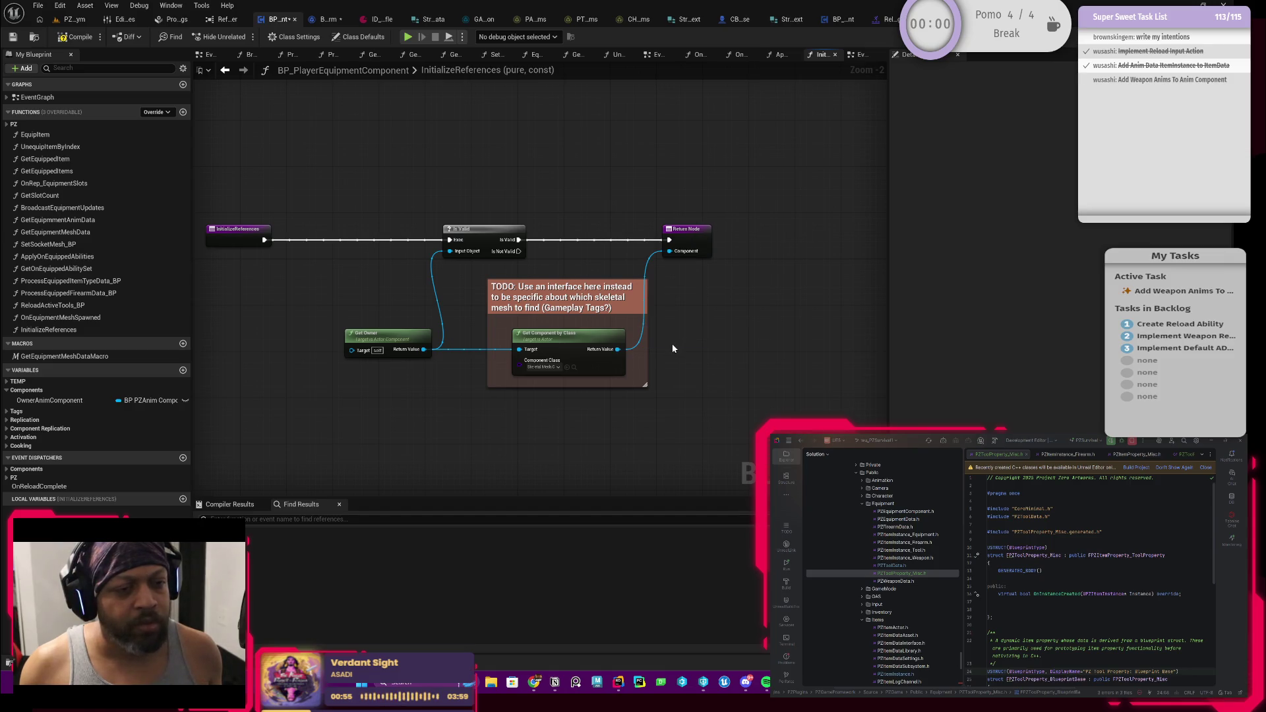
key(ctrl+z)
key(ctrl+y)
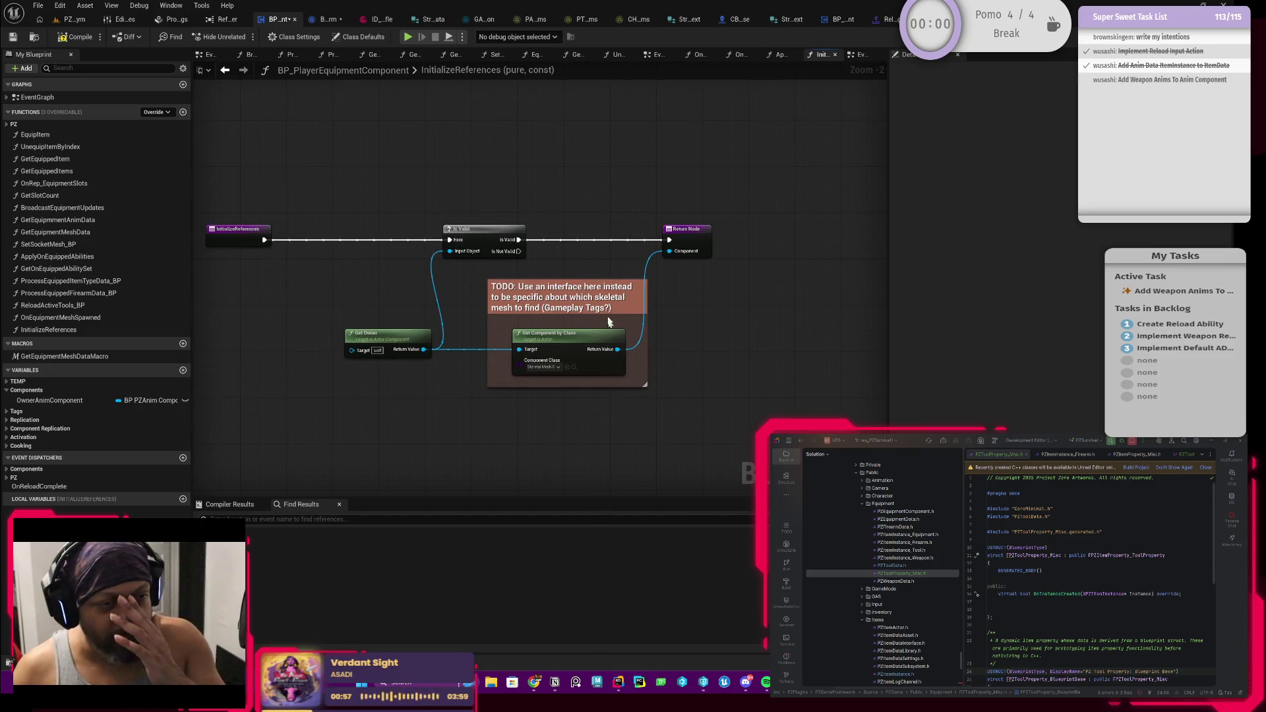
Delete the Get Owner node, the TODO comment and Get Component by Class
mouse_move(554, 234)
mouse_down()
mouse_move(672, 226)
mouse_move(604, 242)
mouse_move(659, 301)
mouse_up()
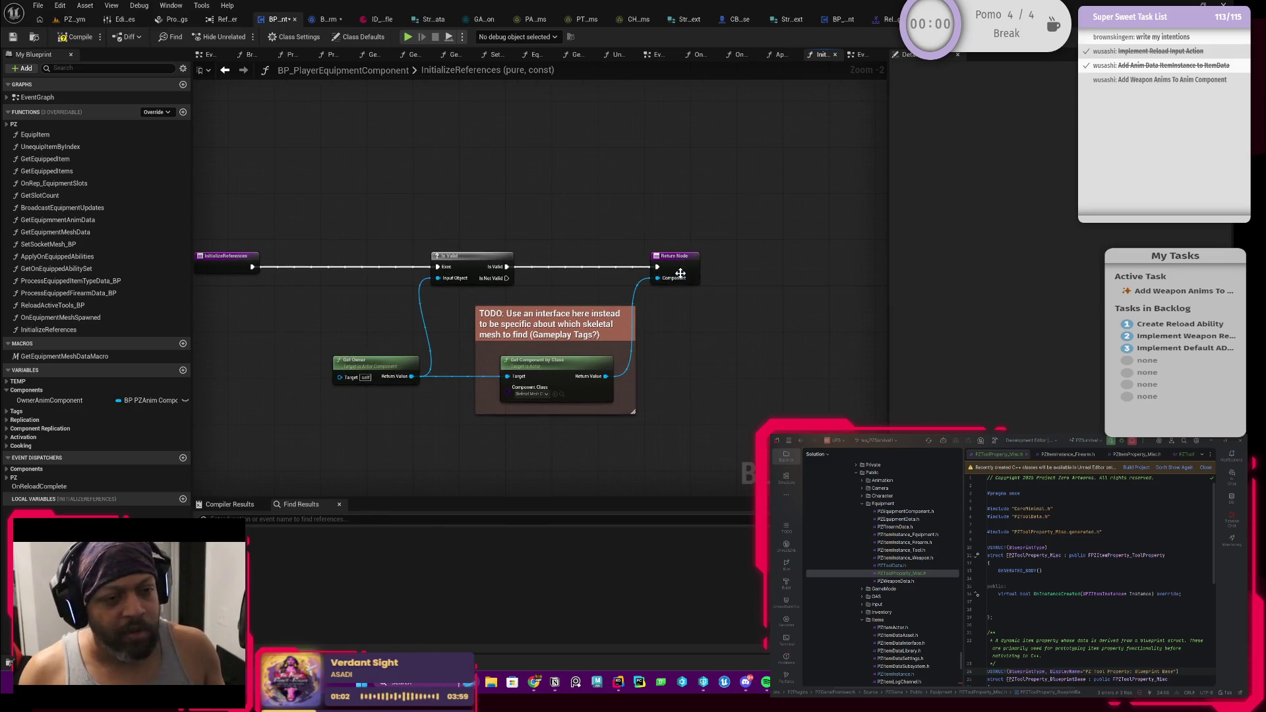
click(680, 273)
drag(406, 319, 455, 318)
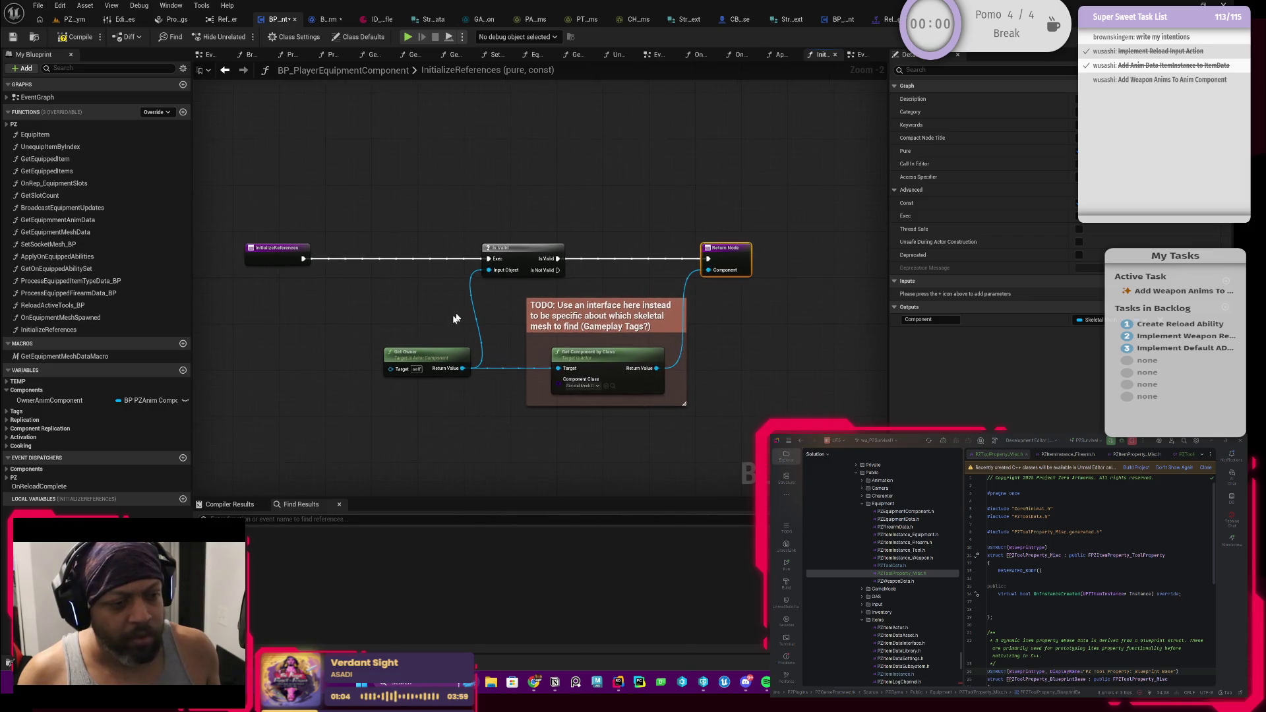
mouse_move(317, 331)
mouse_down()
mouse_move(565, 437)
mouse_move(644, 456)
mouse_up()
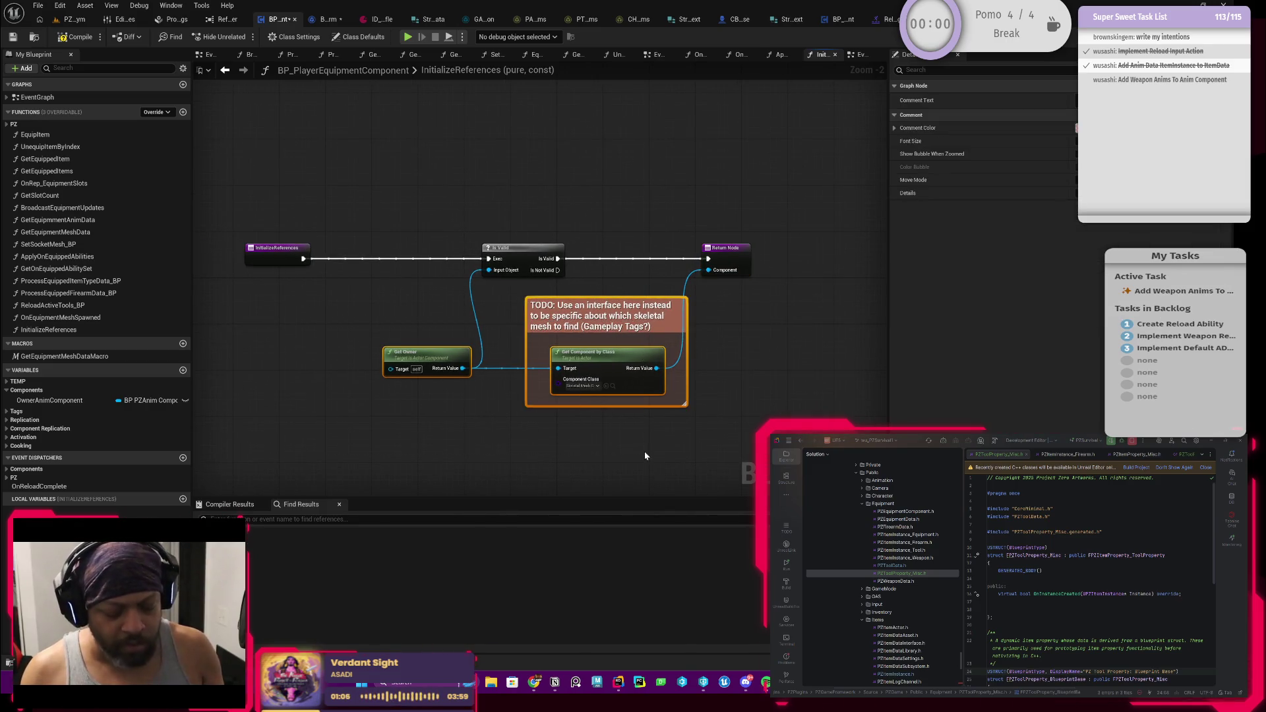
key(Delete)
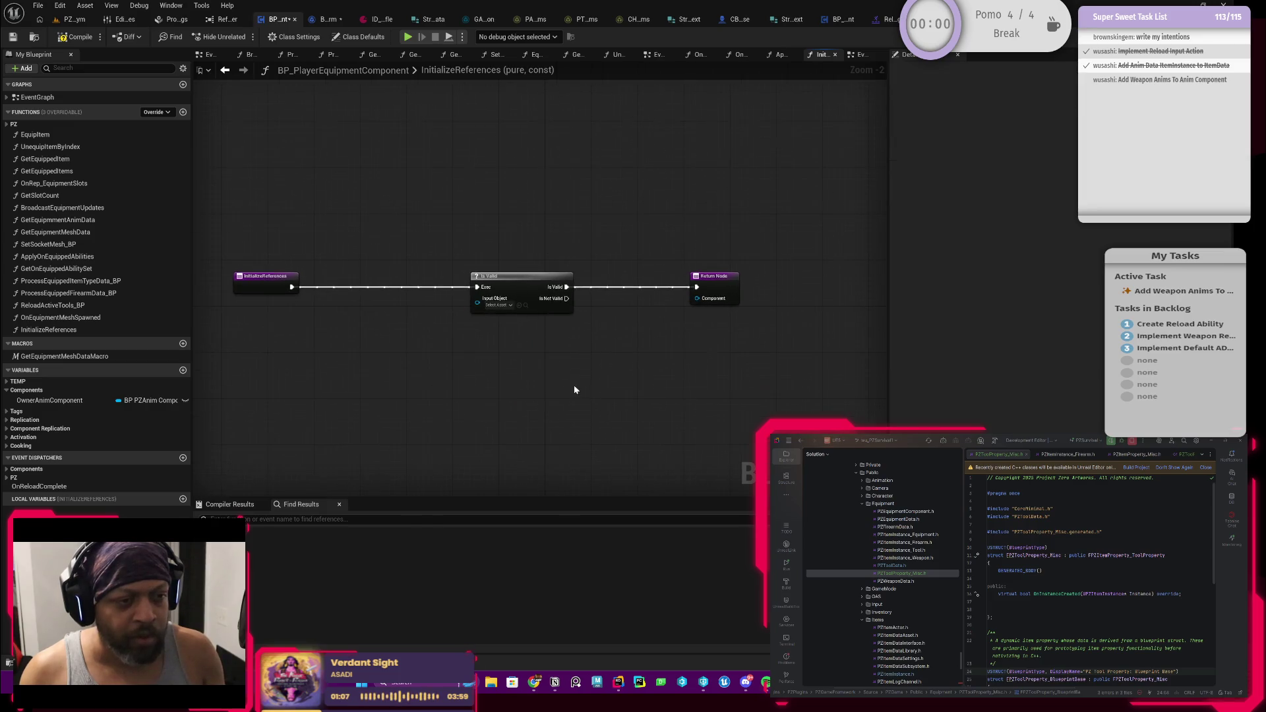
click(526, 306)
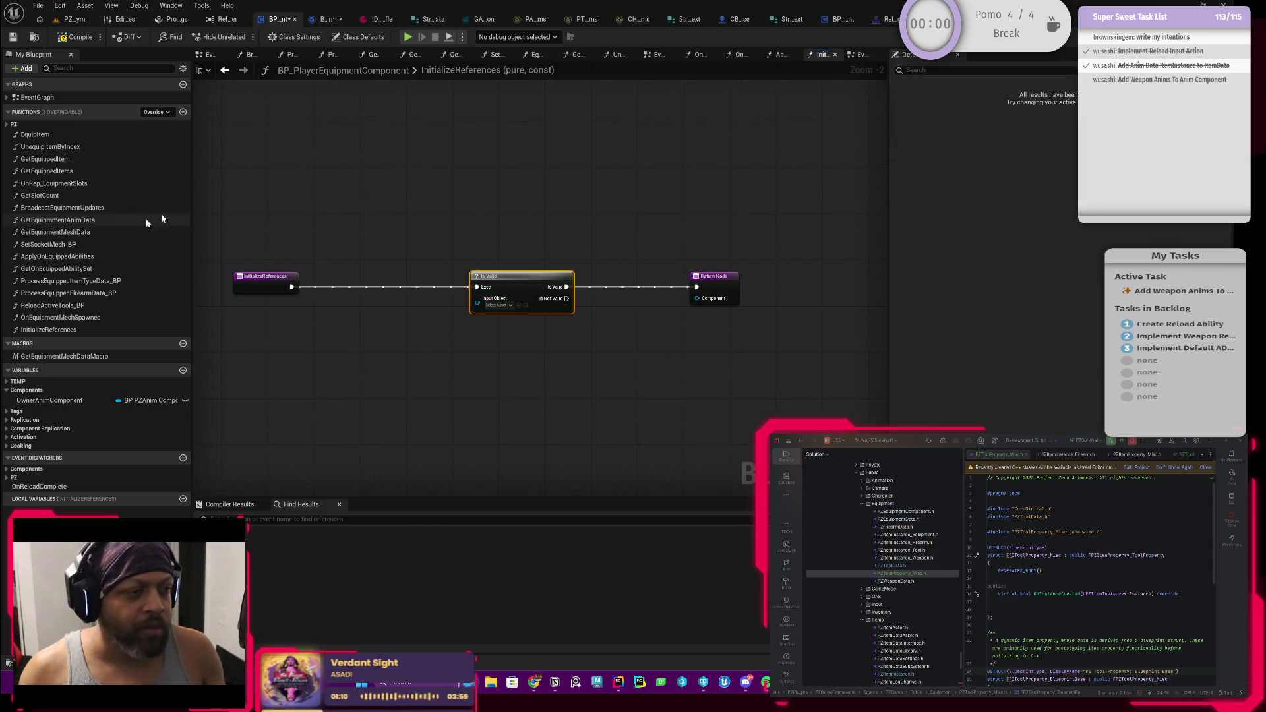
Check the Return Node, frame the graph and move Is Valid to the left
click(258, 281)
click(710, 296)
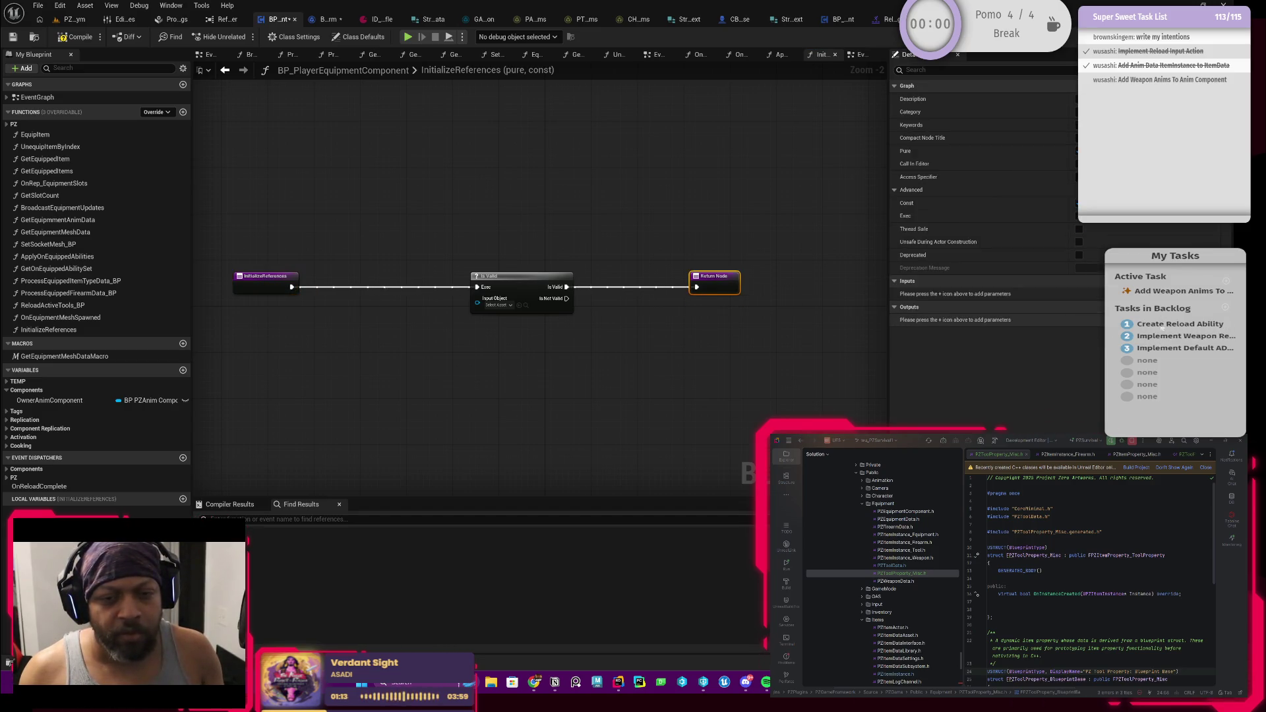
click(701, 345)
key(Home)
drag(631, 302, 522, 302)
click(329, 386)
Add a Get Owner node and promote its result to a local variable Owner
right_click(330, 385)
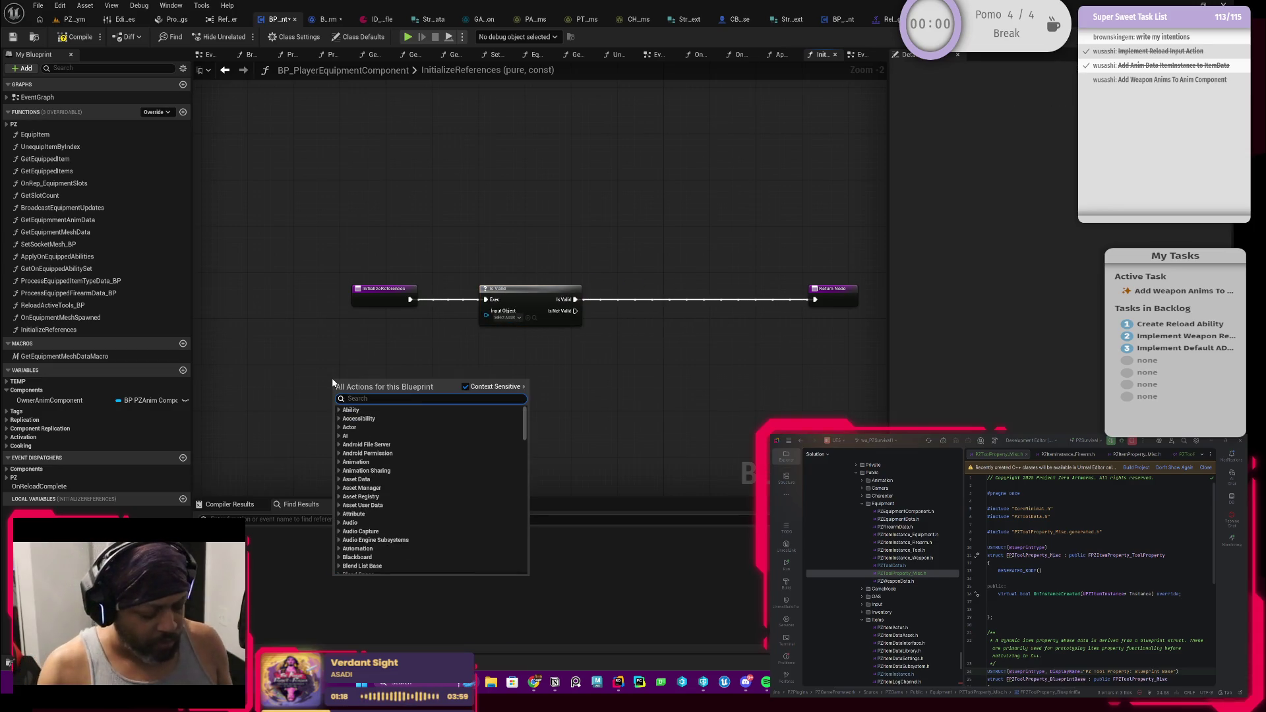
text(get owner)
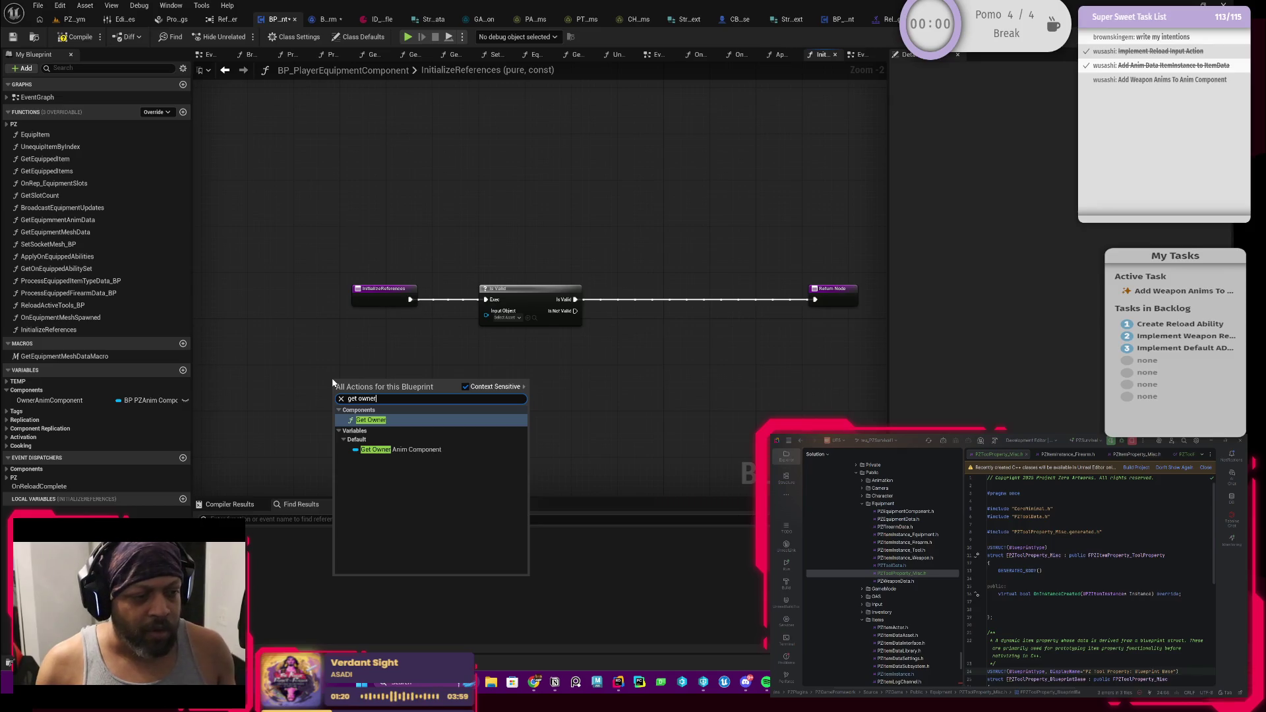
key(Return)
mouse_move(394, 381)
mouse_down()
mouse_move(415, 344)
mouse_move(475, 346)
mouse_move(487, 315)
mouse_move(464, 303)
mouse_move(481, 302)
mouse_up()
mouse_move(409, 343)
mouse_down()
mouse_move(389, 323)
mouse_move(549, 345)
mouse_up()
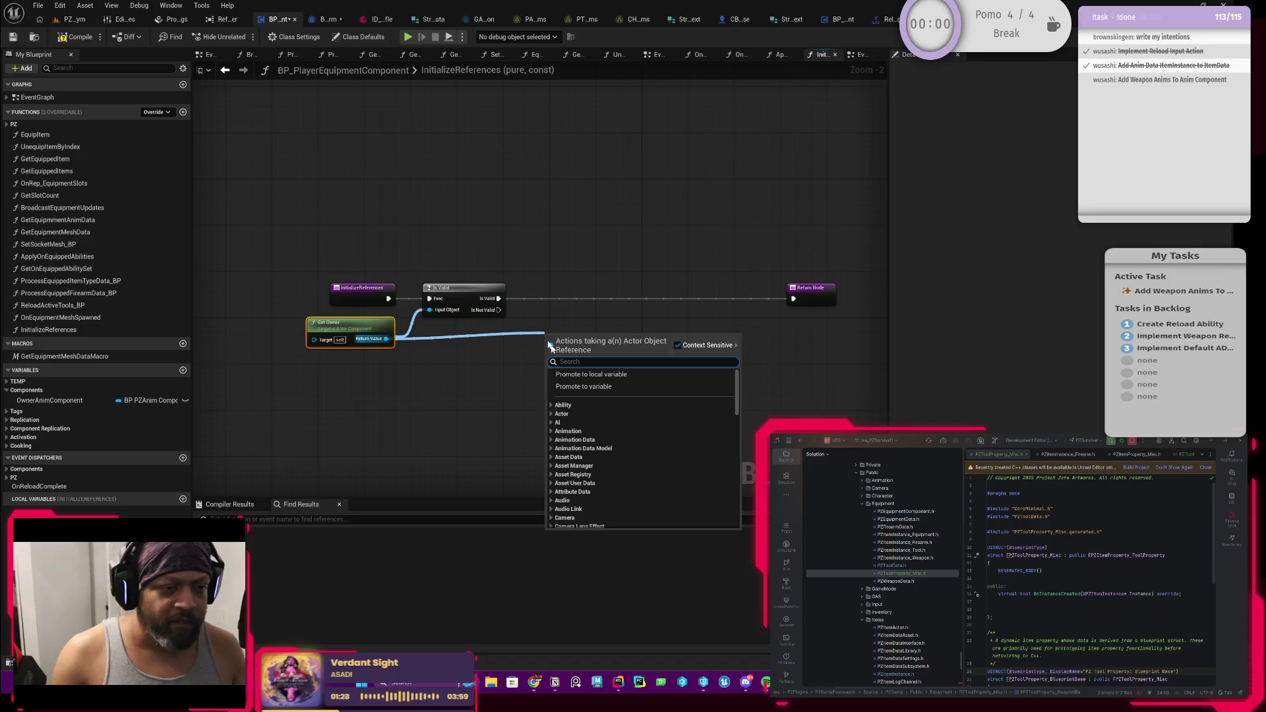
click(600, 375)
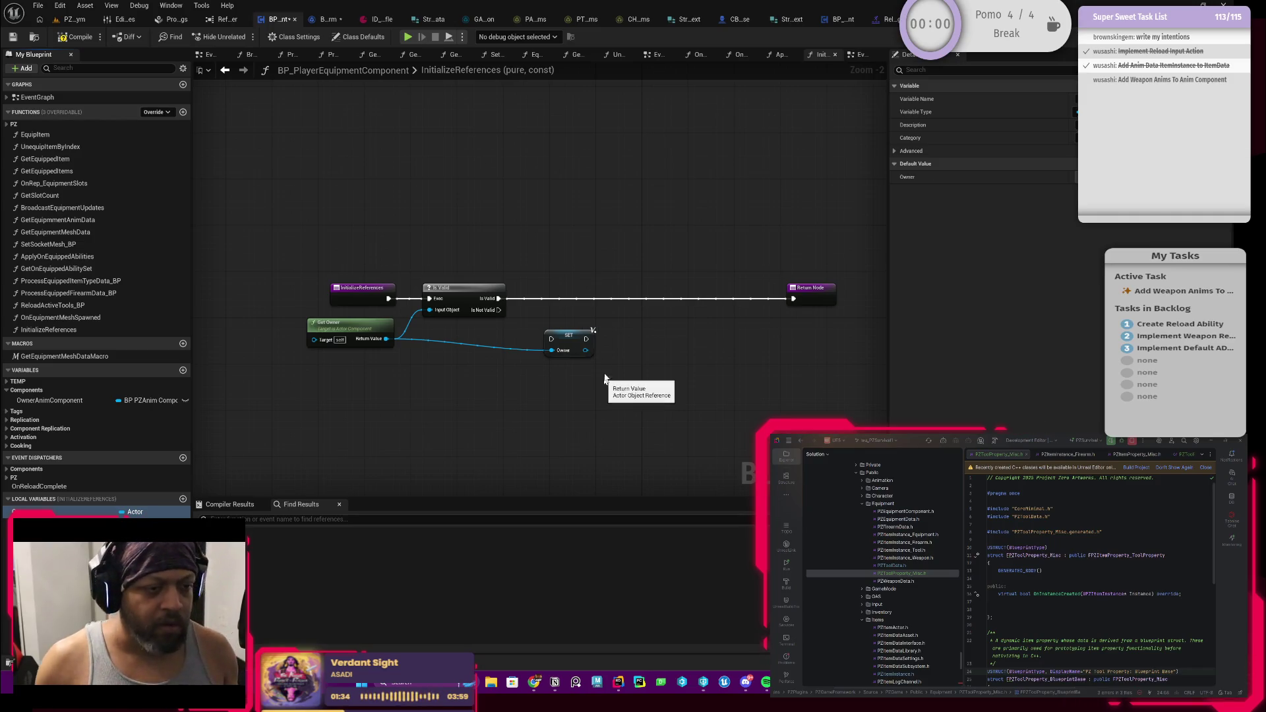
Wire Is Valid into the SET Owner node and add a reroute on the Get Owner wire
mouse_move(499, 298)
mouse_down()
mouse_move(539, 345)
mouse_move(560, 318)
mouse_up()
mouse_move(564, 317)
mouse_down()
mouse_move(552, 338)
mouse_move(557, 302)
mouse_up()
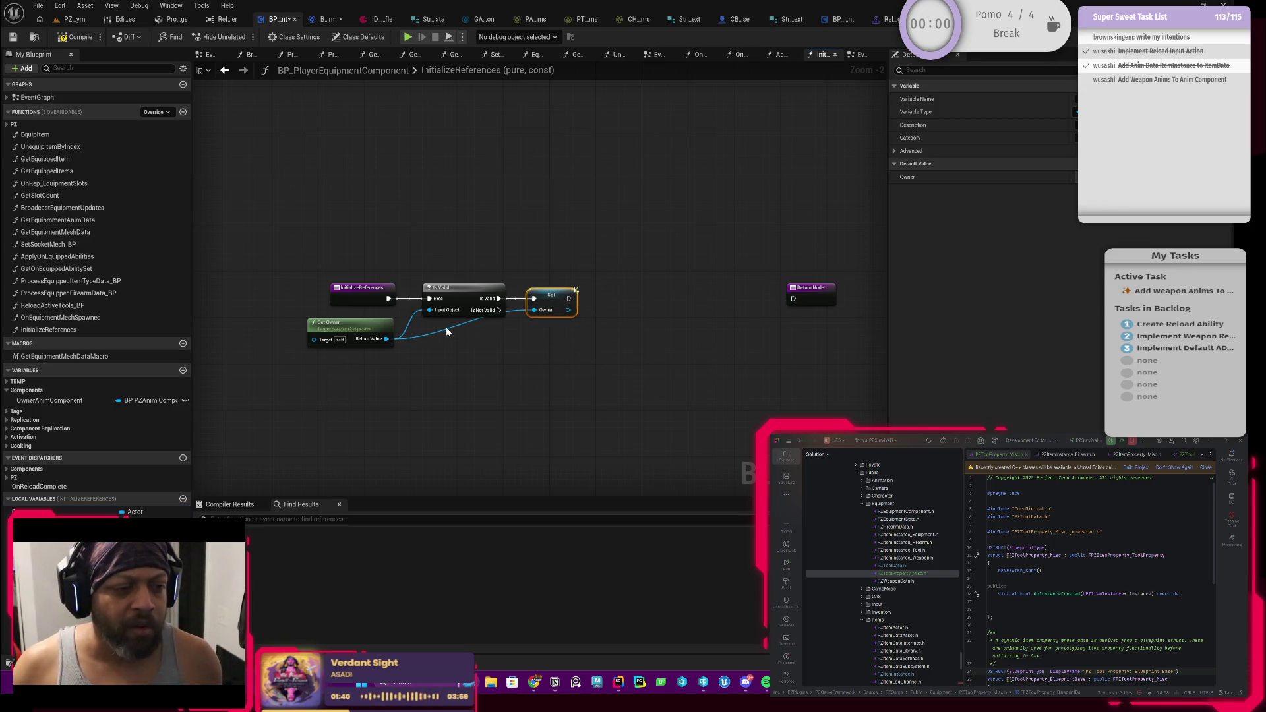
double_click(445, 329)
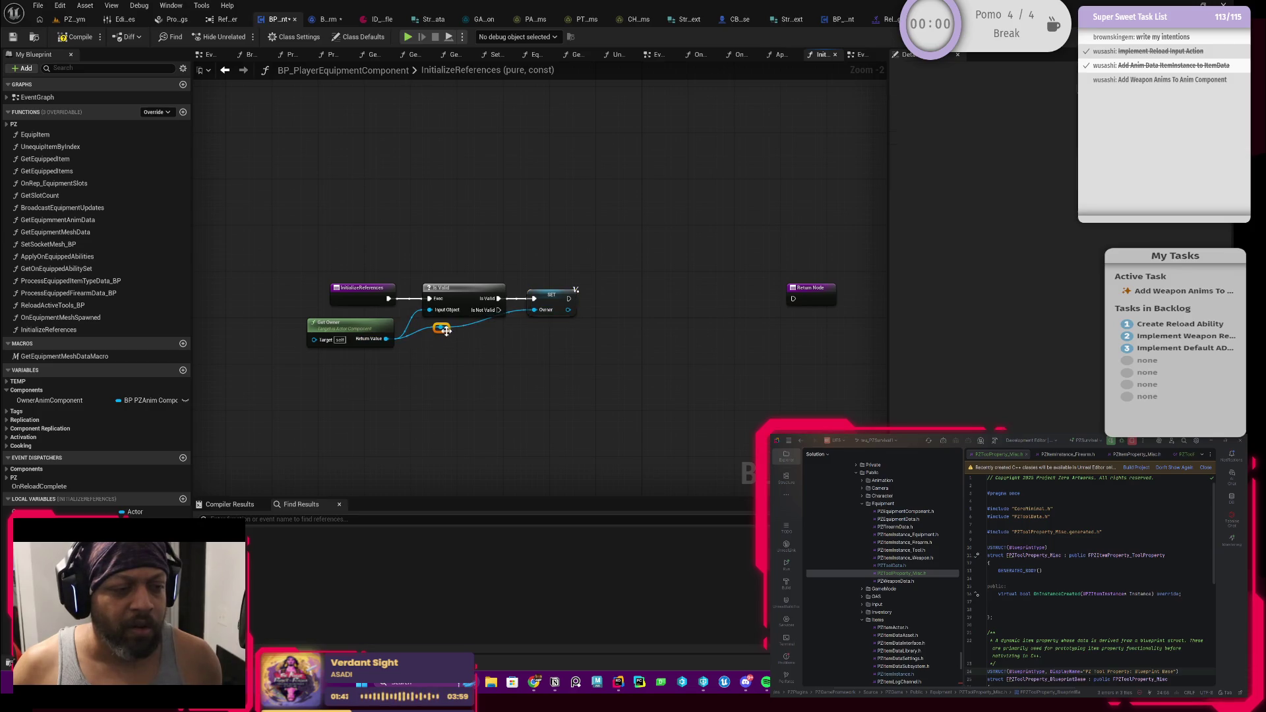
drag(446, 331, 535, 343)
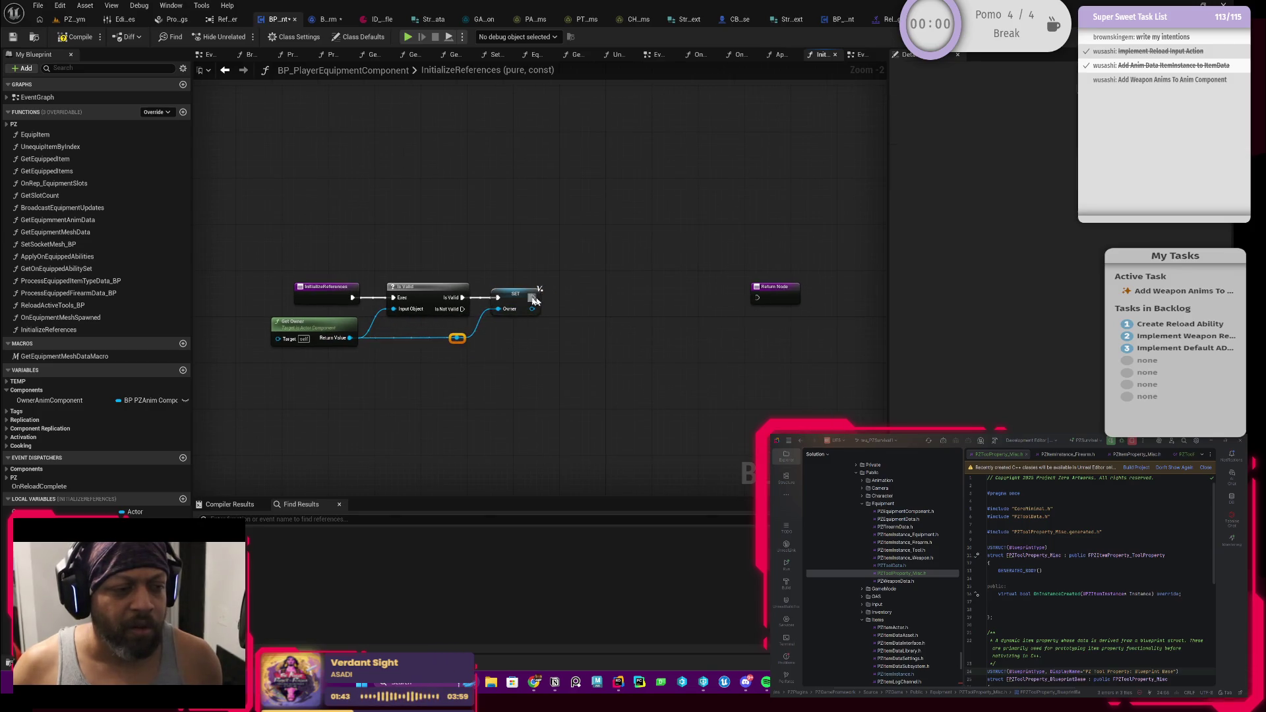
mouse_move(326, 298)
mouse_down()
mouse_move(253, 297)
mouse_move(476, 284)
mouse_move(503, 256)
mouse_up()
Add a Sequence node after InitializeReferences and rearrange the owner check nodes around it
text(sequence)
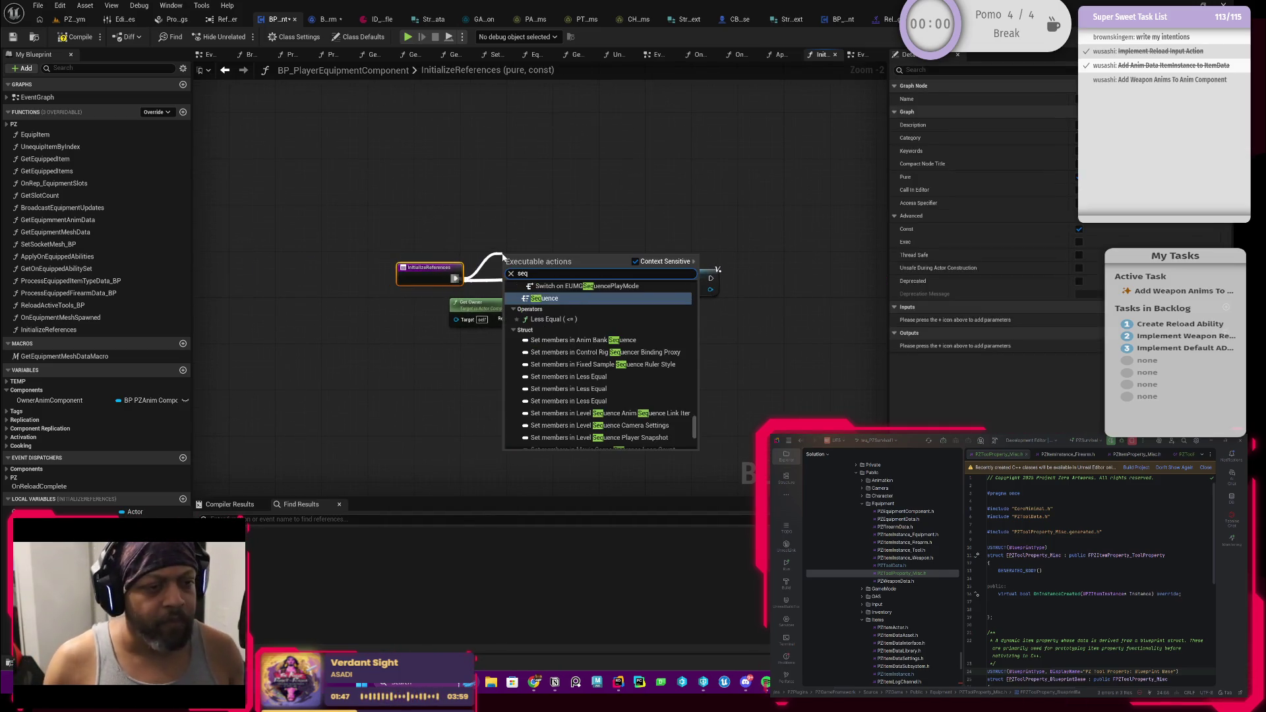
key(Return)
mouse_move(429, 267)
mouse_down()
mouse_move(461, 261)
mouse_move(449, 256)
mouse_up()
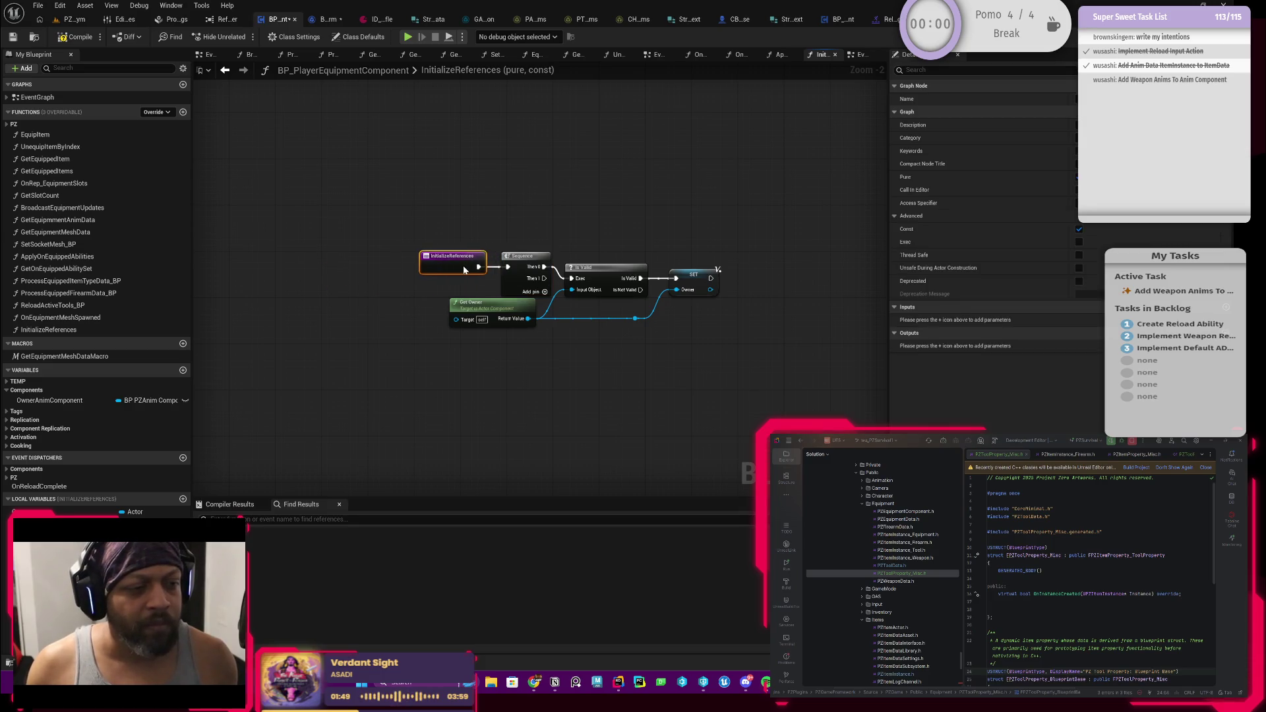
drag(518, 281, 375, 283)
scroll(463, 260, down, 3)
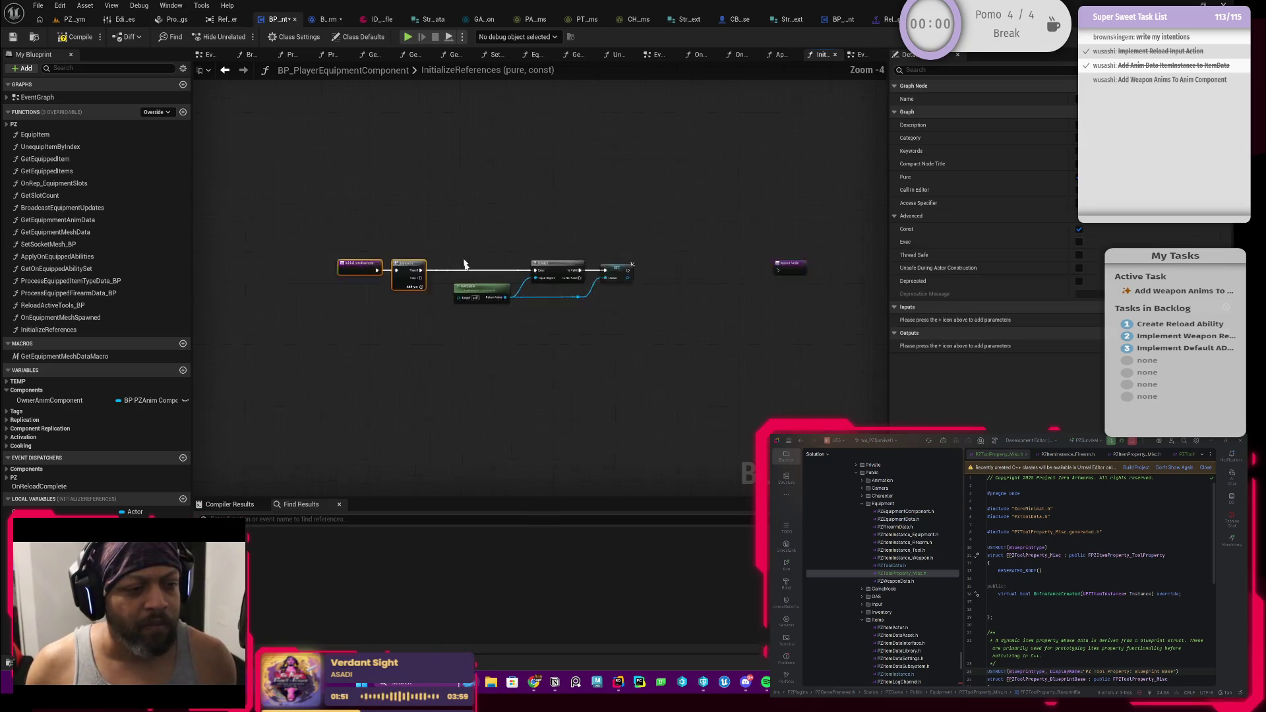
mouse_move(536, 261)
mouse_down()
mouse_move(536, 136)
mouse_move(393, 127)
mouse_move(644, 174)
mouse_up()
scroll(536, 137, up, 5)
double_click(536, 135)
scroll(393, 127, down, 3)
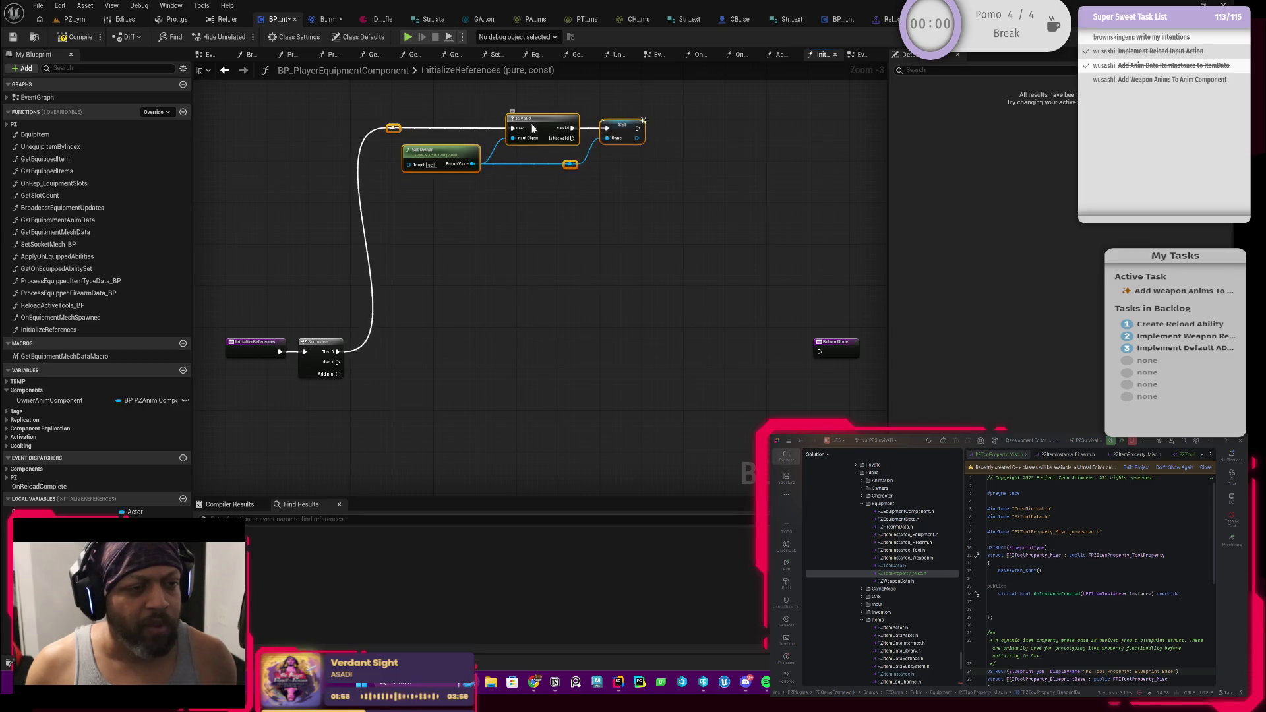
drag(534, 128, 530, 206)
mouse_move(833, 353)
mouse_down()
mouse_move(815, 314)
mouse_move(551, 359)
mouse_up()
drag(480, 281, 557, 271)
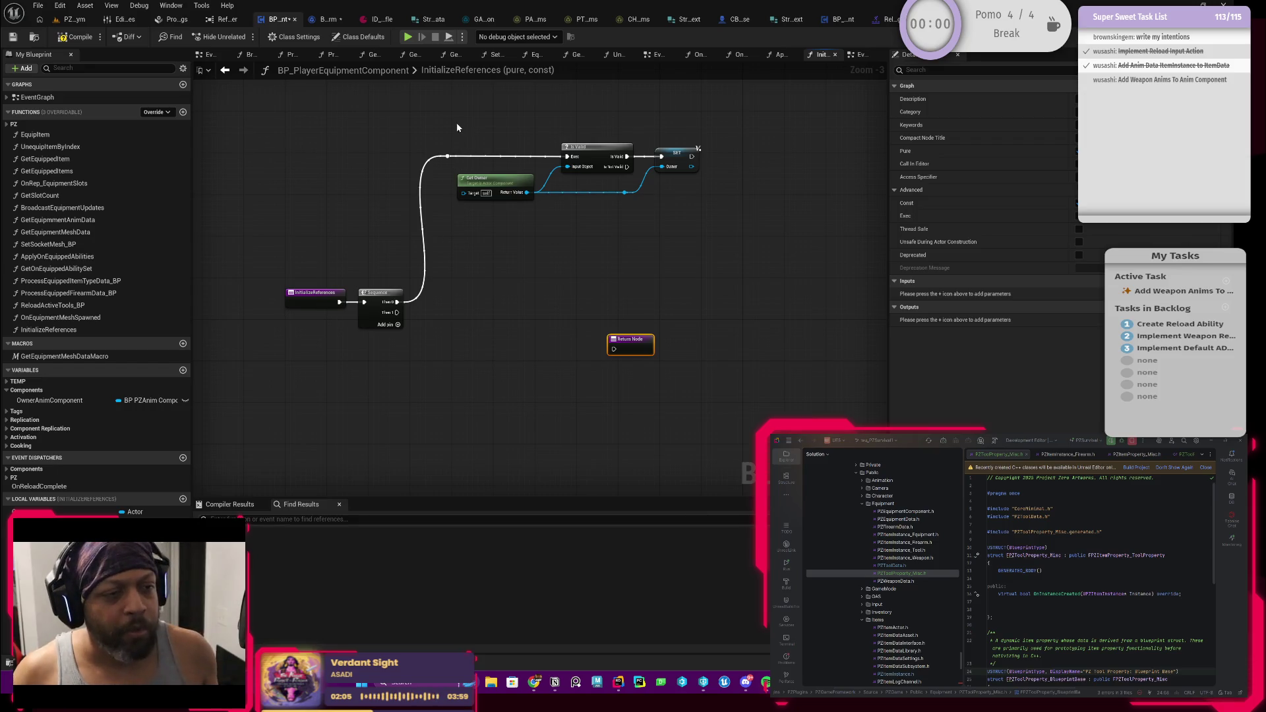
Rewire the flow as InitializeReferences → Is Valid → SET Owner → Sequence
drag(457, 127, 699, 223)
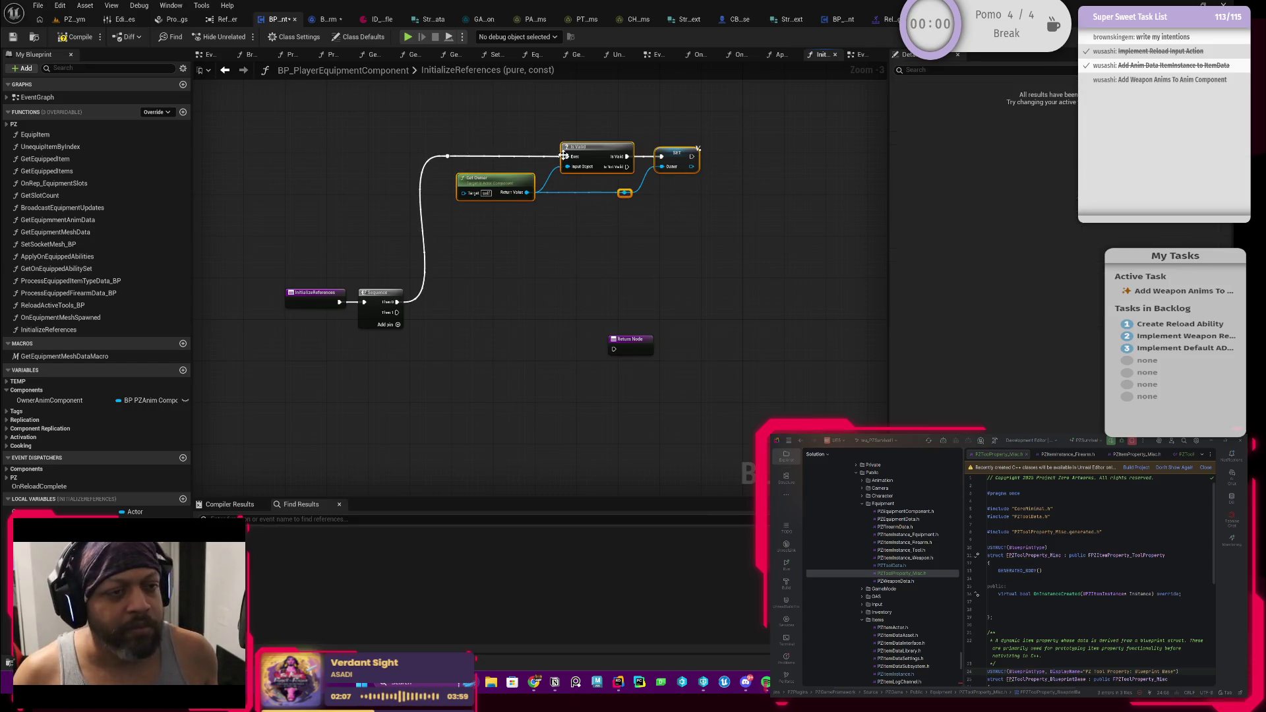
mouse_move(580, 147)
mouse_down()
mouse_move(404, 339)
mouse_move(438, 350)
mouse_up()
mouse_move(443, 290)
mouse_down()
mouse_move(243, 290)
mouse_move(424, 359)
mouse_up()
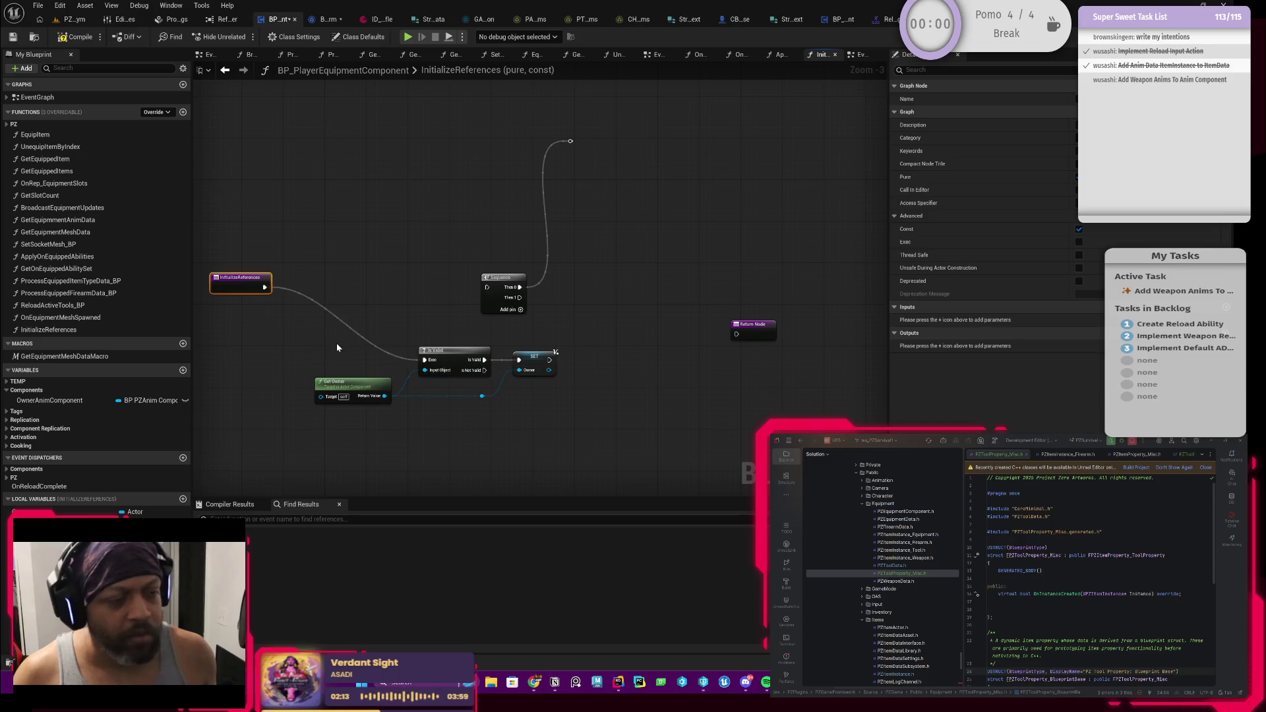
drag(310, 323, 537, 399)
mouse_move(459, 348)
mouse_down()
mouse_move(336, 282)
mouse_move(345, 275)
mouse_up()
click(449, 246)
scroll(449, 246, up, 2)
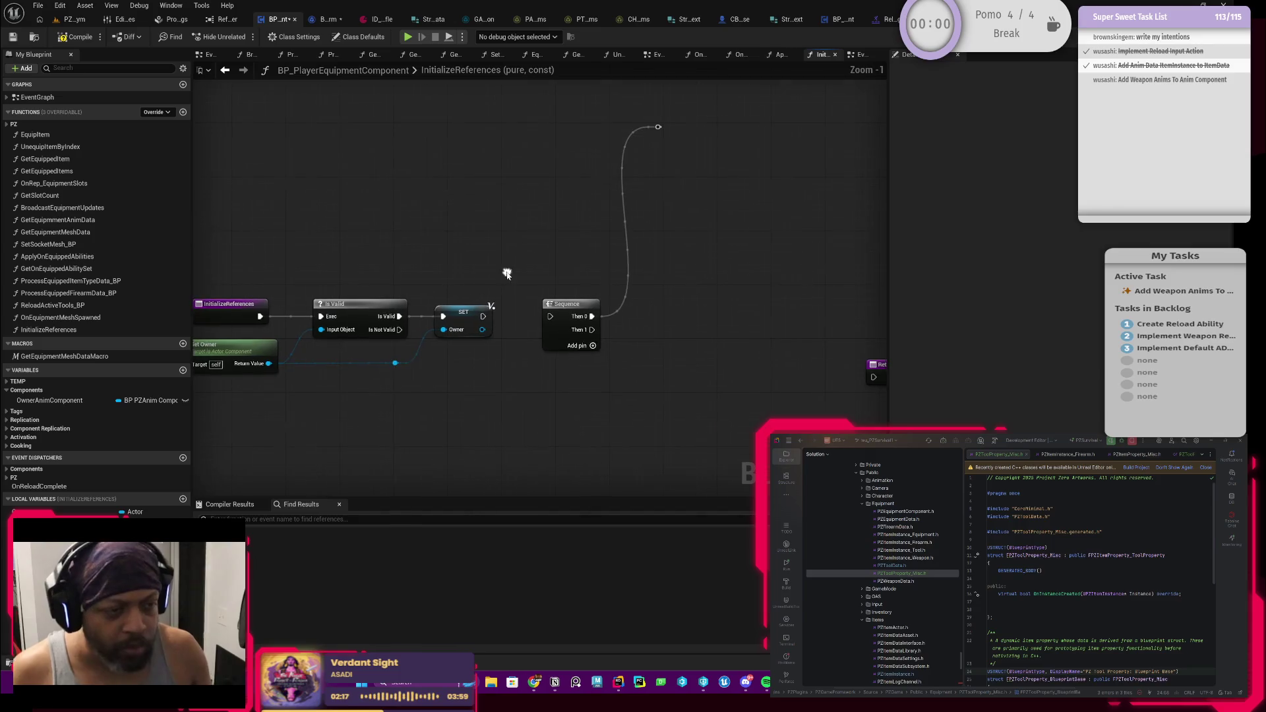
click(464, 320)
scroll(472, 389, down, 2)
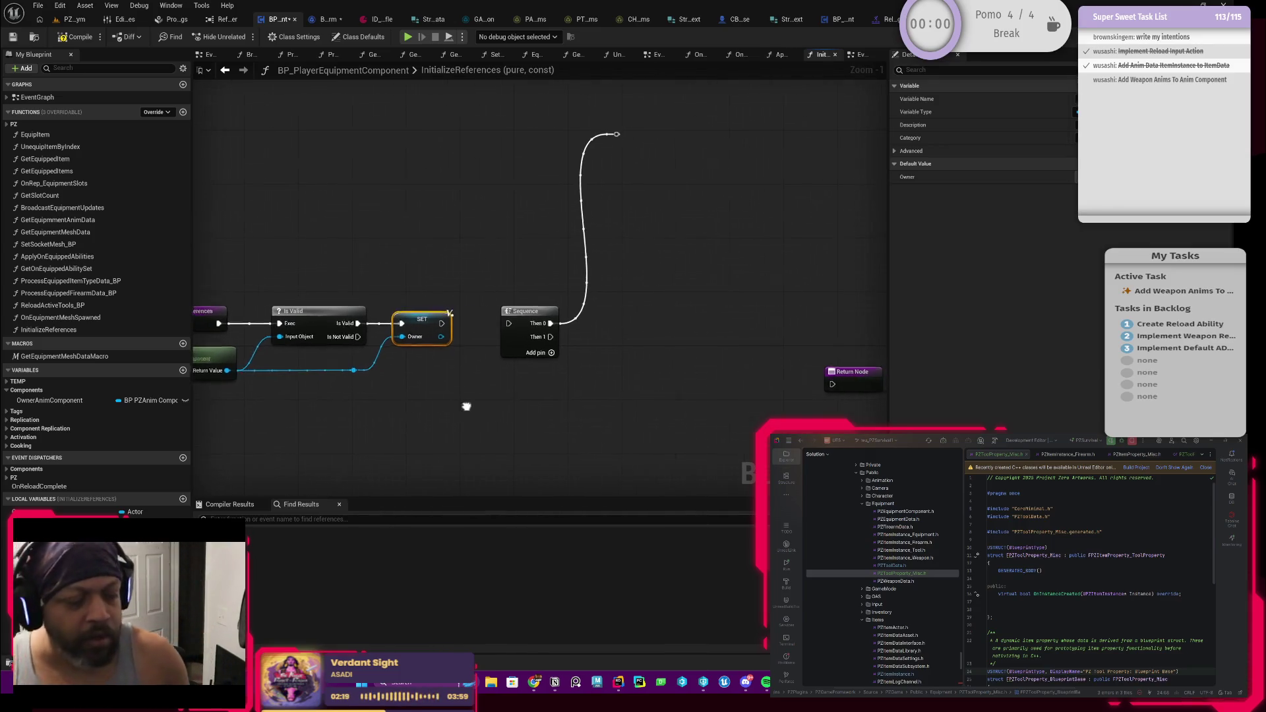
drag(551, 381, 638, 381)
mouse_move(369, 328)
mouse_down()
mouse_move(422, 328)
mouse_move(447, 399)
mouse_up()
click(591, 358)
Delete the loose Return Node and pull a new wire from Is Not Valid
click(704, 429)
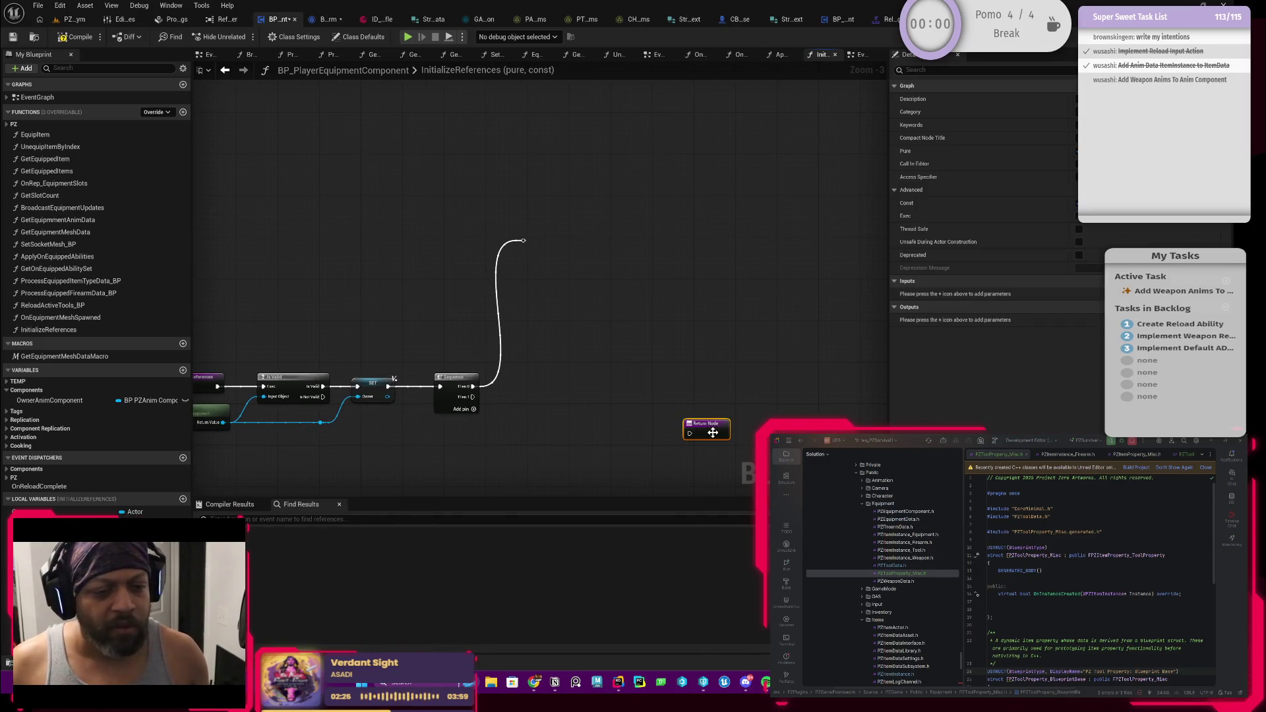
drag(712, 432, 755, 401)
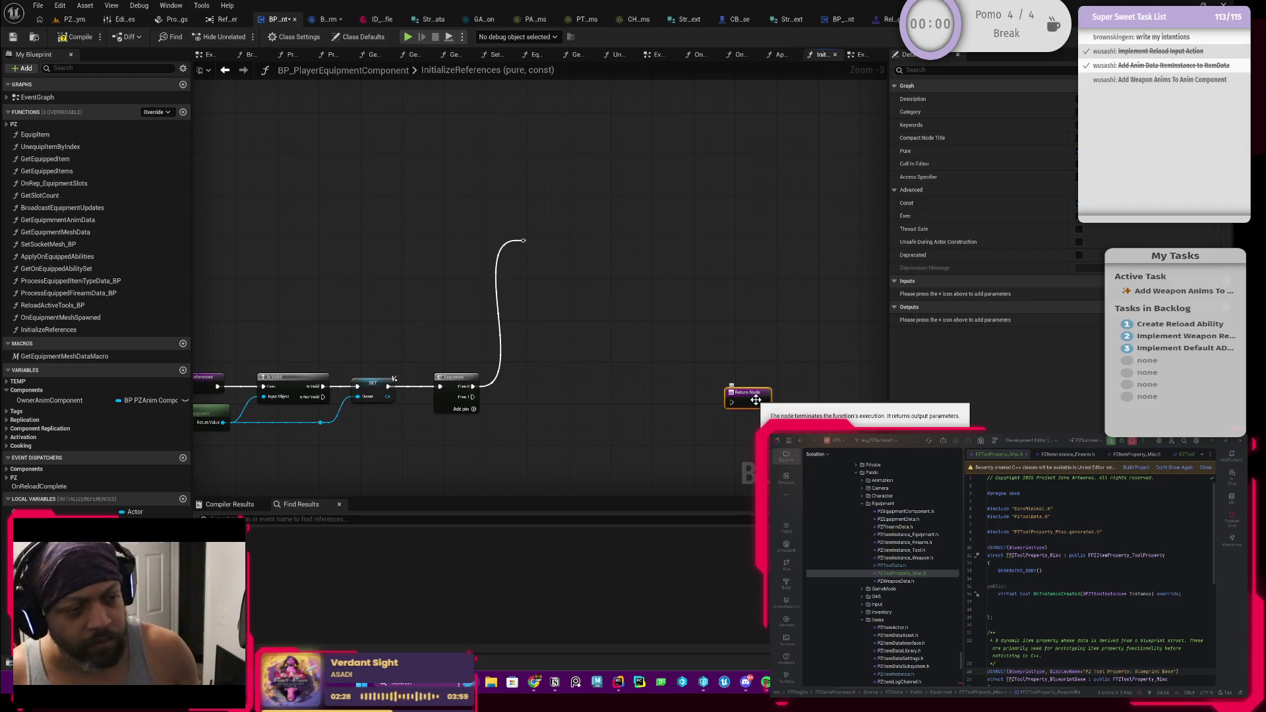
key(Delete)
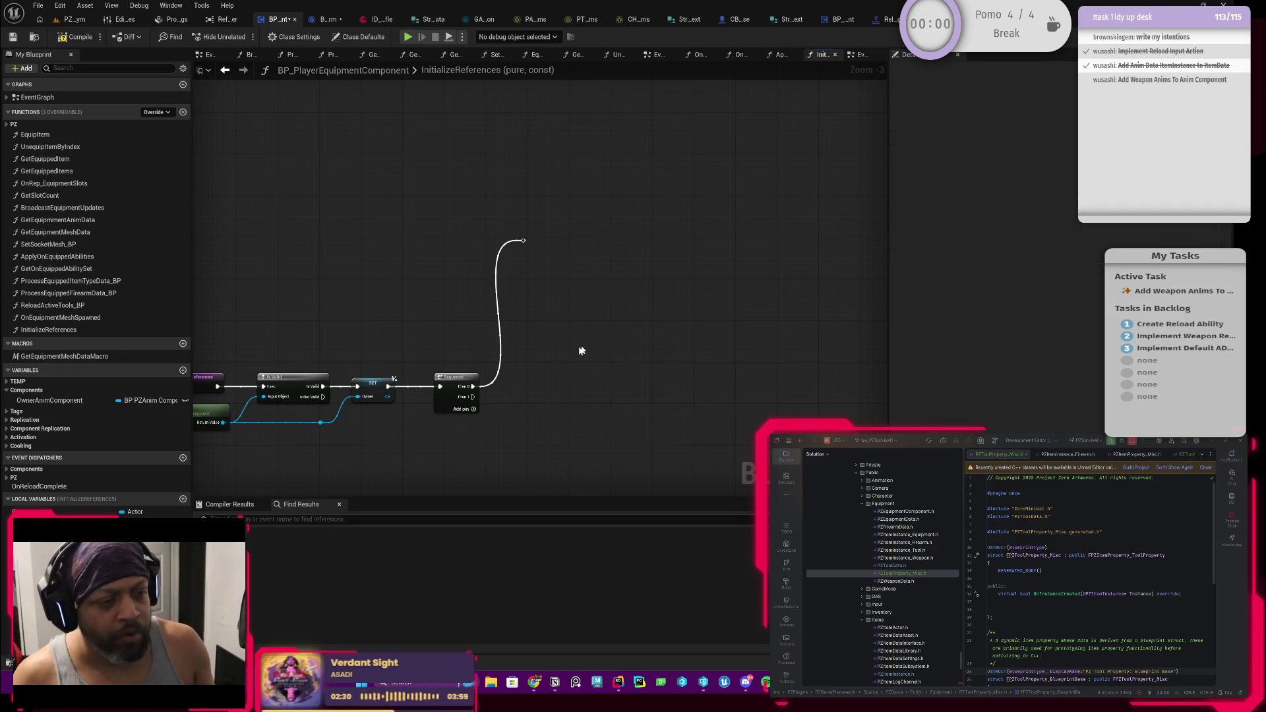
scroll(531, 324, up, 1)
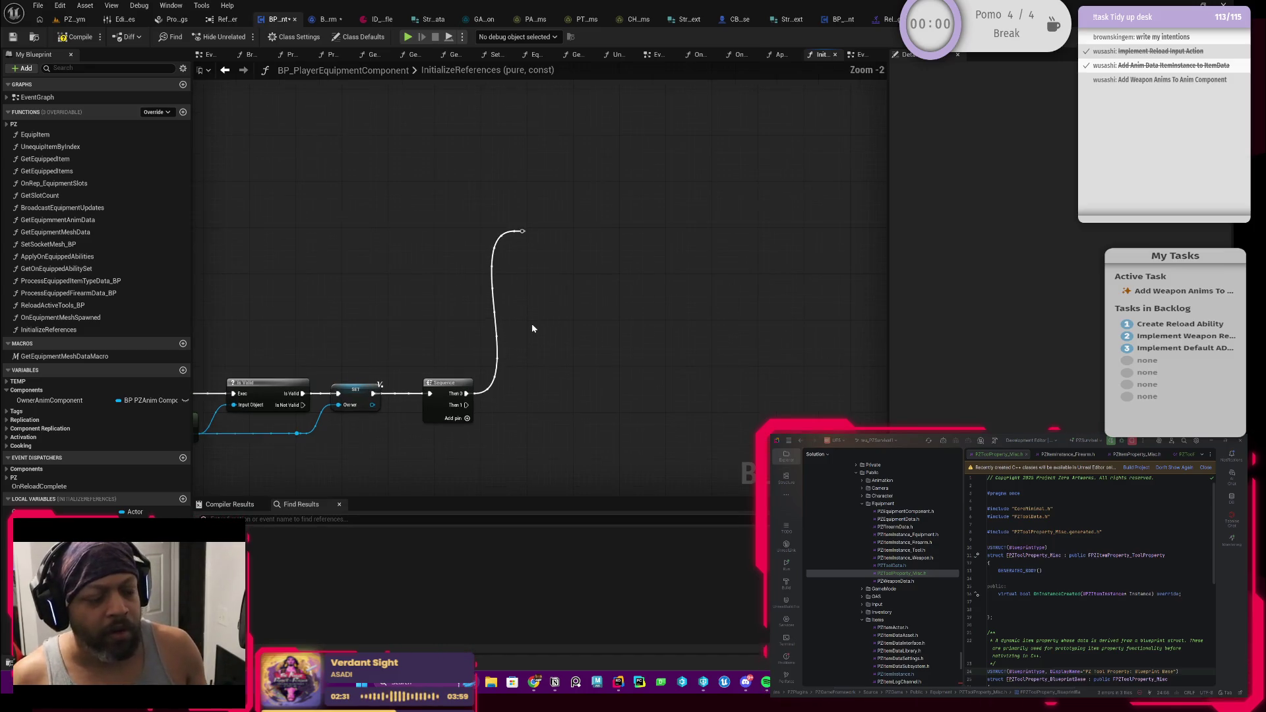
scroll(515, 255, down, 2)
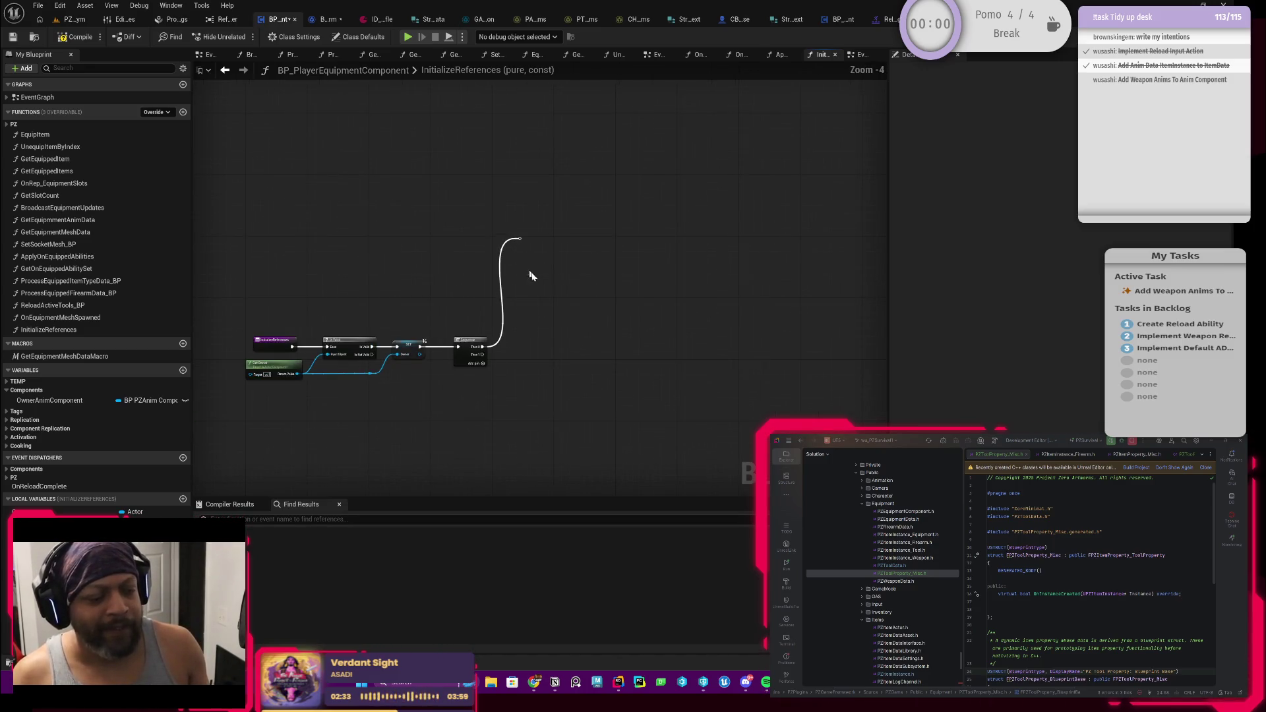
drag(373, 354, 409, 425)
End the Is Not Valid path with a Return Node commented 'TODO: Debug Invalid Owner'
text(return)
click(457, 573)
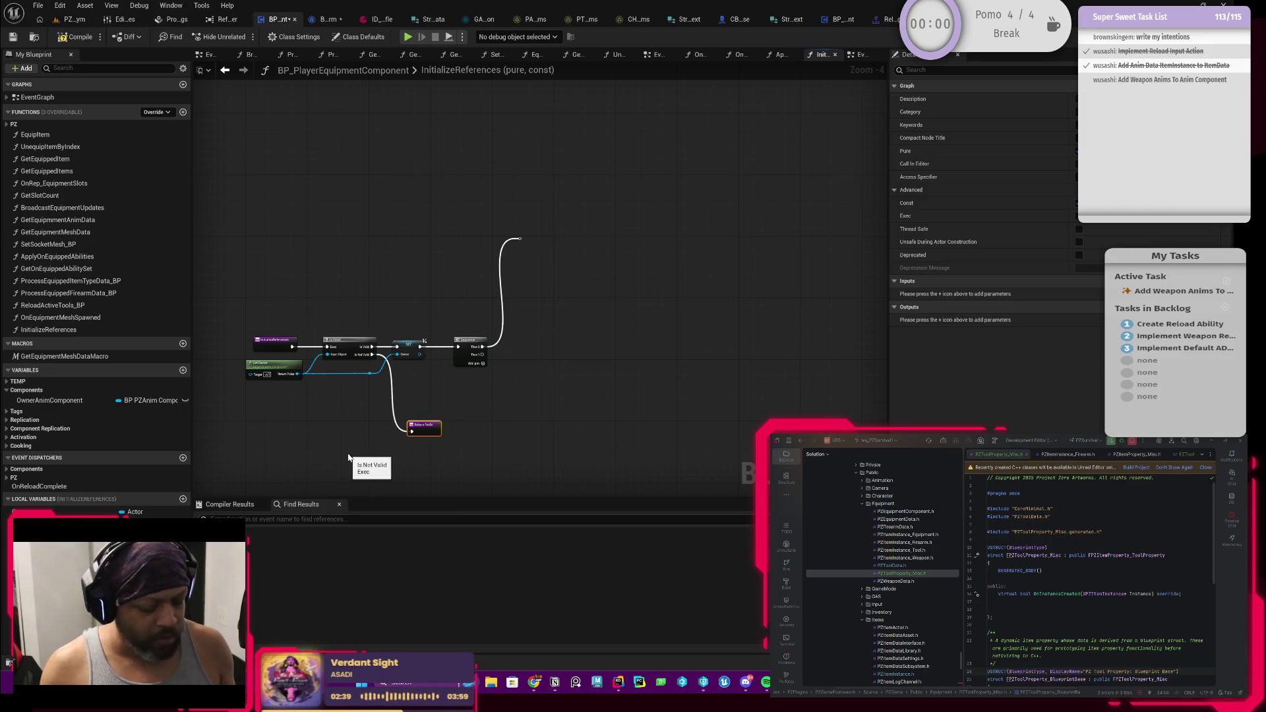
key(c)
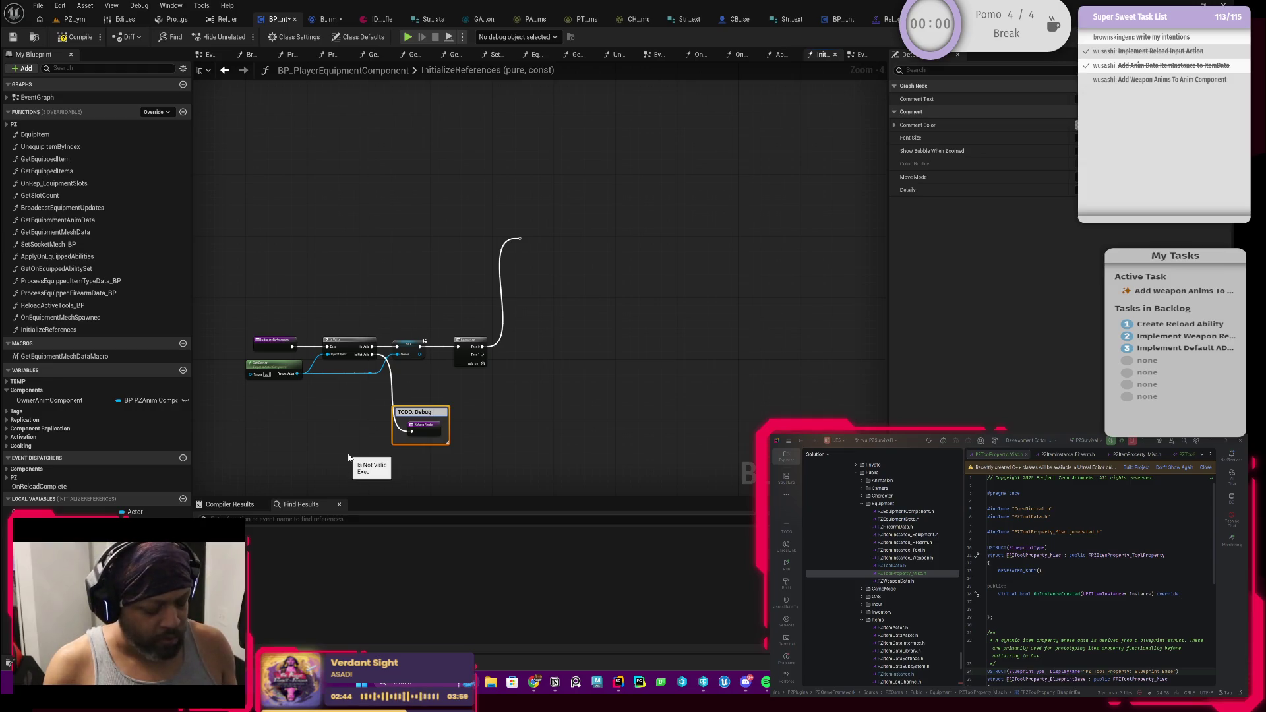
text(Invalid Ow)
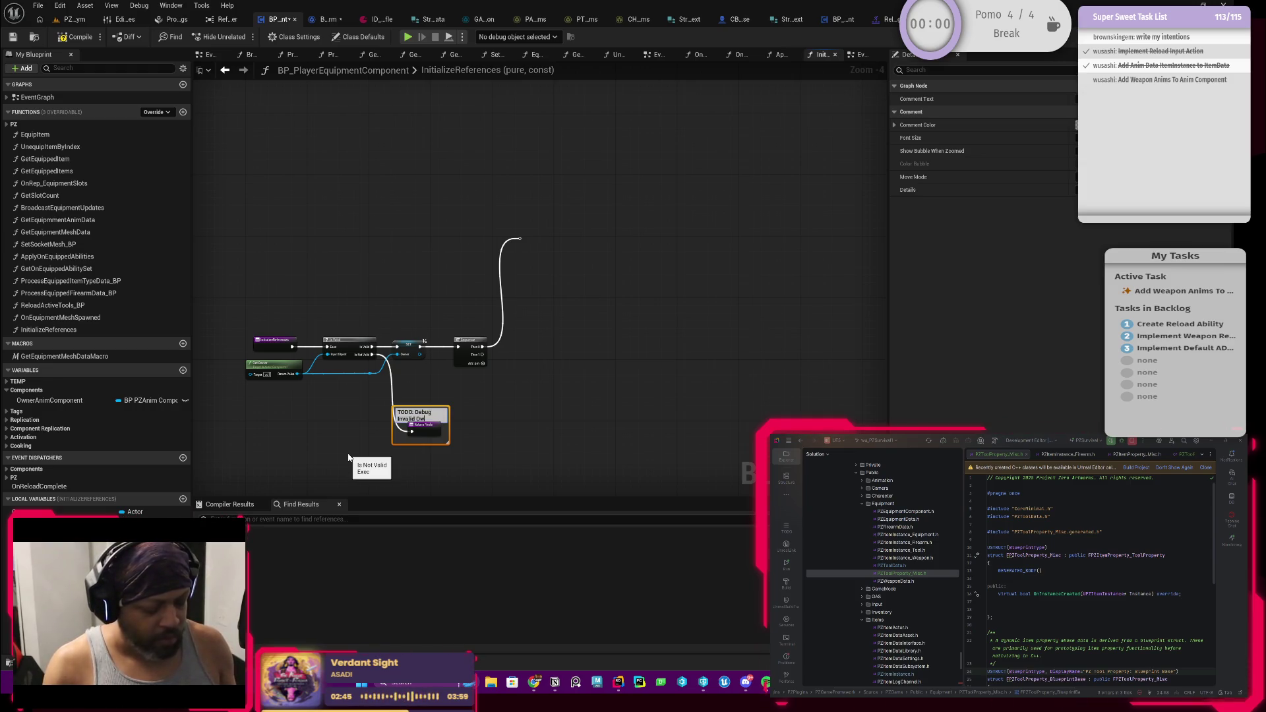
text(ner)
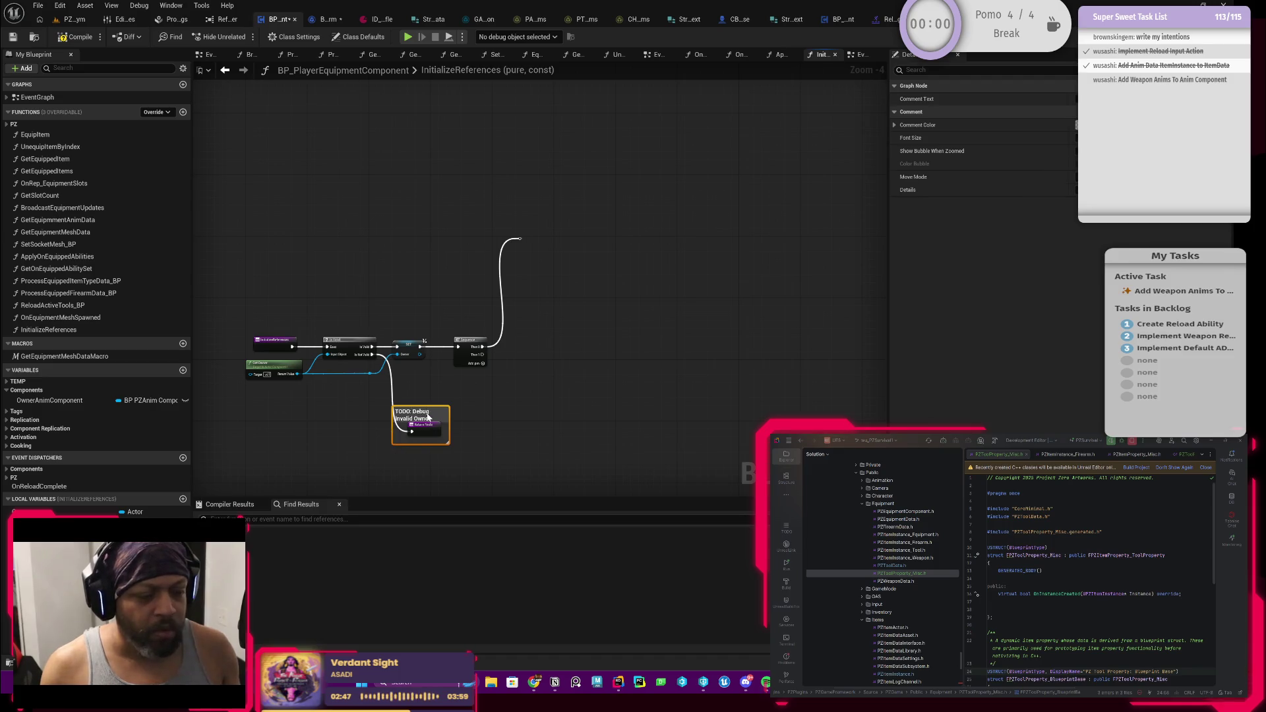
Colour the comment salmon and drag the Owner variable into the graph
click(1071, 125)
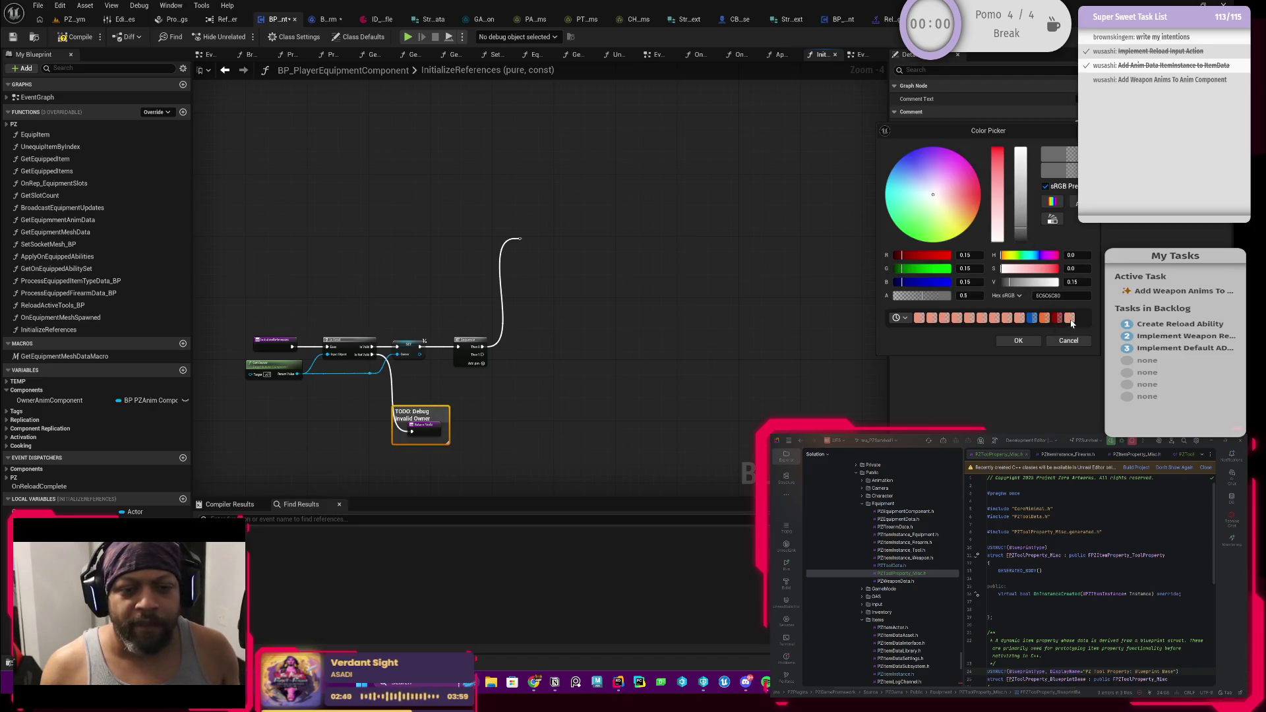
click(1071, 323)
click(1015, 340)
scroll(538, 362, up, 4)
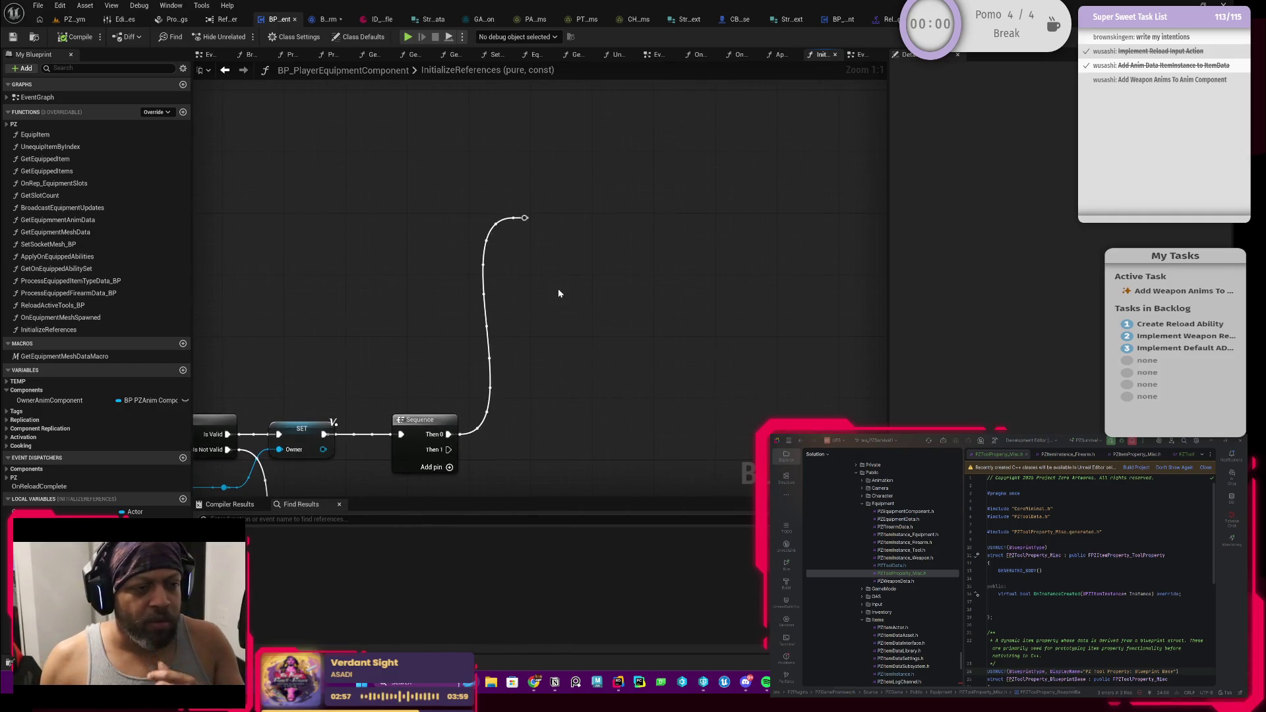
mouse_move(40, 511)
mouse_down()
mouse_move(491, 271)
mouse_move(589, 255)
mouse_up()
Feed an Owner getter into Get Component by Class set to BP PZAnim Component
click(519, 285)
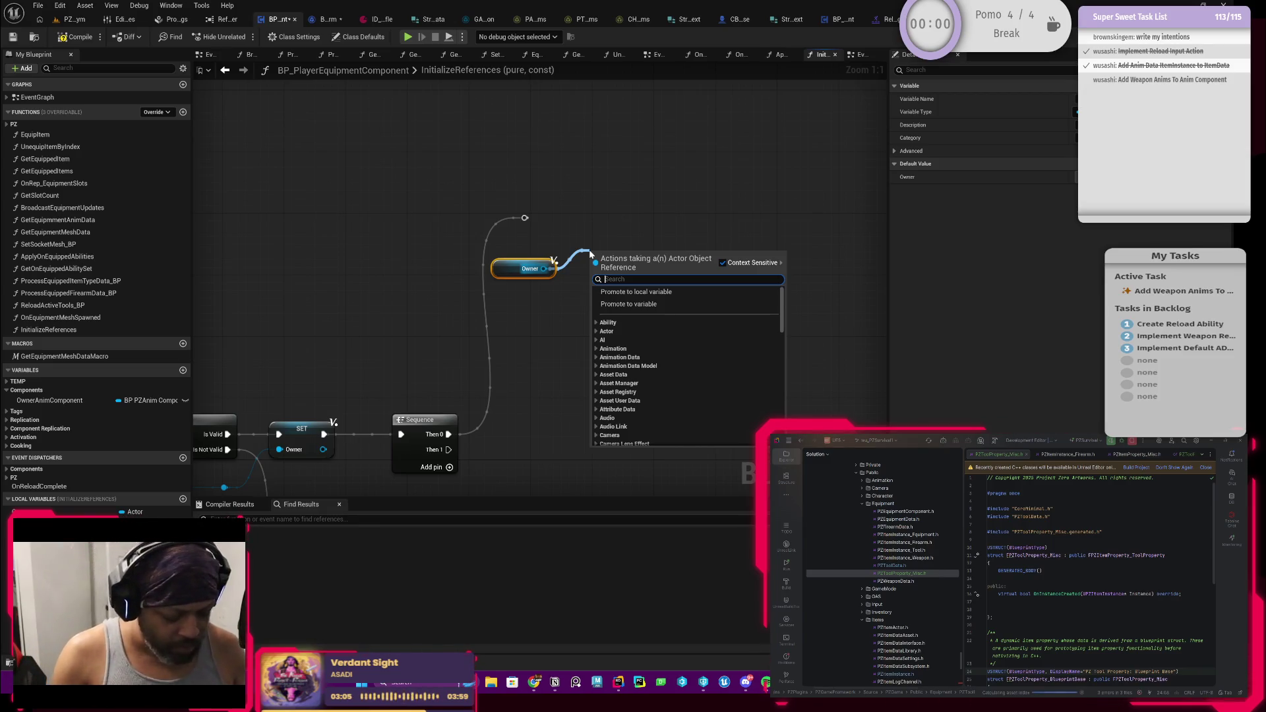
text(get component )
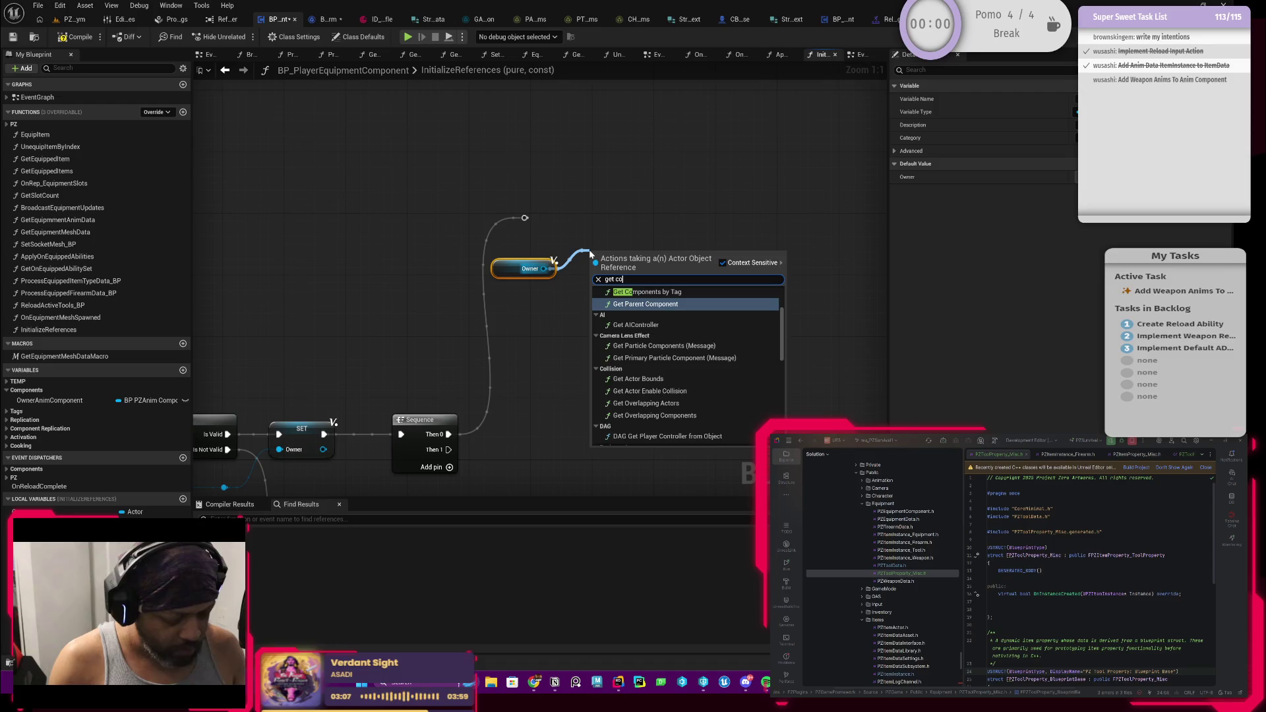
text(b)
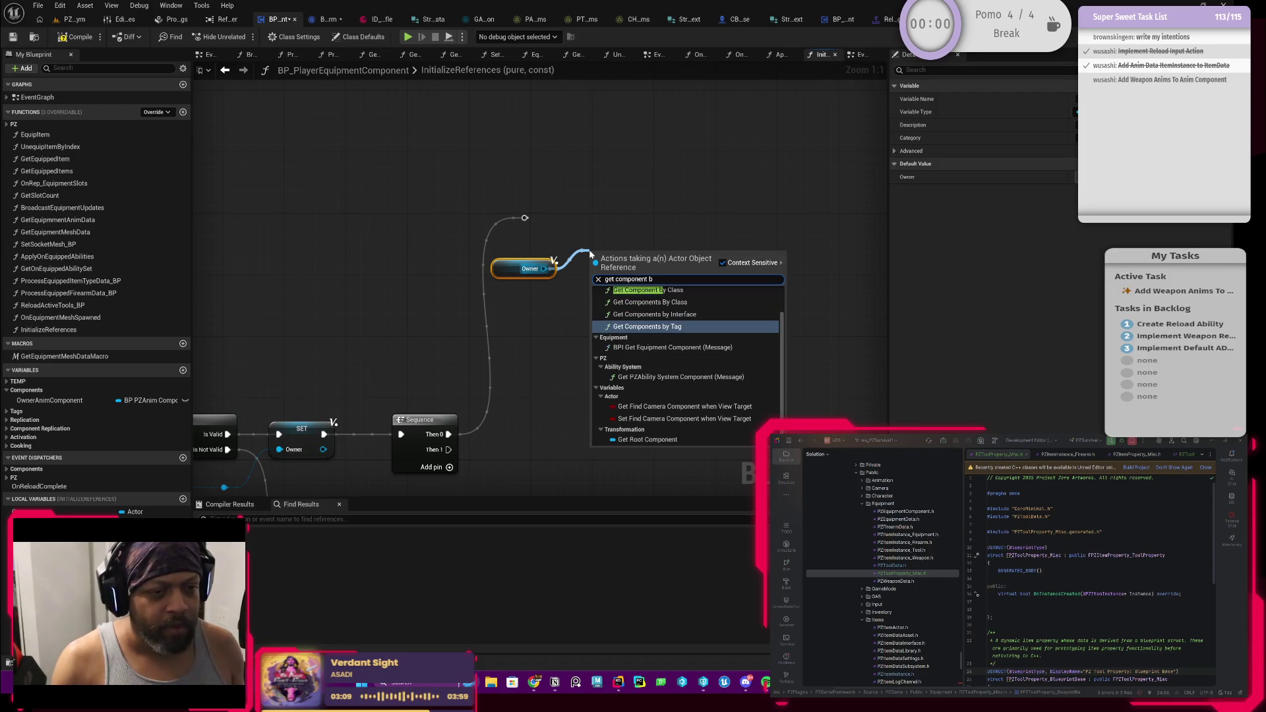
text(y class)
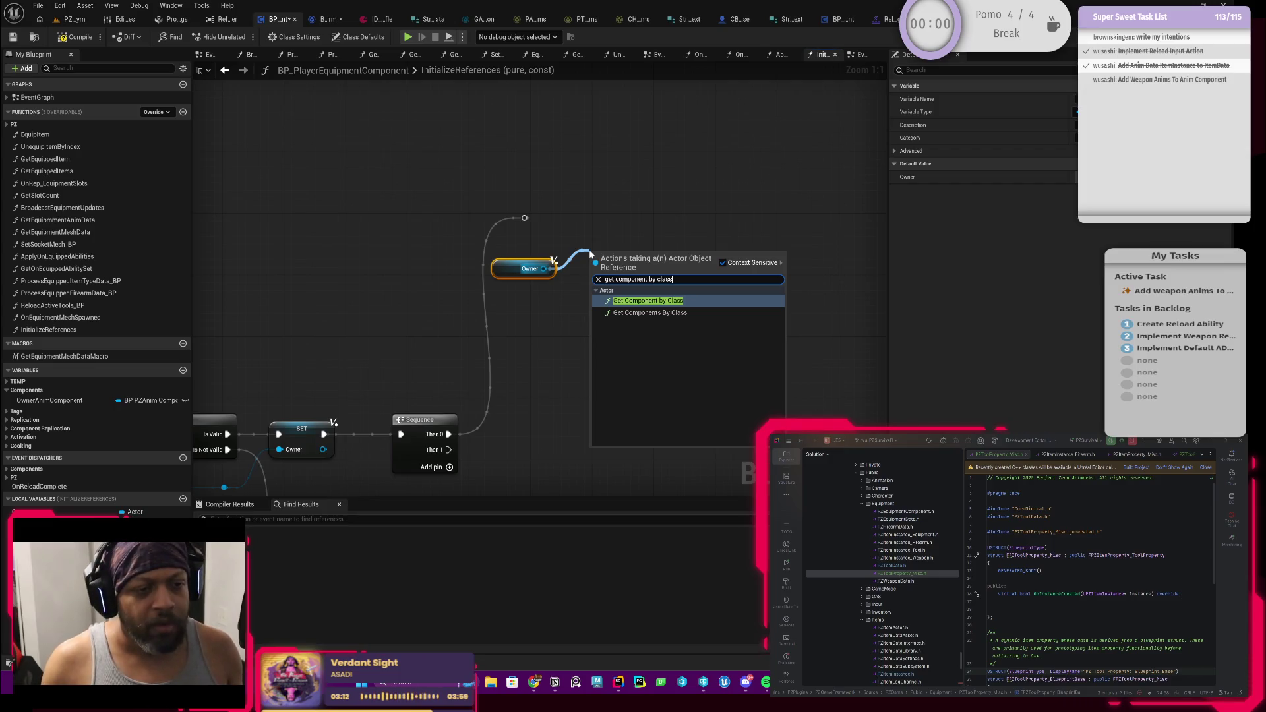
key(Return)
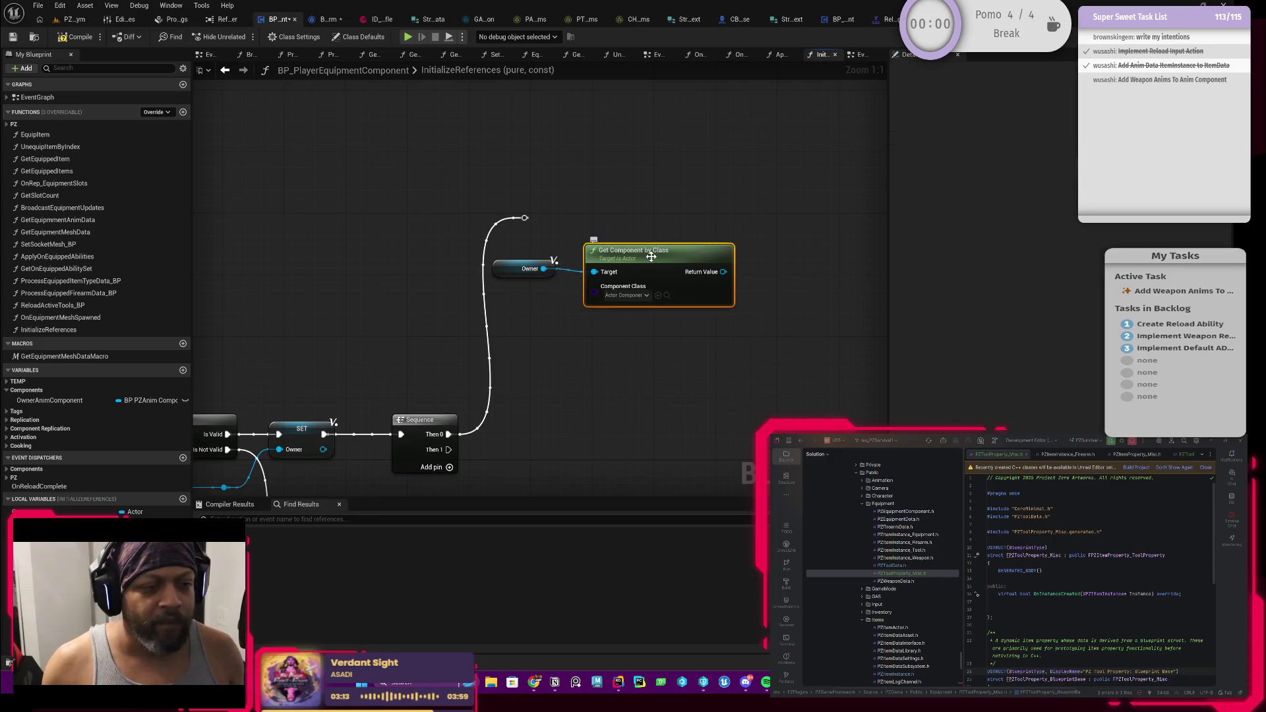
click(624, 296)
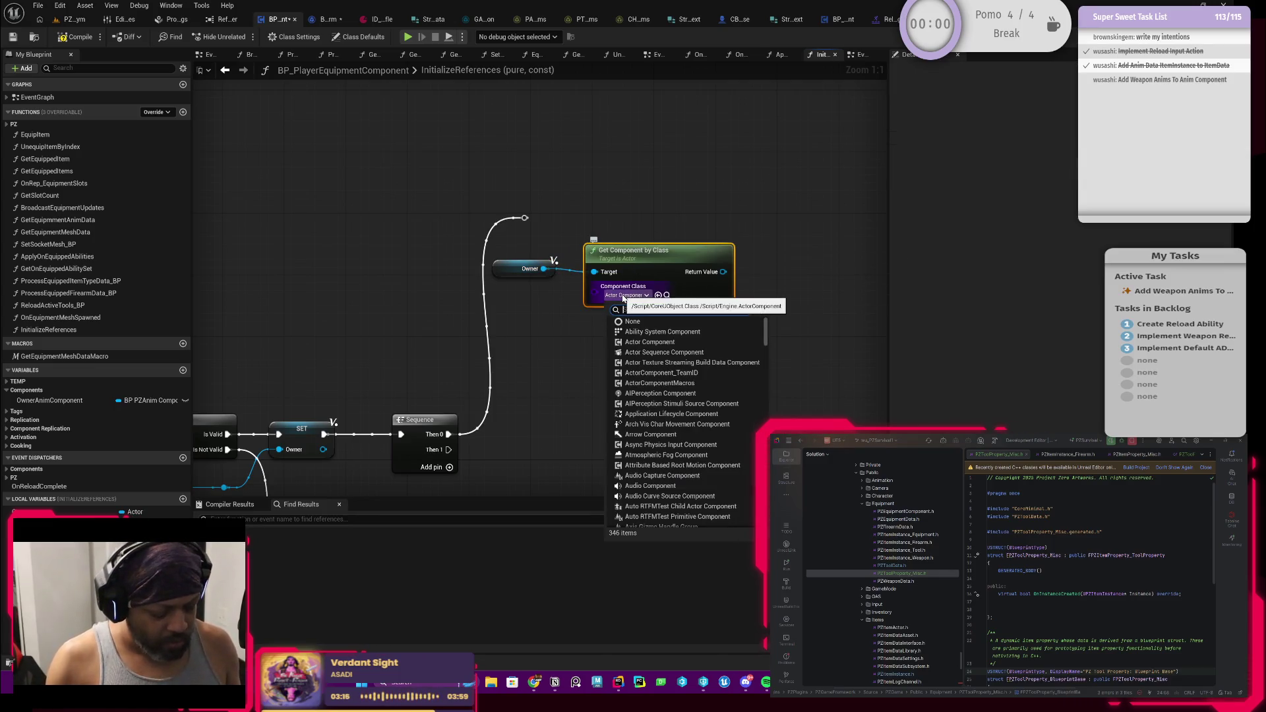
text(bp_p)
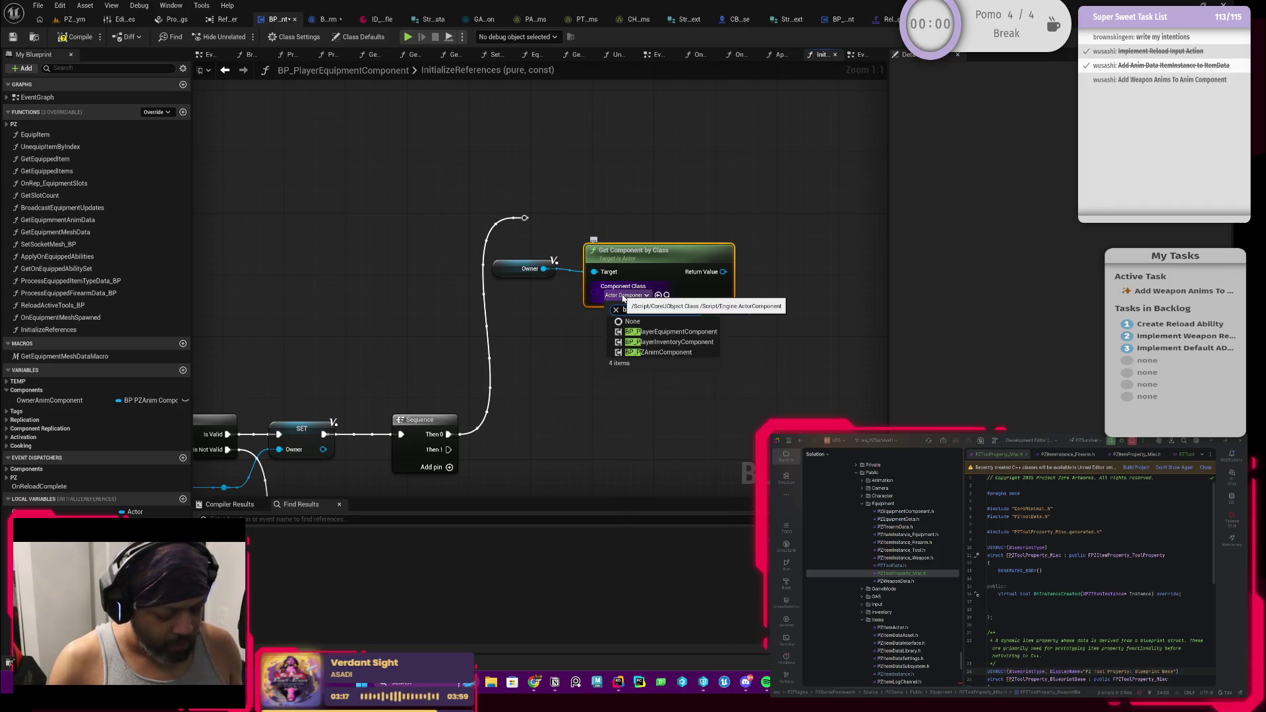
text(zanim)
click(656, 331)
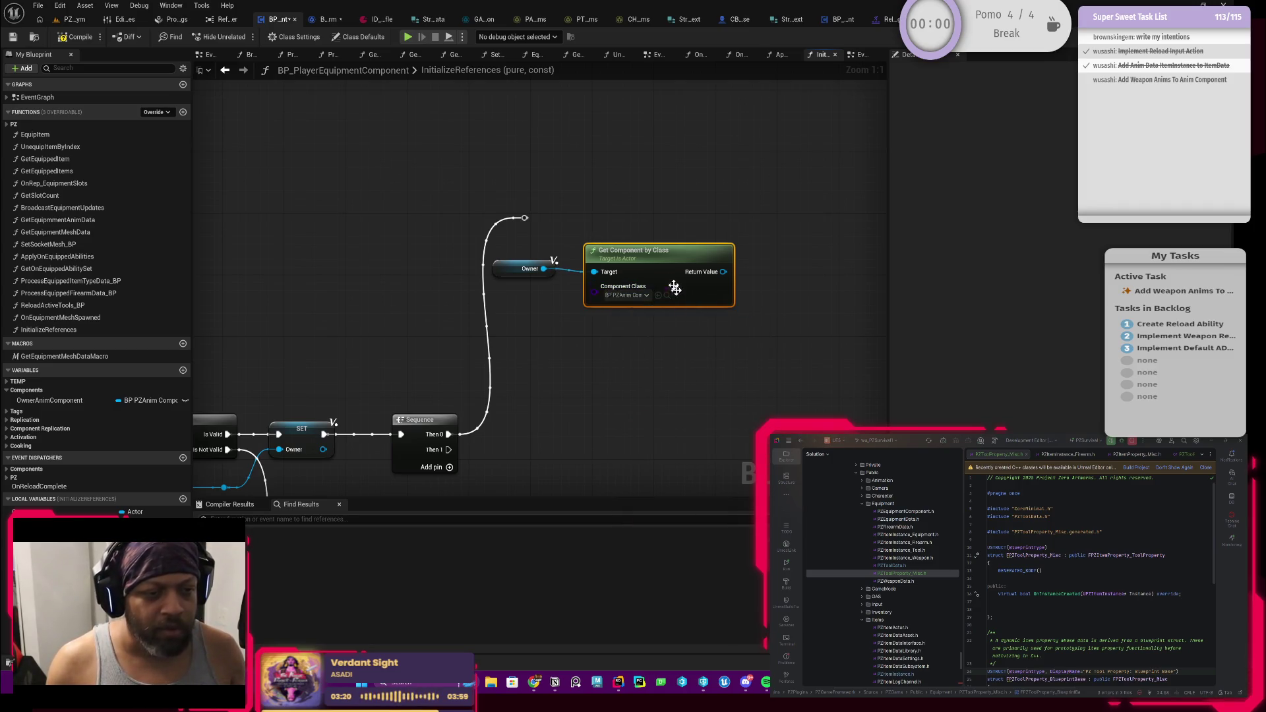
Store the result in SET Owner Anim Component, driven by the Sequence, and move the nodes up-right
mouse_move(641, 273)
mouse_down()
mouse_move(624, 281)
mouse_move(737, 231)
mouse_up()
text(set)
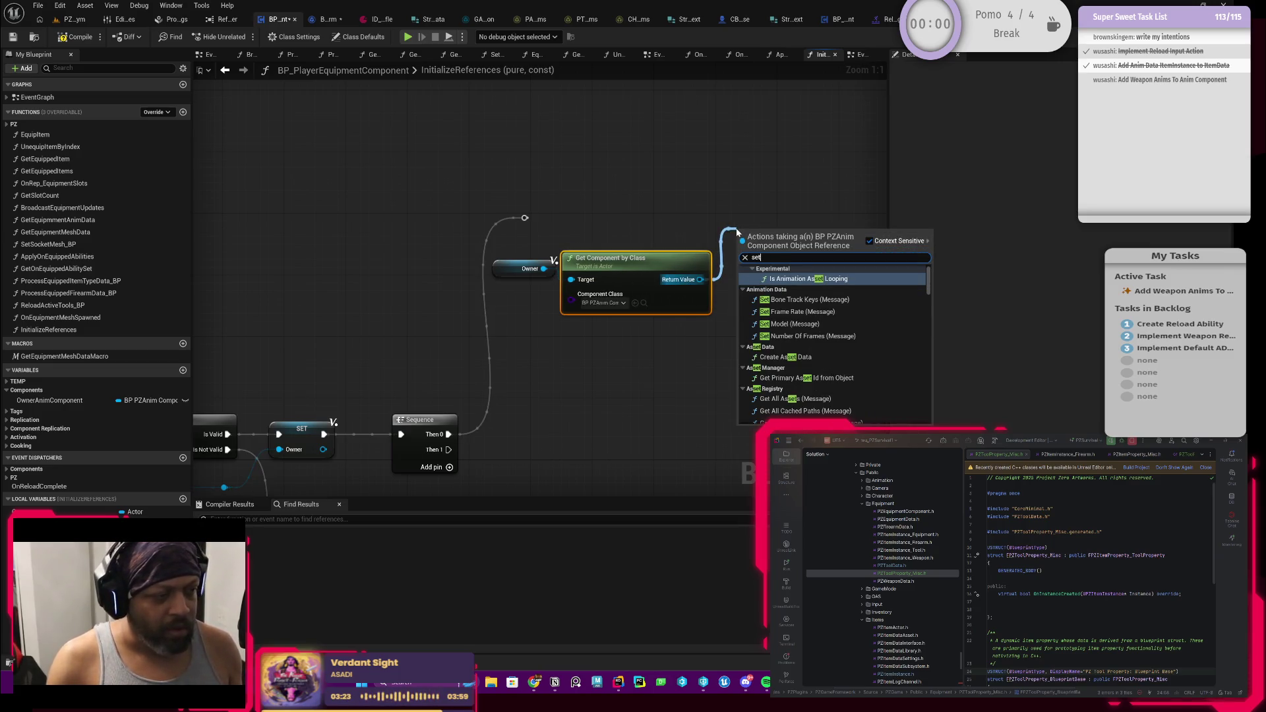
text(ow)
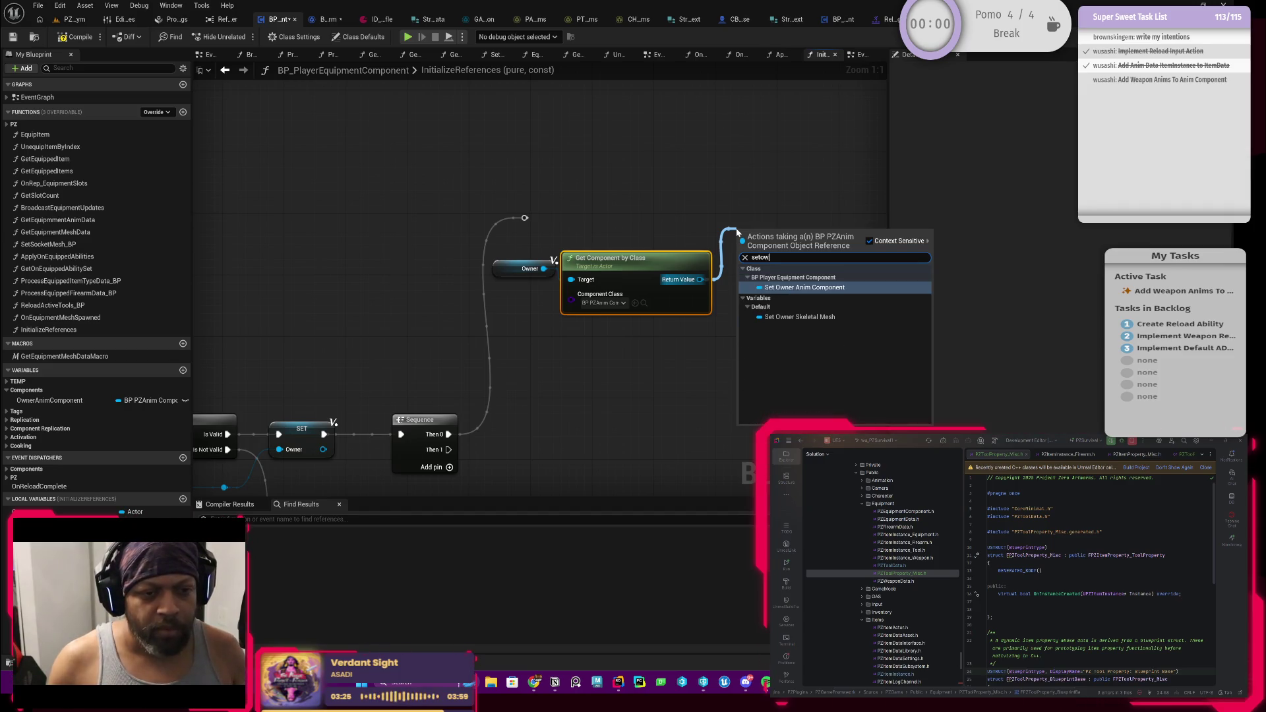
key(Return)
drag(525, 224, 741, 241)
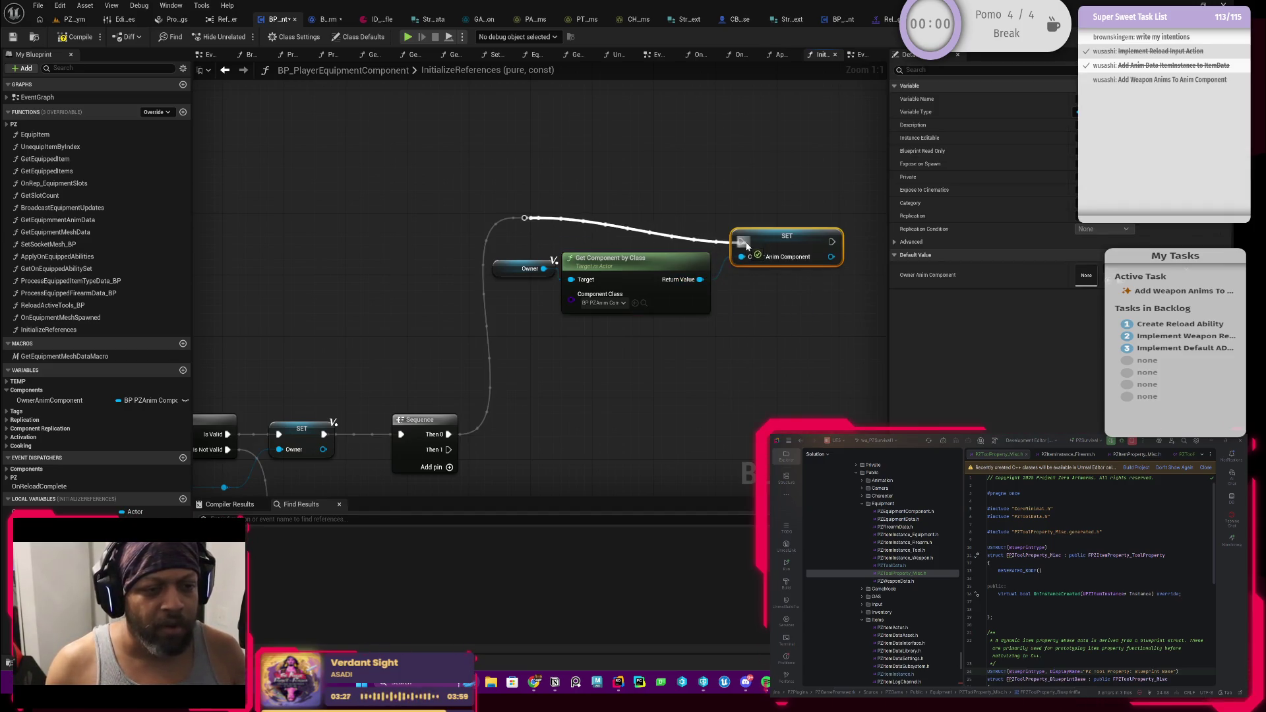
mouse_move(485, 283)
mouse_down()
mouse_move(791, 258)
mouse_move(807, 235)
mouse_up()
click(472, 201)
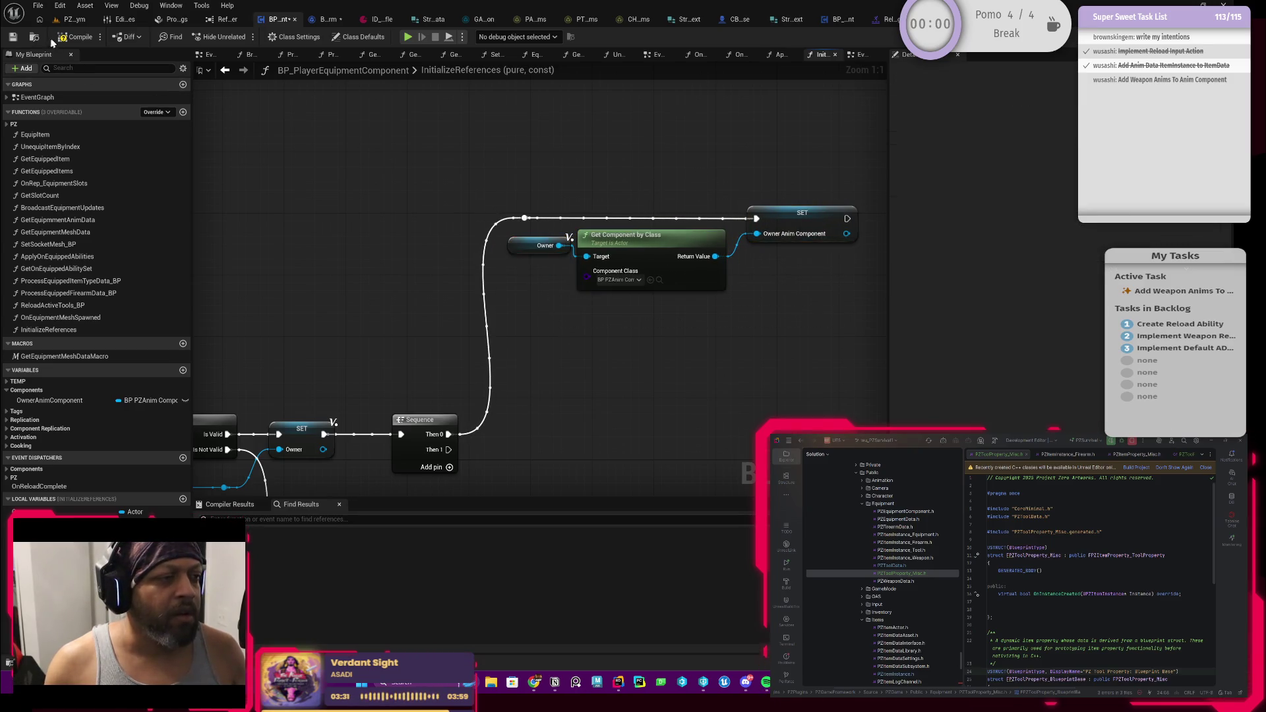
Compile, inspect the read-only error, and uncheck Const on InitializeReferences
click(75, 37)
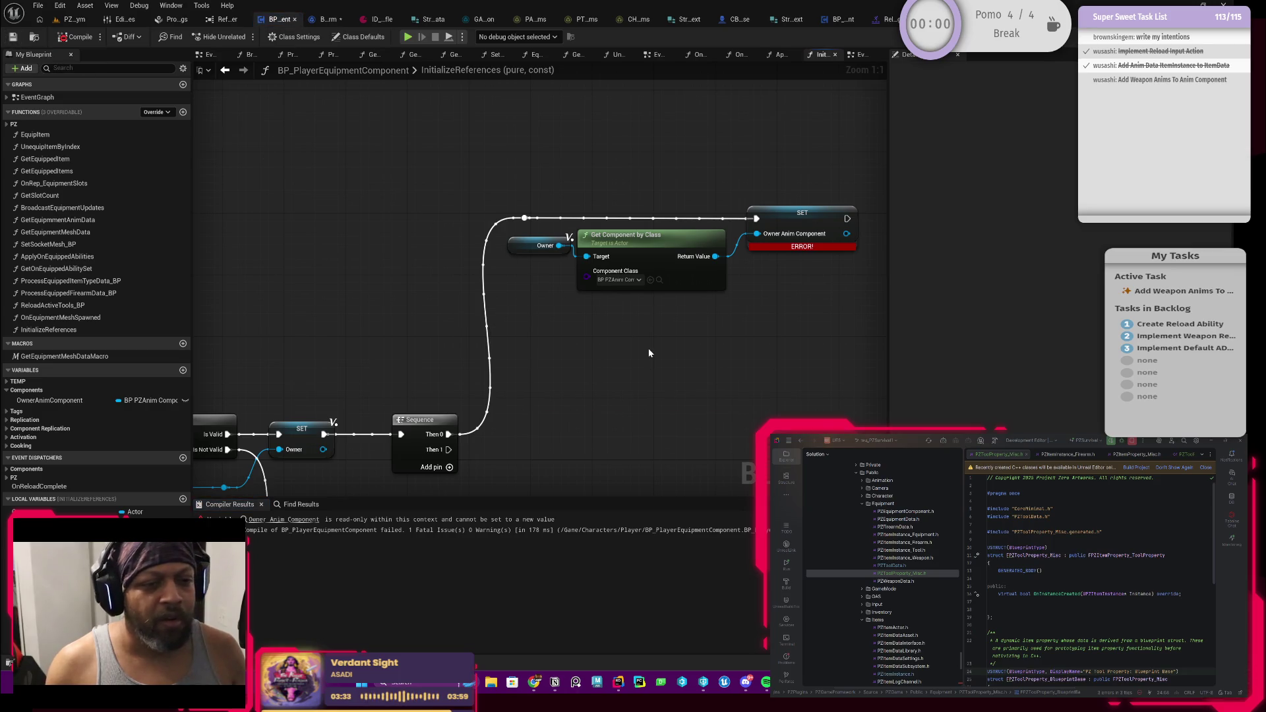
drag(651, 353, 639, 319)
mouse_move(749, 249)
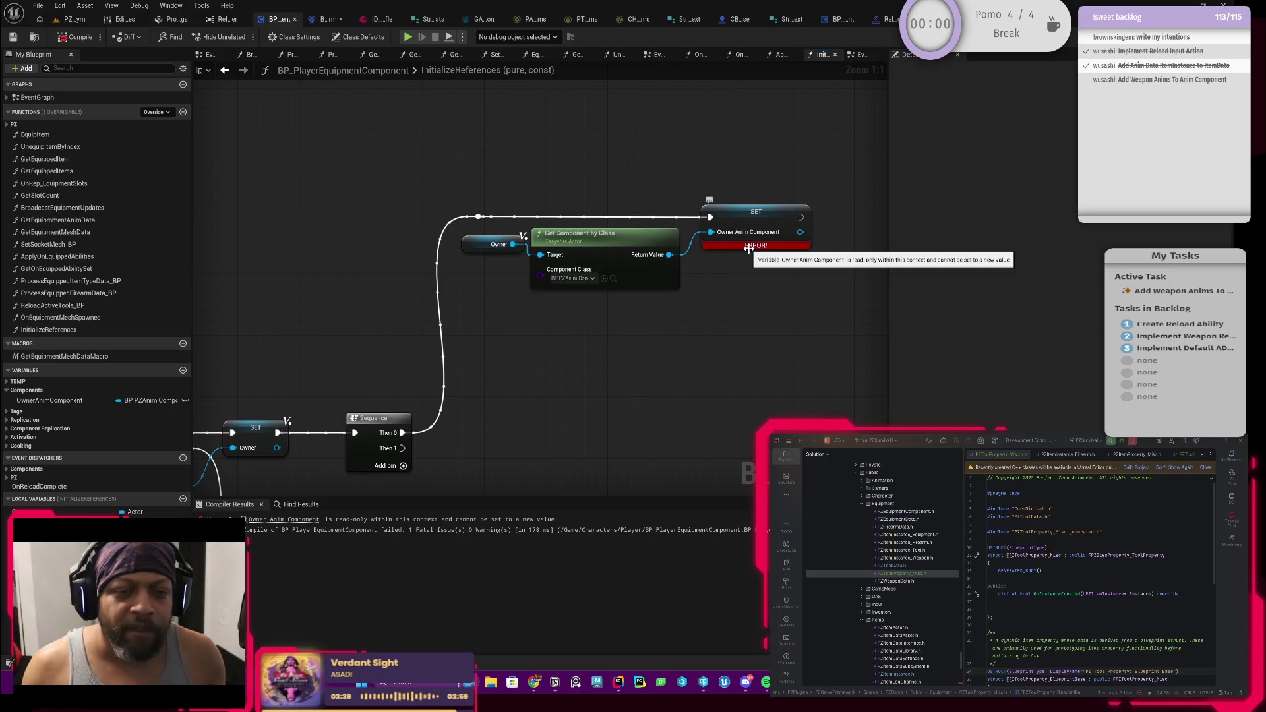
click(749, 249)
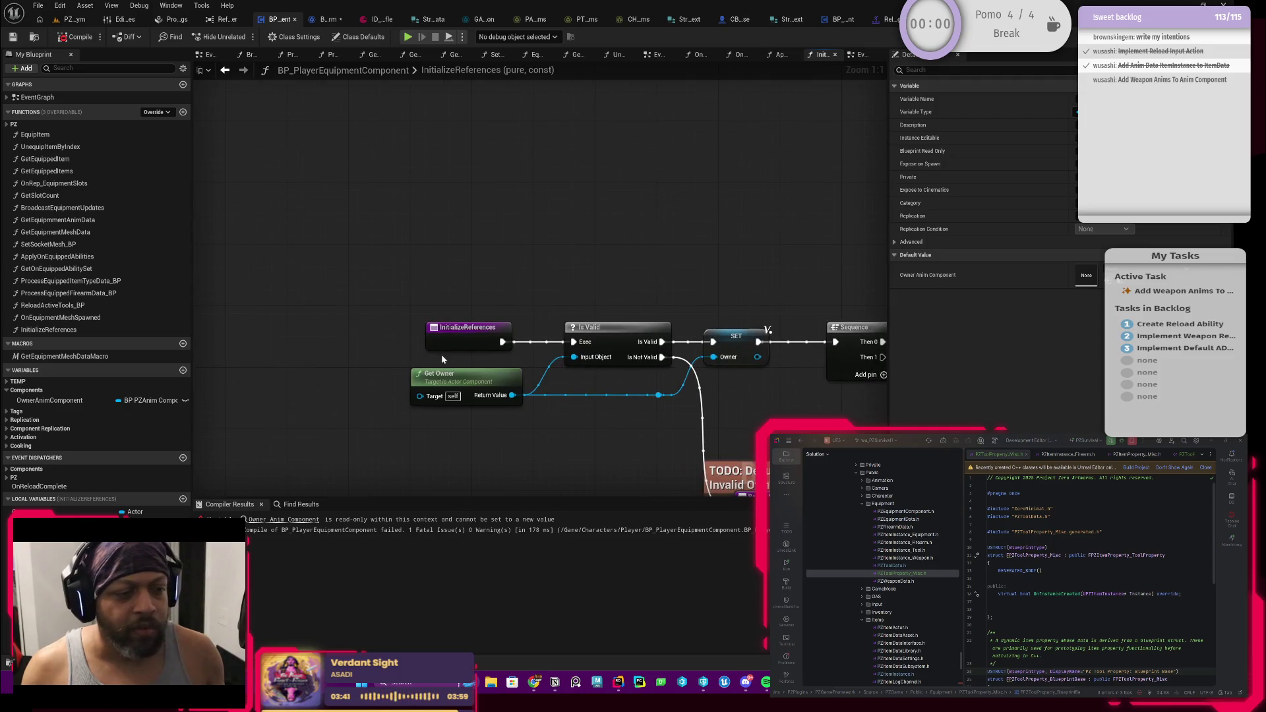
click(442, 358)
click(440, 339)
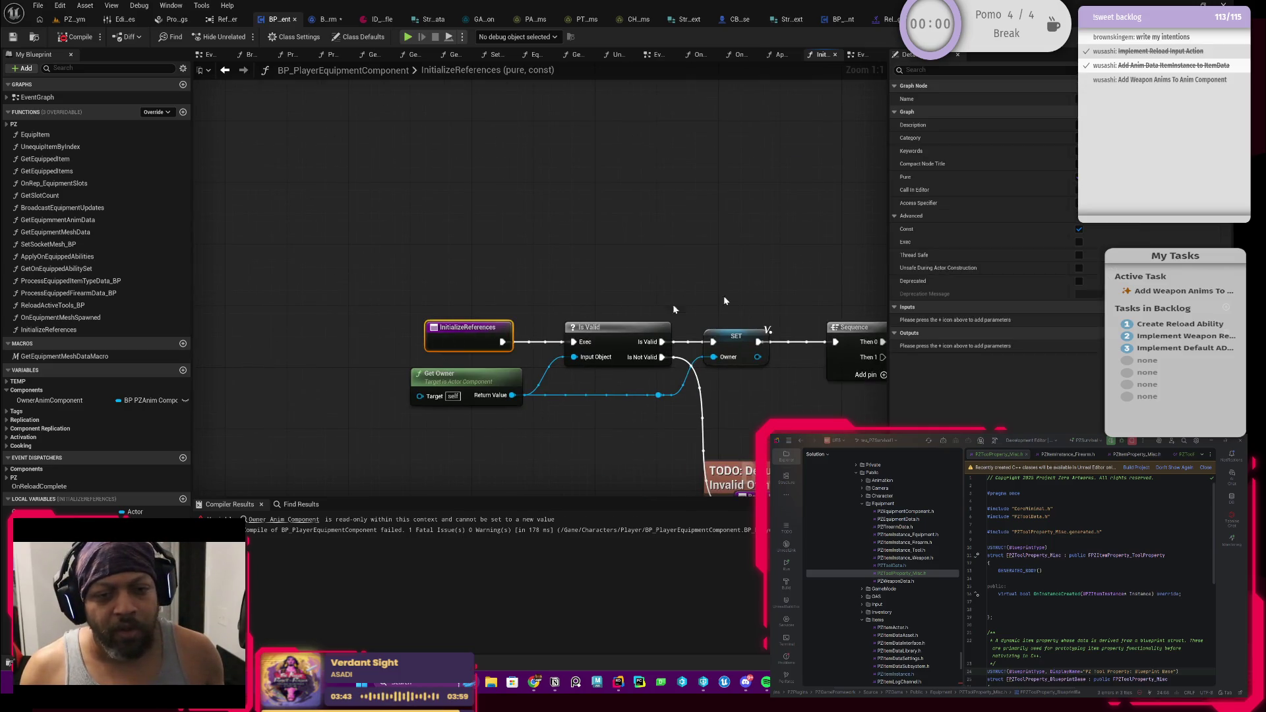
click(1079, 229)
Recompile and save the Blueprint, then select the SET Owner Anim Component node
mouse_move(677, 229)
mouse_down()
mouse_move(395, 260)
mouse_move(432, 245)
mouse_up()
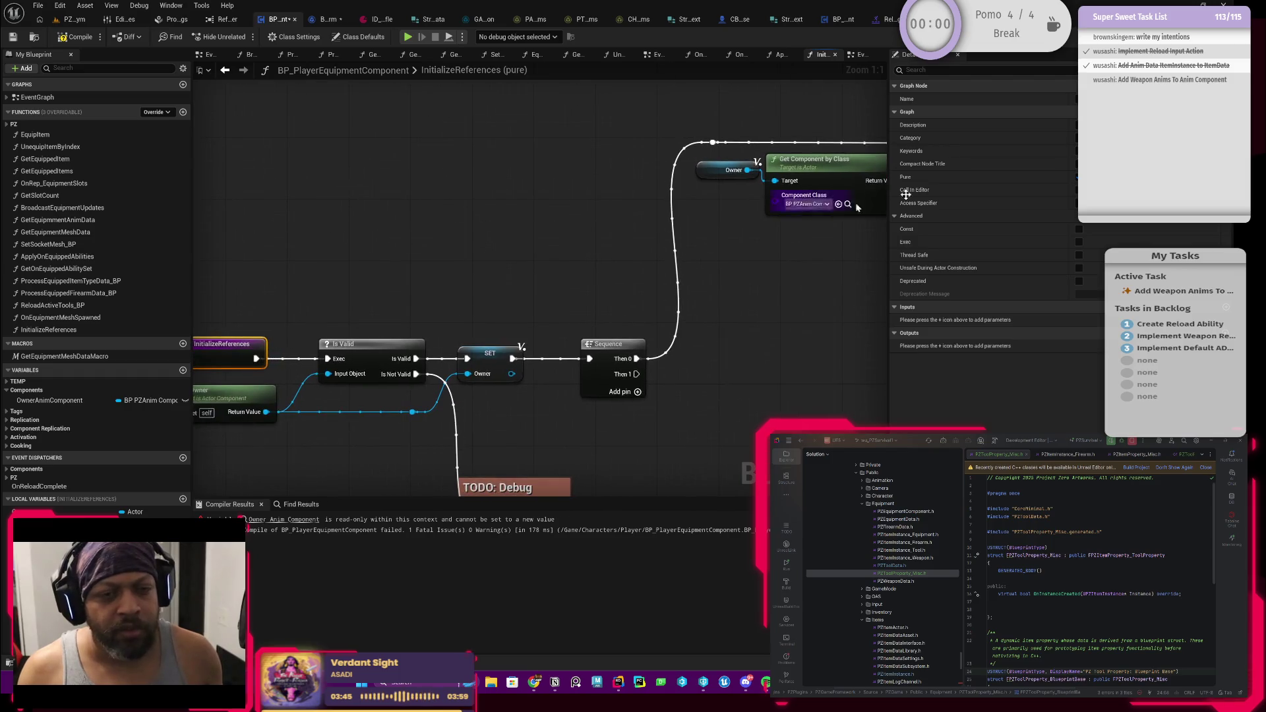
drag(703, 256, 638, 278)
key(F7)
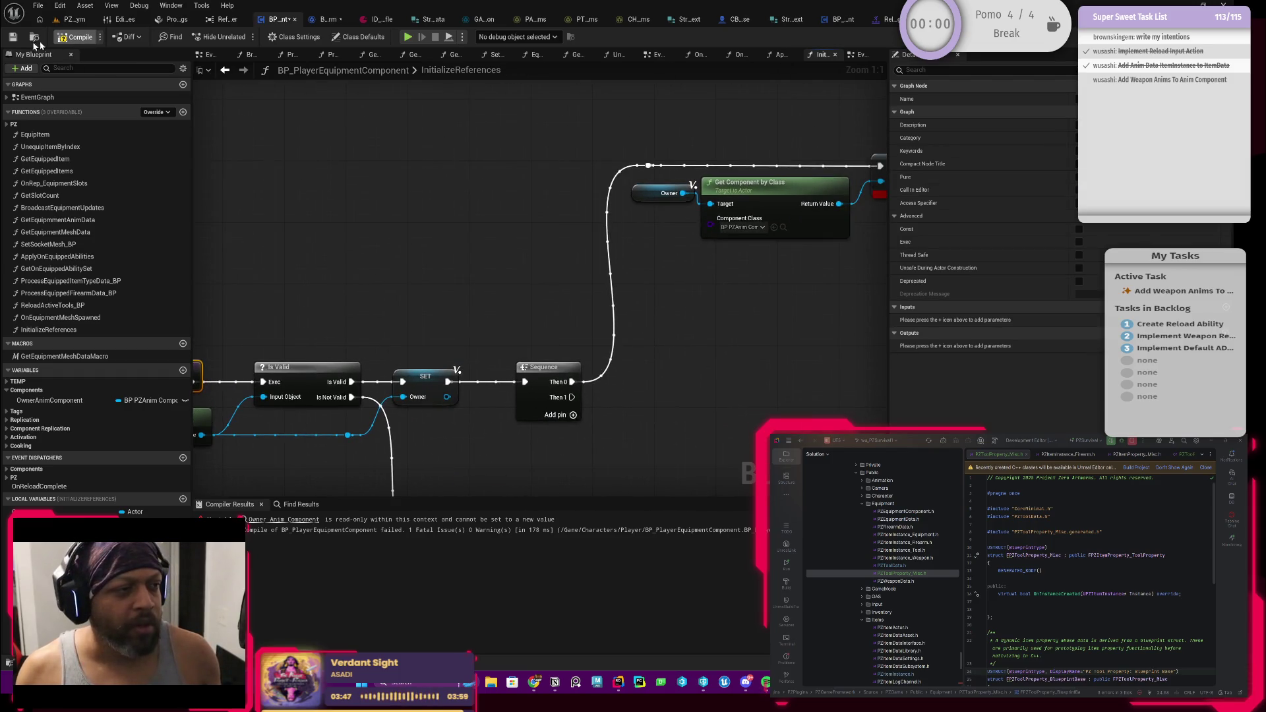
key(ctrl+s)
scroll(452, 254, down, 2)
drag(452, 255, 399, 250)
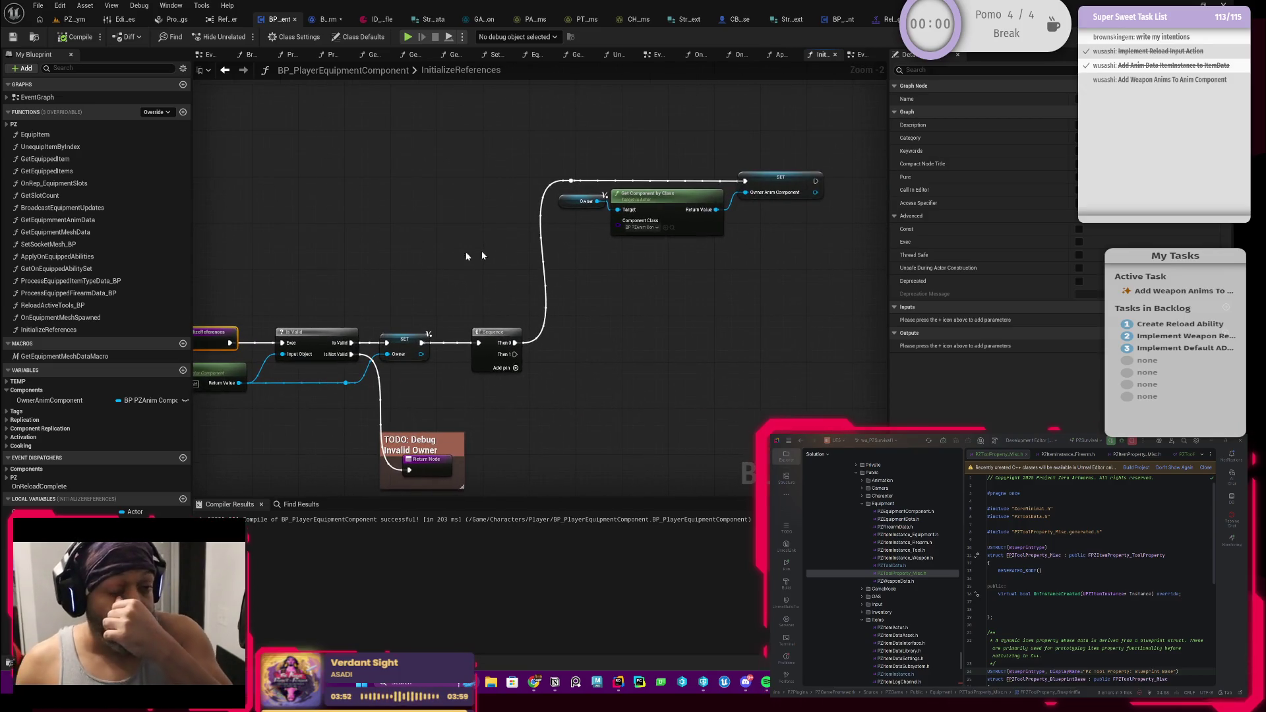
drag(616, 248, 580, 279)
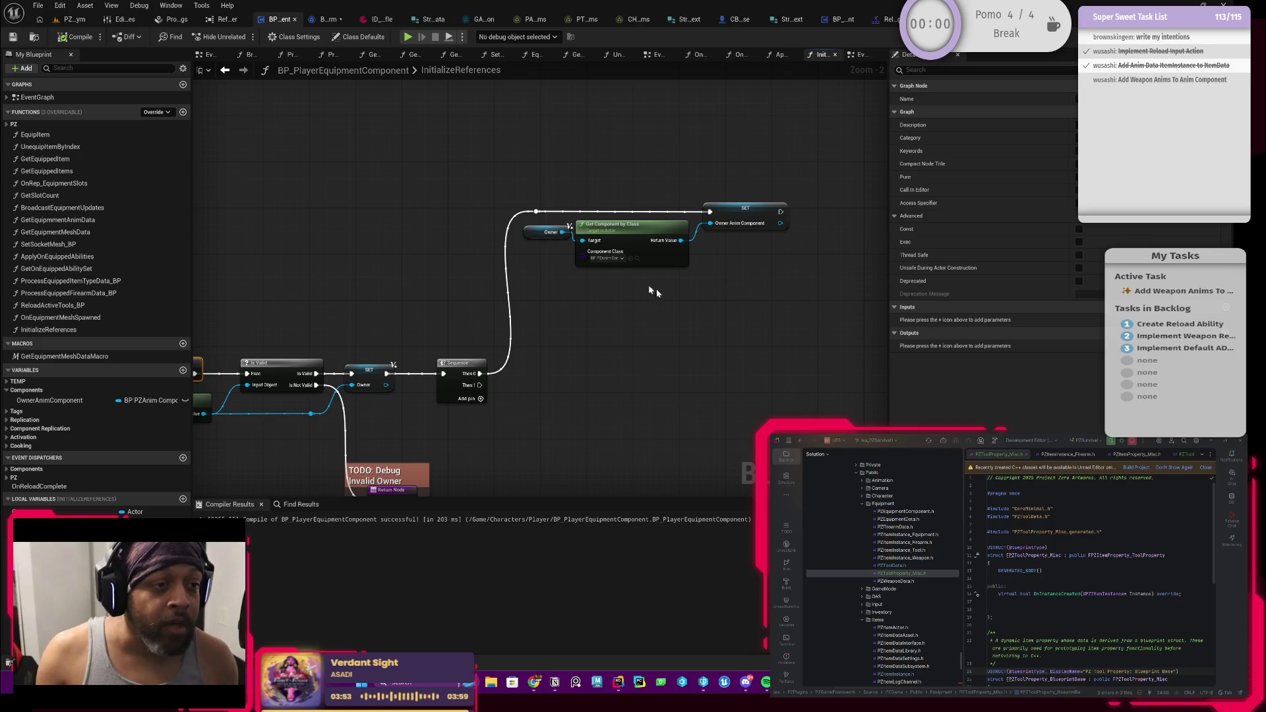
click(738, 205)
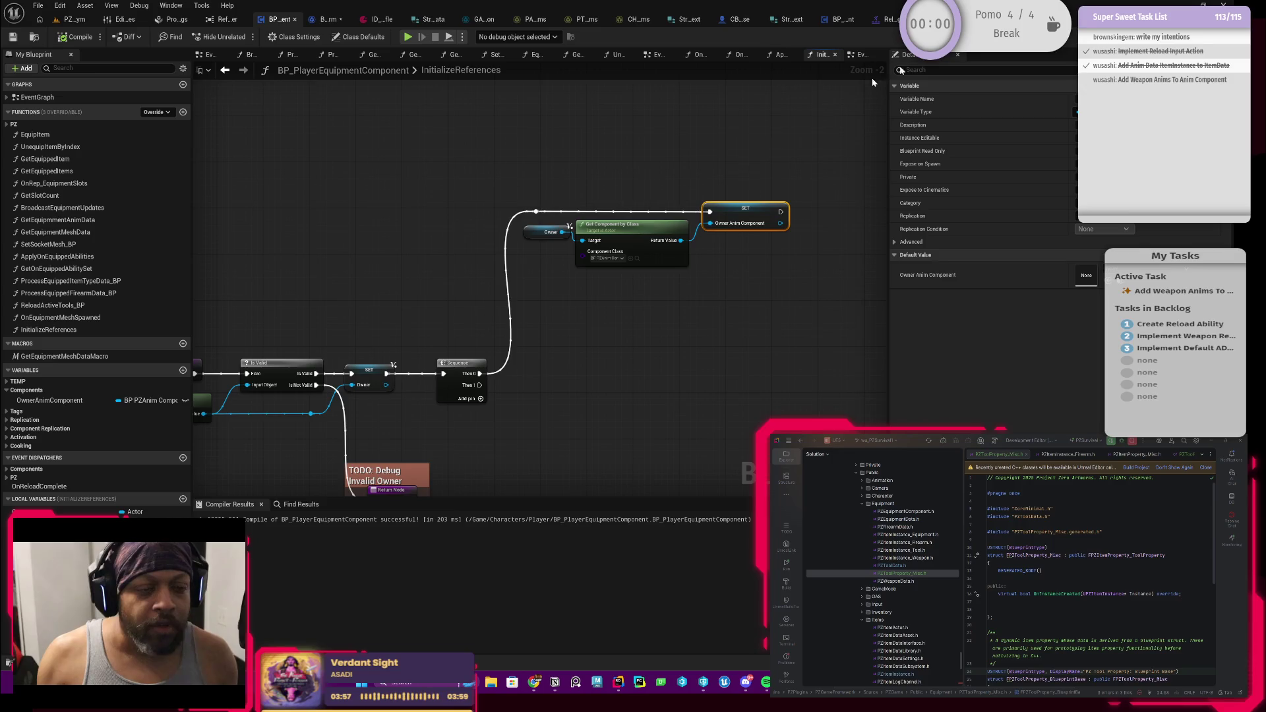
In the EventGraph, connect Event Begin Play to Initialize References
double_click(41, 98)
scroll(452, 228, up, 2)
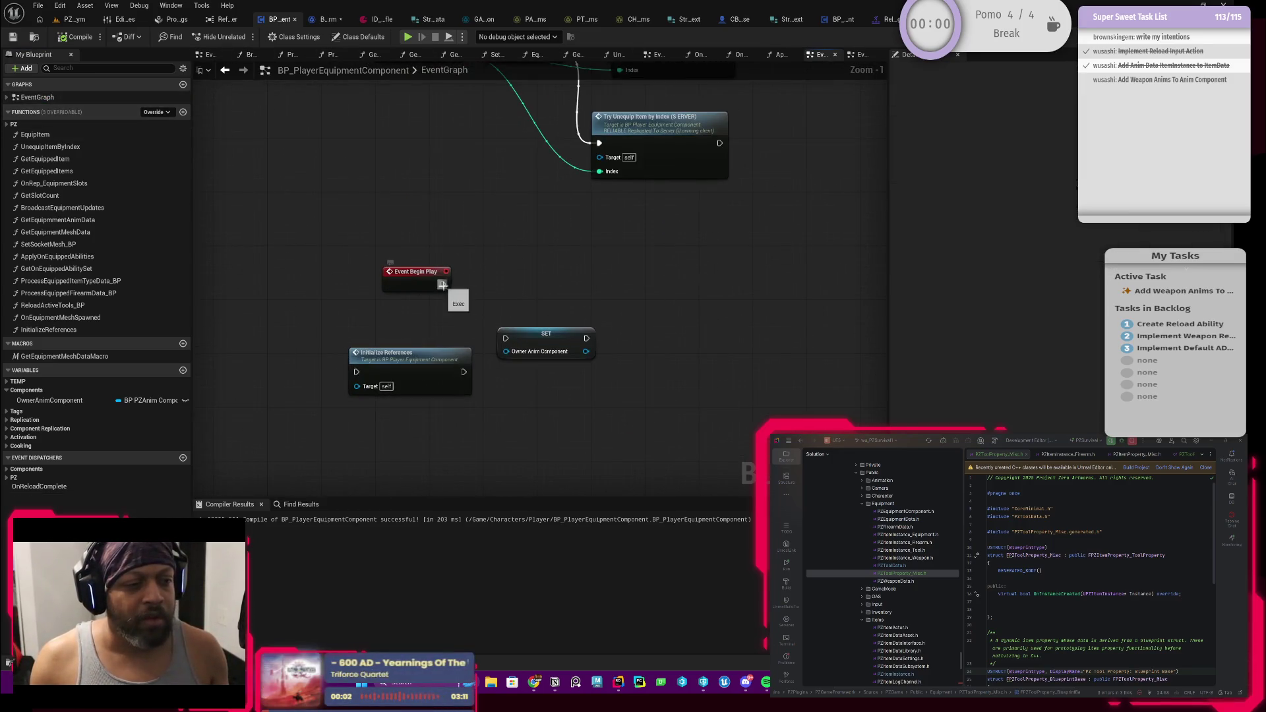
drag(443, 284, 527, 279)
click(422, 346)
mouse_move(364, 366)
mouse_down()
mouse_move(498, 264)
mouse_move(503, 298)
mouse_up()
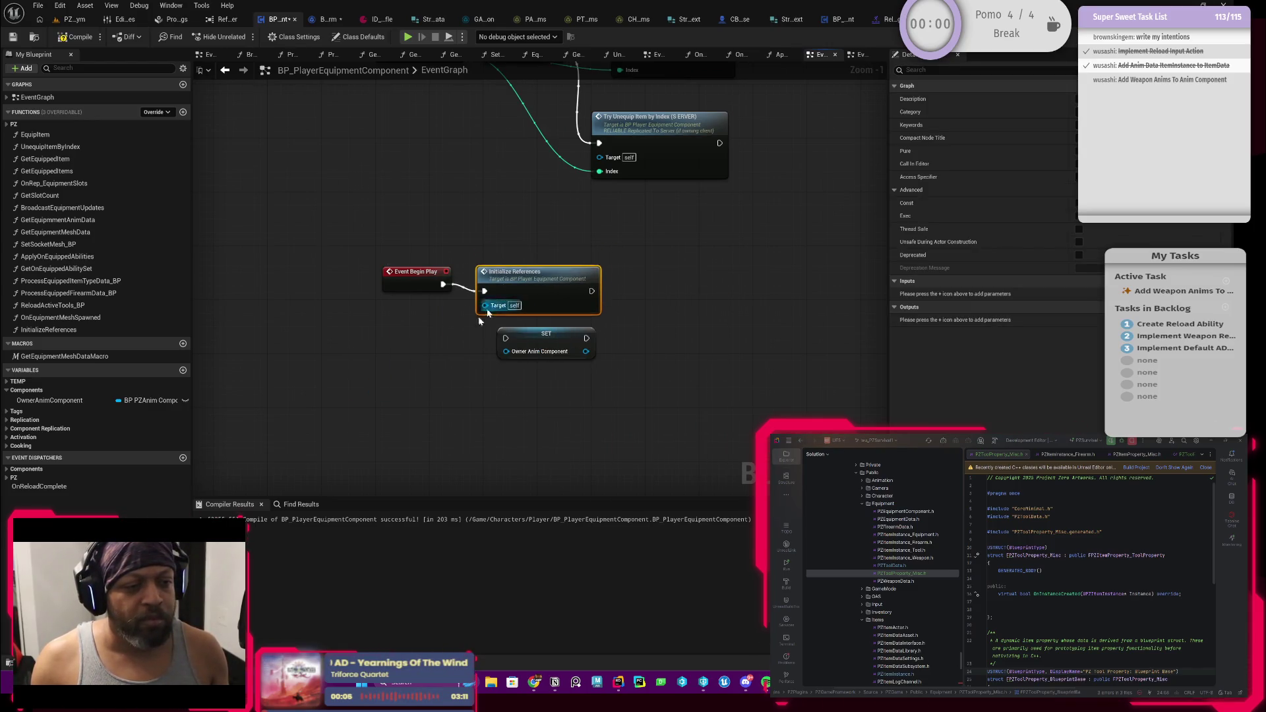
drag(435, 350, 562, 339)
Delete the stray SET node and reopen the InitializeReferences graph
key(Delete)
drag(540, 296, 539, 282)
double_click(534, 293)
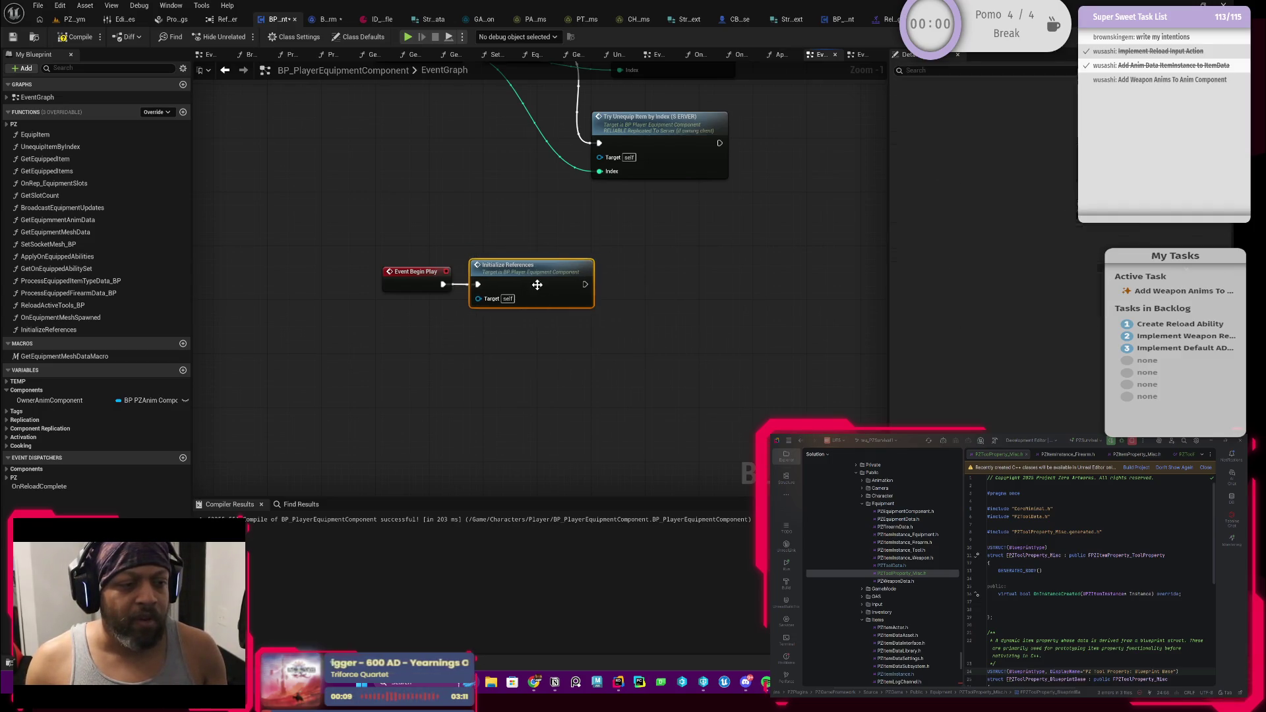
scroll(603, 283, up, 2)
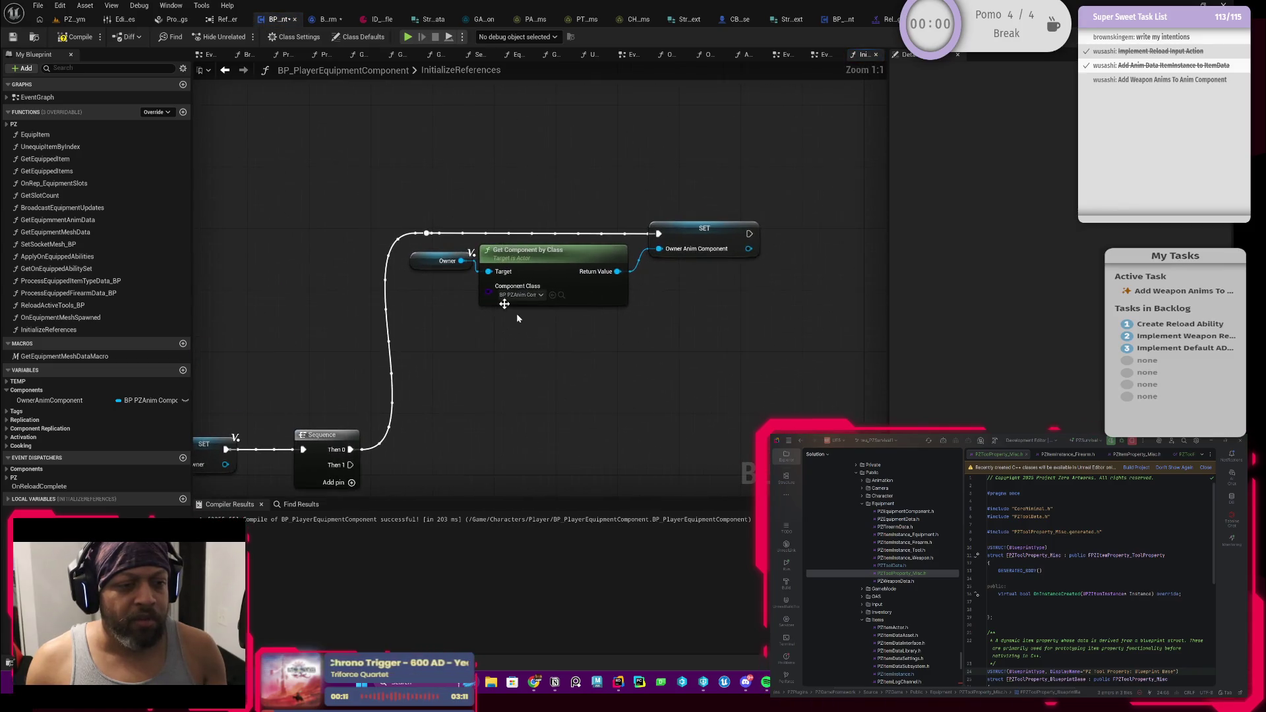
Wrap the Owner, Get Component by Class and SET nodes in a reddish-brown comment
drag(343, 179, 613, 268)
drag(743, 315, 810, 338)
text(c)
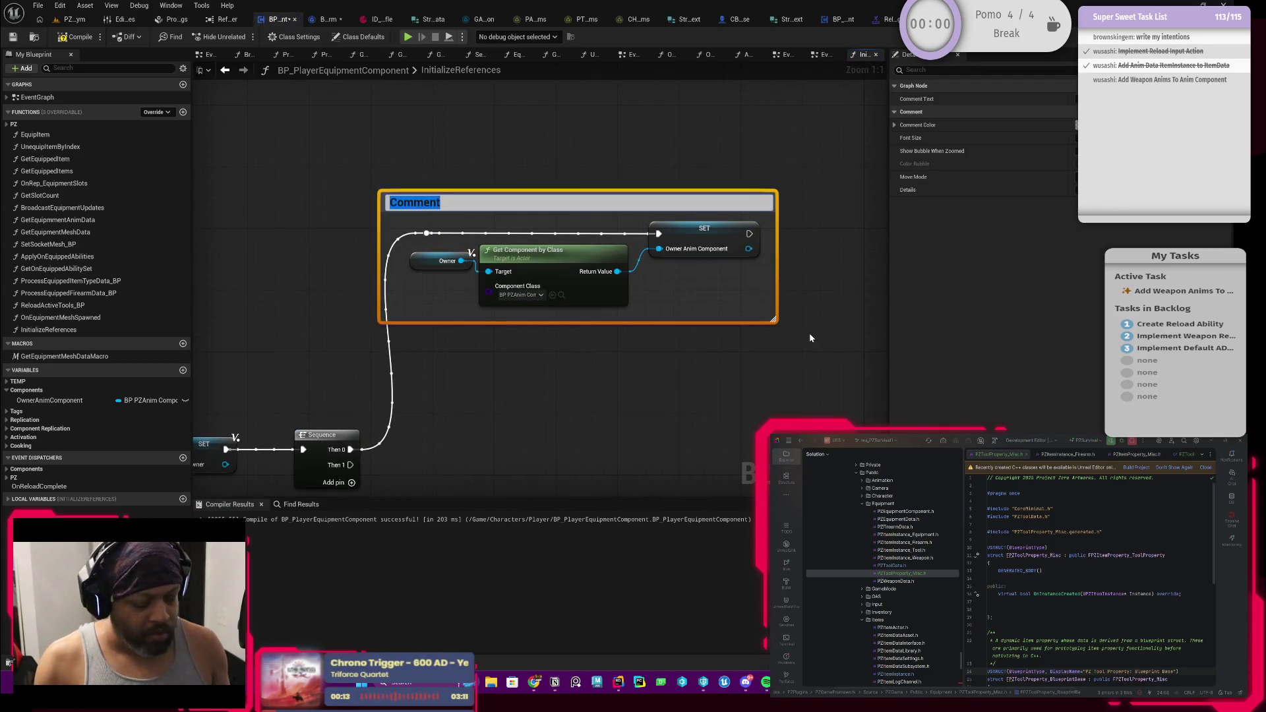
text(TODO: Get this from na i)
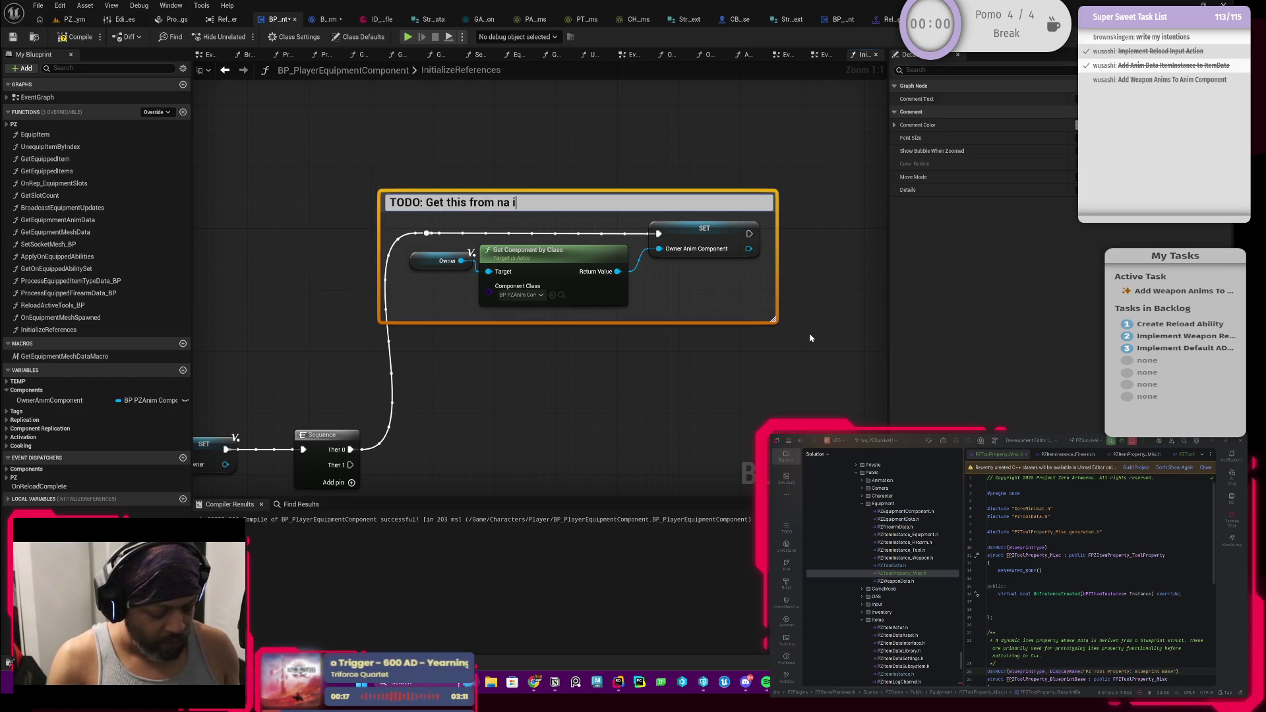
text(nterface)
key(Return)
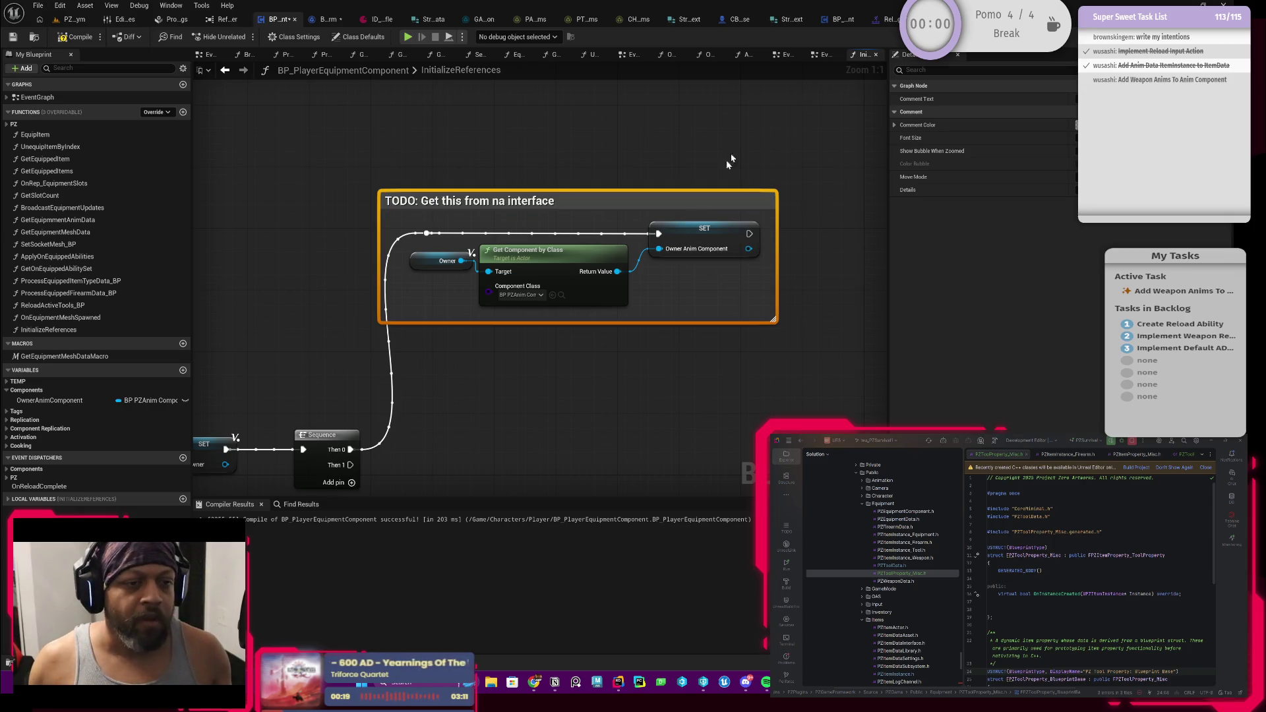
click(1071, 124)
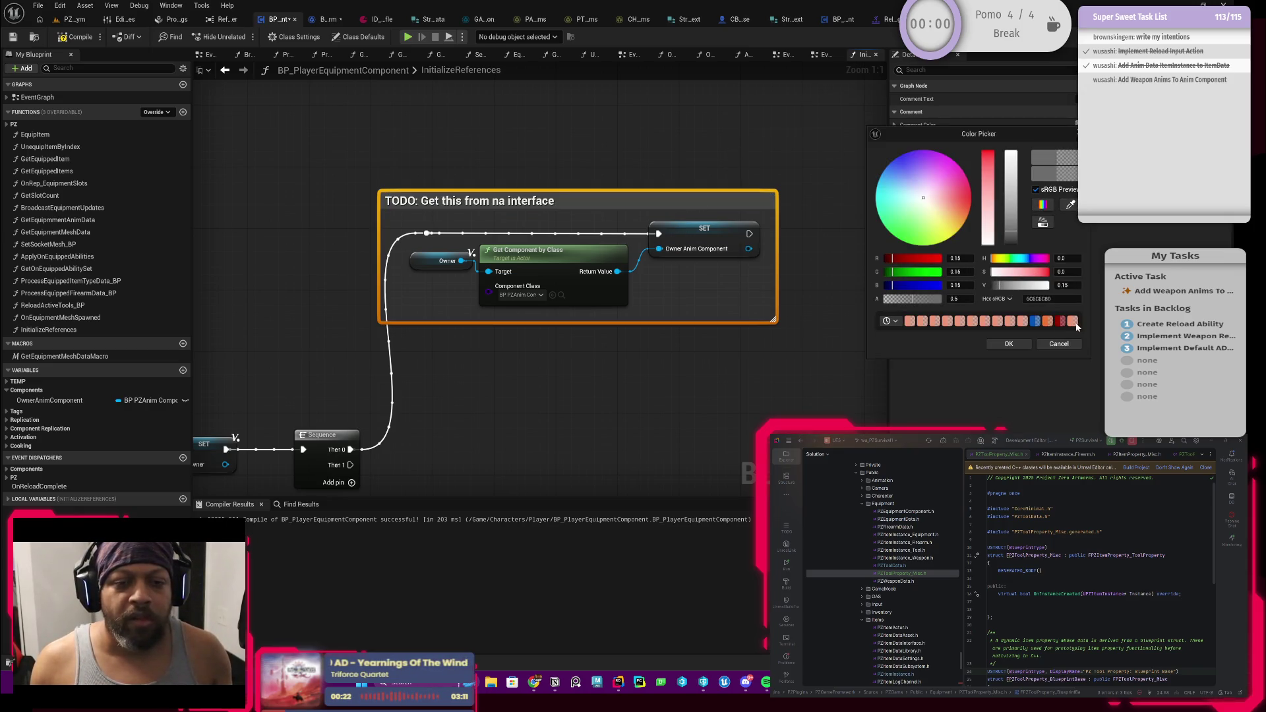
click(1075, 323)
click(1008, 343)
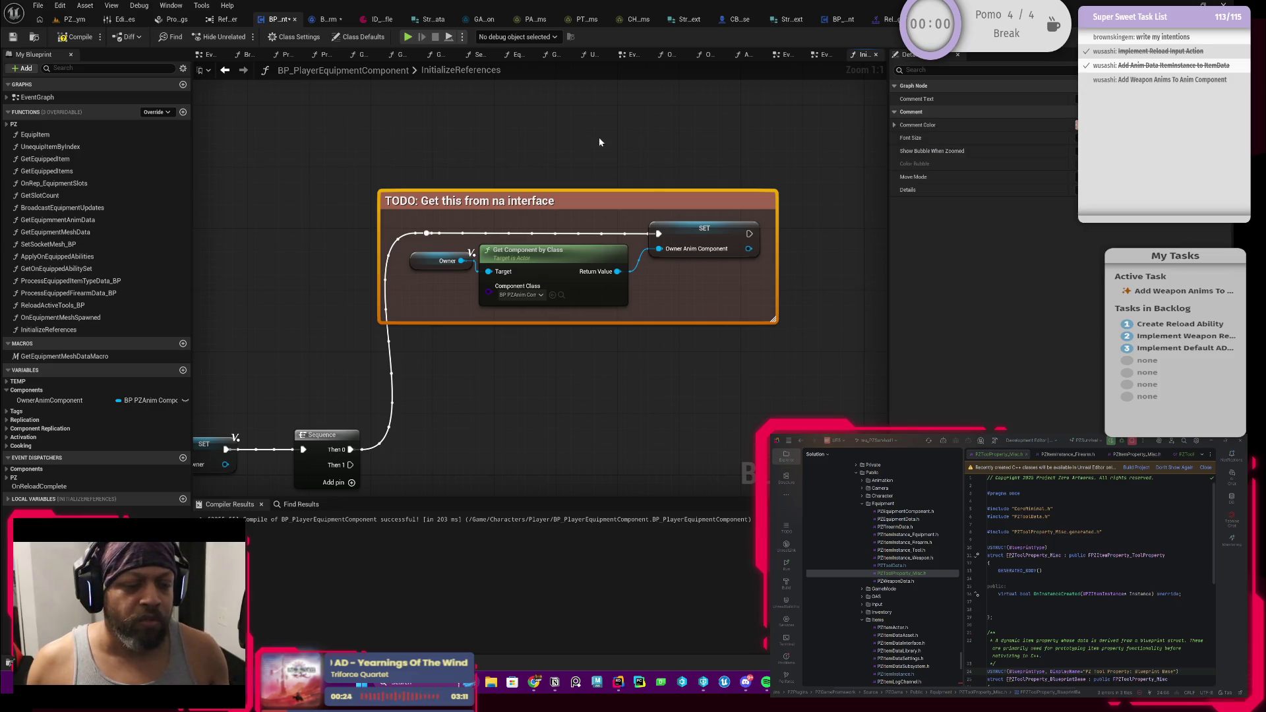
Correct the comment title to 'TODO: Get this from the PZAnimationInterface'
double_click(499, 202)
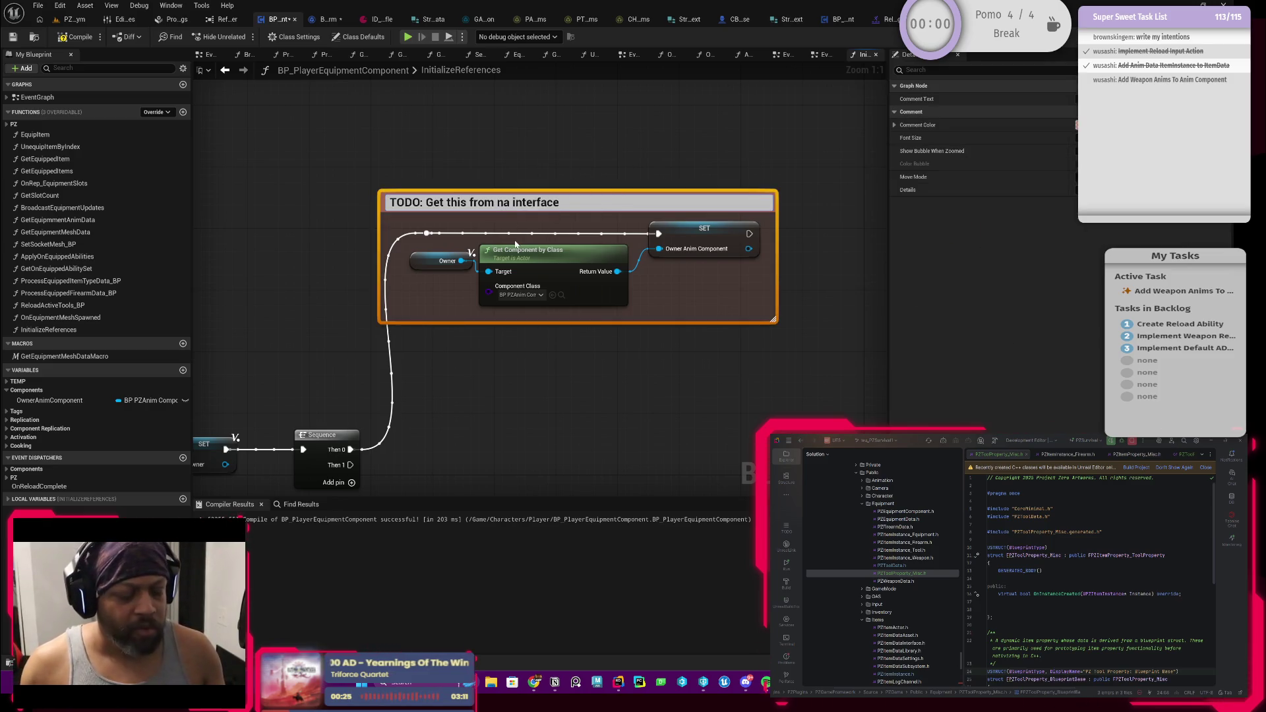
text(n)
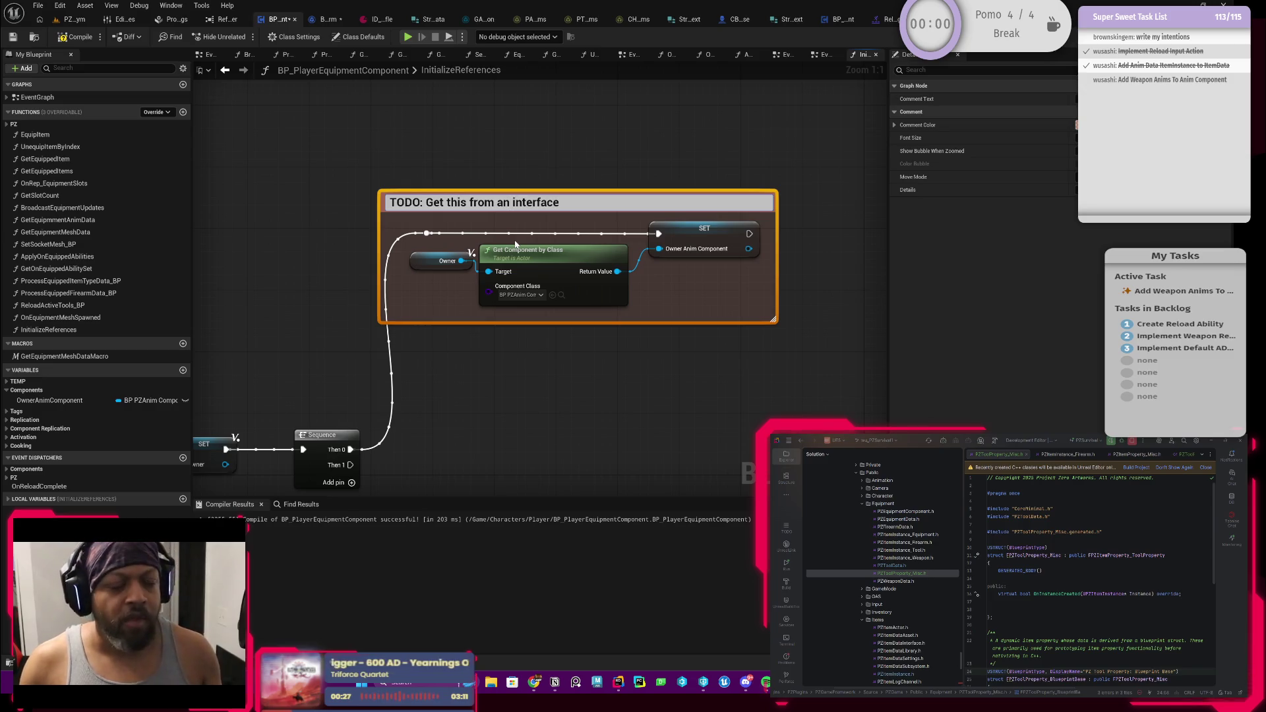
key(End)
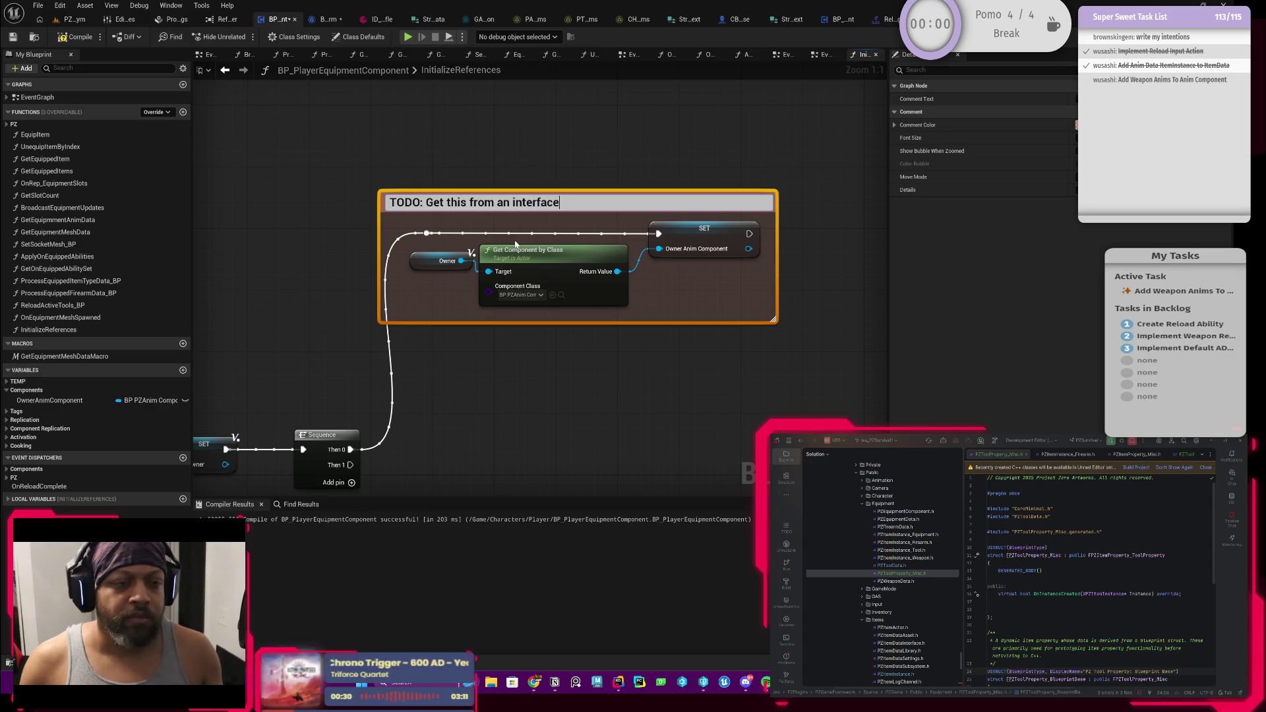
key(BackSpace)
key(BackSpace)
key(BackSpace)
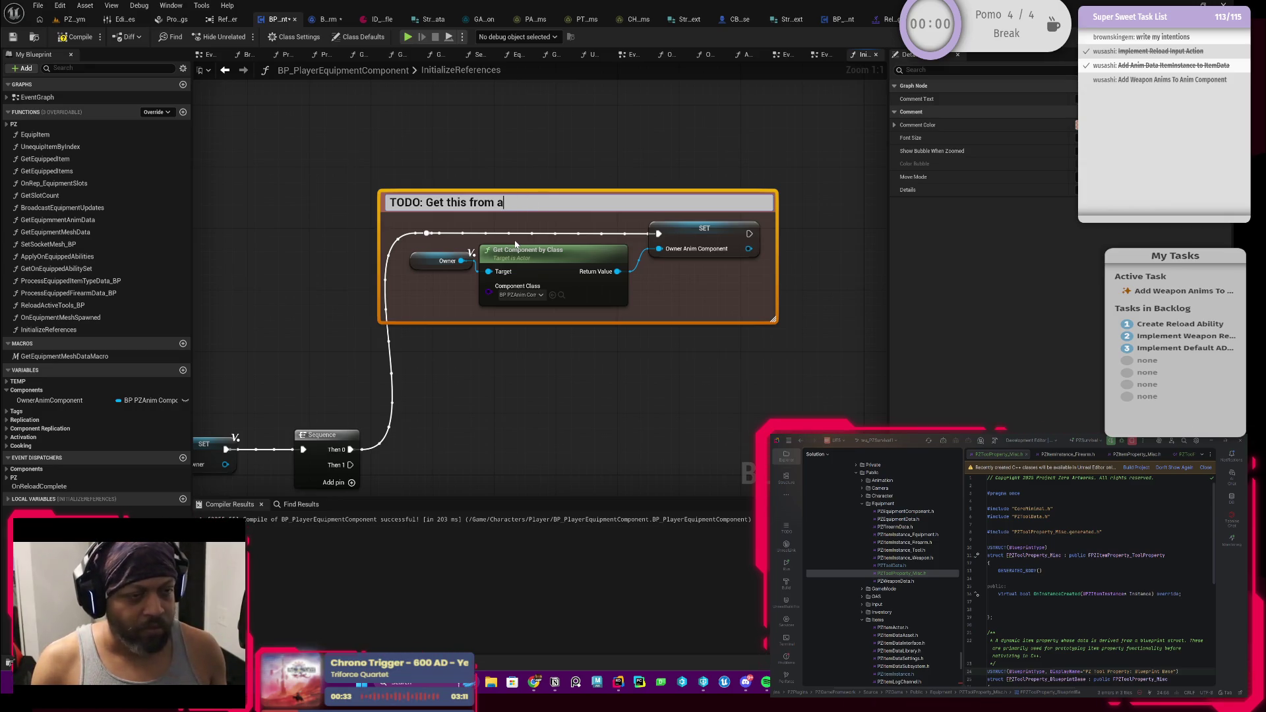
text(the )
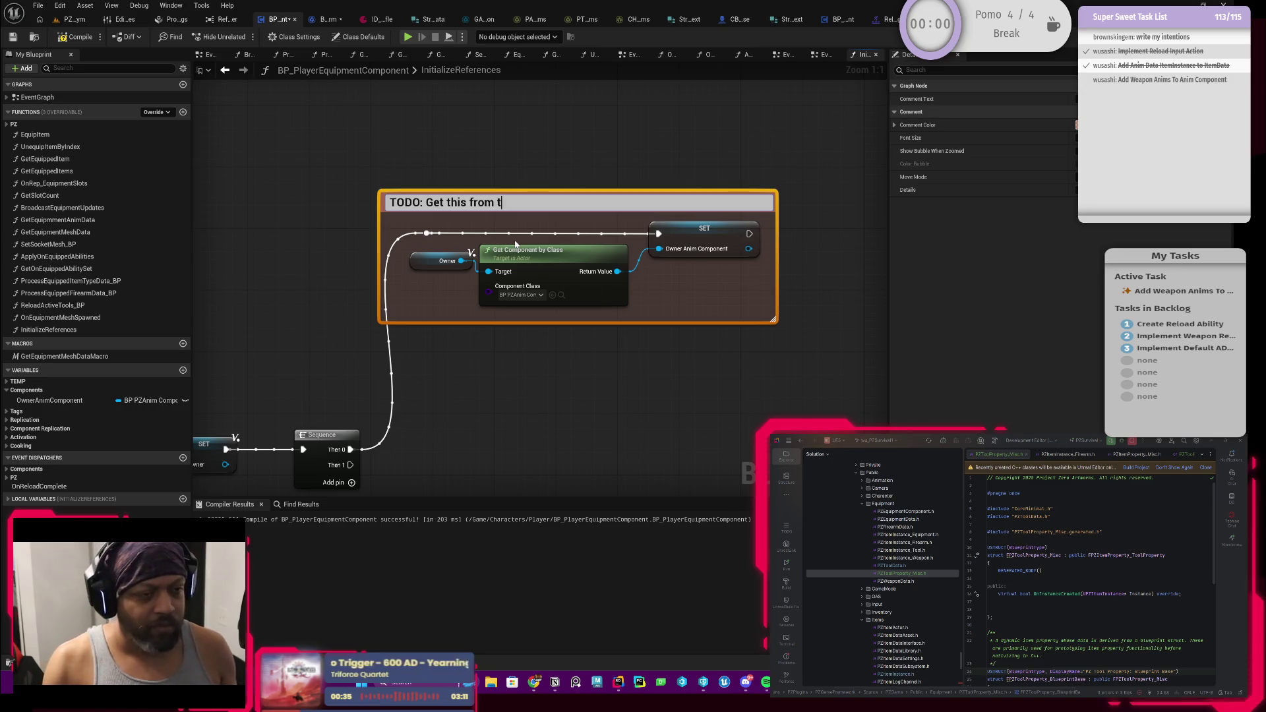
text(PZAnimationINterface)
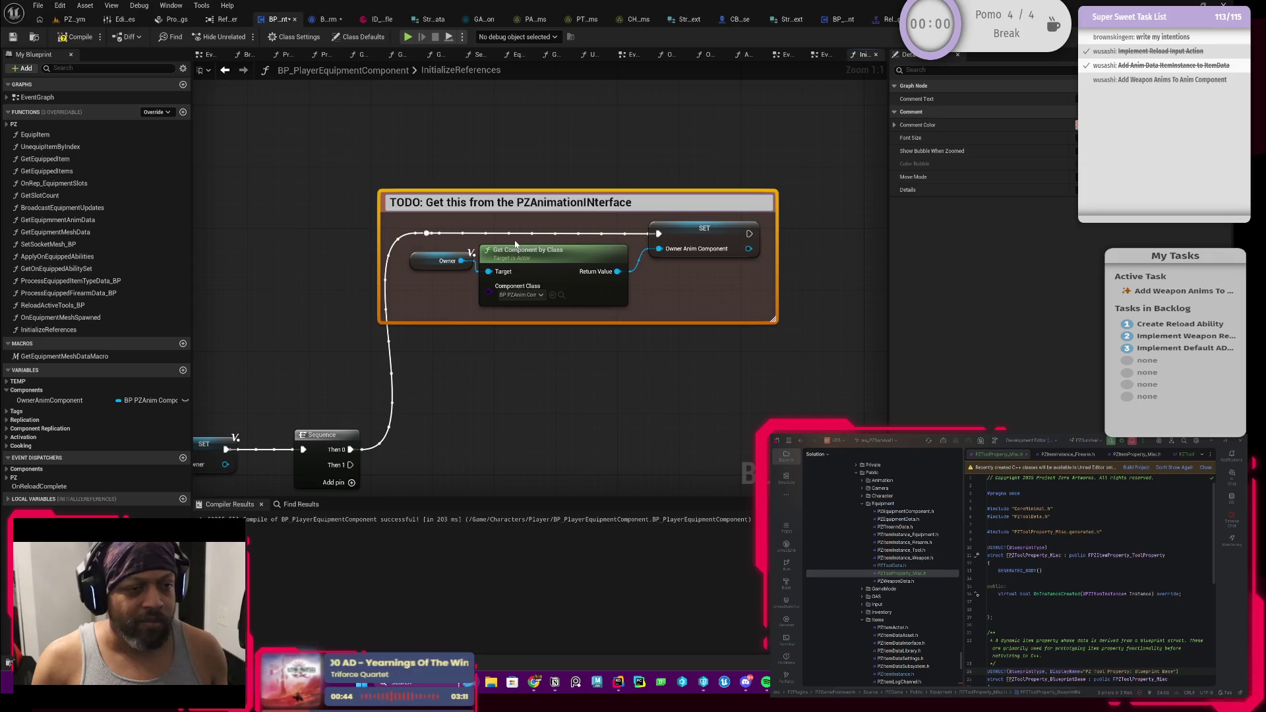
text(n)
key(Return)
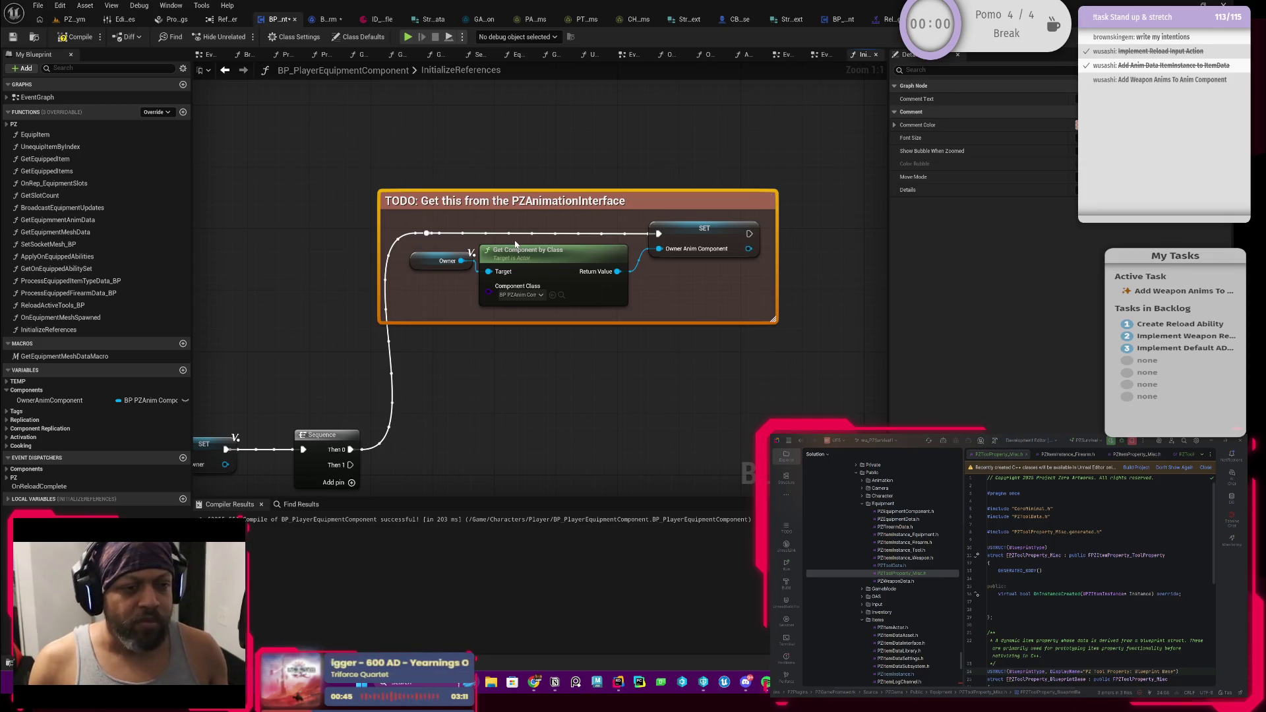
Compile the Blueprint and recentre the commented nodes in view
mouse_move(611, 146)
mouse_down()
mouse_move(555, 152)
mouse_move(562, 172)
mouse_up()
click(69, 42)
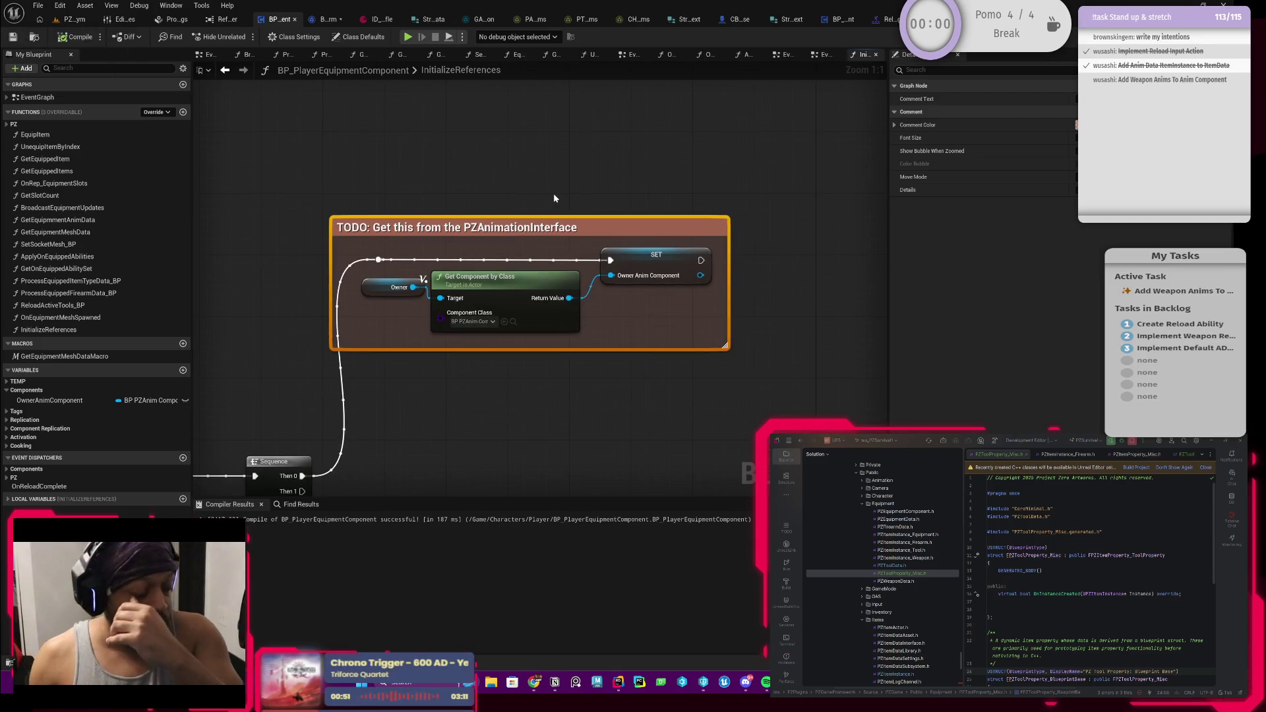
drag(723, 266, 718, 287)
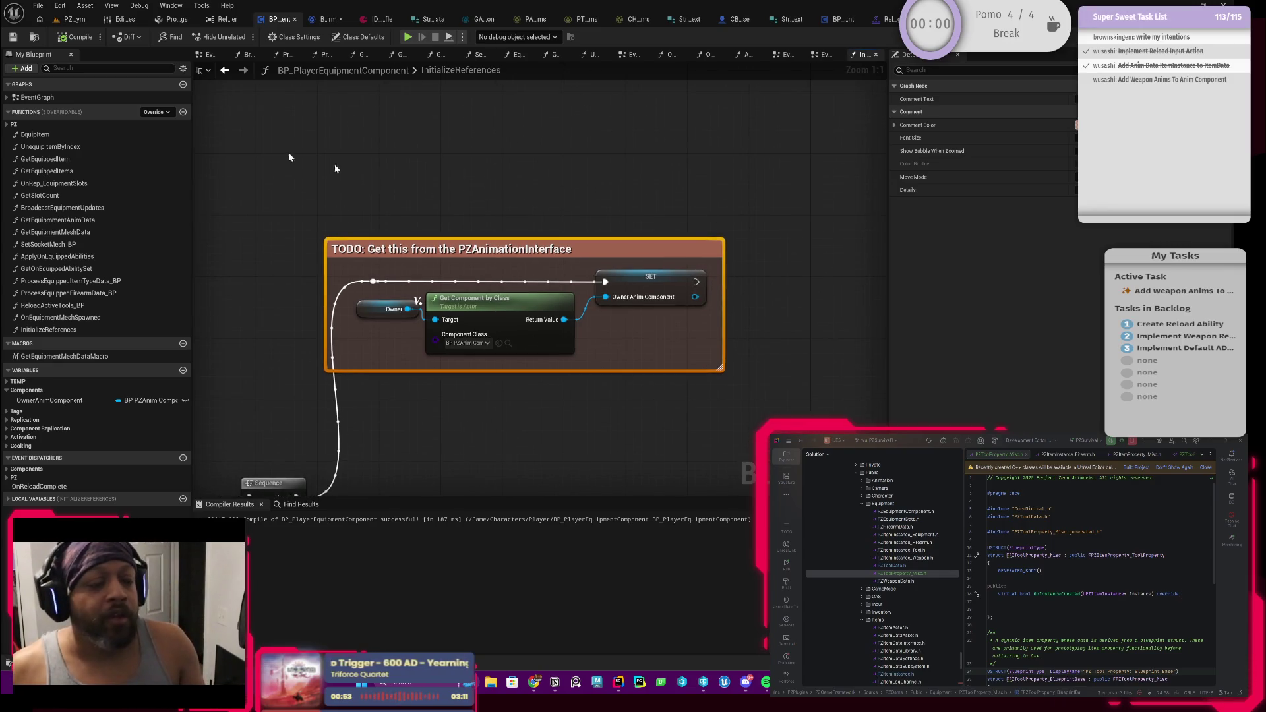
drag(461, 207, 488, 193)
Play the PZ_Gym level, equip the rifle from the inventory and reload to hit the breakpoint
click(74, 20)
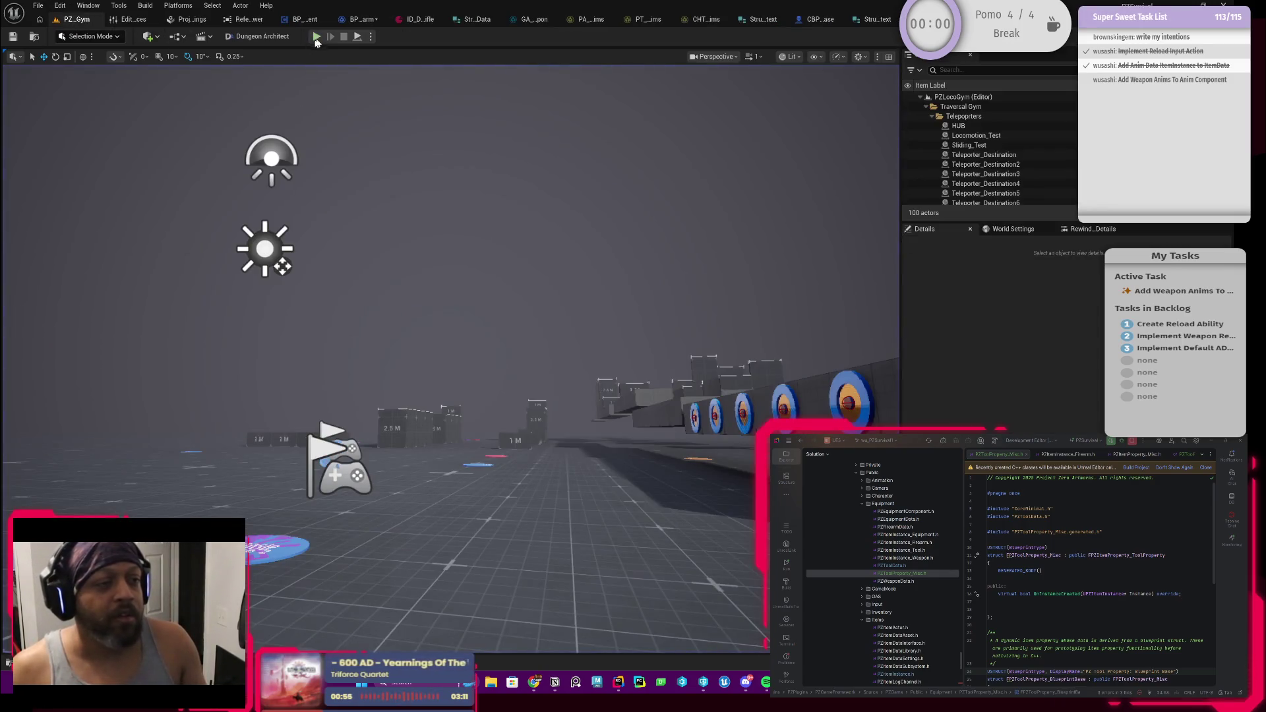
click(317, 38)
key(i)
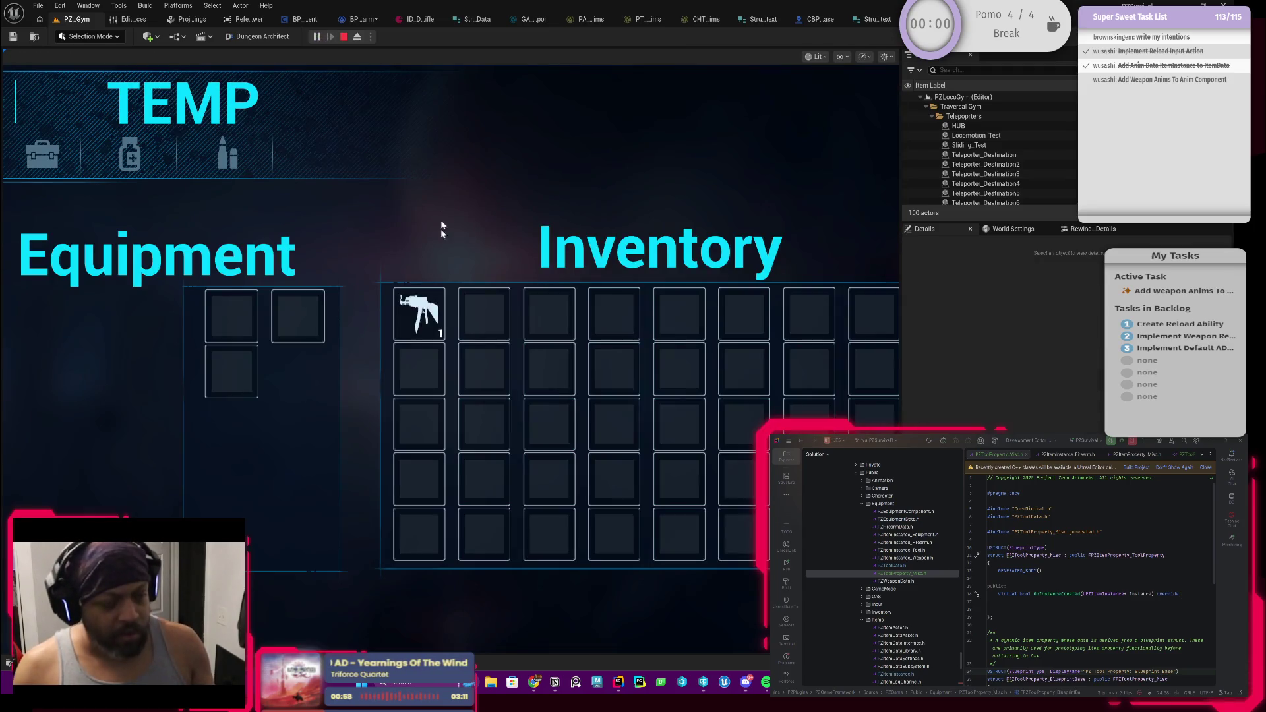
right_click(426, 314)
key(i)
key(r)
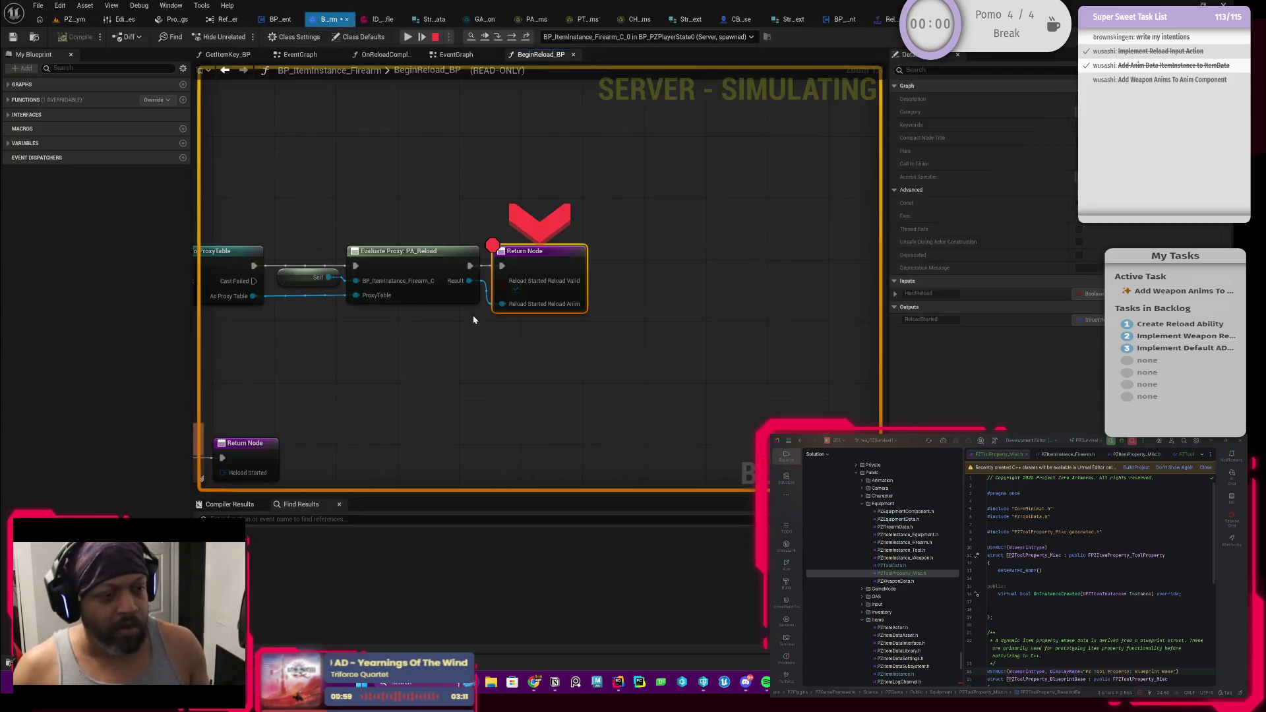
Remove the Return Node breakpoint, resume the game and stop the play session
click(407, 37)
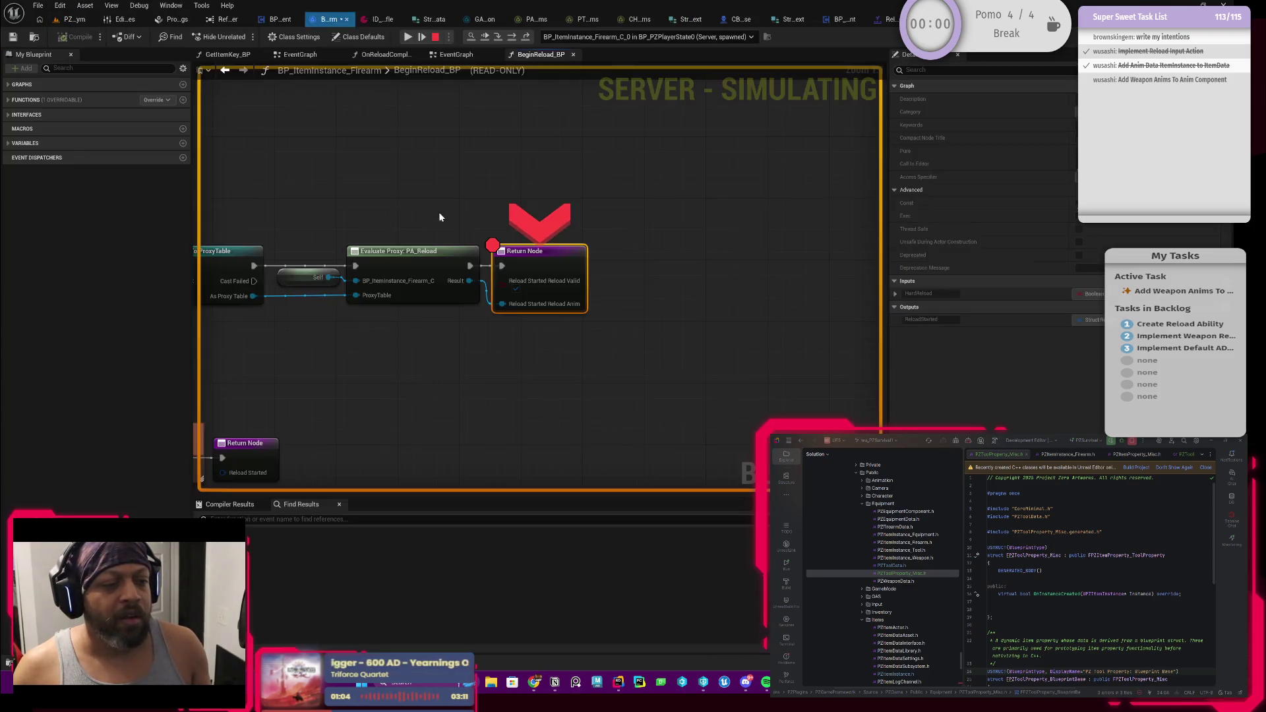
right_click(547, 261)
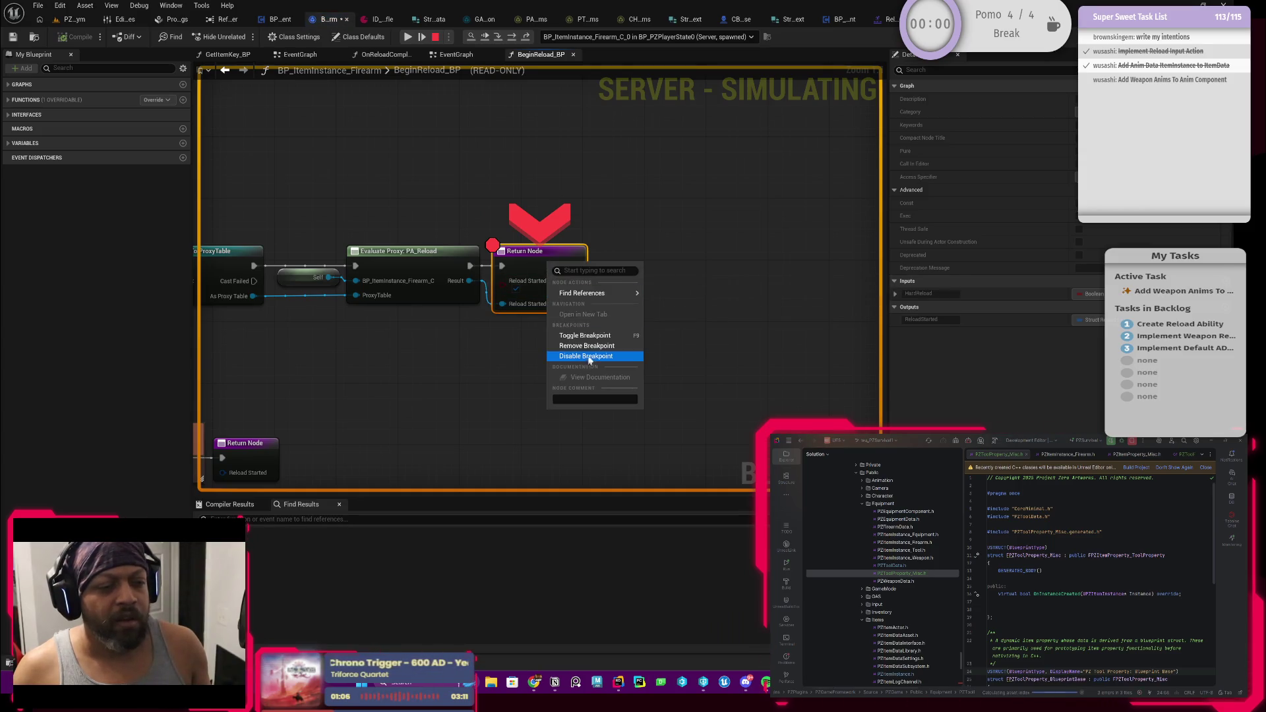
click(586, 345)
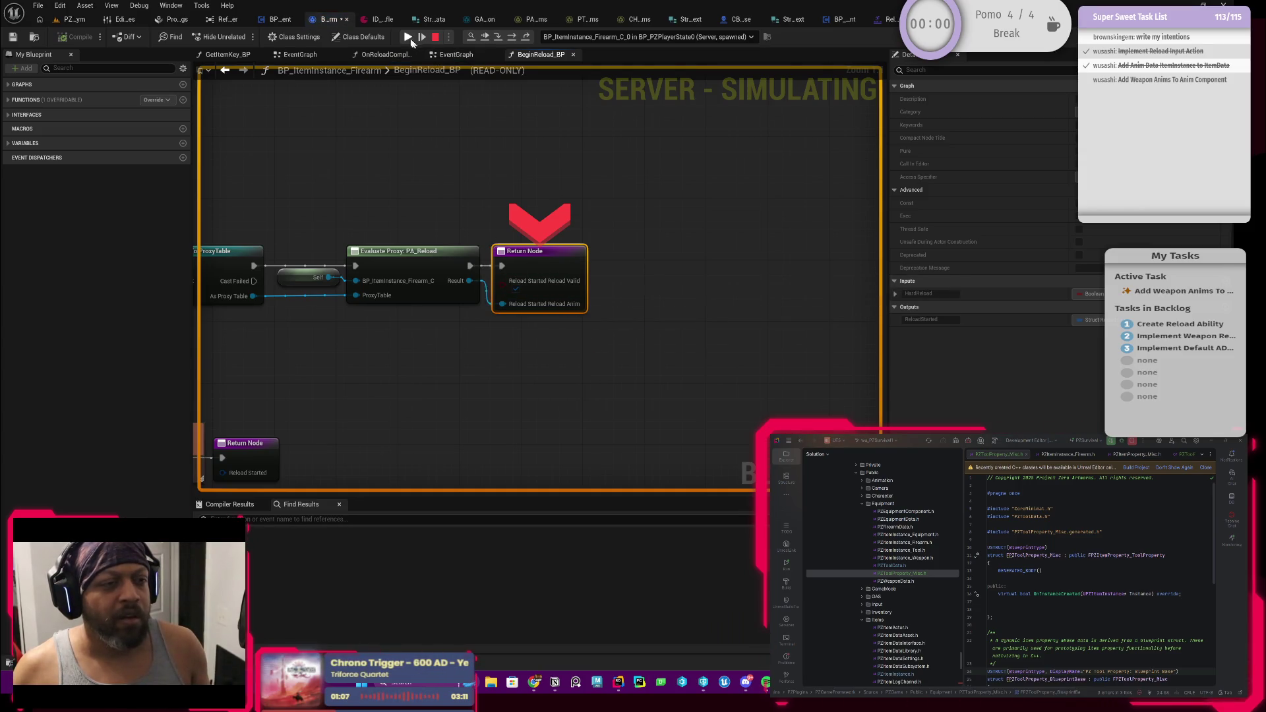
click(408, 37)
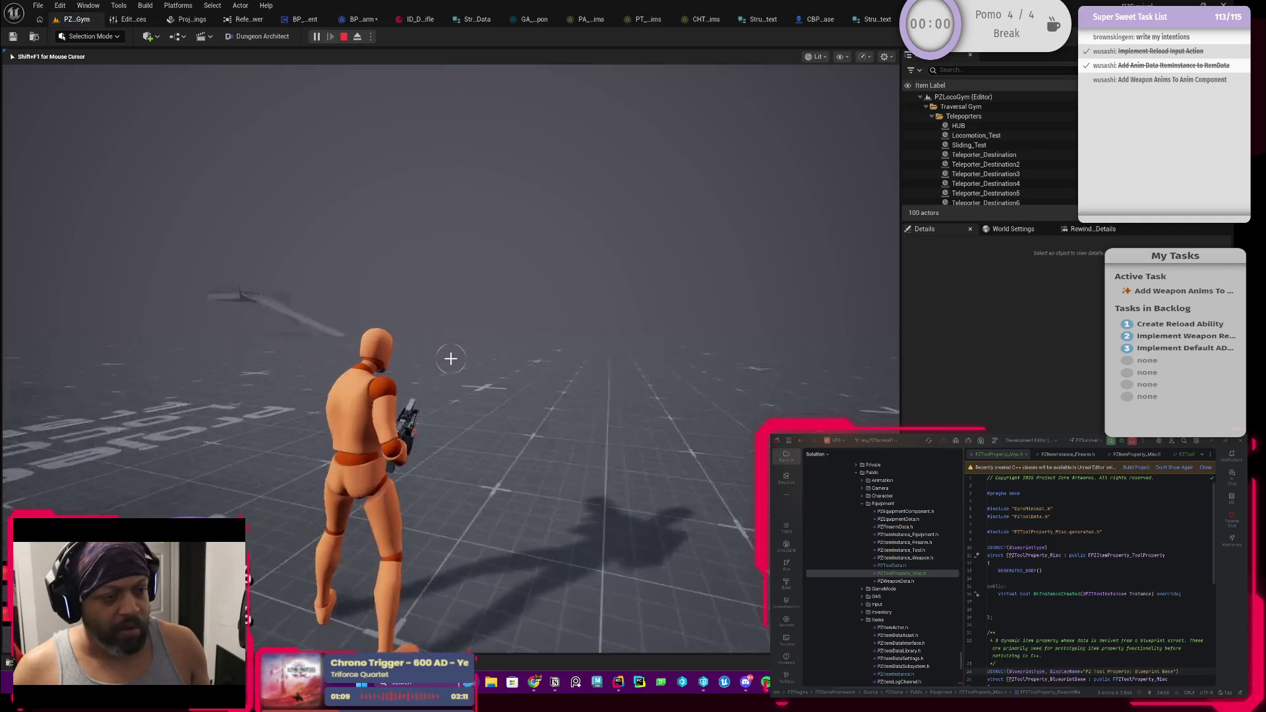
key(shift+F1)
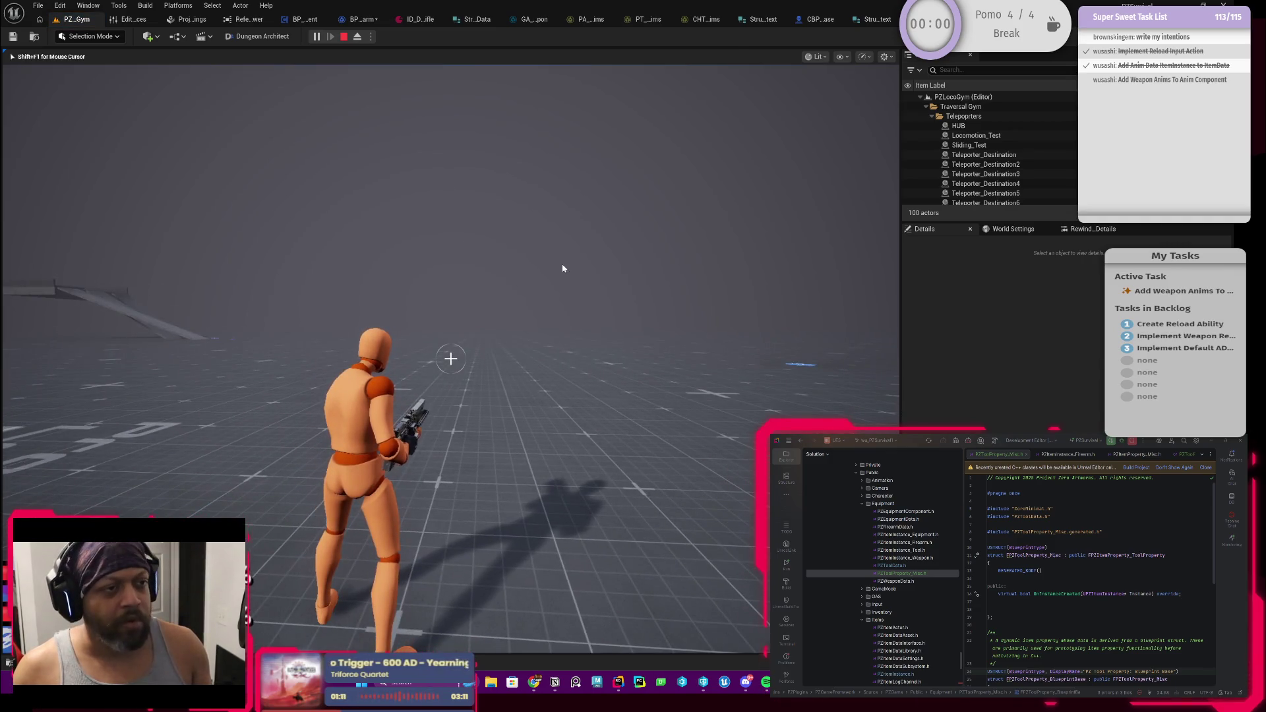
click(343, 36)
Save BP_ItemInstance_Firearm and return to BP_PlayerEquipmentComponent's graph
click(356, 18)
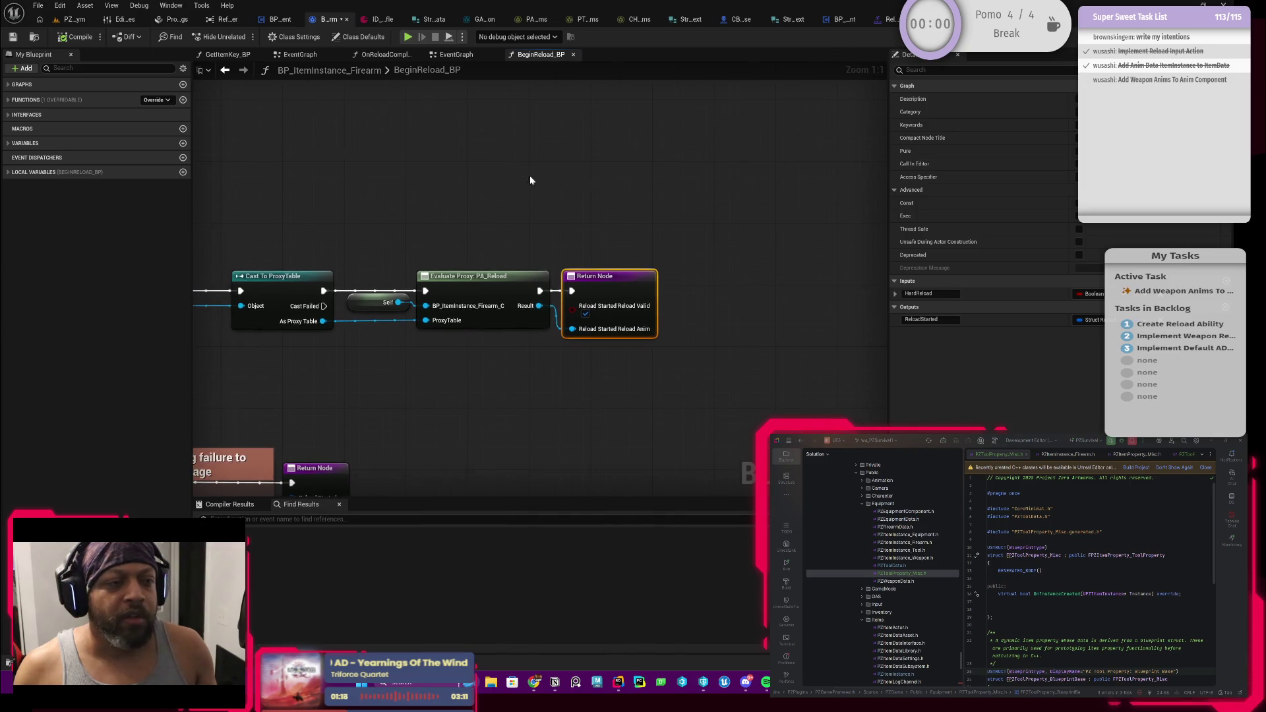
click(12, 37)
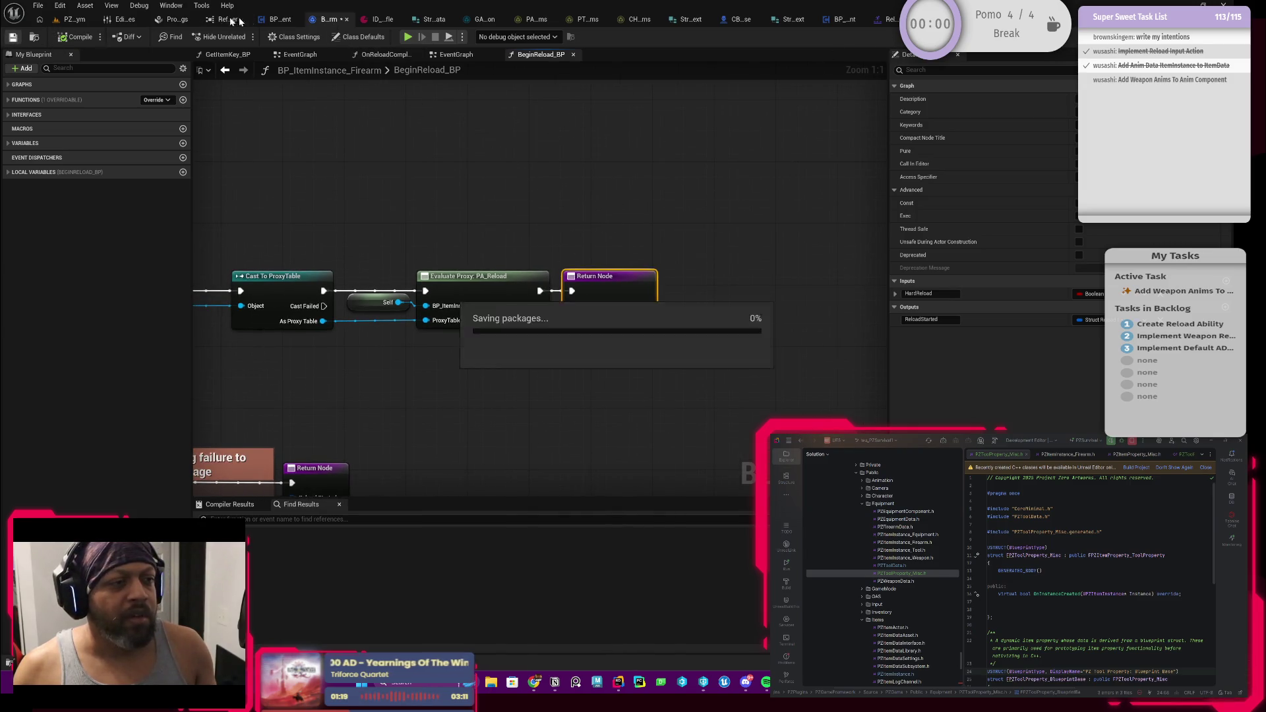
click(277, 19)
scroll(465, 145, down, 3)
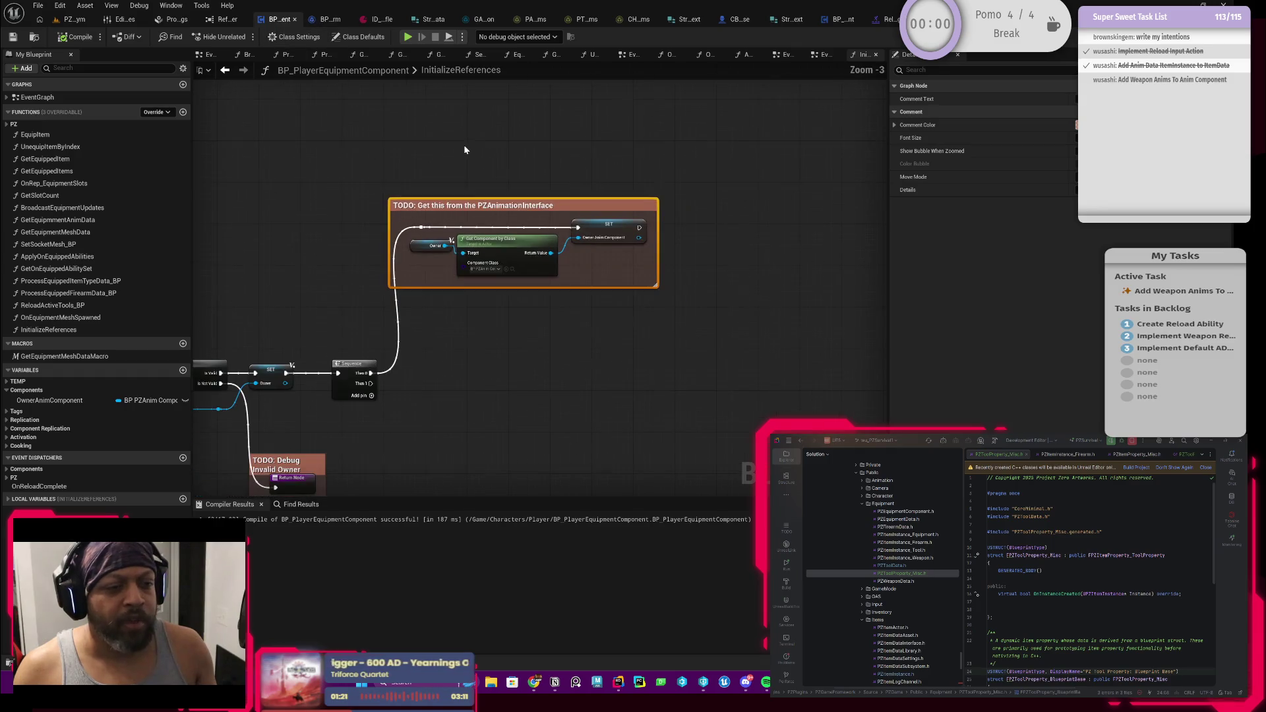
In ReloadActiveTools_BP, toggle a breakpoint on the Owner Anim Component GET node
drag(168, 294, 246, 248)
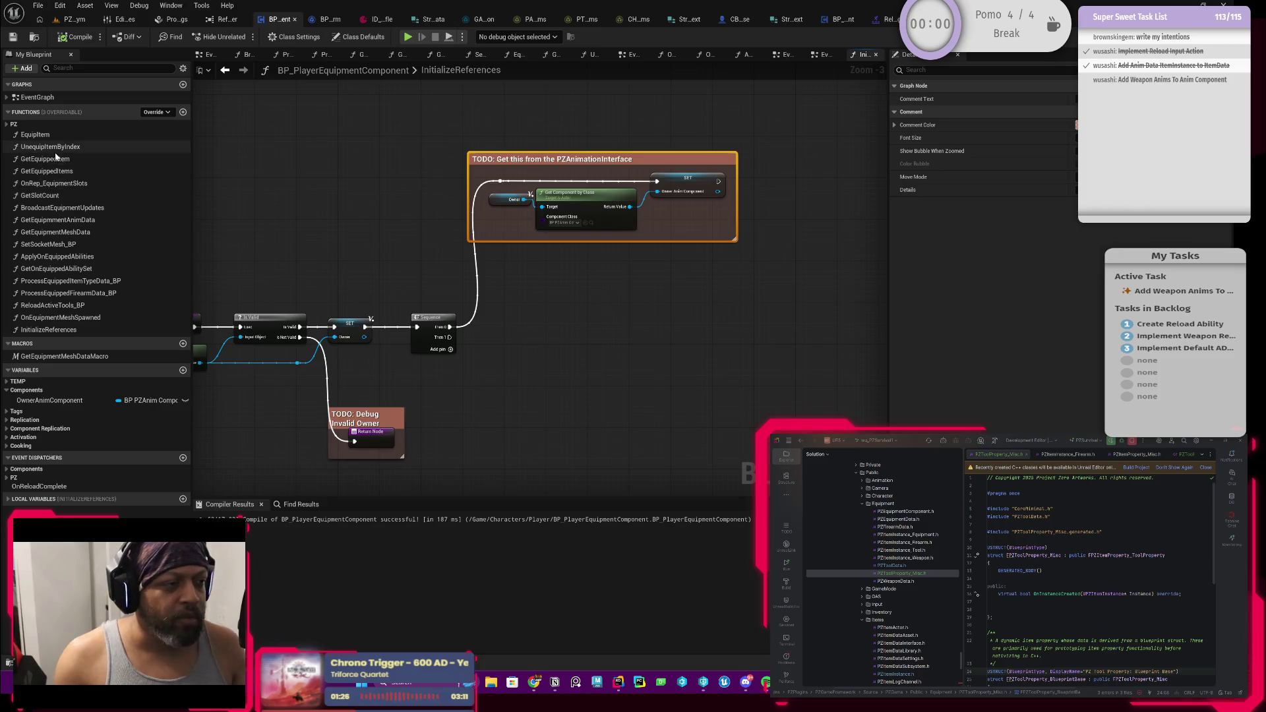
double_click(77, 306)
scroll(647, 290, up, 2)
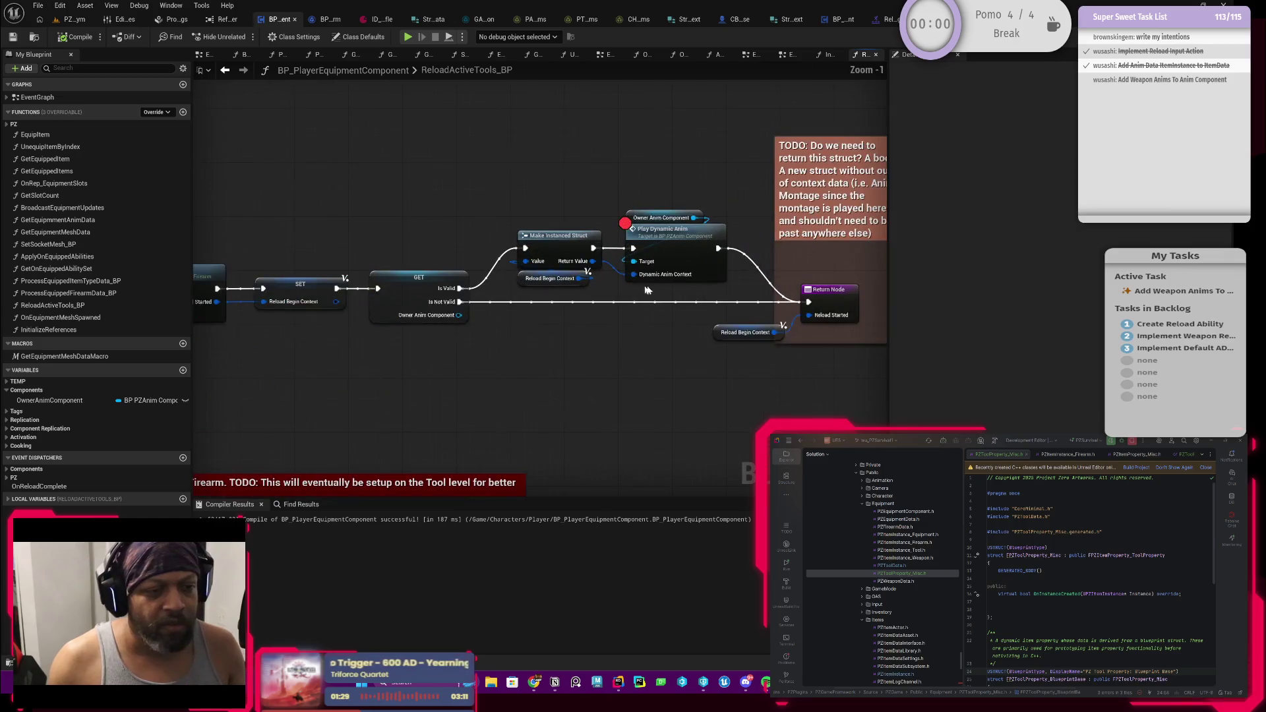
scroll(648, 290, up, 1)
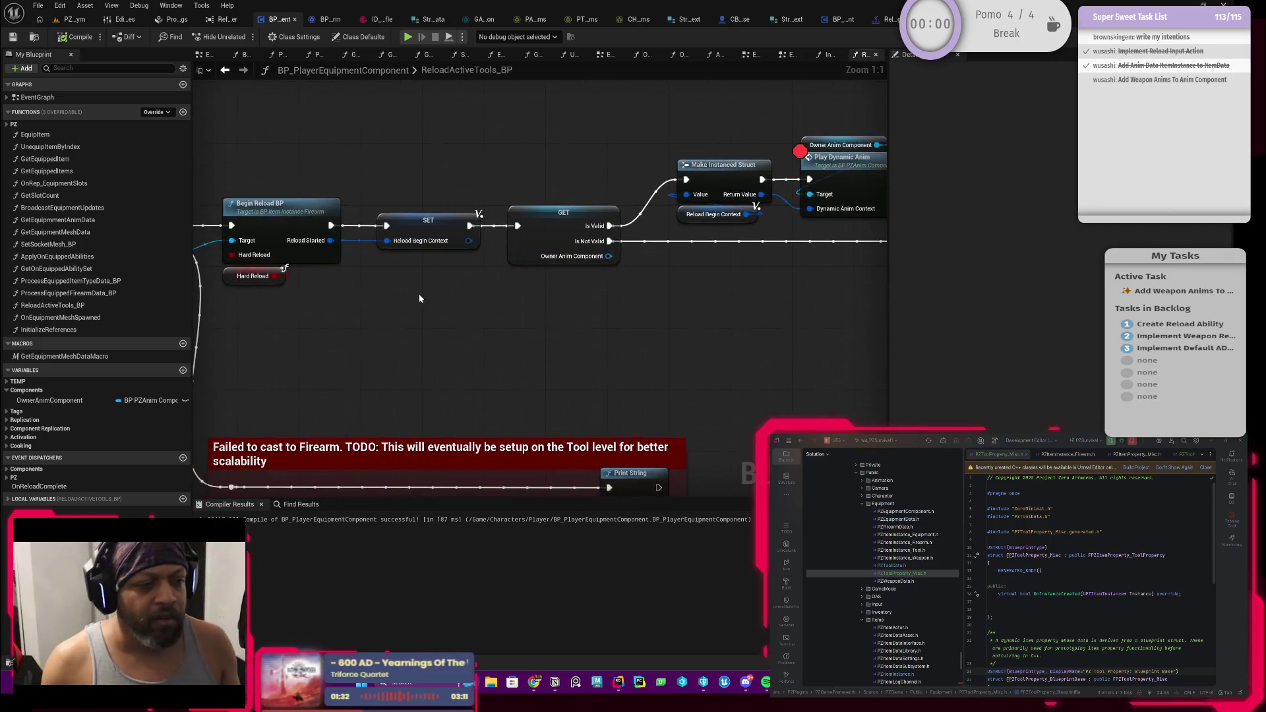
scroll(419, 299, down, 1)
scroll(501, 283, up, 1)
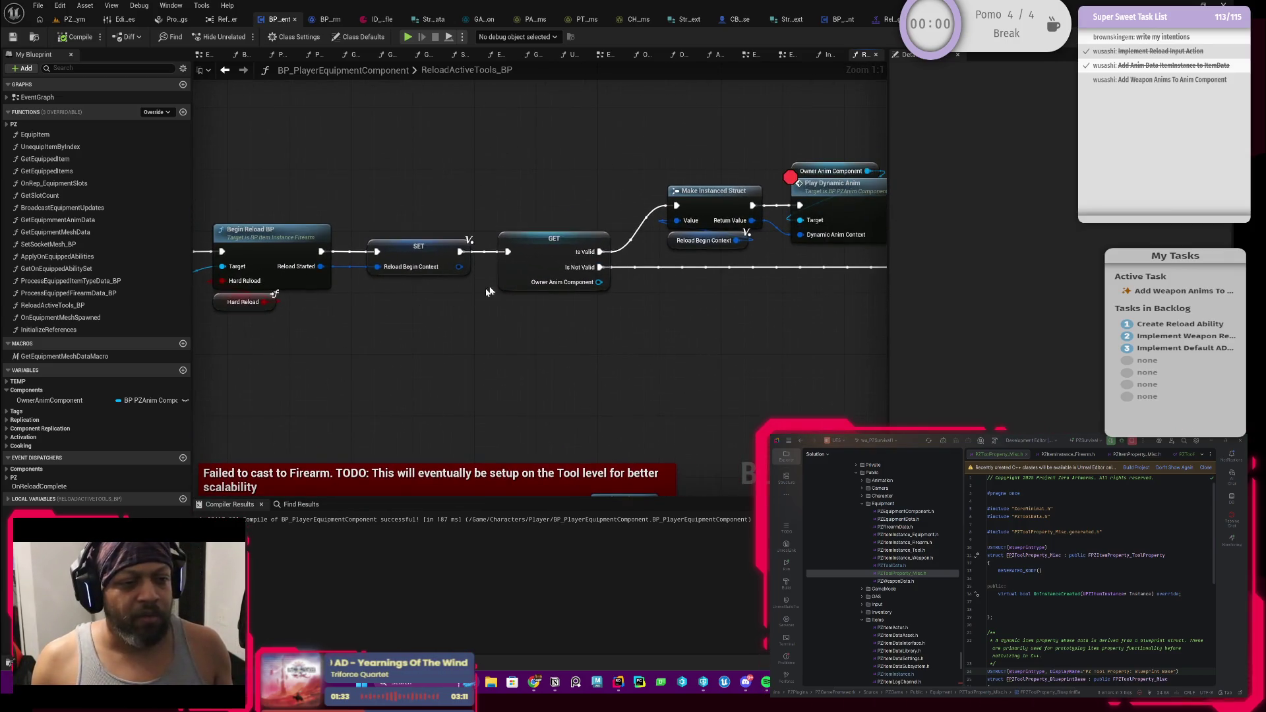
click(528, 263)
right_click(504, 254)
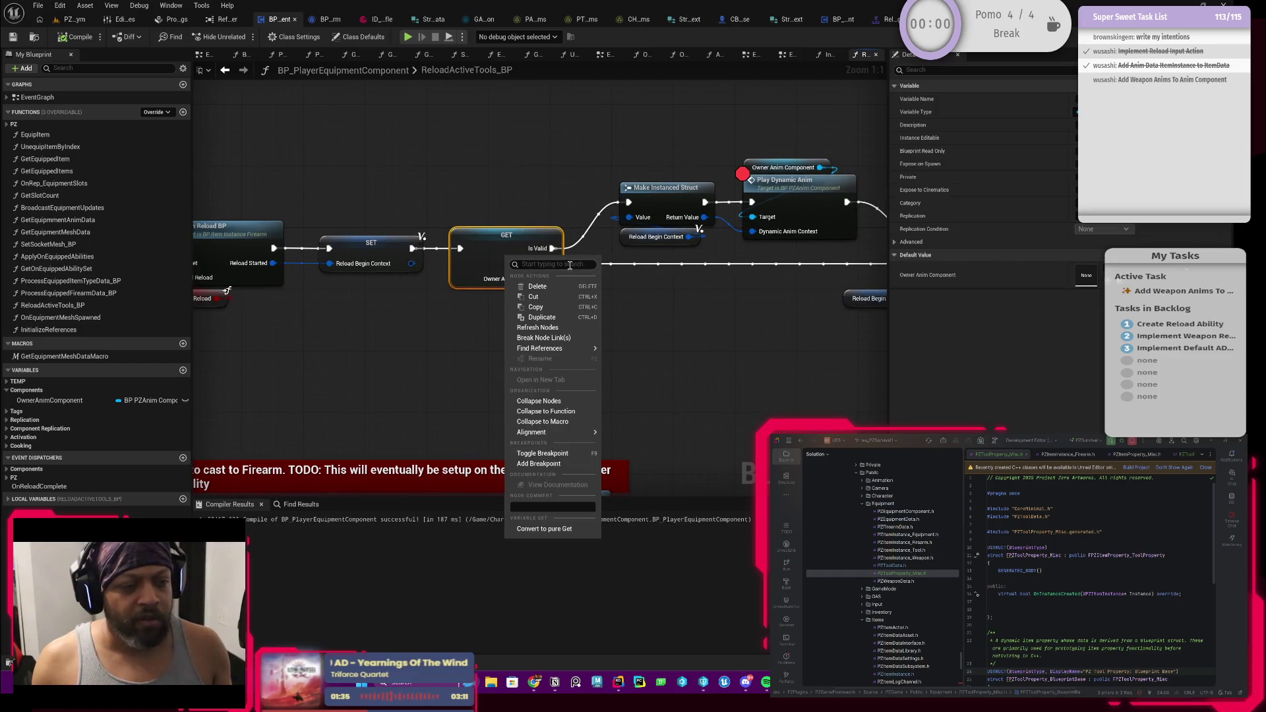
click(542, 453)
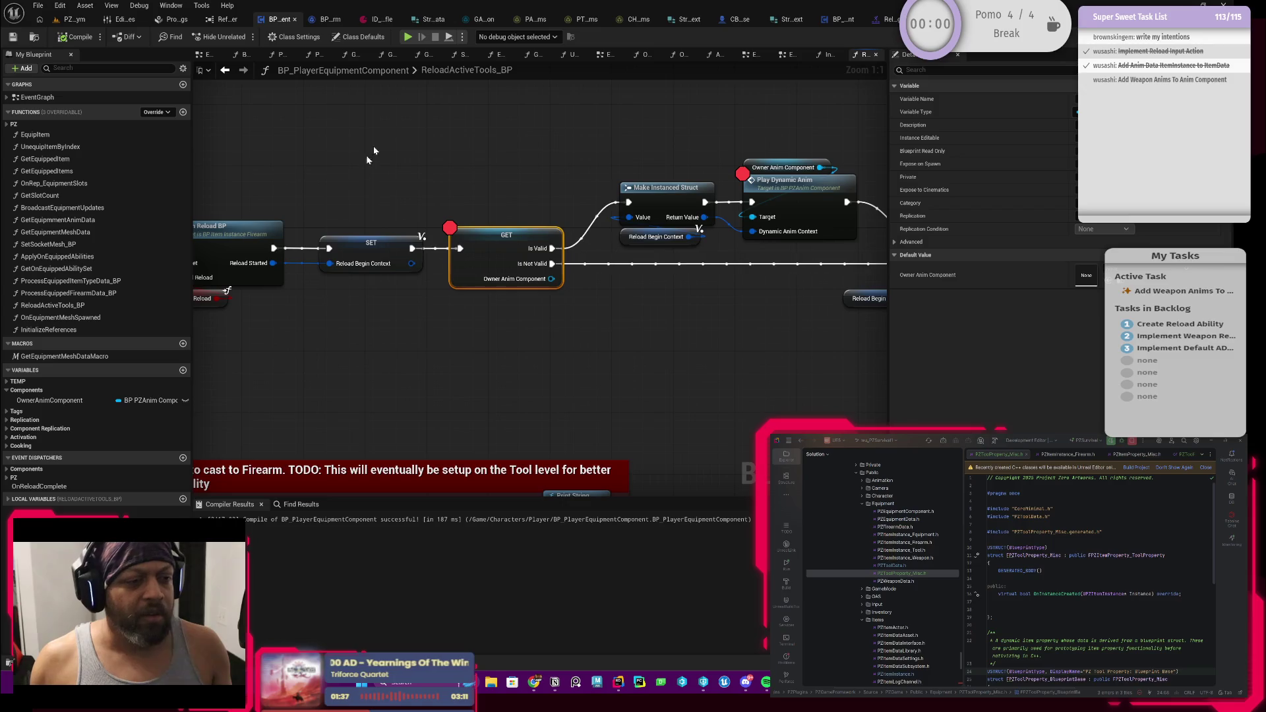
Play PZ_Gym, equip the item from the inventory and reload to pause at the GET breakpoint
click(75, 19)
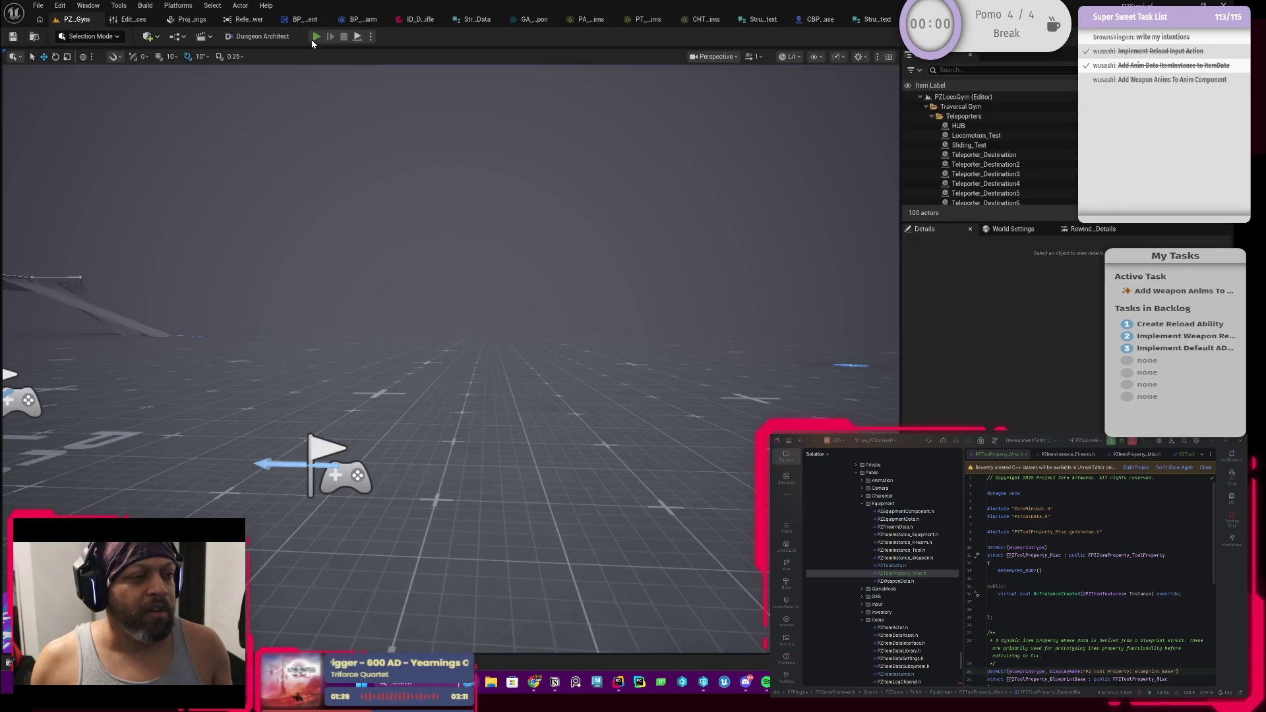
click(317, 36)
key(Tab)
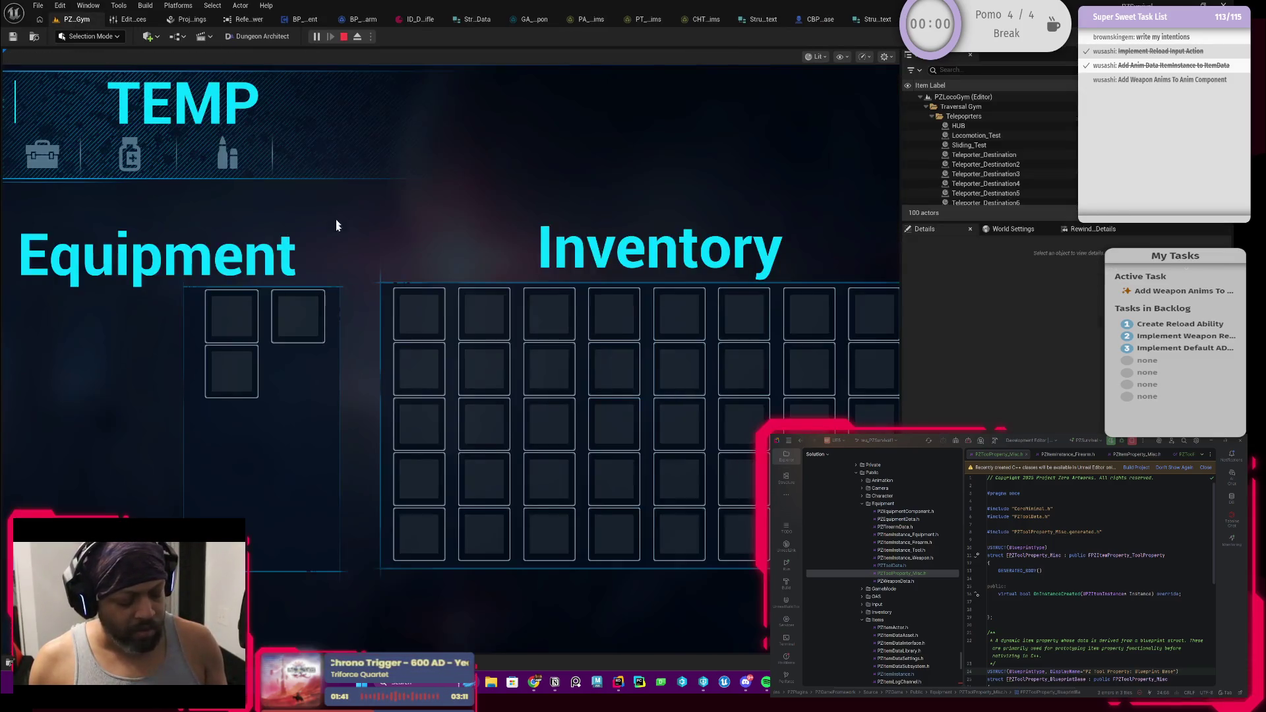
click(412, 307)
key(Tab)
key(r)
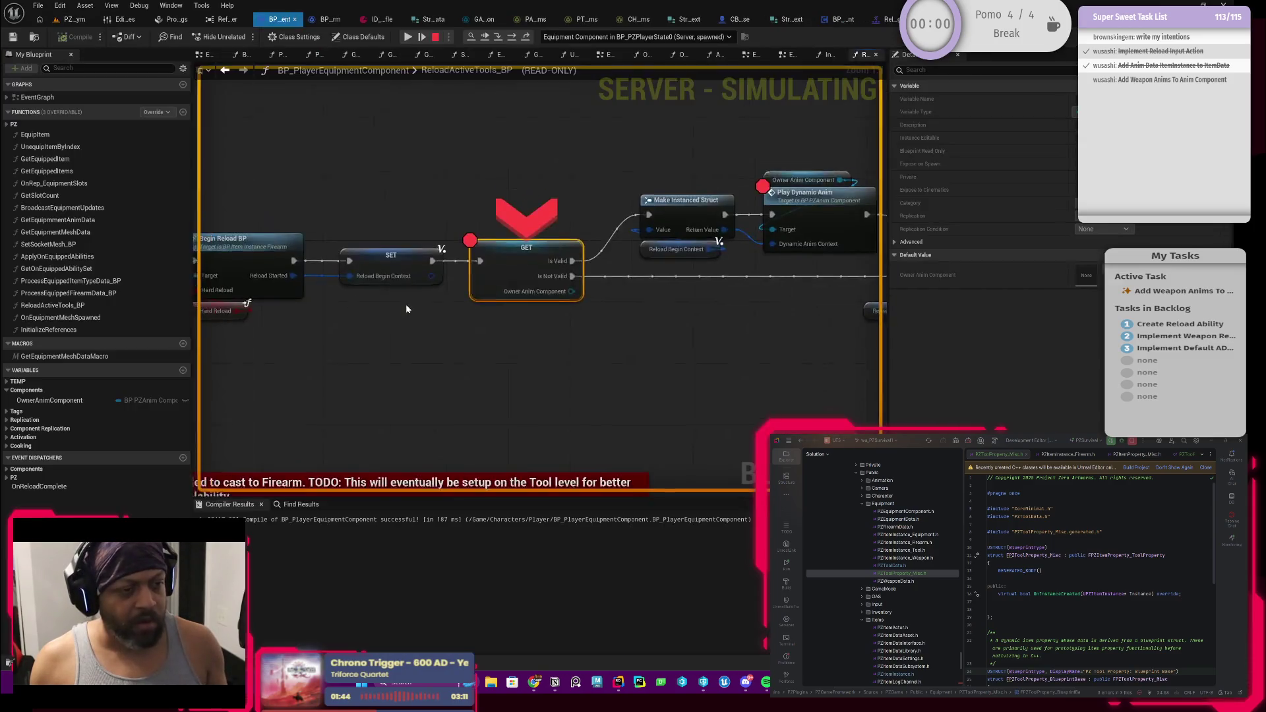
Step over the paused GET node and bring up the component's EventGraph
click(511, 42)
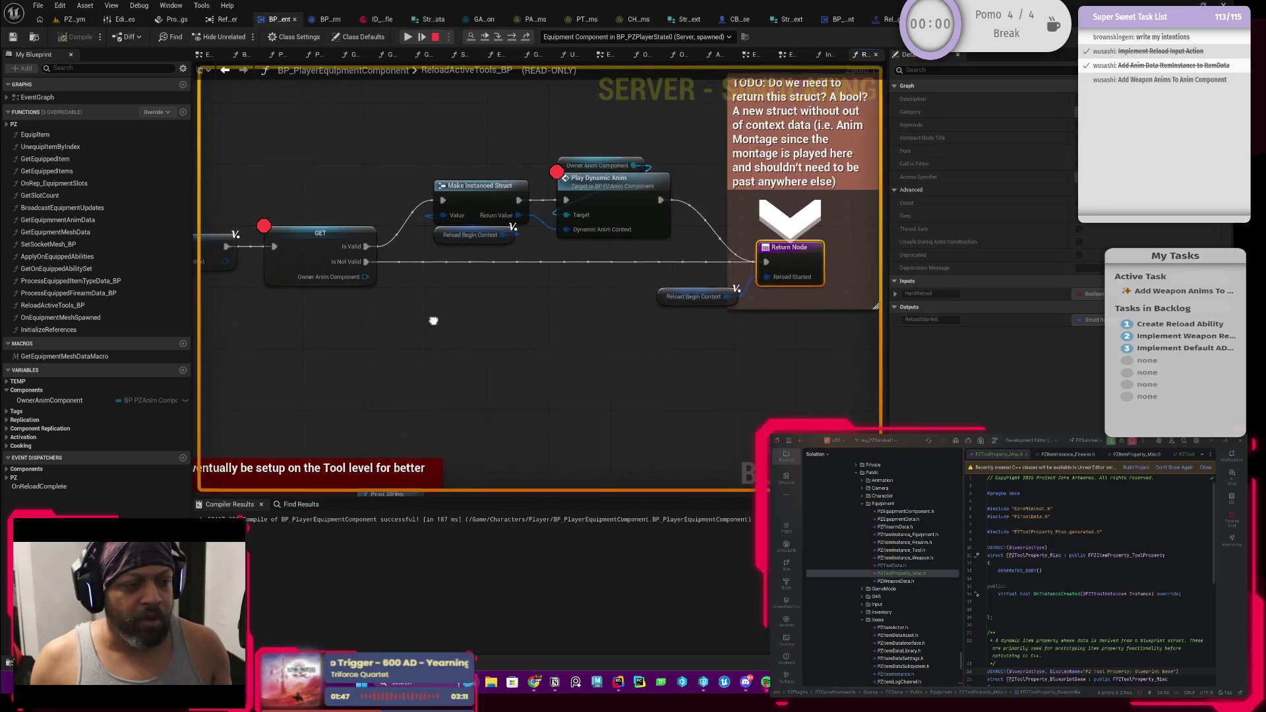
key(F8)
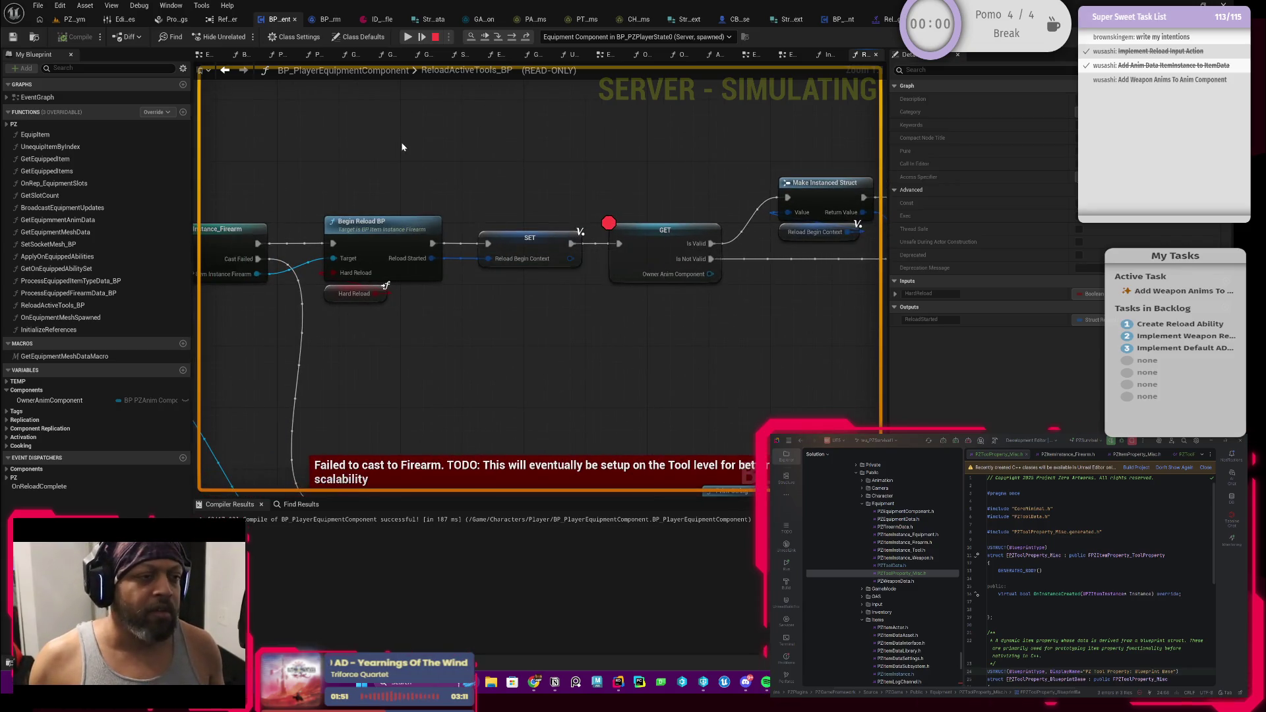
double_click(37, 97)
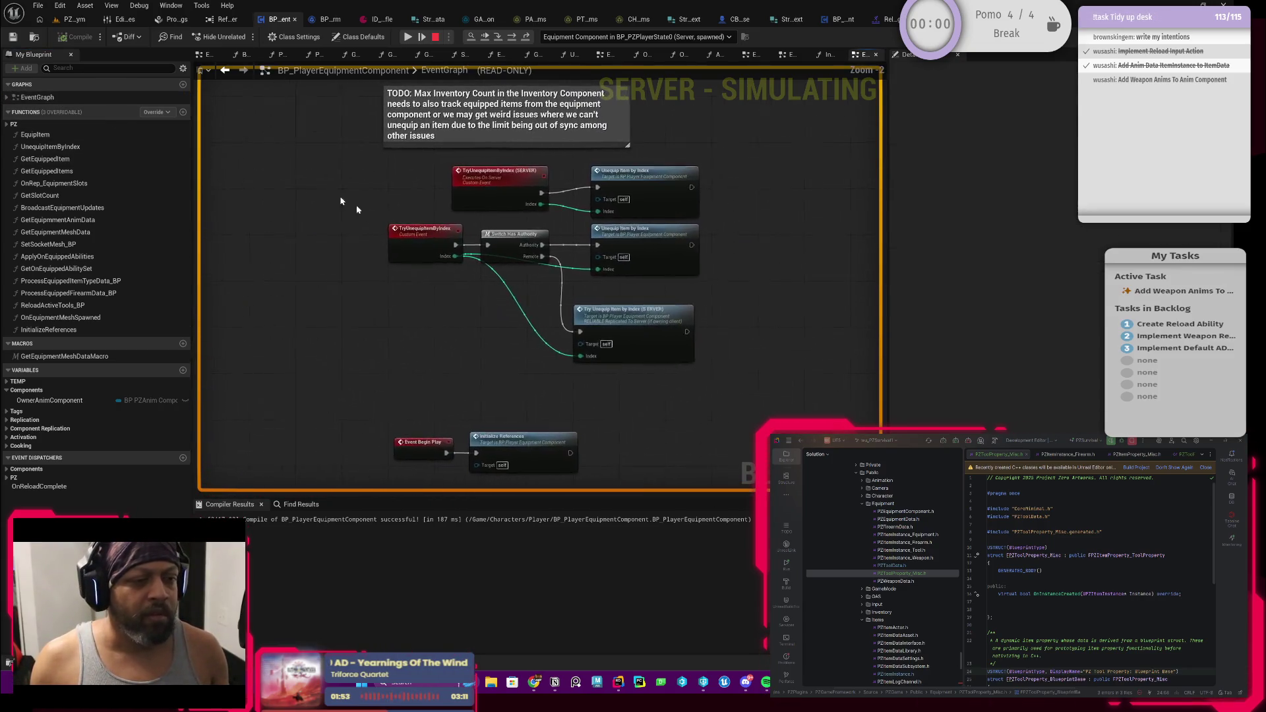
Open InitializeReferences, check the Component Class options, inspect the Owner variable, then stop the simulation
scroll(432, 349, up, 2)
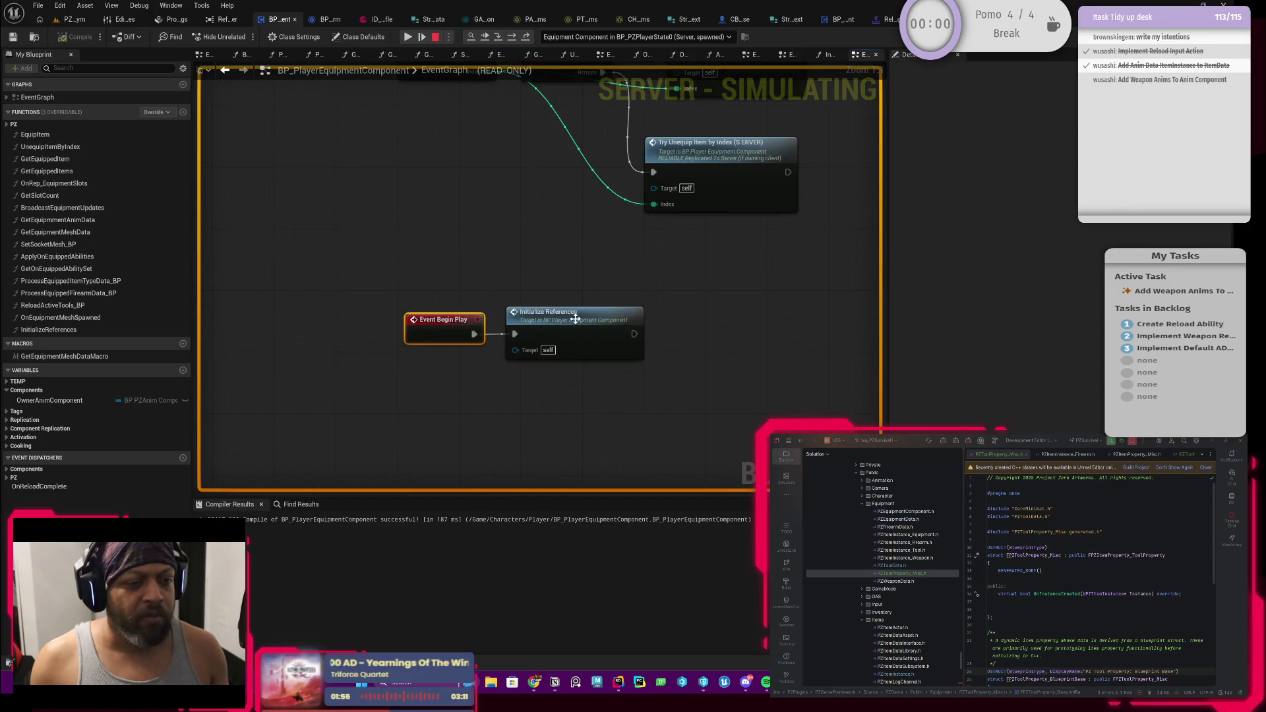
double_click(547, 315)
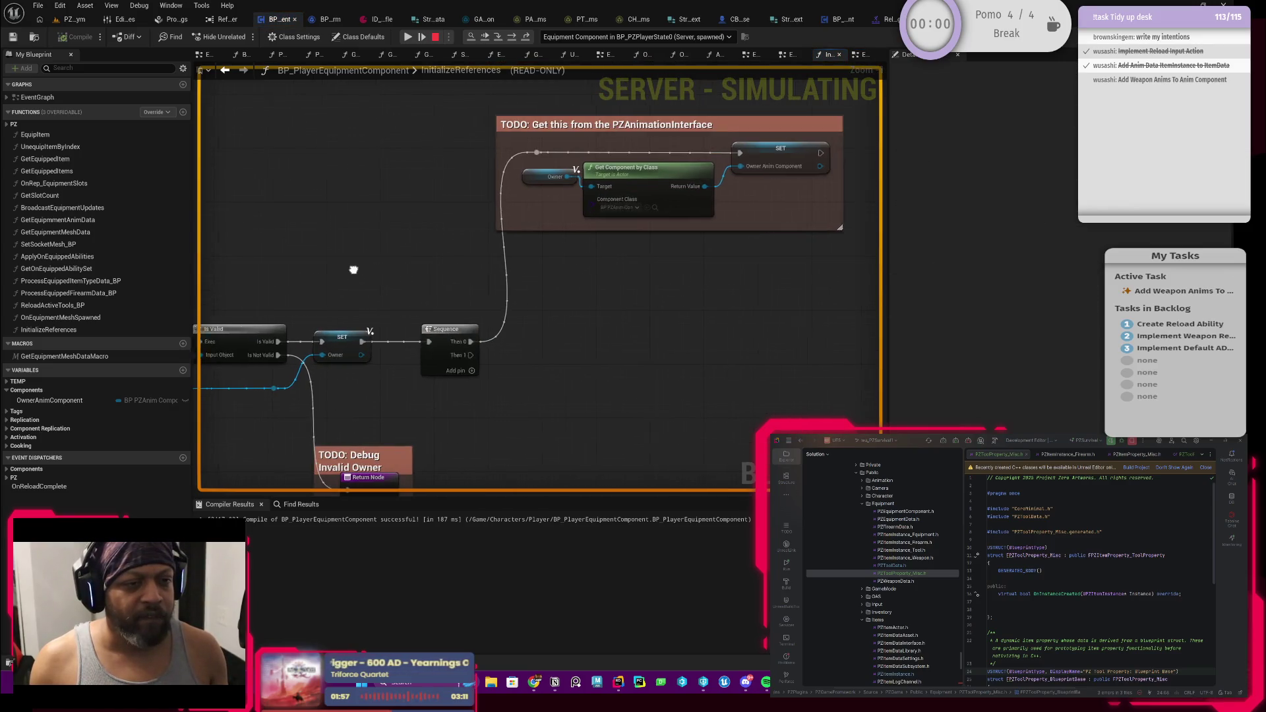
scroll(370, 271, up, 2)
click(542, 226)
click(468, 219)
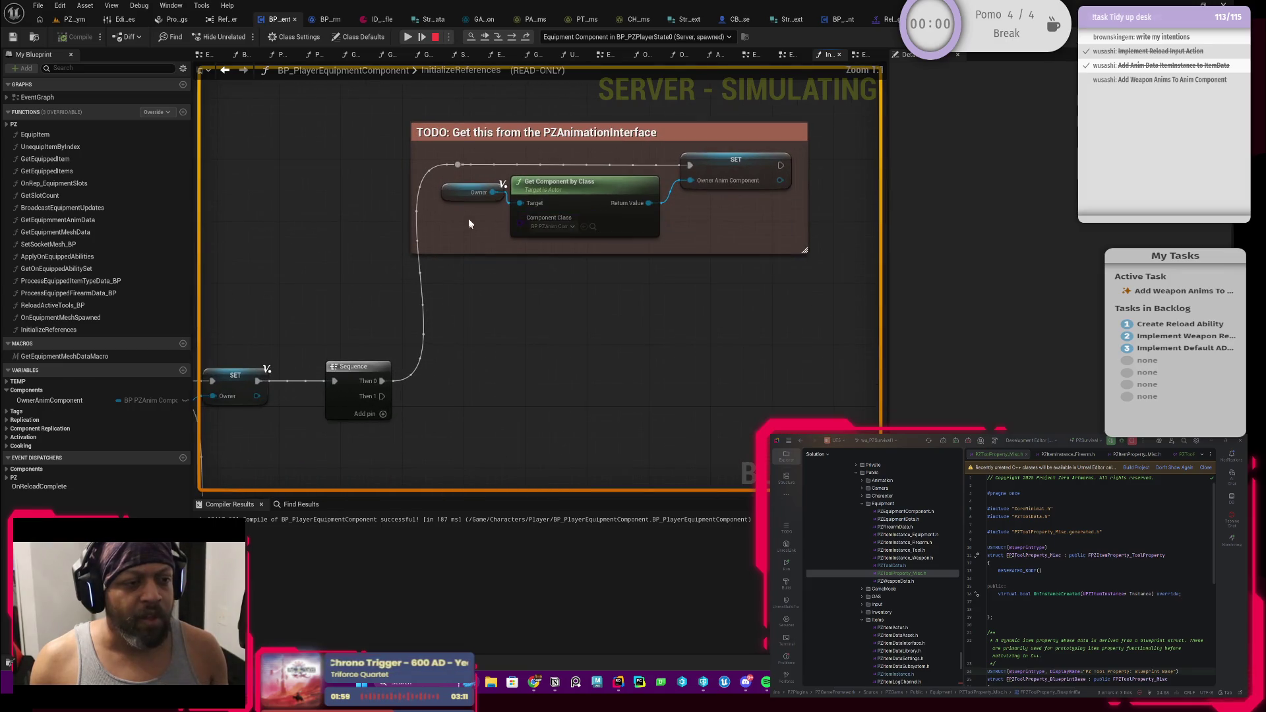
click(476, 192)
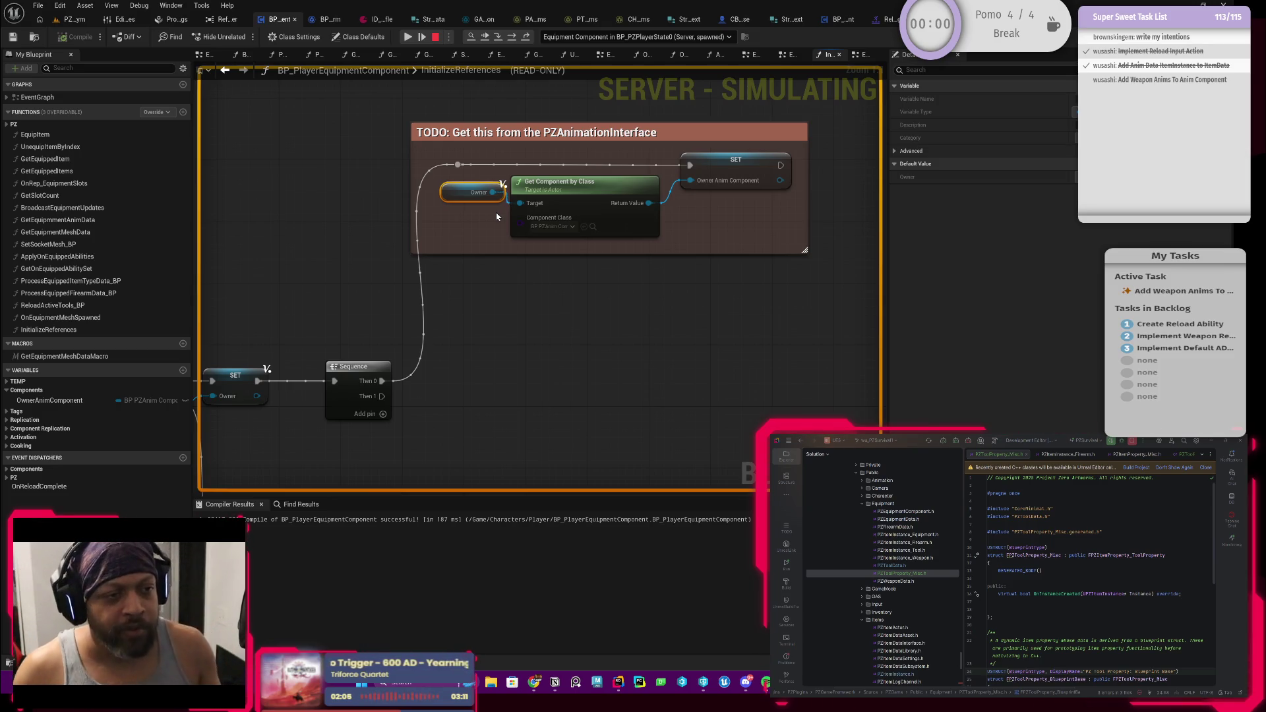
mouse_move(501, 201)
mouse_down()
mouse_move(472, 241)
mouse_move(441, 245)
mouse_up()
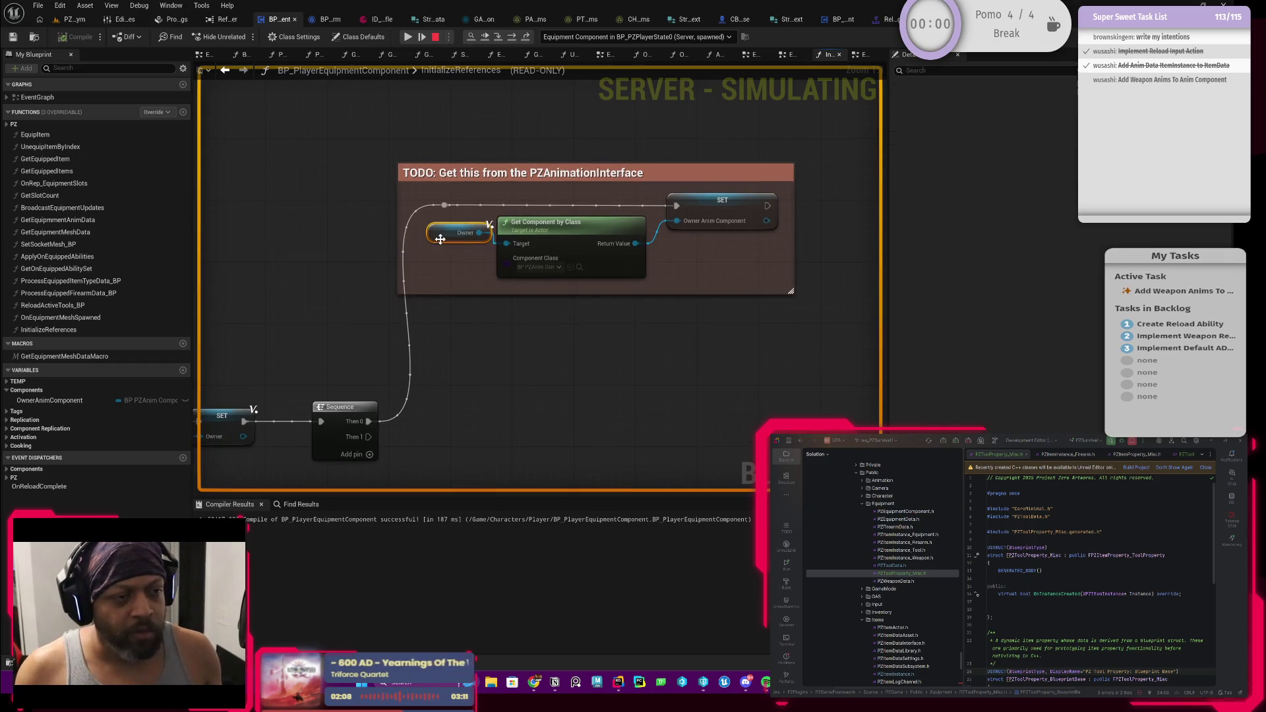
click(440, 239)
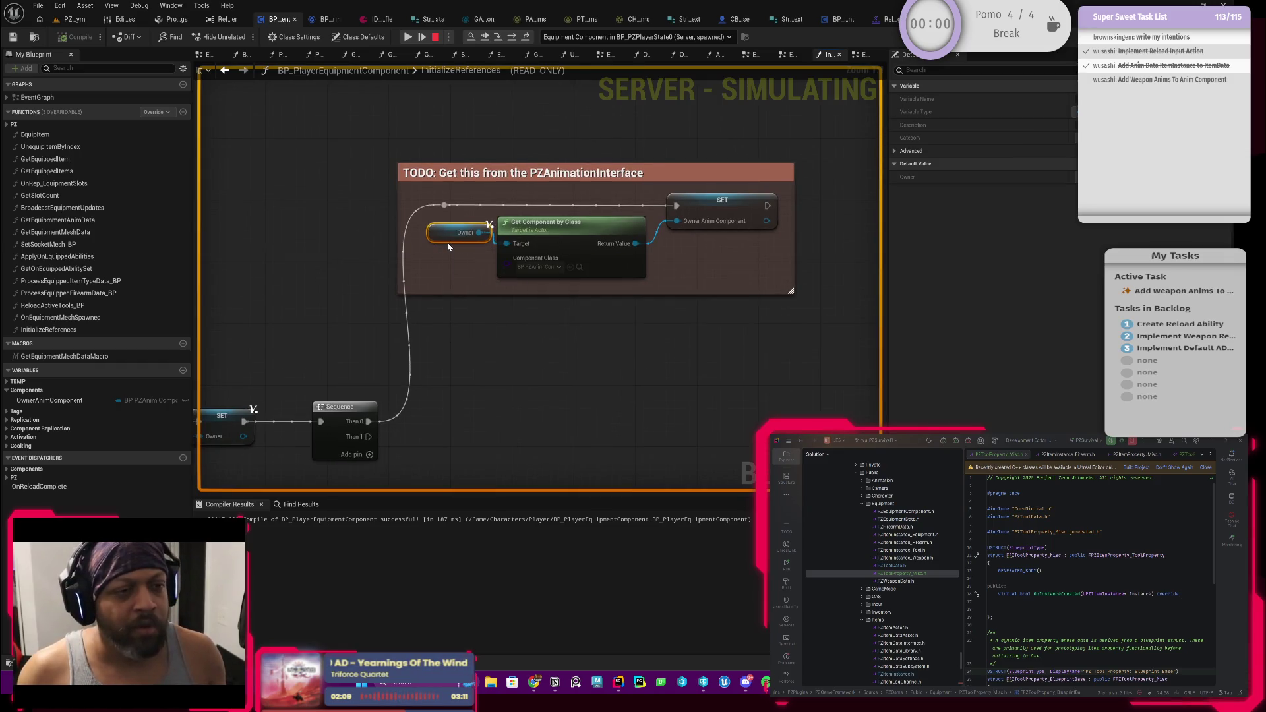
key(Escape)
Move Owner outside the TODO comment, try a Cast To BPI_PZAnimInterface, then delete it
mouse_move(447, 243)
mouse_down()
mouse_move(394, 293)
mouse_move(323, 273)
mouse_move(422, 335)
mouse_up()
text(bpi)
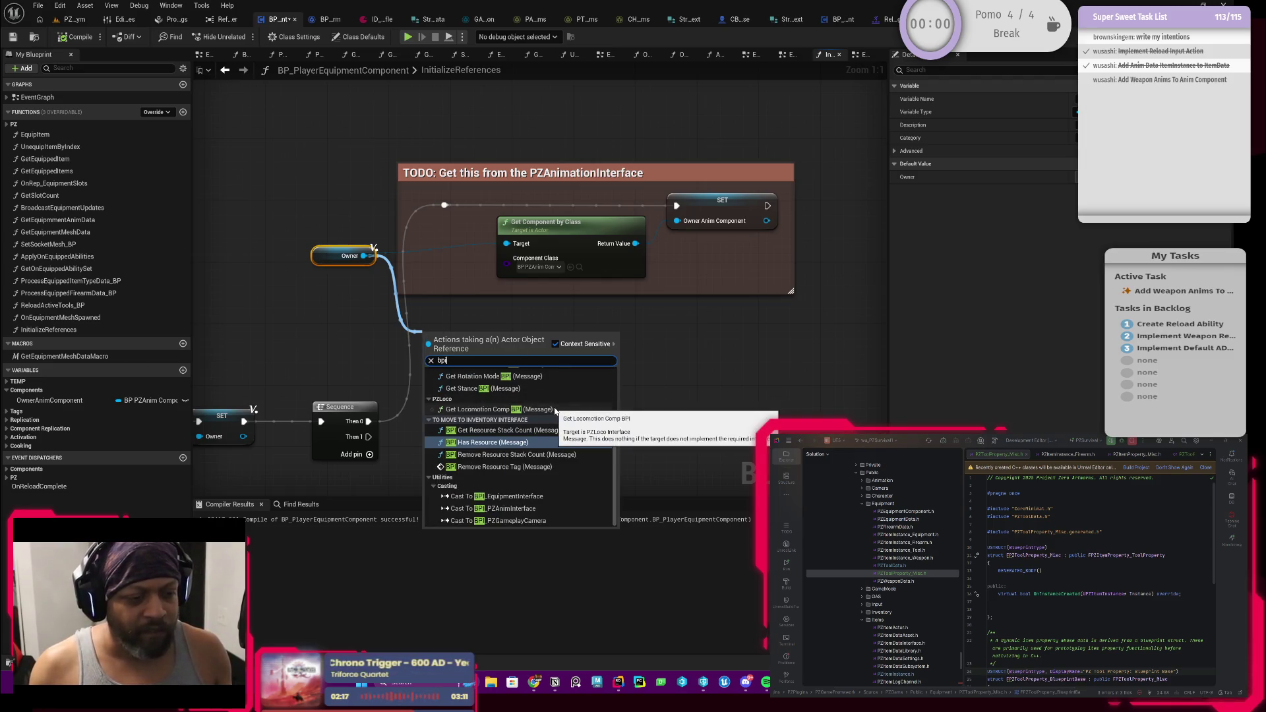
click(526, 508)
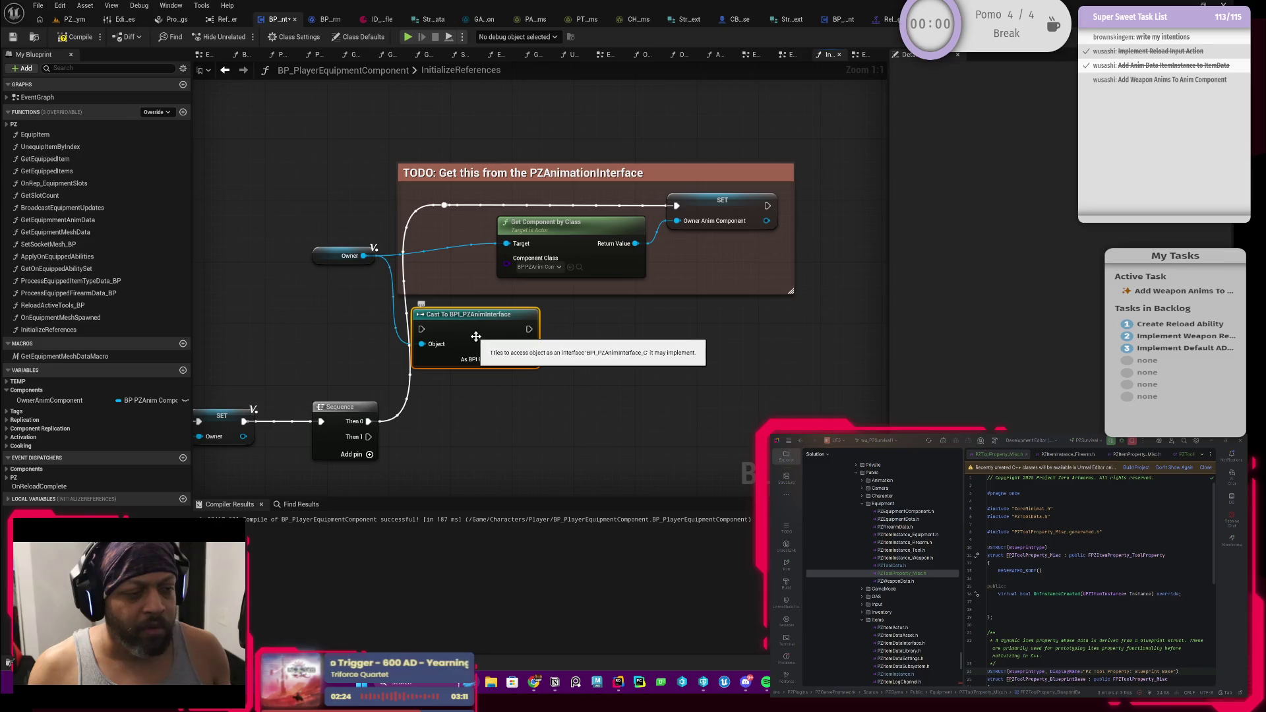
key(Delete)
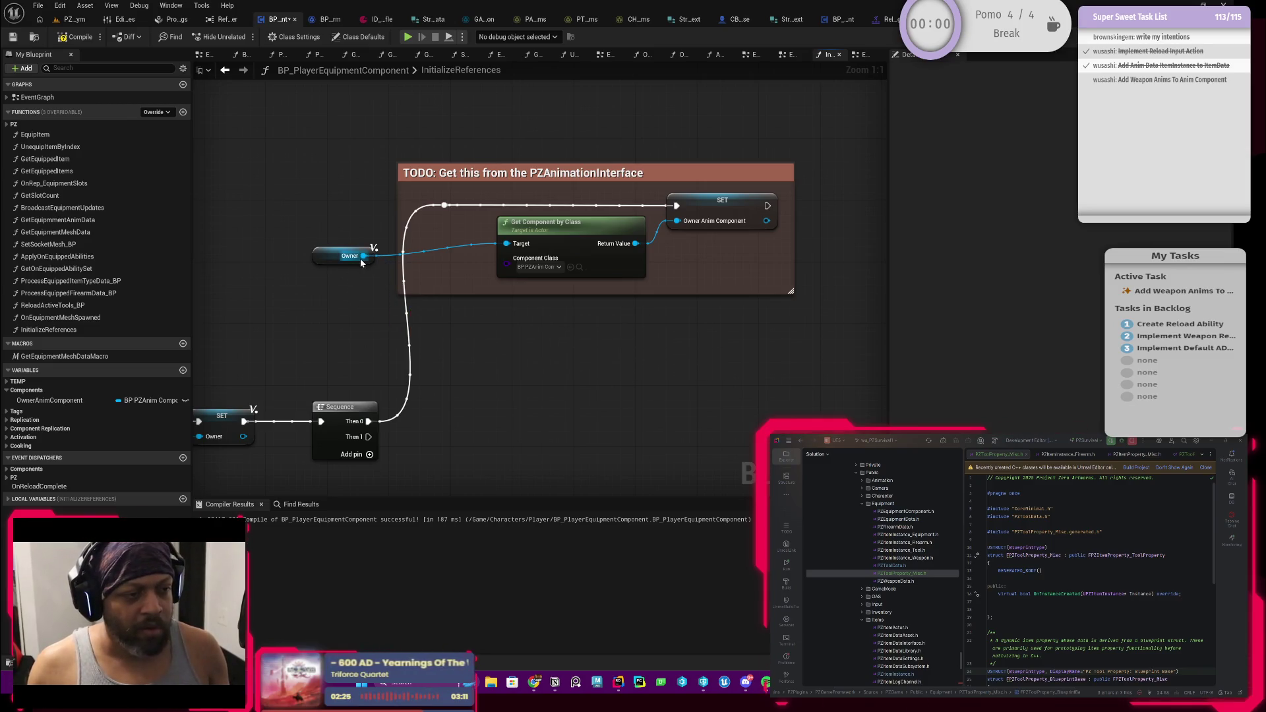
Search Owner's actions for 'bpi', cancel the search, and open the Content Drawer
drag(363, 256, 392, 339)
text(bpi)
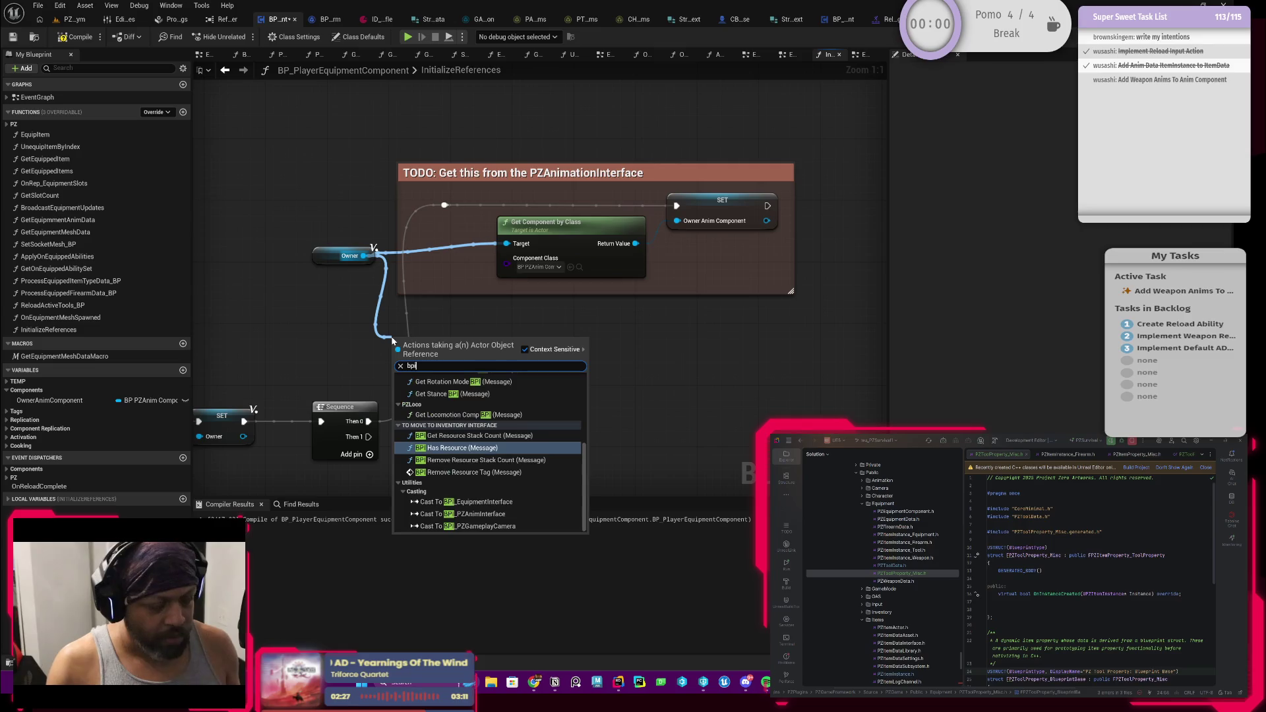
key(Escape)
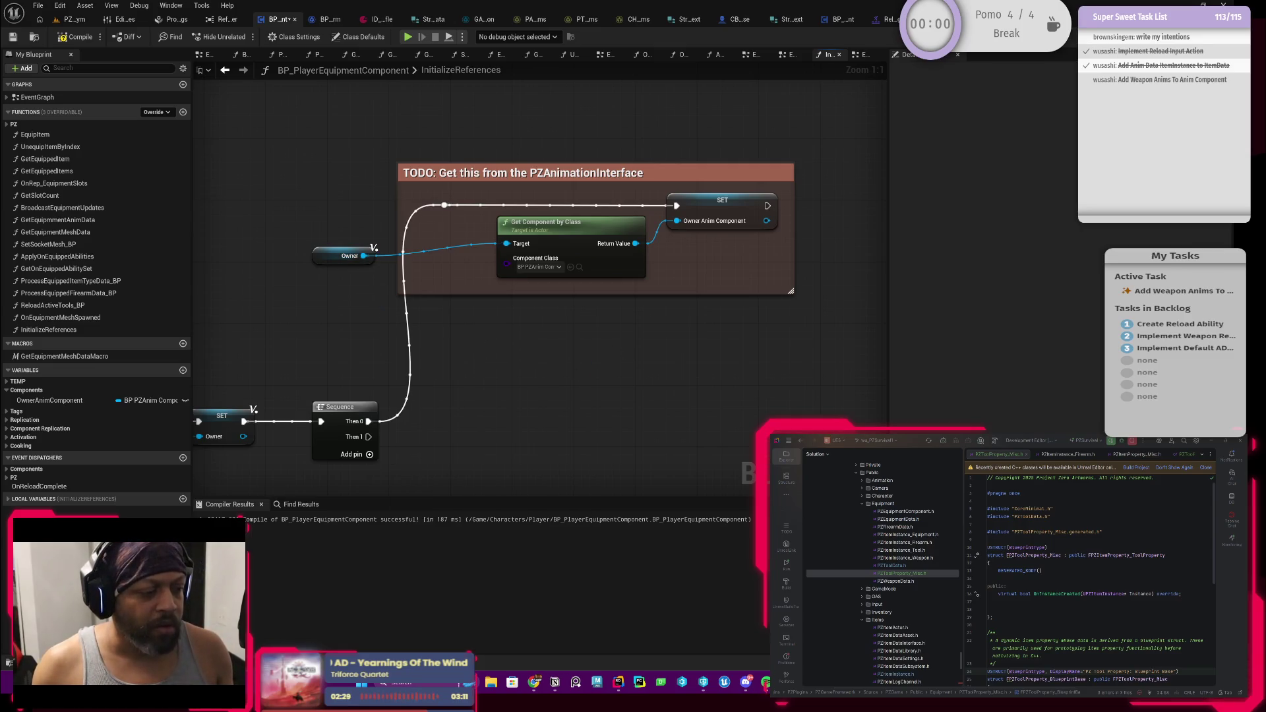
key(ctrl+space)
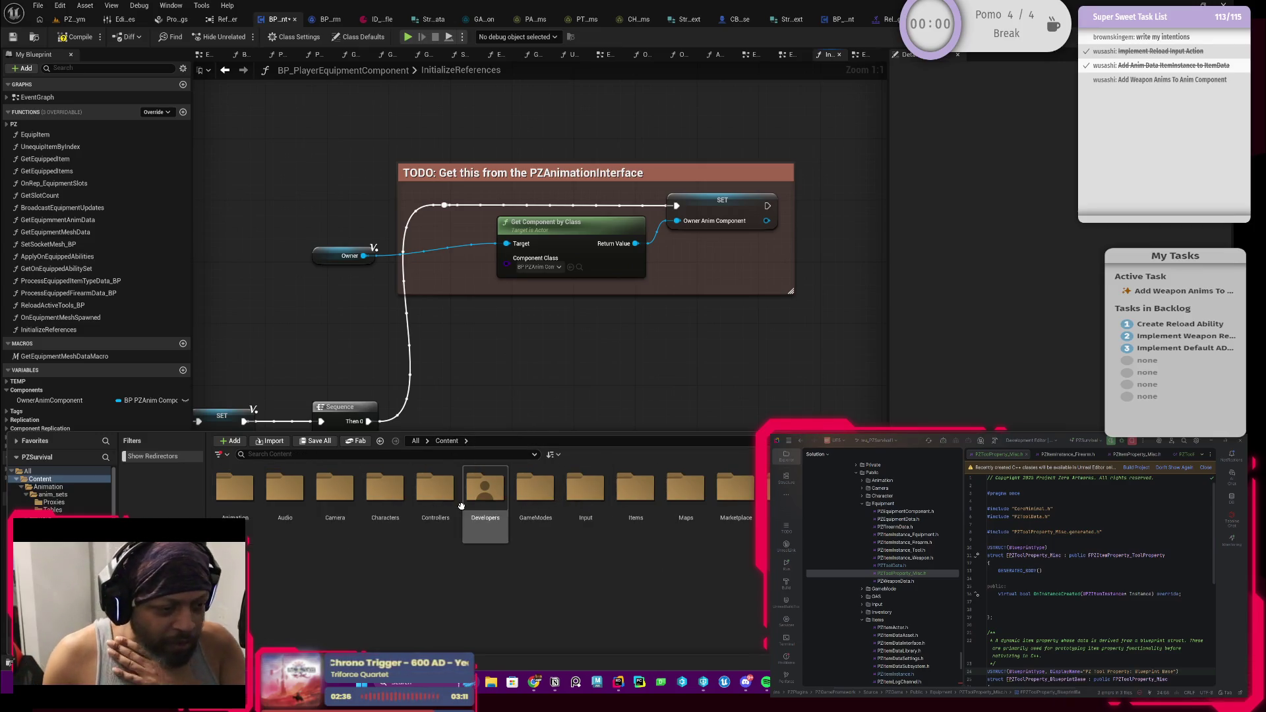
Browse Characters/Player, then Content/Animation/data, and open BPI_PZAnimInterface
double_click(388, 500)
double_click(237, 496)
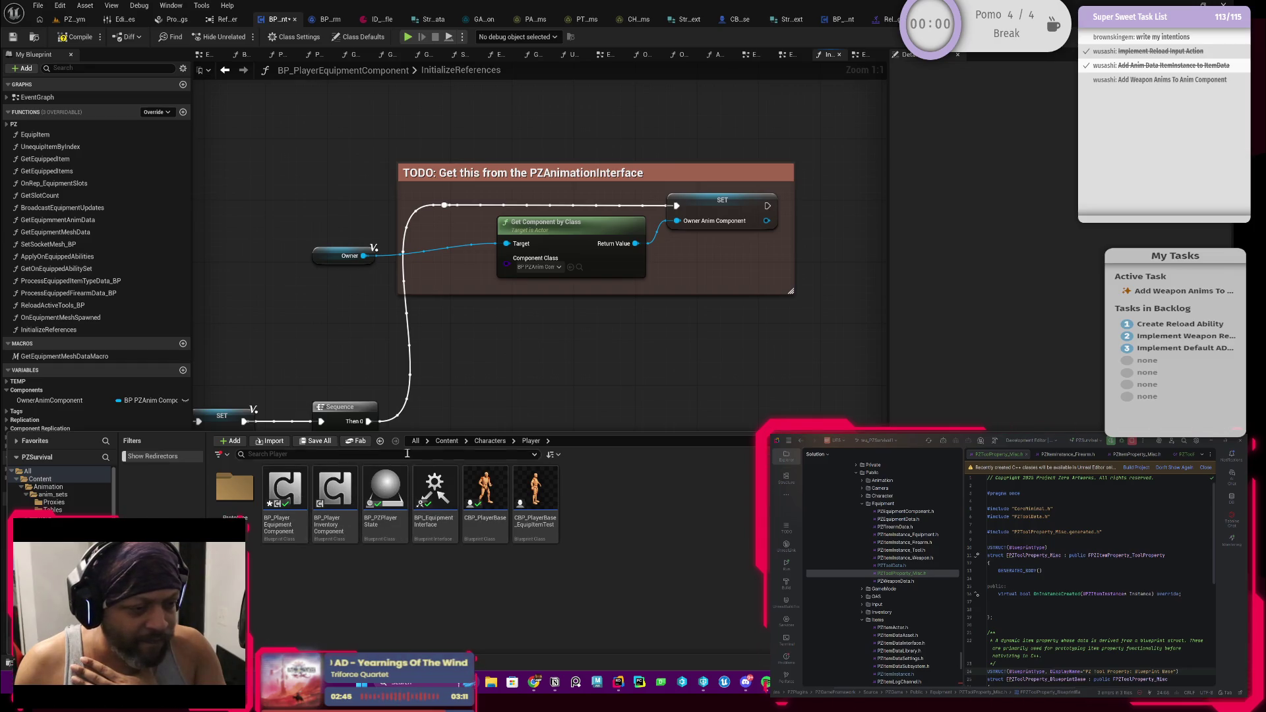
click(447, 440)
double_click(236, 501)
double_click(285, 494)
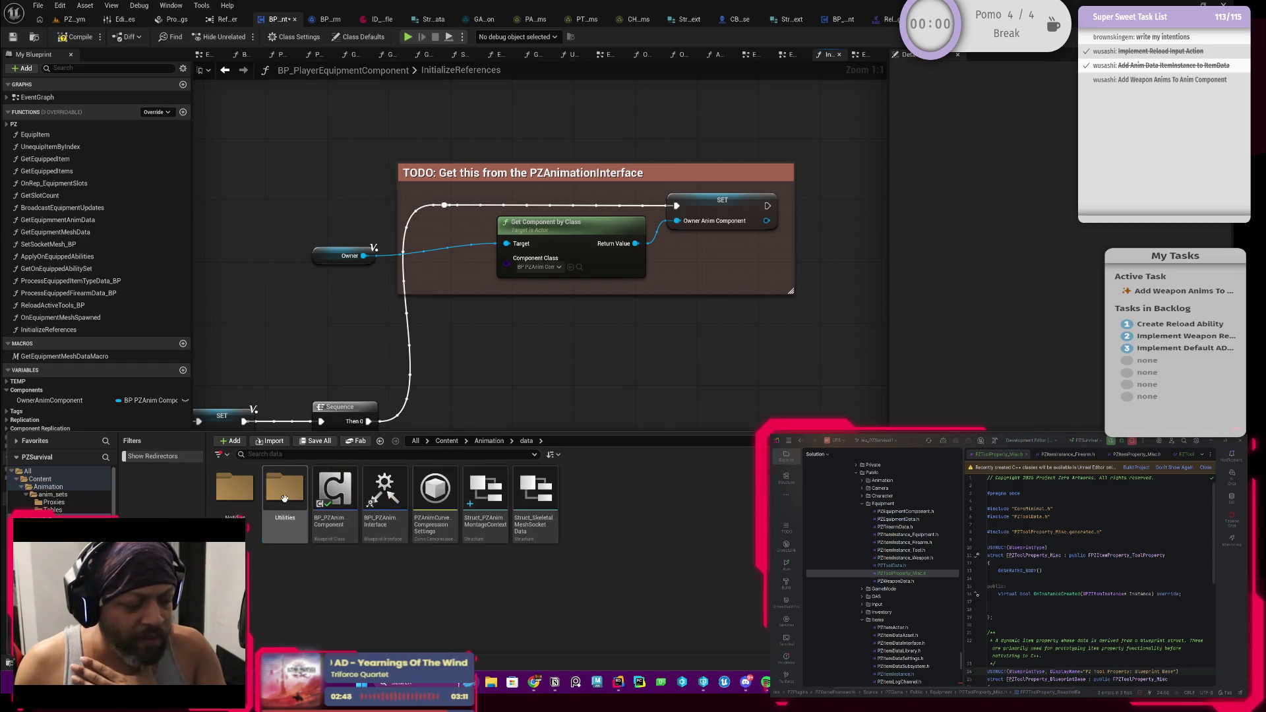
click(384, 498)
double_click(383, 498)
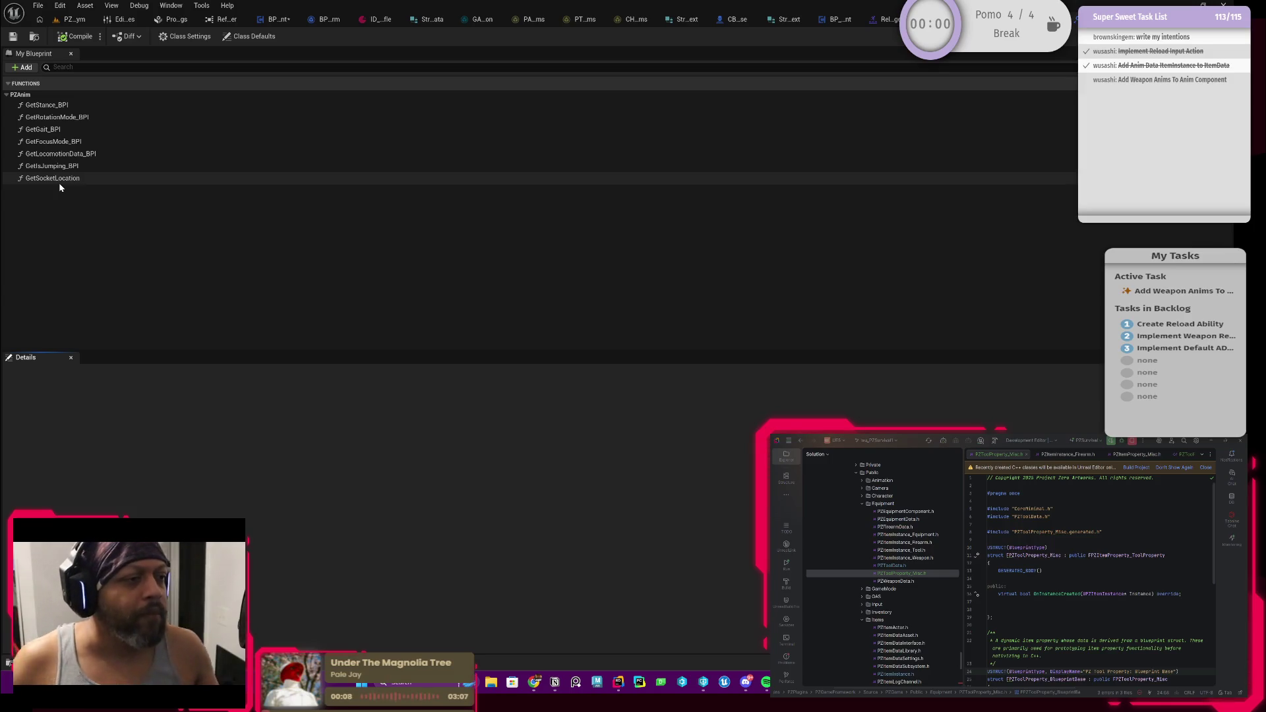
Add a GetPZAnimComponent function with a BP PZAnim Component output
click(23, 68)
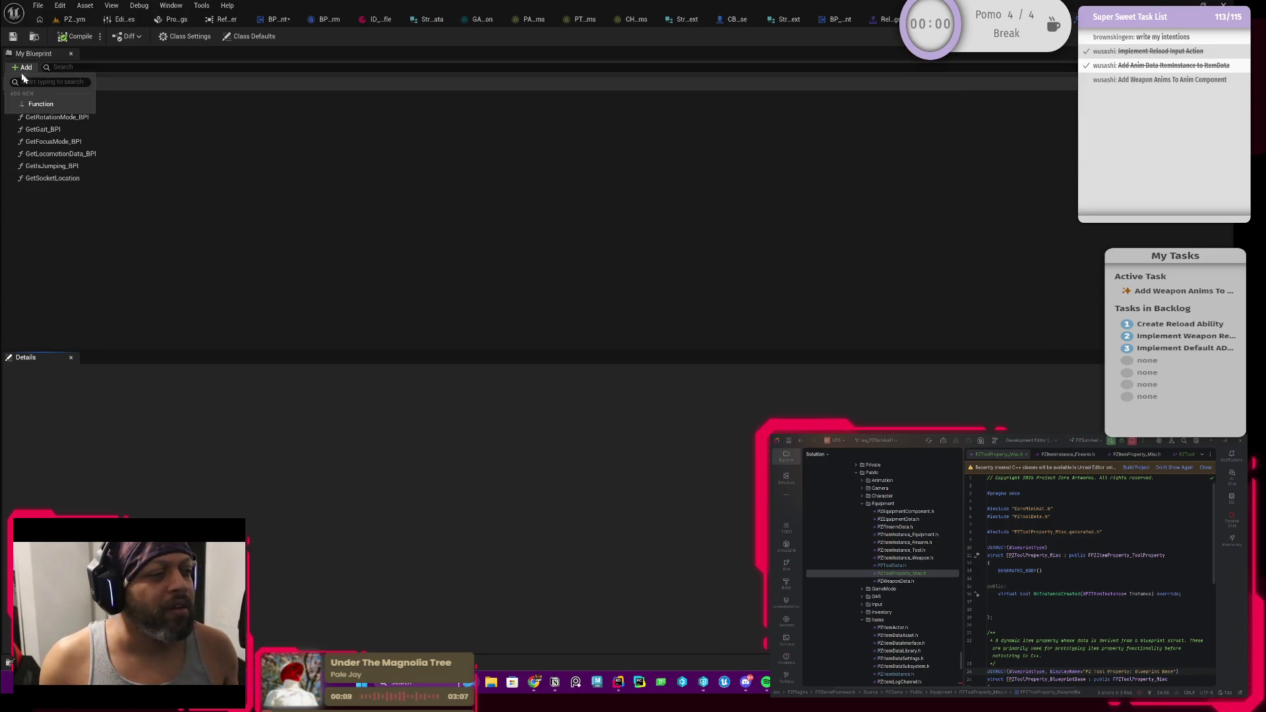
click(43, 105)
text(GetAnimComponent)
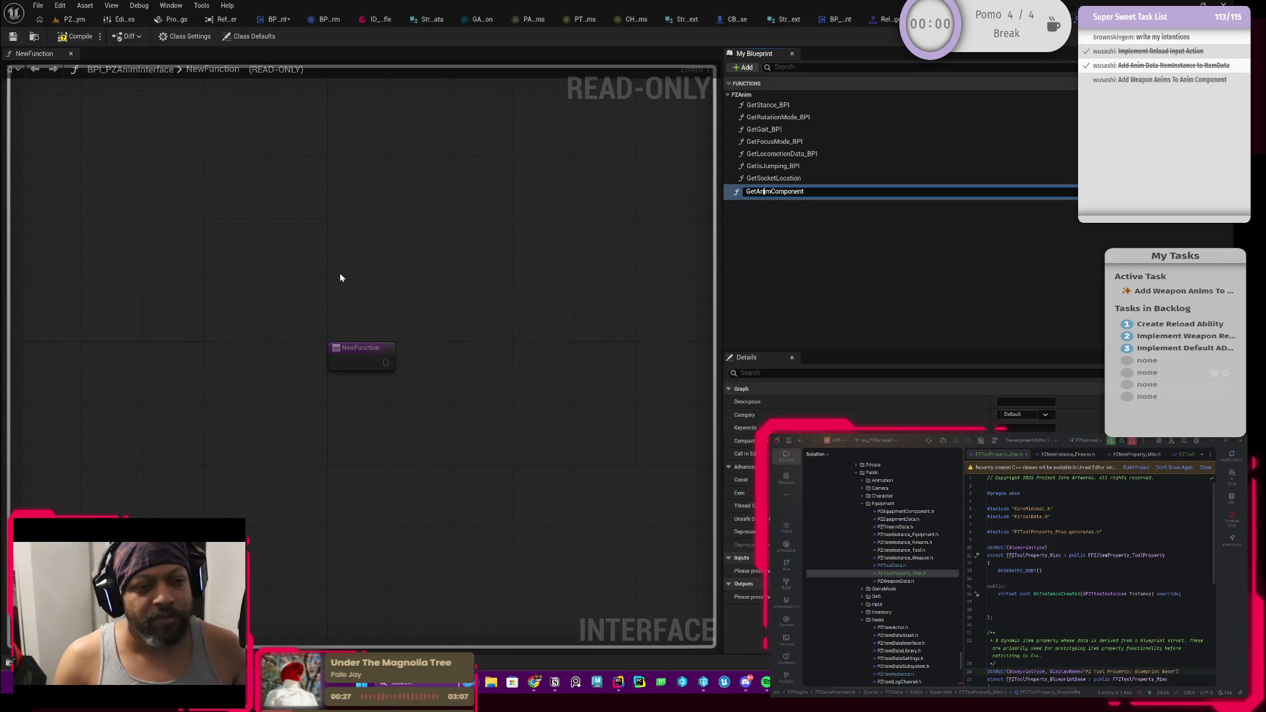
text(PZ)
key(Return)
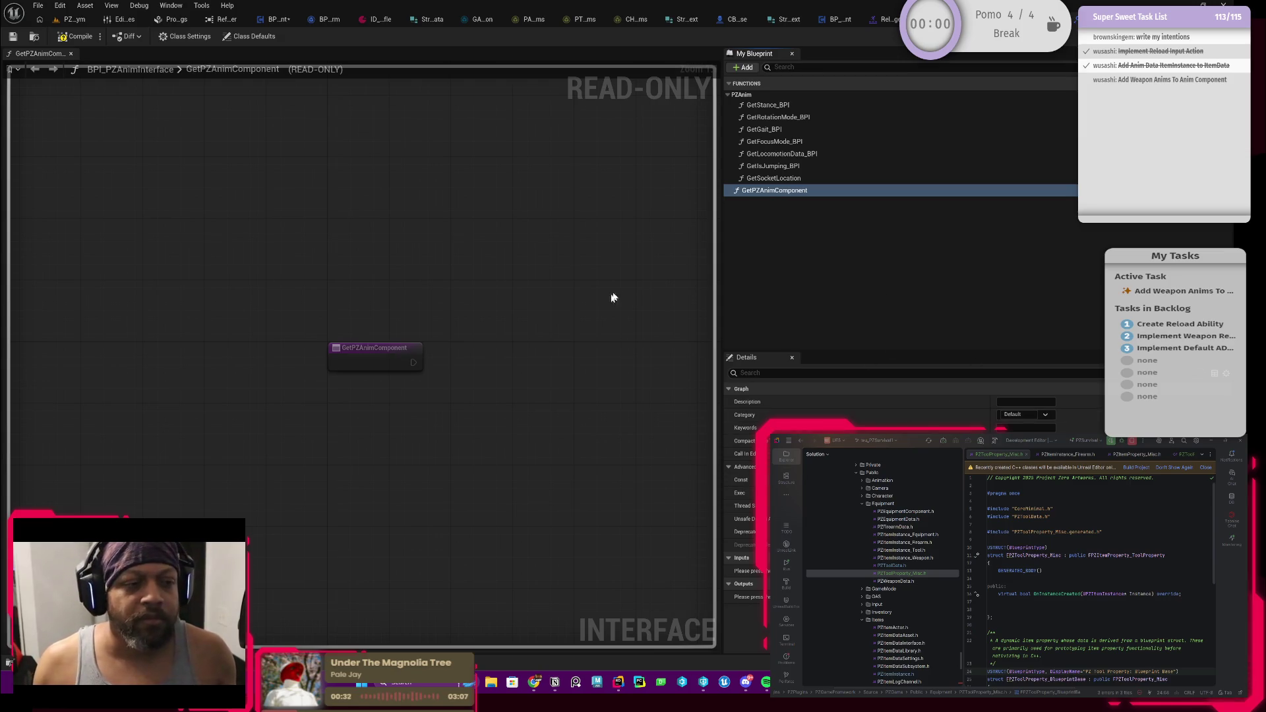
click(1091, 583)
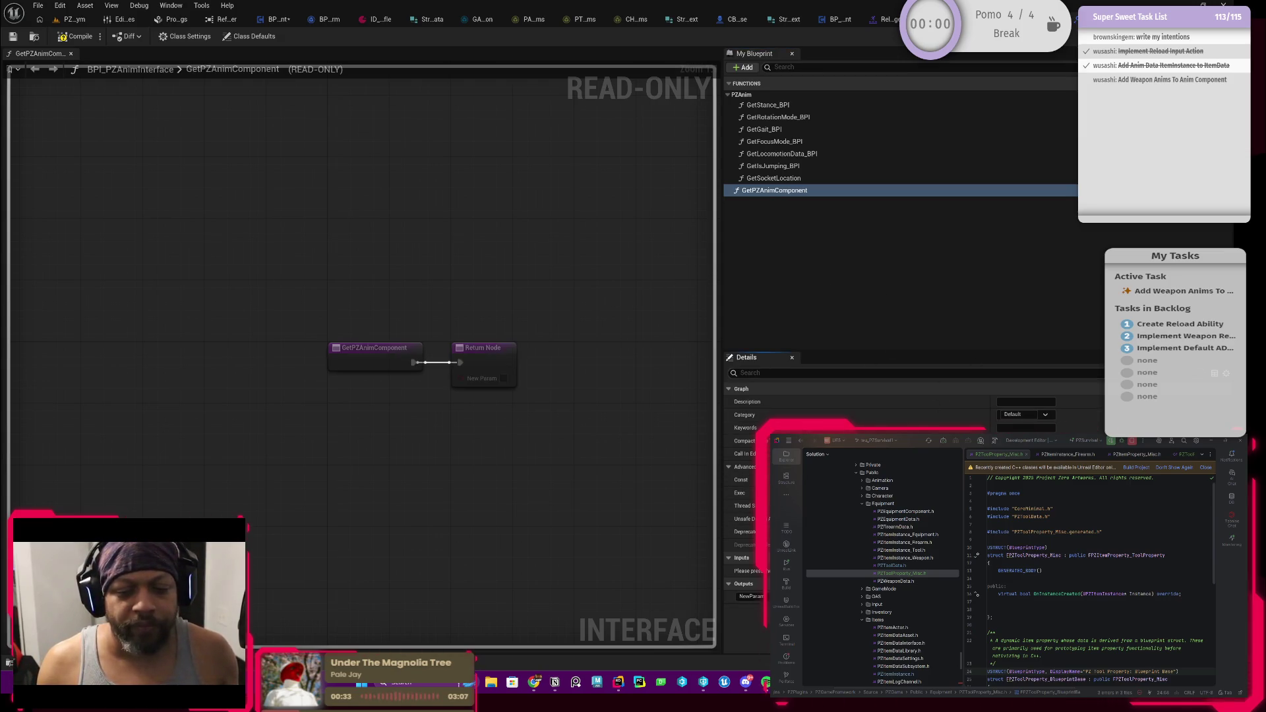
click(1015, 596)
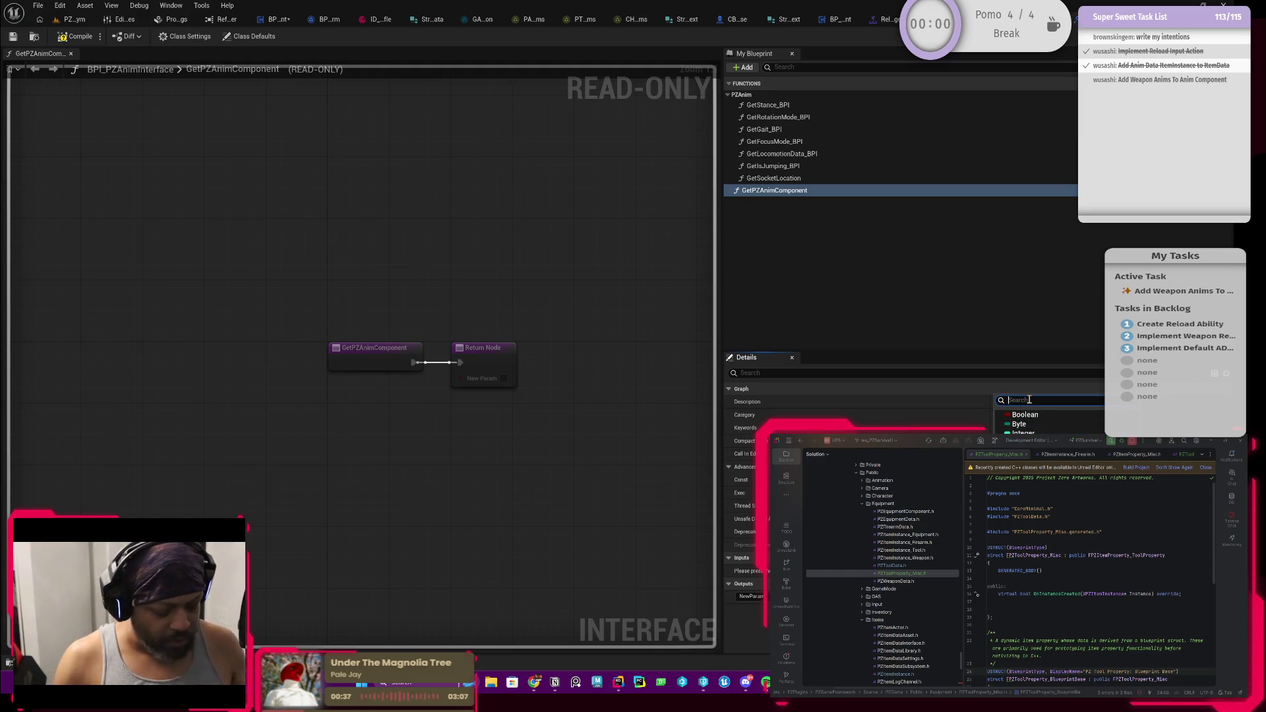
text(bp_pzanim)
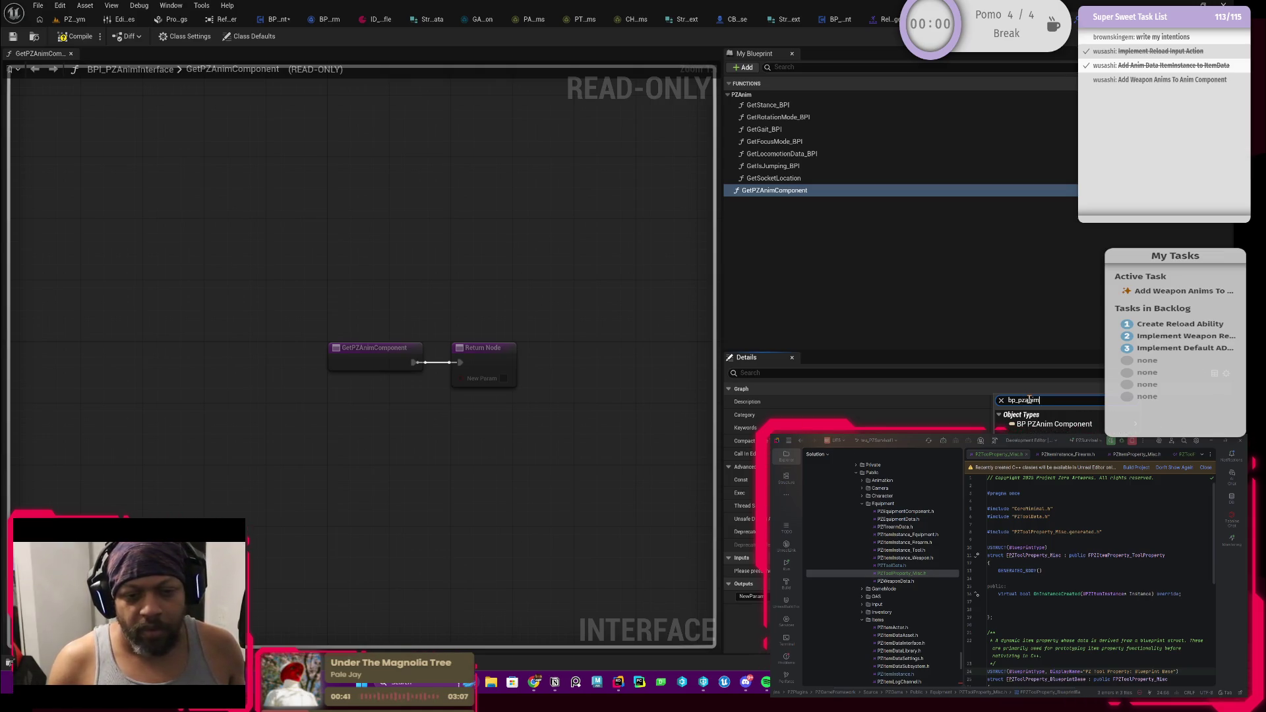
click(1053, 424)
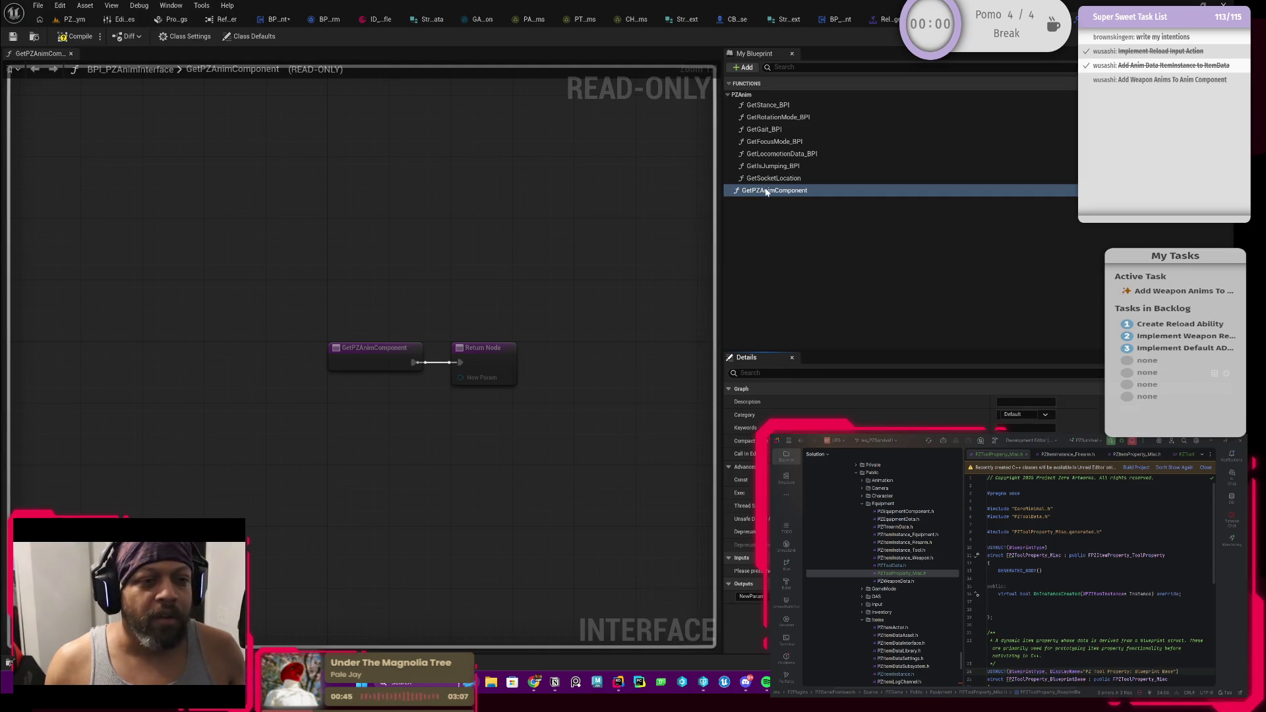
Move GetPZAnimComponent into the PZAnim category and save the interface
drag(765, 191, 748, 98)
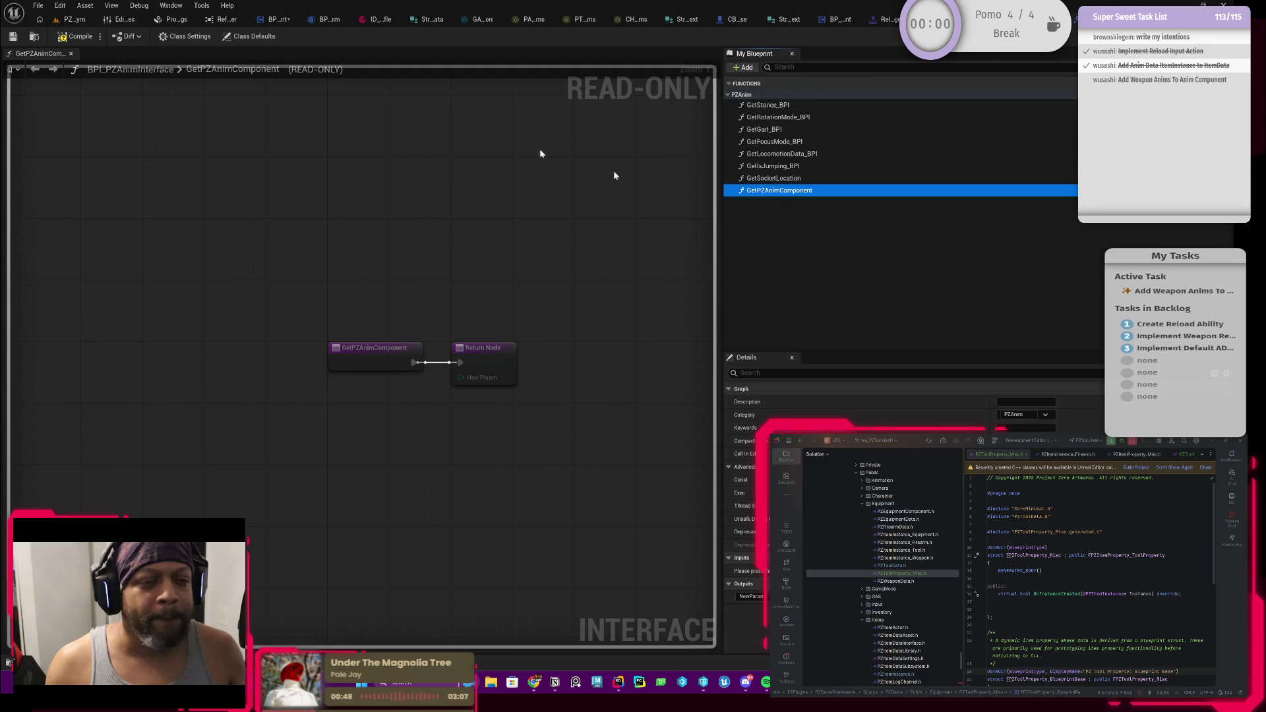
click(13, 37)
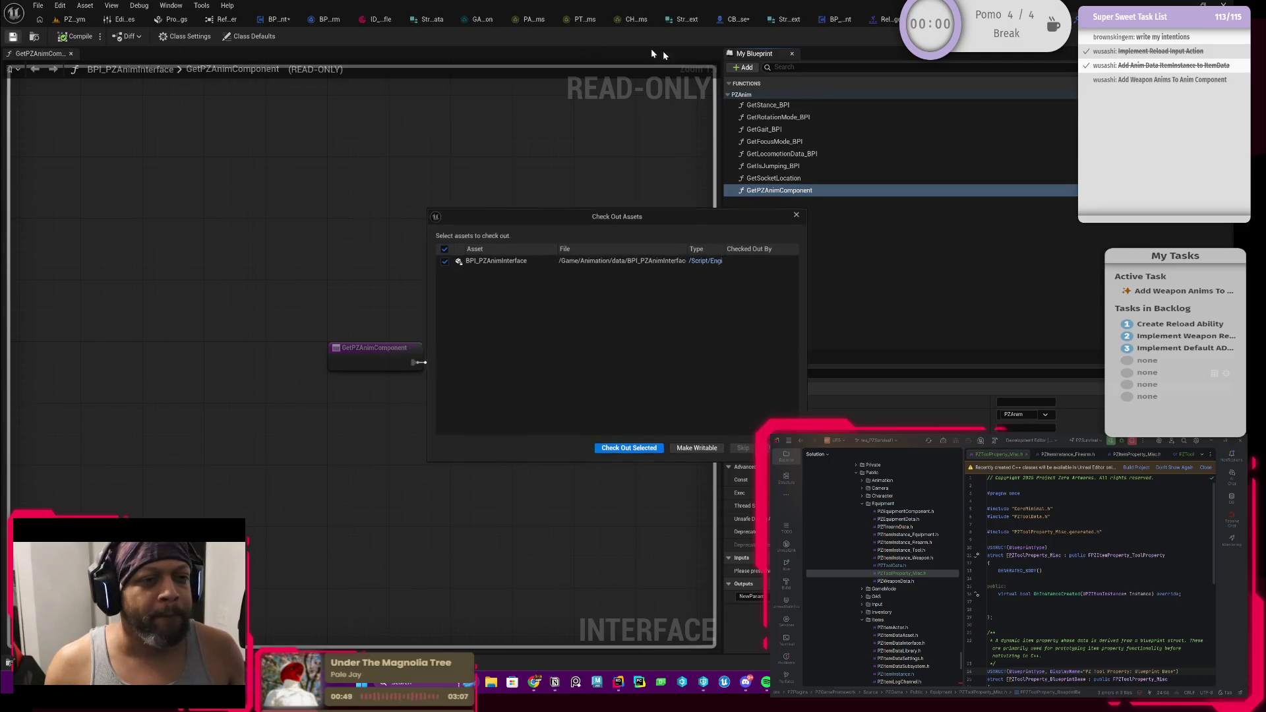
click(628, 448)
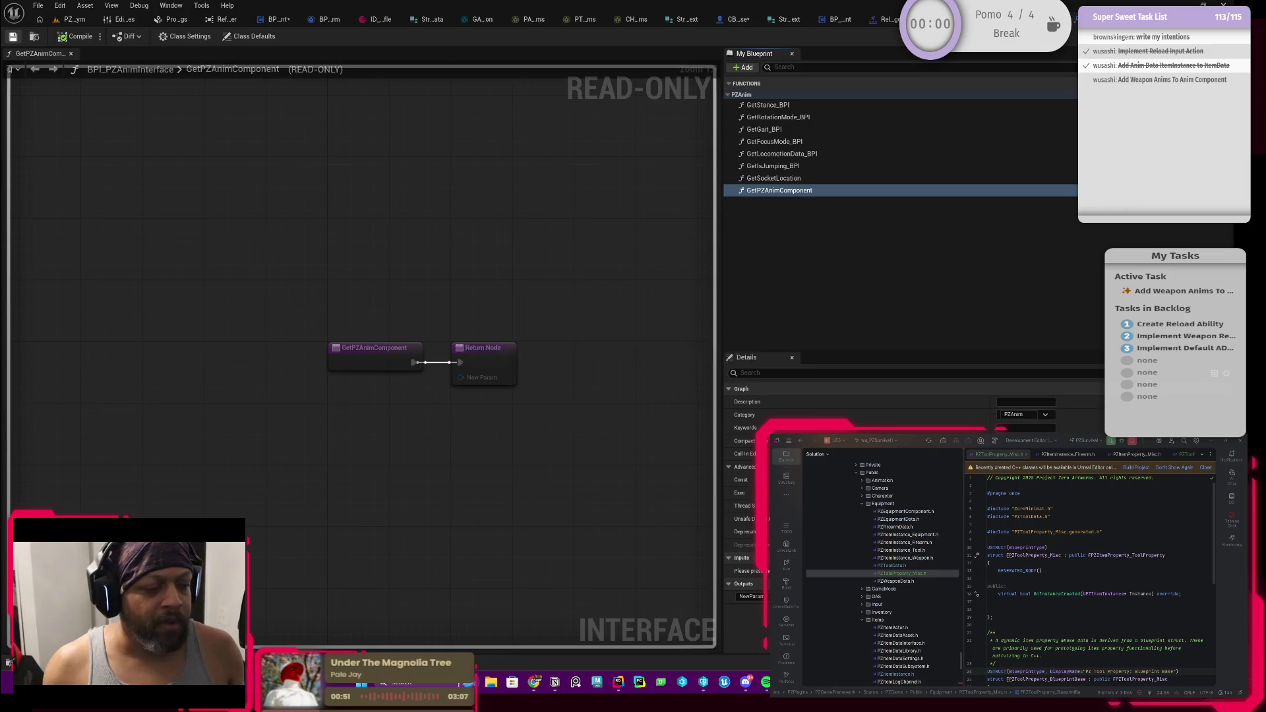
key(ctrl+b)
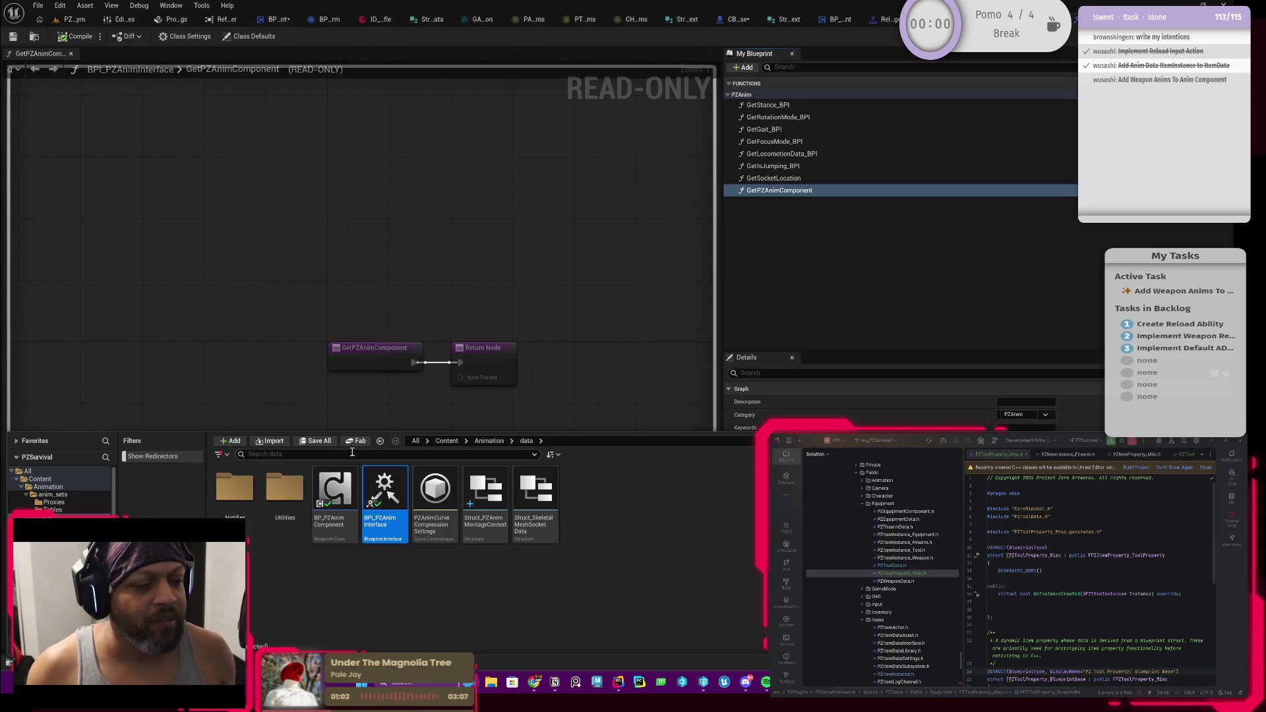
Browse to Content/Characters/Player and open BP_PZPlayerState
click(446, 440)
double_click(382, 491)
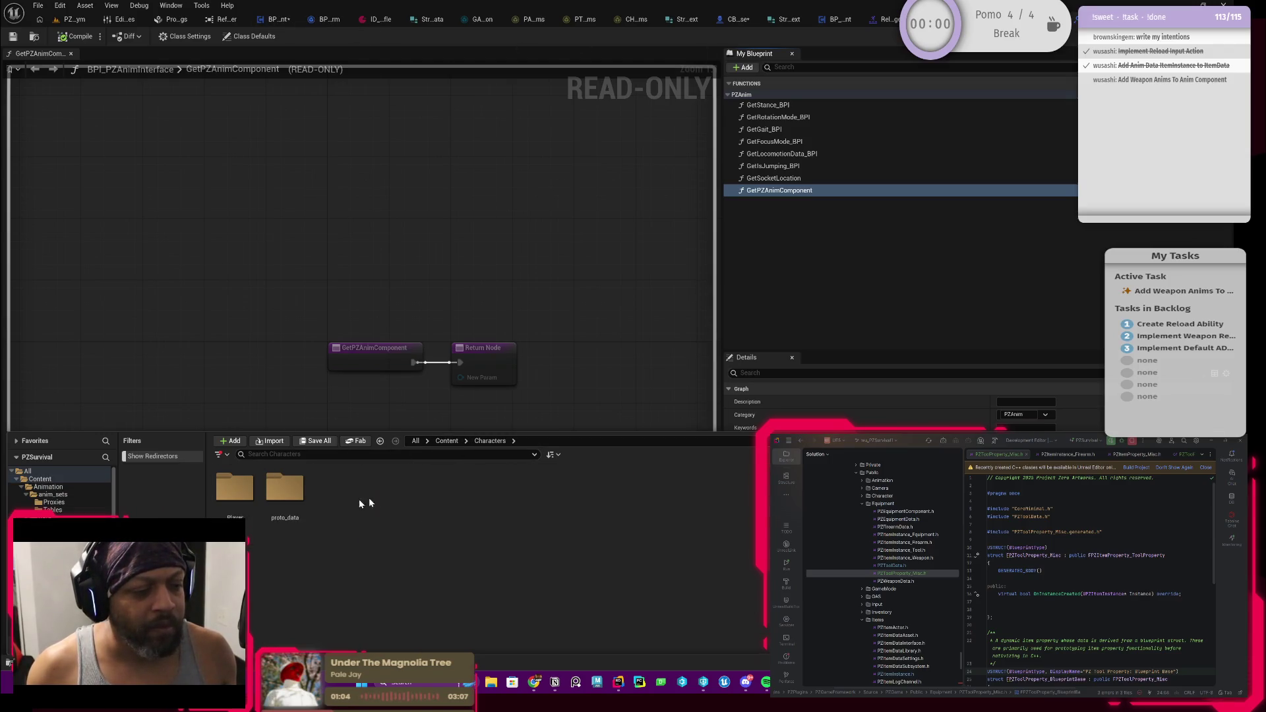
double_click(284, 491)
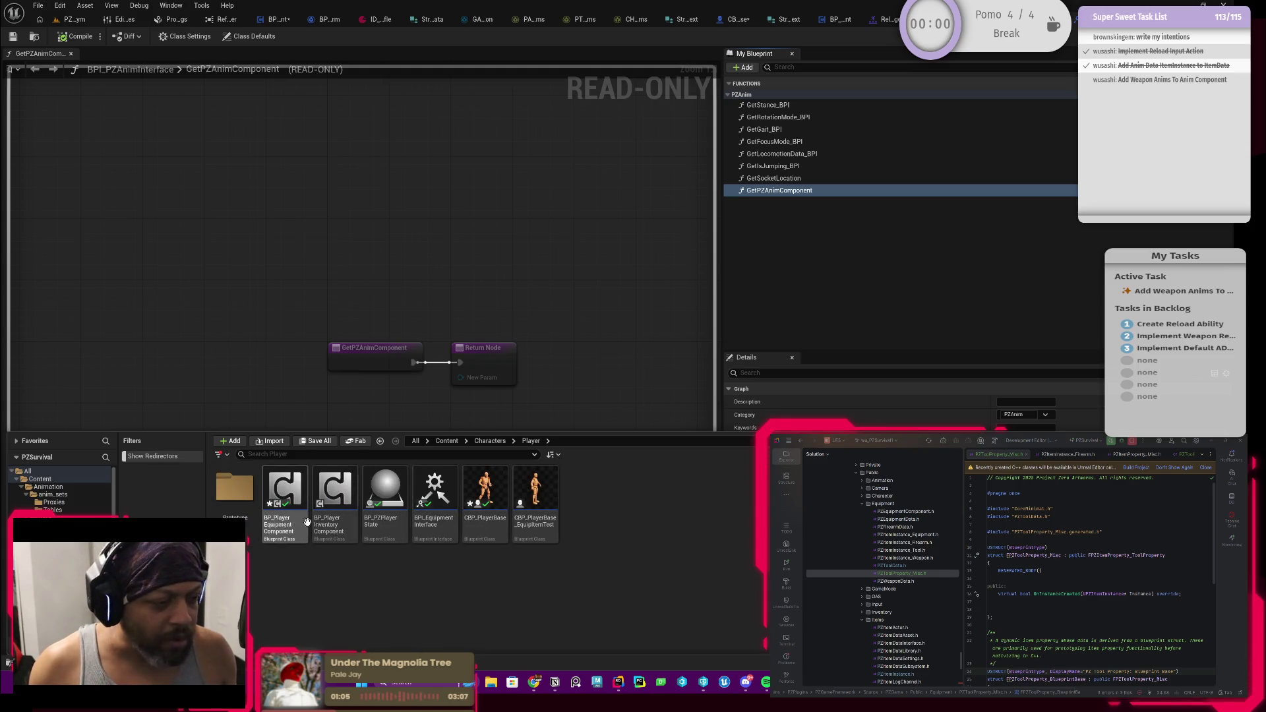
click(387, 495)
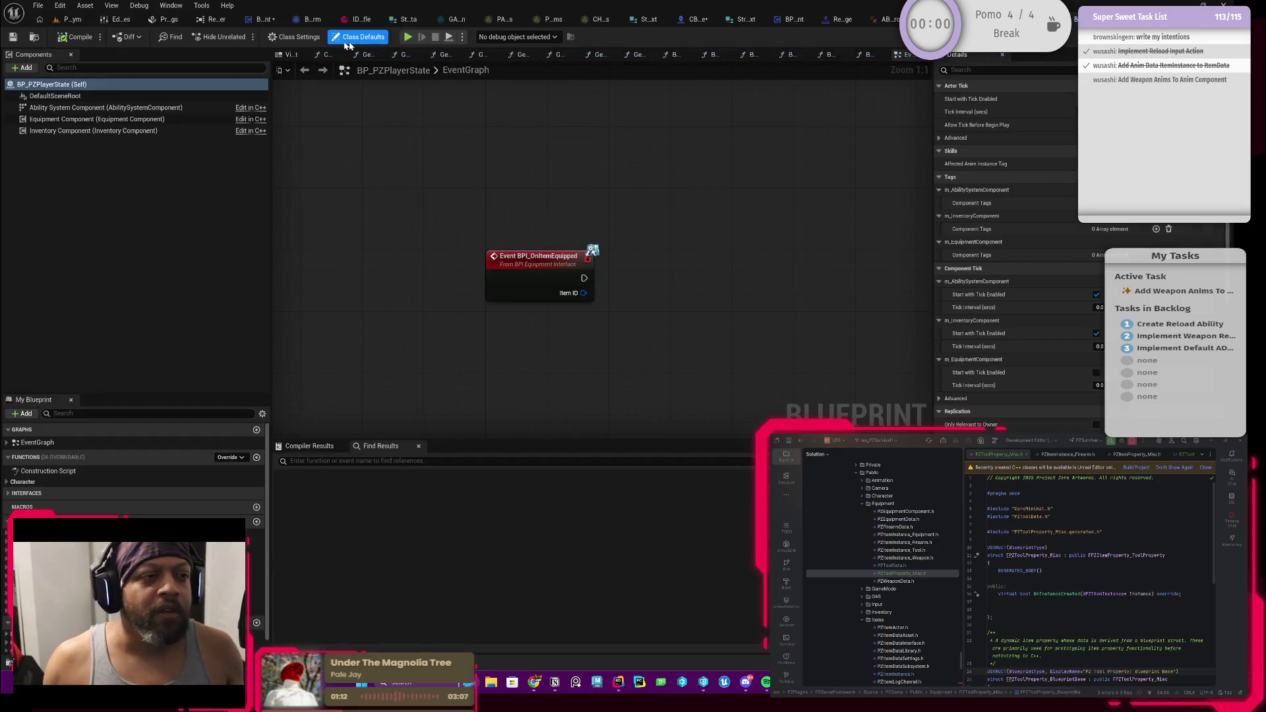
Check the implemented interfaces and open GetPZAnimComponent under Interfaces > PZAnim
click(295, 37)
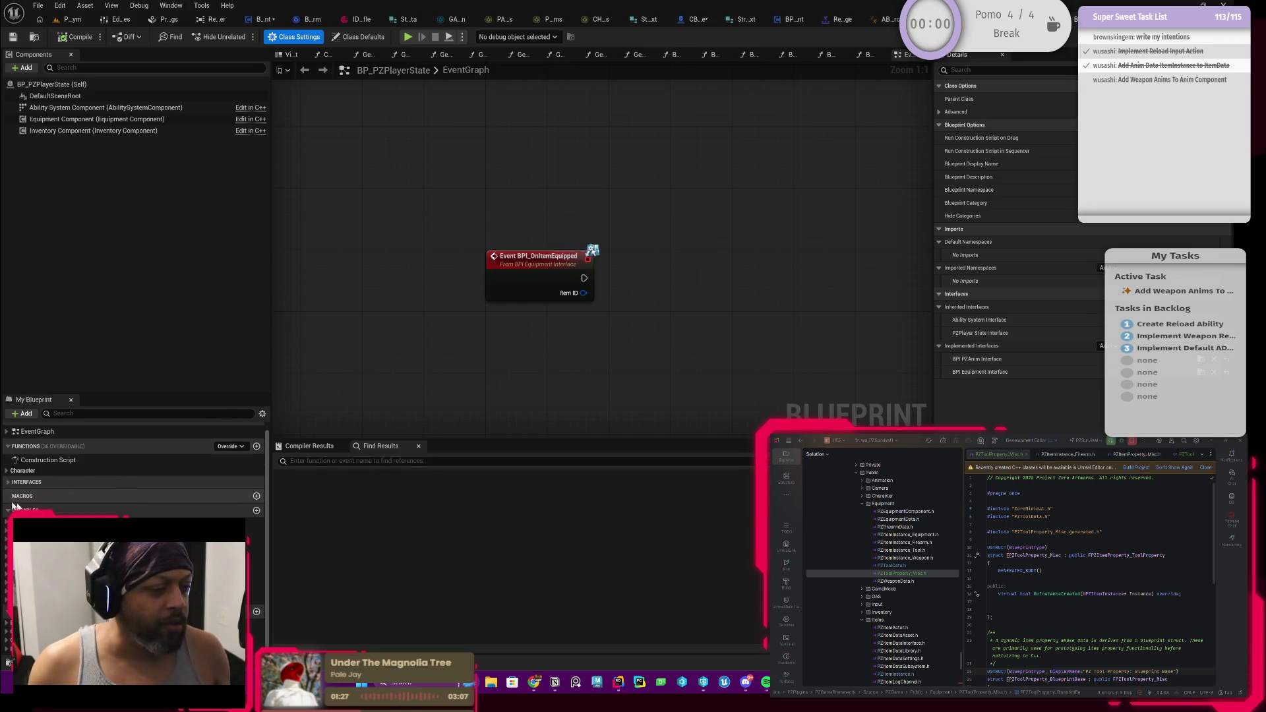
scroll(10, 491, down, 1)
click(9, 482)
click(6, 492)
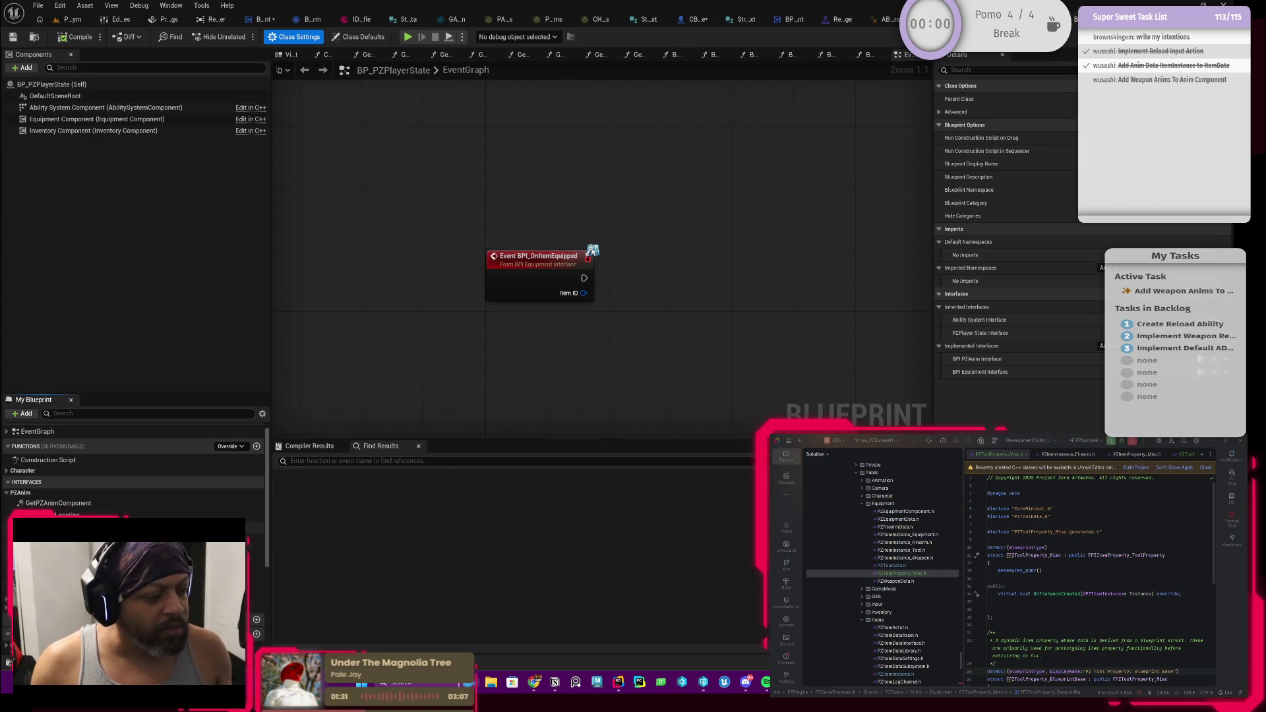
double_click(77, 503)
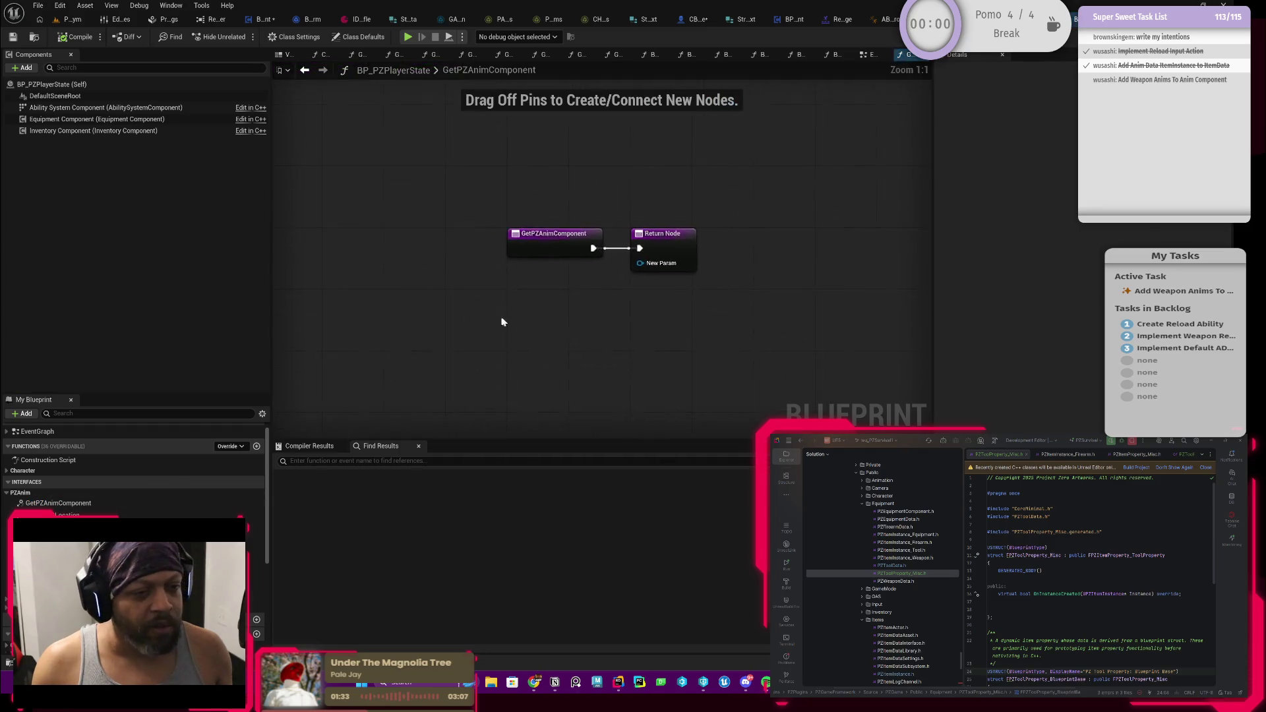
Add a Get PZPlayer Character node to the GetPZAnimComponent graph
right_click(526, 301)
text(ge)
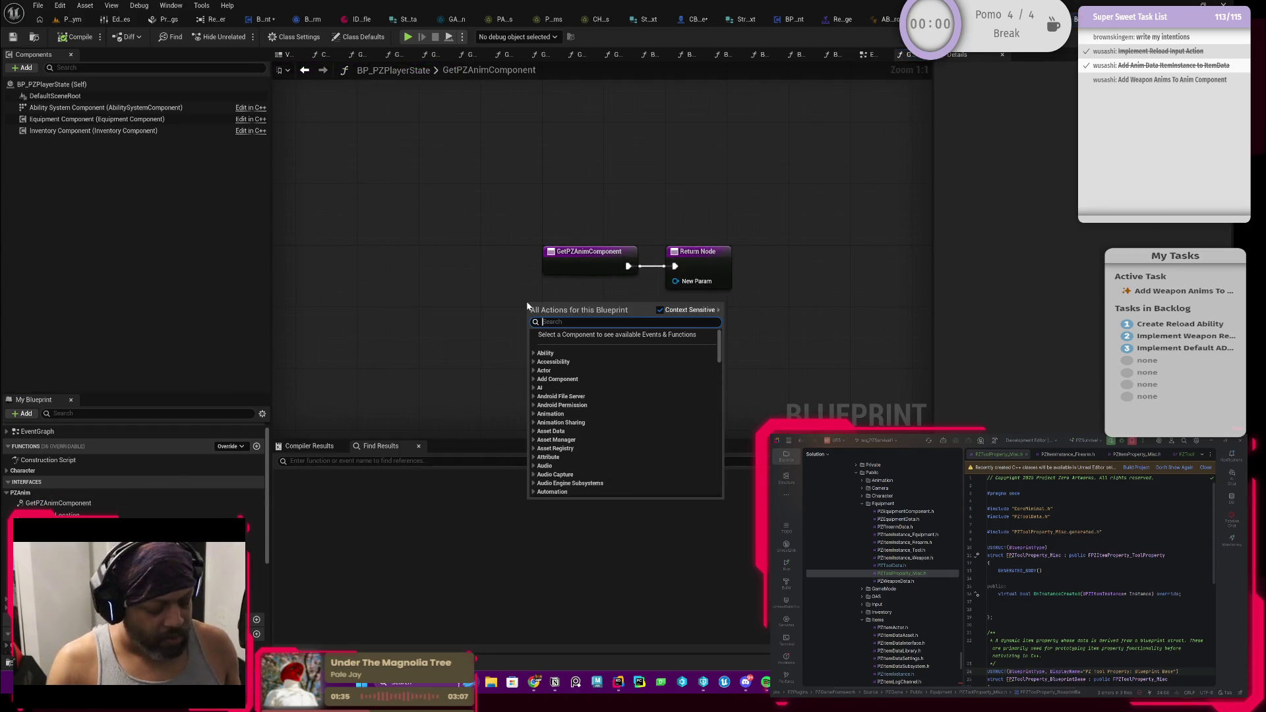
text(t)
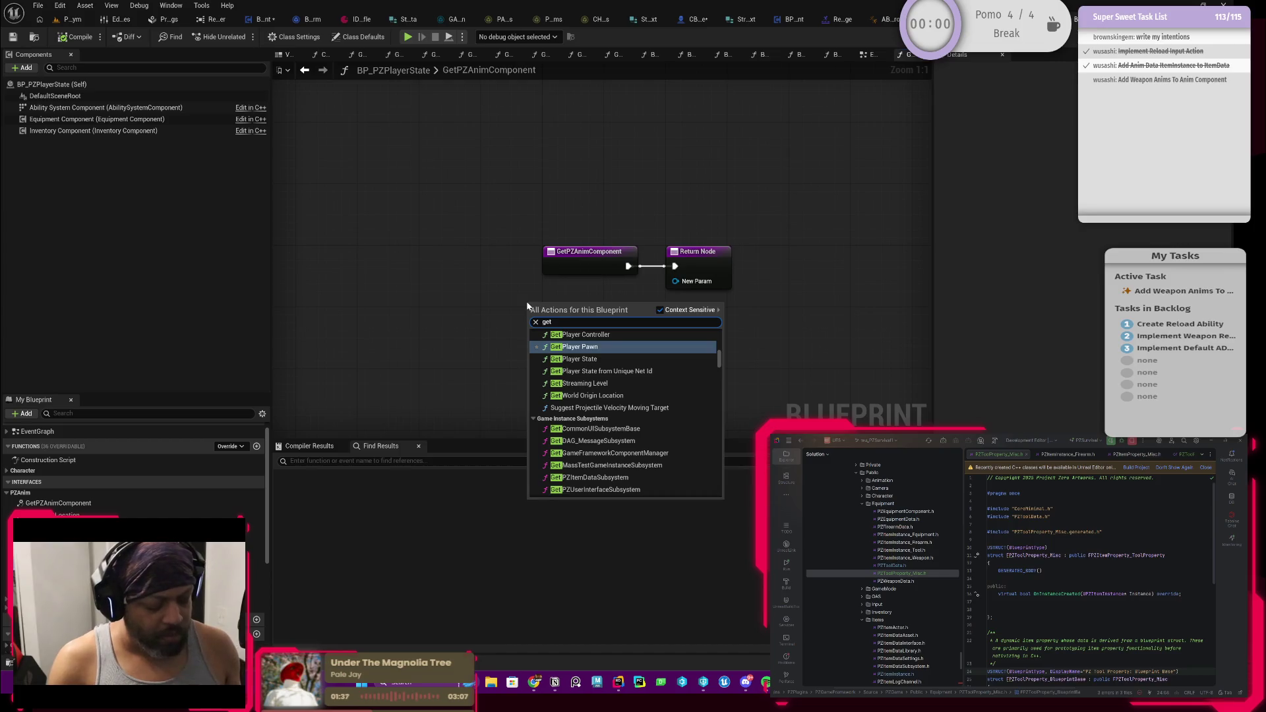
text( pzpla)
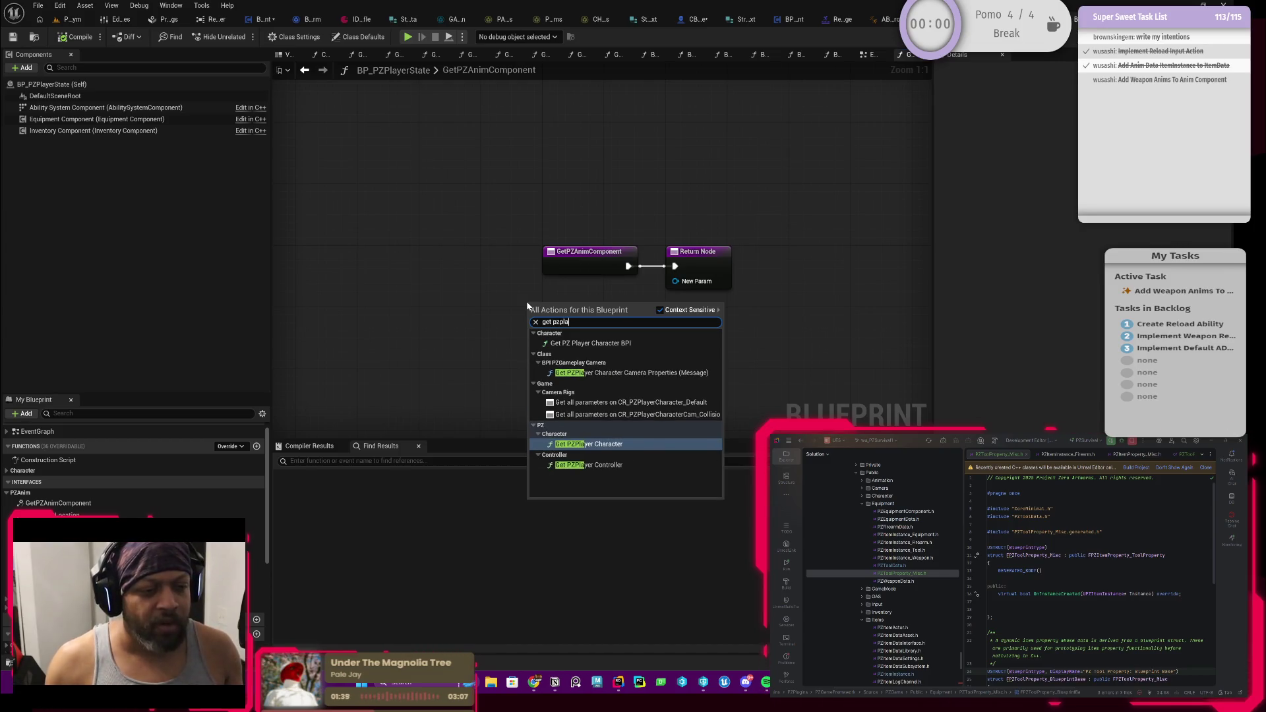
click(584, 445)
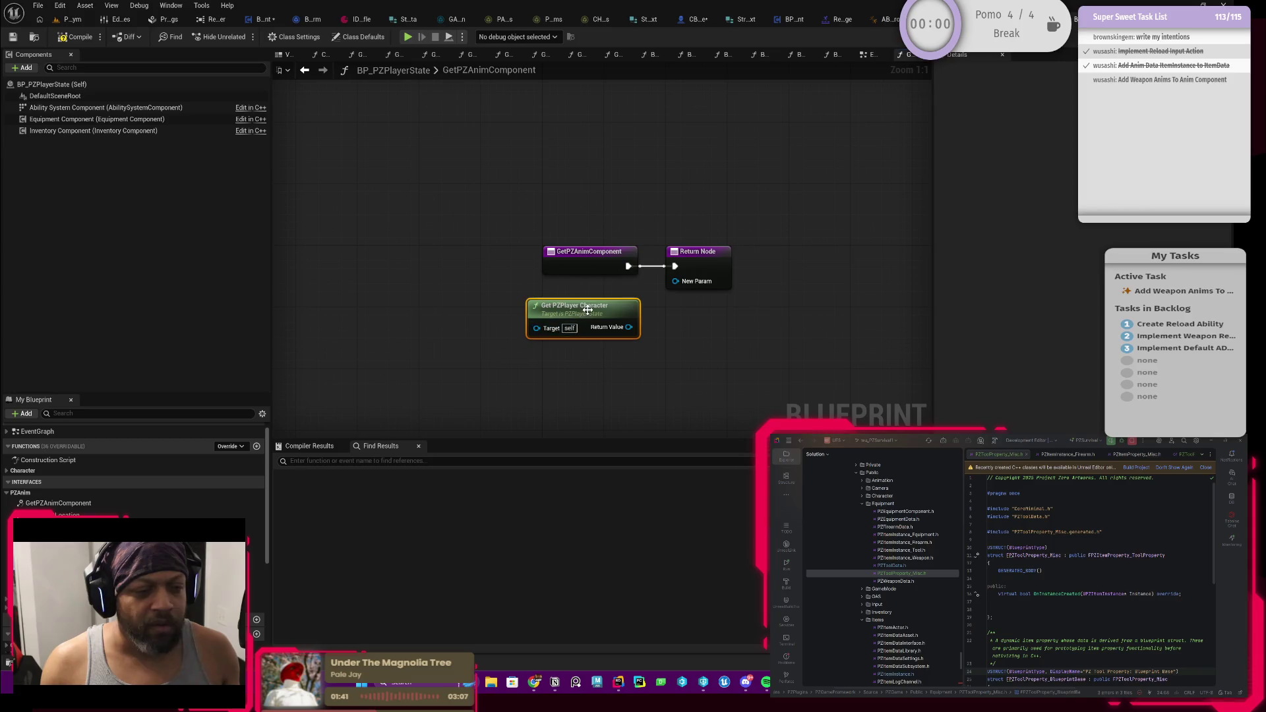